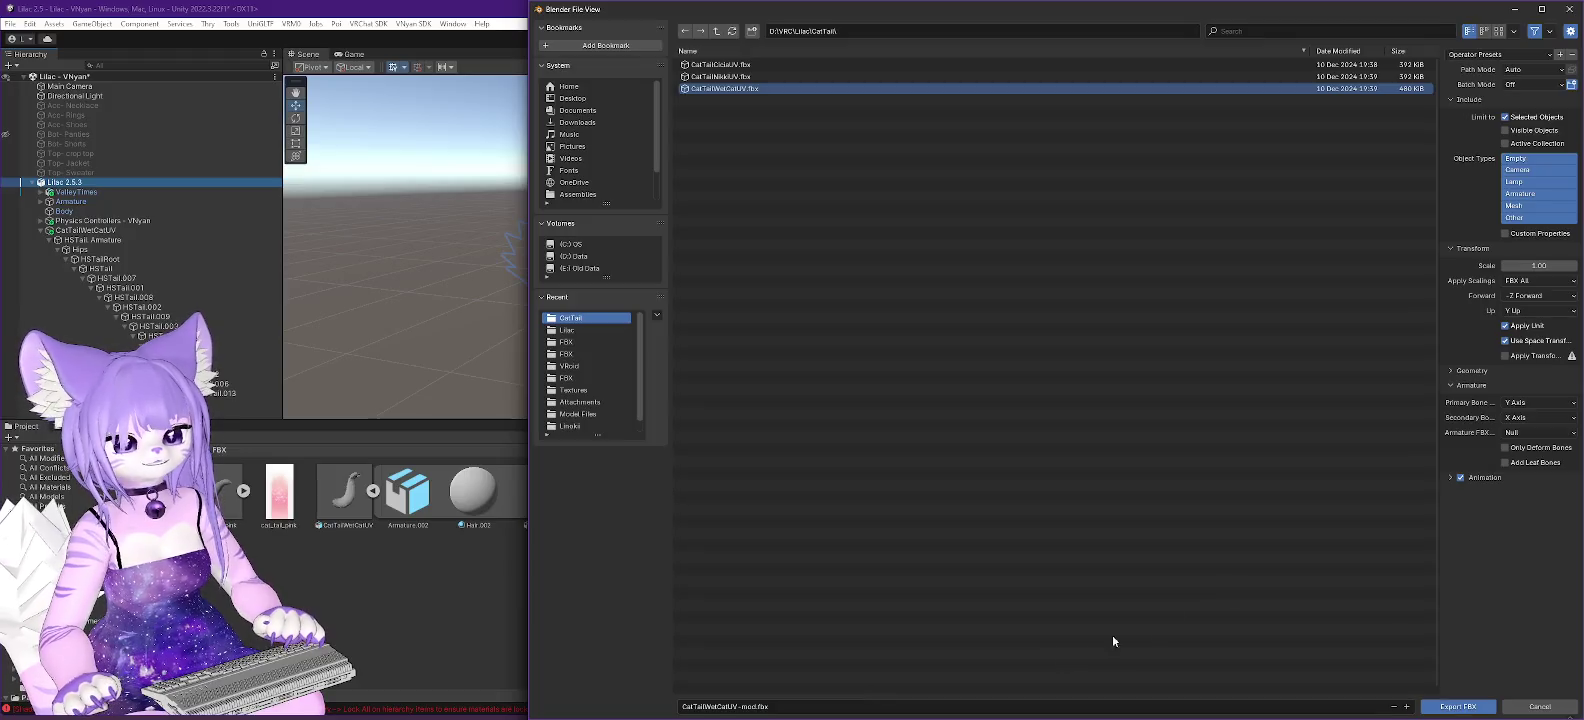
Cancel Blender's FBX export, check the CatTailWetCatUV tail in Unity, then return to Blender.
click(1515, 11)
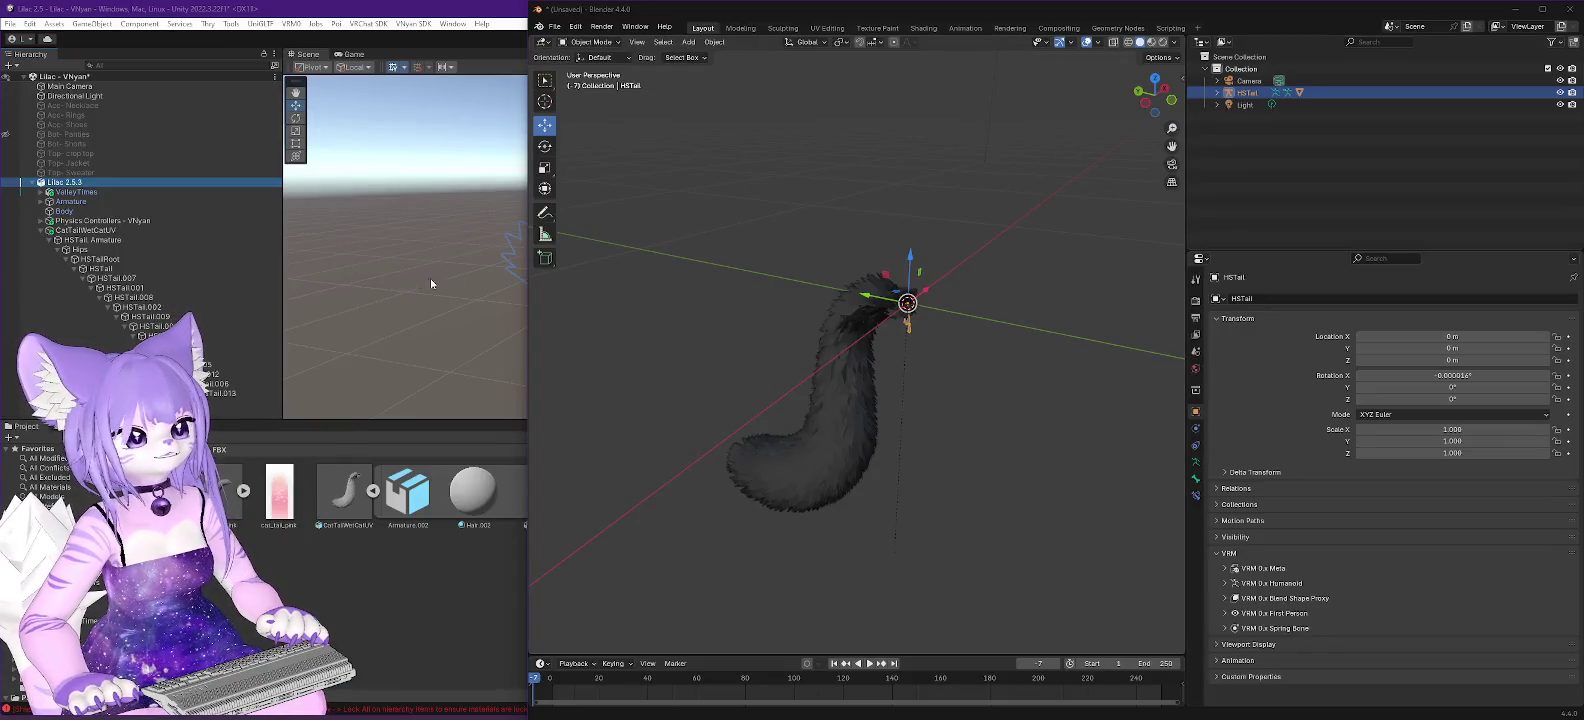
click(125, 231)
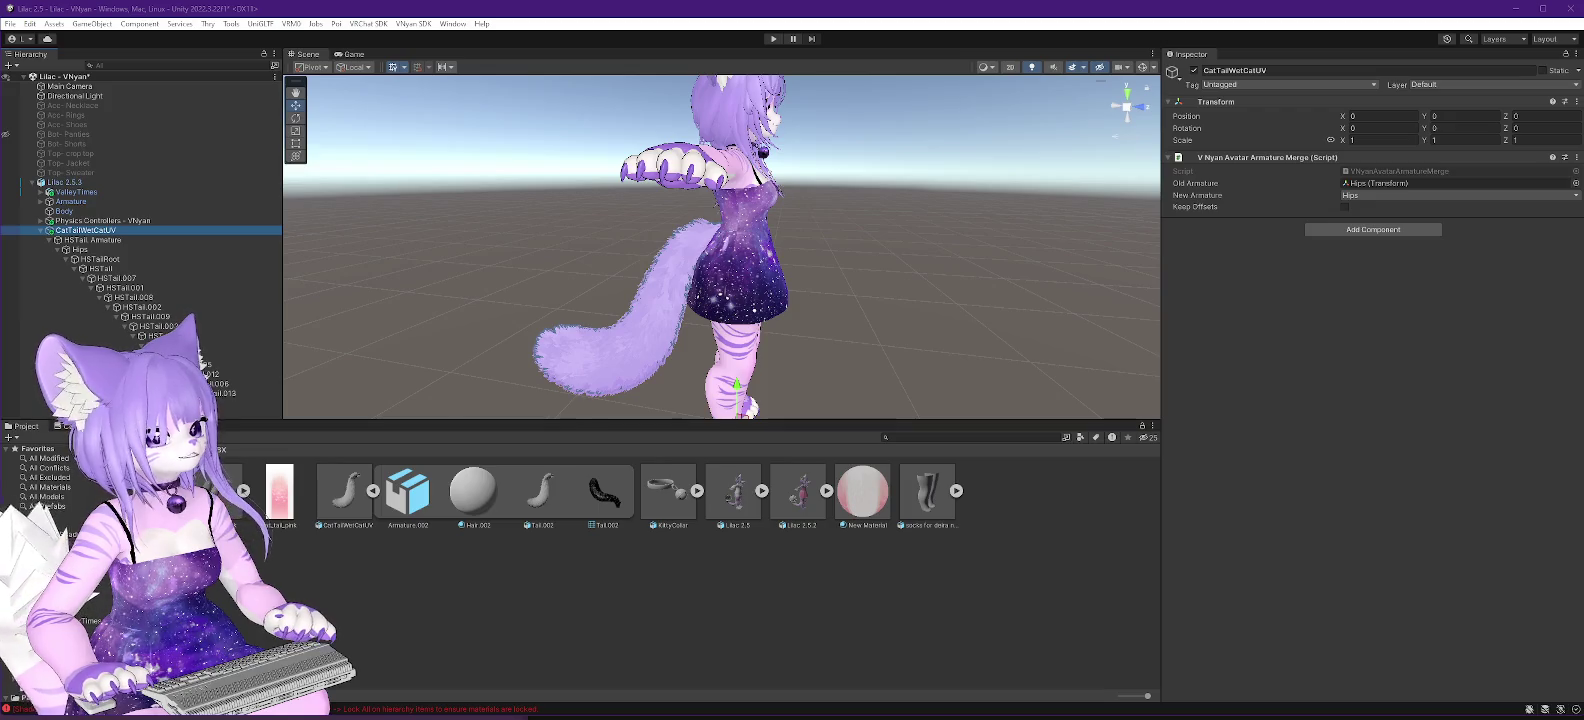
key(alt+Tab)
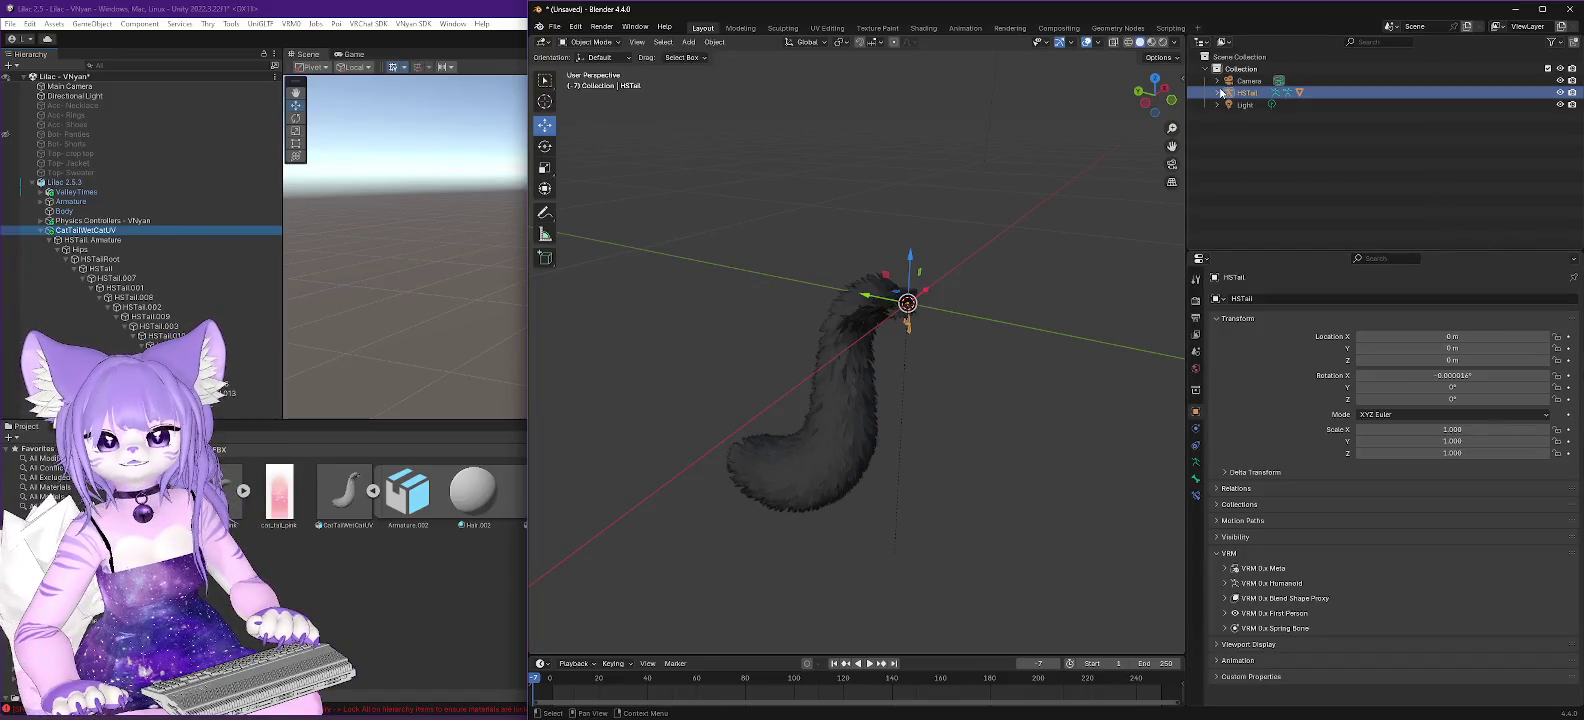
Expand HSTail and step through Armature.HSTail and bones HSTail.000–HSTail.004, then minimize Blender.
shift+click(1217, 93)
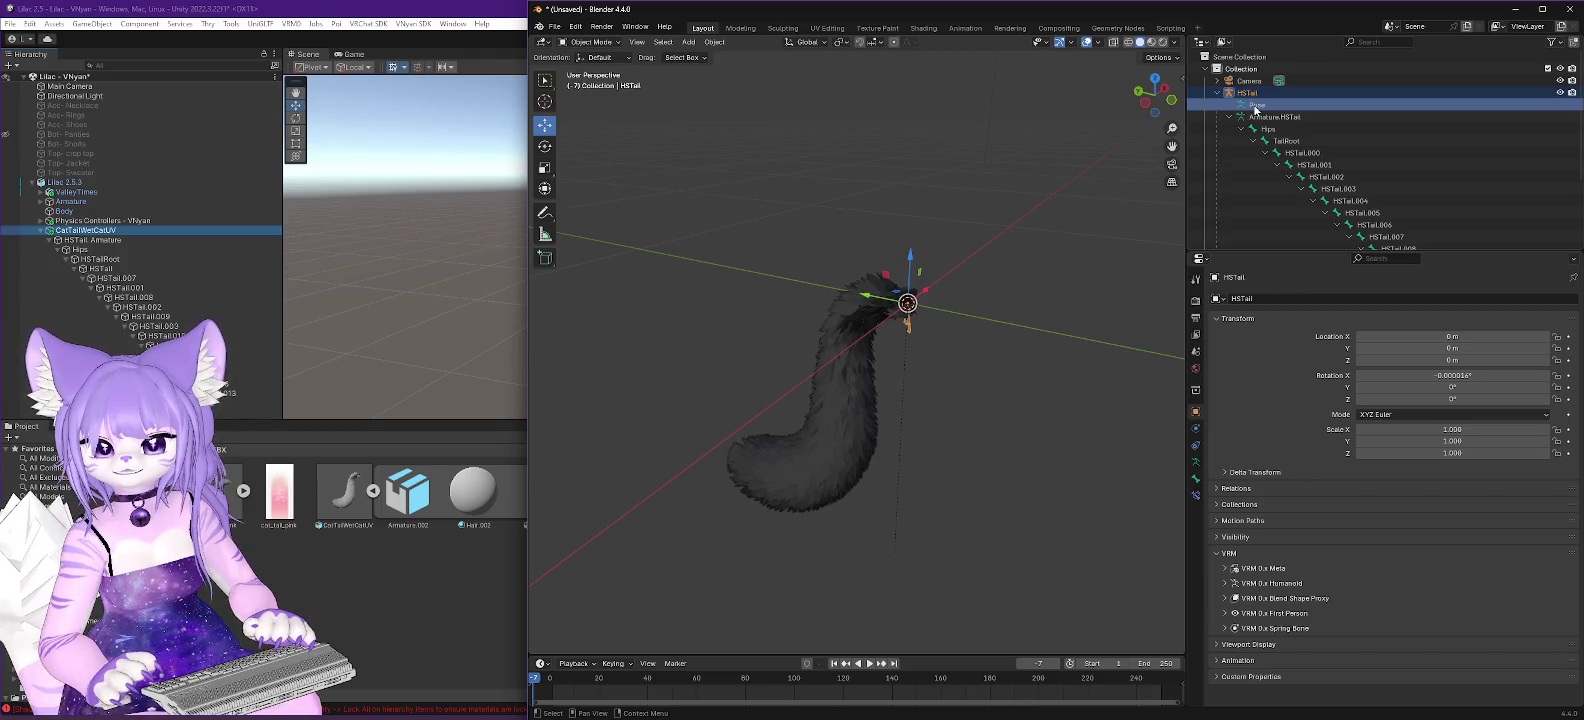
key(Down)
key(Down)
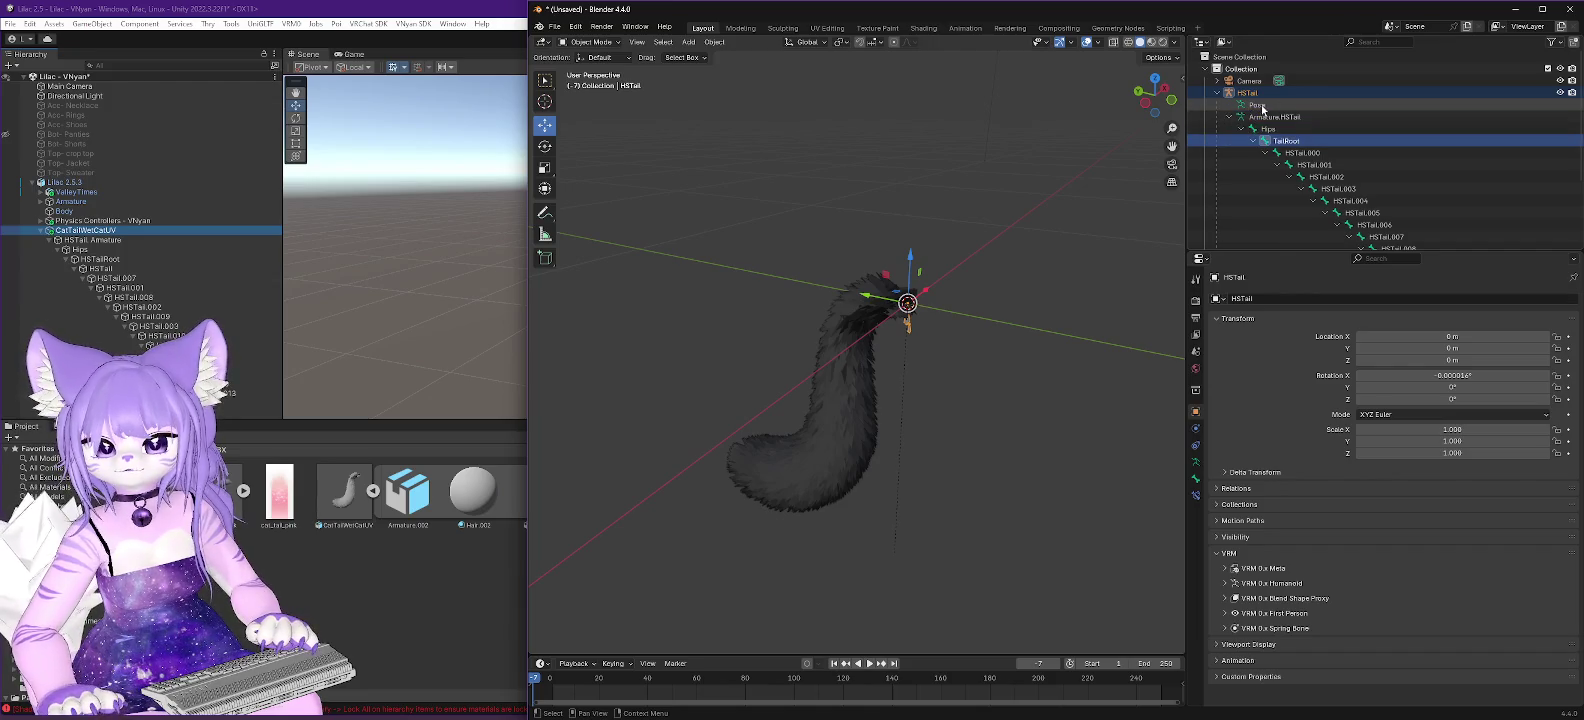
click(1282, 118)
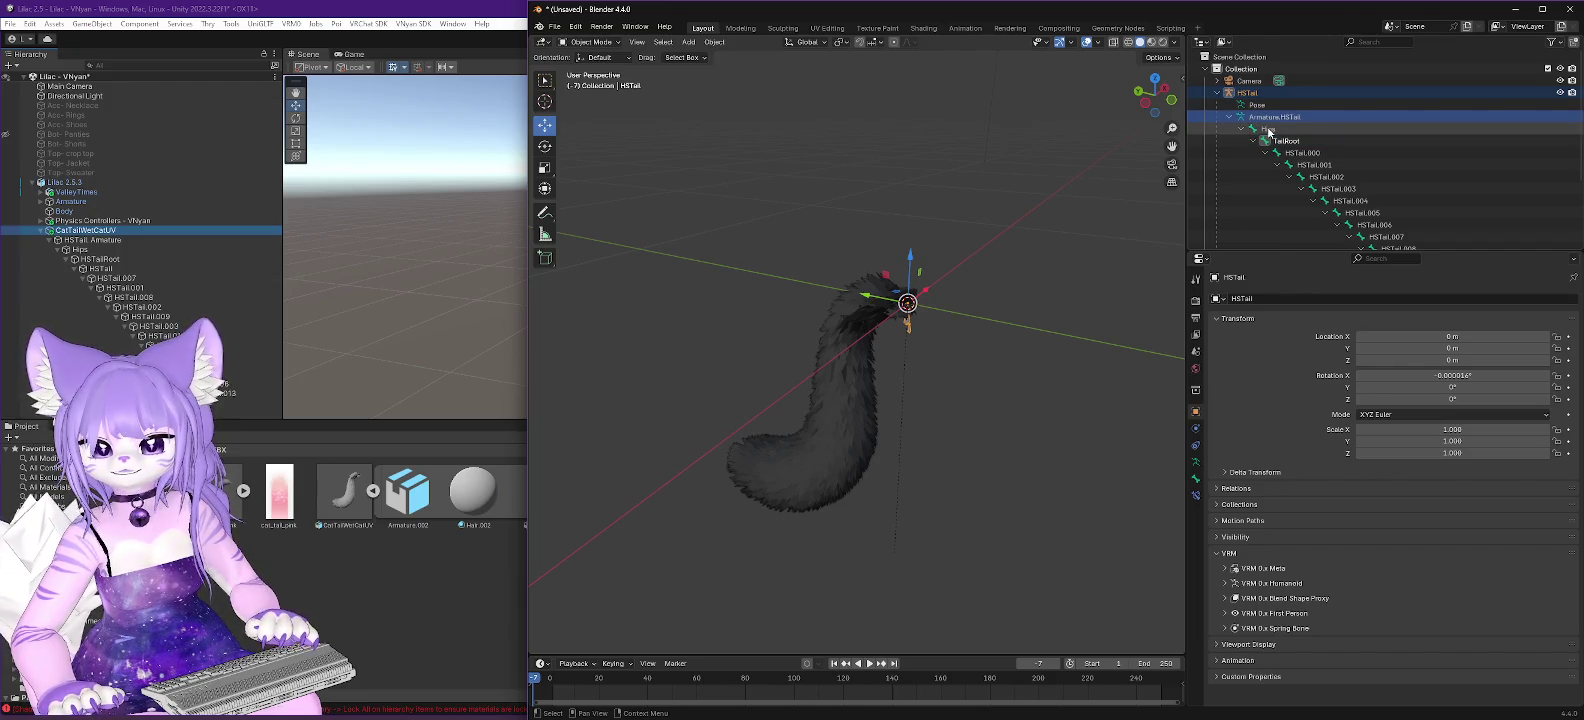
click(1303, 154)
click(1314, 165)
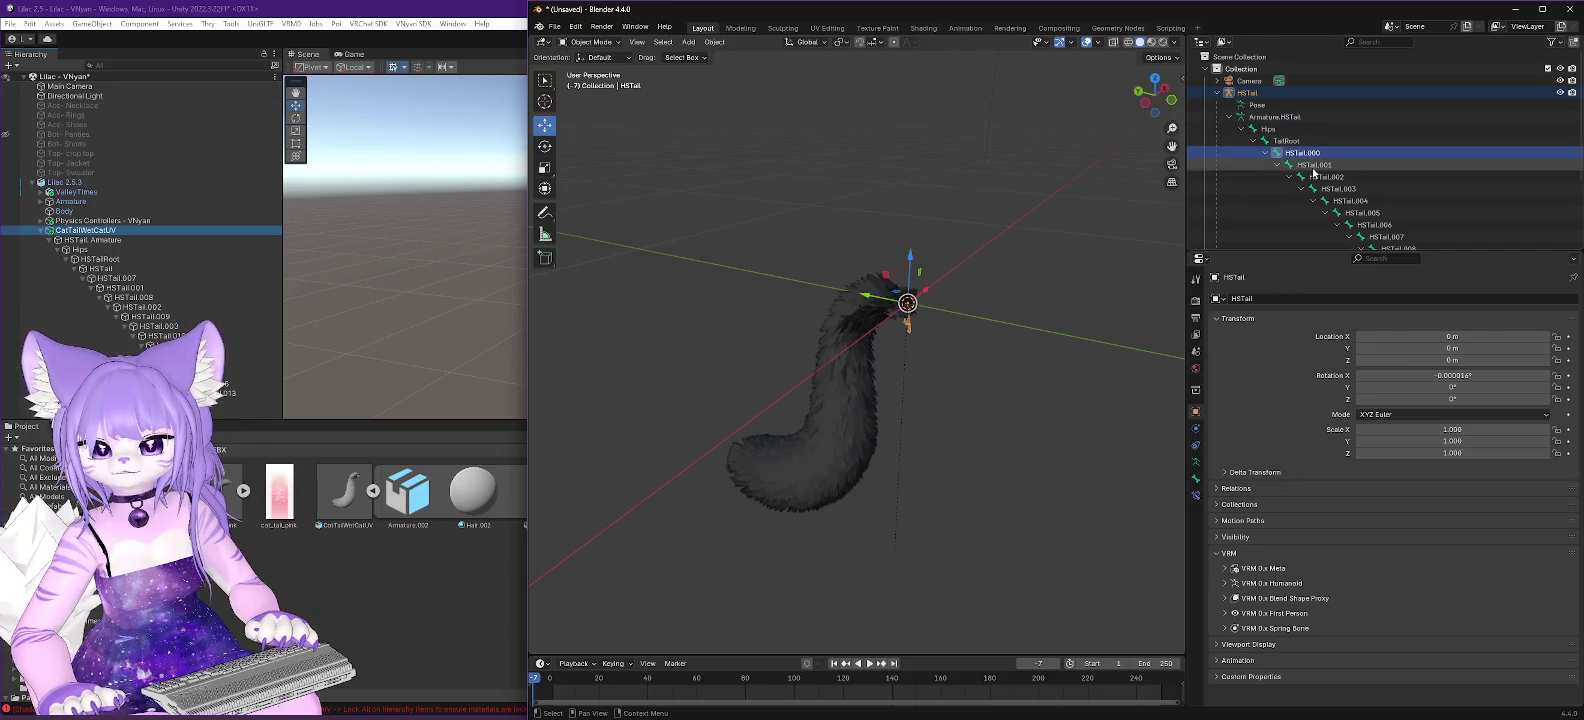
click(1326, 177)
click(1338, 189)
click(1349, 202)
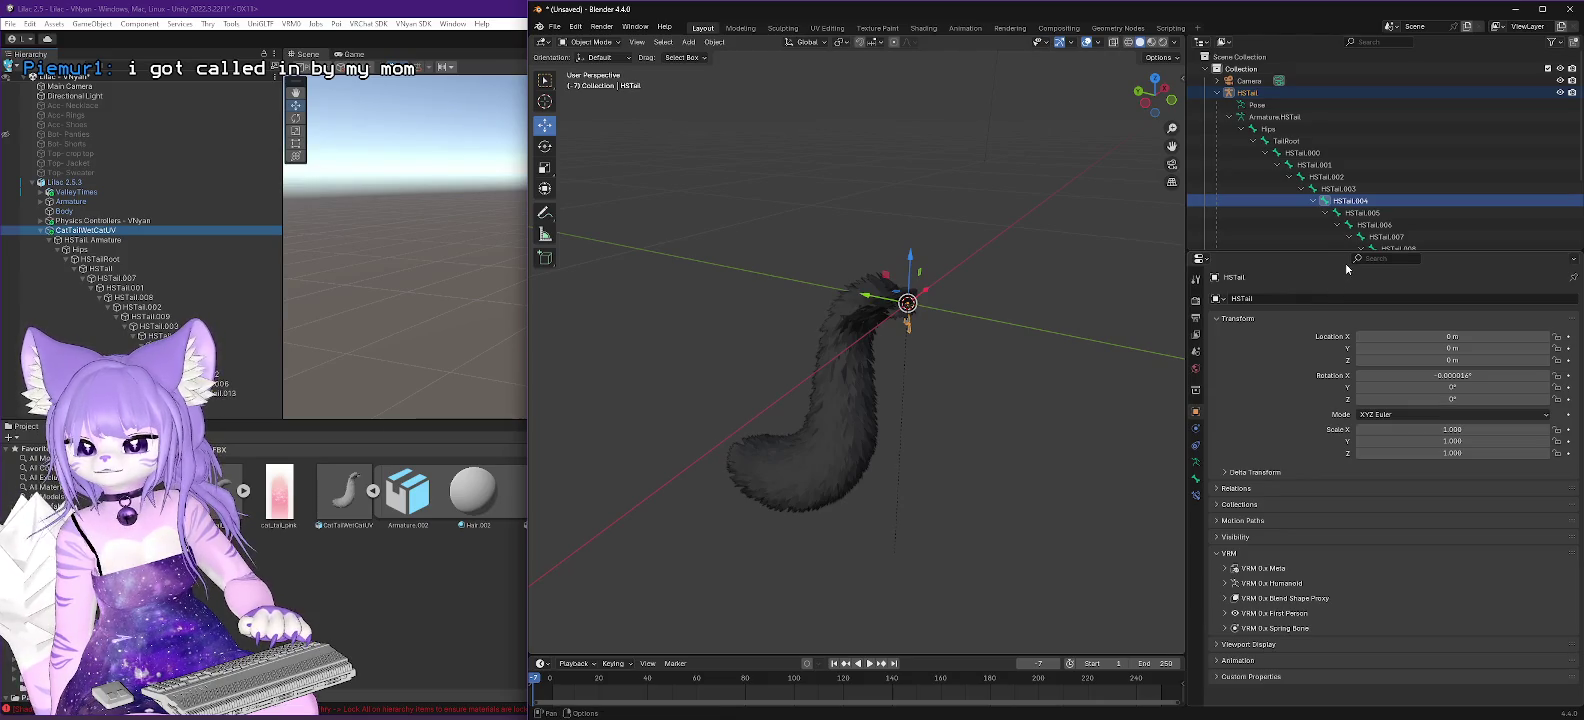
click(1516, 10)
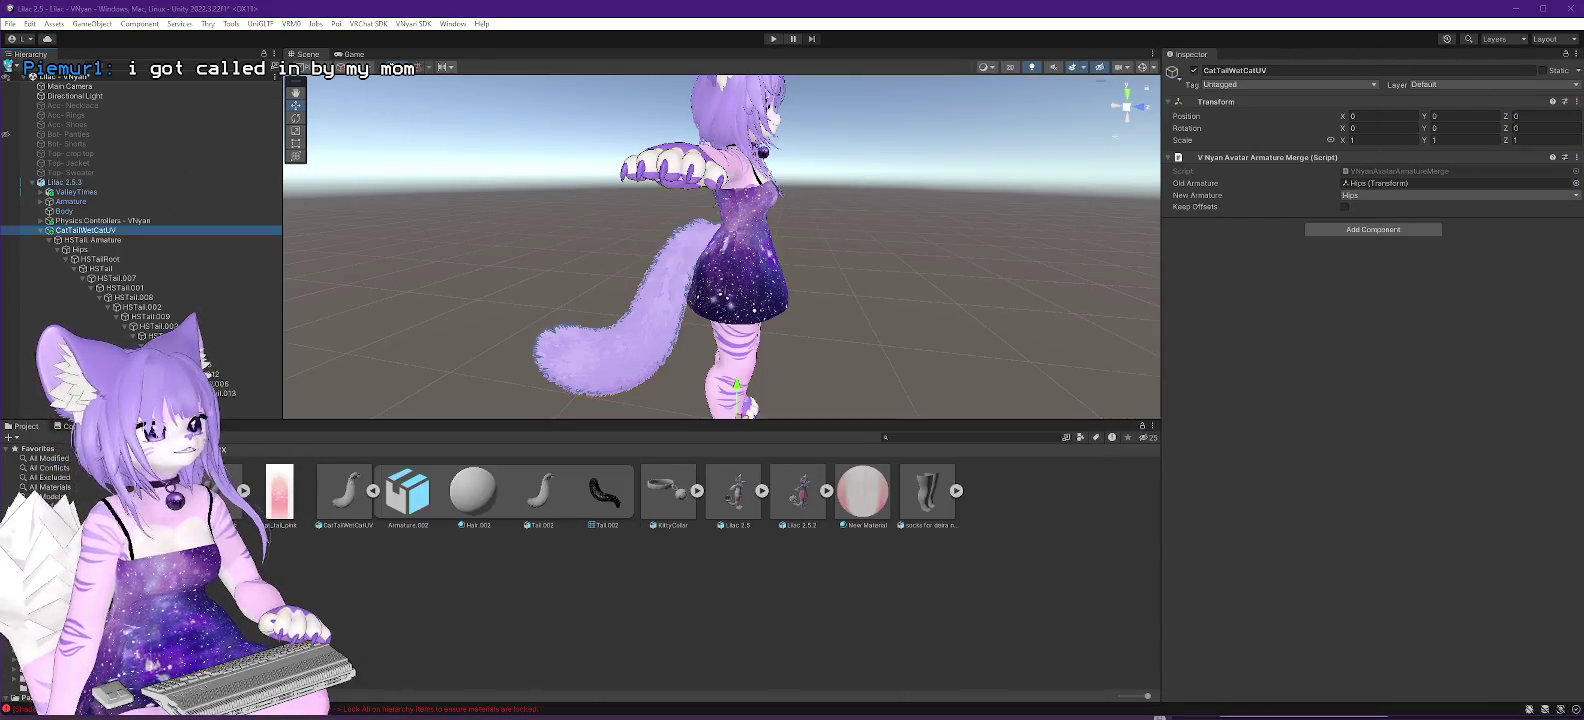
Open the D: Data drive in Explorer, then delete CatTailWetCatUV from the Unity scene.
key(alt+Tab)
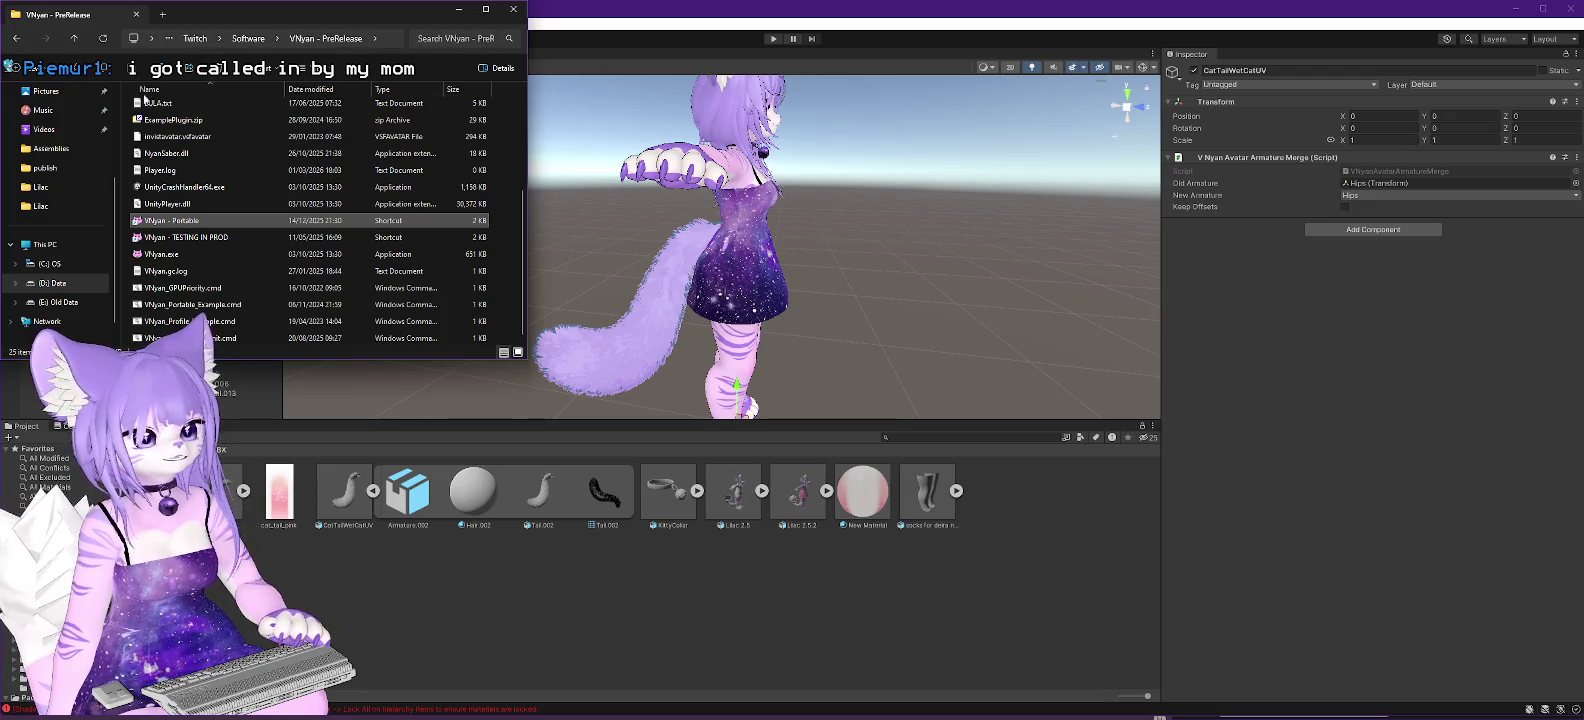
click(52, 283)
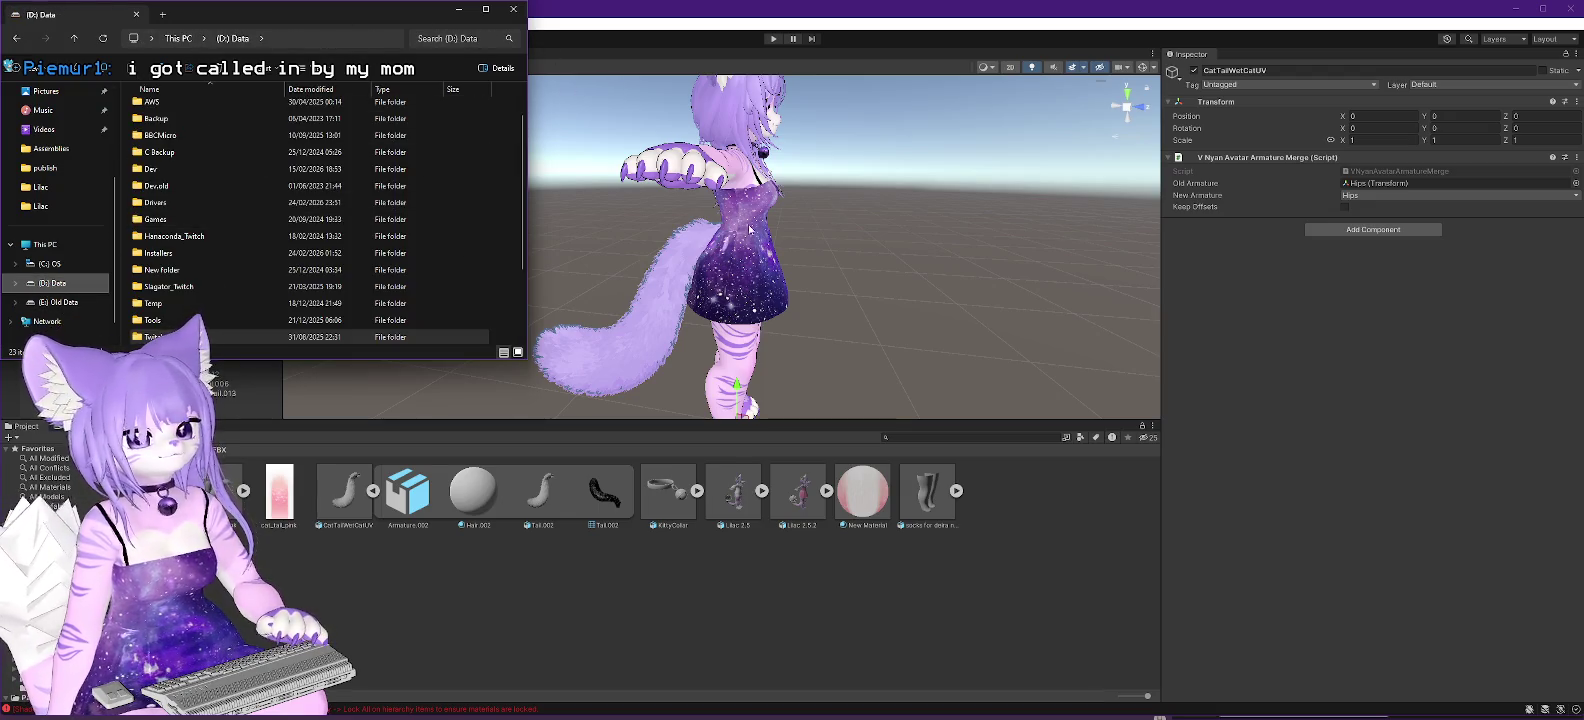
key(alt+Tab)
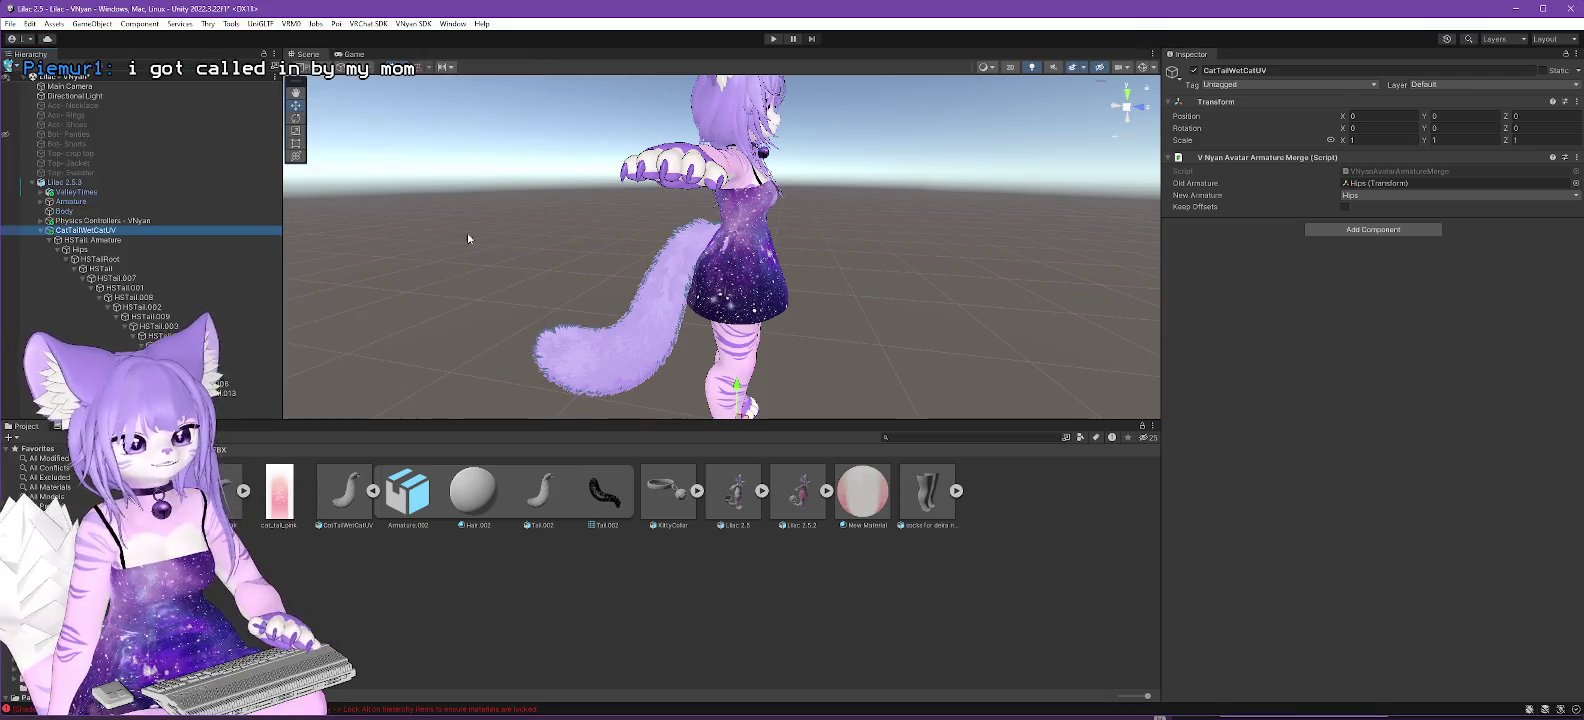
key(F2)
key(Escape)
key(Delete)
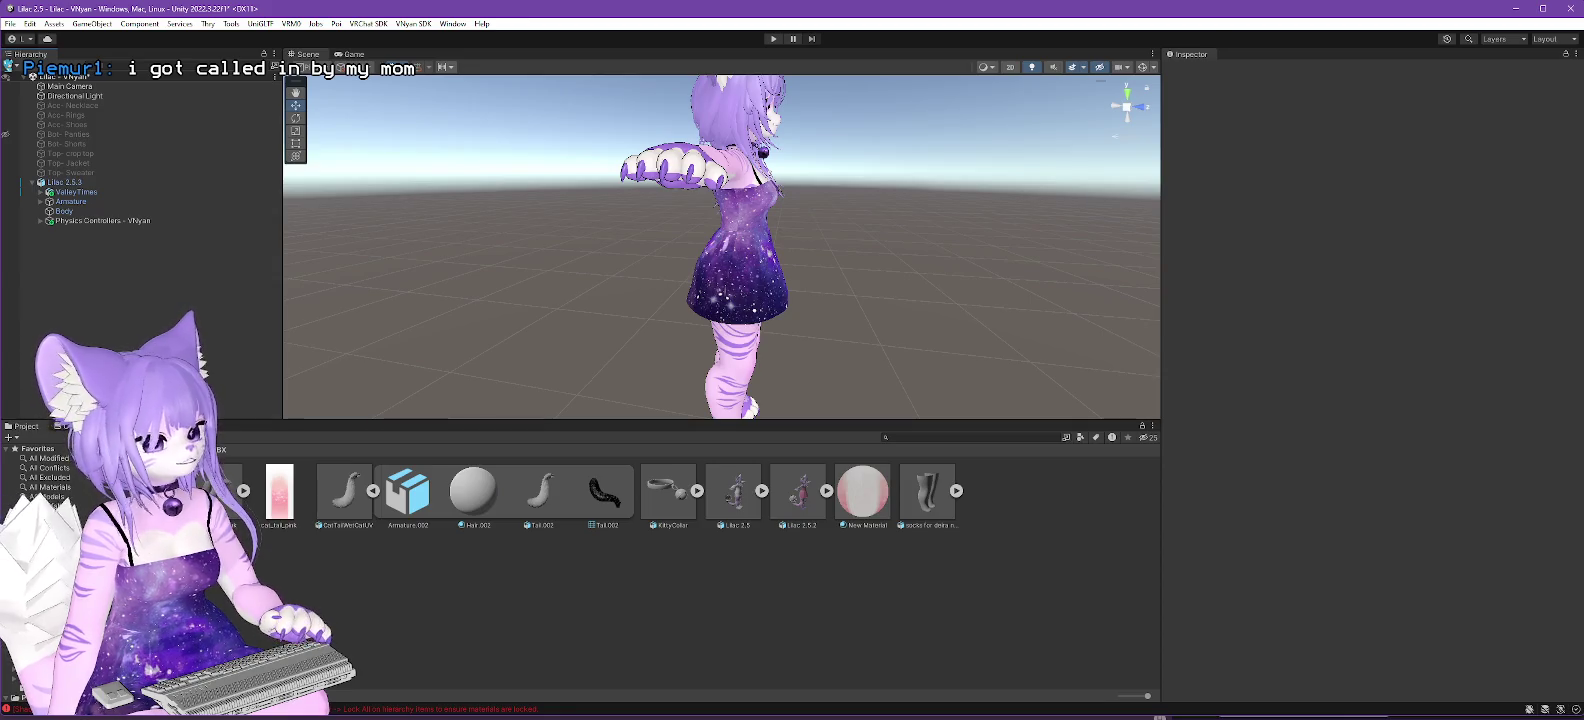
click(372, 491)
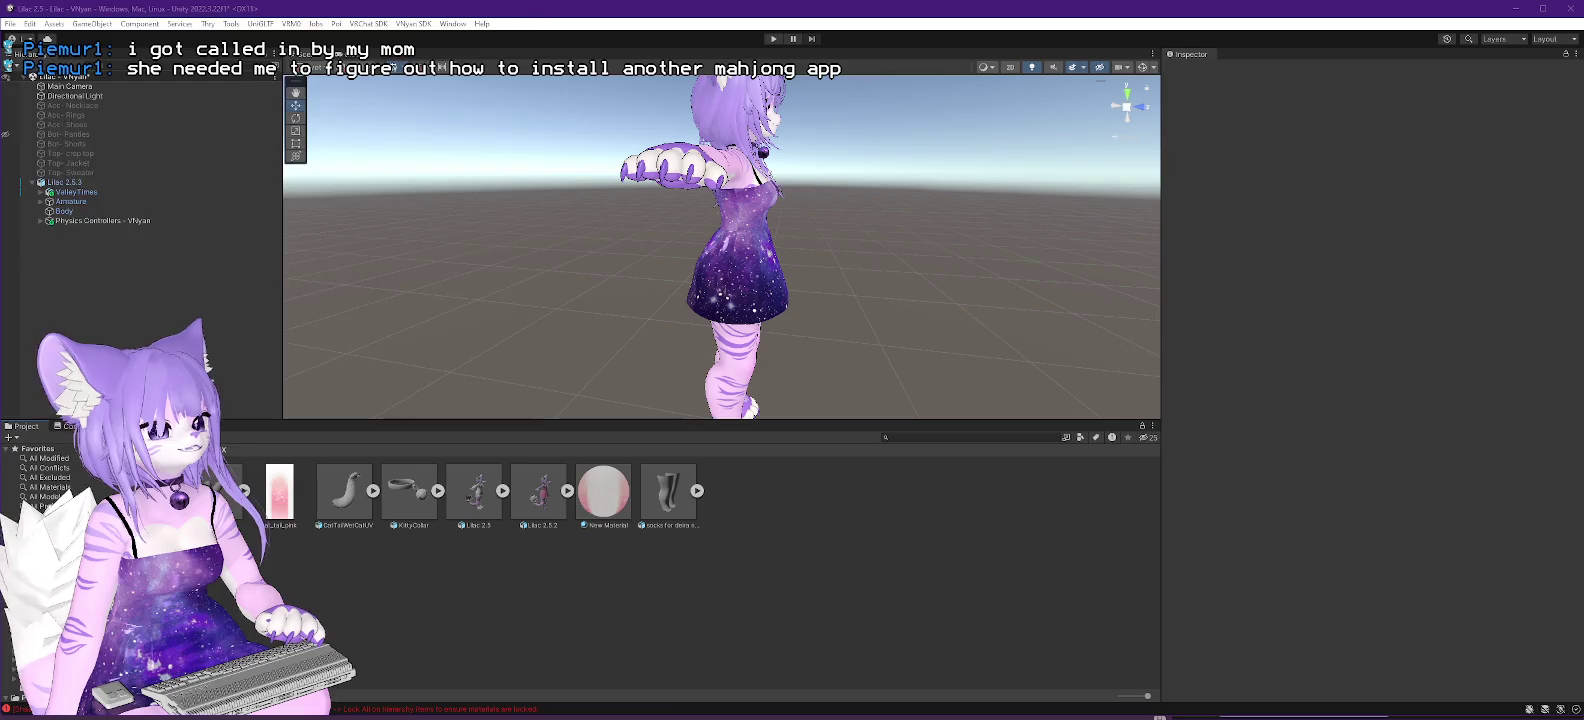
Browse Explorer into VRC > Lilac > CatTail, then return to Blender's FBX export dialog.
key(alt+Tab)
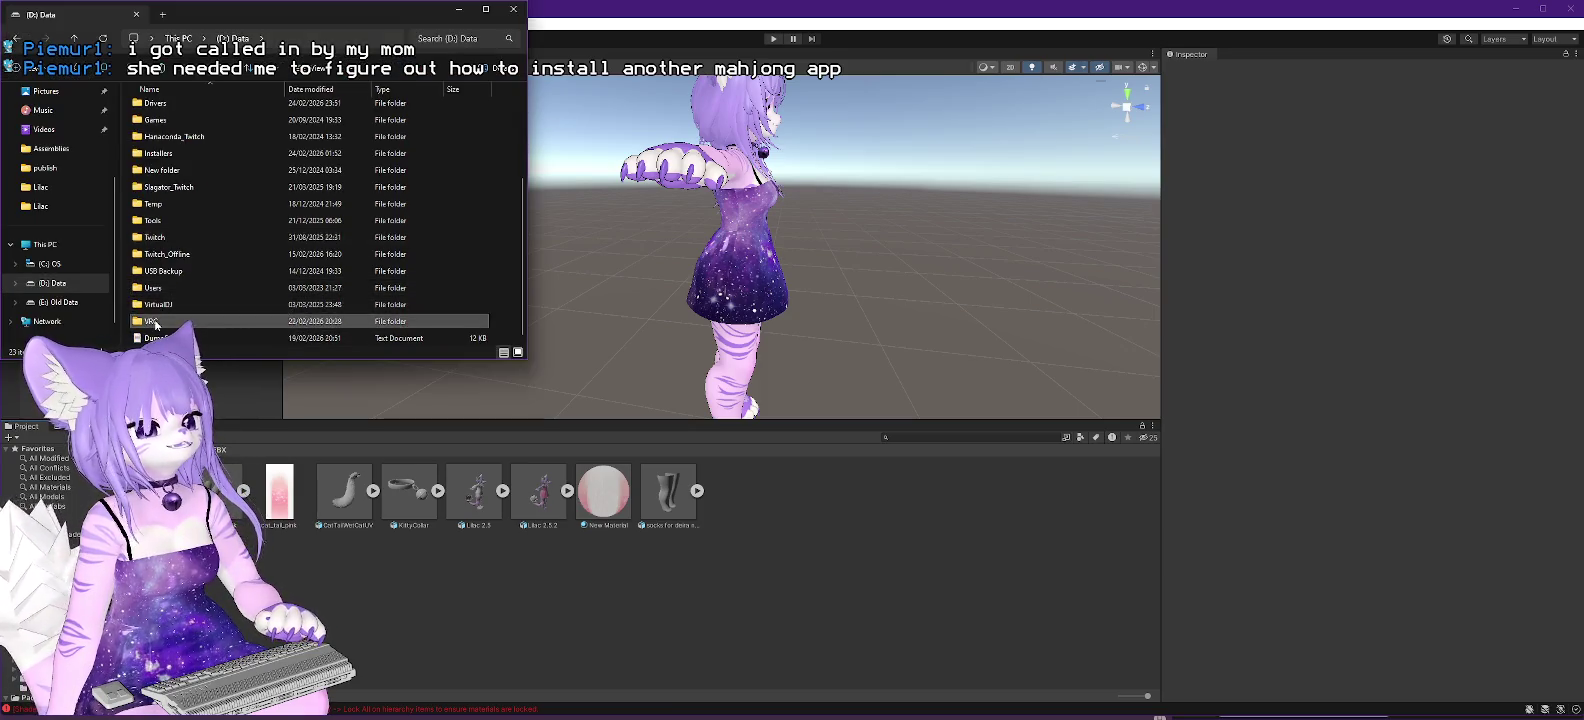
double_click(155, 322)
double_click(180, 109)
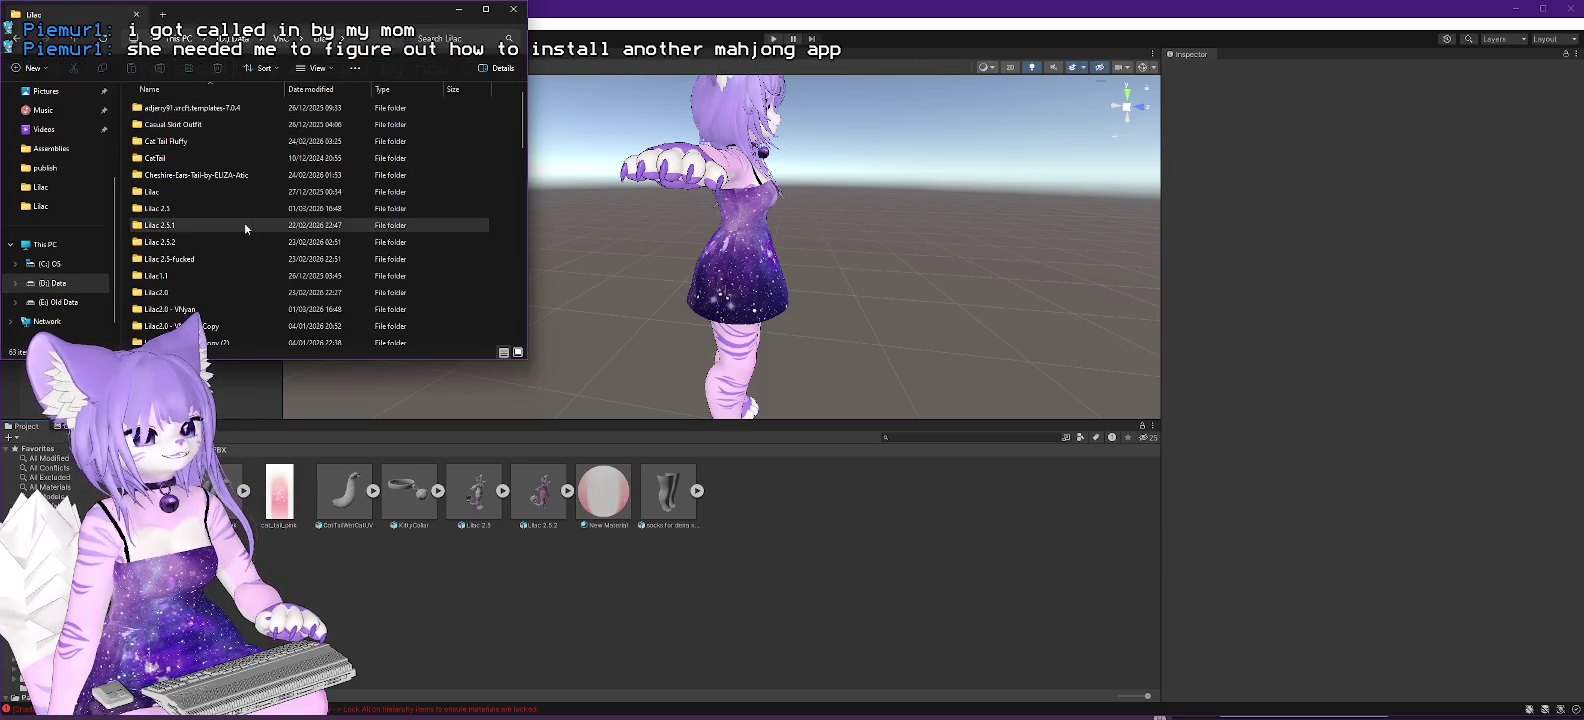
scroll(244, 222, down, 2)
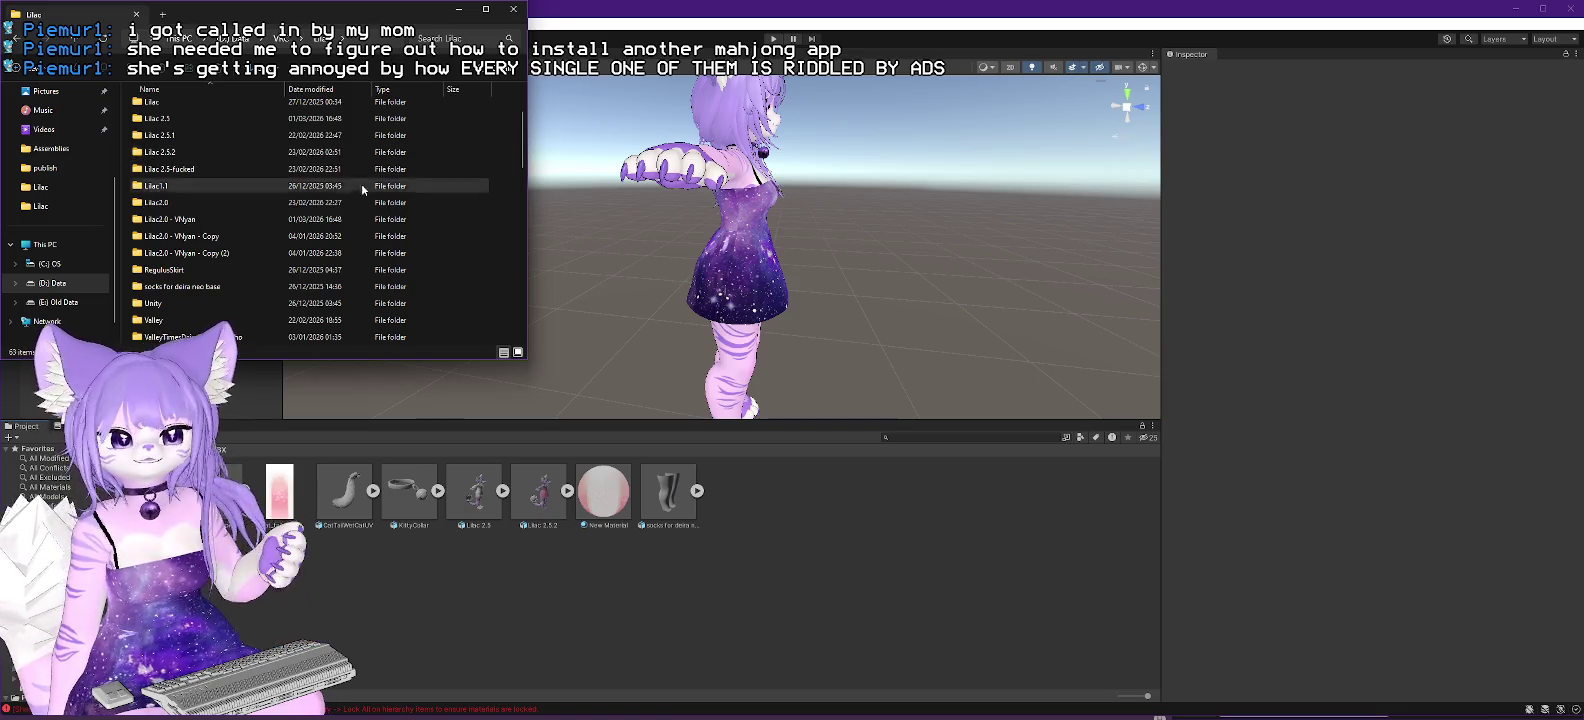
scroll(254, 230, down, 6)
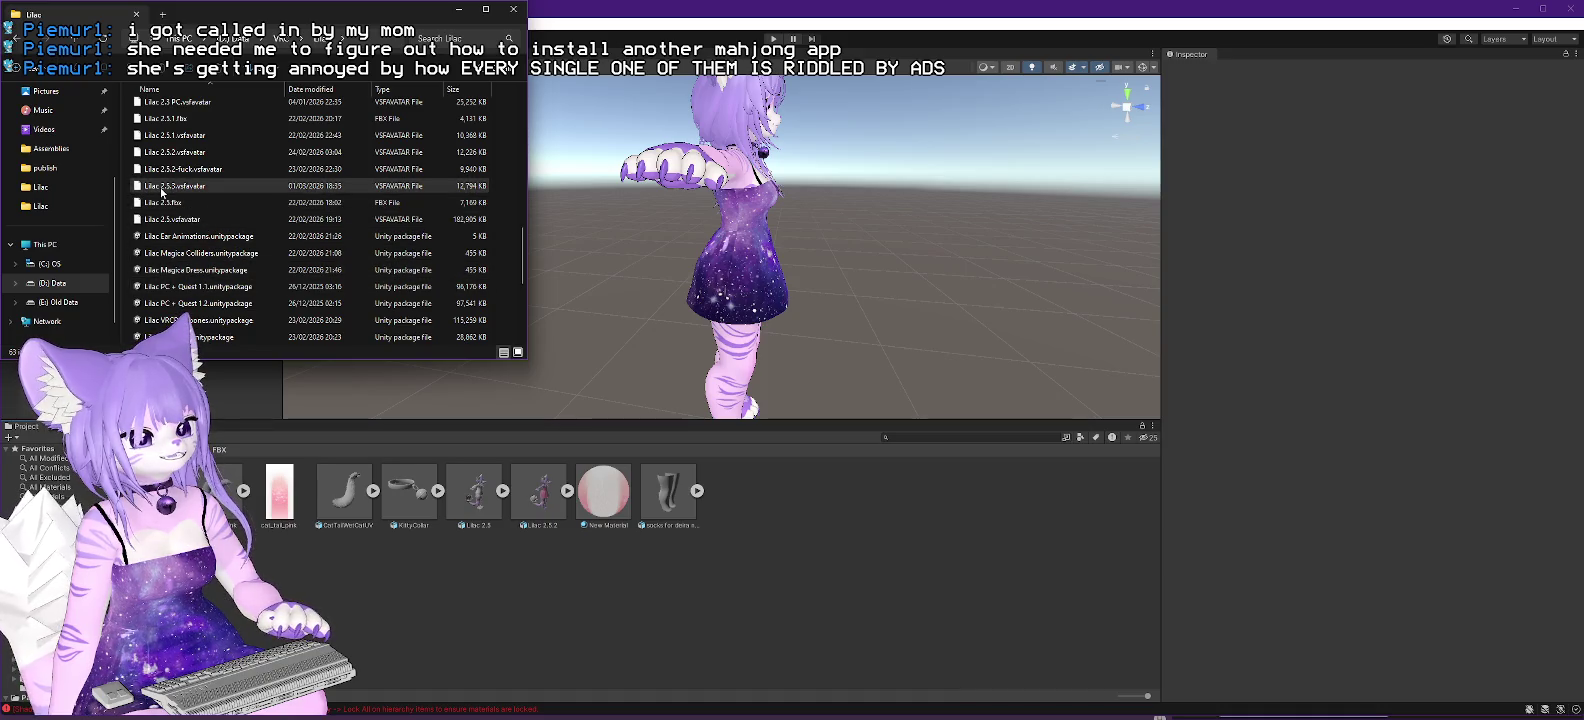
scroll(270, 233, up, 6)
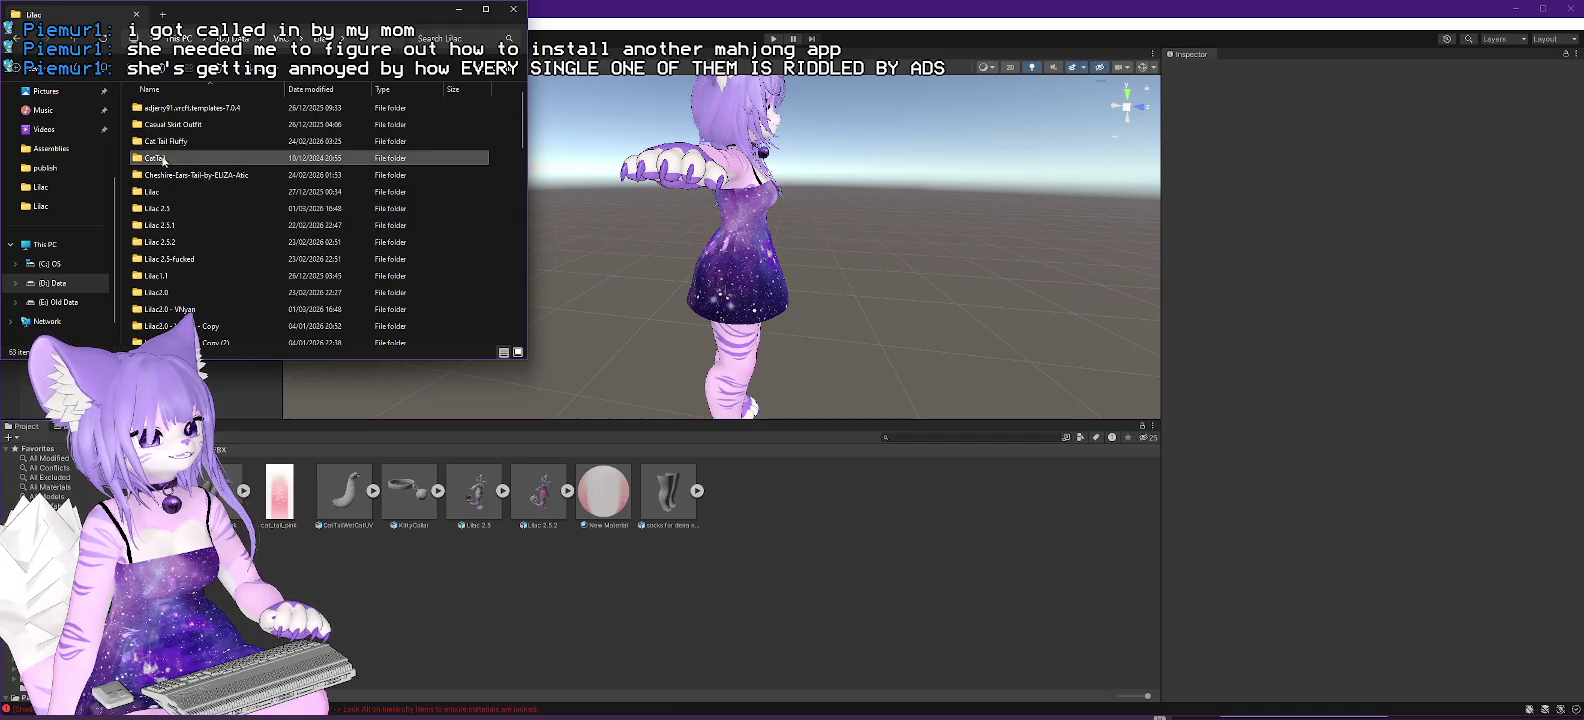
double_click(255, 158)
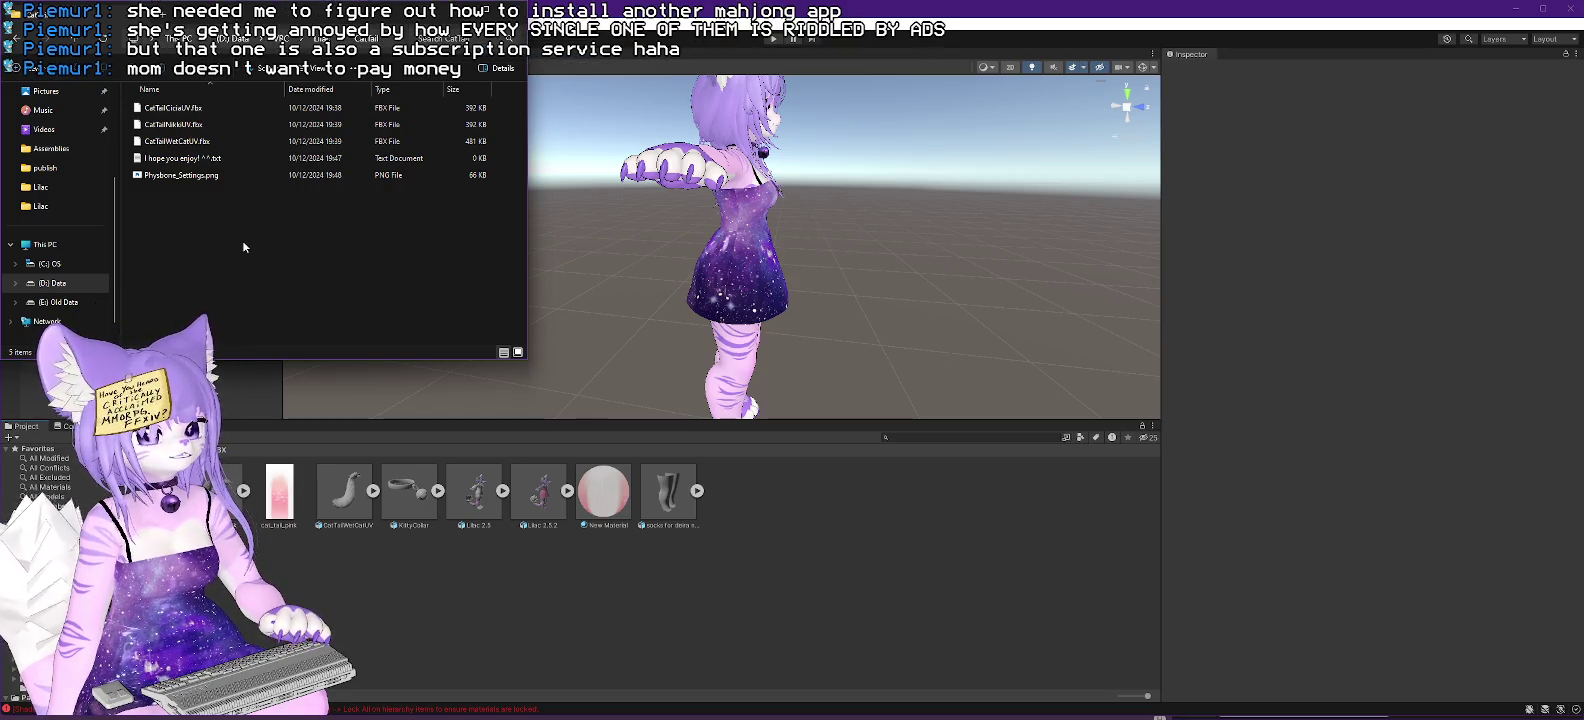
key(alt+Tab)
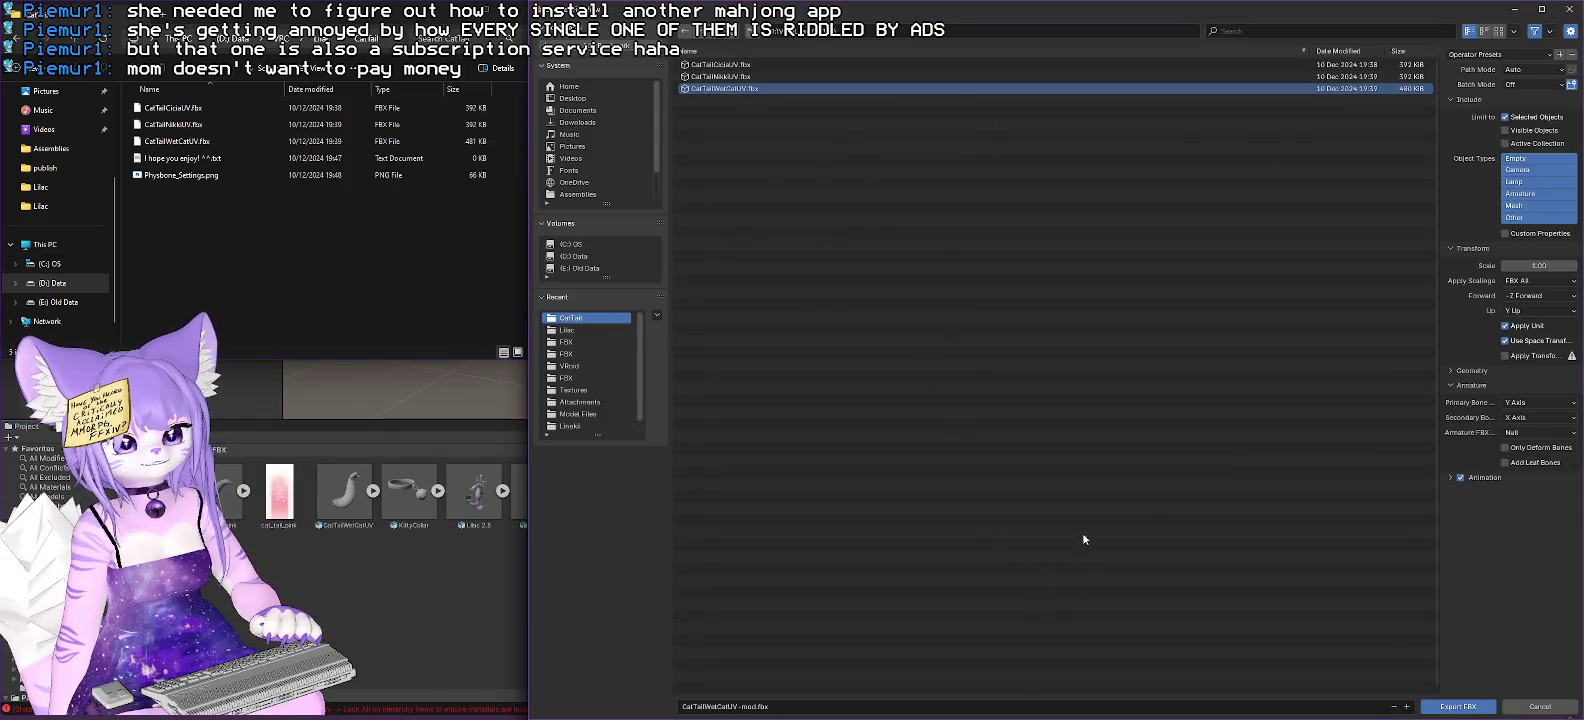
Export the tail as CatTailWetCatUV-mod.fbx and minimize Blender.
click(1452, 706)
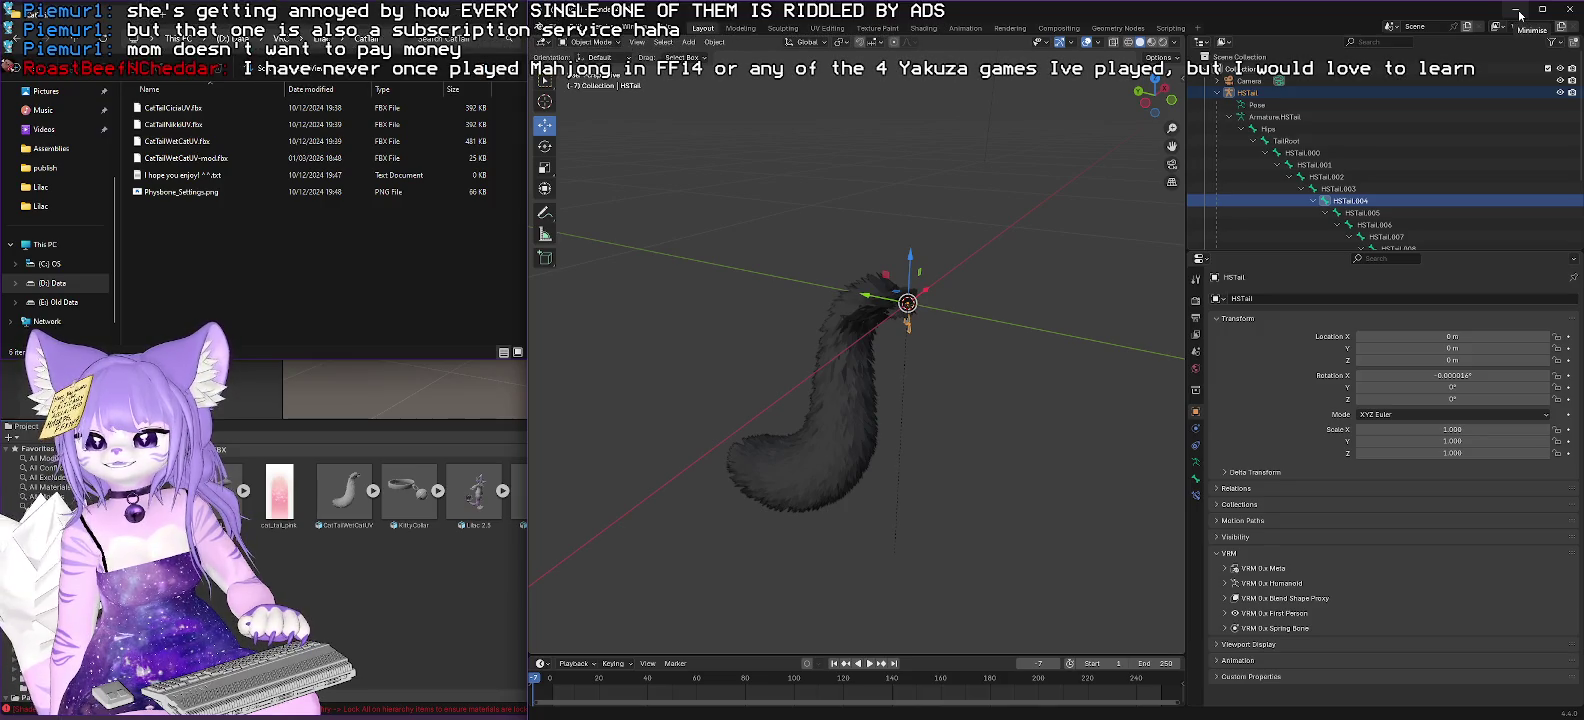
click(1519, 15)
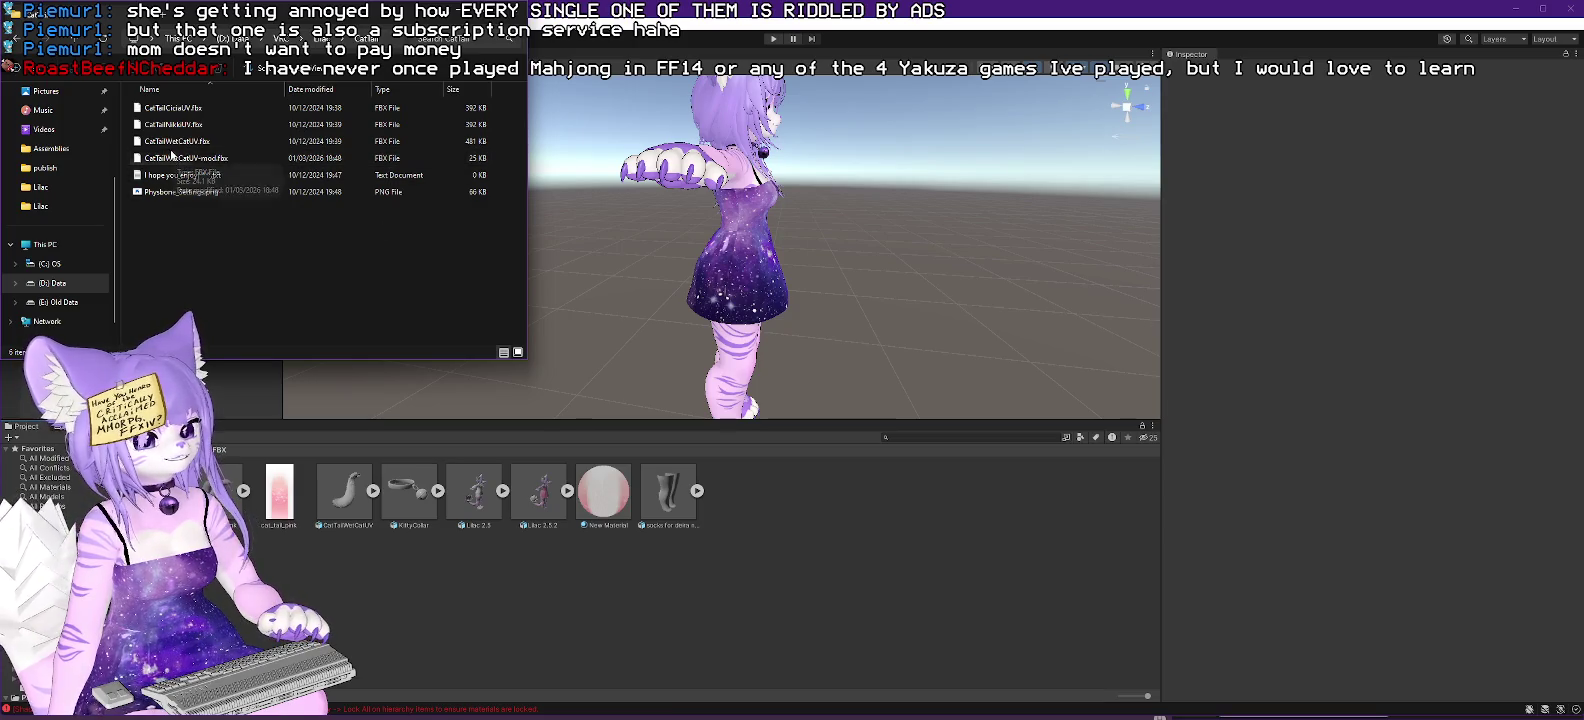
drag(178, 158, 695, 457)
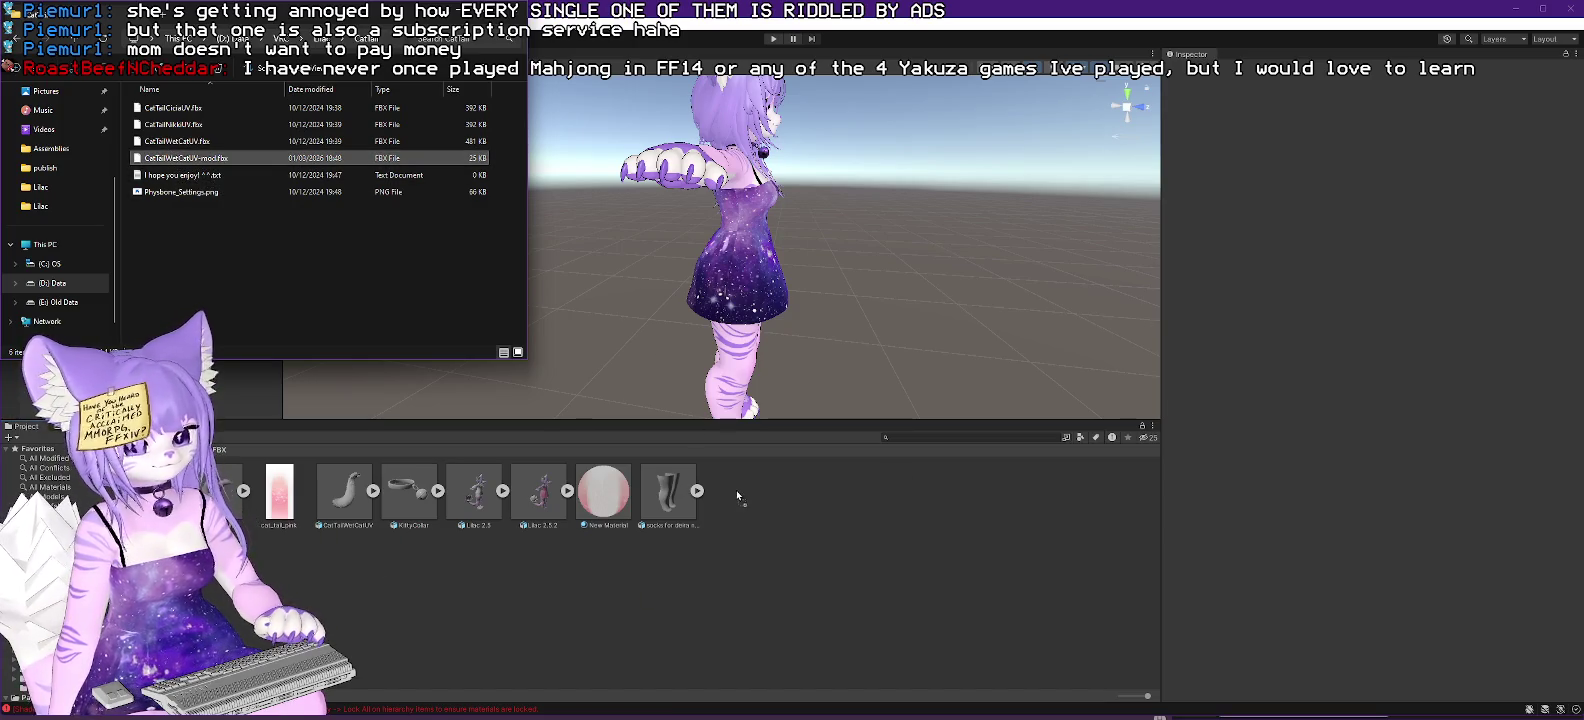
drag(763, 504, 762, 502)
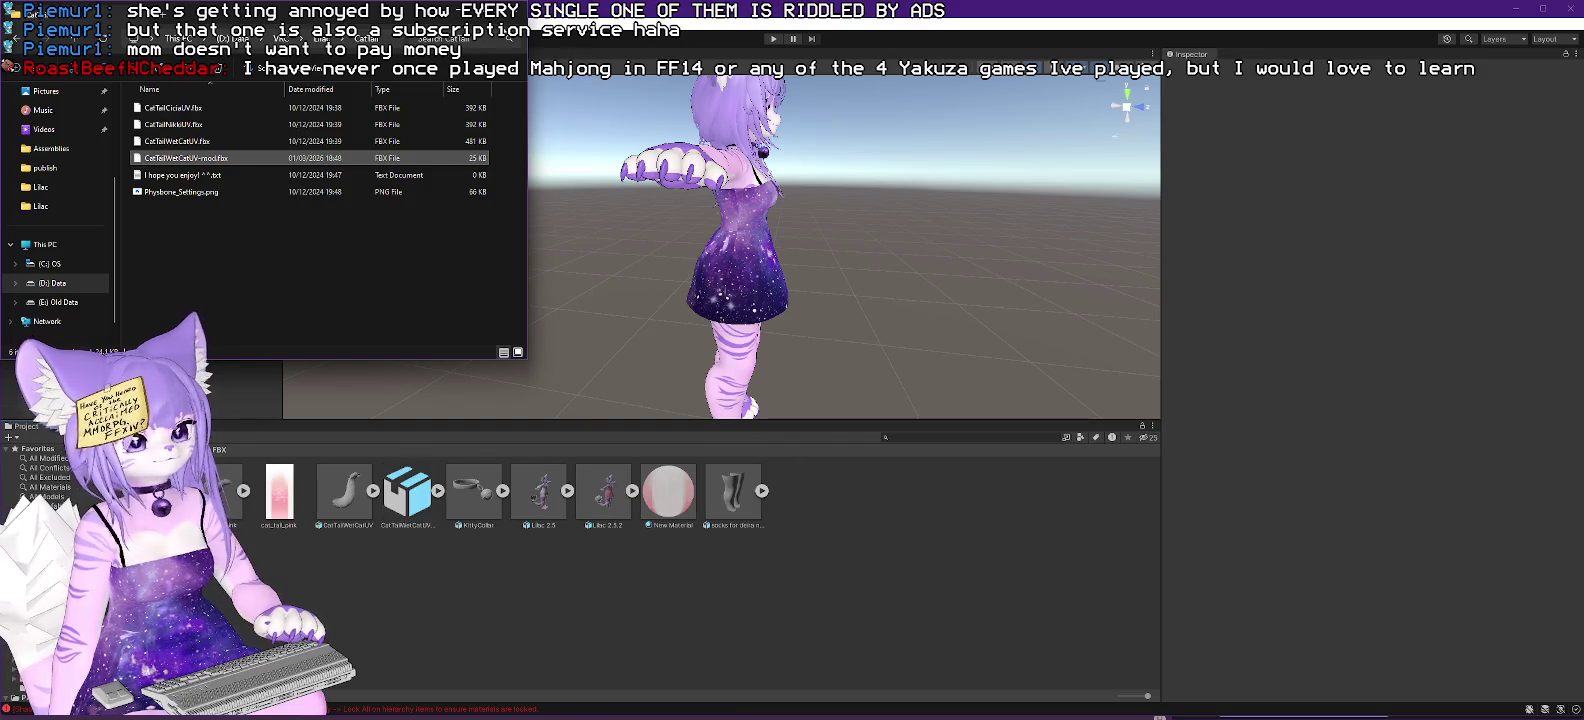
click(485, 250)
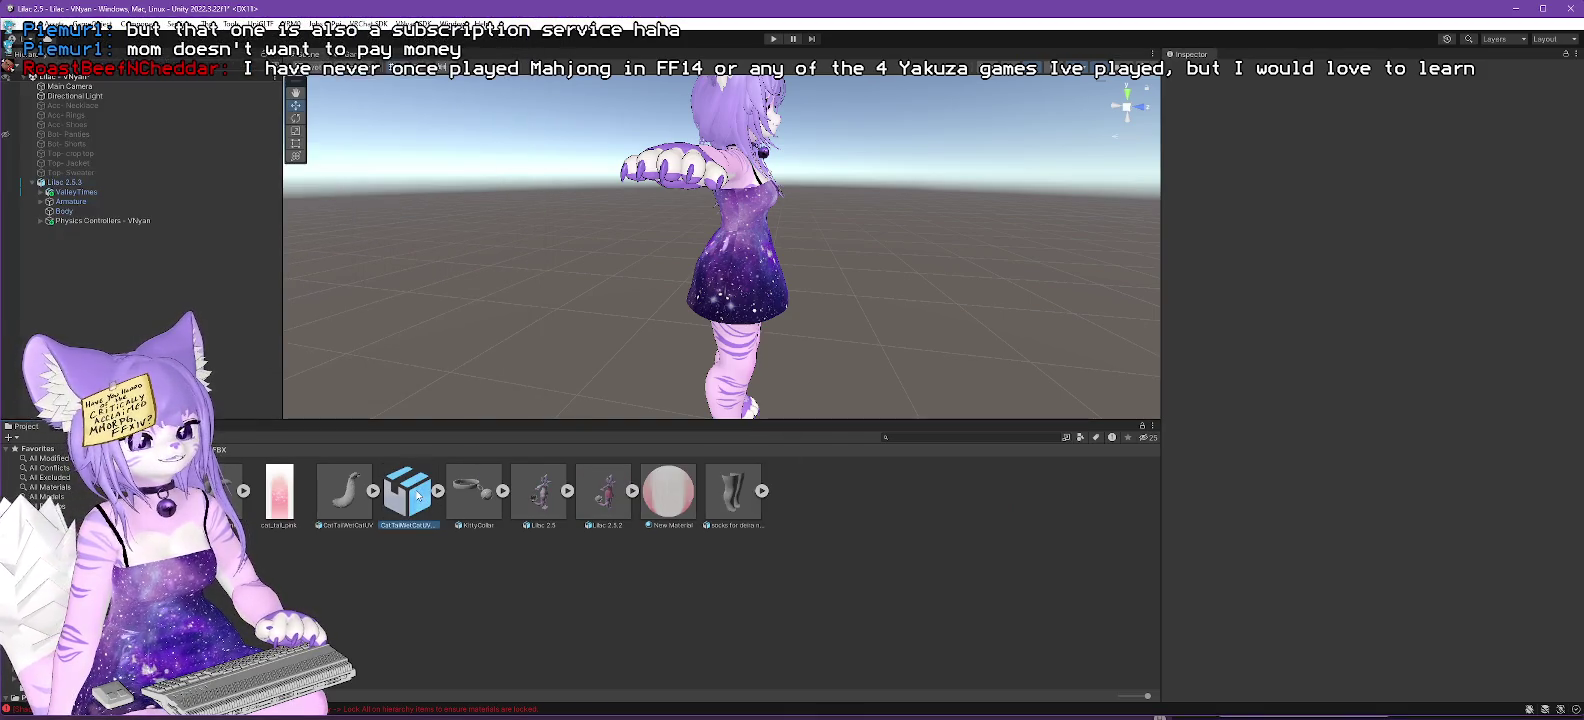
click(439, 493)
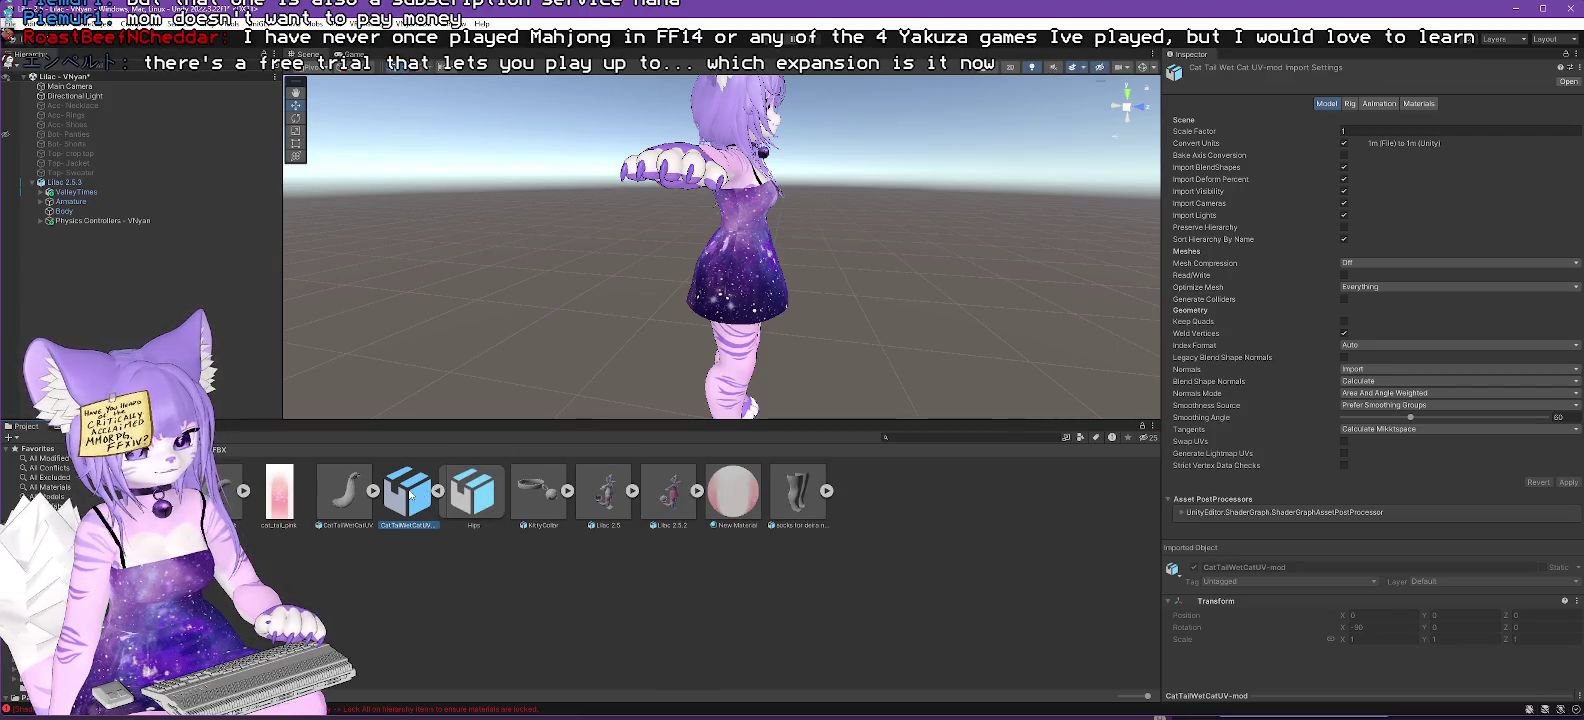
click(439, 494)
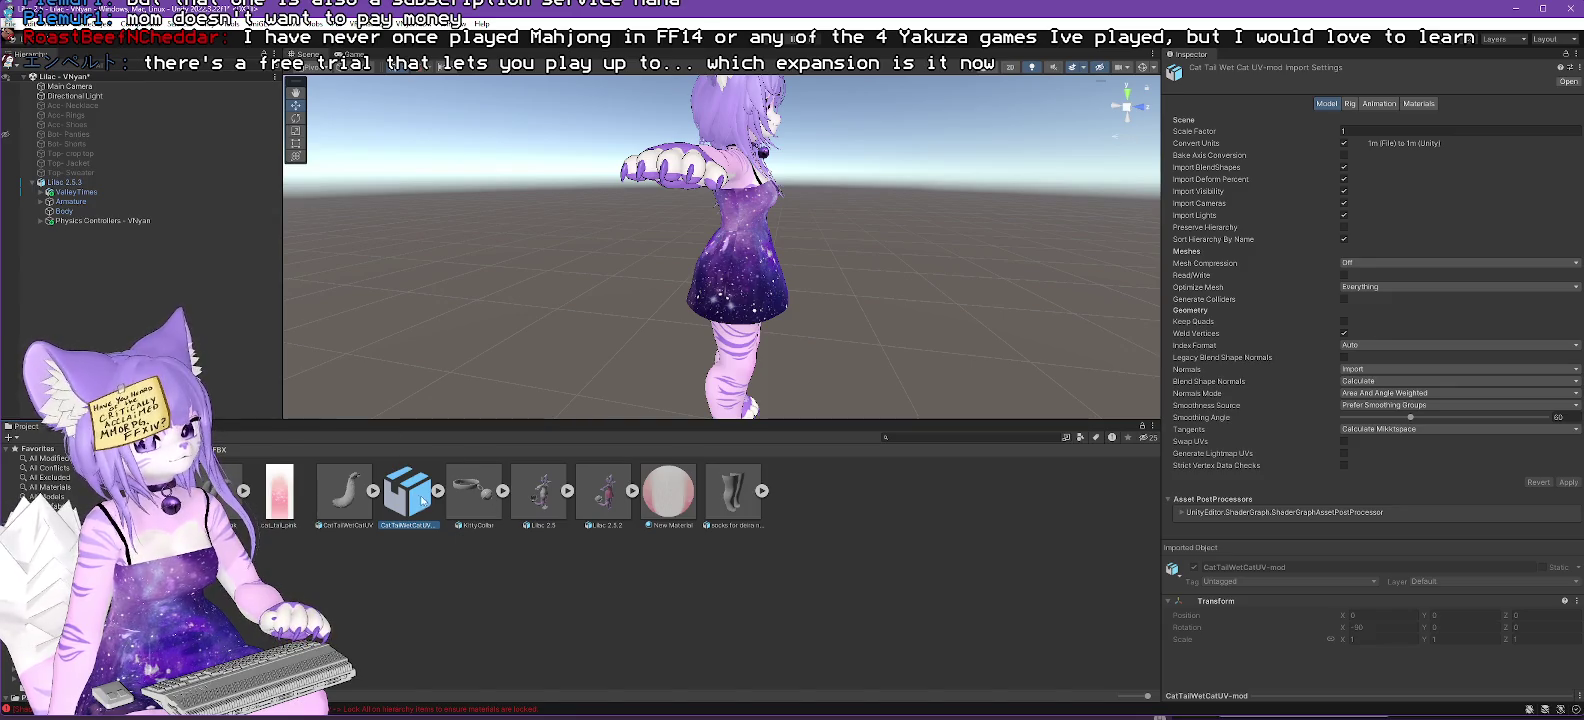
drag(384, 422, 75, 188)
key(f)
mouse_move(823, 307)
mouse_down()
mouse_move(842, 339)
mouse_move(726, 374)
mouse_move(735, 328)
mouse_move(714, 300)
mouse_move(948, 374)
mouse_move(924, 397)
mouse_up()
drag(870, 334, 1048, 370)
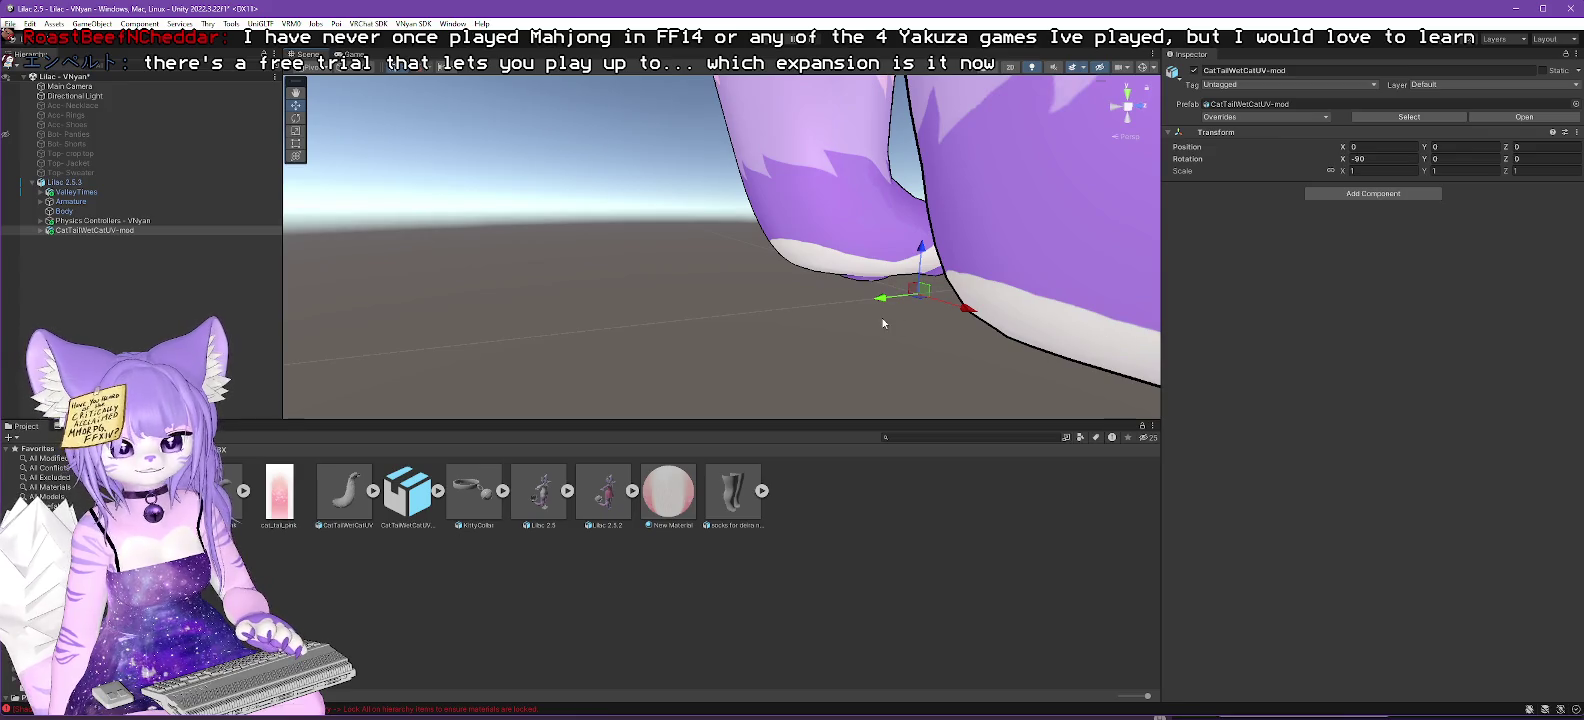
scroll(883, 323, down, 10)
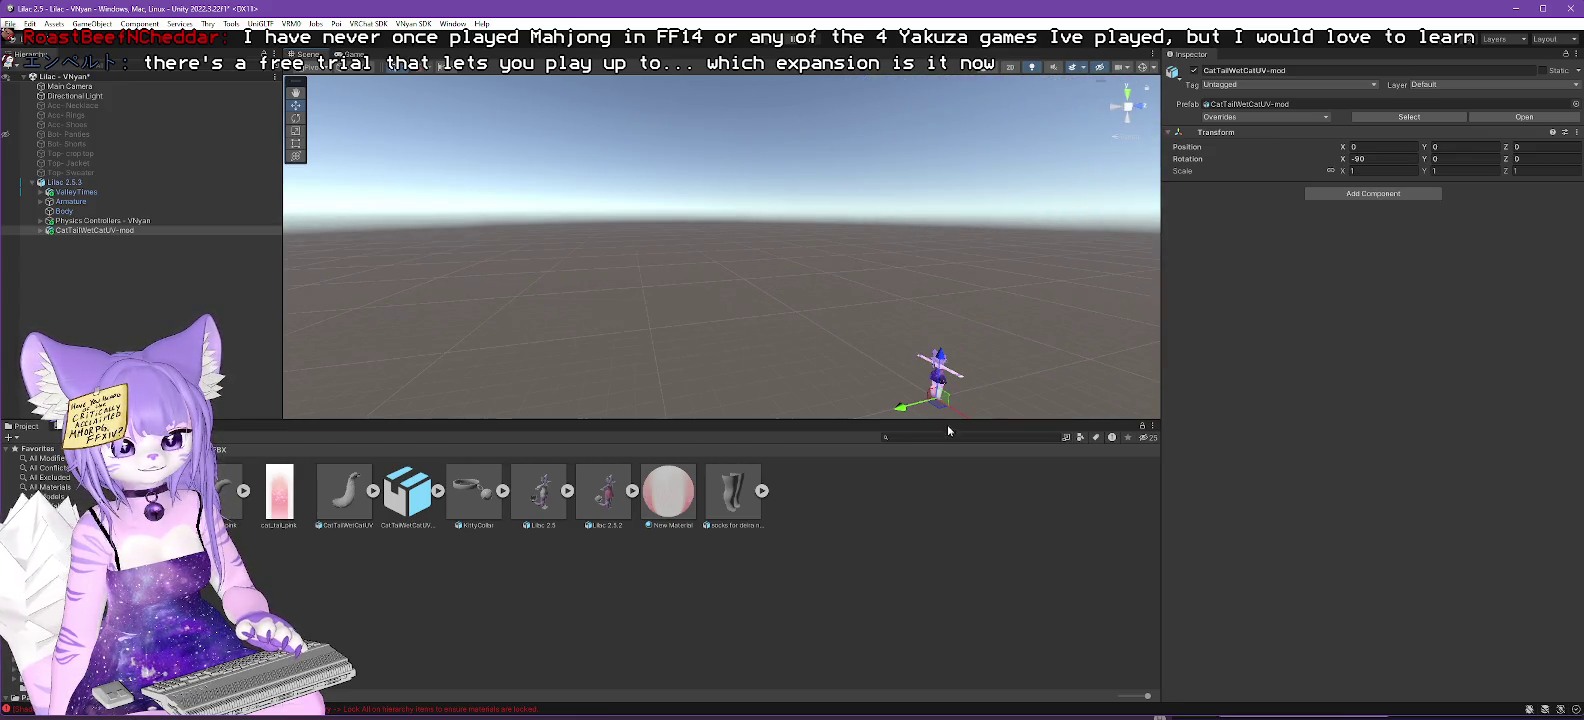
mouse_move(933, 287)
mouse_down()
mouse_move(760, 180)
mouse_move(641, 245)
mouse_move(598, 214)
mouse_move(746, 167)
mouse_move(762, 220)
mouse_move(771, 207)
mouse_up()
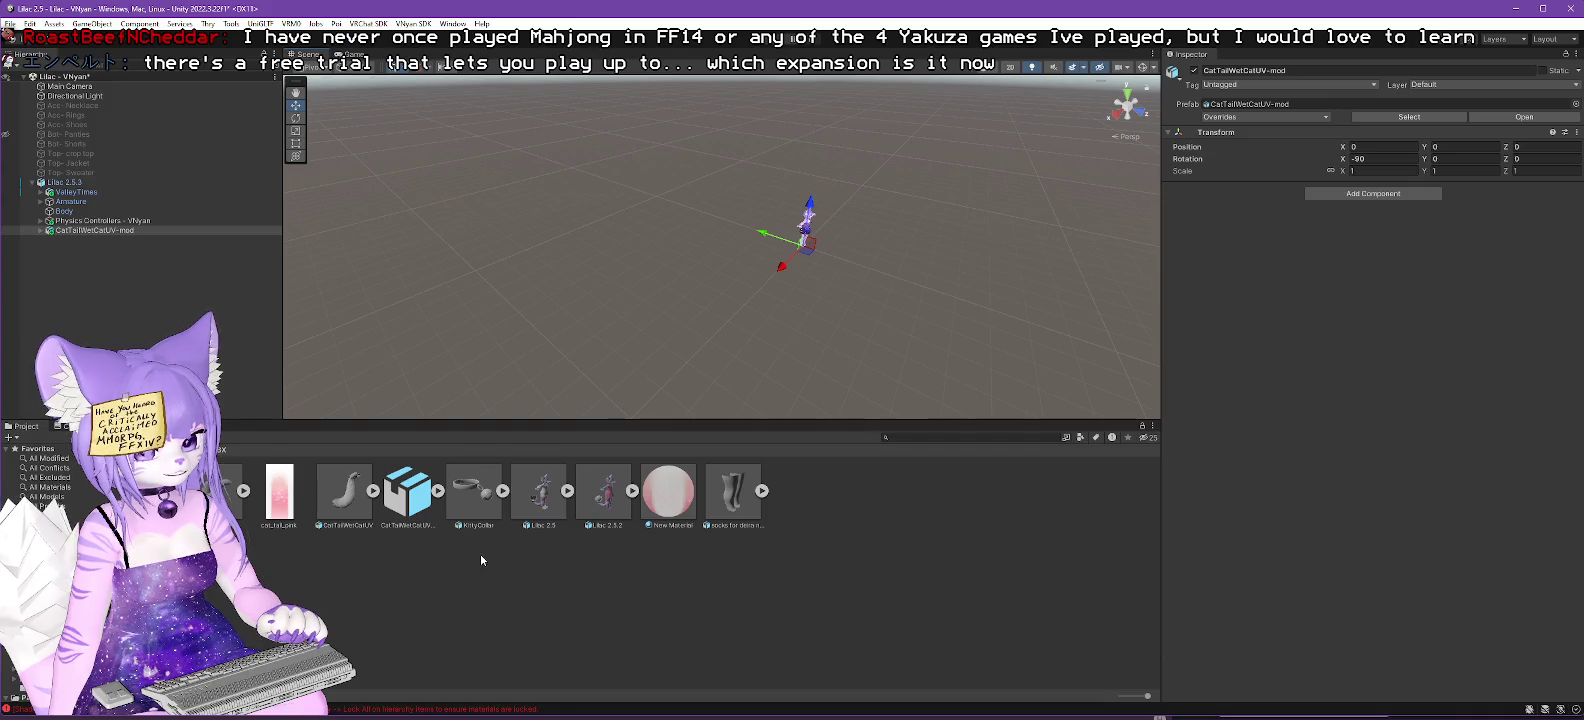
Unpack the CatTailWetCatUV-mod tail prefab in the Hierarchy, accepting the warning.
click(80, 232)
right_click(79, 235)
mouse_move(150, 383)
click(262, 467)
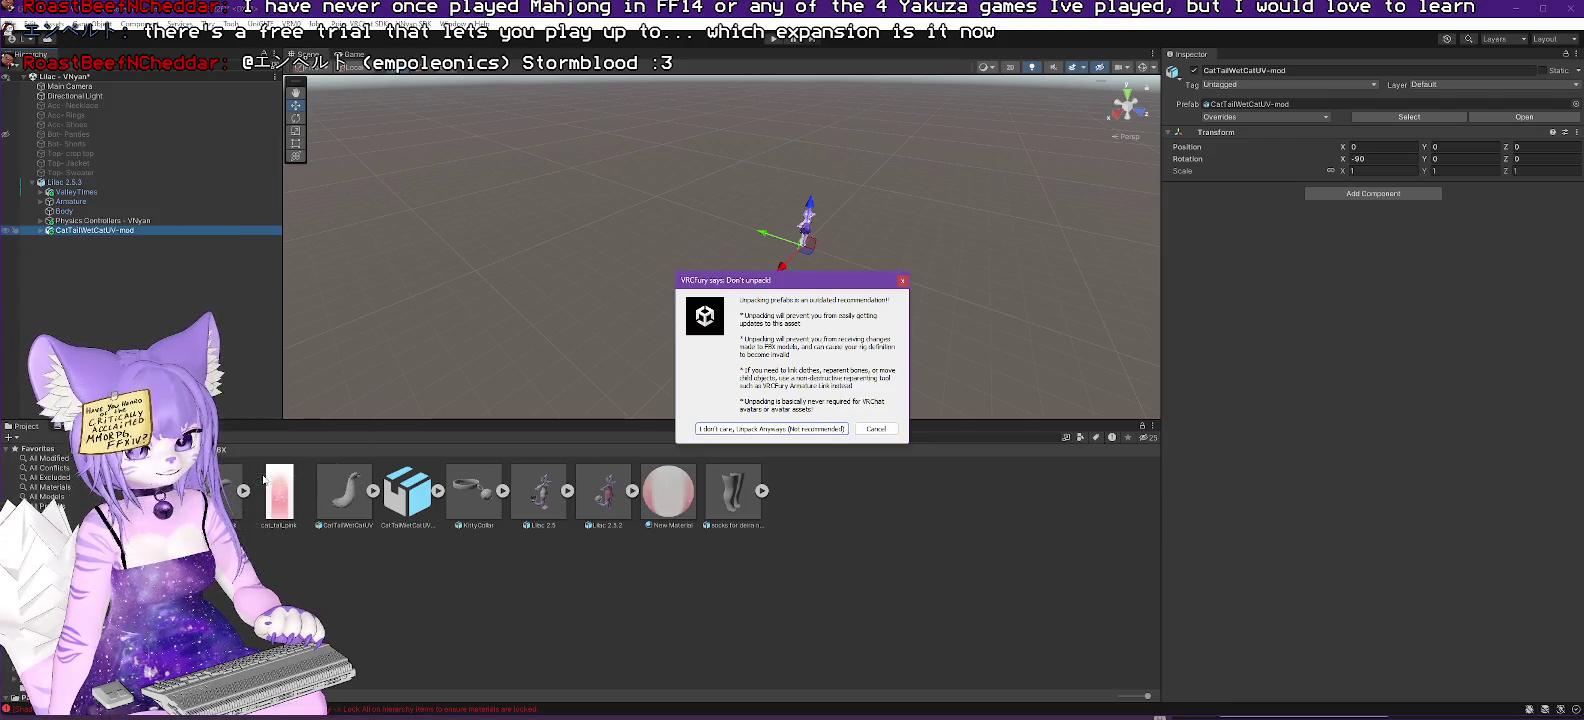
click(770, 430)
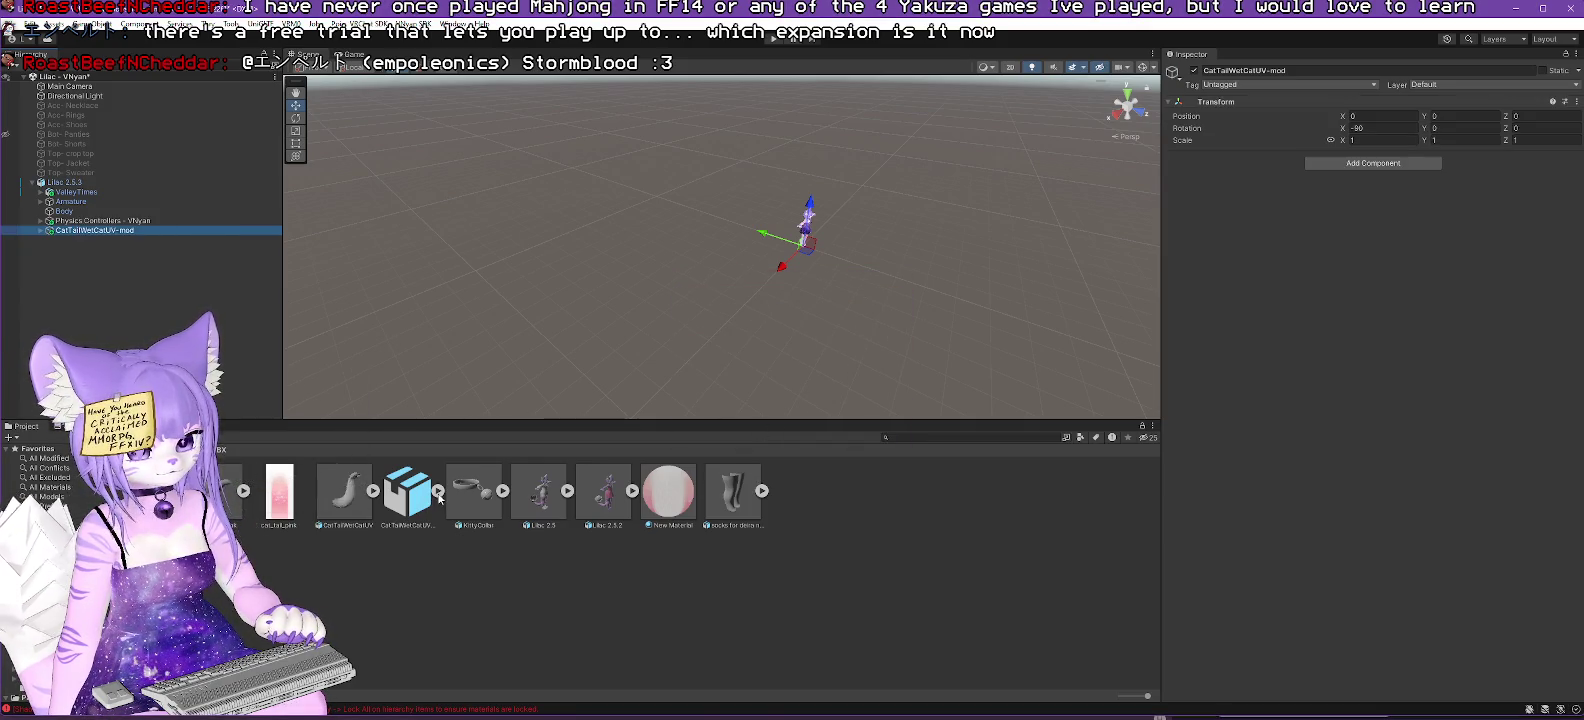
Delete the CatTailWetCatUV-mod model file from the Project window.
click(438, 492)
click(470, 492)
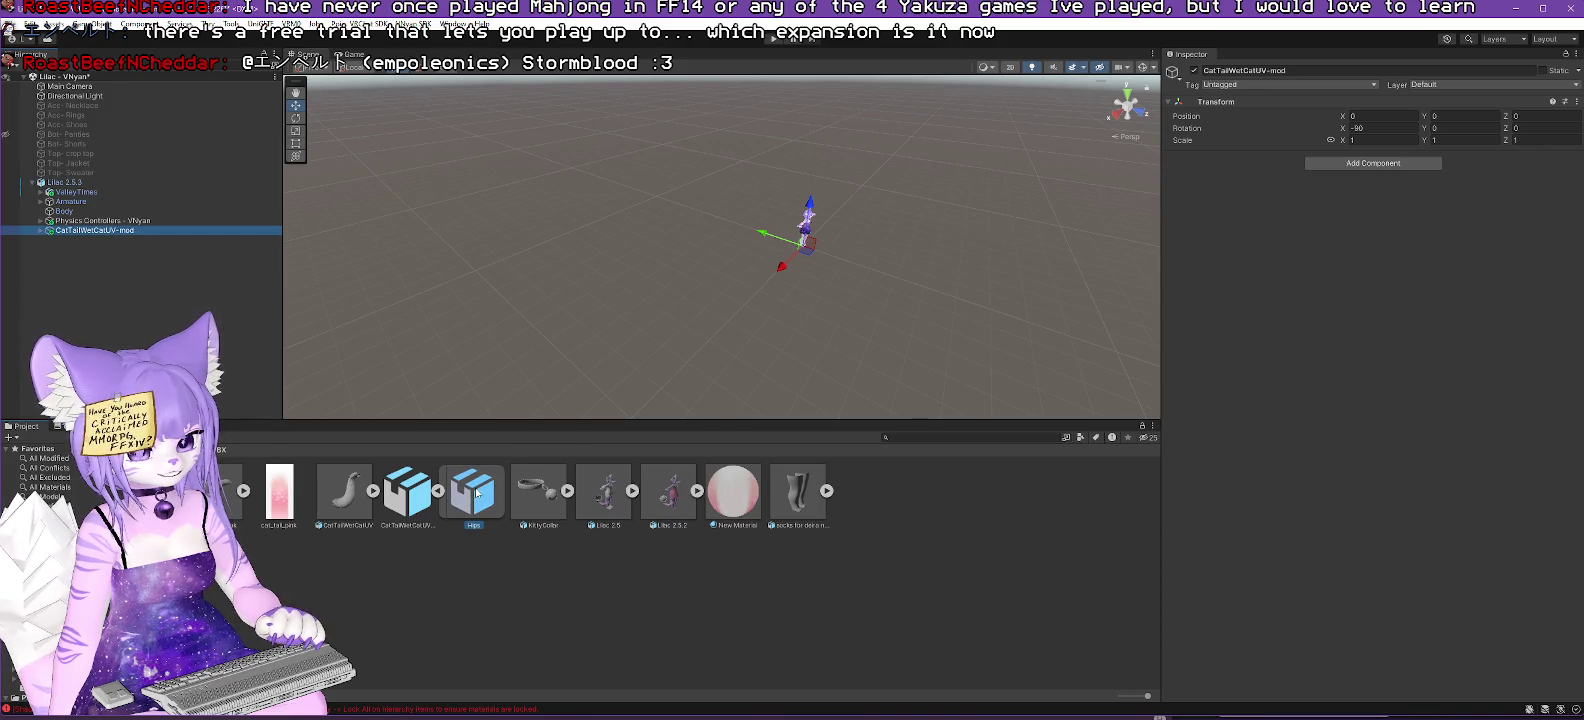
click(401, 492)
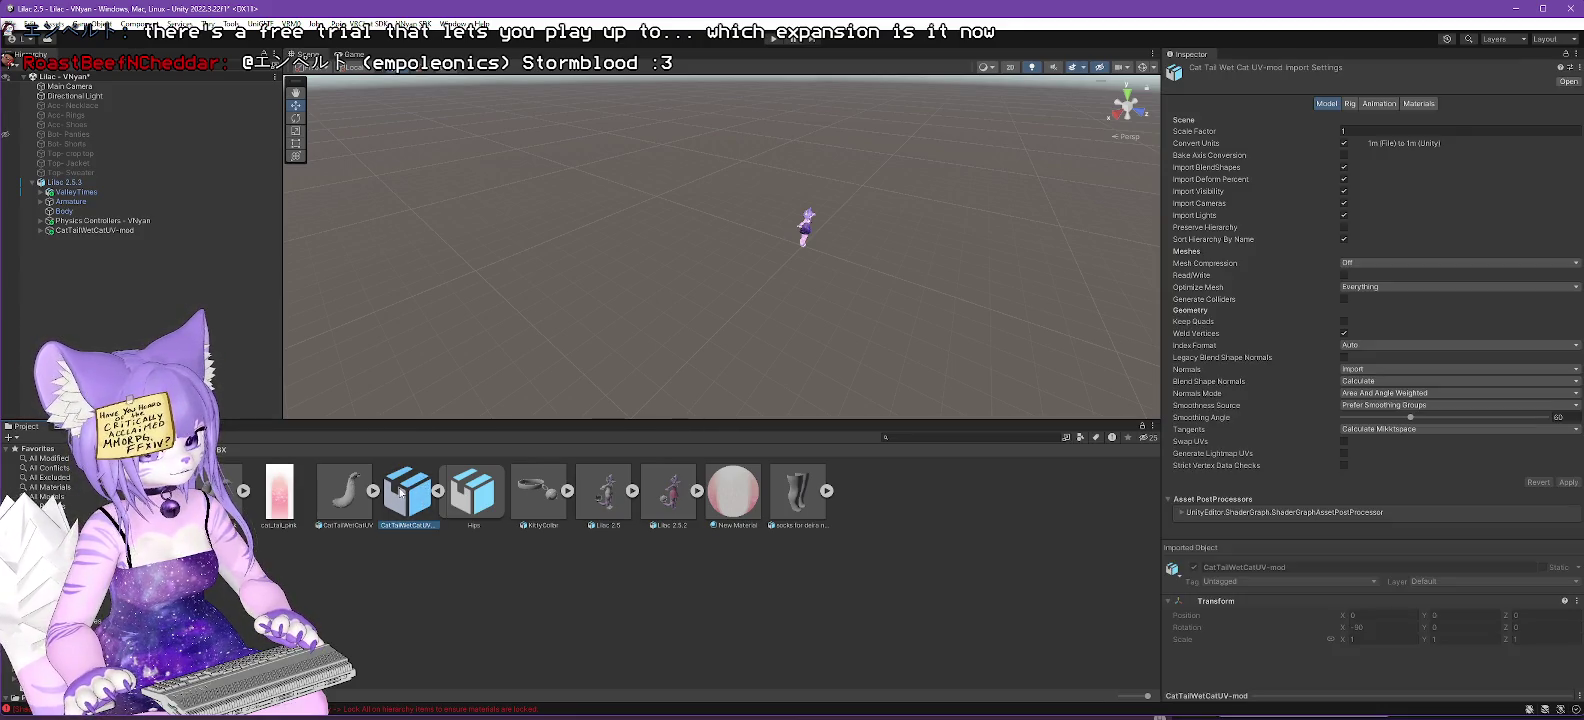
click(439, 491)
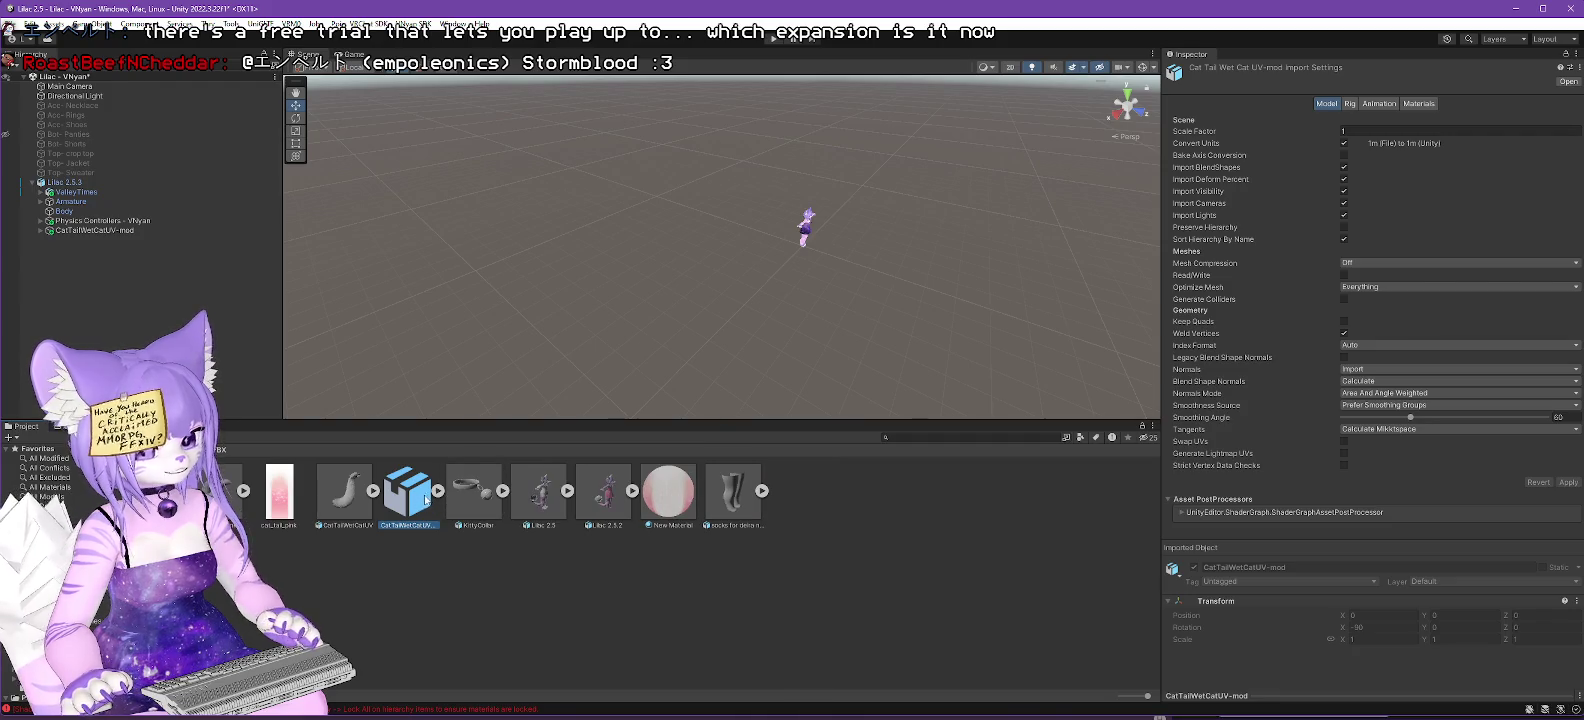
key(Delete)
click(826, 389)
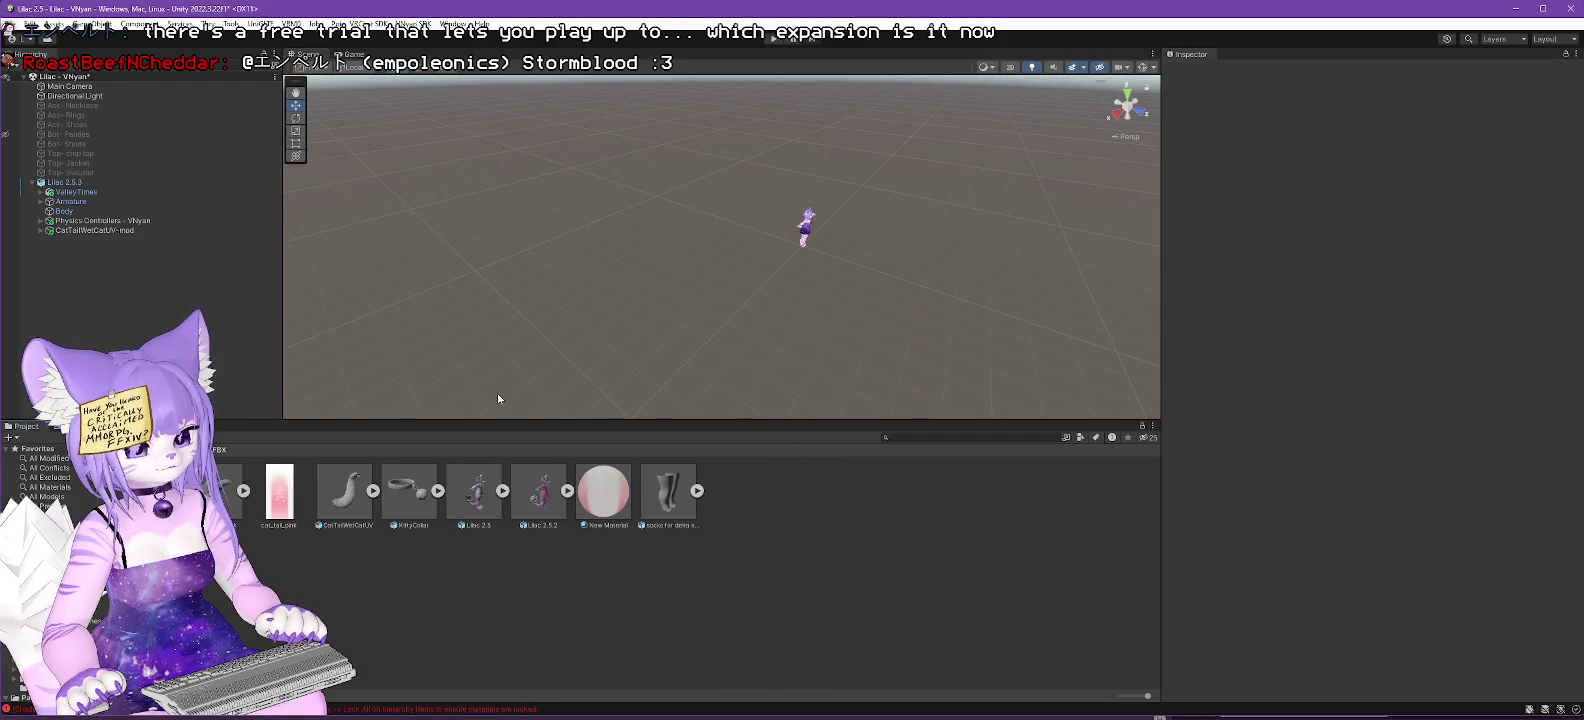
In Blender, delete the Camera and Light and select HSTail.
key(alt+Tab)
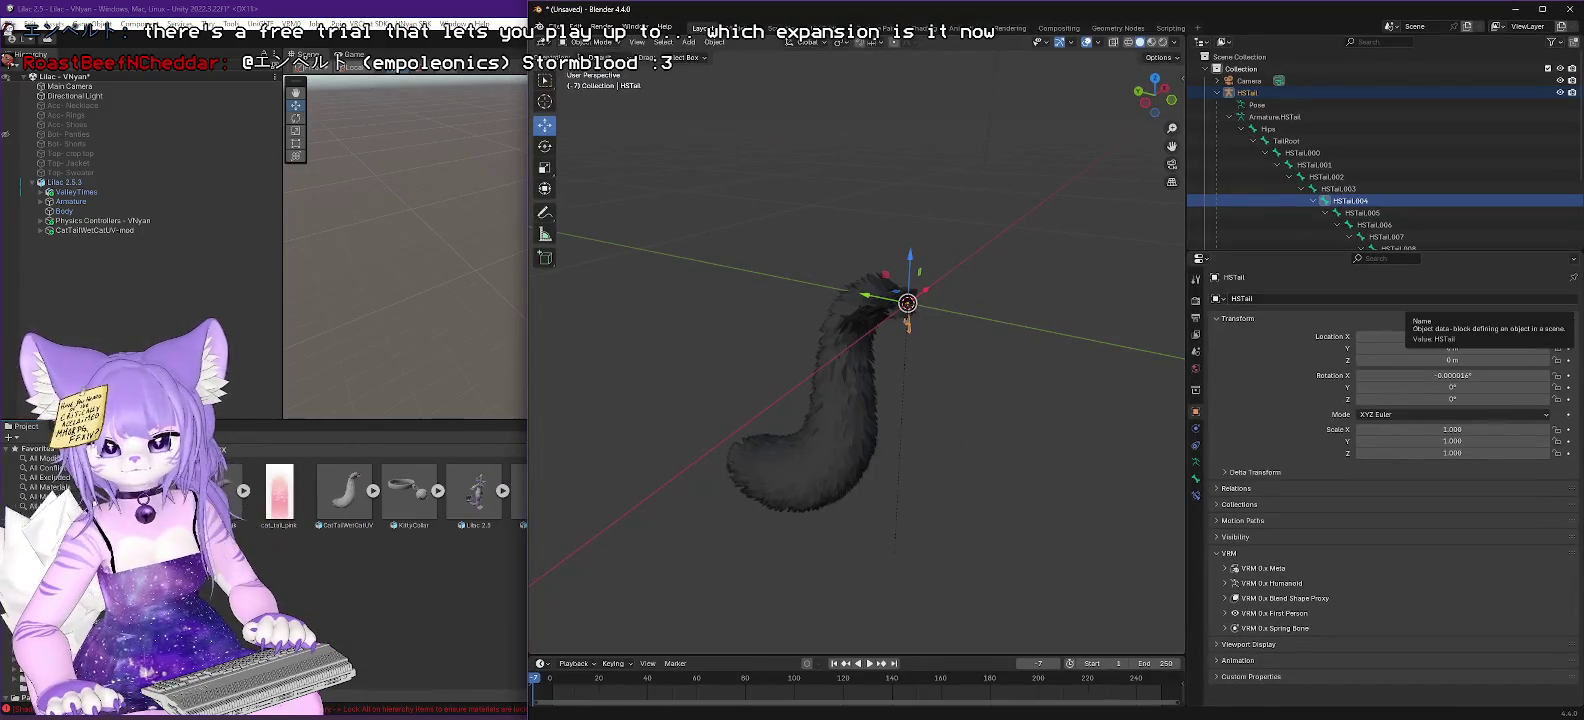
key(Delete)
click(1249, 91)
key(Delete)
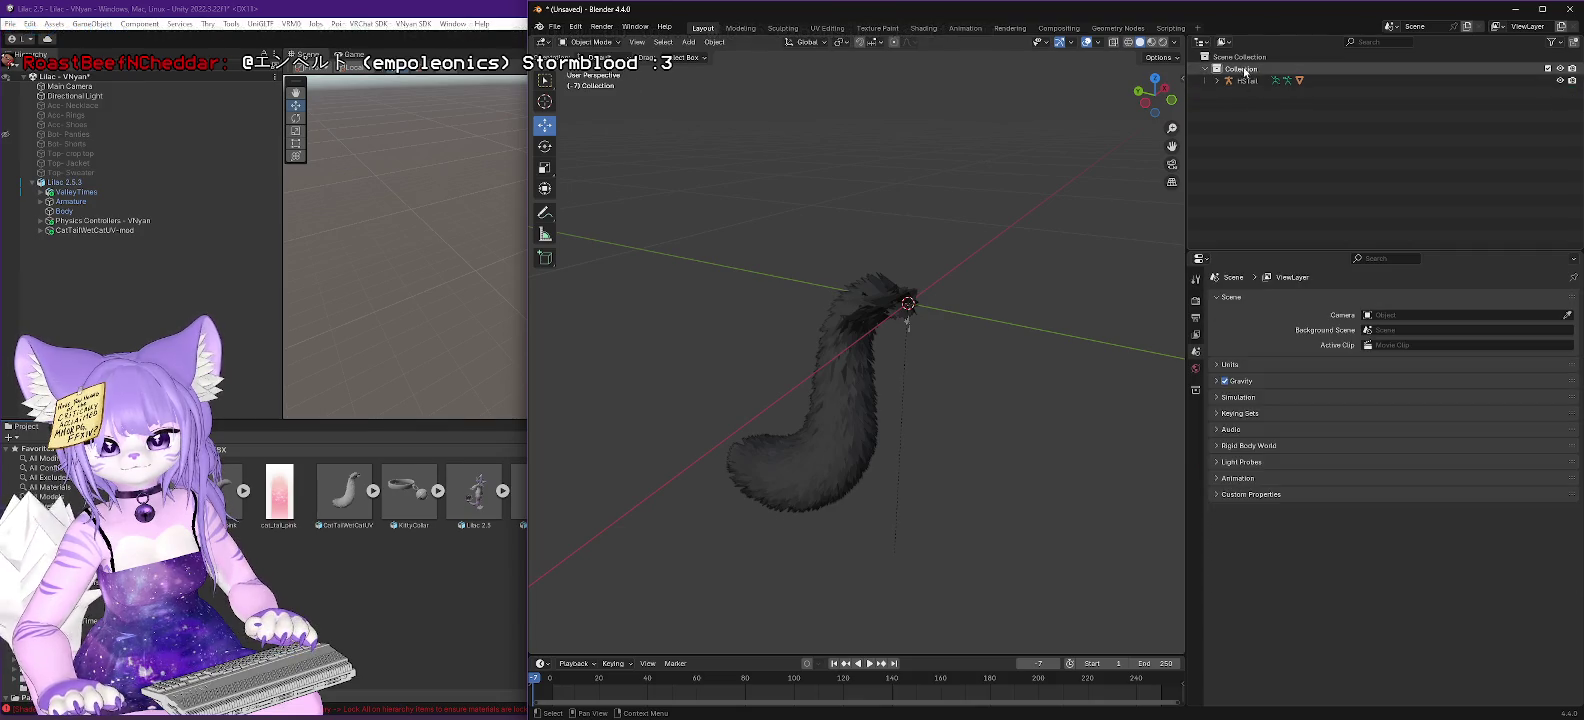
click(1246, 80)
Re-export HSTail as FBX over CatTailWetCatUV-mod.fbx, then minimize Blender.
click(556, 27)
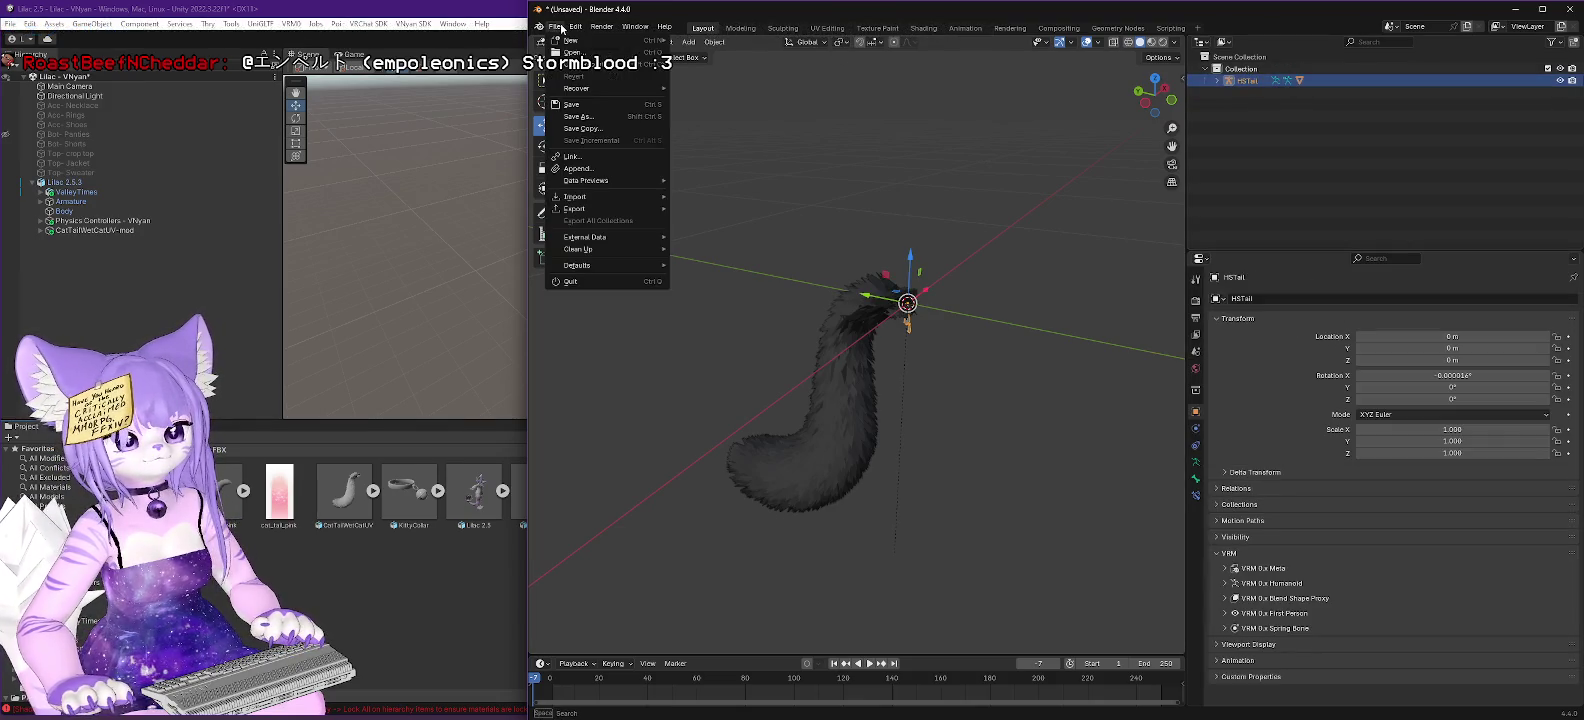
key(Escape)
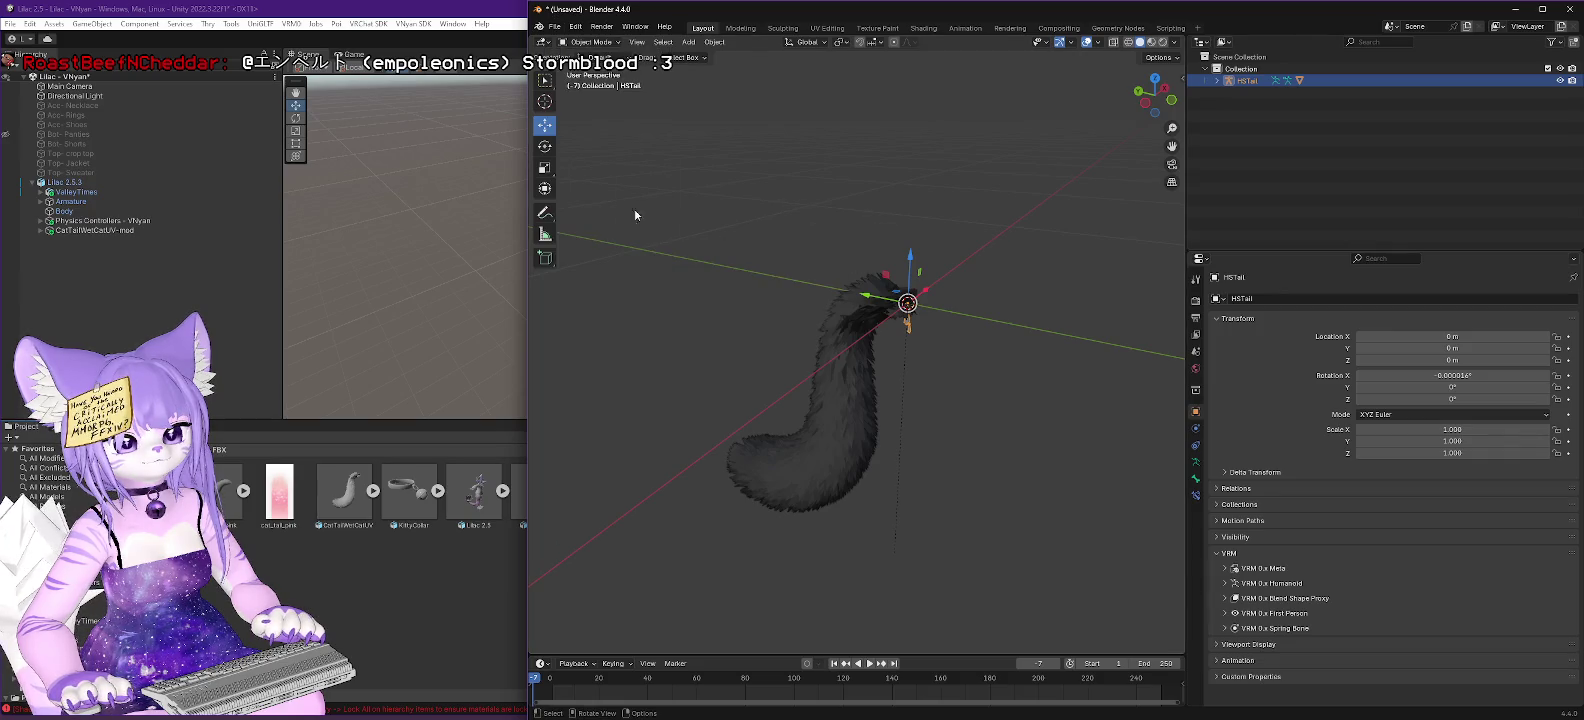
click(556, 27)
mouse_move(590, 208)
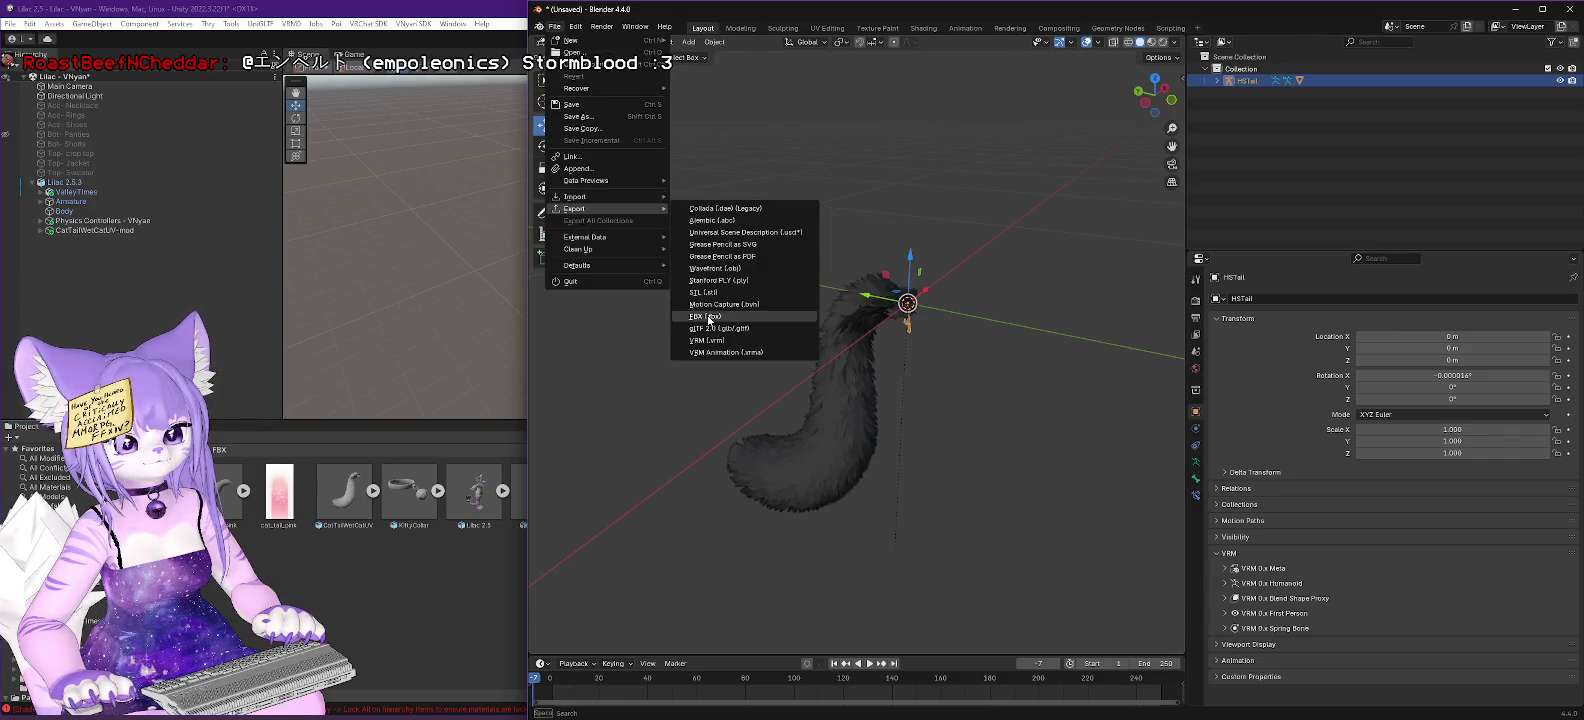
click(706, 316)
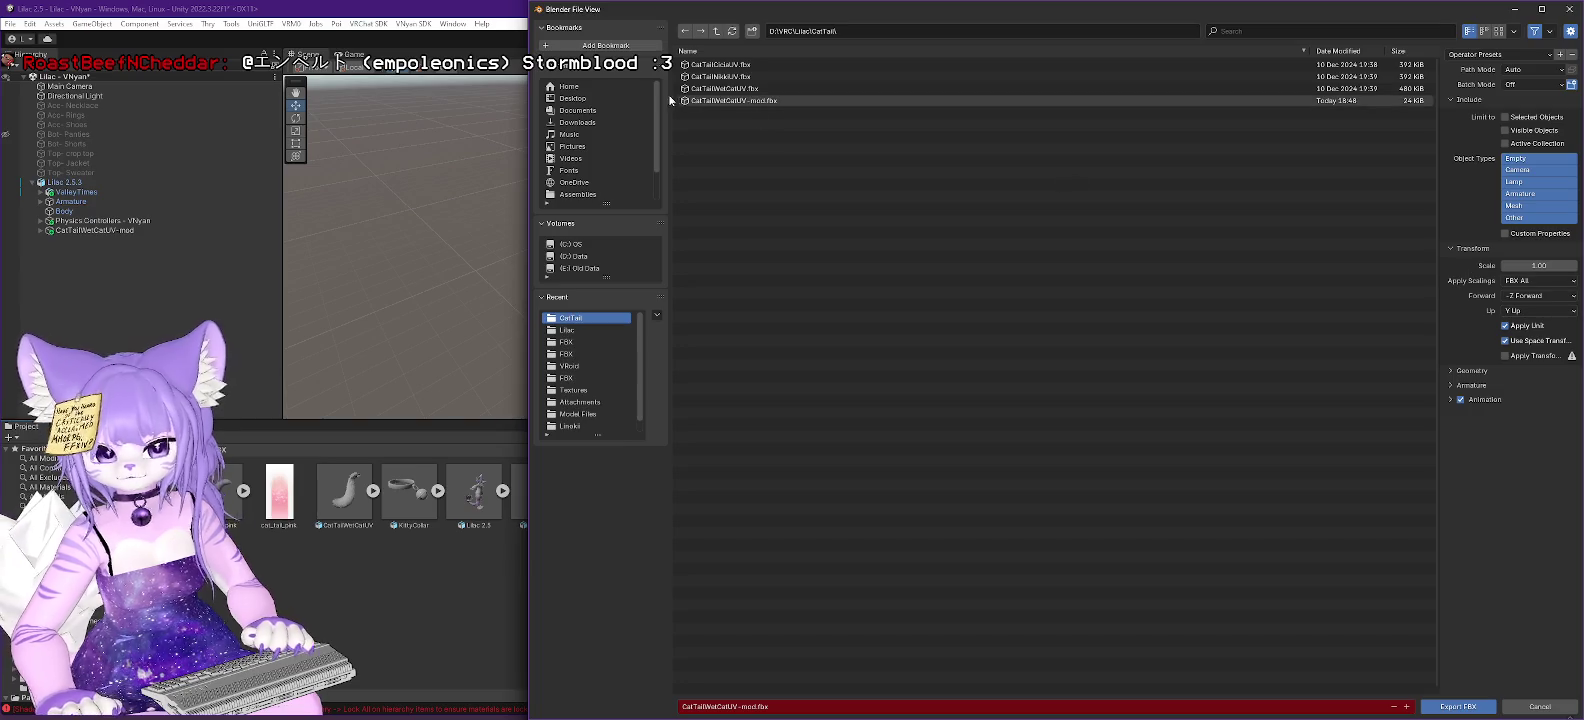
click(705, 101)
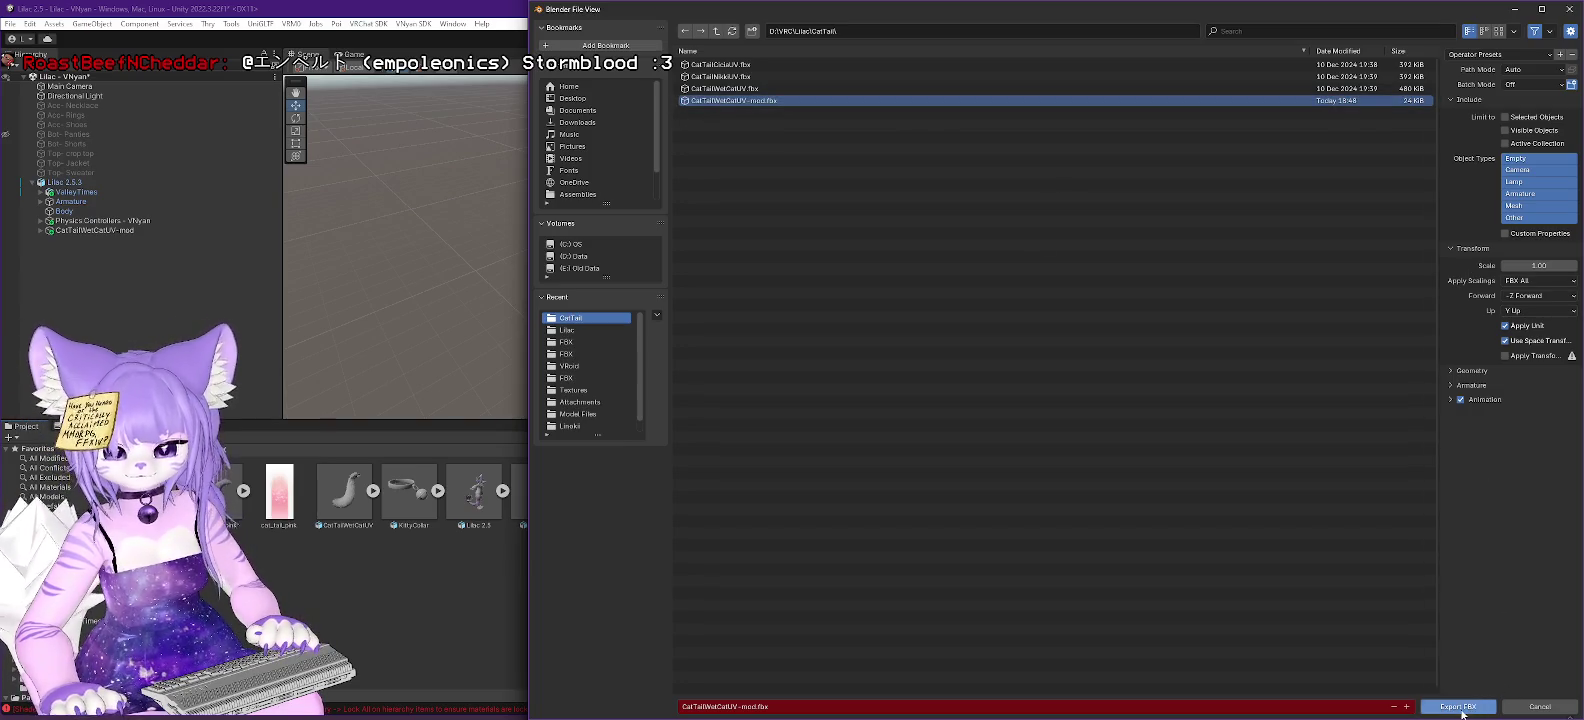
click(1460, 708)
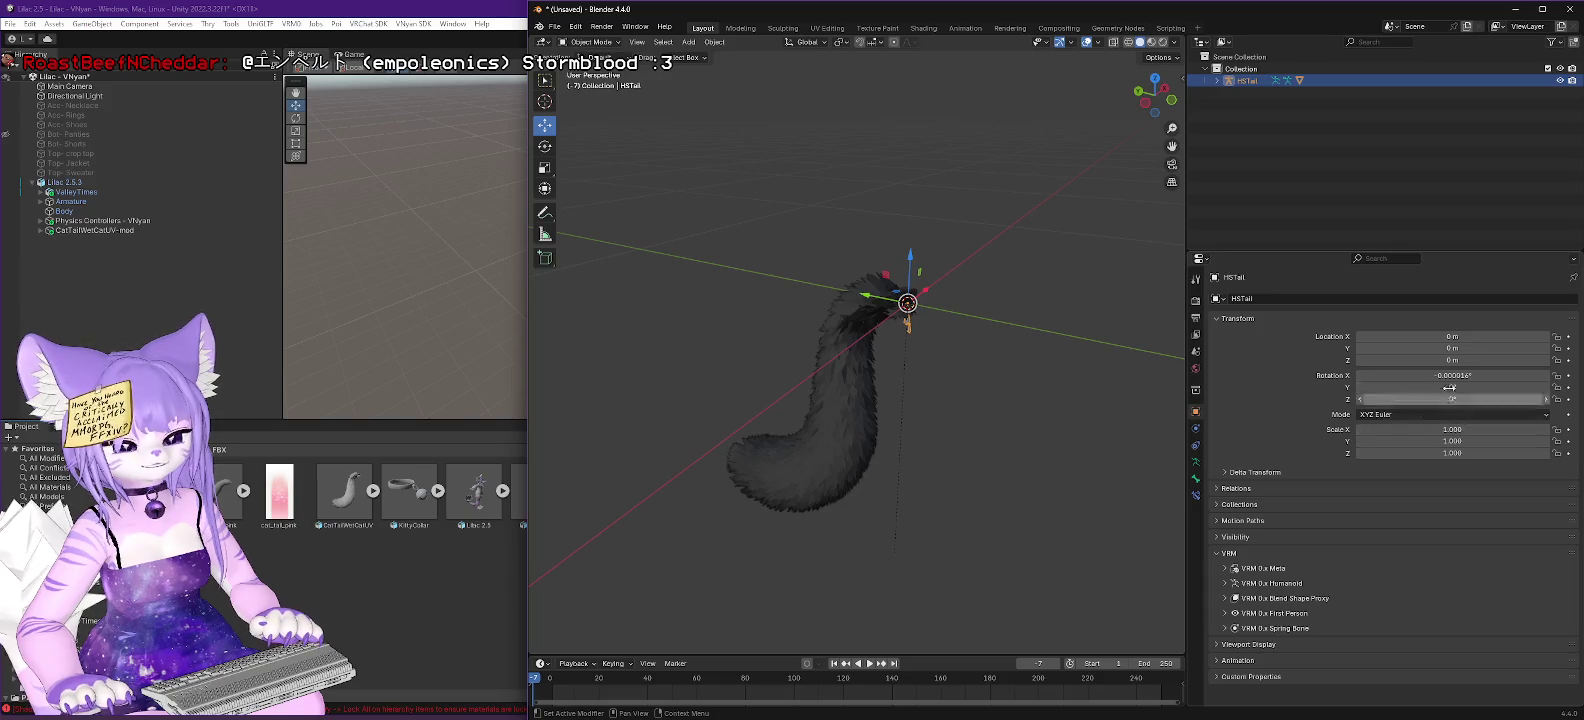
click(1513, 10)
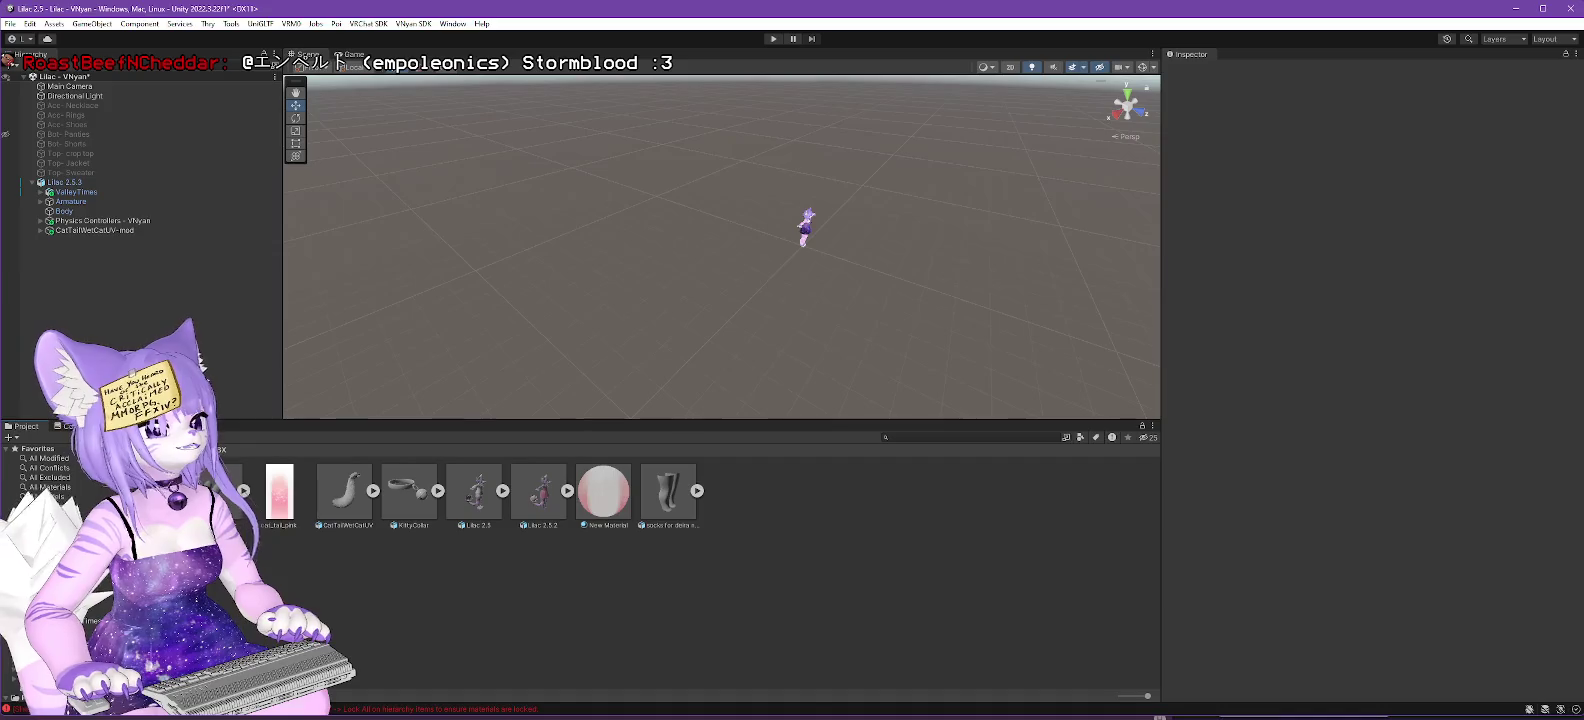
Import CatTailWetCatUV-mod.fbx from Explorer into the Unity Project assets.
key(alt+Tab)
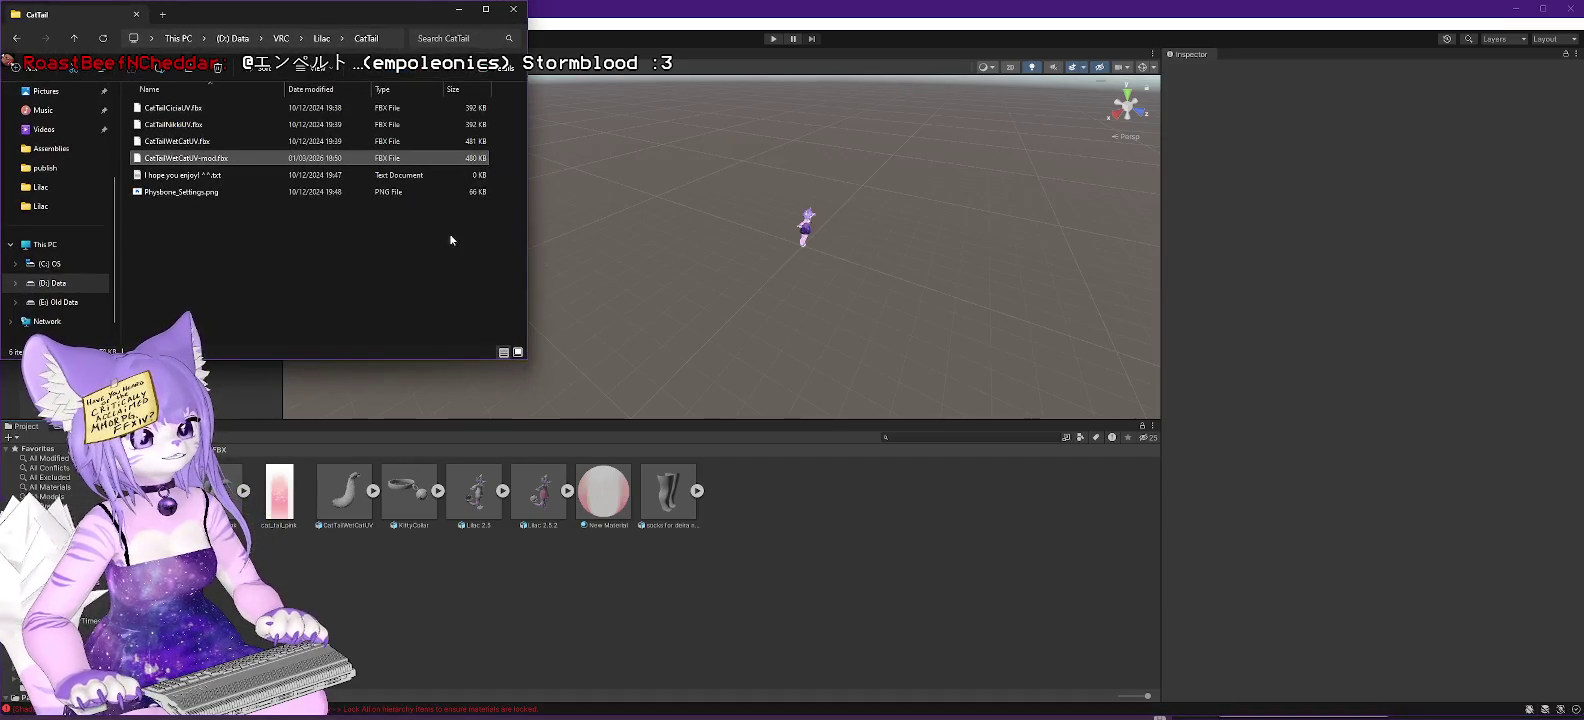
mouse_move(180, 168)
mouse_down()
mouse_move(608, 290)
mouse_move(755, 532)
mouse_move(685, 552)
mouse_up()
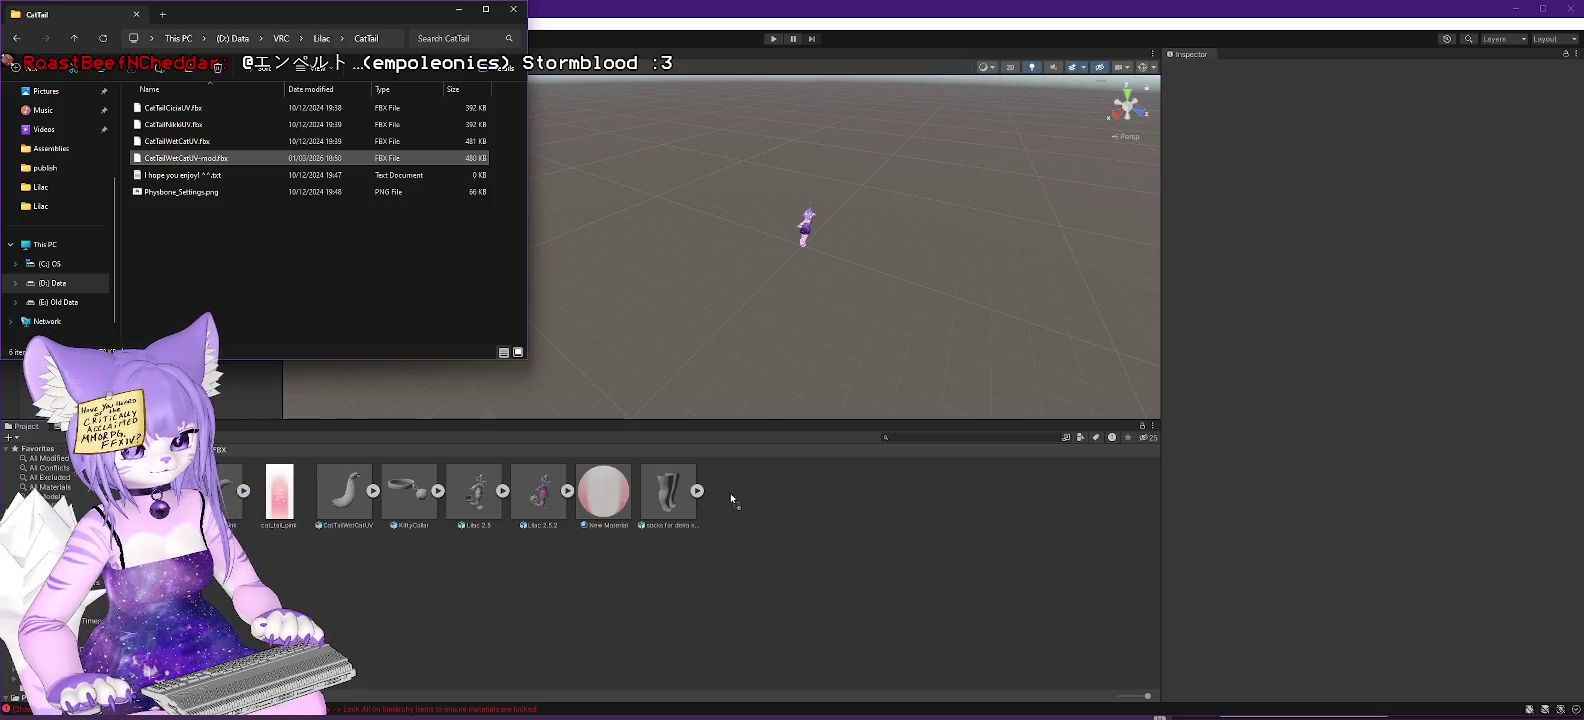
drag(730, 497, 733, 497)
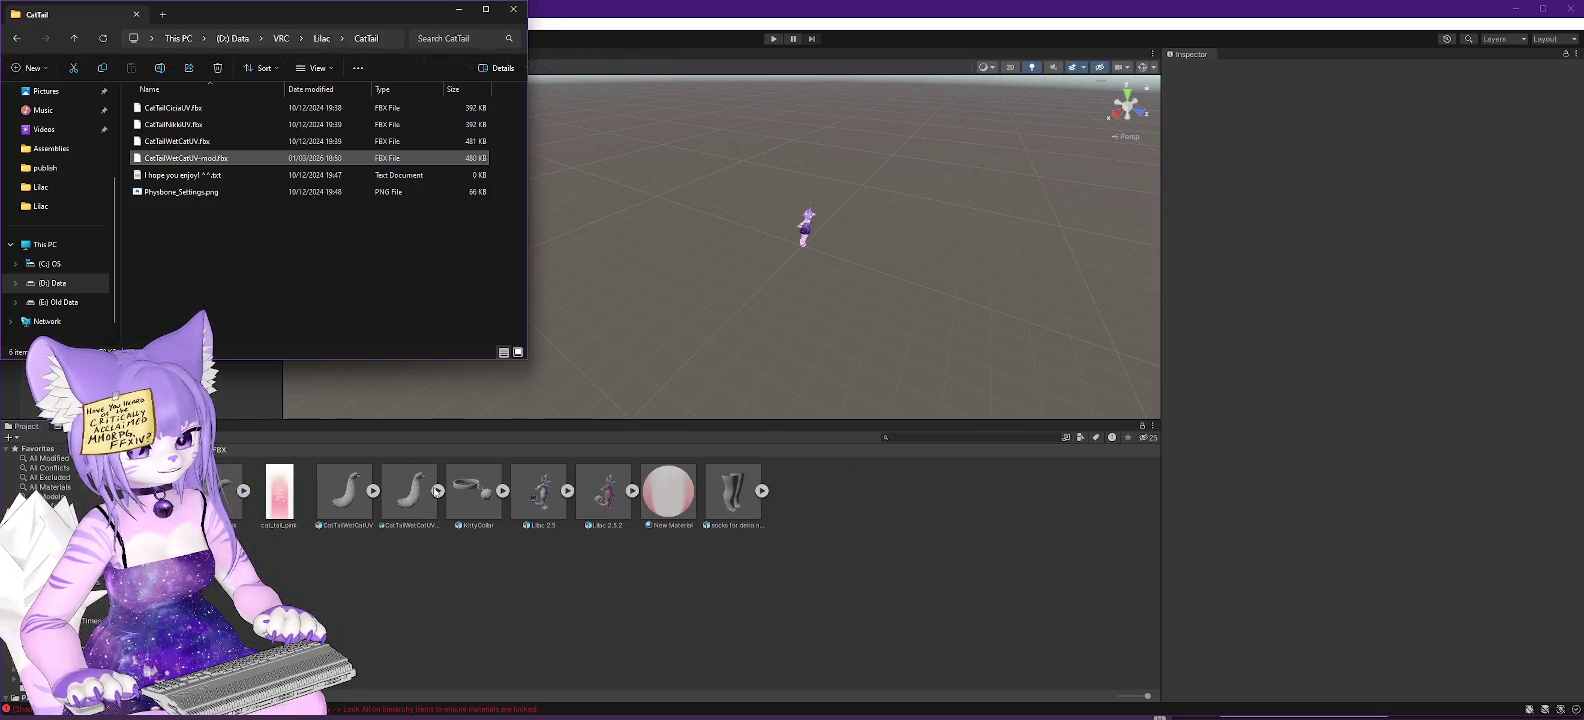
click(437, 491)
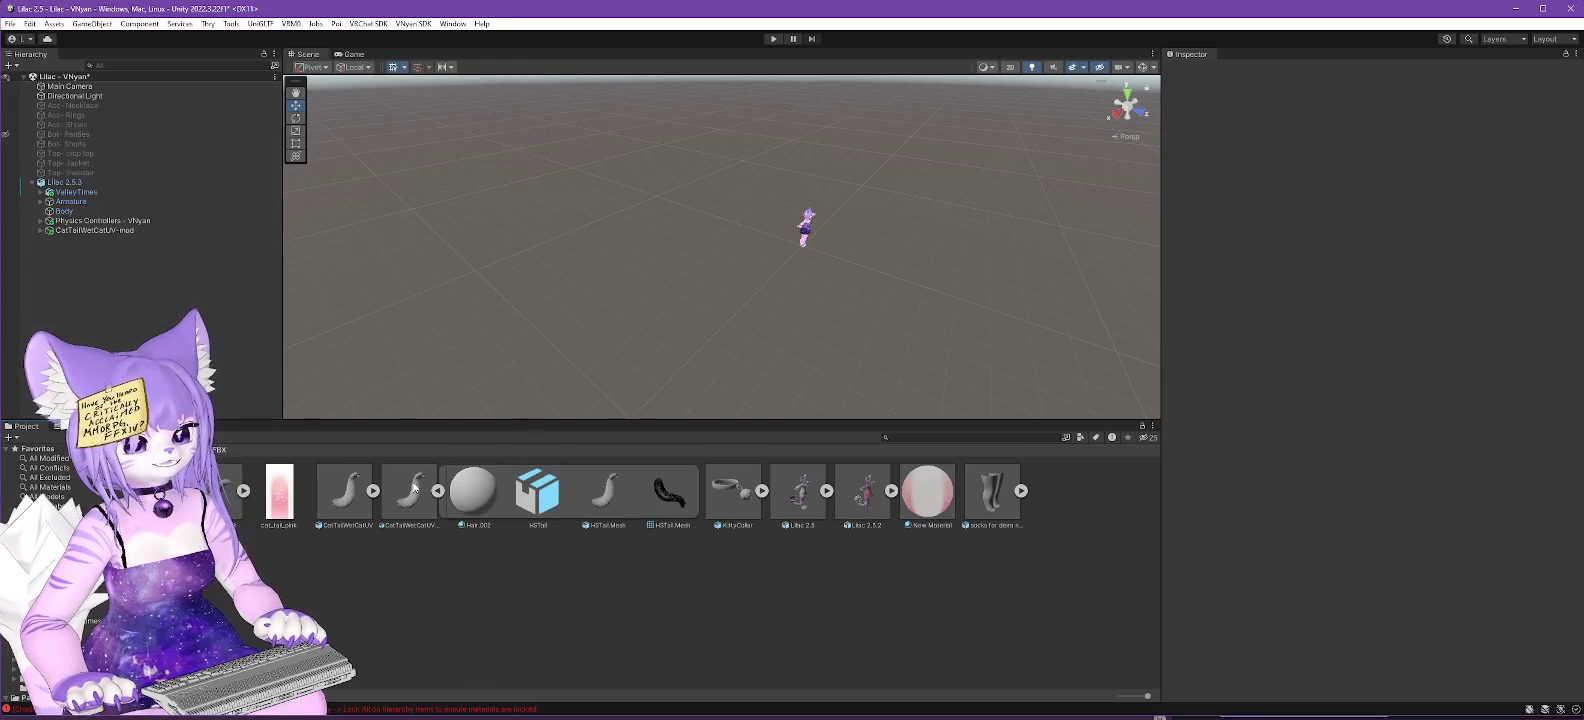
scroll(599, 244, down, 5)
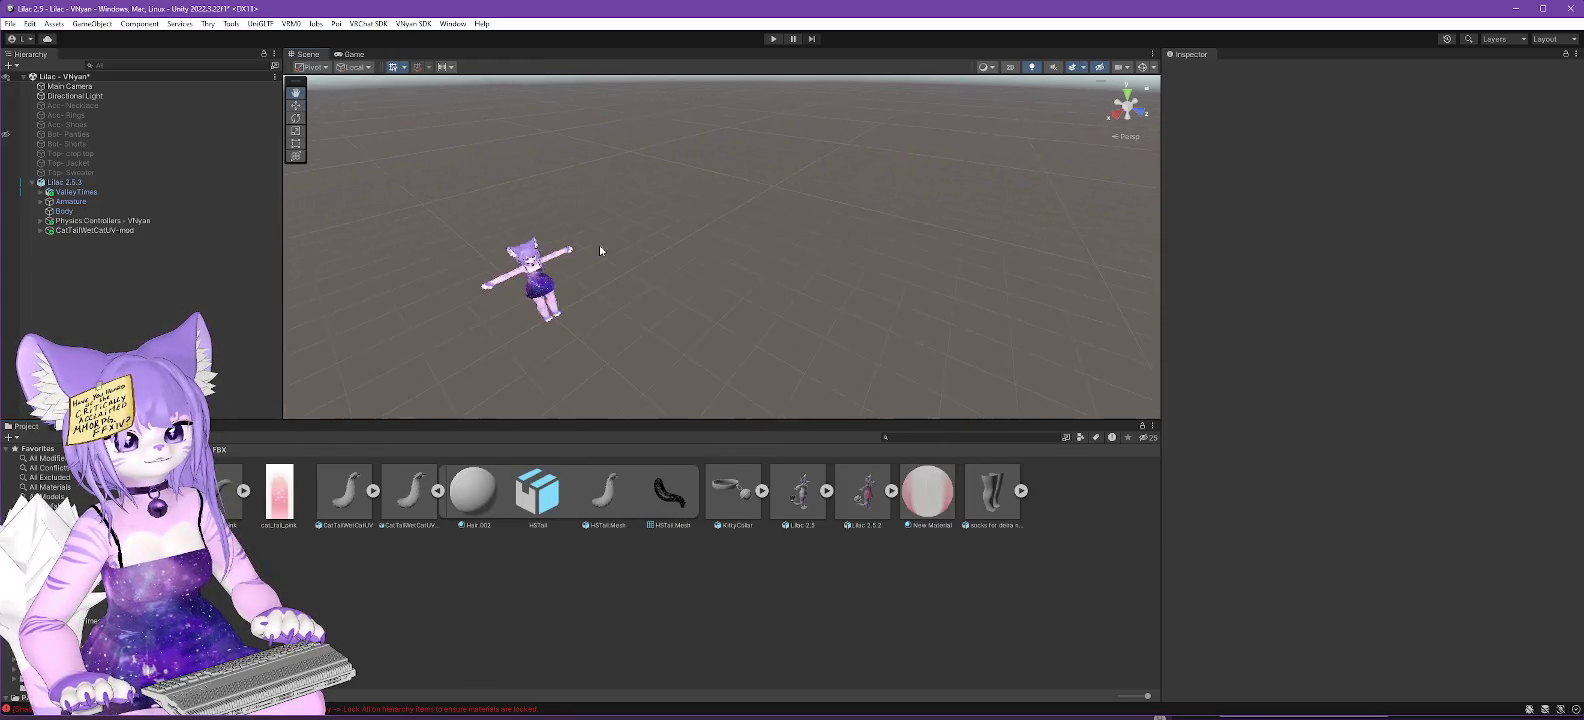
scroll(637, 288, down, 5)
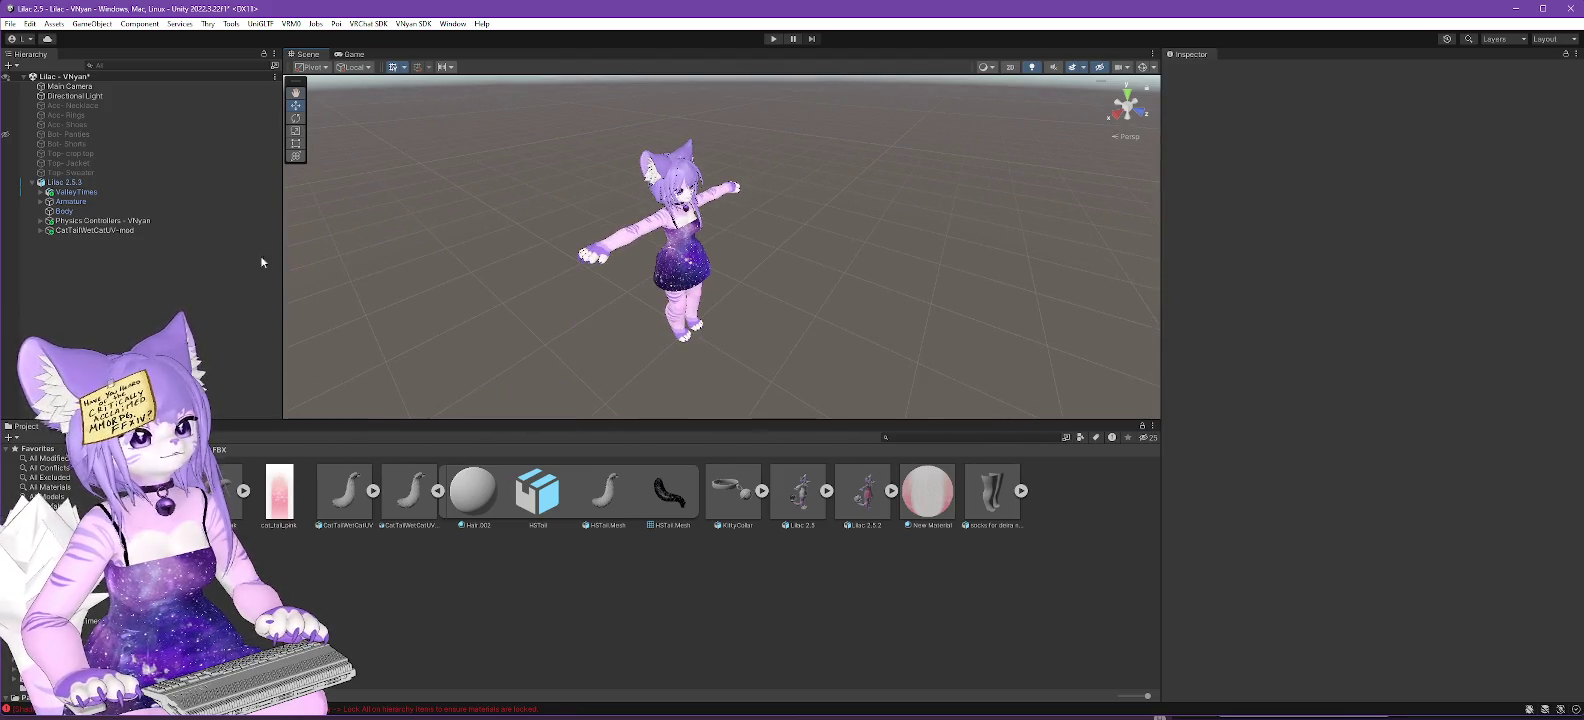
Add the tail model under Lilac 2.5.3 and position it at the hips.
mouse_move(409, 495)
mouse_down()
mouse_move(131, 269)
mouse_move(77, 186)
mouse_up()
mouse_move(458, 316)
mouse_down()
mouse_move(863, 322)
mouse_move(948, 290)
mouse_move(884, 273)
mouse_up()
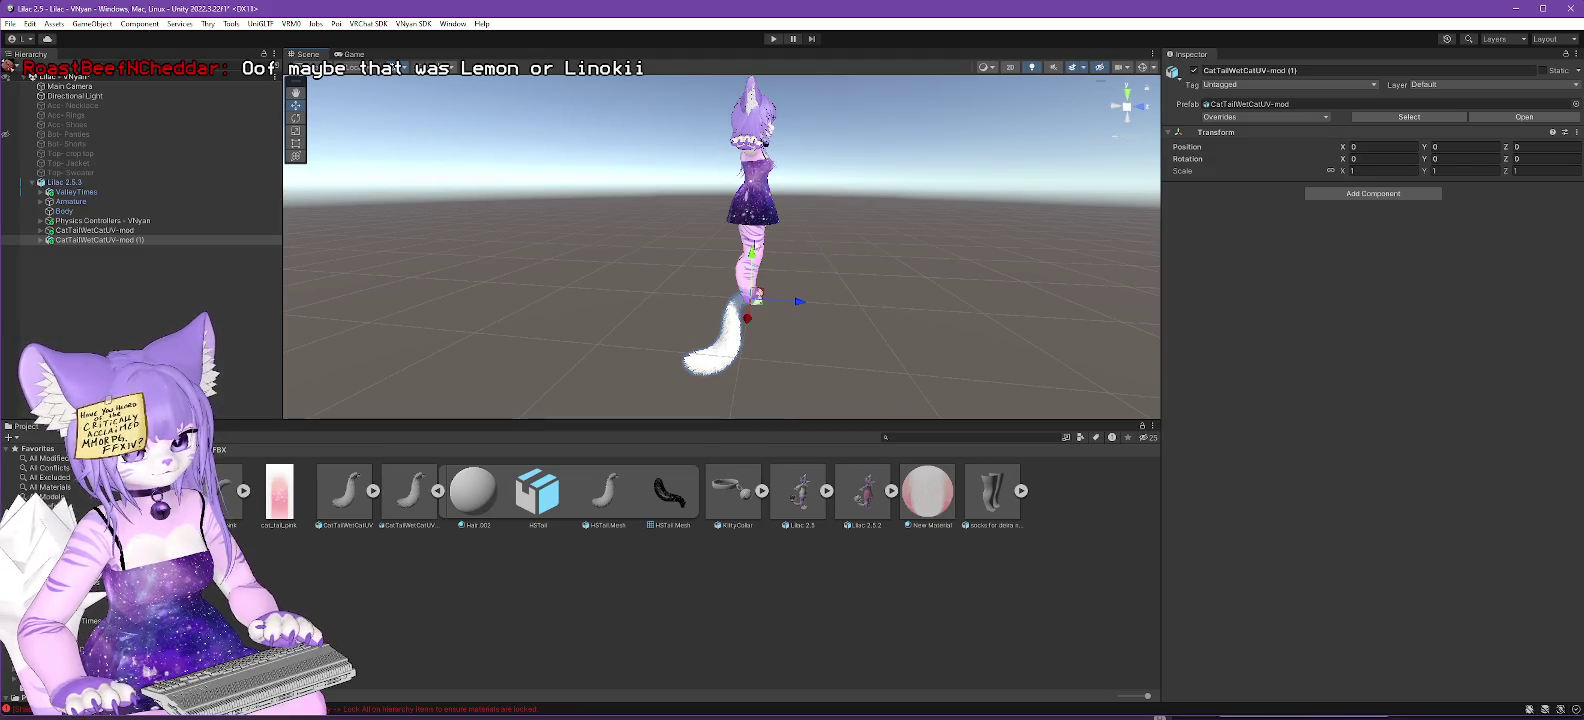
drag(752, 262, 752, 146)
drag(803, 183, 790, 187)
mouse_move(800, 250)
mouse_down()
mouse_move(835, 317)
mouse_move(789, 320)
mouse_up()
scroll(835, 317, up, 5)
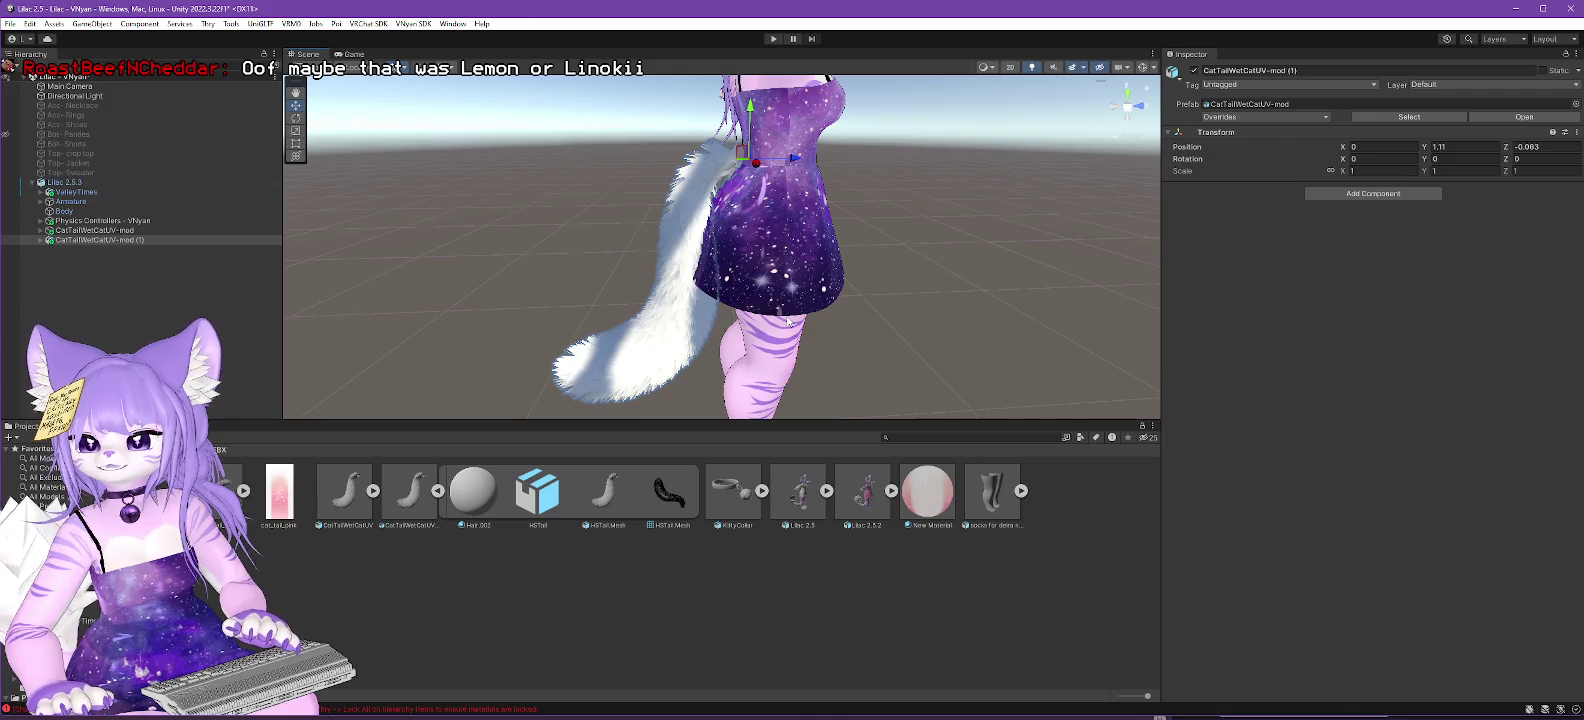
drag(788, 320, 818, 247)
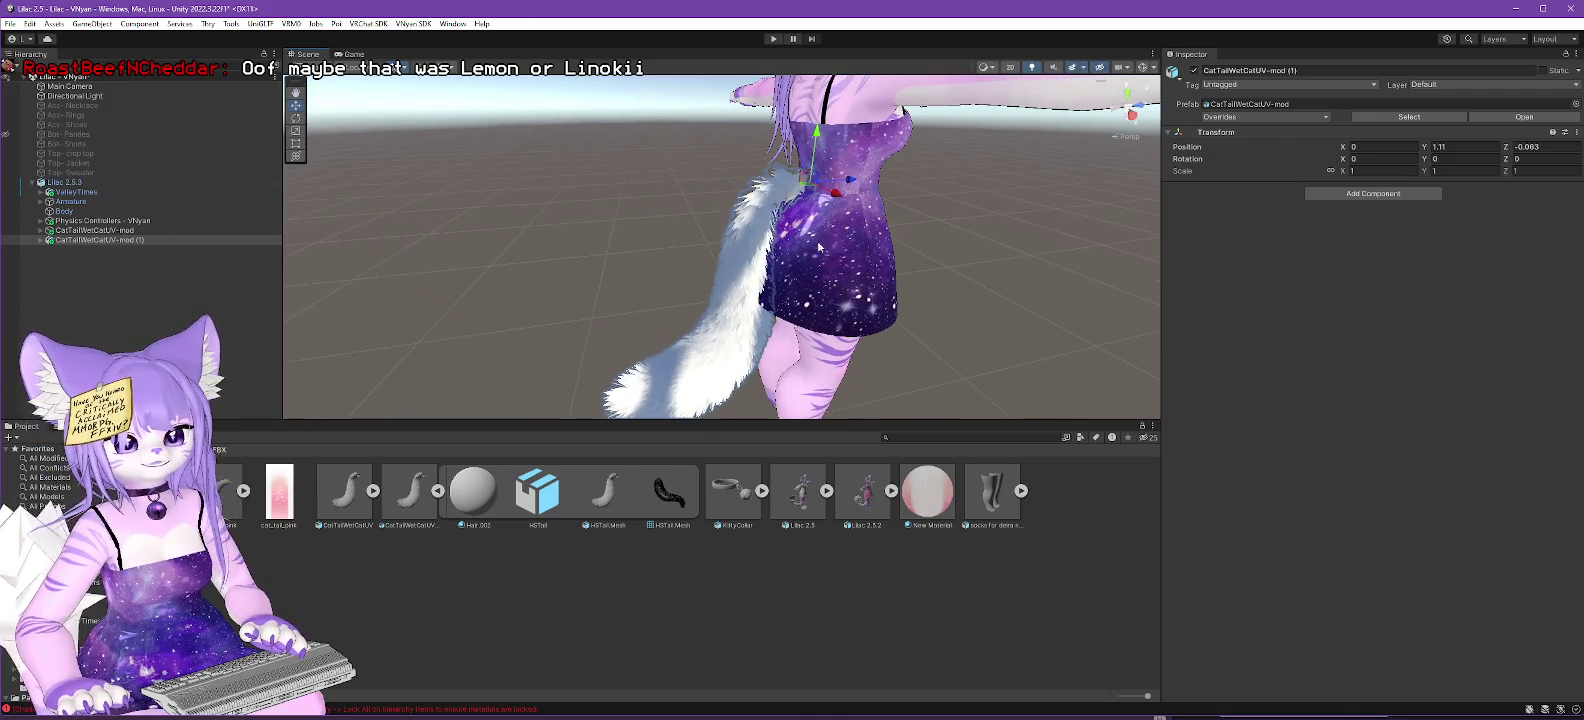
drag(850, 179, 816, 236)
drag(786, 156, 794, 150)
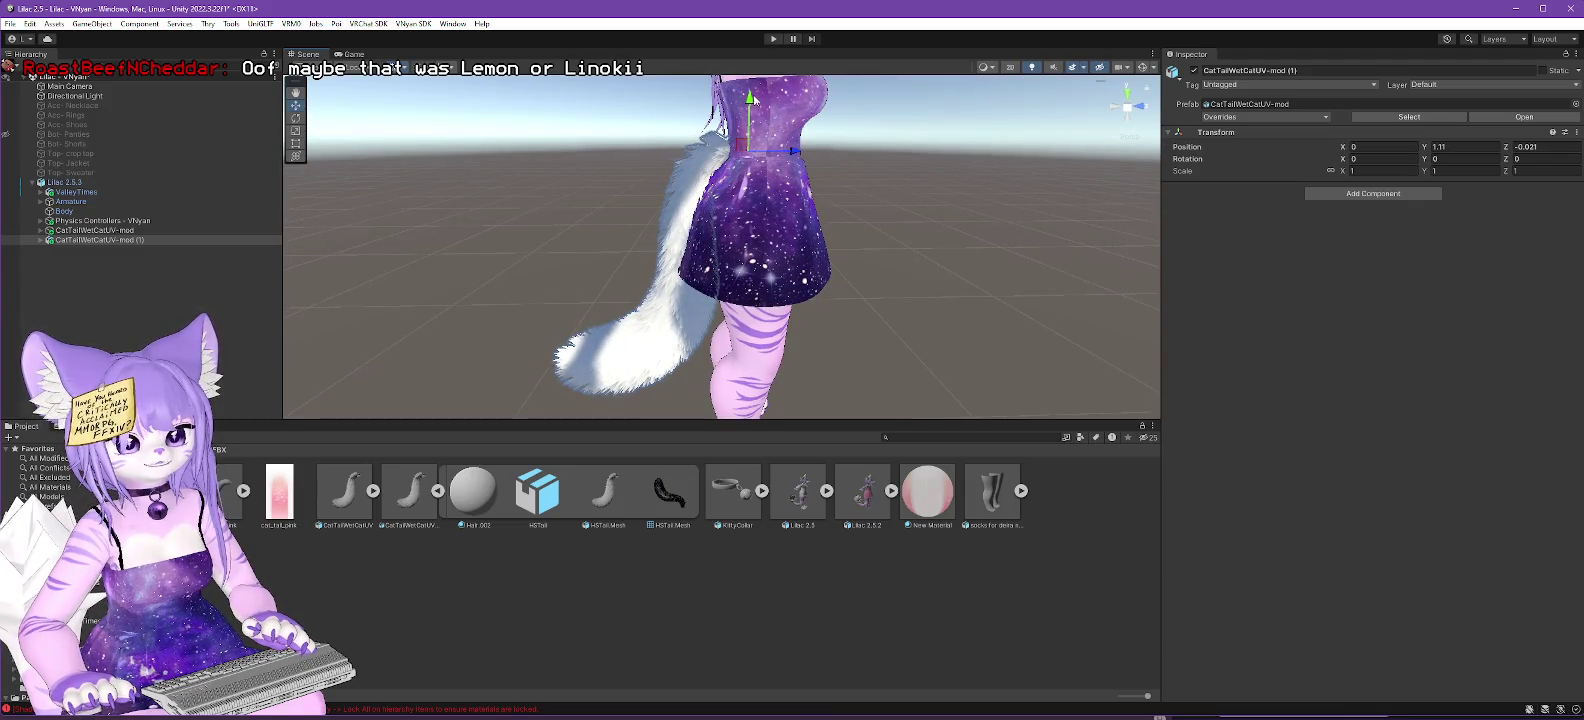
drag(748, 97, 748, 101)
Delete the older tail object and rename the new one to CatTailWetCatUV-mod.
click(80, 231)
key(Delete)
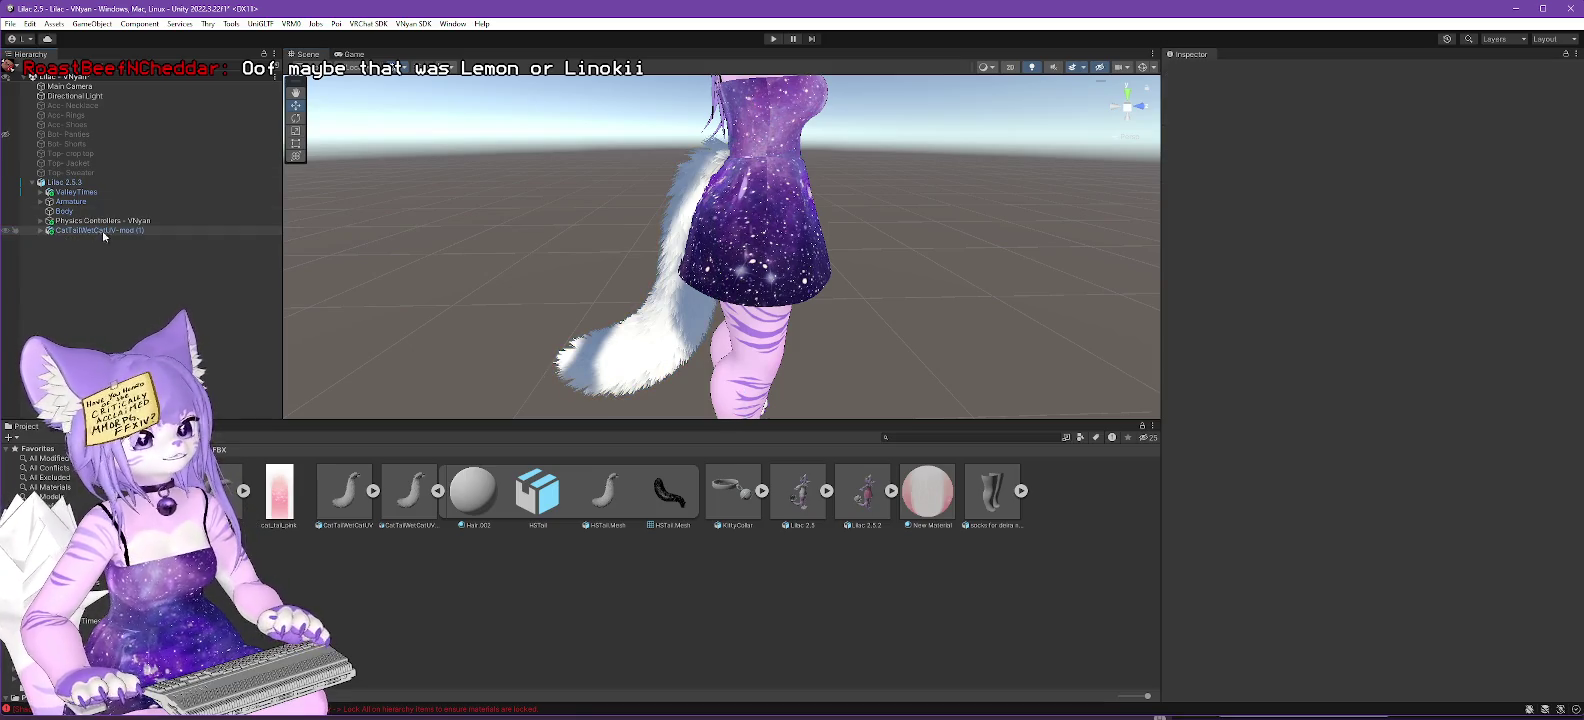
click(105, 231)
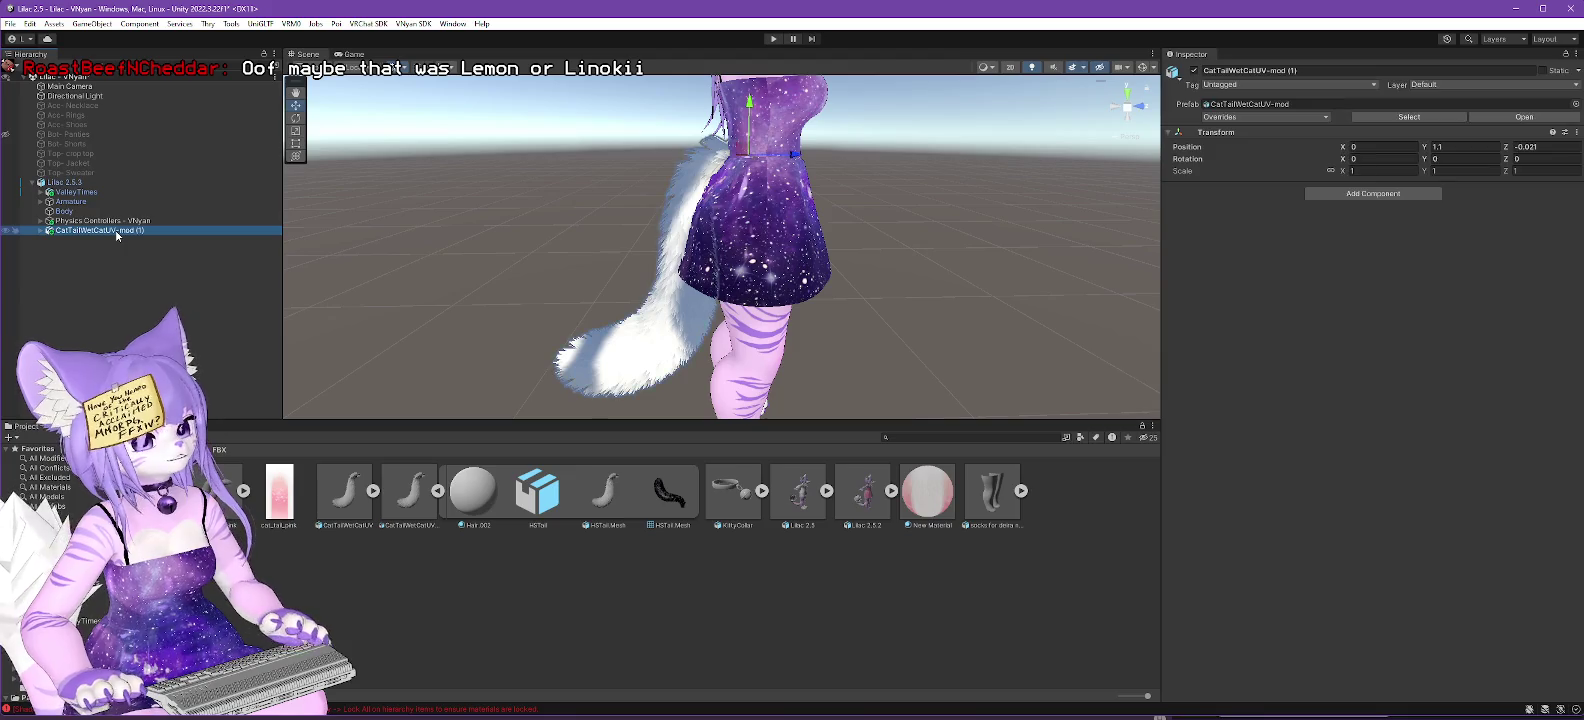
key(BackSpace)
key(BackSpace)
key(BackSpace)
key(Return)
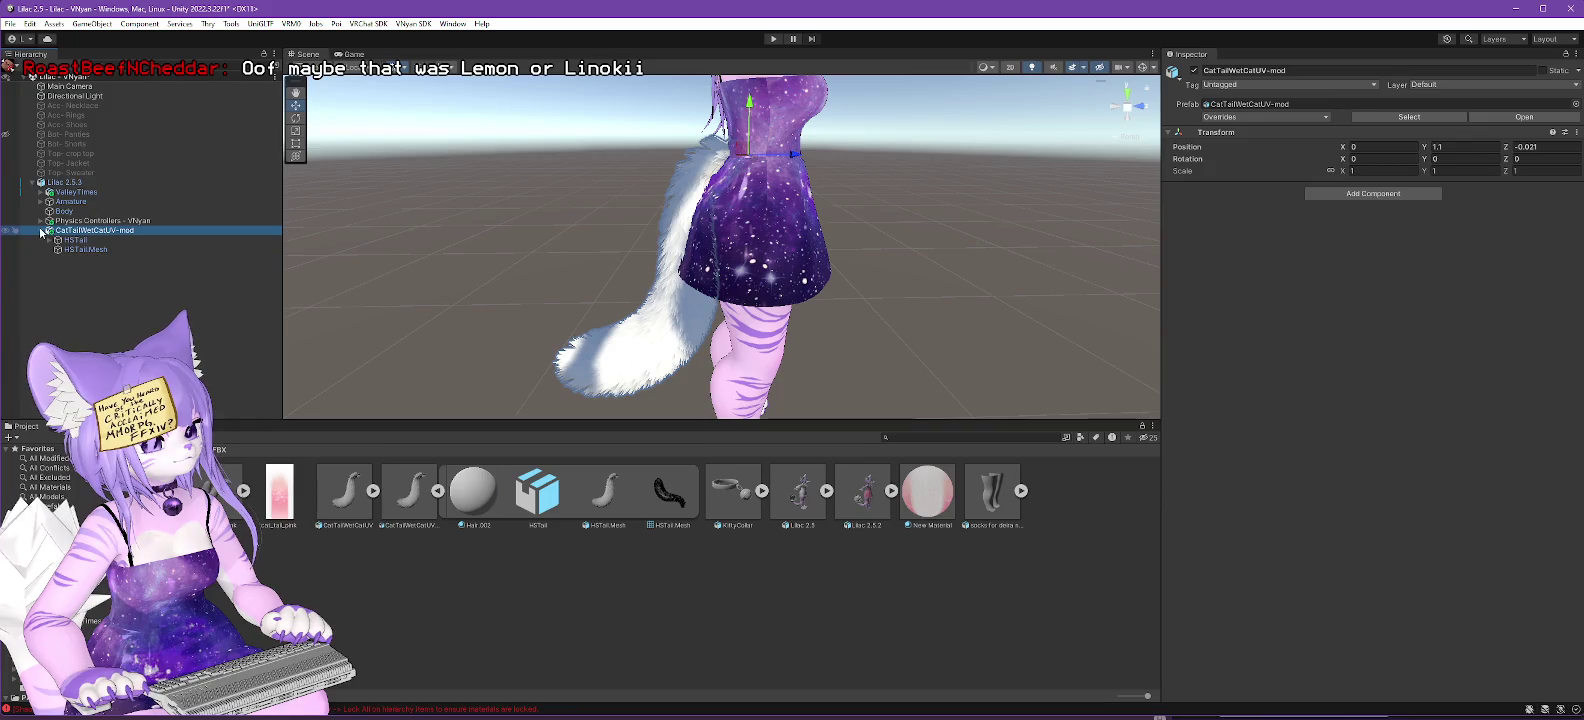
Add a VNyan Avatar Armature Merge mapping HSTail's Hips to the avatar's Hips.
right_click(79, 233)
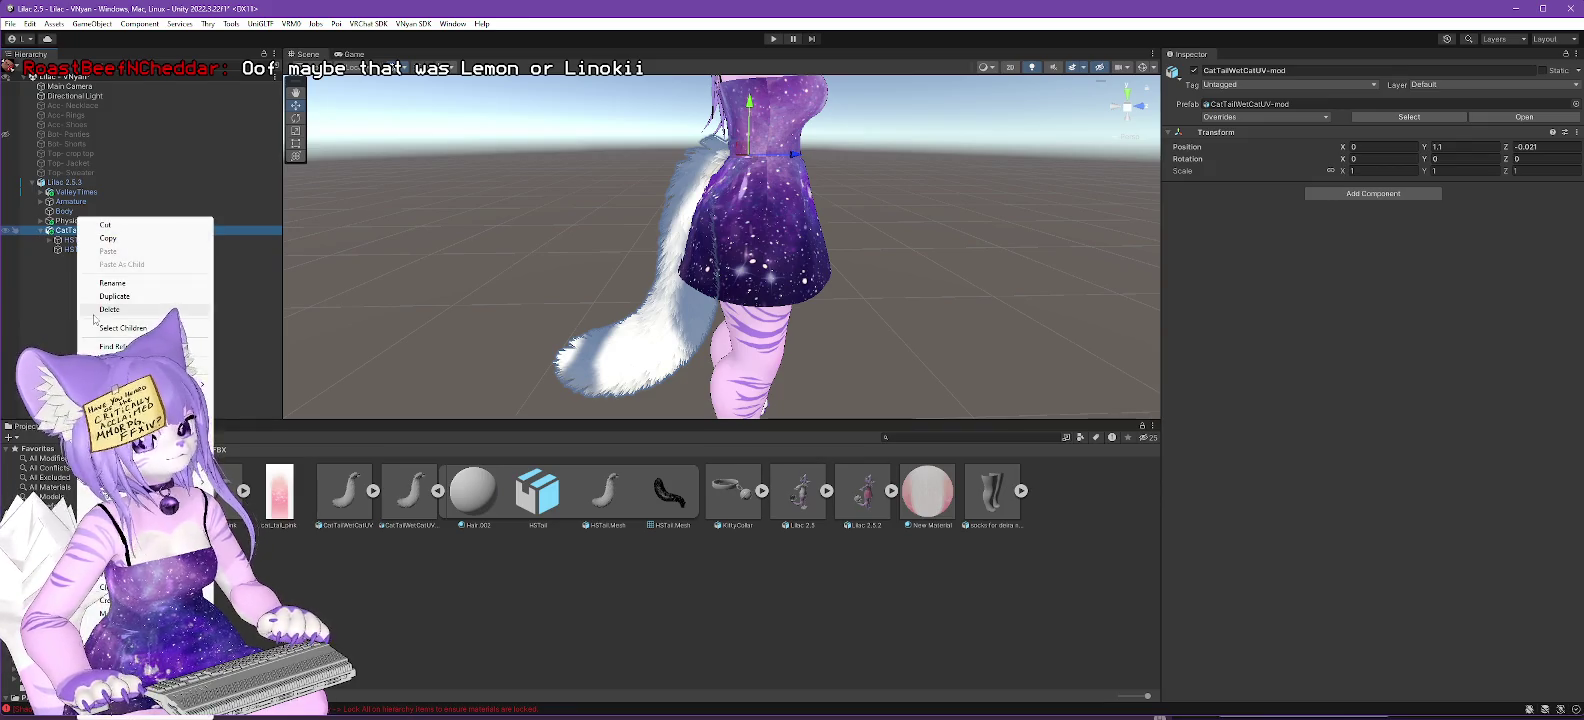
click(1436, 194)
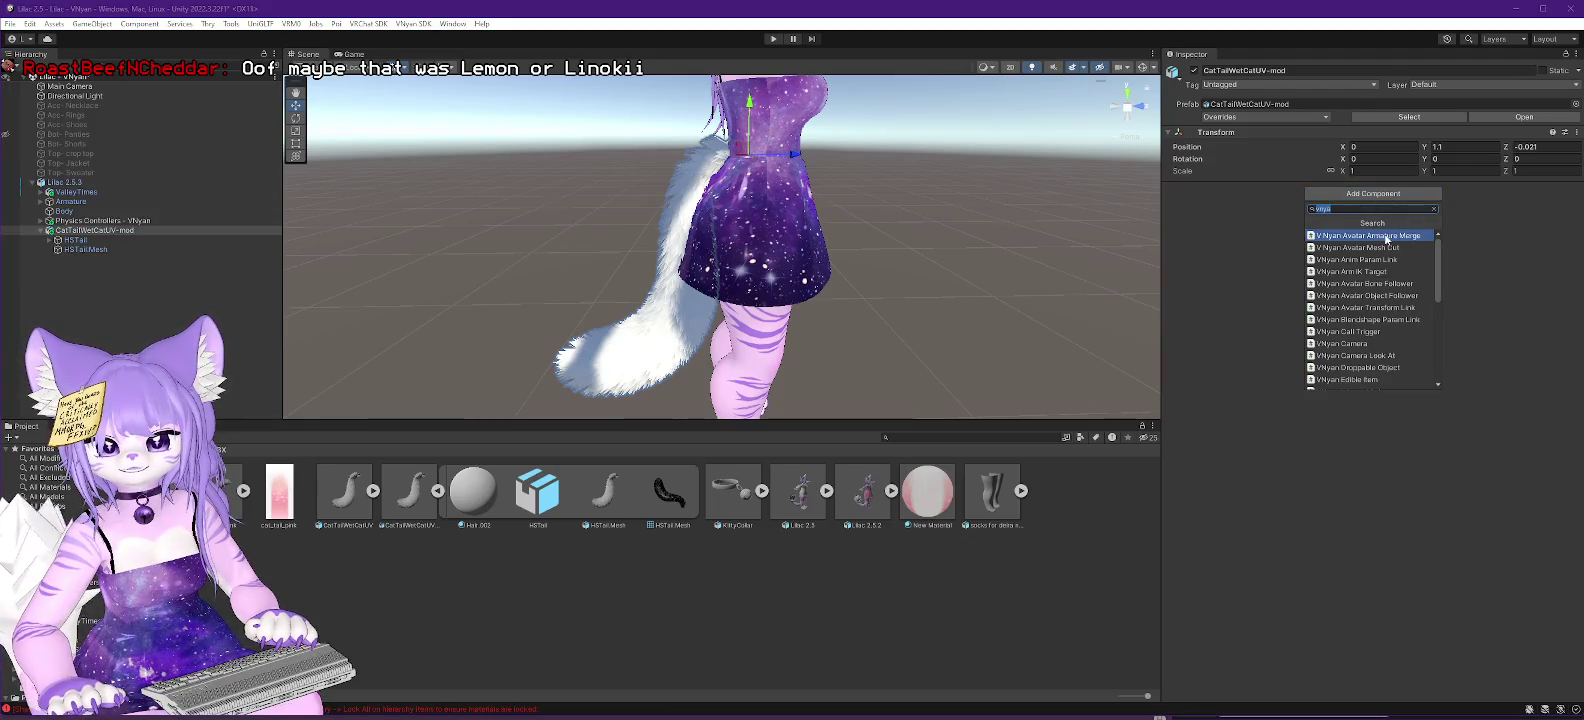
click(1387, 237)
click(48, 240)
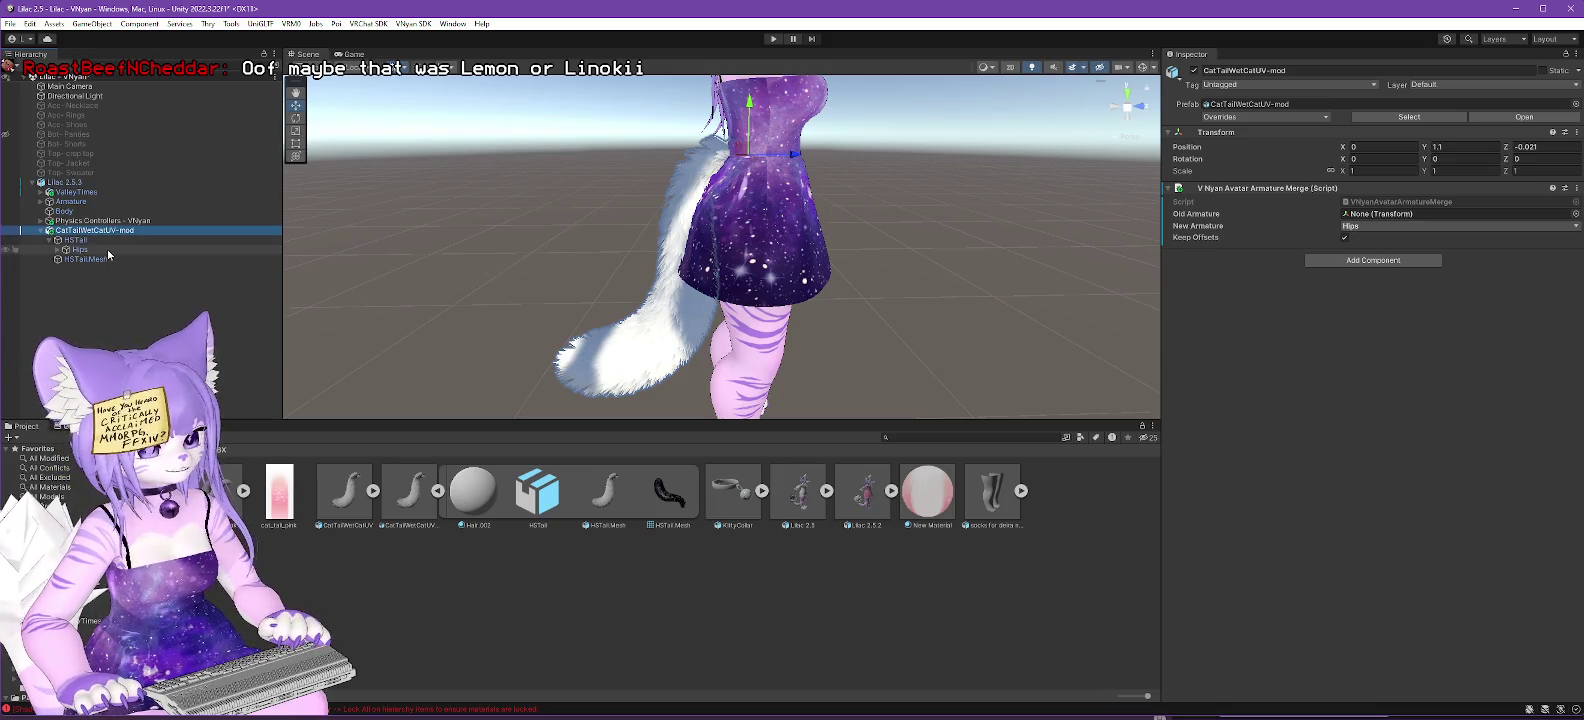
drag(78, 253, 1497, 235)
drag(1343, 205, 1365, 218)
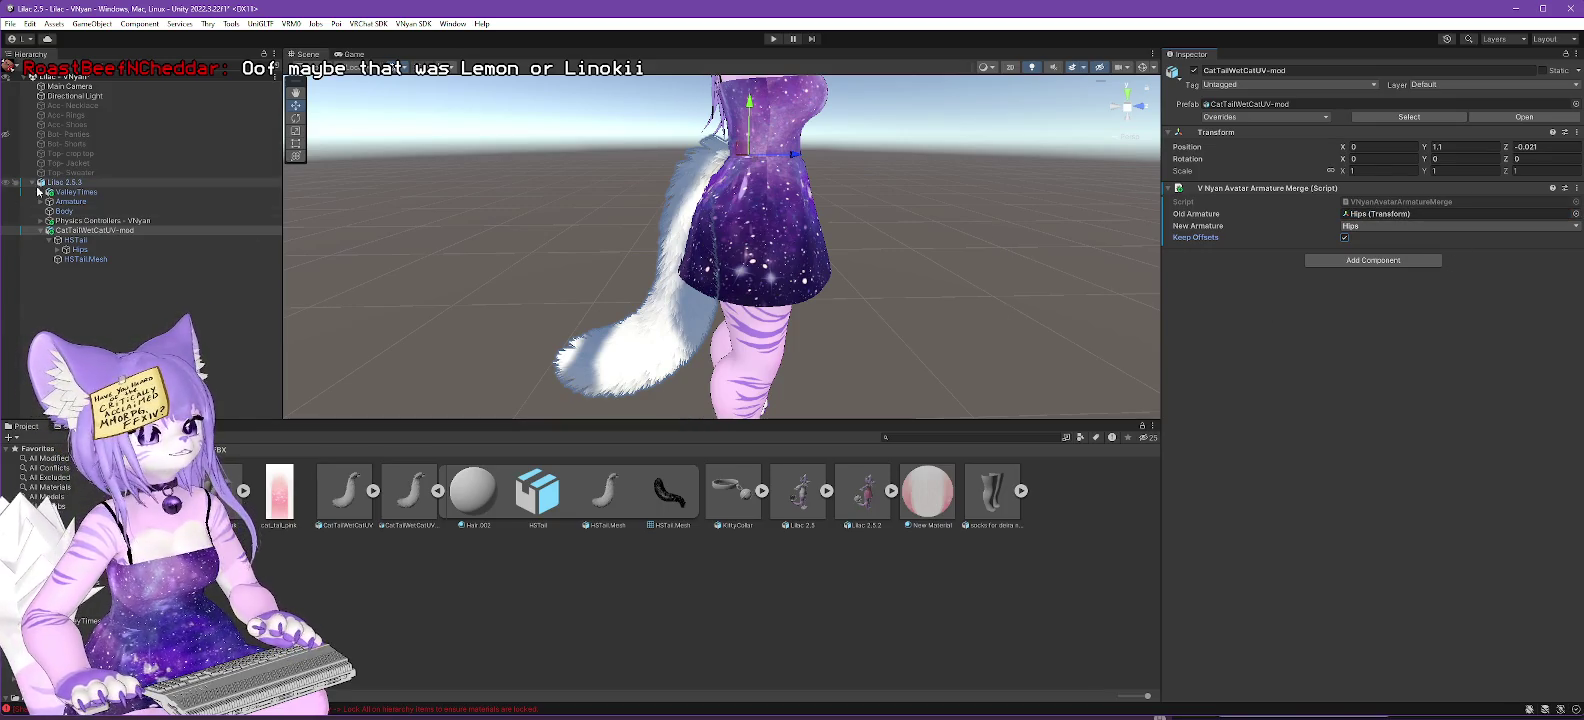
Select Lilac 2.5.3 and choose VNyan SDK > Export VSFAvatar.
click(112, 184)
click(413, 23)
mouse_move(470, 47)
click(595, 60)
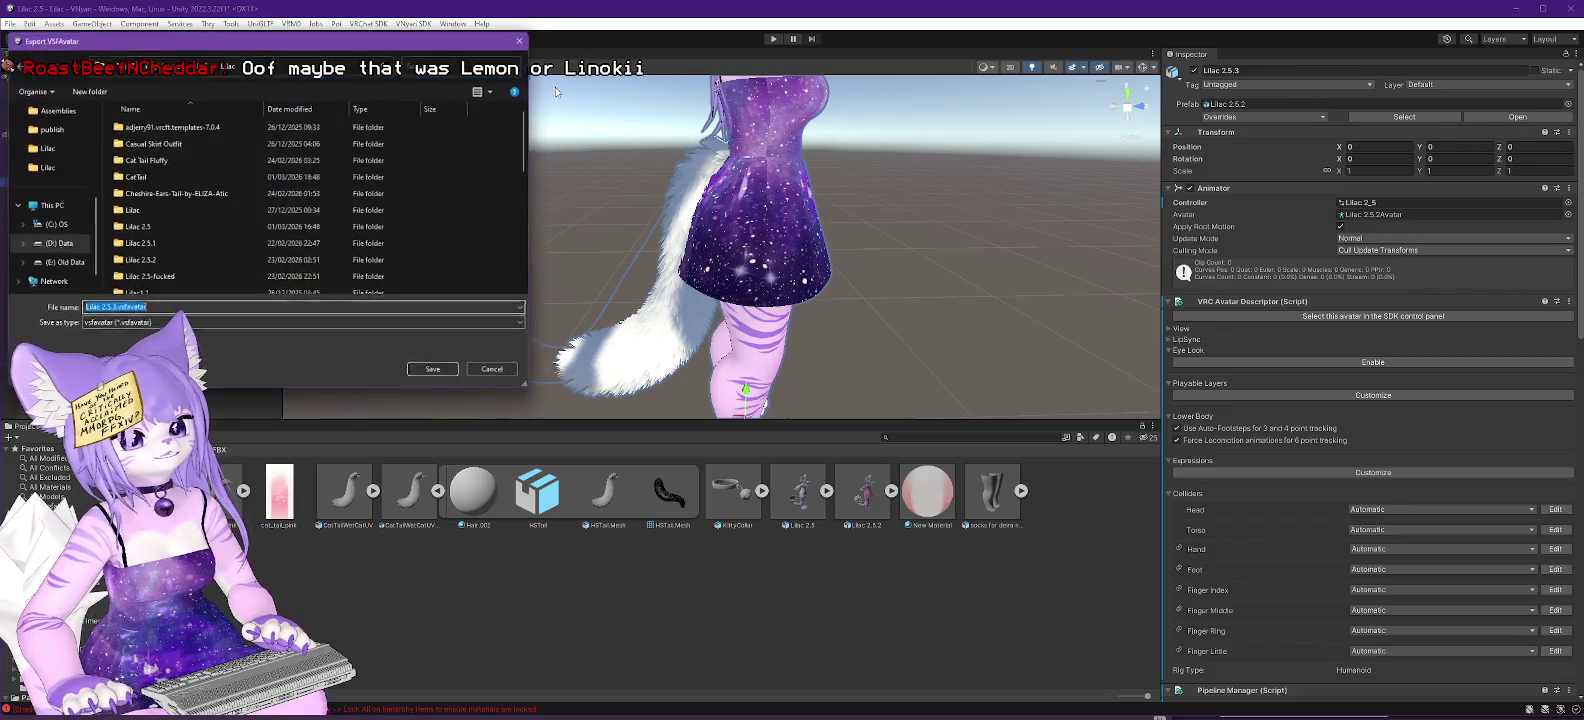
Save over Lilac 2.5.3.vsfavatar, confirm the replacement, and dismiss Export complete.
scroll(238, 248, down, 5)
click(160, 271)
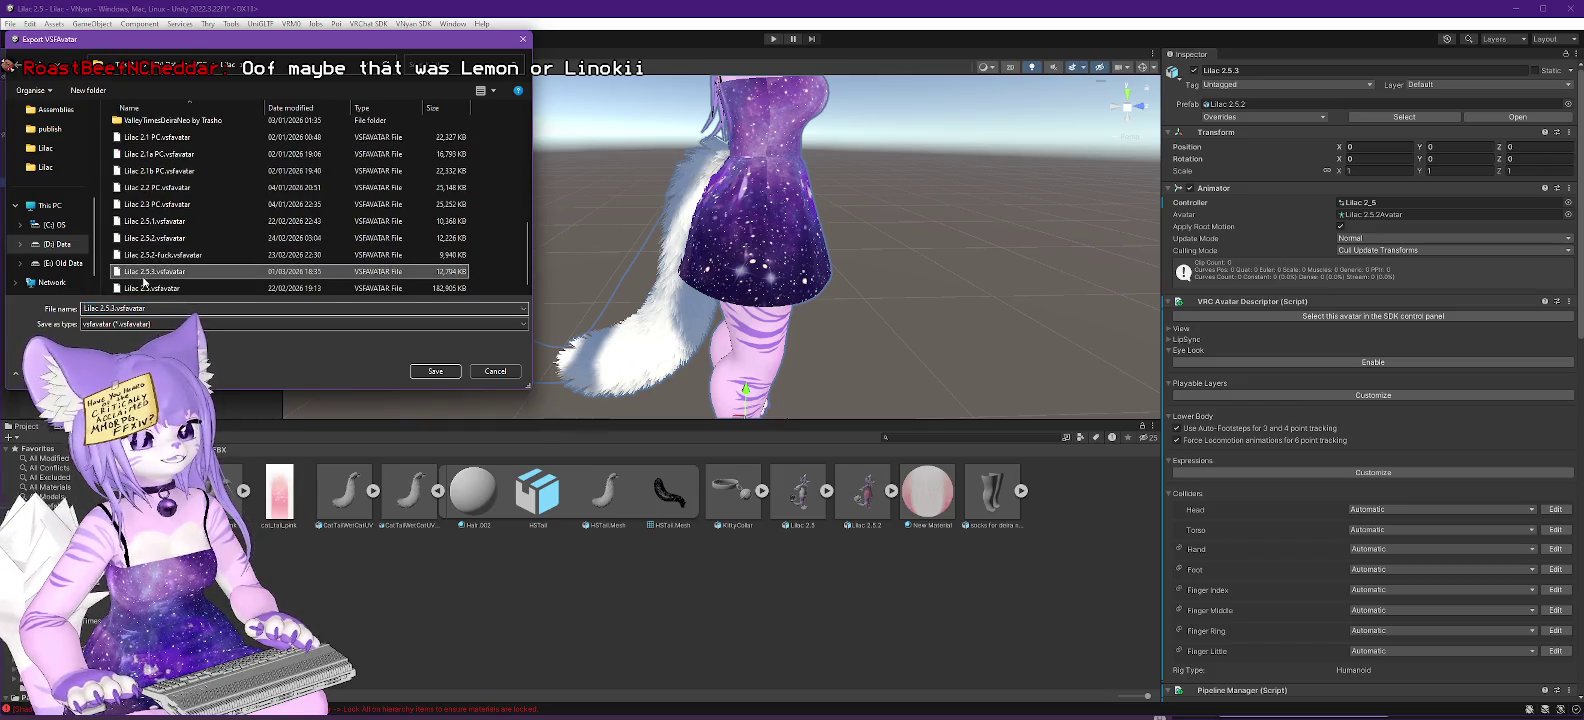
click(436, 371)
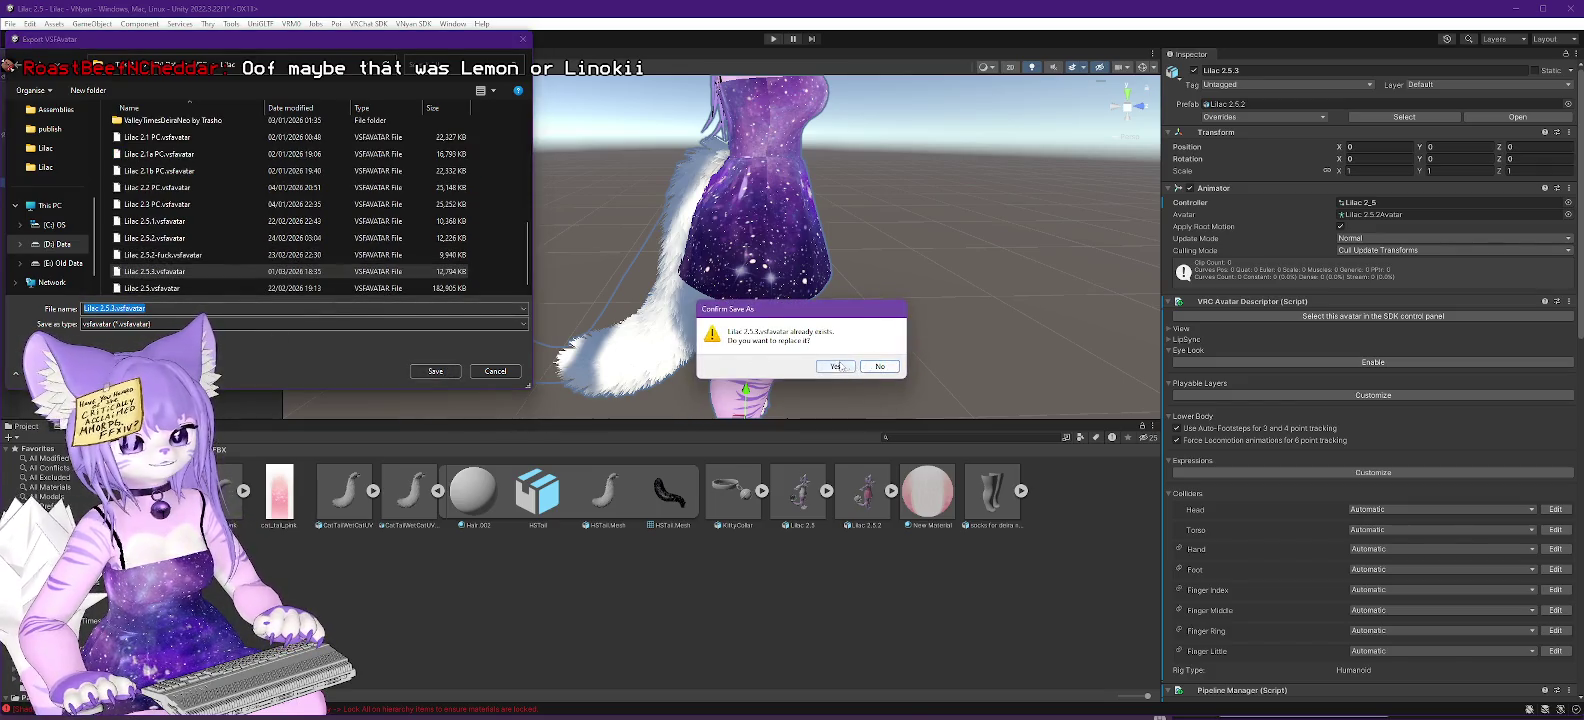
click(838, 366)
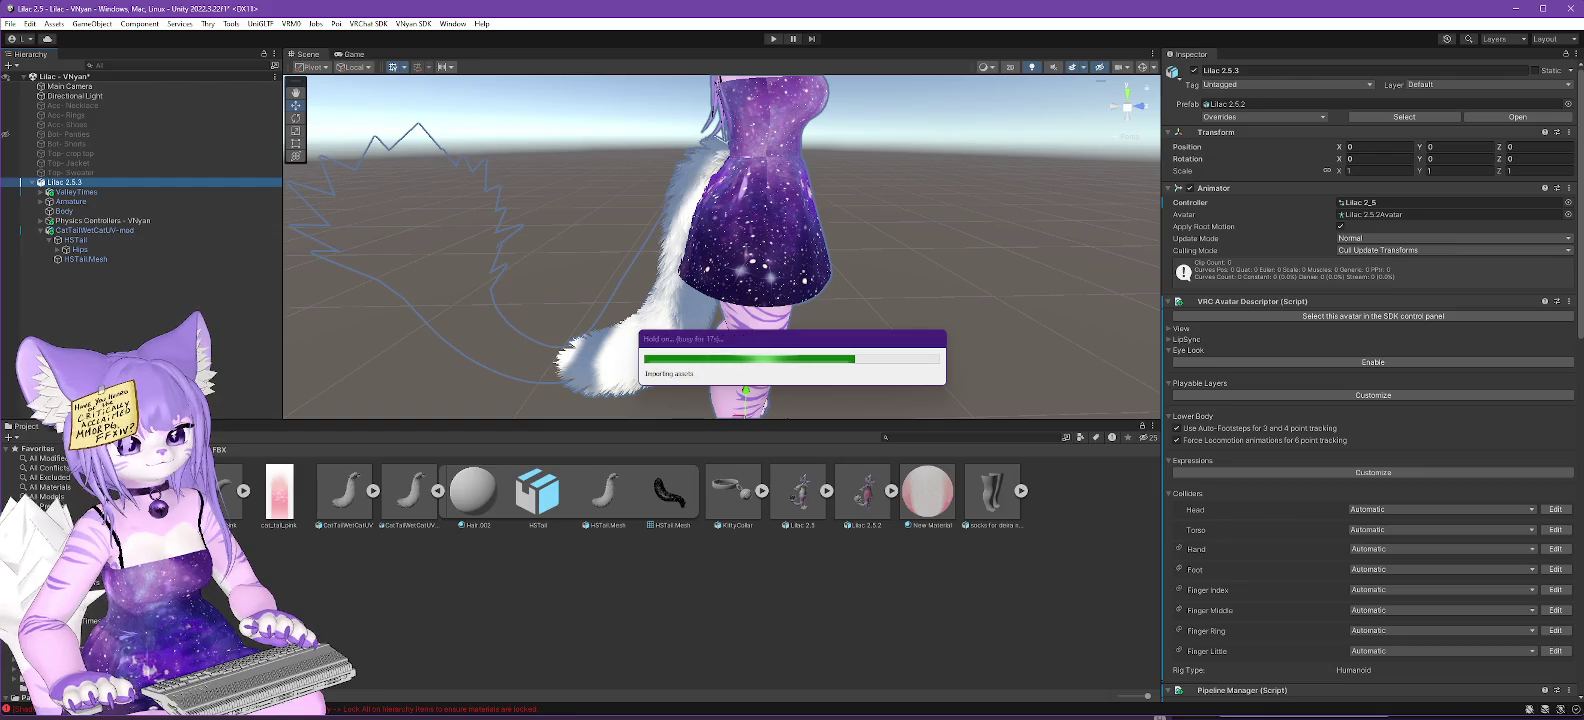
click(875, 389)
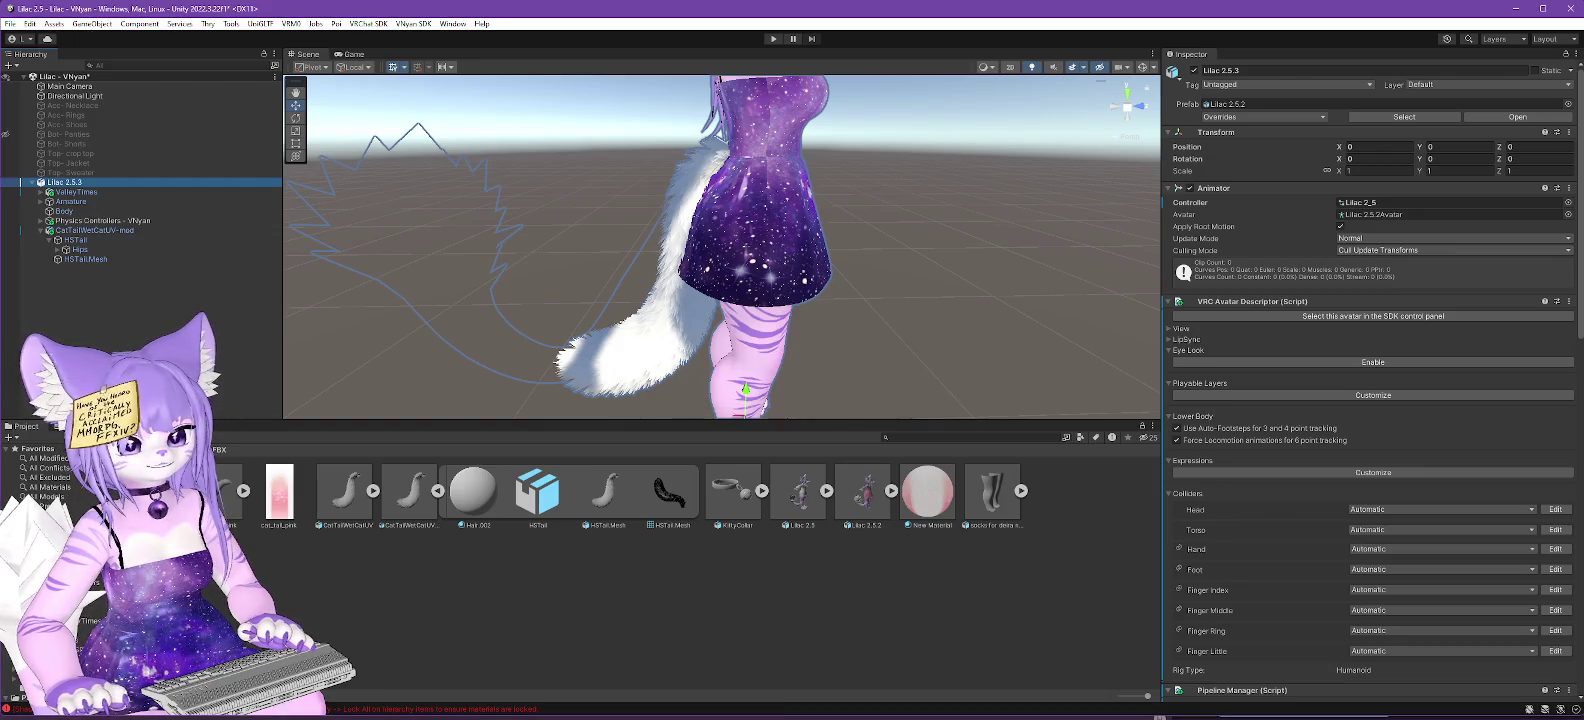
key(alt+Tab)
Load Lilac 2.5.3.vsfavatar into VNyan to check the tail, then minimize VNyan.
click(1452, 99)
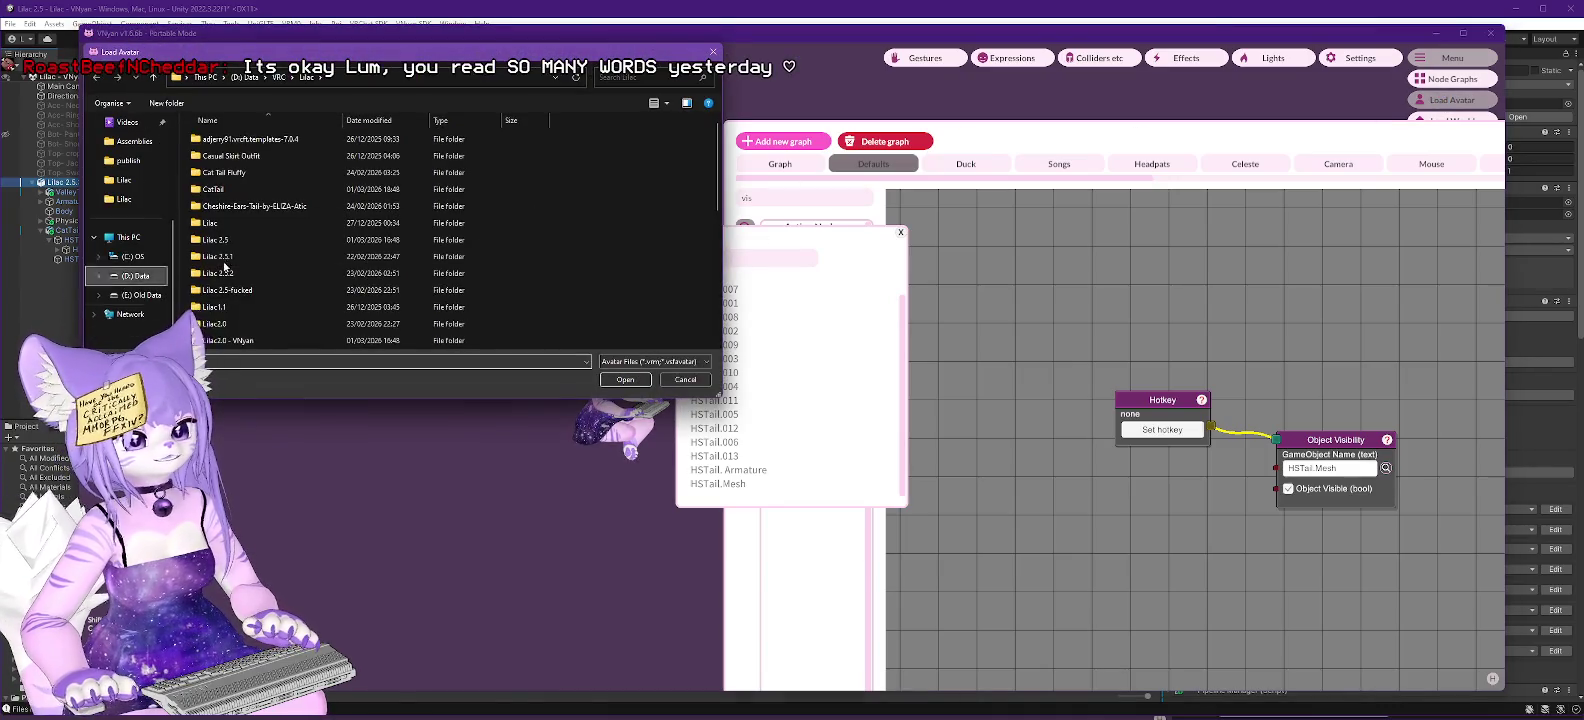
scroll(328, 246, down, 5)
click(220, 292)
double_click(220, 292)
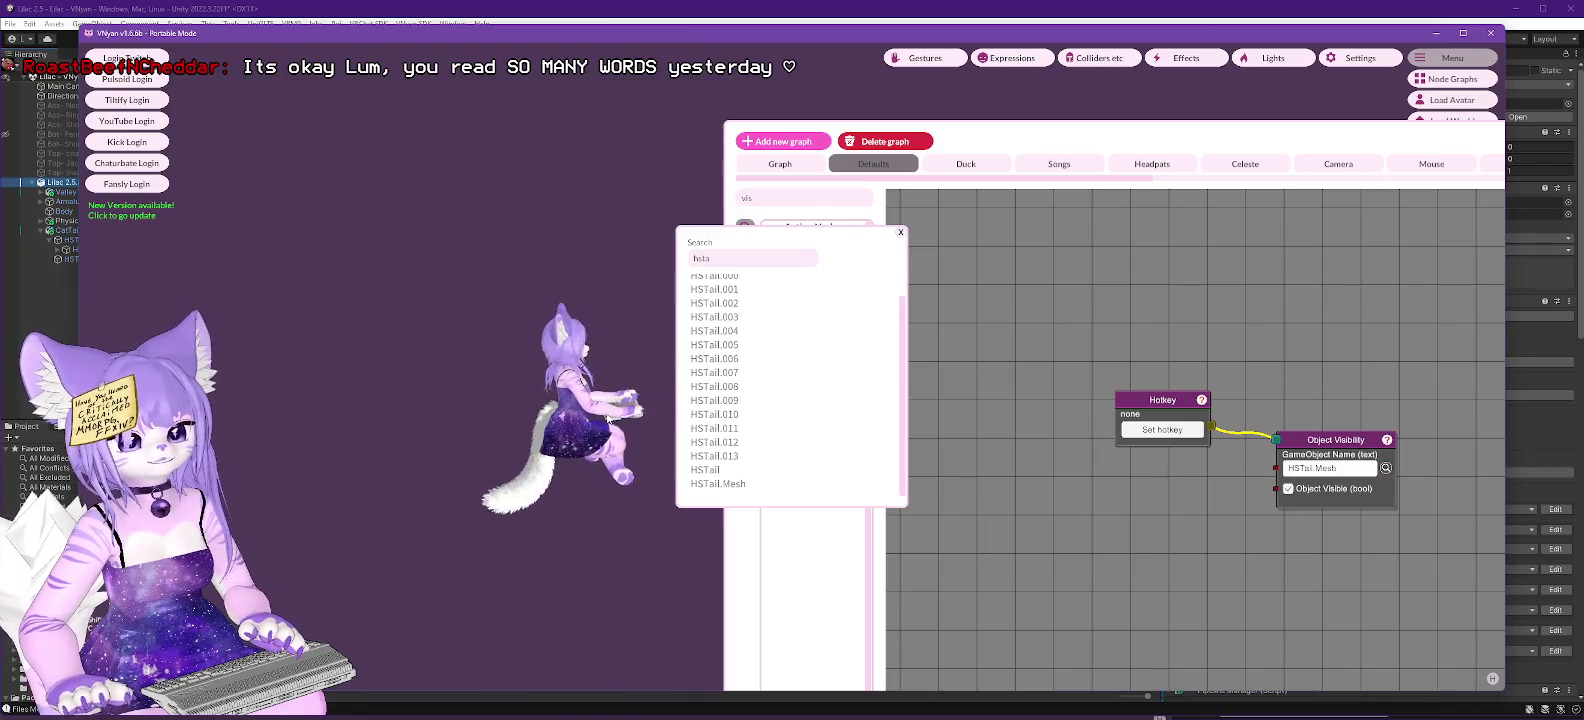
click(900, 233)
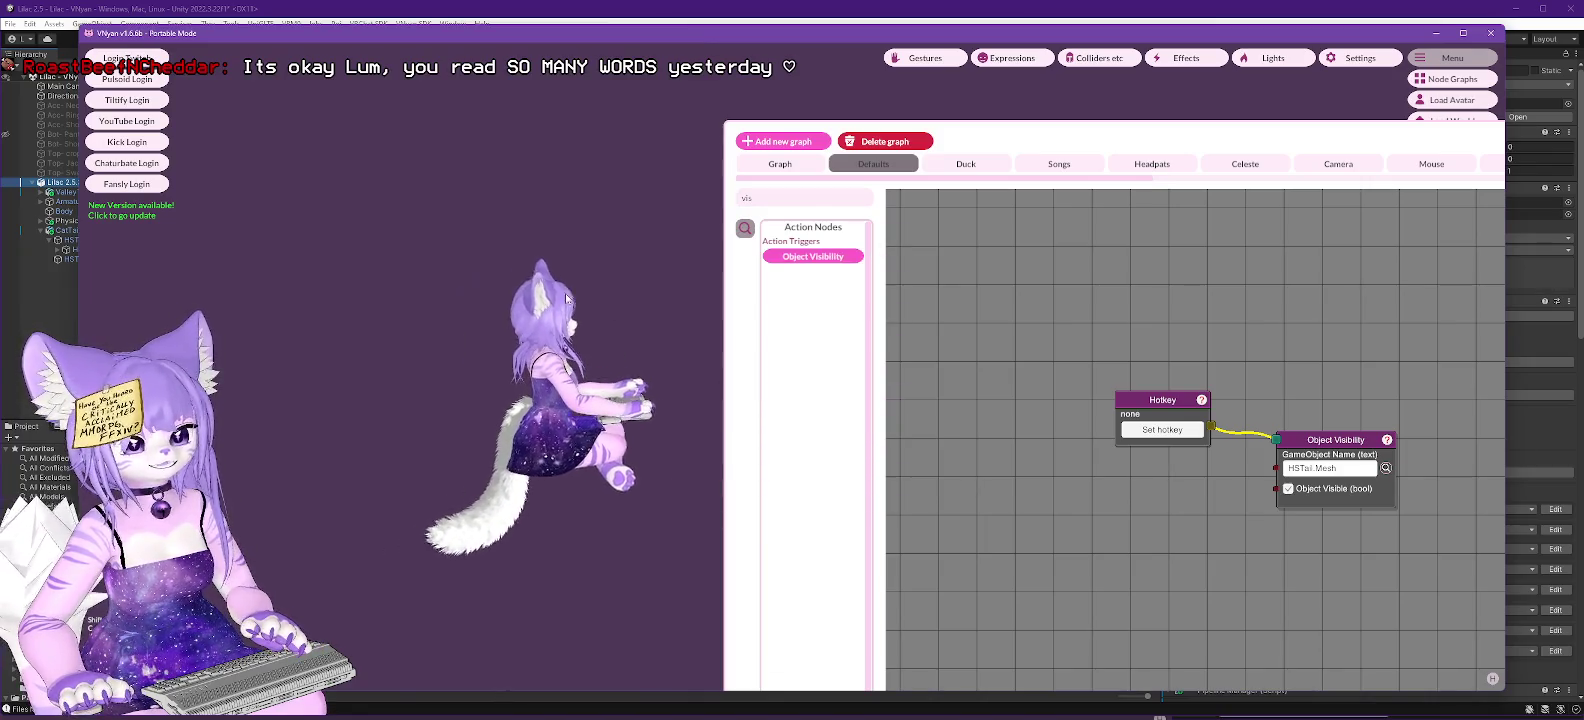
click(1435, 34)
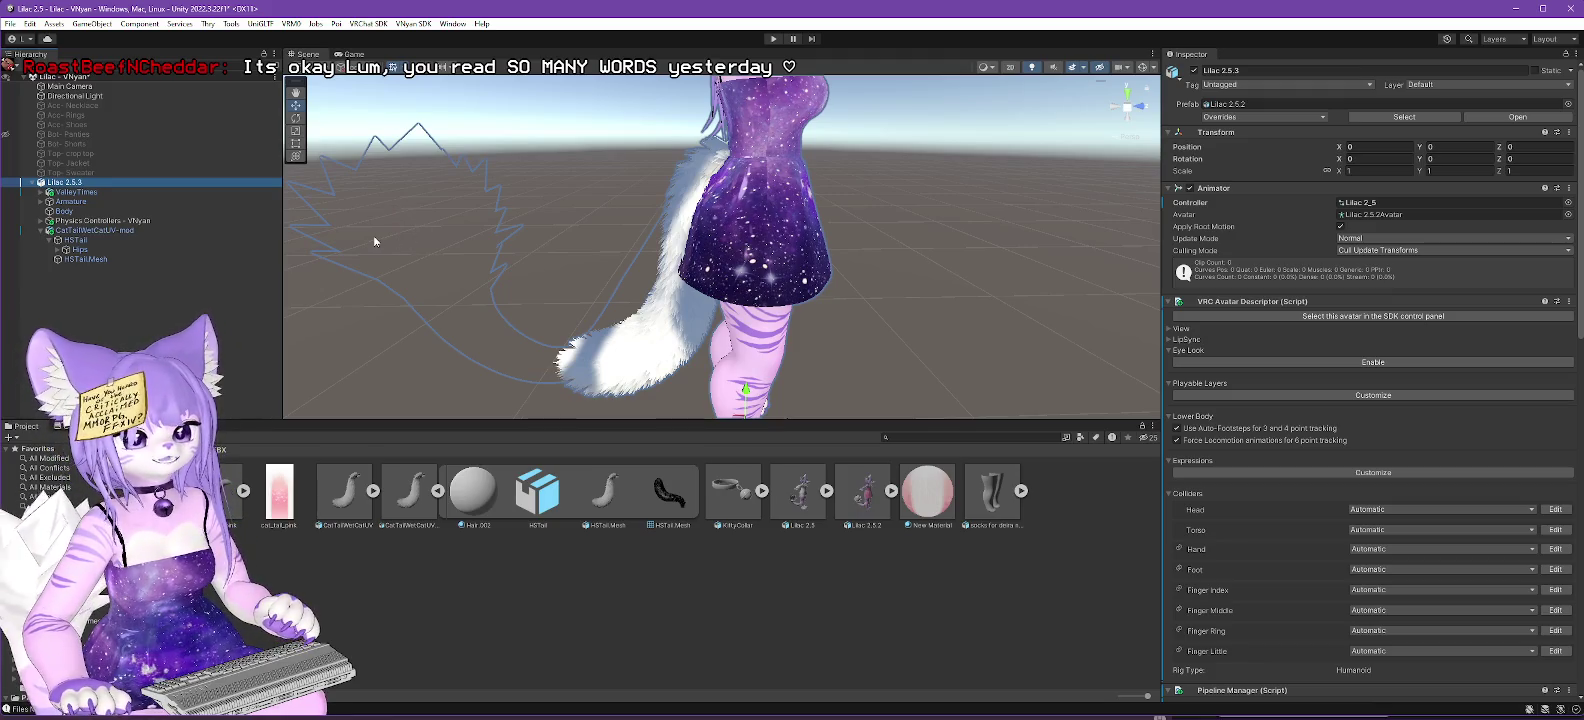
Replace HSTailMesh's Hair.002 material with Tail (High&Sacred) in Element 0.
click(61, 250)
click(78, 268)
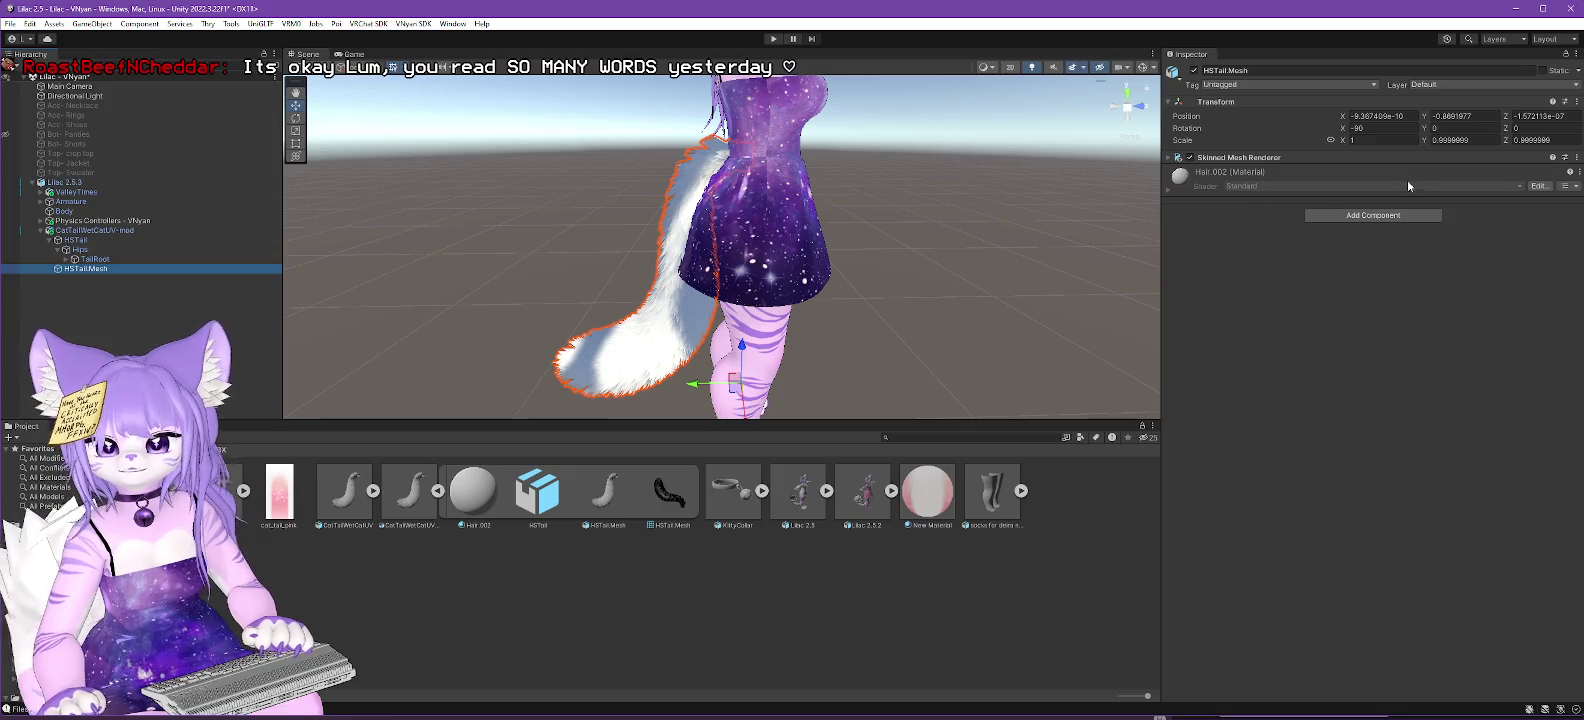
click(71, 269)
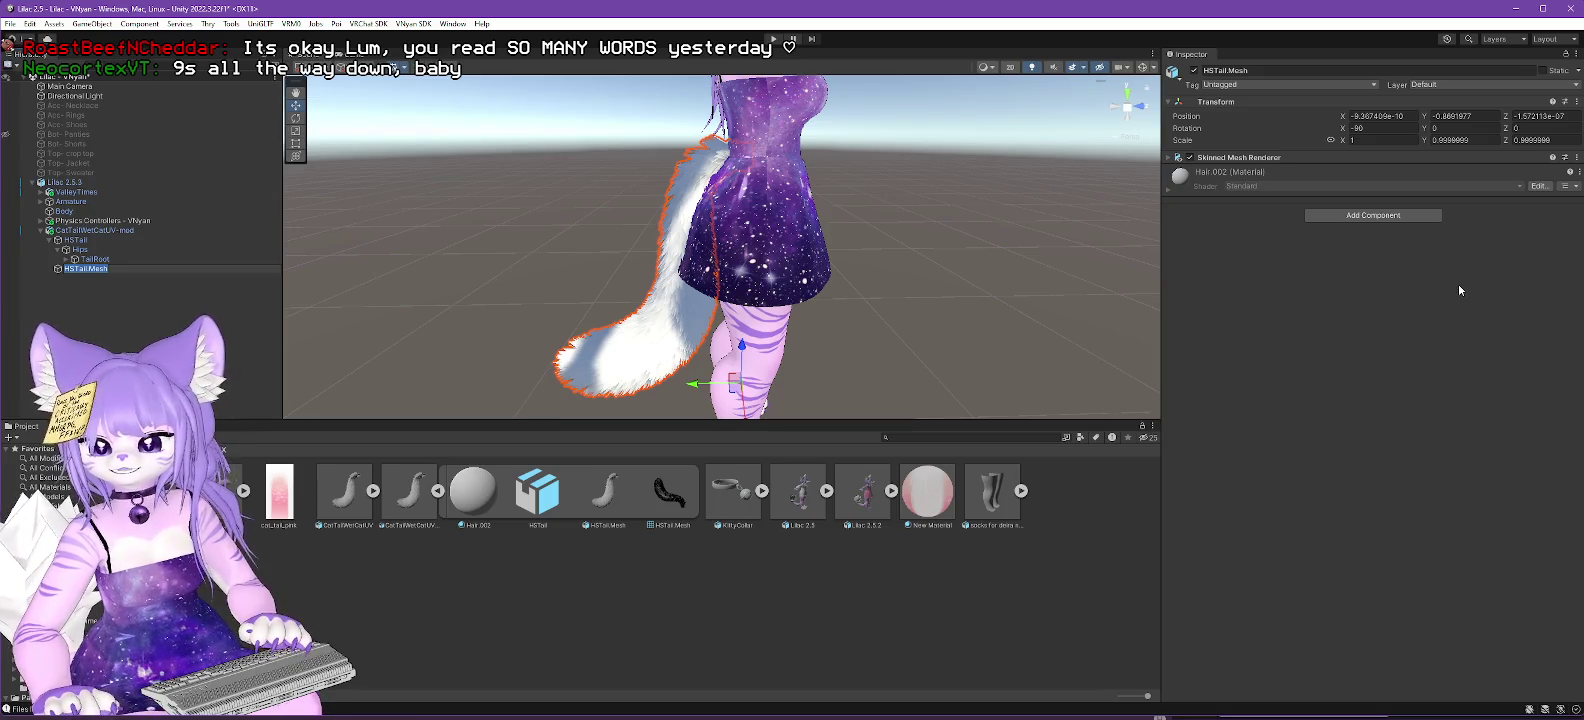
click(1244, 181)
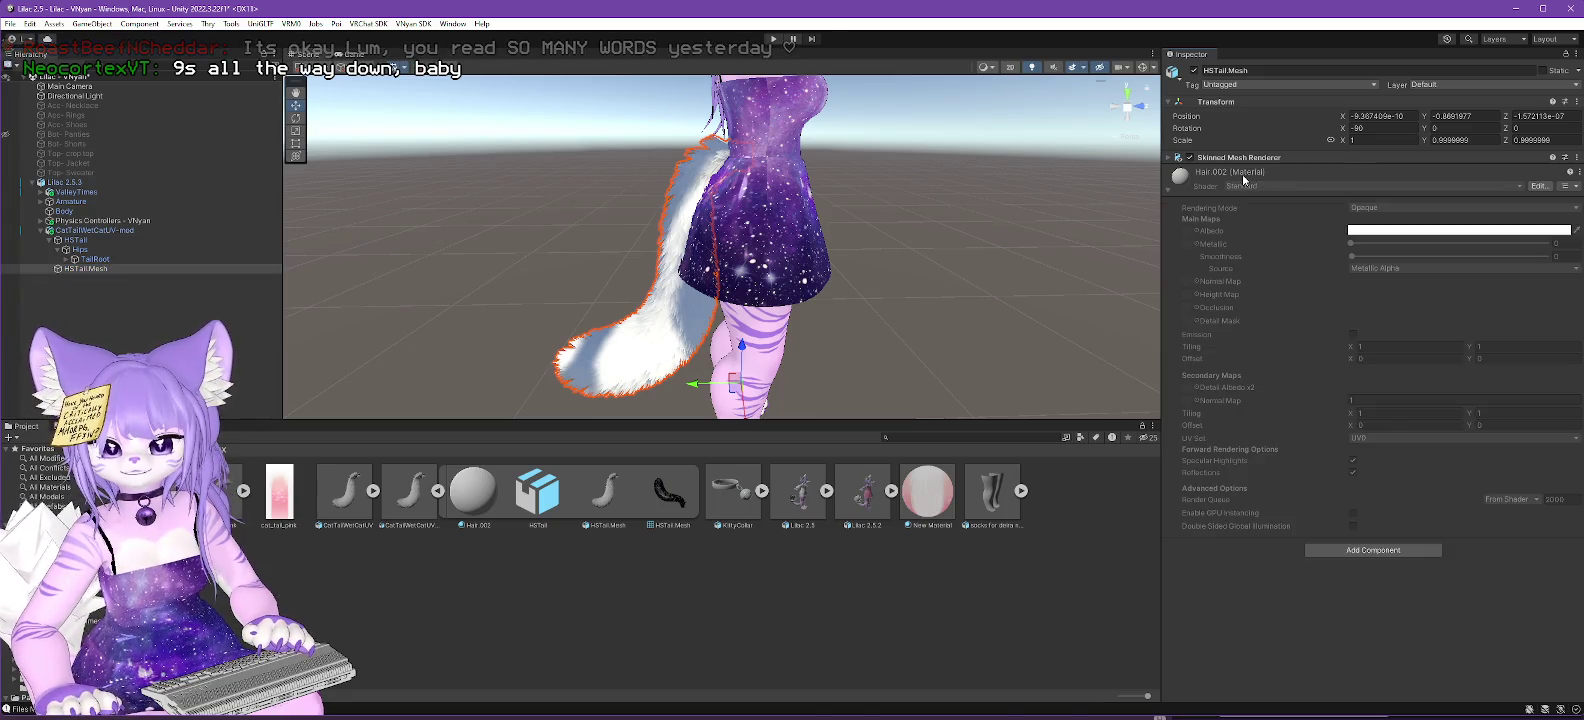
click(1245, 158)
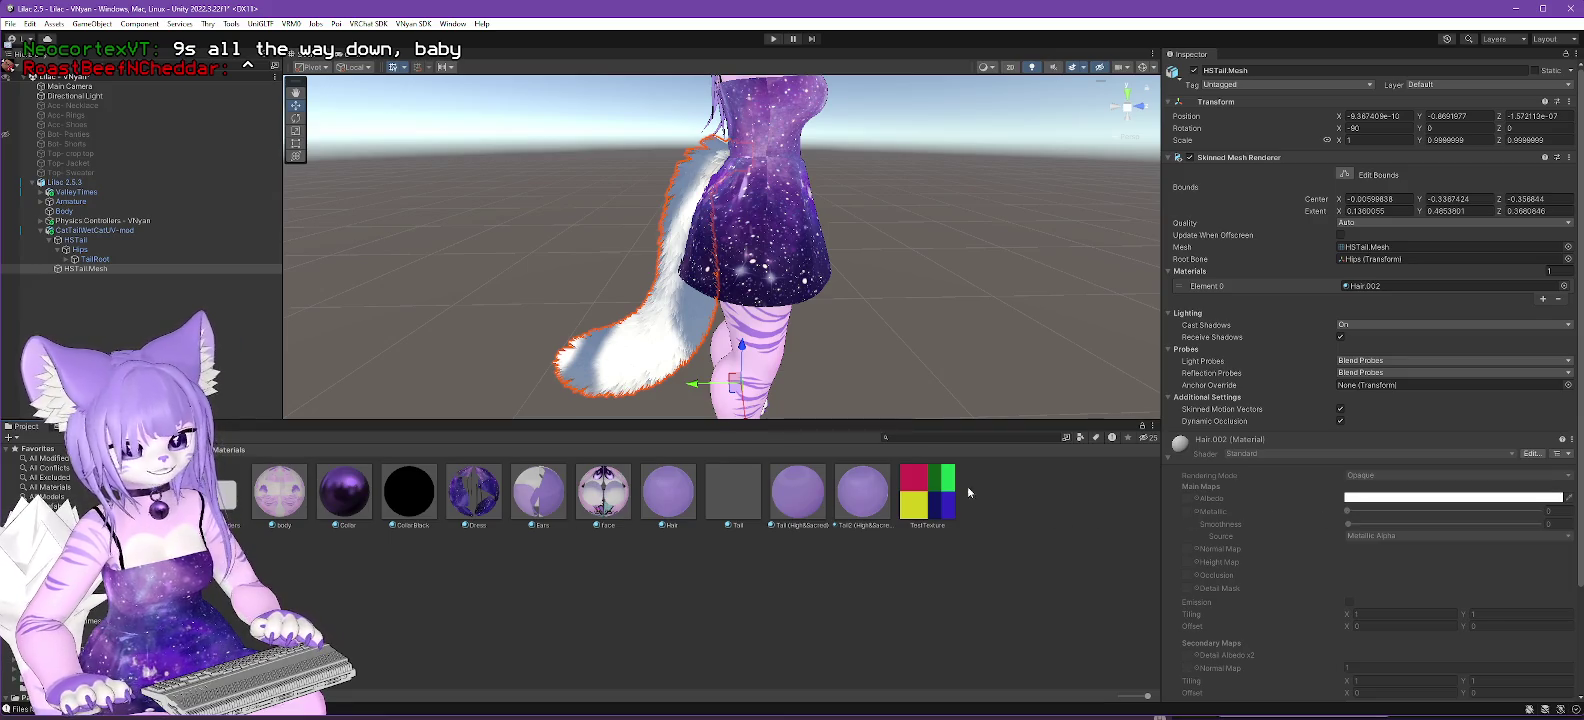
mouse_move(797, 490)
mouse_down()
mouse_move(1424, 419)
mouse_move(1385, 288)
mouse_up()
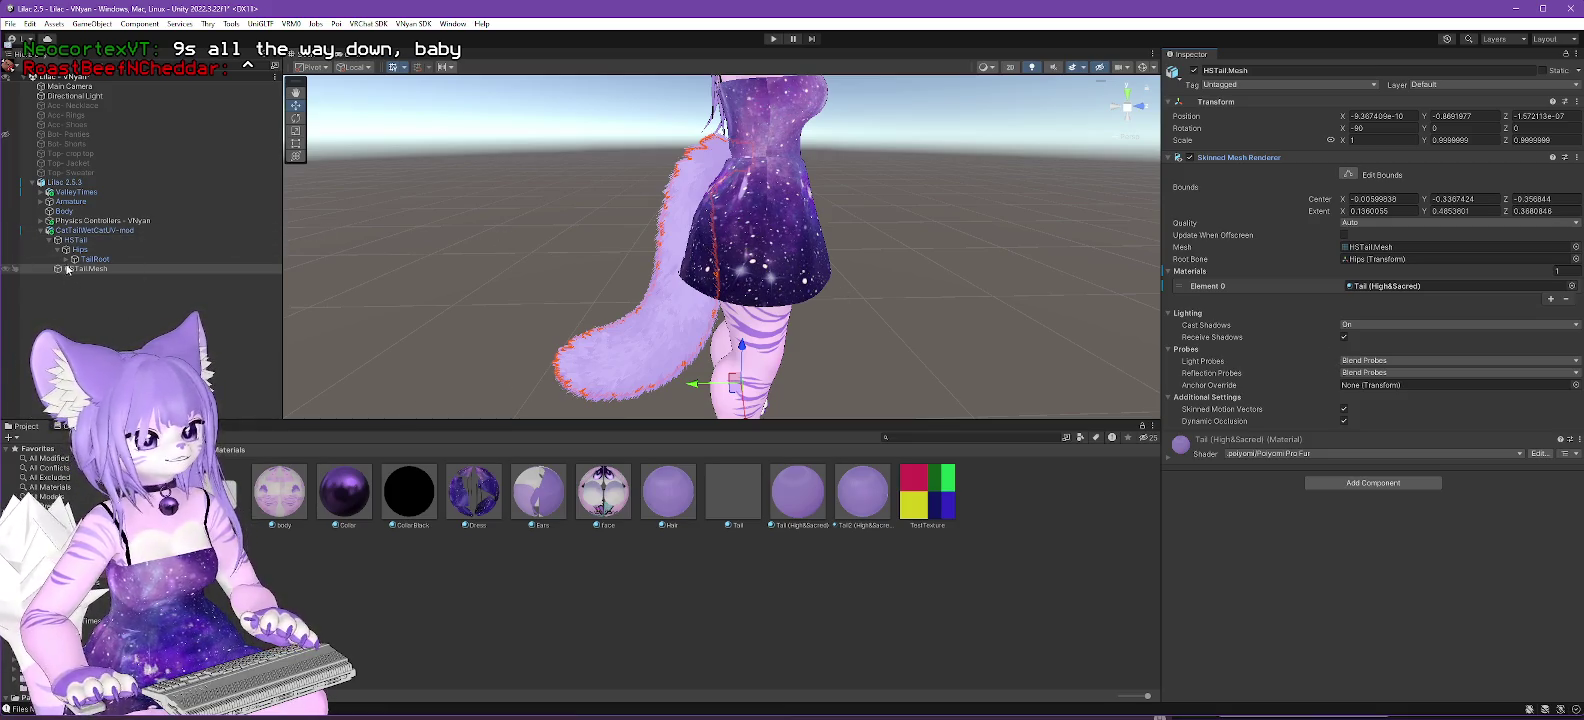
click(64, 259)
click(76, 269)
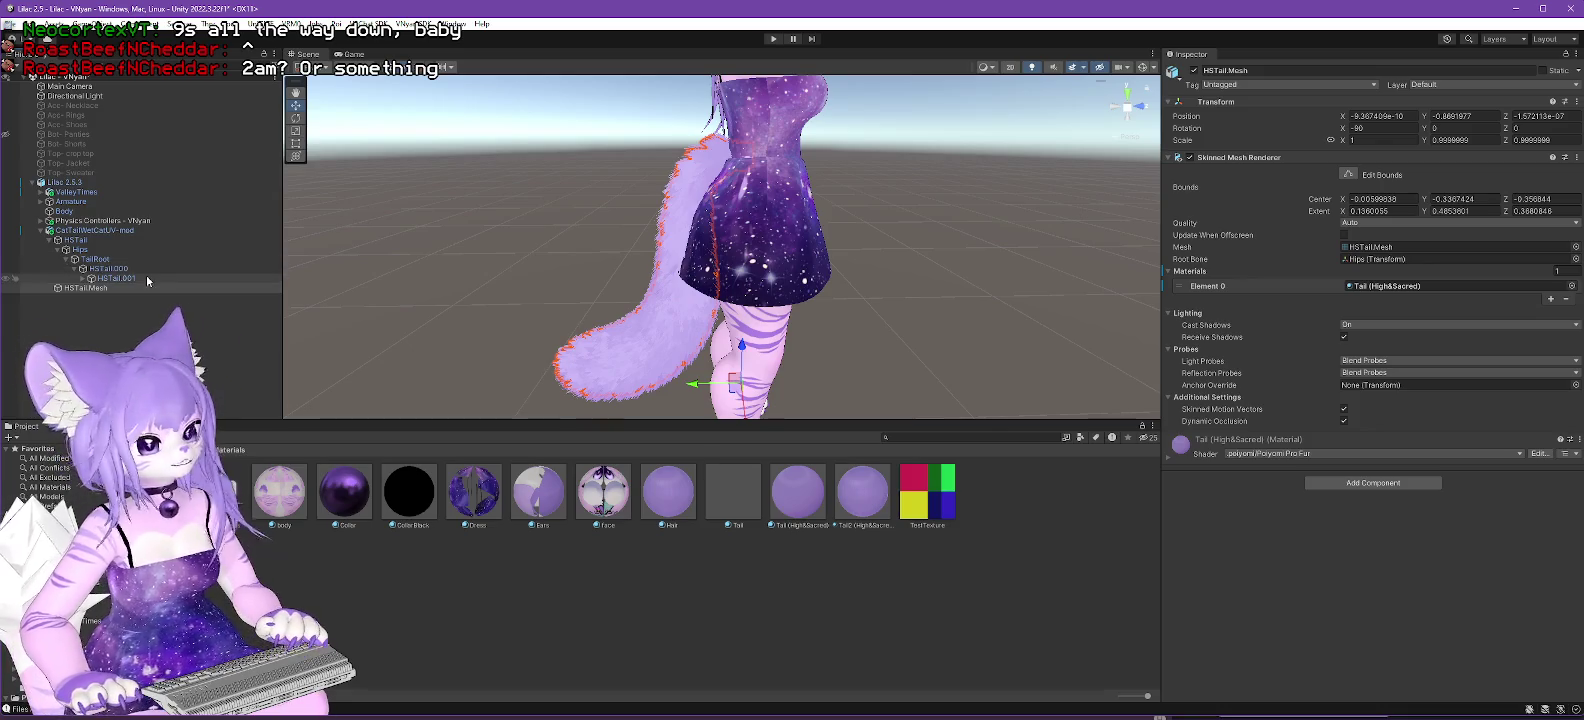
Rotate HSTail.001 and HSTail.002 on X, bringing HSTail.002 to about -23.8.
click(105, 269)
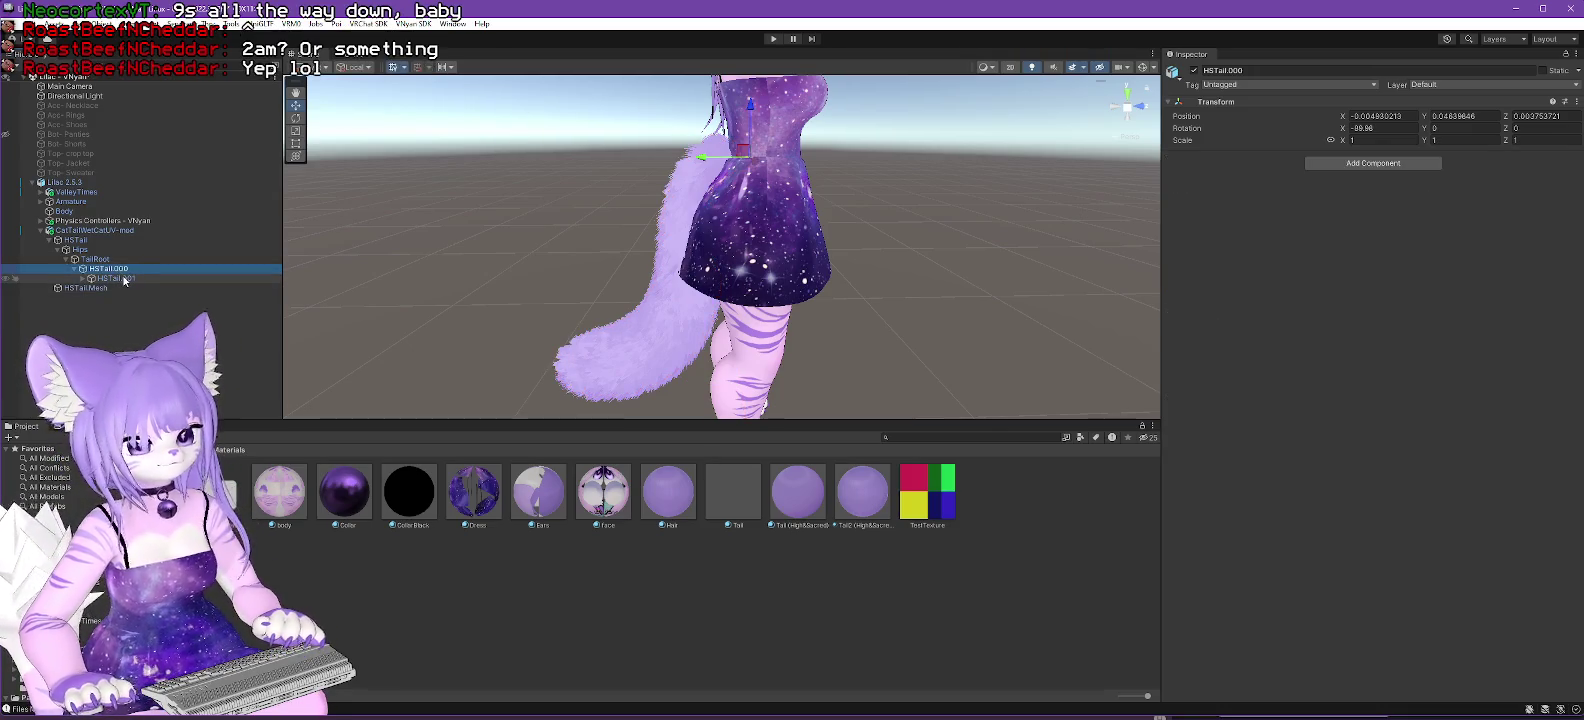
click(124, 279)
mouse_move(478, 262)
mouse_down()
mouse_move(531, 245)
mouse_move(749, 282)
mouse_up()
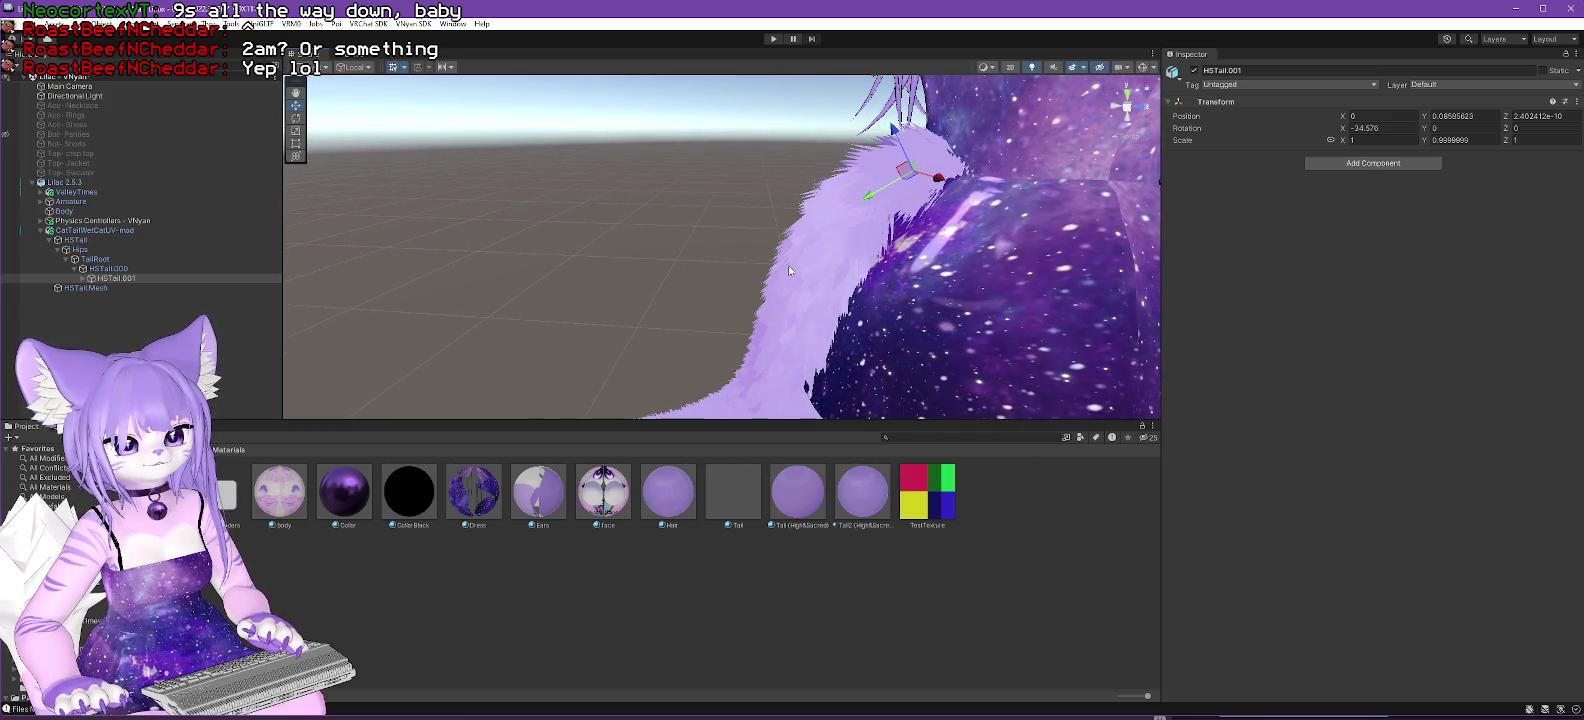
click(296, 118)
drag(943, 122, 951, 124)
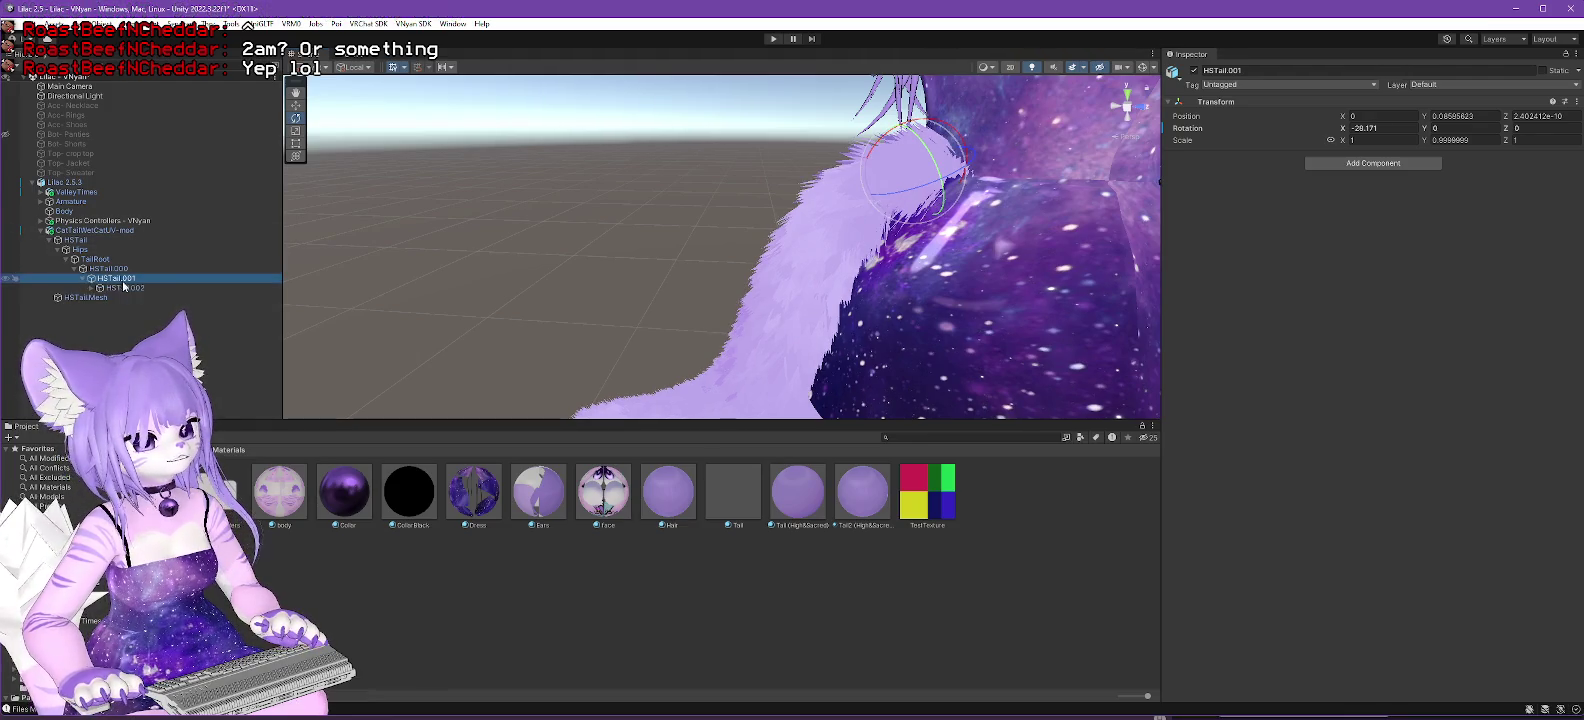
click(124, 287)
mouse_move(890, 163)
mouse_down()
mouse_move(912, 168)
mouse_move(916, 220)
mouse_up()
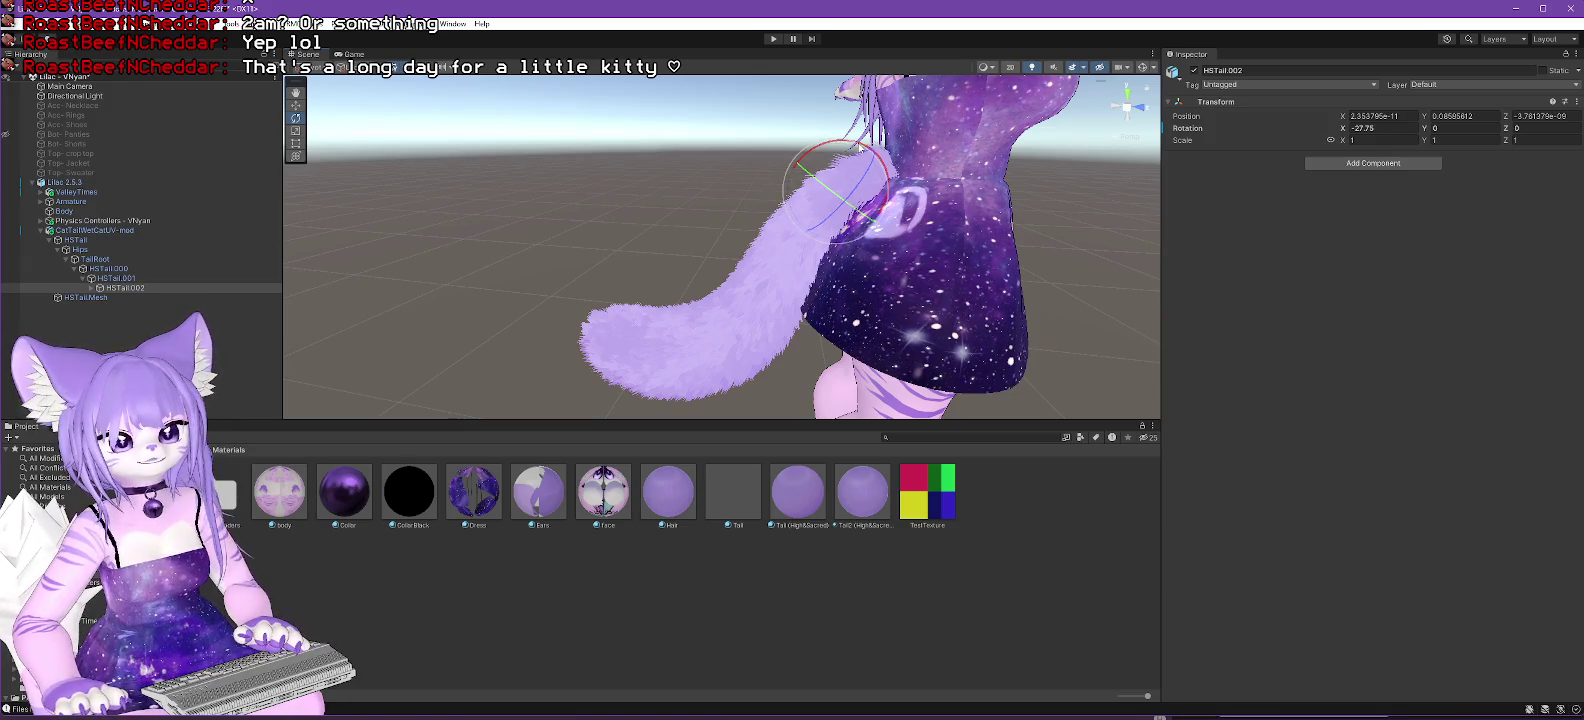
drag(860, 147, 866, 147)
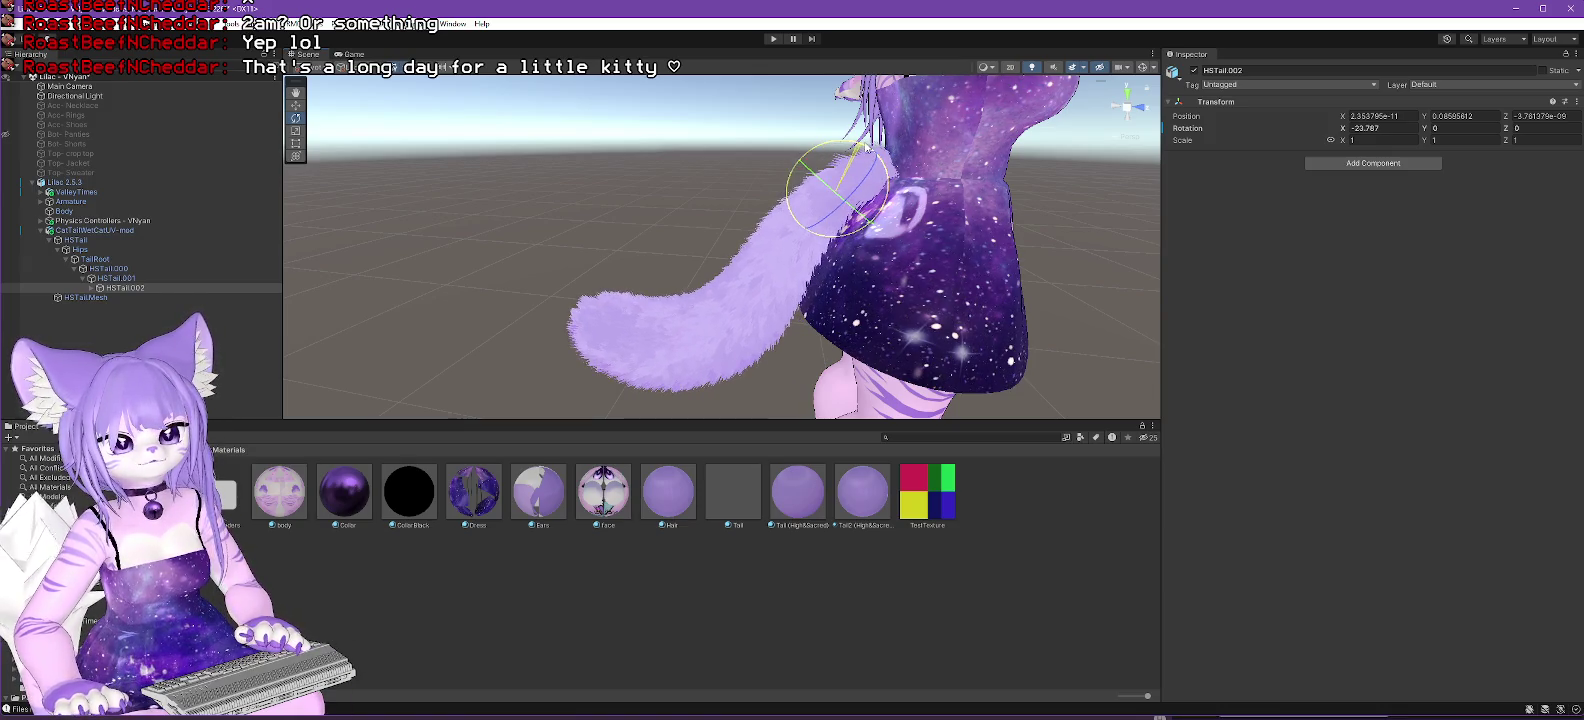
Rotate HSTail.003, HSTail.004 and HSTail.005 so the tail tip curls upward.
click(92, 288)
click(158, 297)
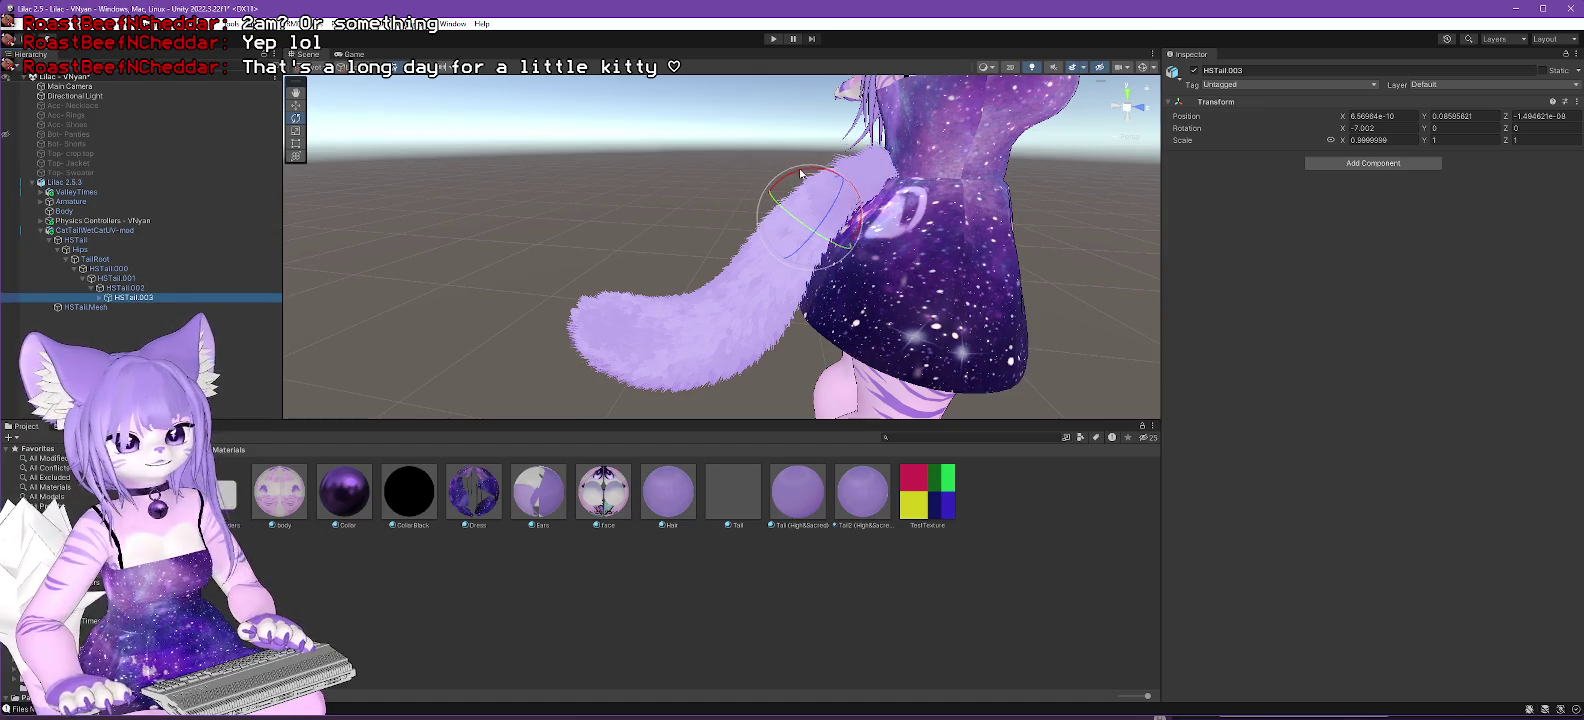
drag(816, 173, 838, 186)
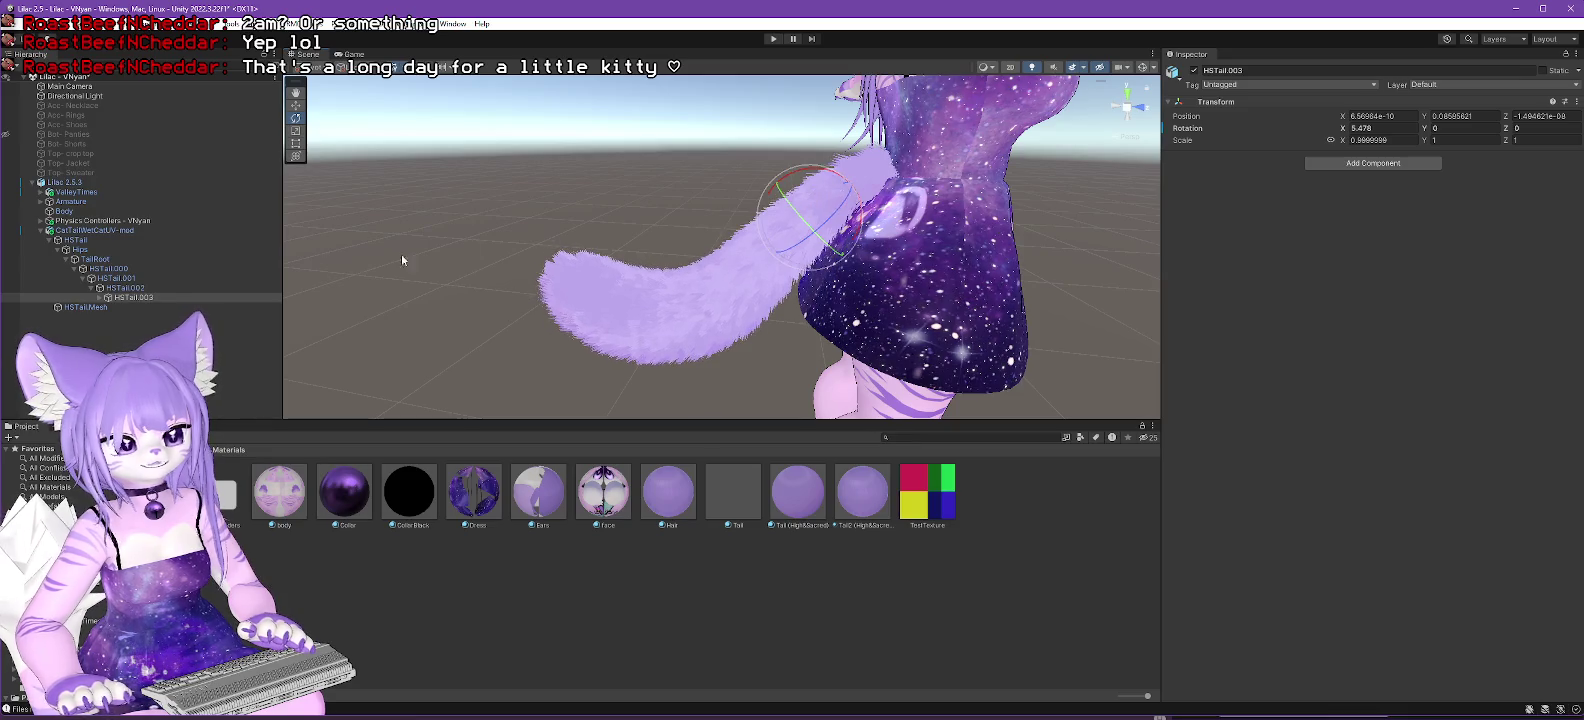
click(100, 297)
click(150, 307)
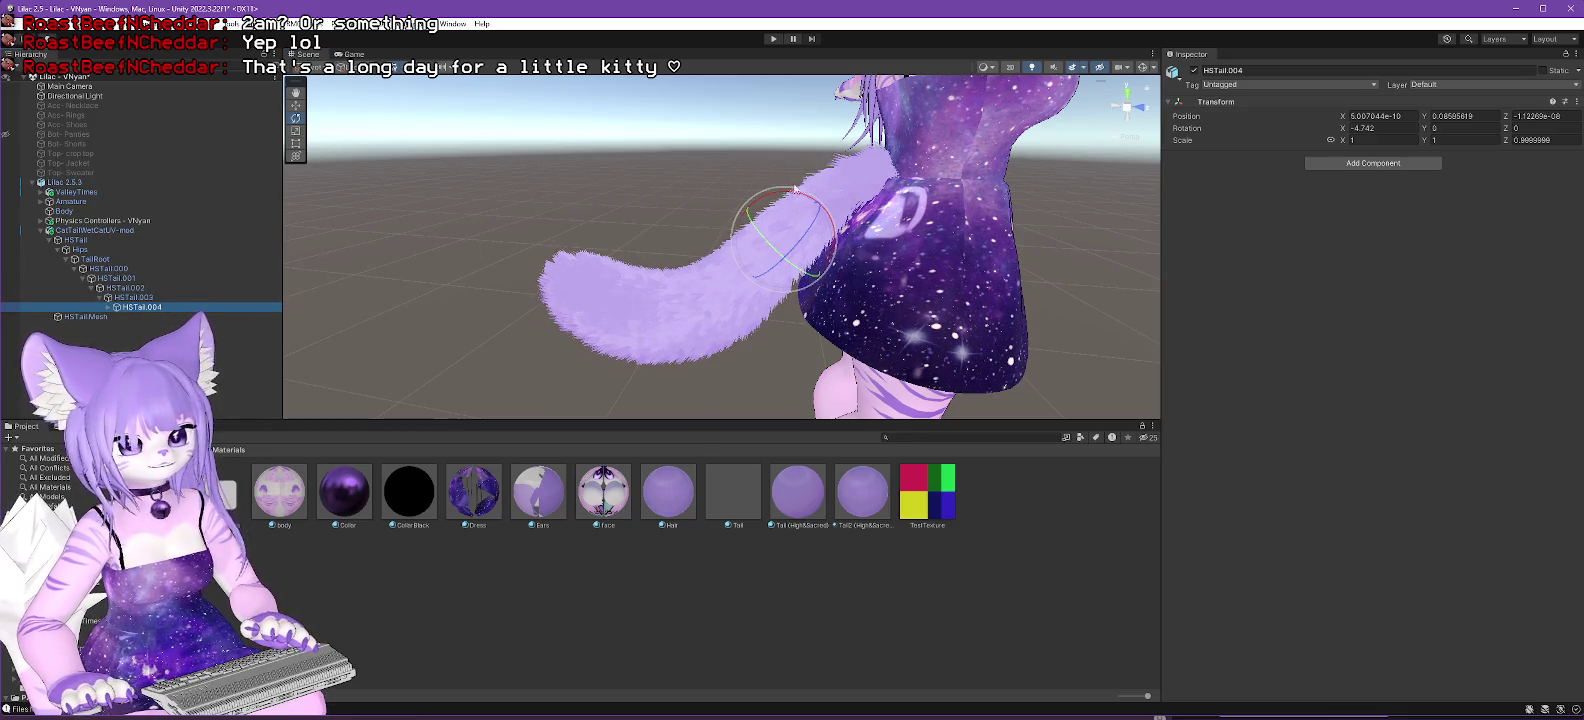
drag(779, 197, 797, 198)
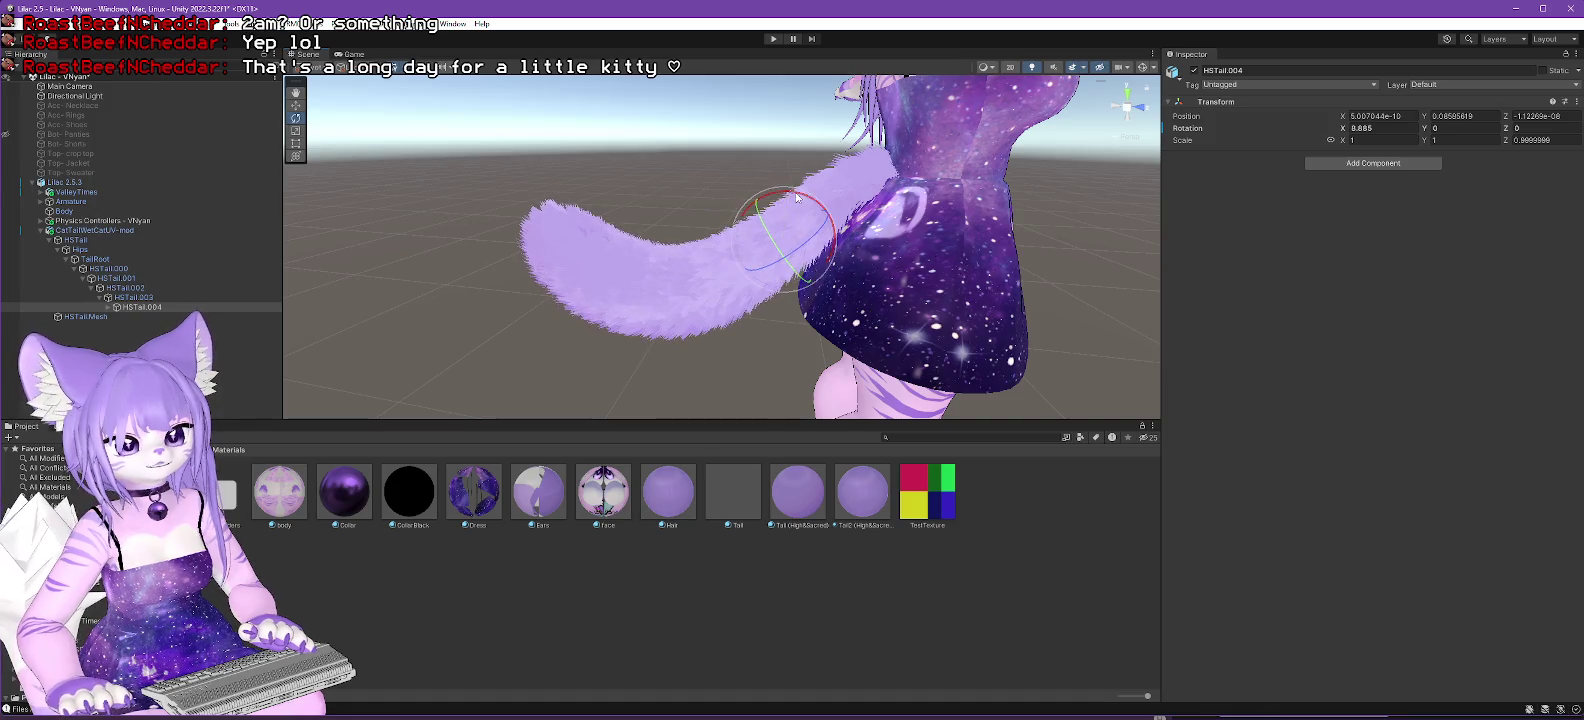
click(116, 307)
click(150, 316)
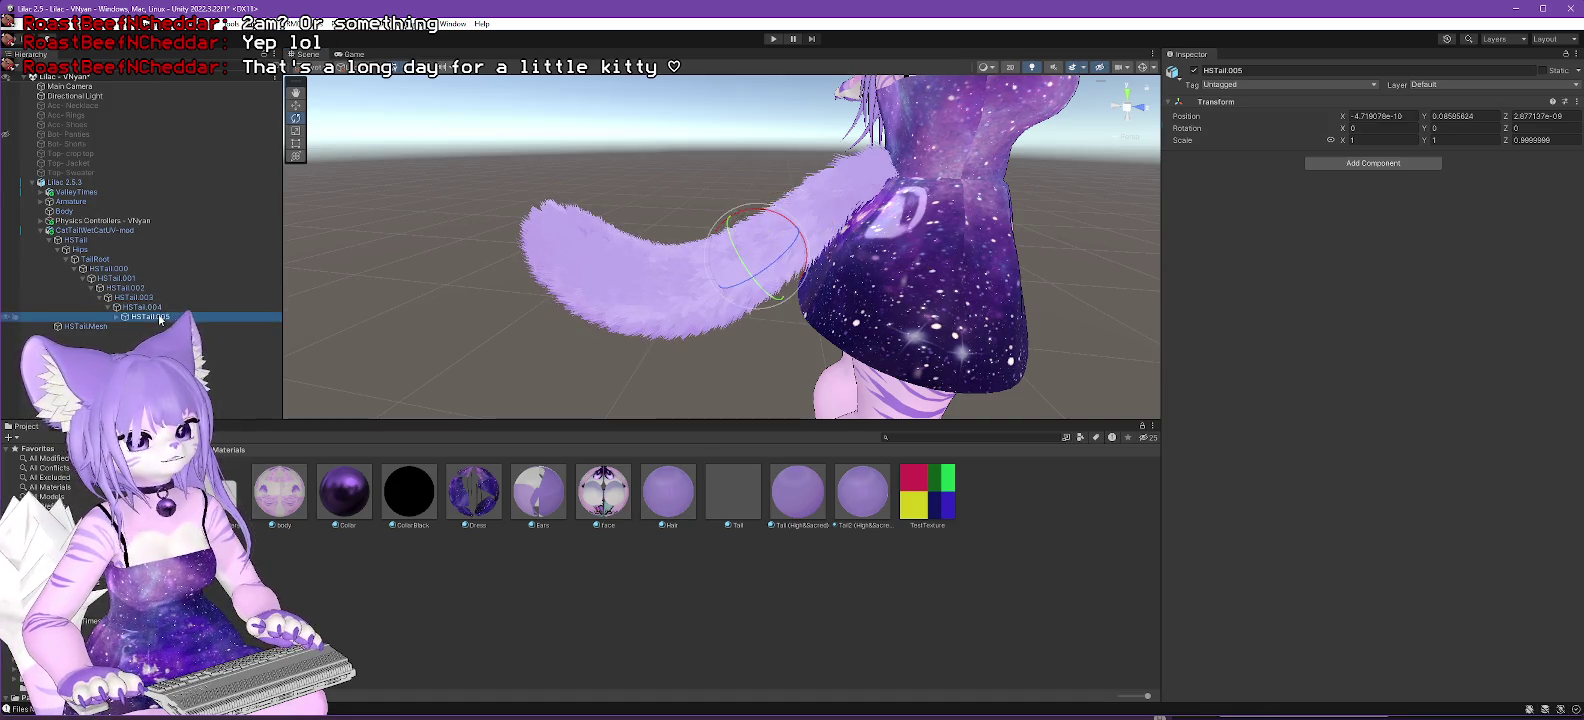
drag(776, 212, 658, 251)
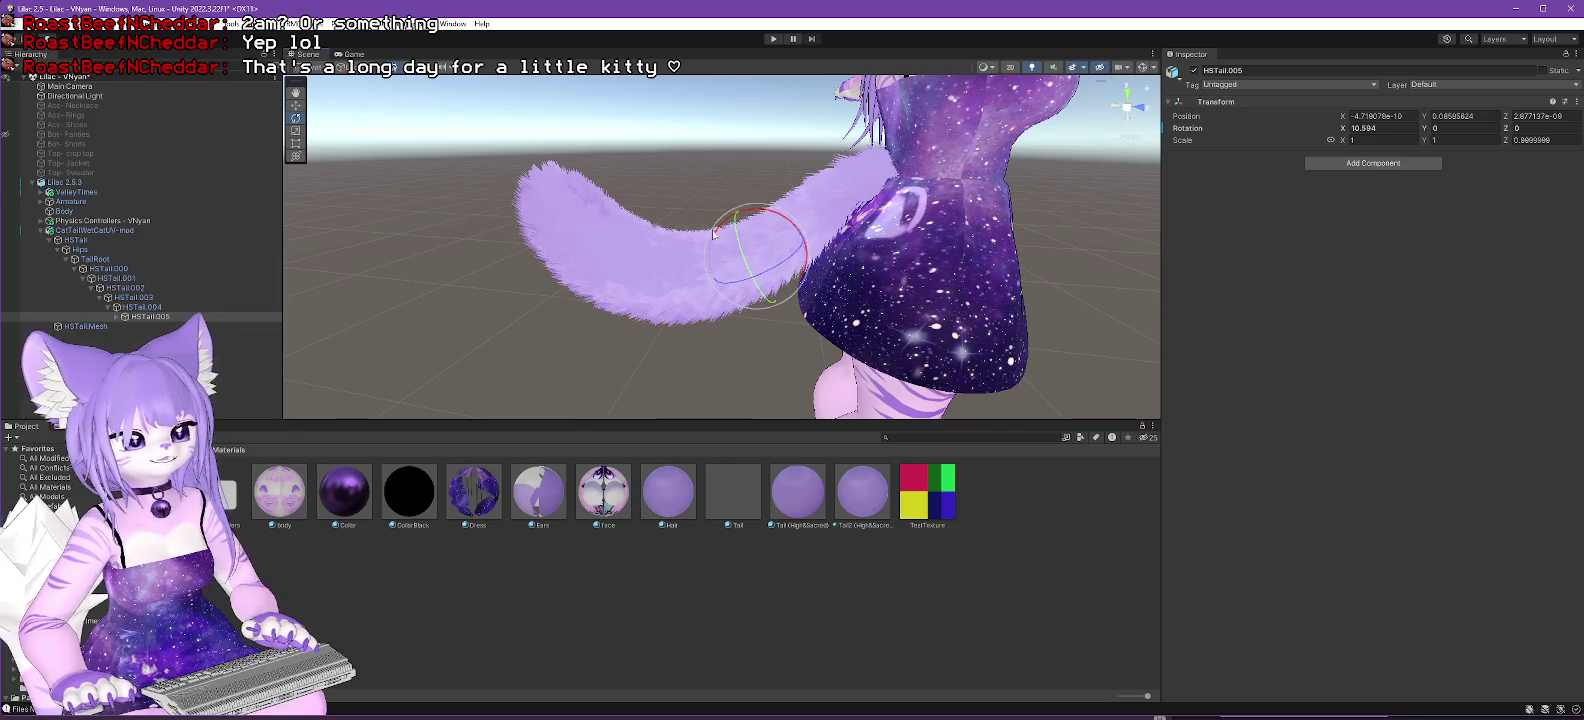
click(126, 316)
drag(790, 226, 728, 240)
Raise HSTail.004, HSTail.003 and HSTail.002 further to lift the tail.
click(142, 308)
drag(796, 196, 765, 210)
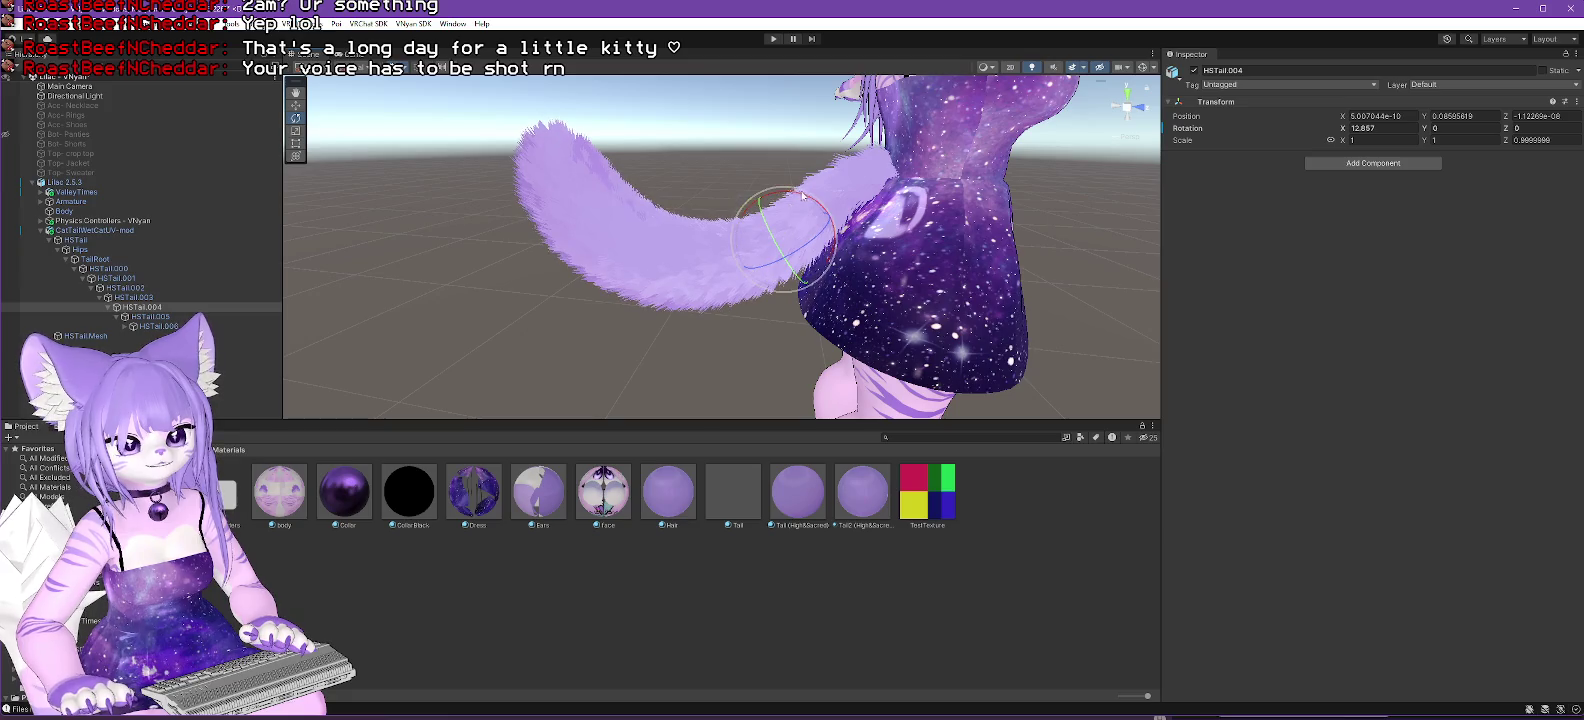
click(134, 298)
drag(826, 176, 836, 176)
click(125, 288)
drag(849, 146, 828, 147)
scroll(860, 170, up, 3)
scroll(880, 180, down, 3)
drag(900, 190, 930, 203)
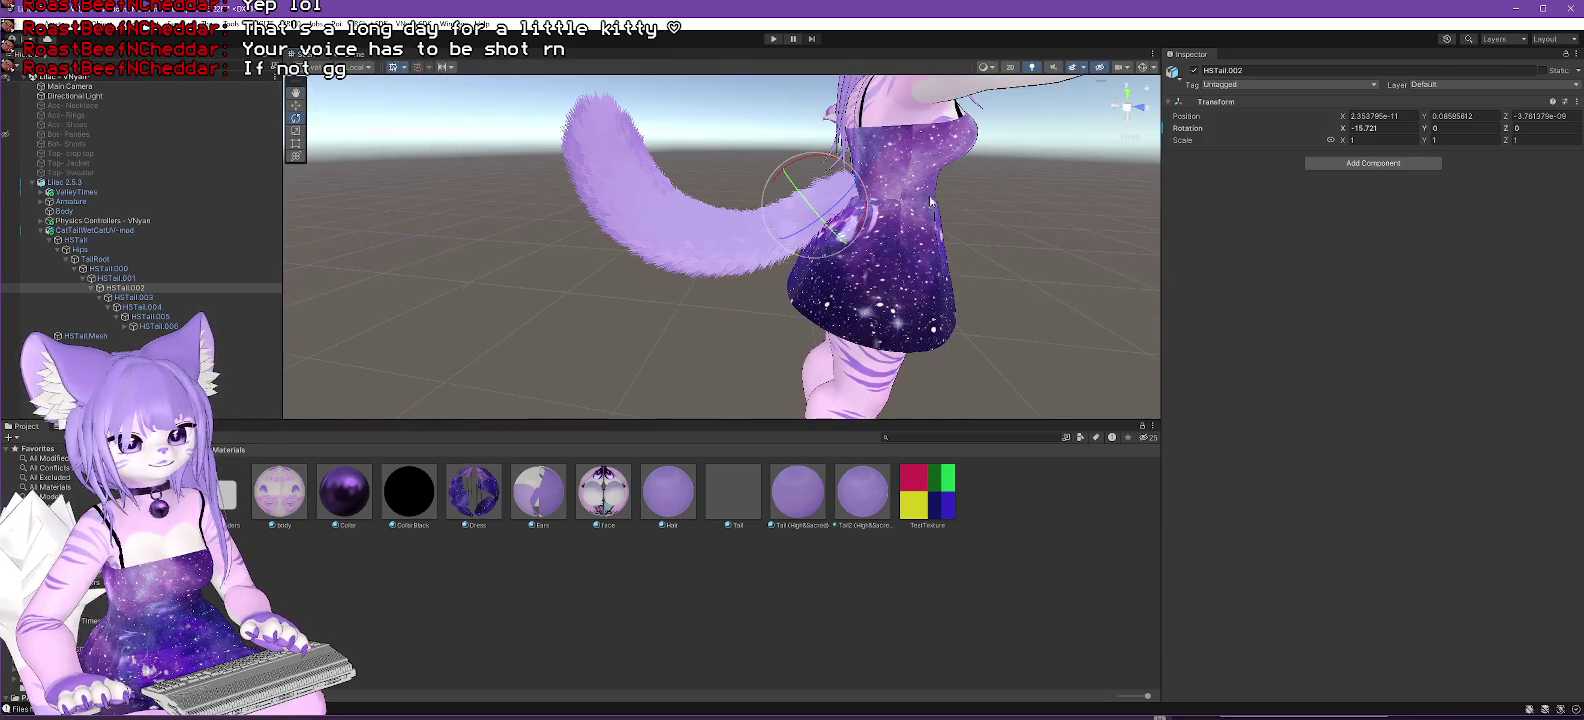
Lift HSTail.001 at the tail base, undoing a trial rotation of HSTail.000.
click(117, 278)
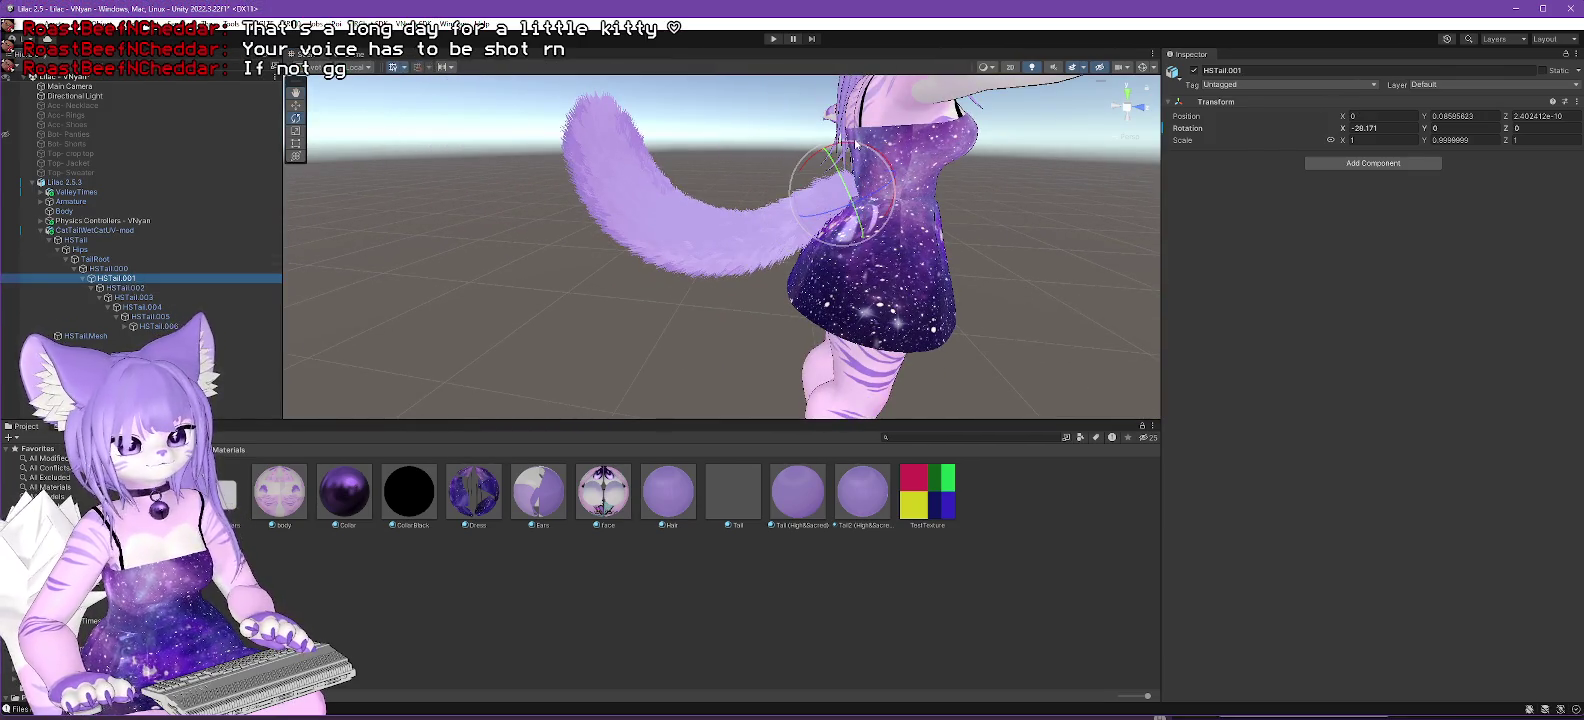
drag(840, 150, 848, 150)
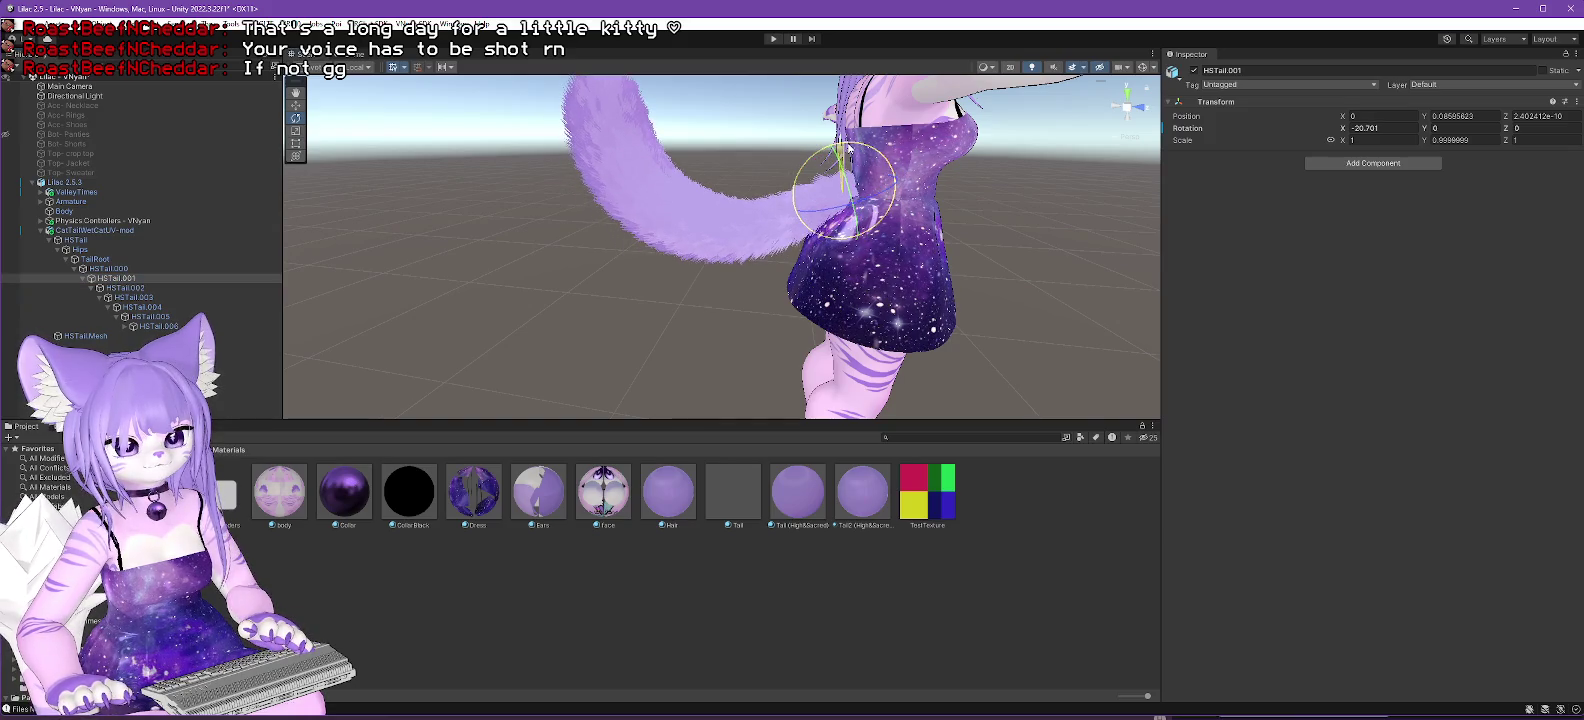
click(125, 270)
drag(917, 155, 920, 156)
key(ctrl+z)
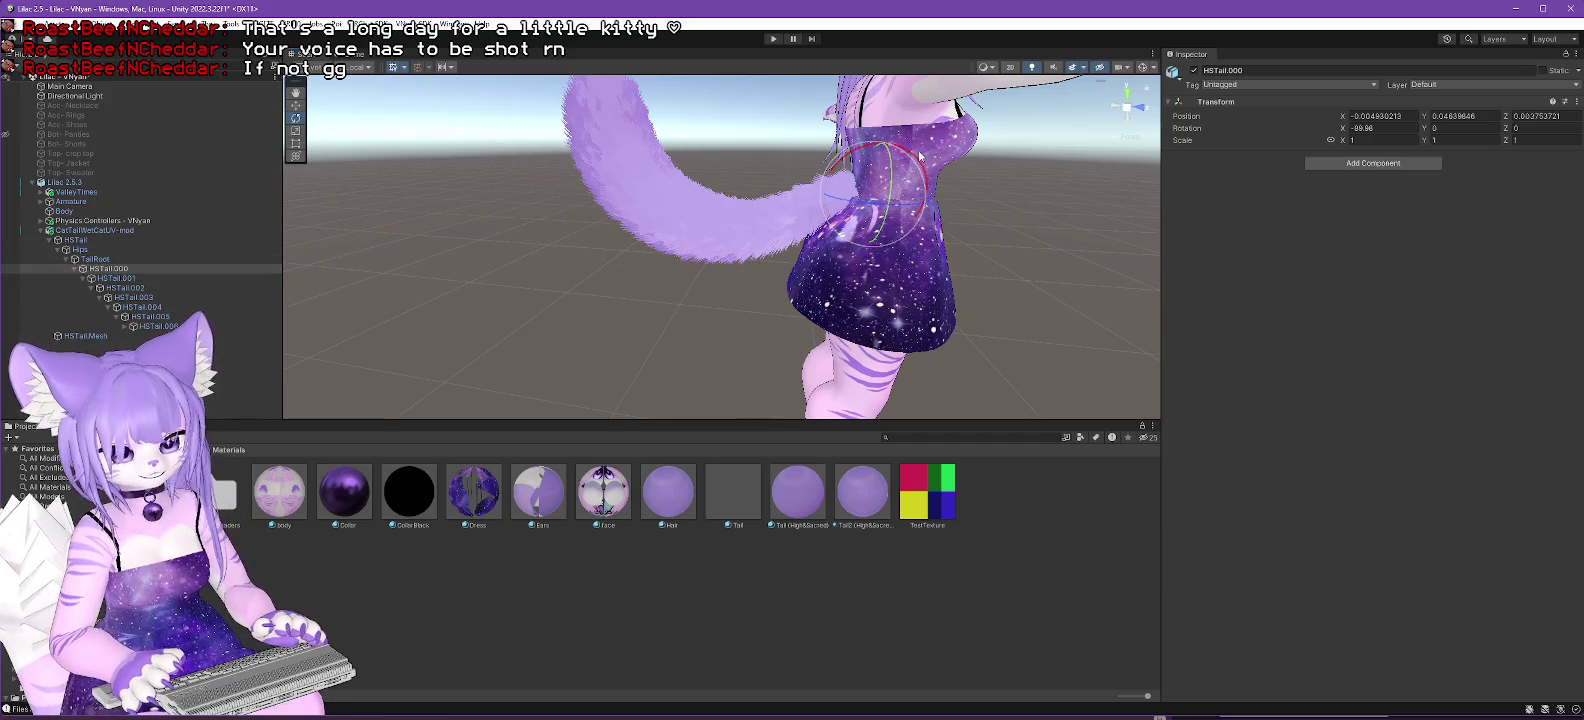
Refine the HSTail.001 to HSTail.004 rotations, leaving HSTail.001 at X -24.071.
click(125, 279)
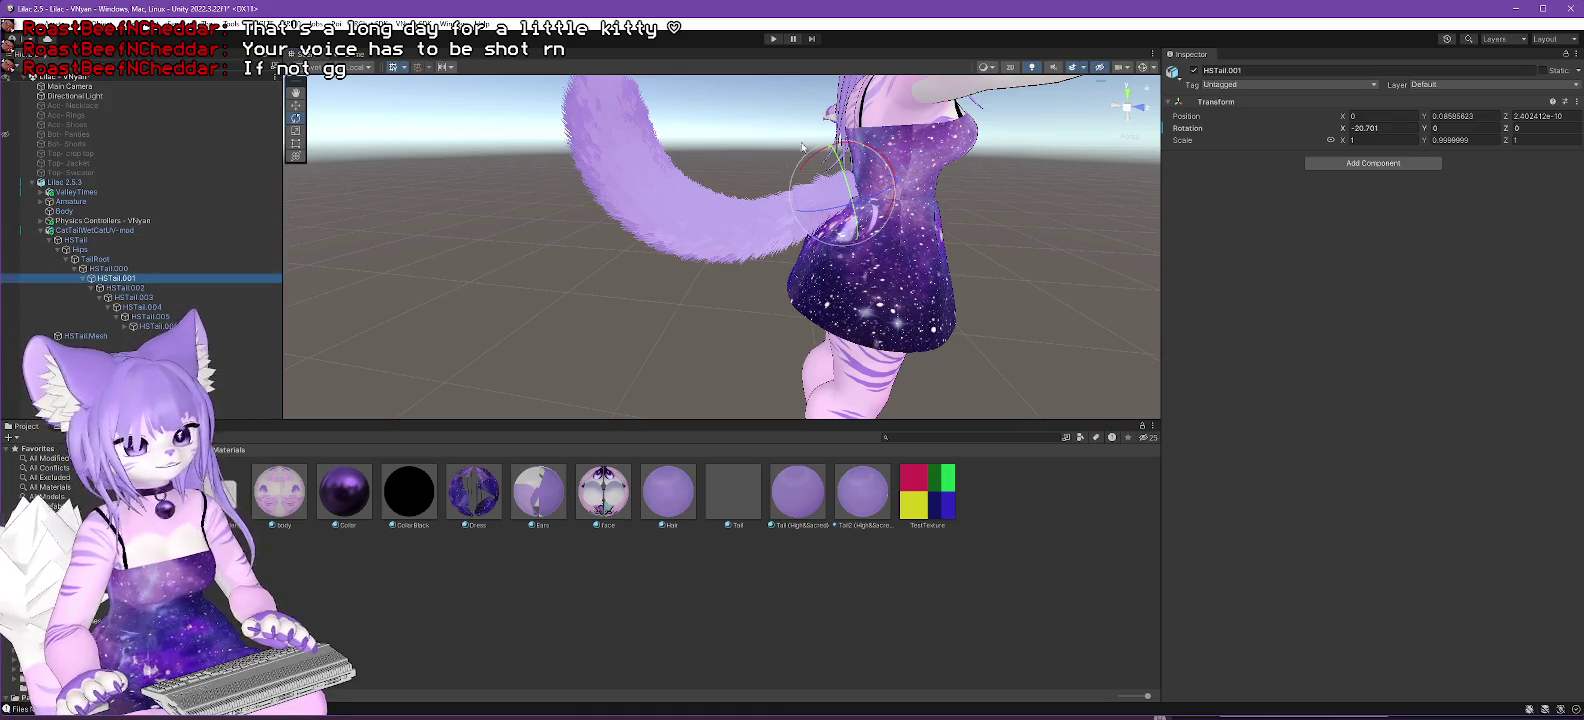
drag(870, 150, 824, 152)
click(125, 288)
drag(1028, 153, 1040, 174)
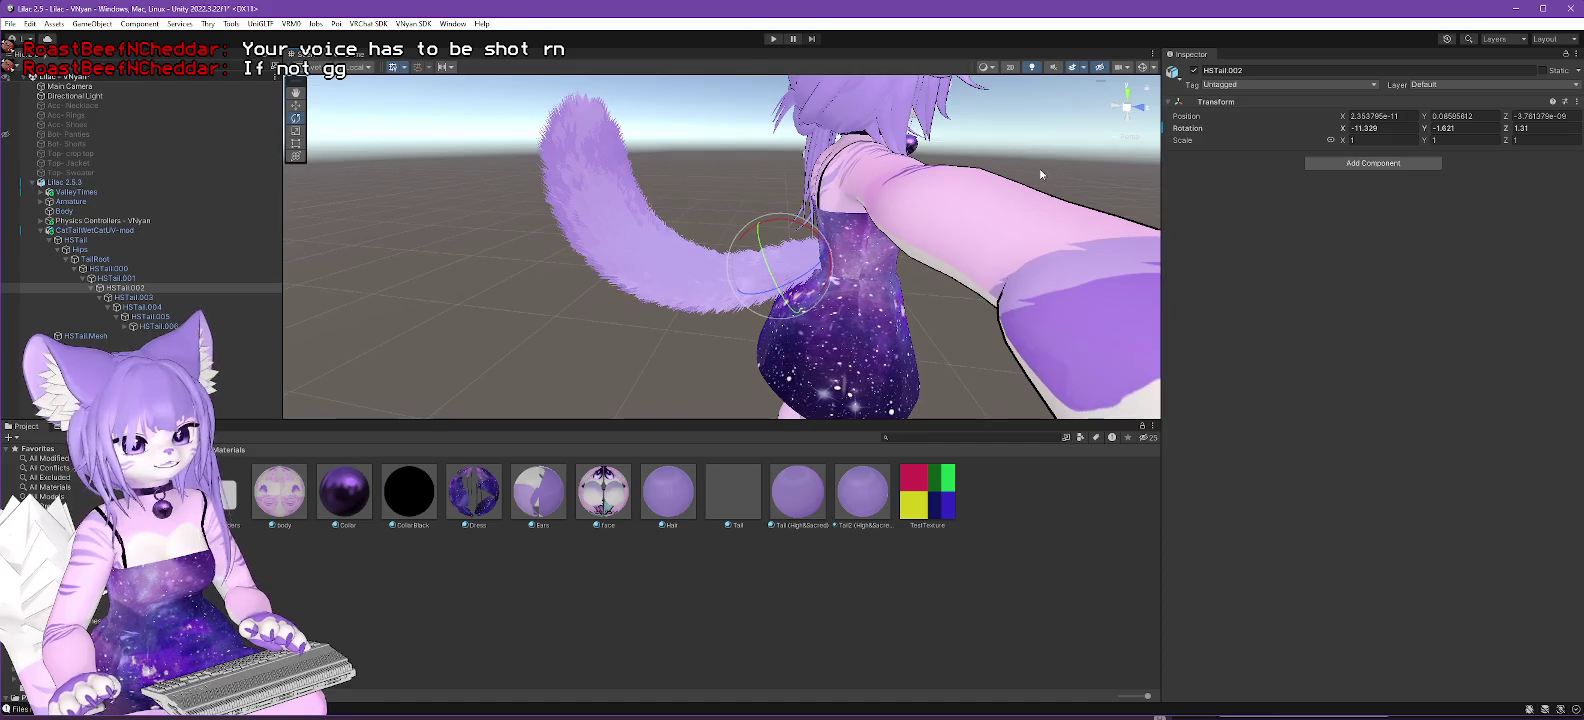
click(133, 297)
drag(766, 242, 772, 236)
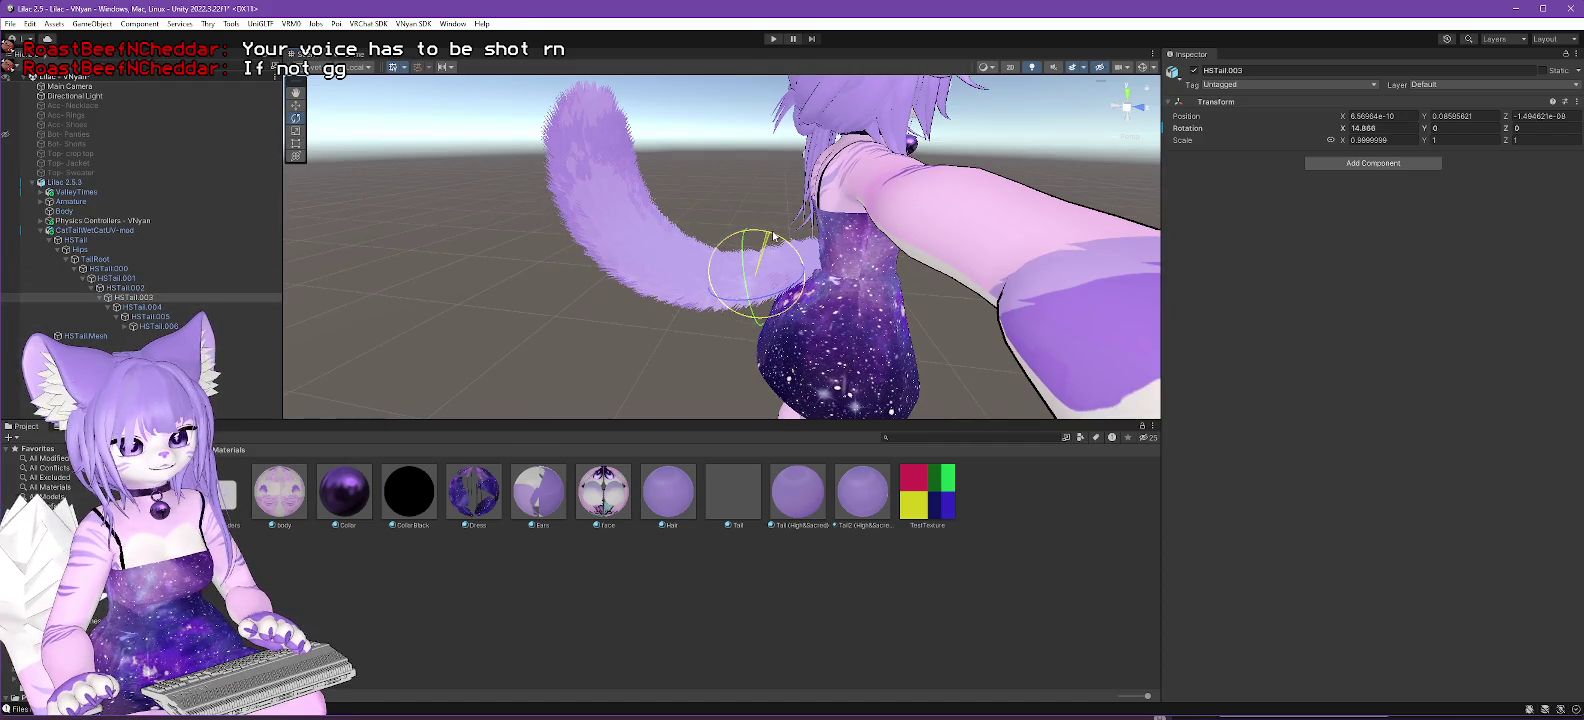
click(145, 307)
drag(741, 239, 755, 240)
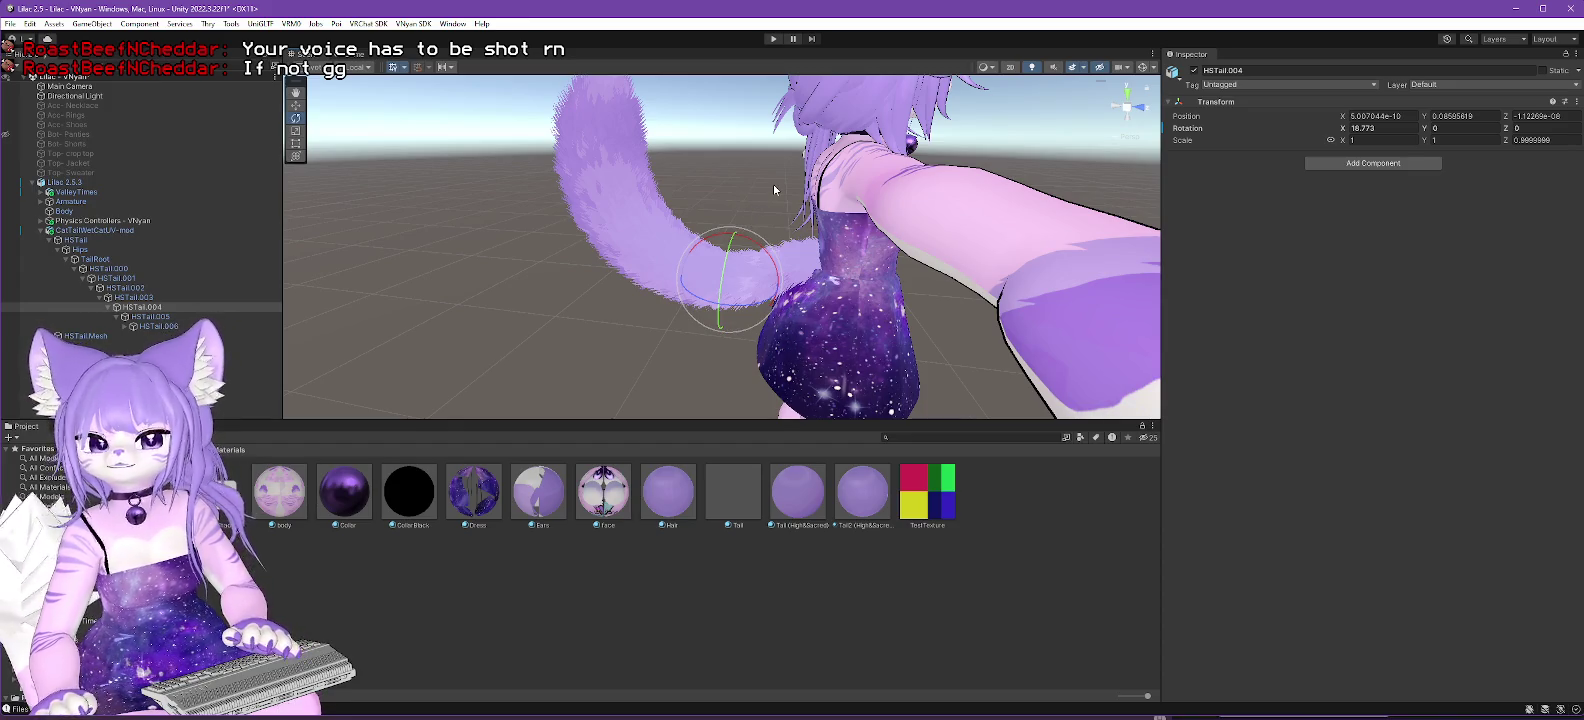
click(108, 281)
drag(829, 222, 818, 216)
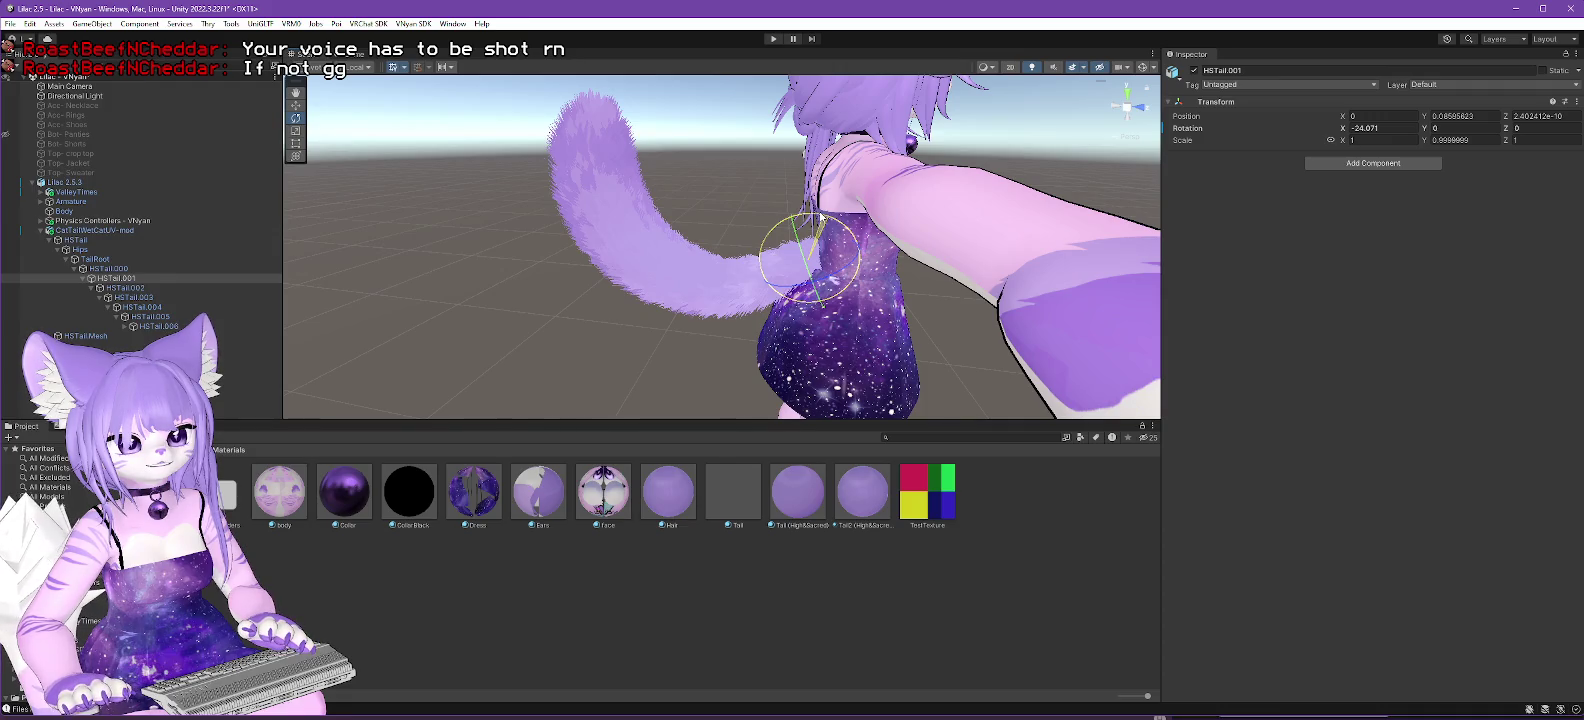
mouse_move(827, 303)
mouse_down()
mouse_move(697, 304)
mouse_move(754, 263)
mouse_up()
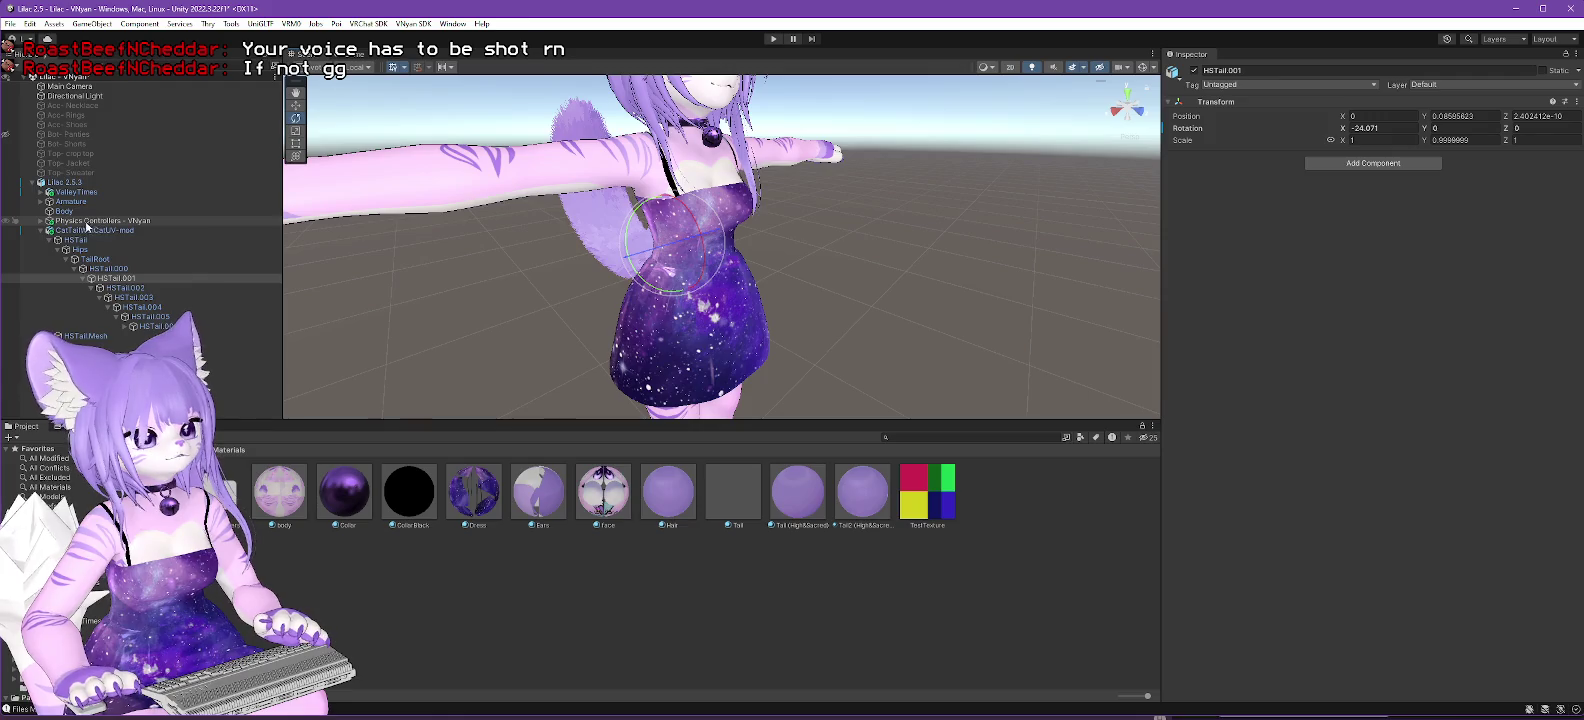
click(37, 226)
Add a Root Bones Element 1 to Magica Cloth - Tail and assign HSTail.002 to it.
click(41, 221)
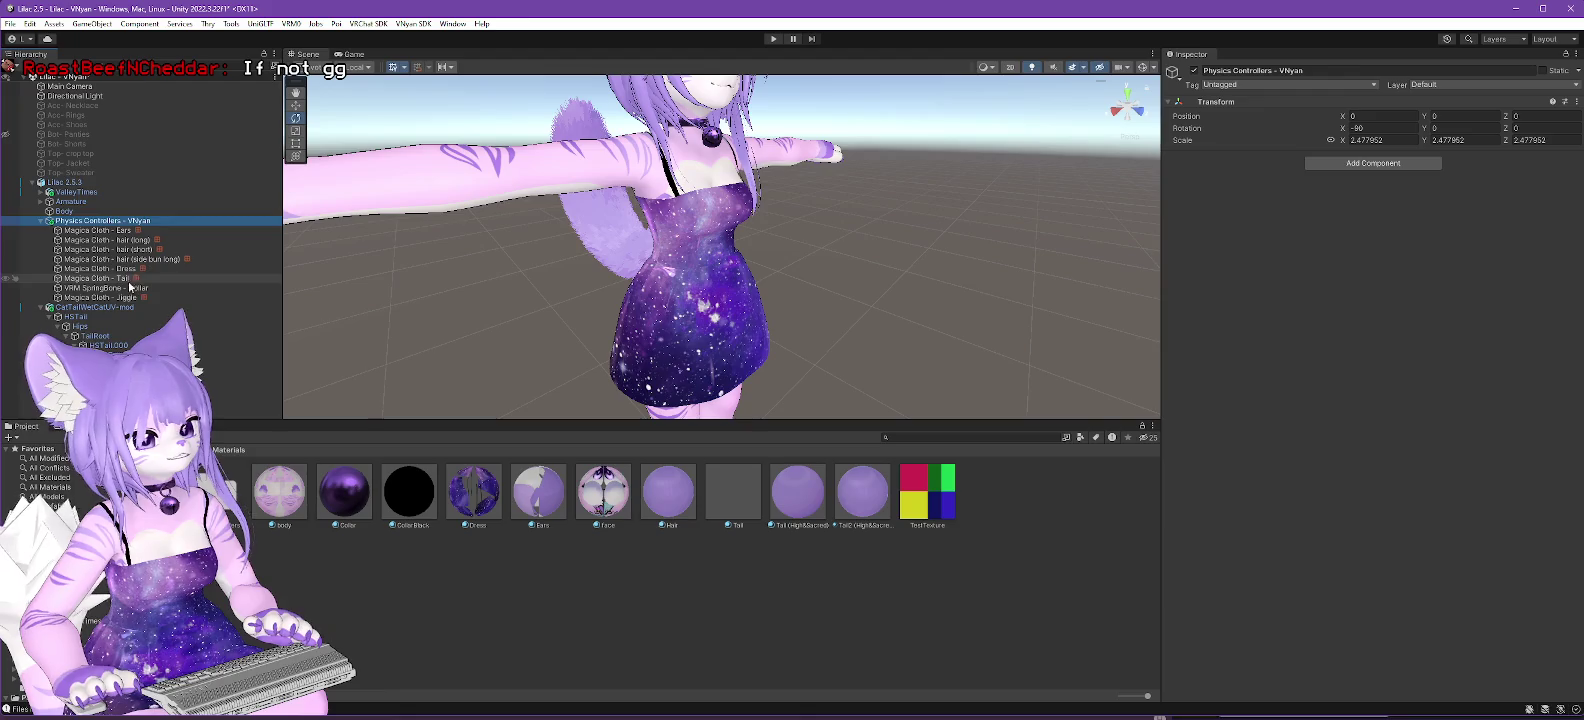
click(130, 279)
click(1542, 267)
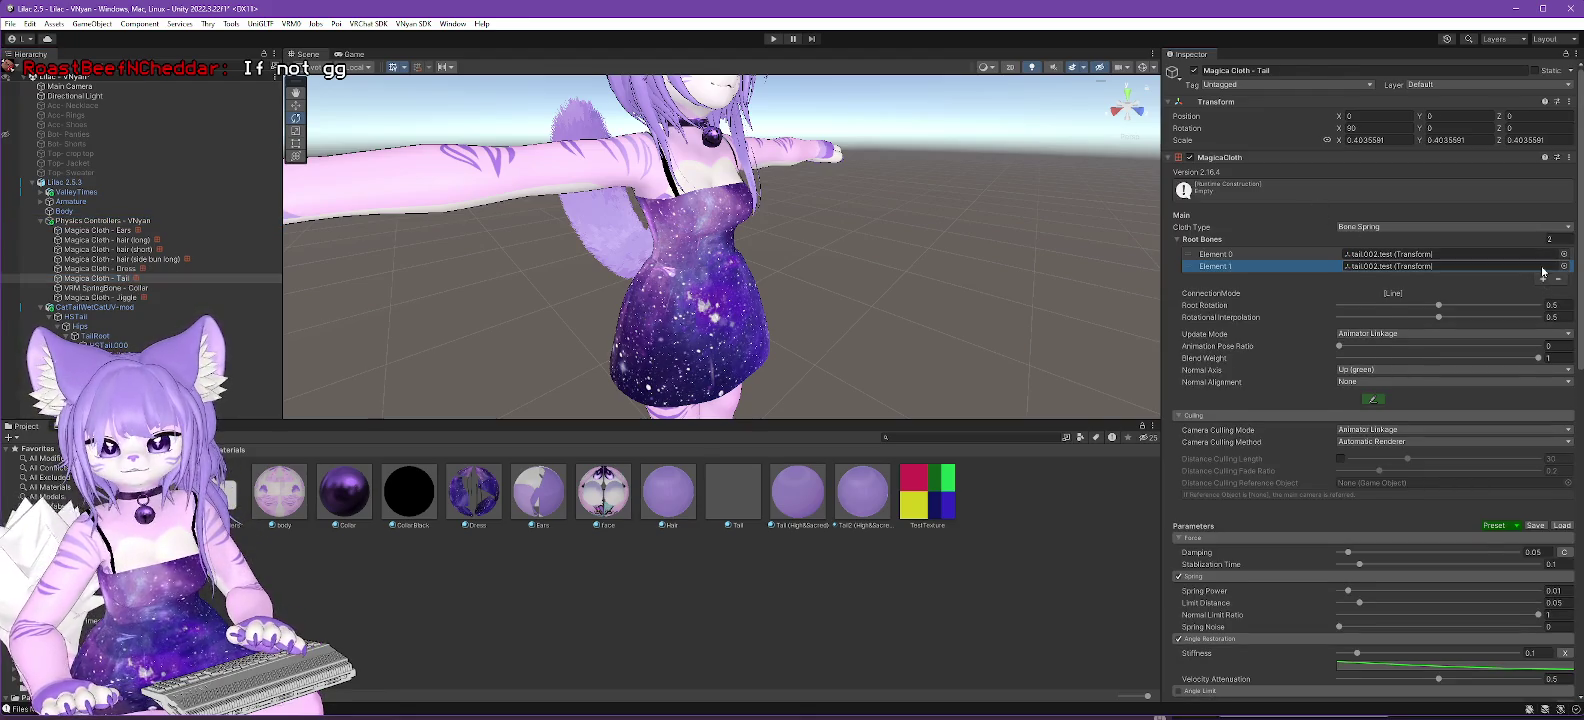
drag(337, 321, 707, 321)
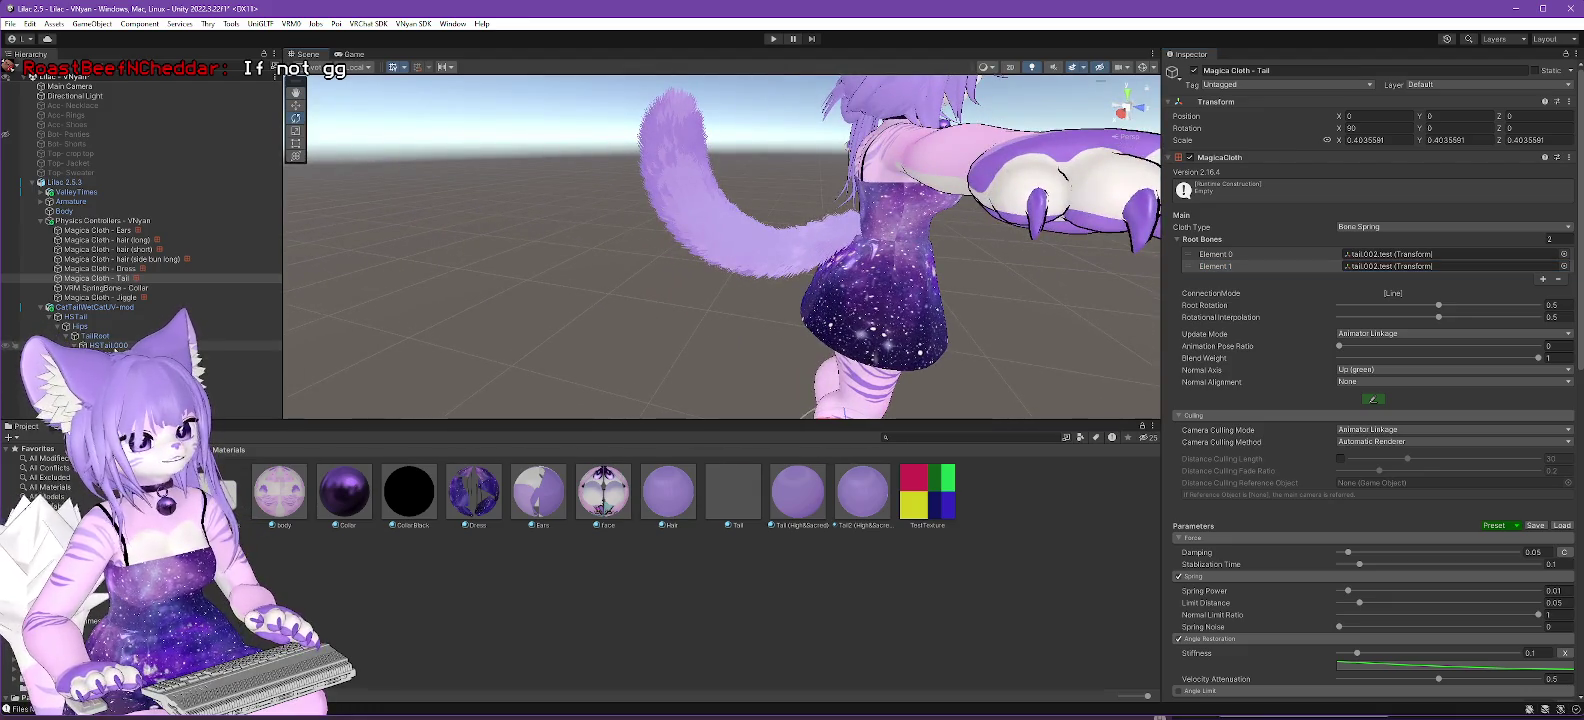
click(113, 345)
click(113, 354)
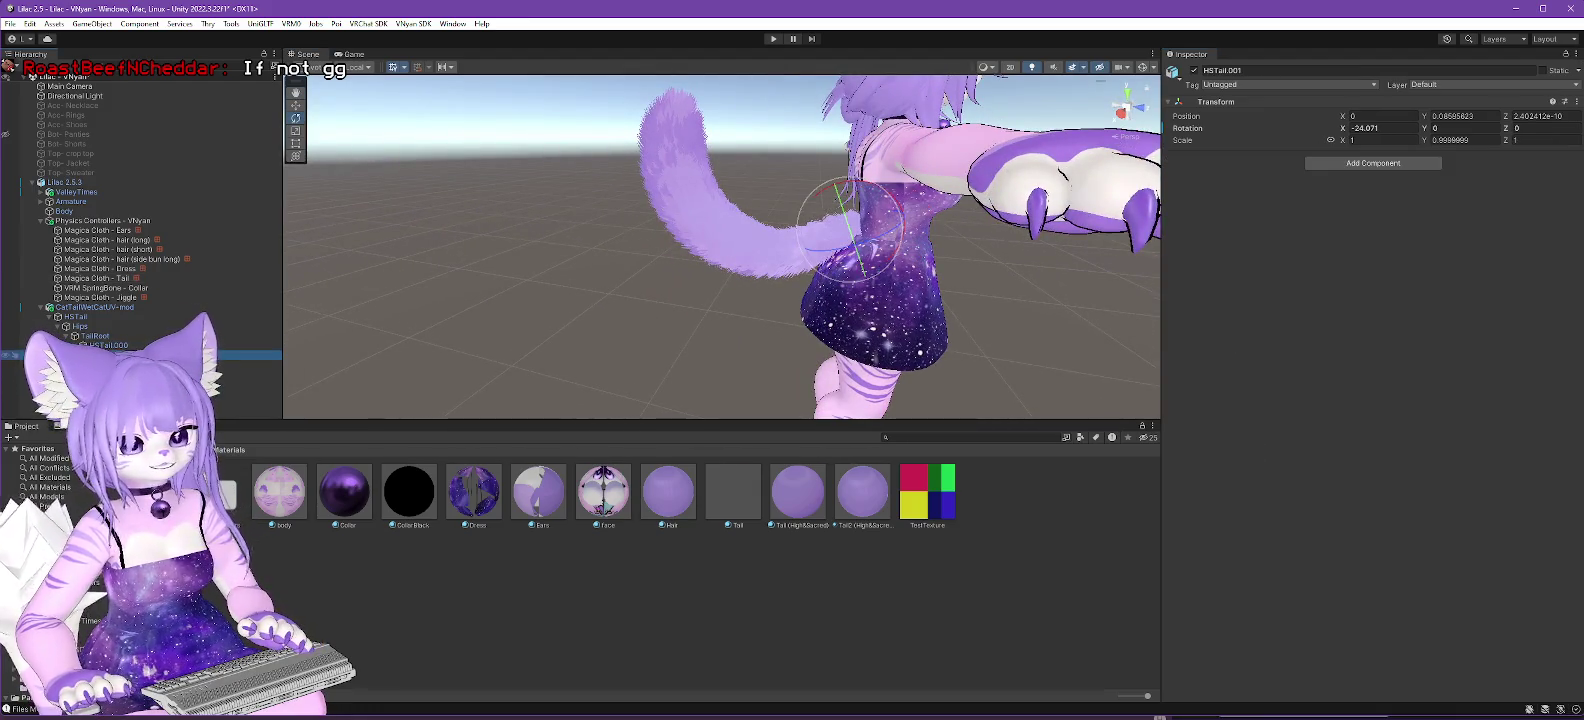
click(113, 364)
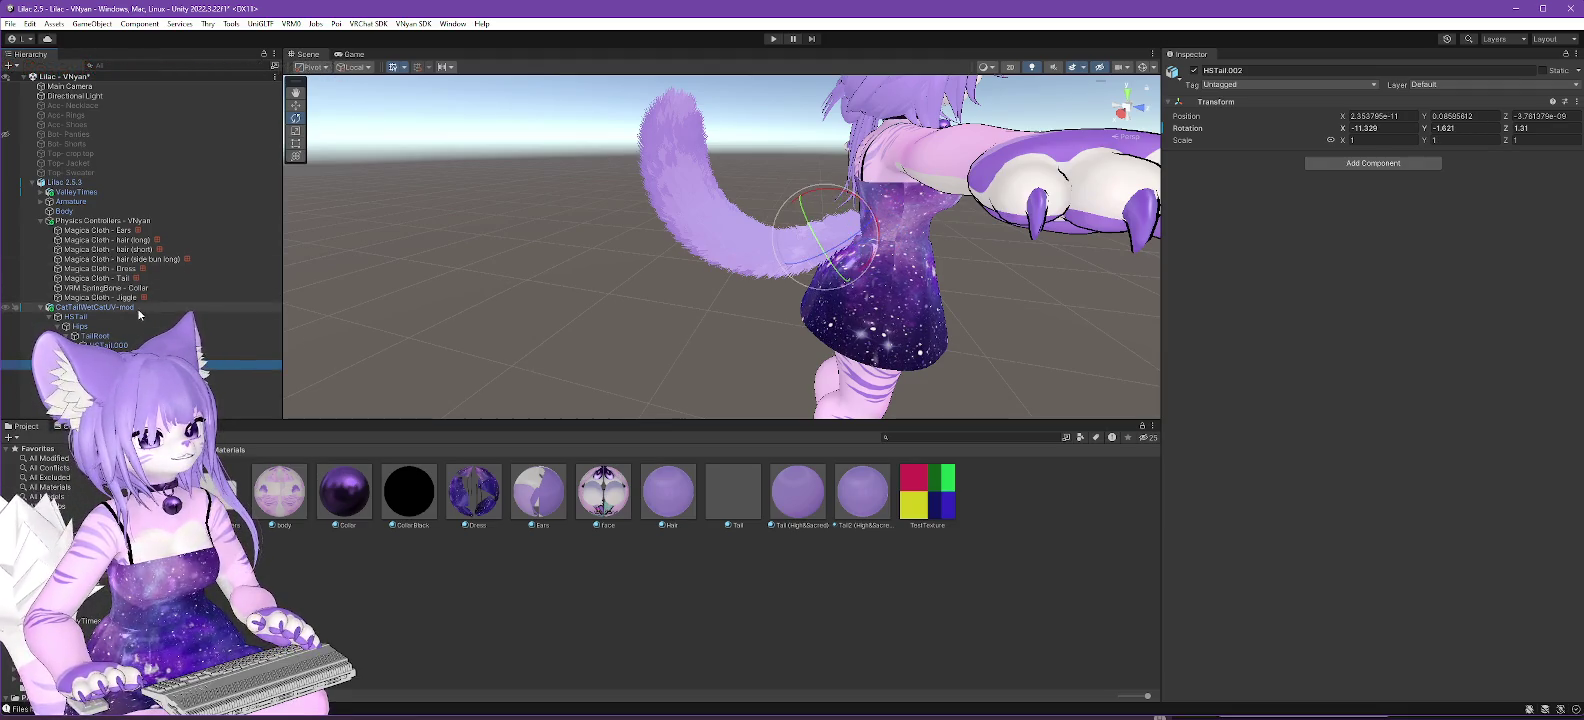
click(118, 280)
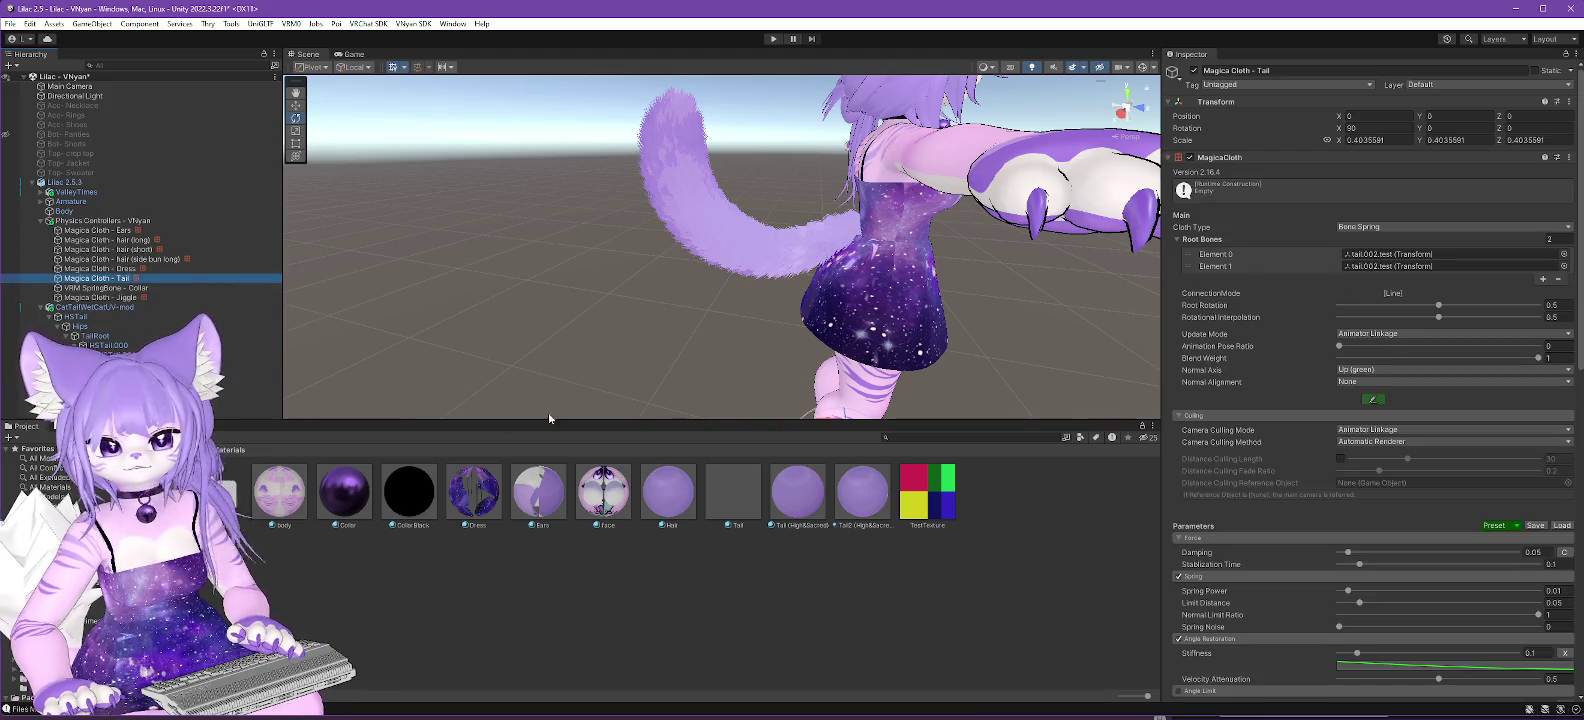
click(1375, 267)
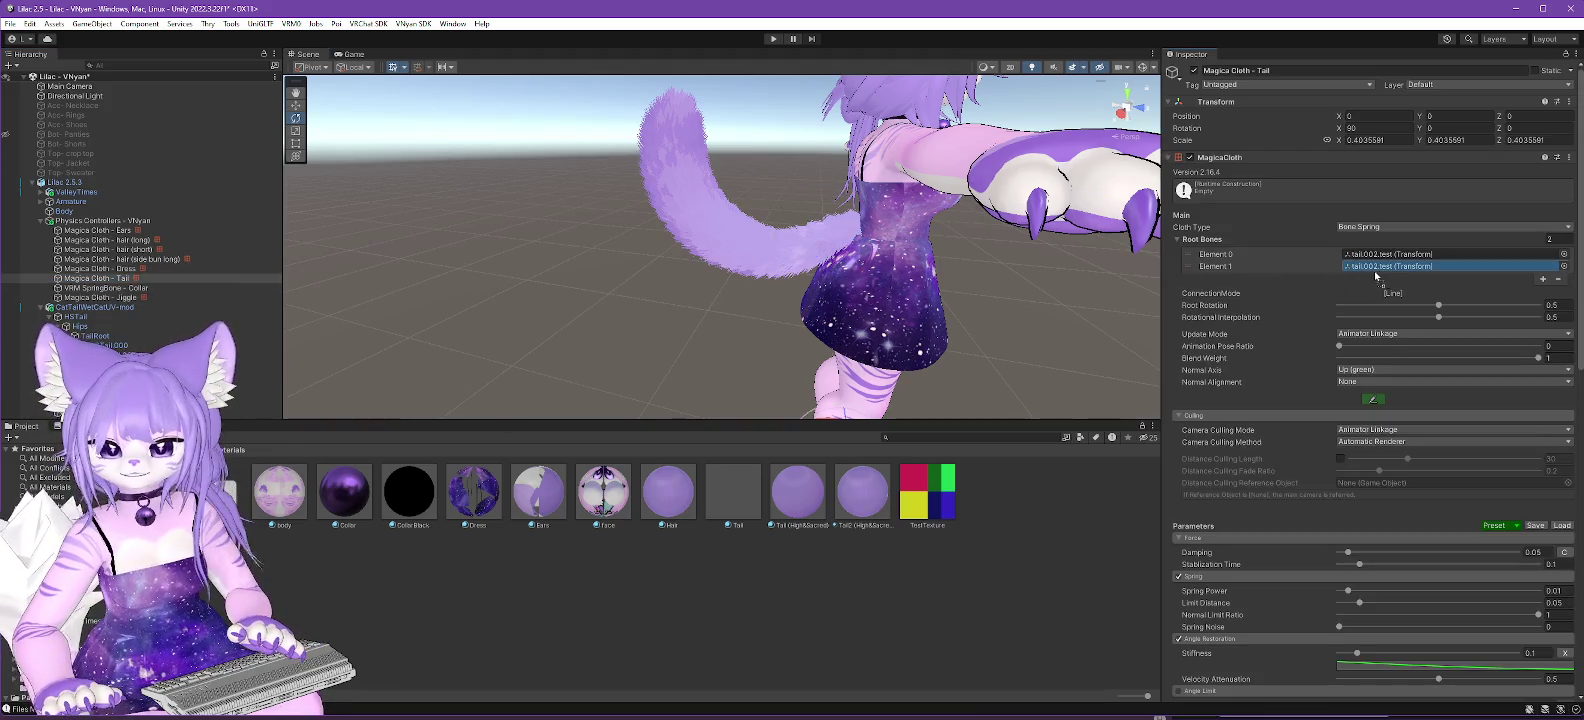
drag(1381, 276, 1385, 266)
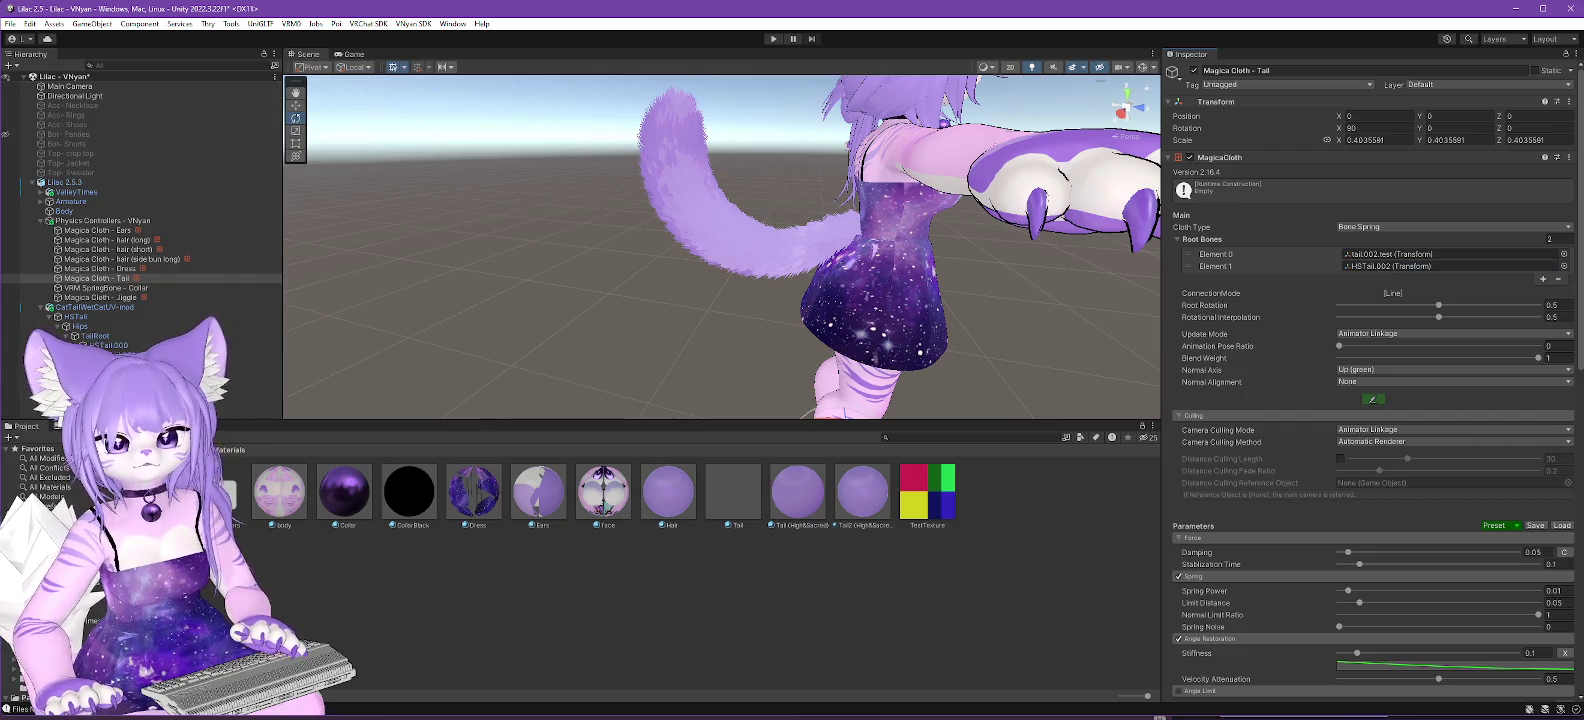
click(64, 182)
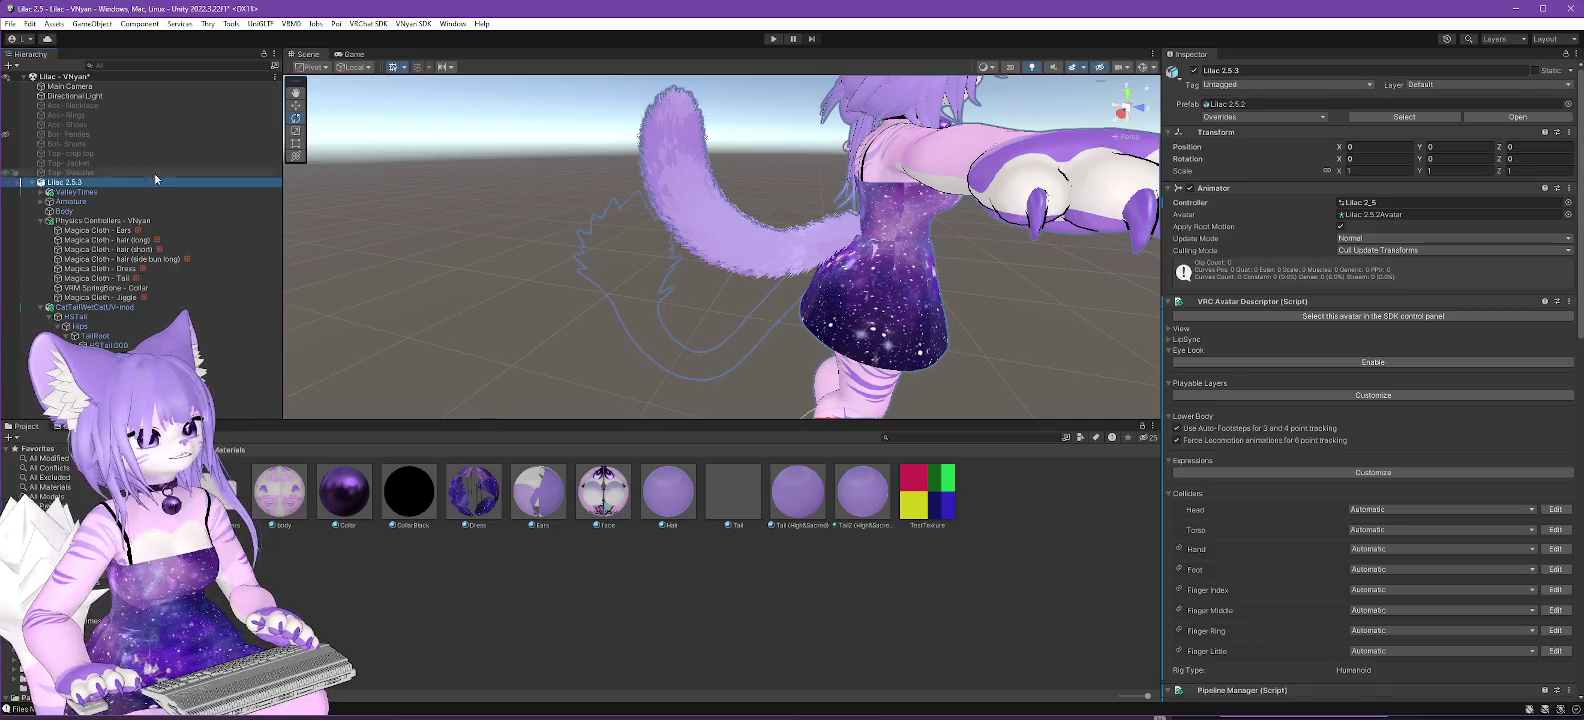
Attempt a VSFAvatar export over the existing file, which raises an unlocked-shader warning.
click(413, 23)
mouse_move(470, 63)
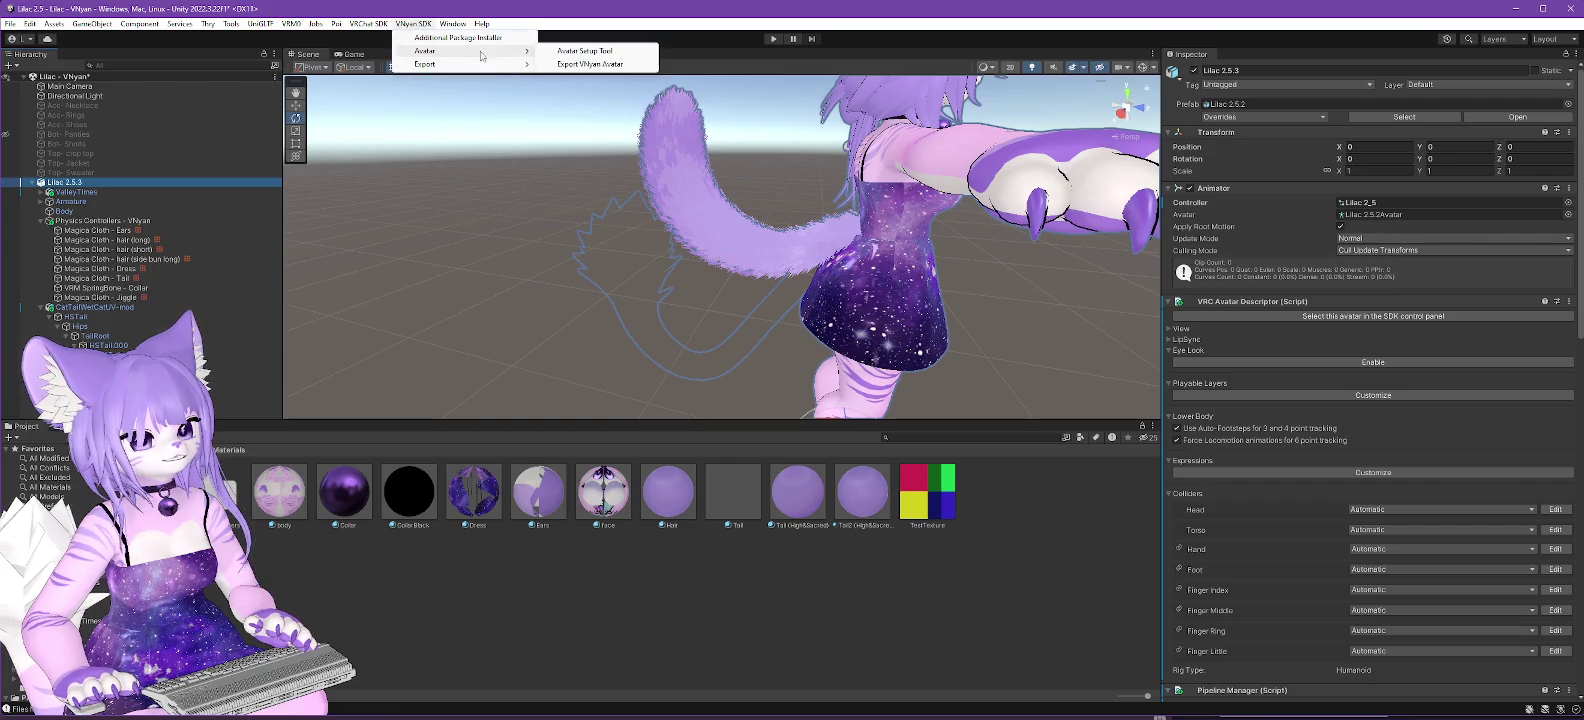
click(598, 64)
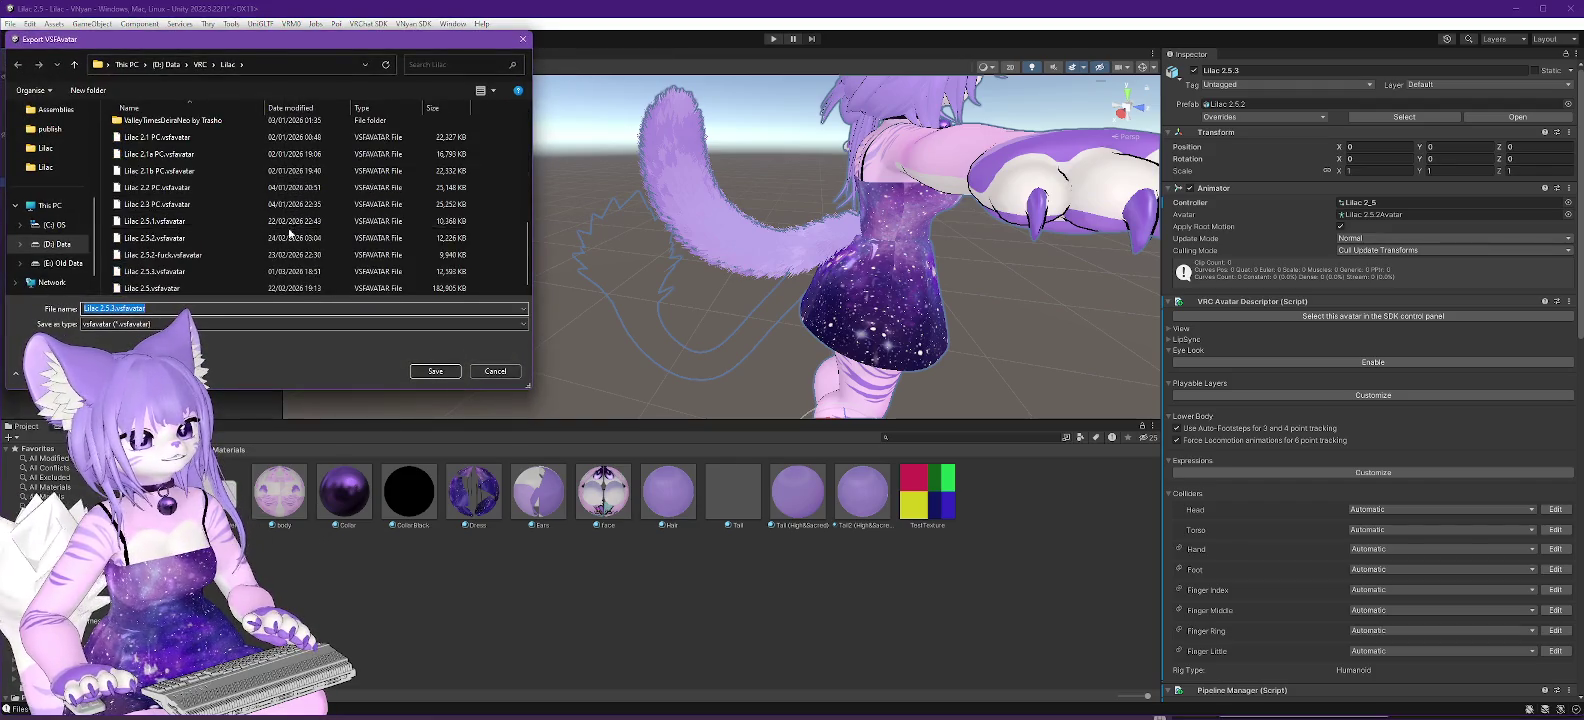
click(435, 371)
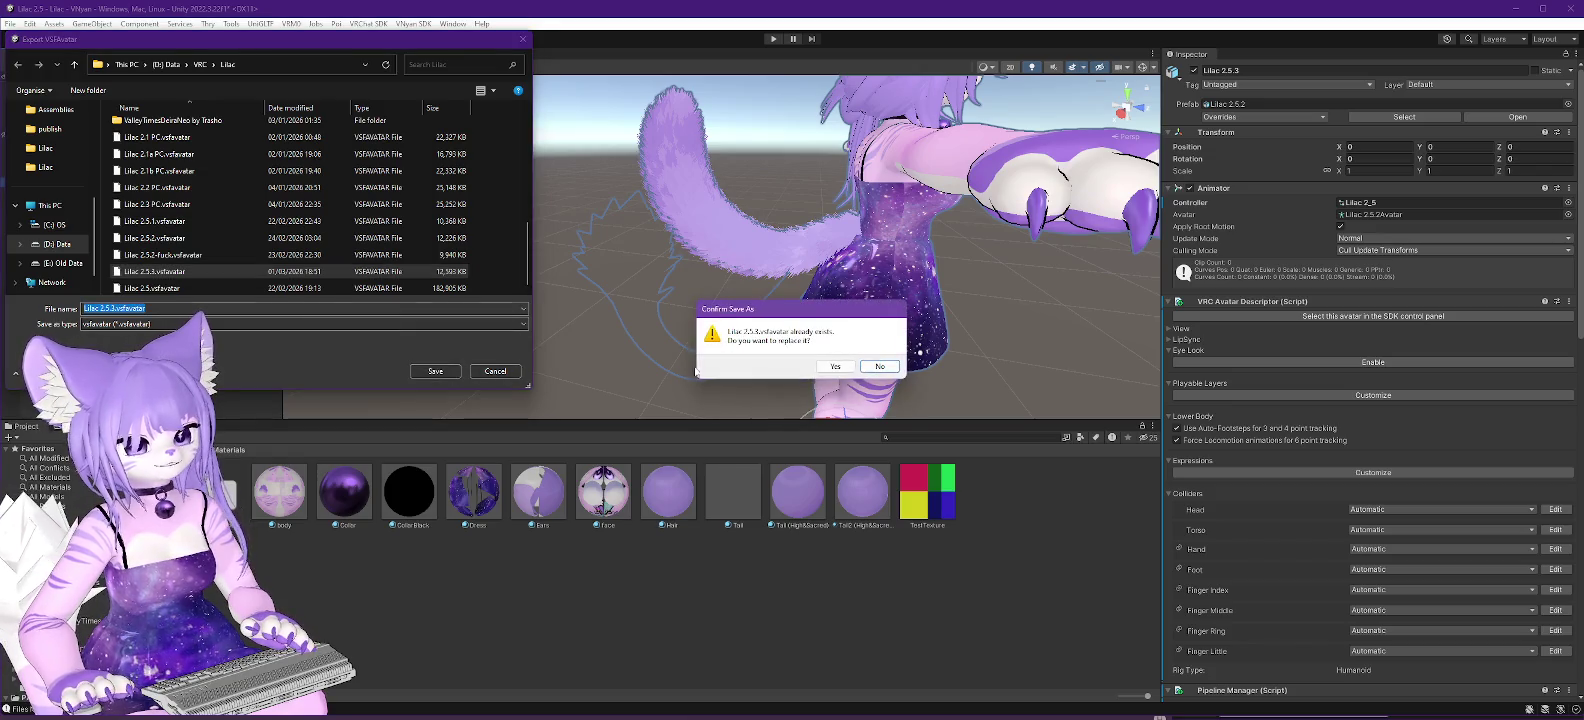
click(826, 368)
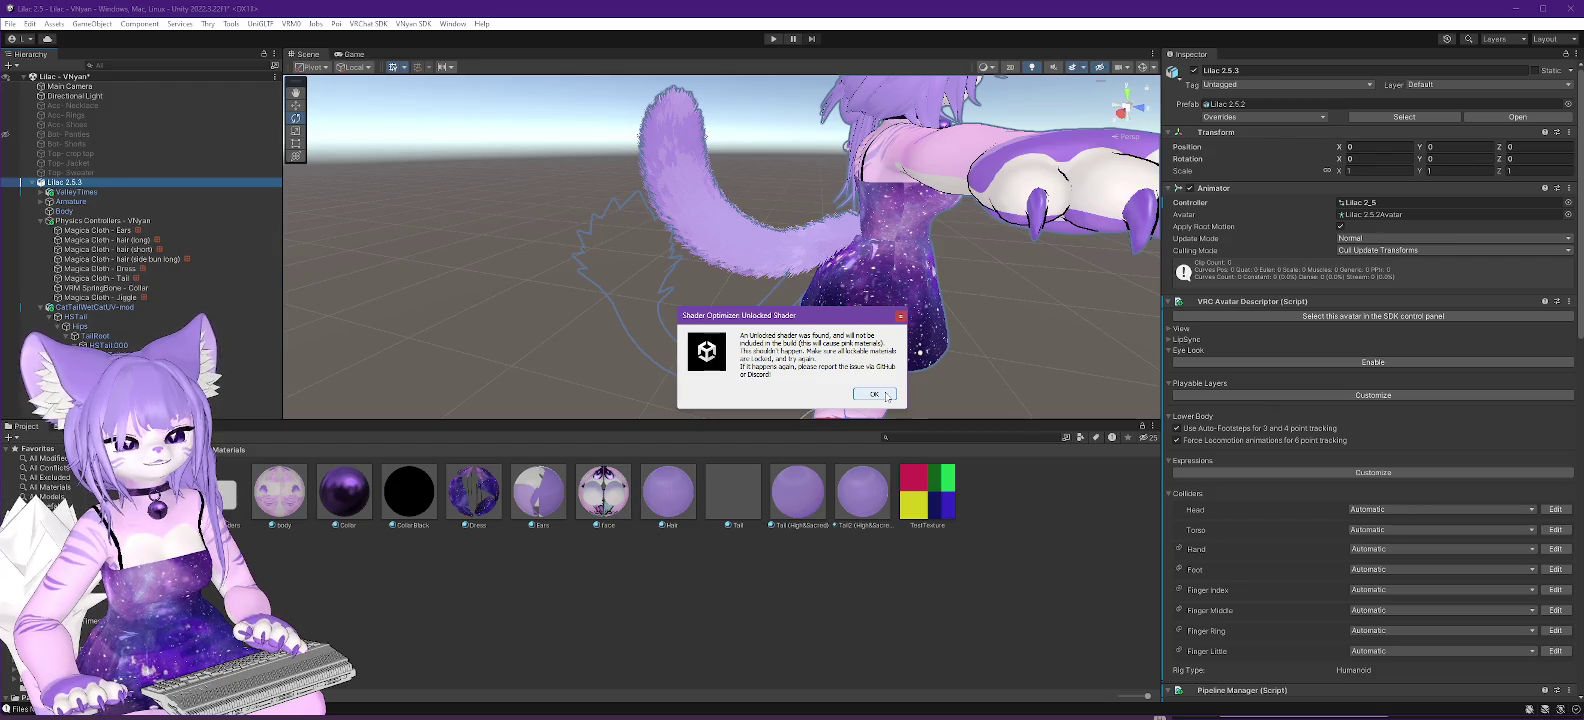
click(886, 397)
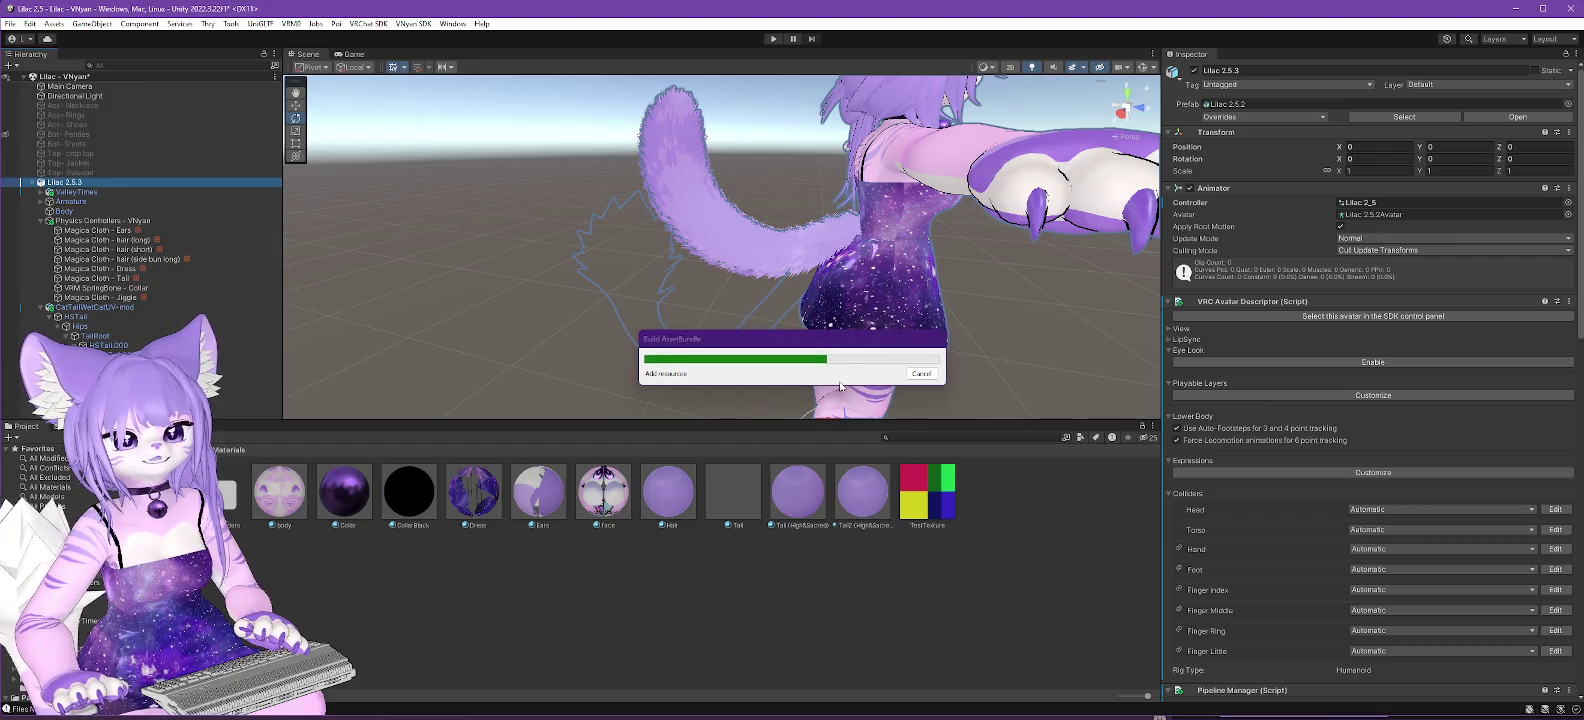
Lock the Tail (High&Sacred) Poiyomi material in its optimized shader.
click(922, 376)
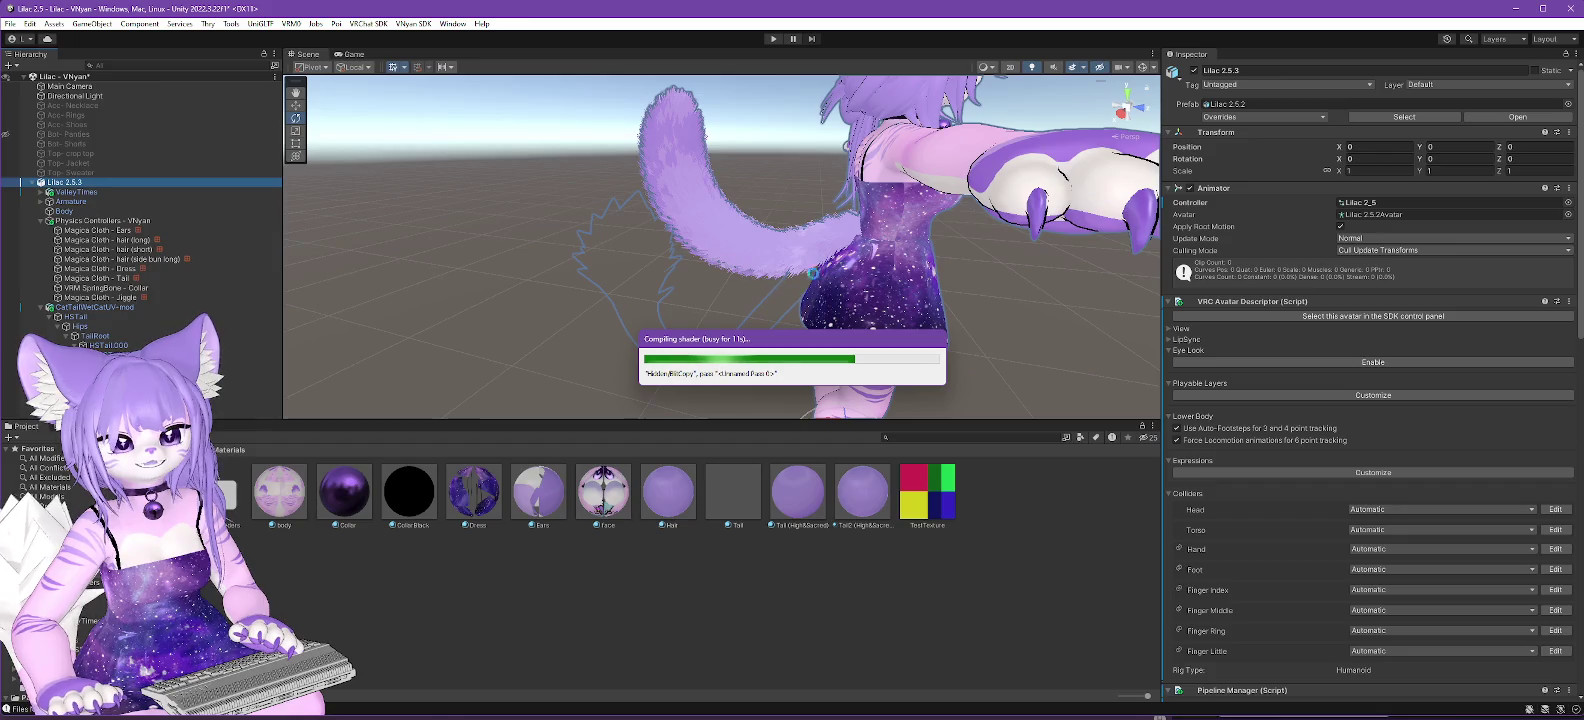
click(874, 389)
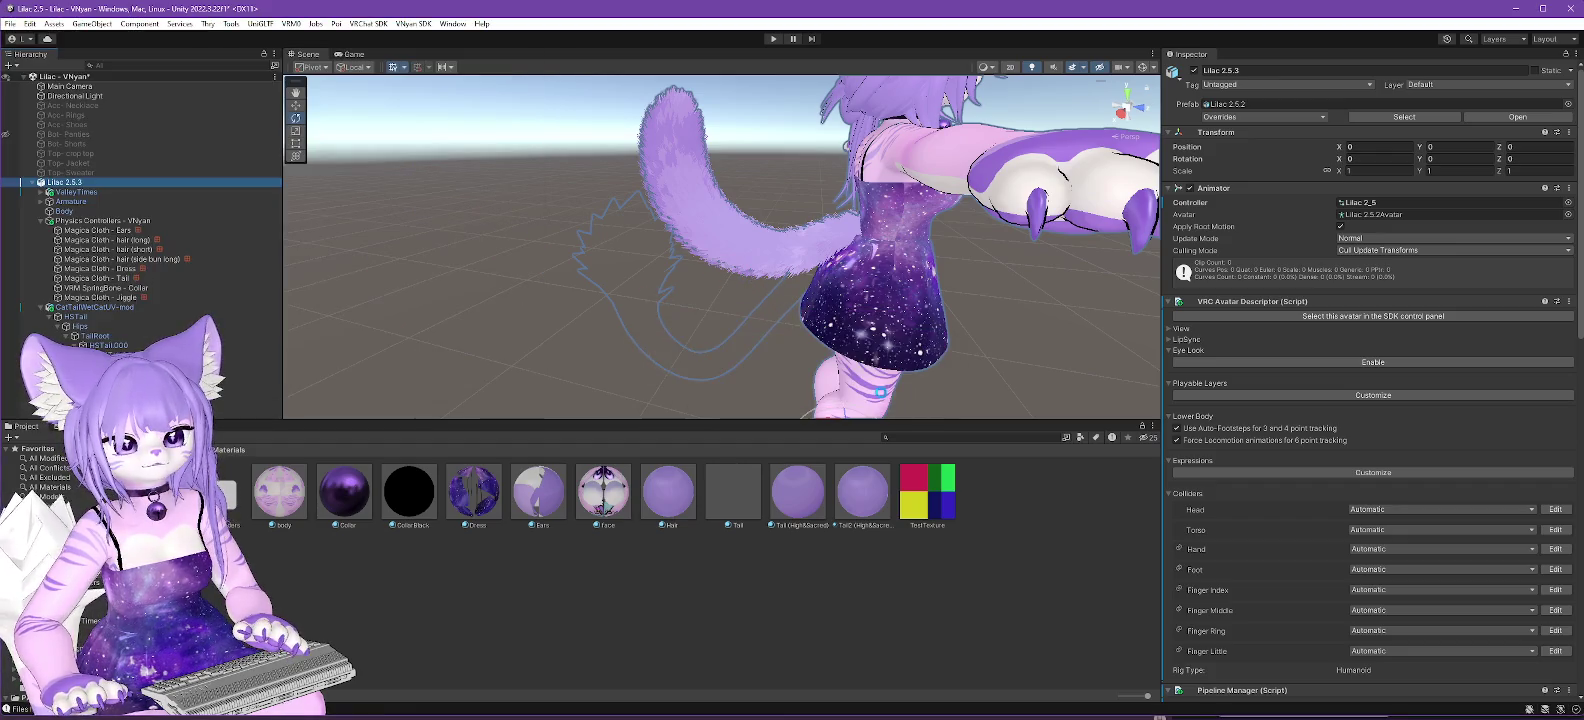
click(806, 483)
click(1331, 137)
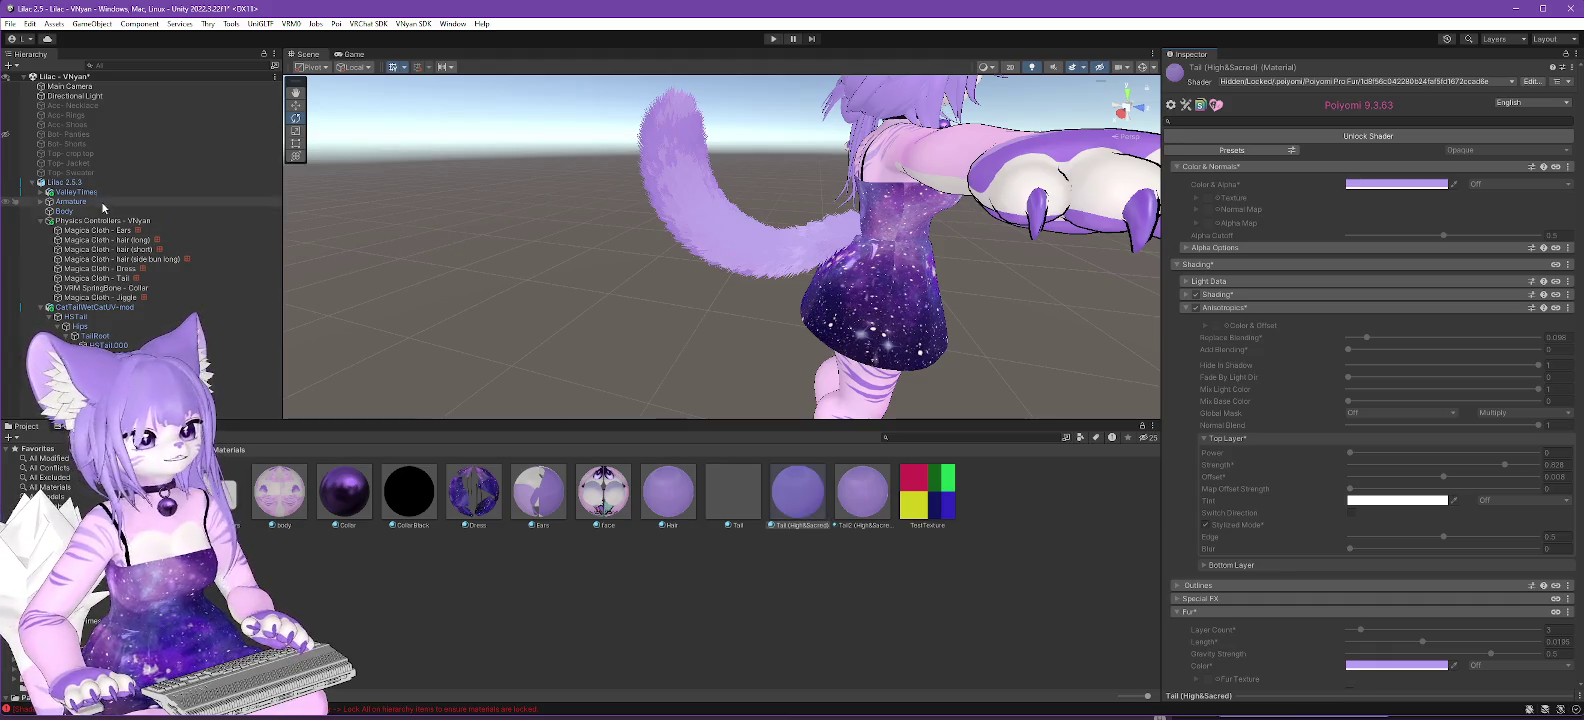
Export Lilac 2.5.3 via VNyan SDK > Export VSFAvatar, overwriting Lilac 2.5.3.vsfavatar.
click(79, 186)
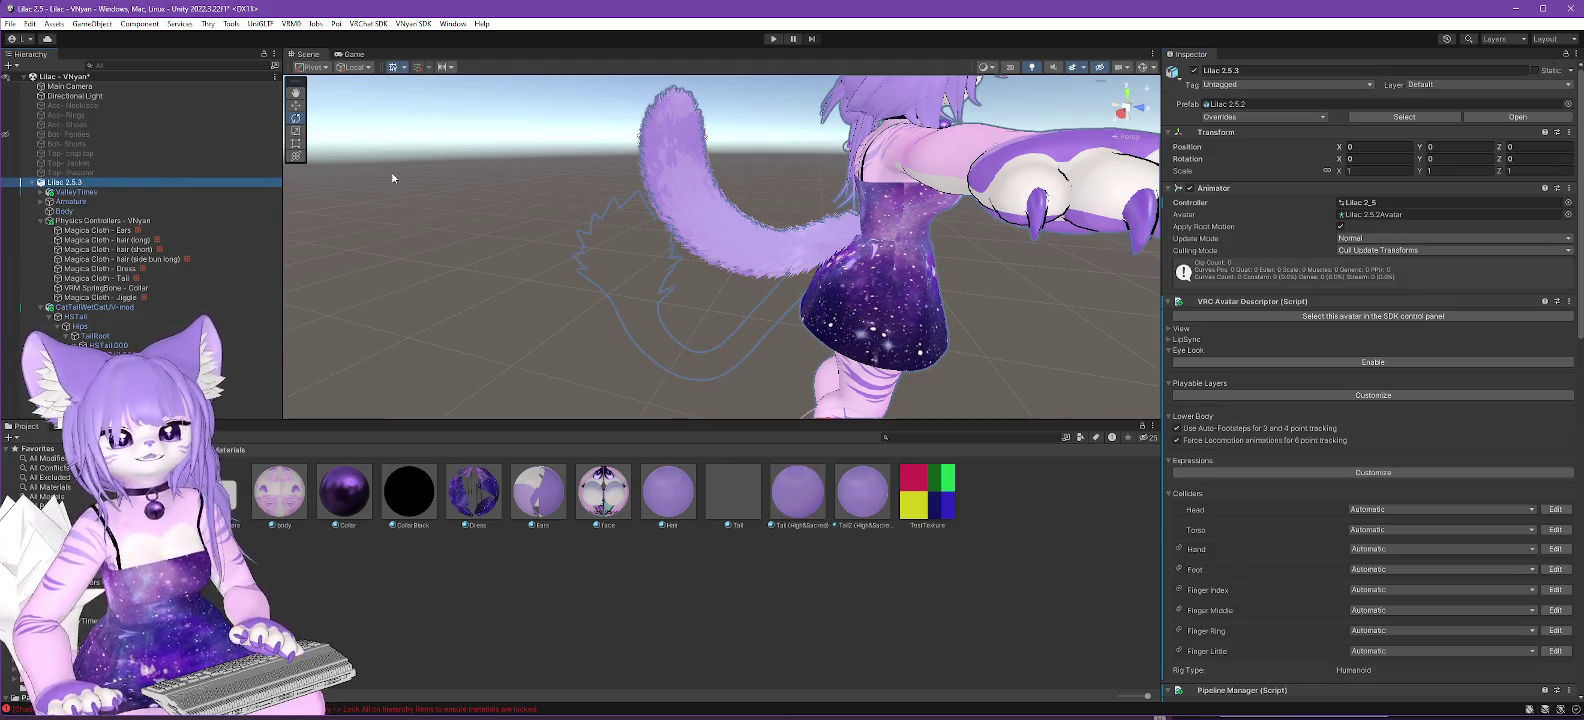
click(405, 30)
mouse_move(480, 45)
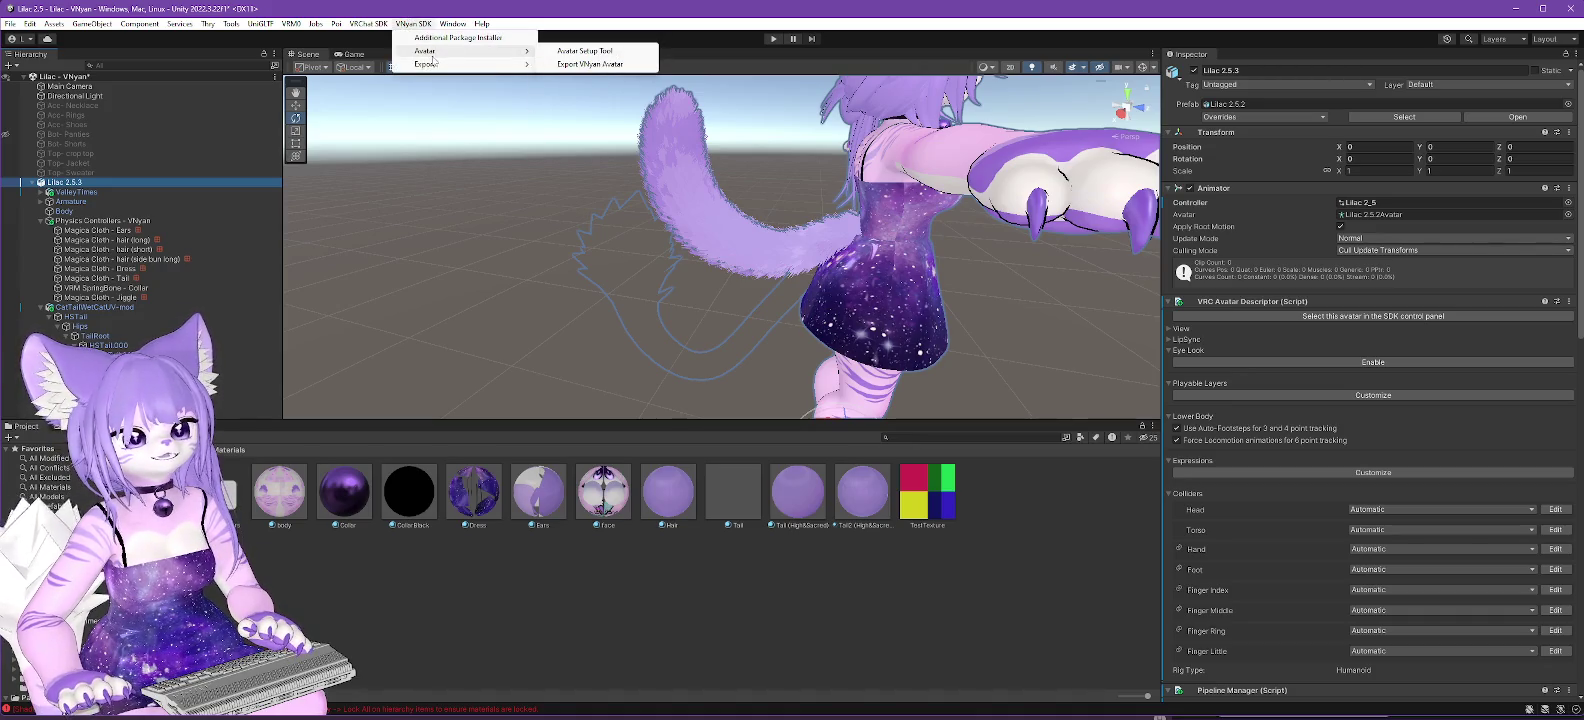
click(591, 68)
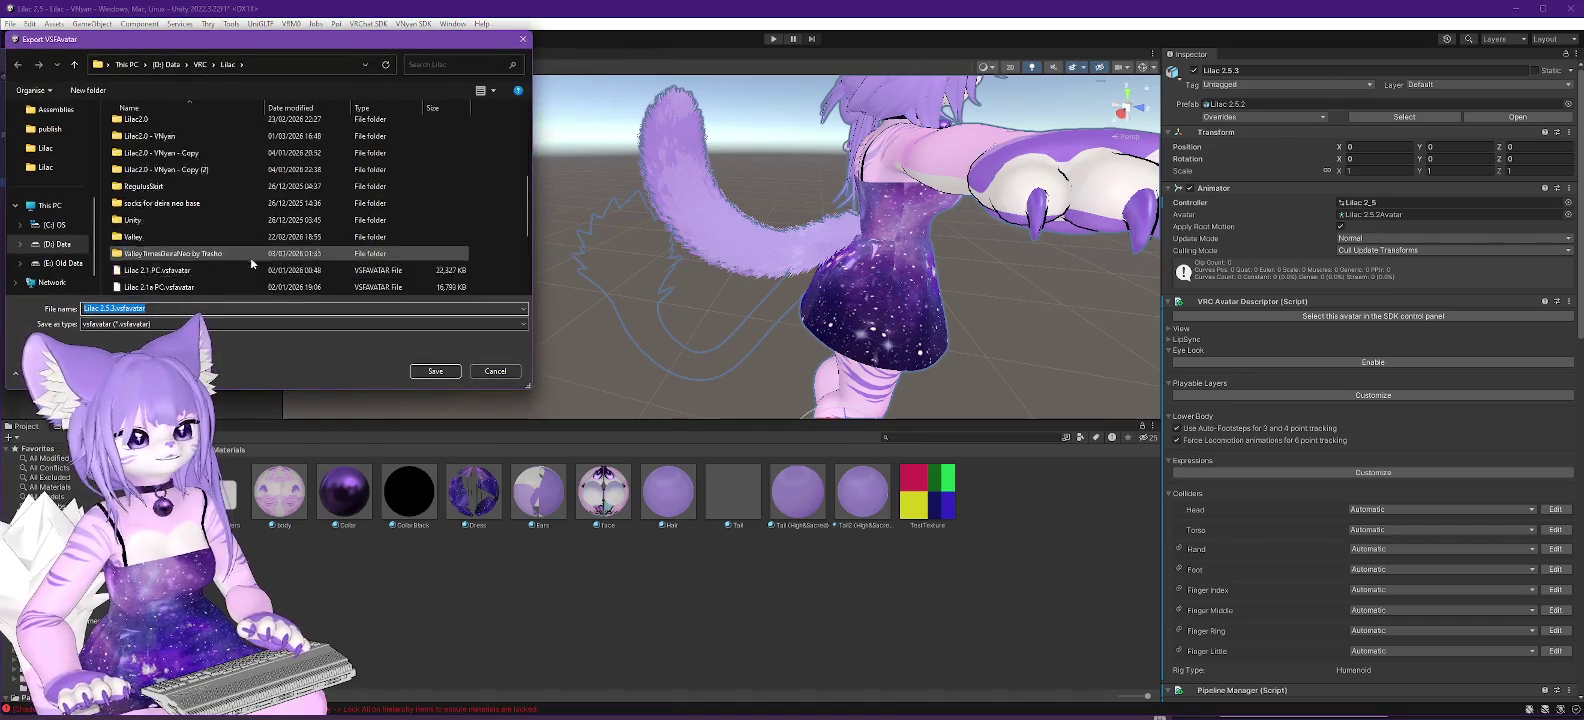
scroll(156, 262, down, 1)
click(156, 272)
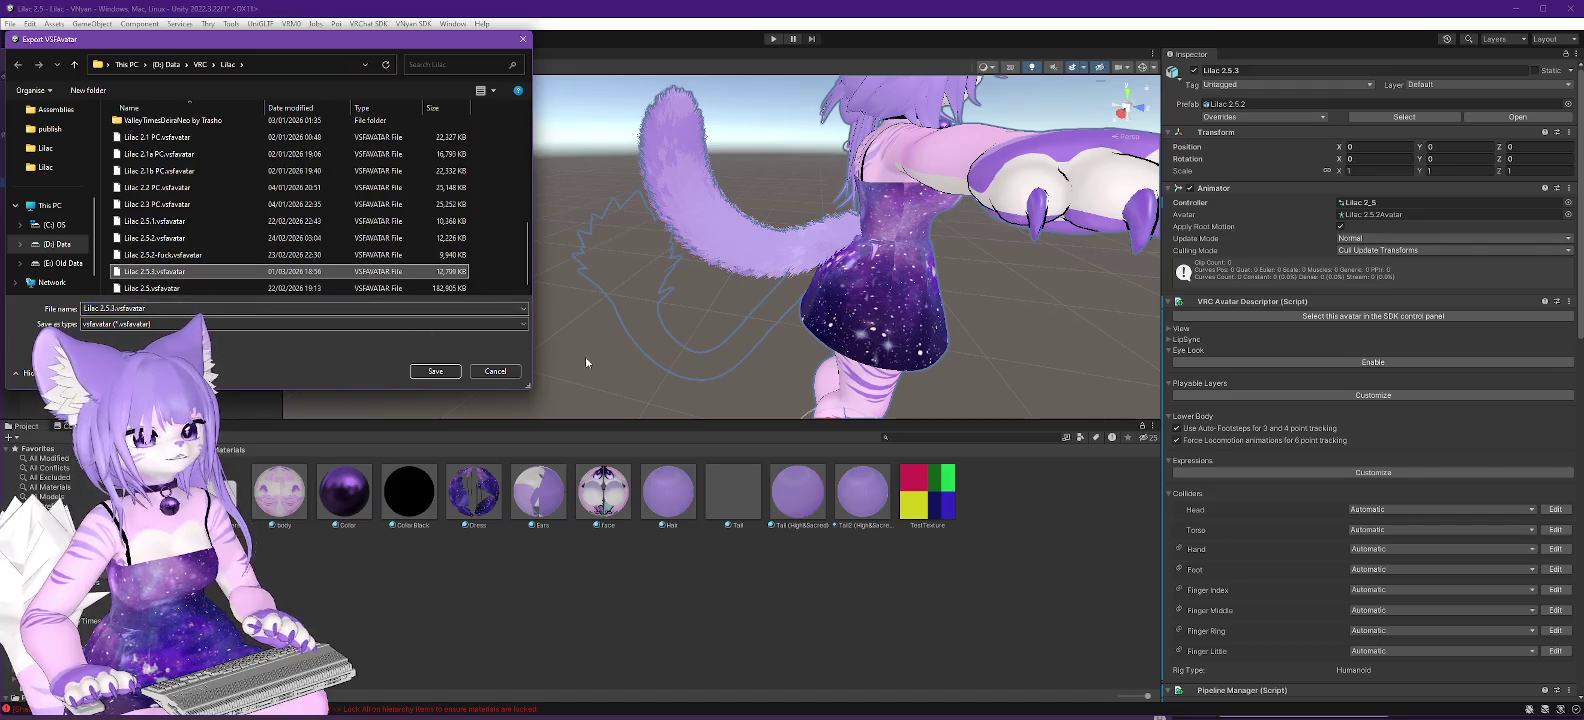
click(433, 371)
click(833, 367)
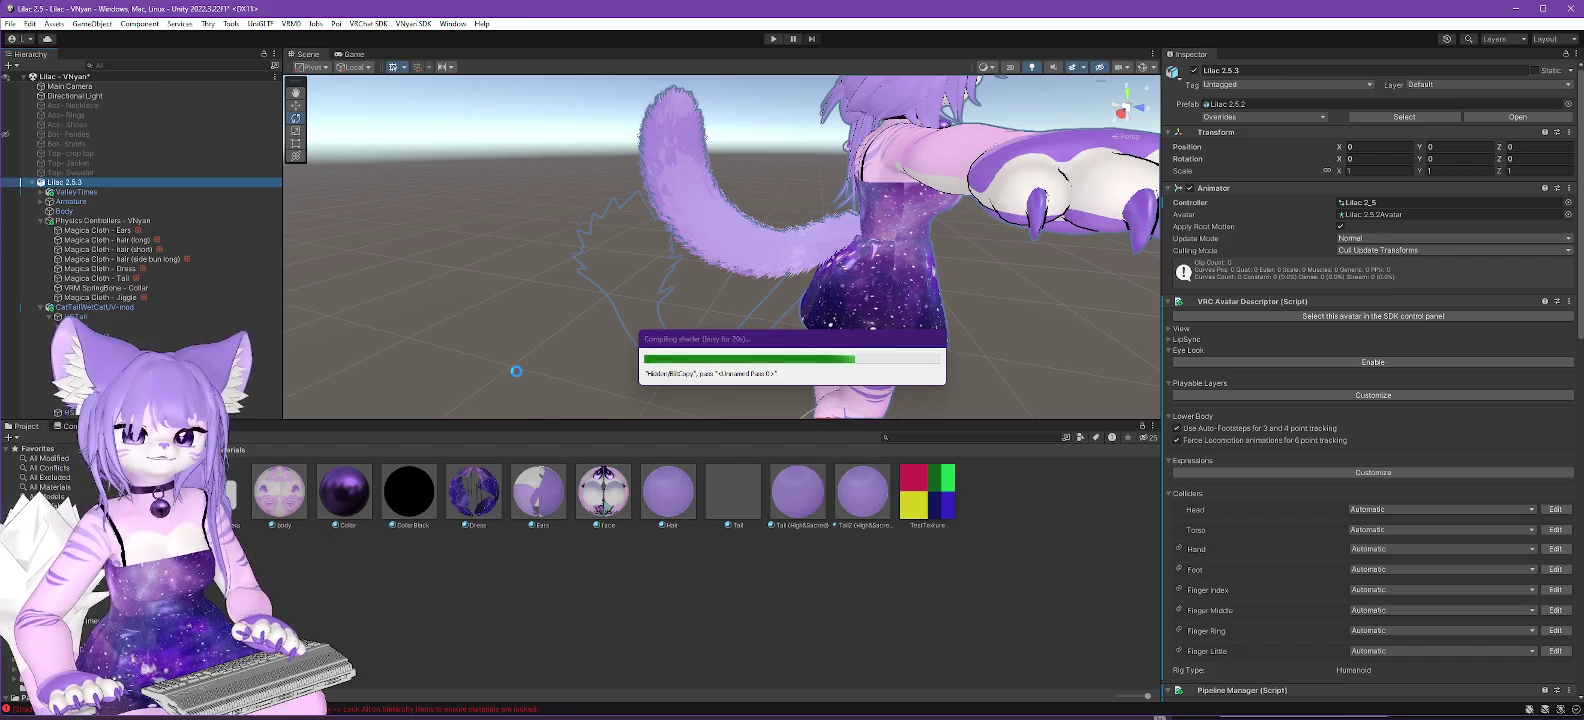
click(887, 388)
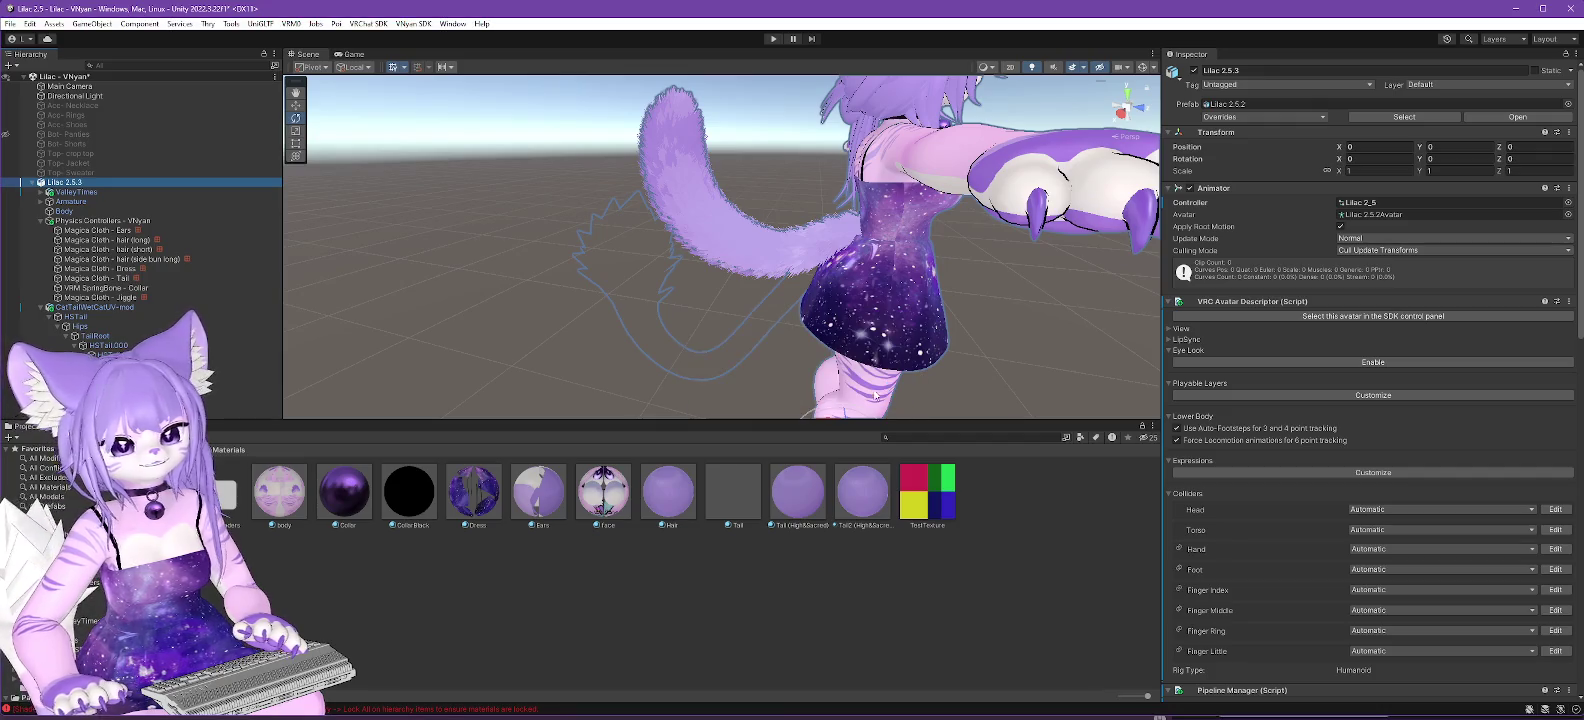
Load Lilac 2.5.3.vsfavatar from the Lilac folder in VNyan.
key(alt+Tab)
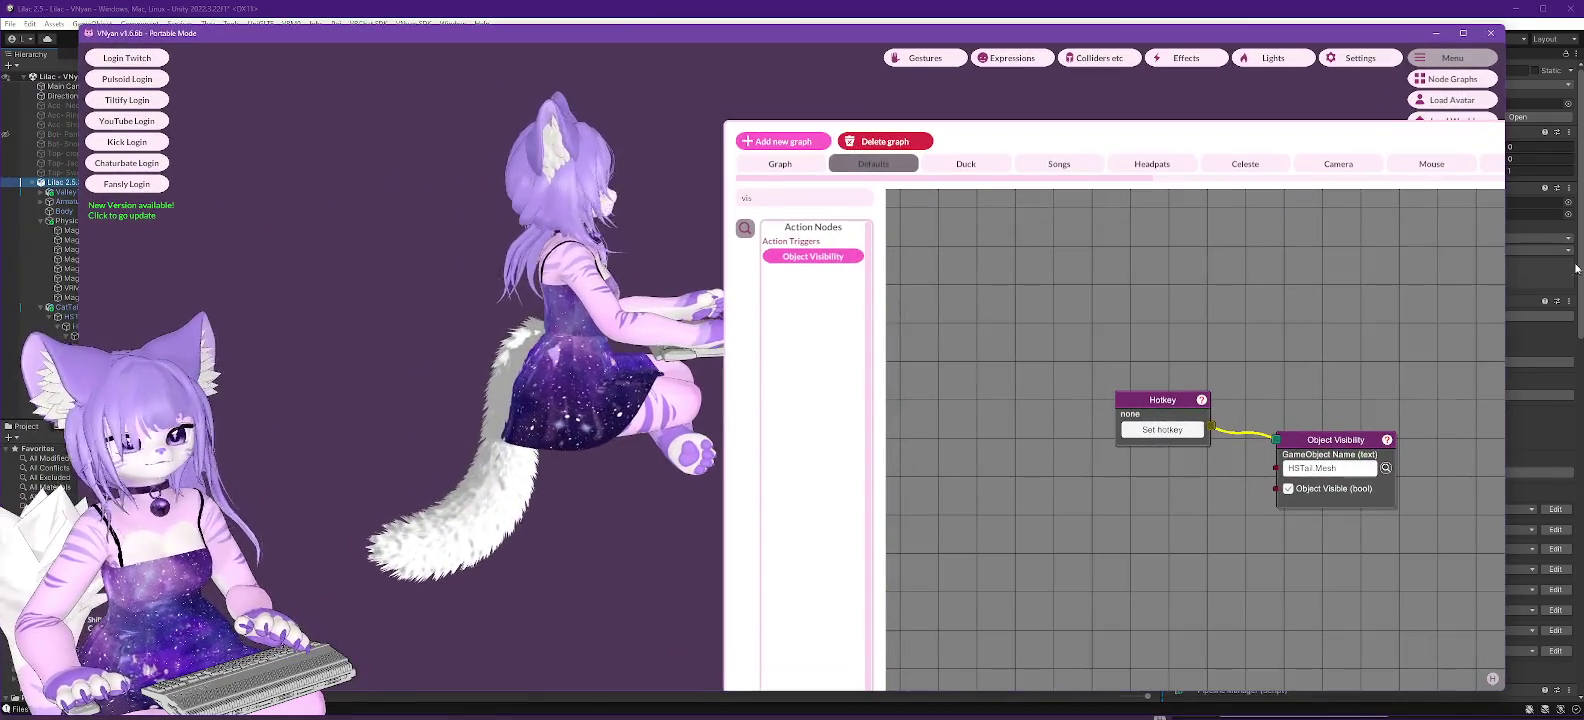
click(1447, 101)
double_click(230, 257)
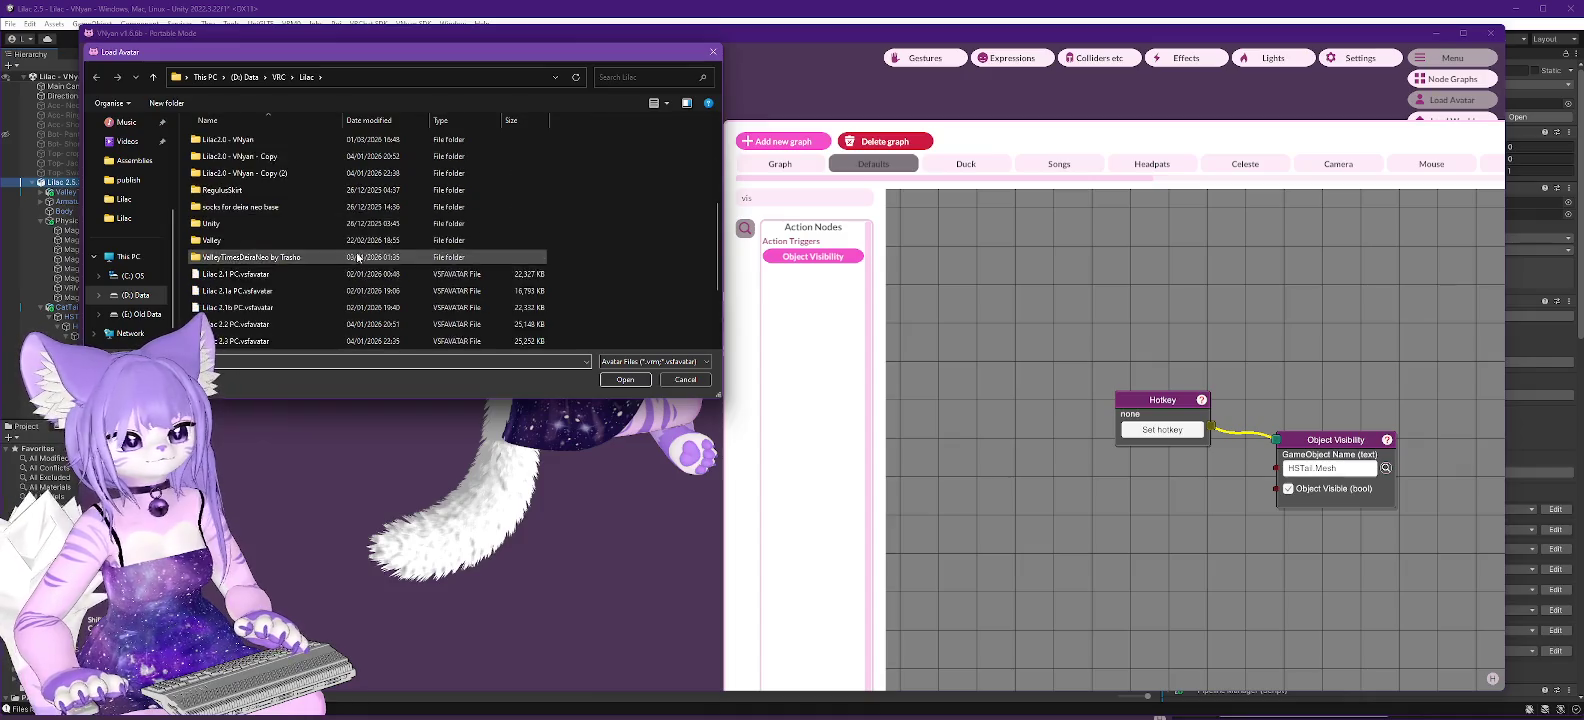
double_click(256, 292)
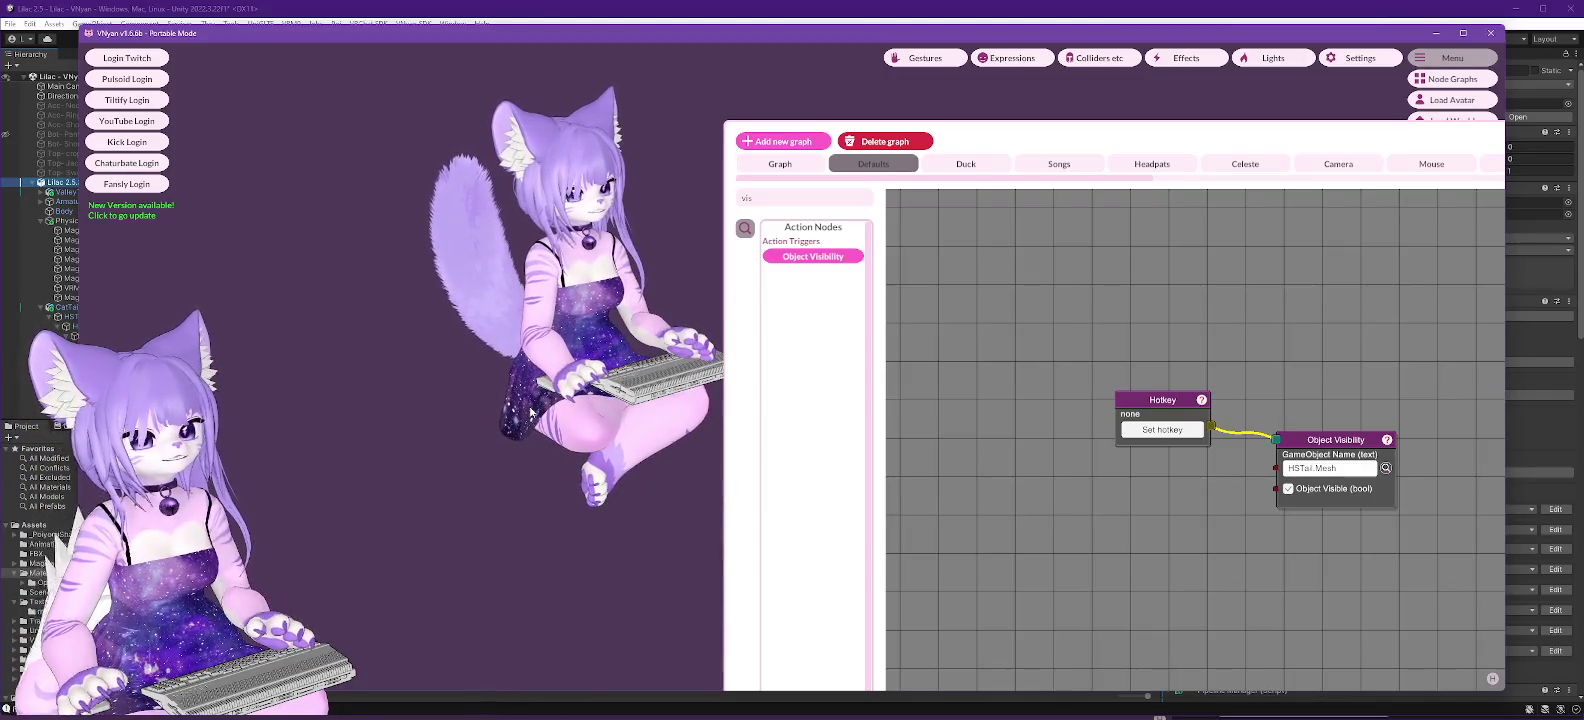
Rotate and zoom the avatar to inspect the purple tail from back and front, then return to Unity.
drag(531, 410, 716, 349)
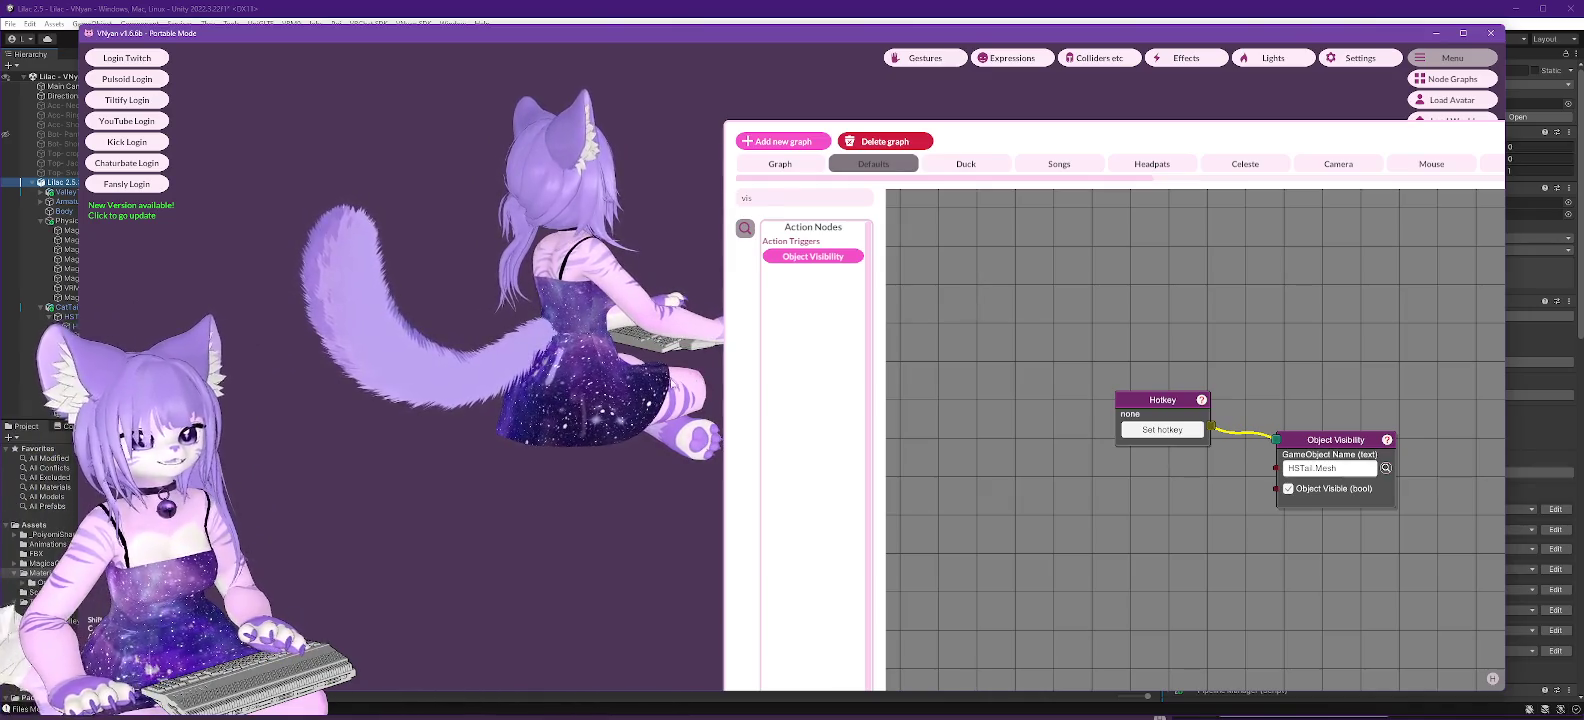
drag(647, 393, 414, 452)
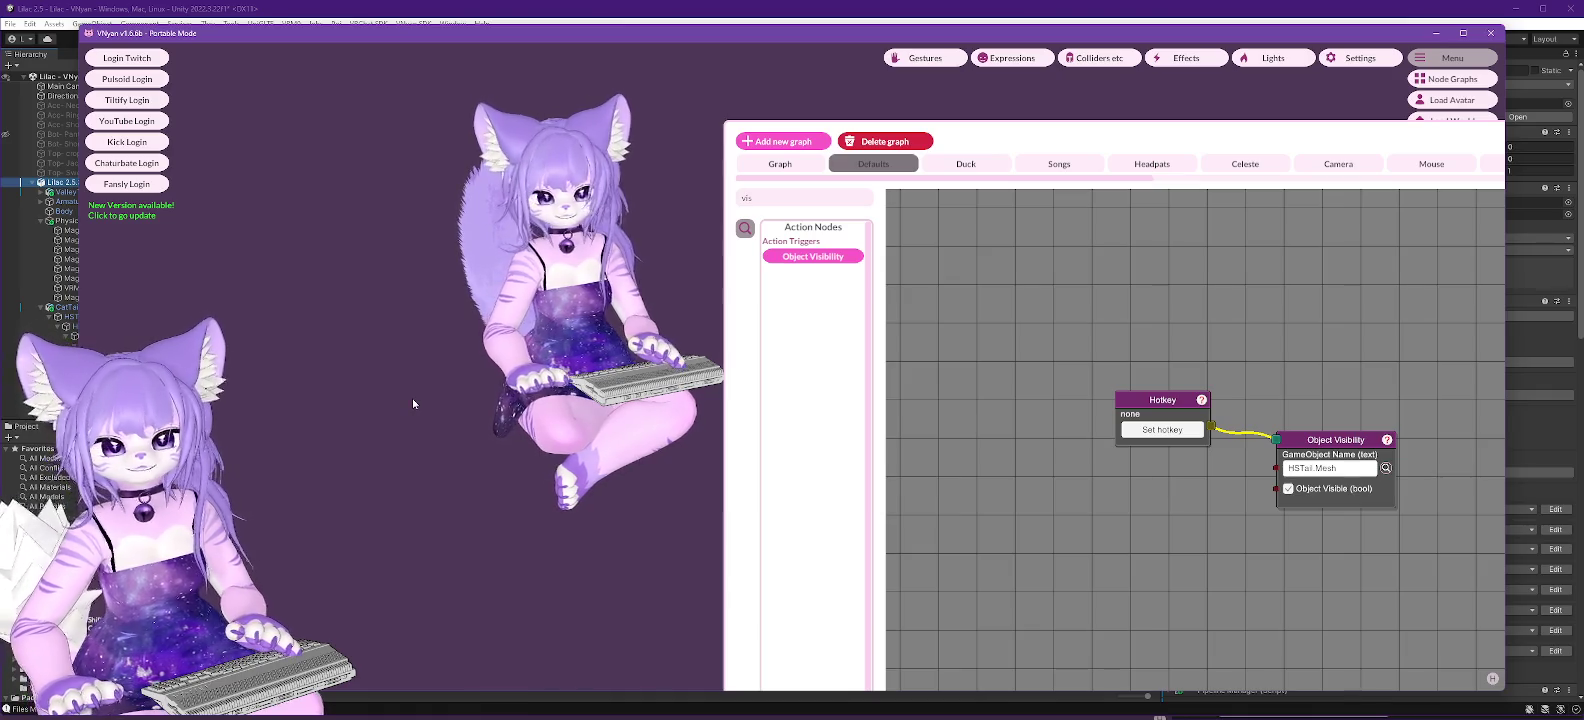
mouse_move(413, 403)
mouse_down()
mouse_move(645, 385)
mouse_move(455, 410)
mouse_up()
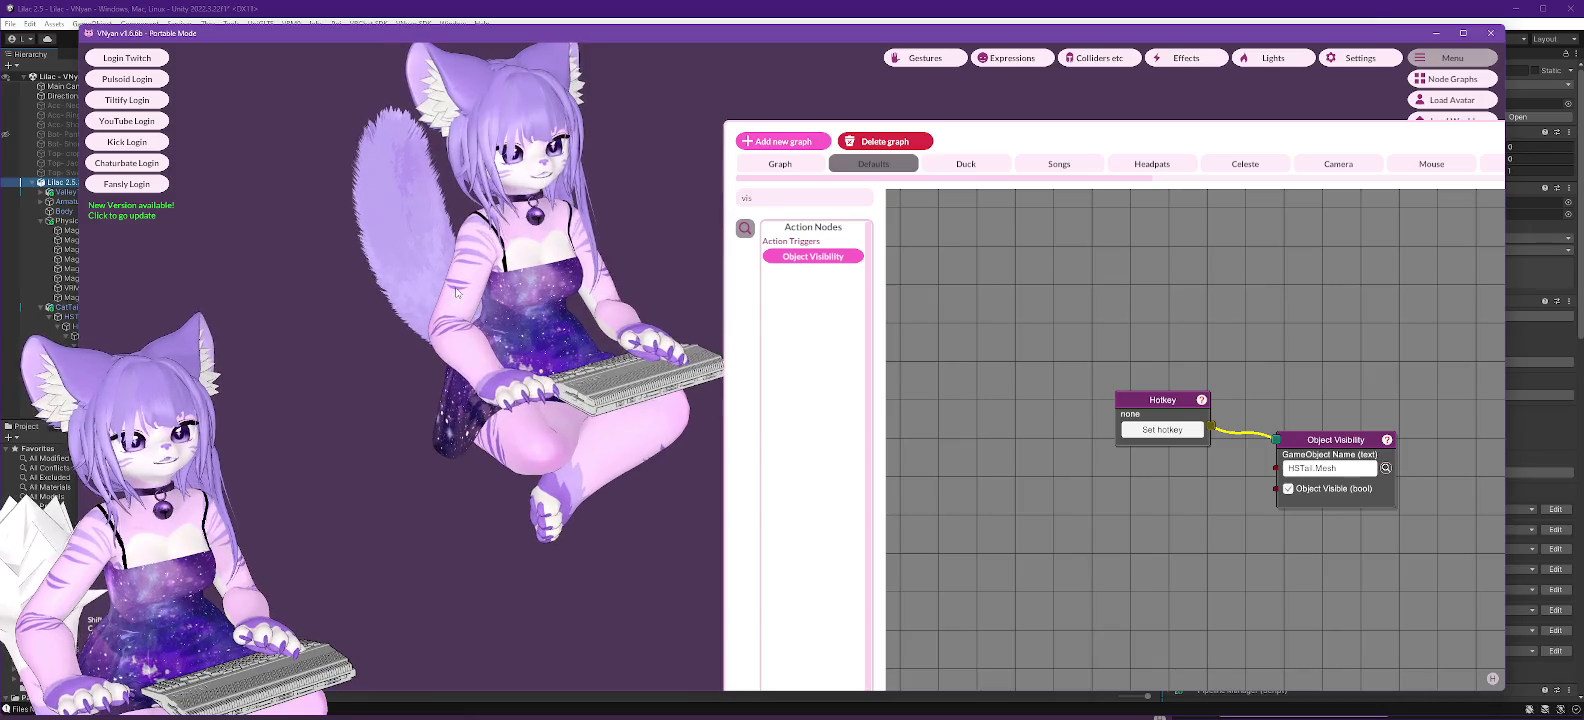
scroll(465, 305, up, 3)
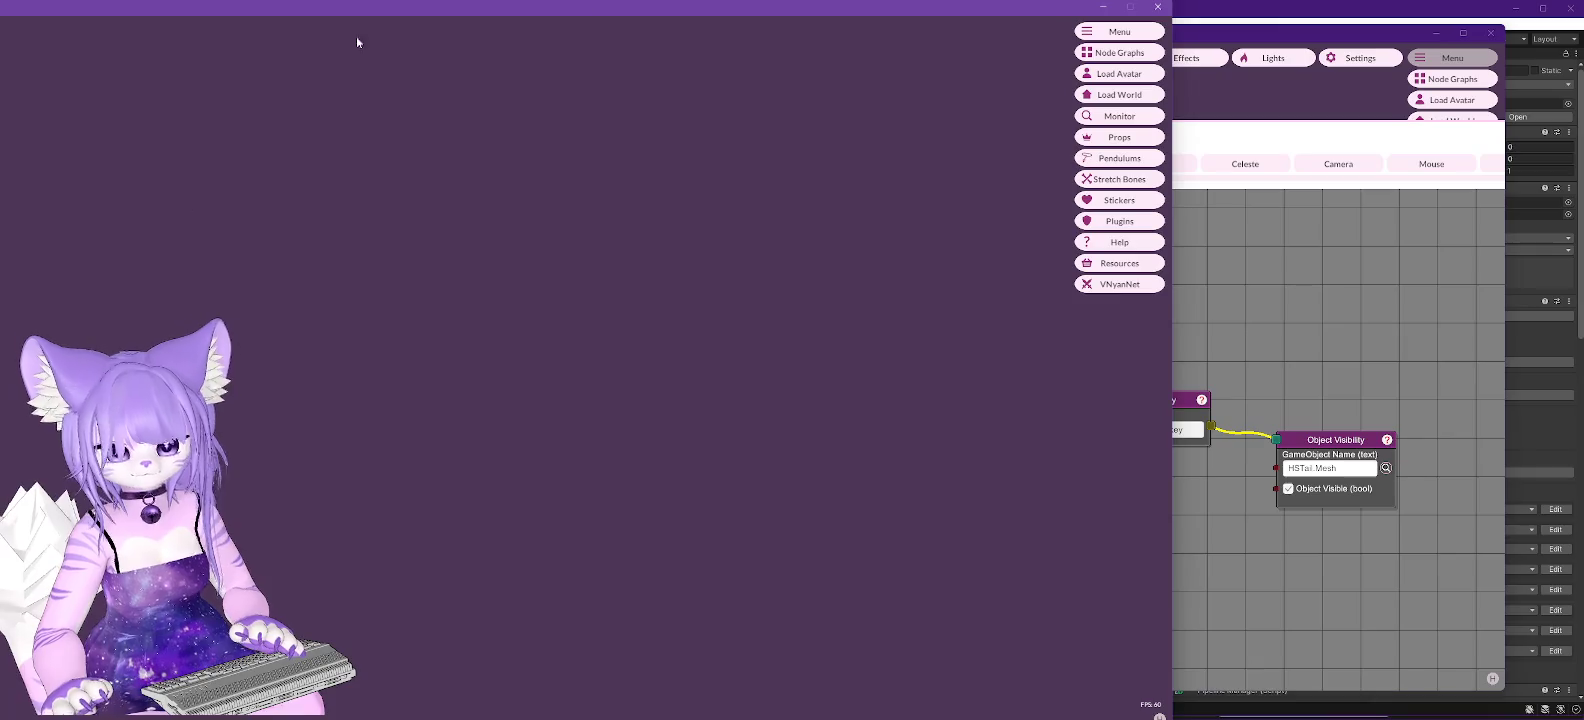
click(1236, 31)
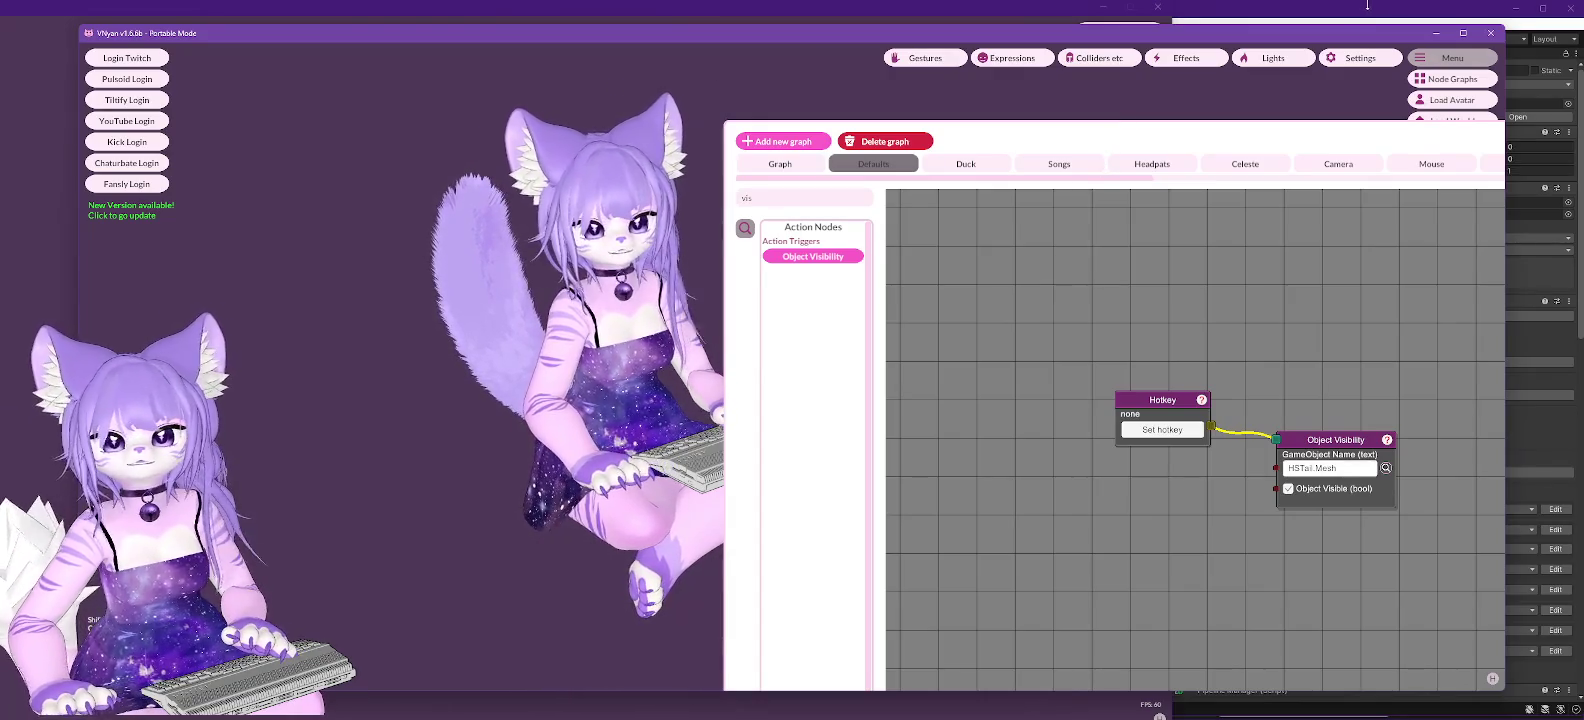
key(alt+Tab)
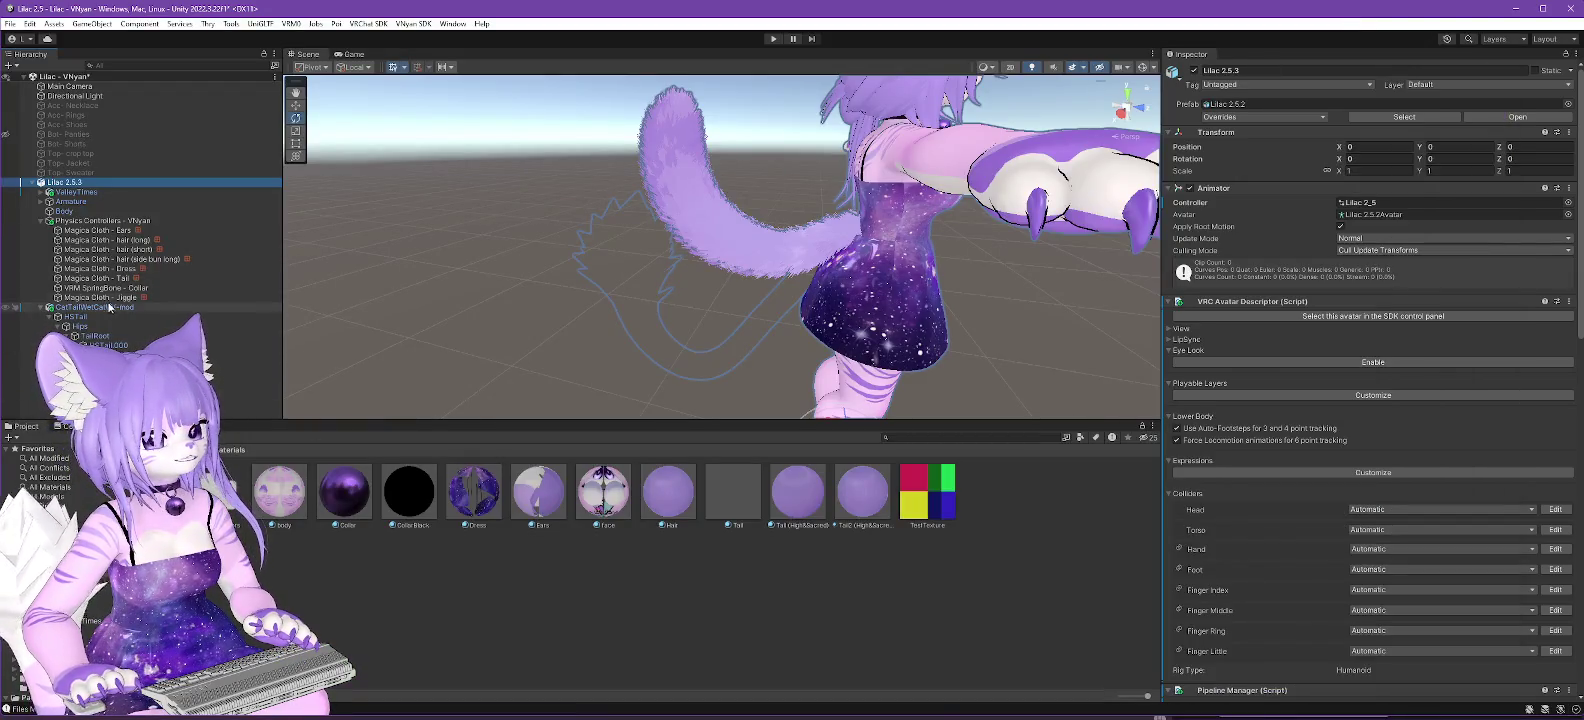
Duplicate Magica Cloth - Tail as Magica Cloth - HSTail and remove tail.002.test from its root bones.
click(100, 278)
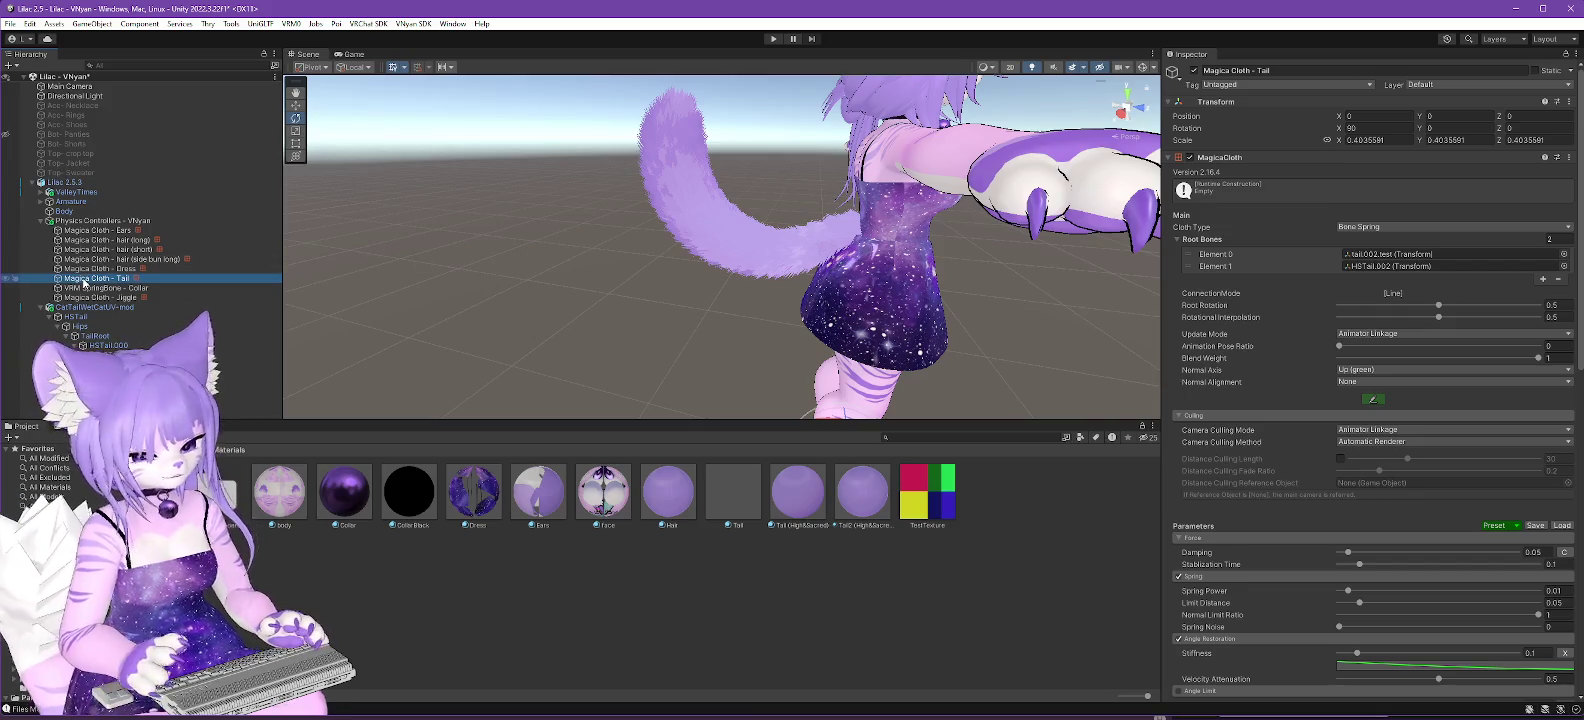
key(ctrl+d)
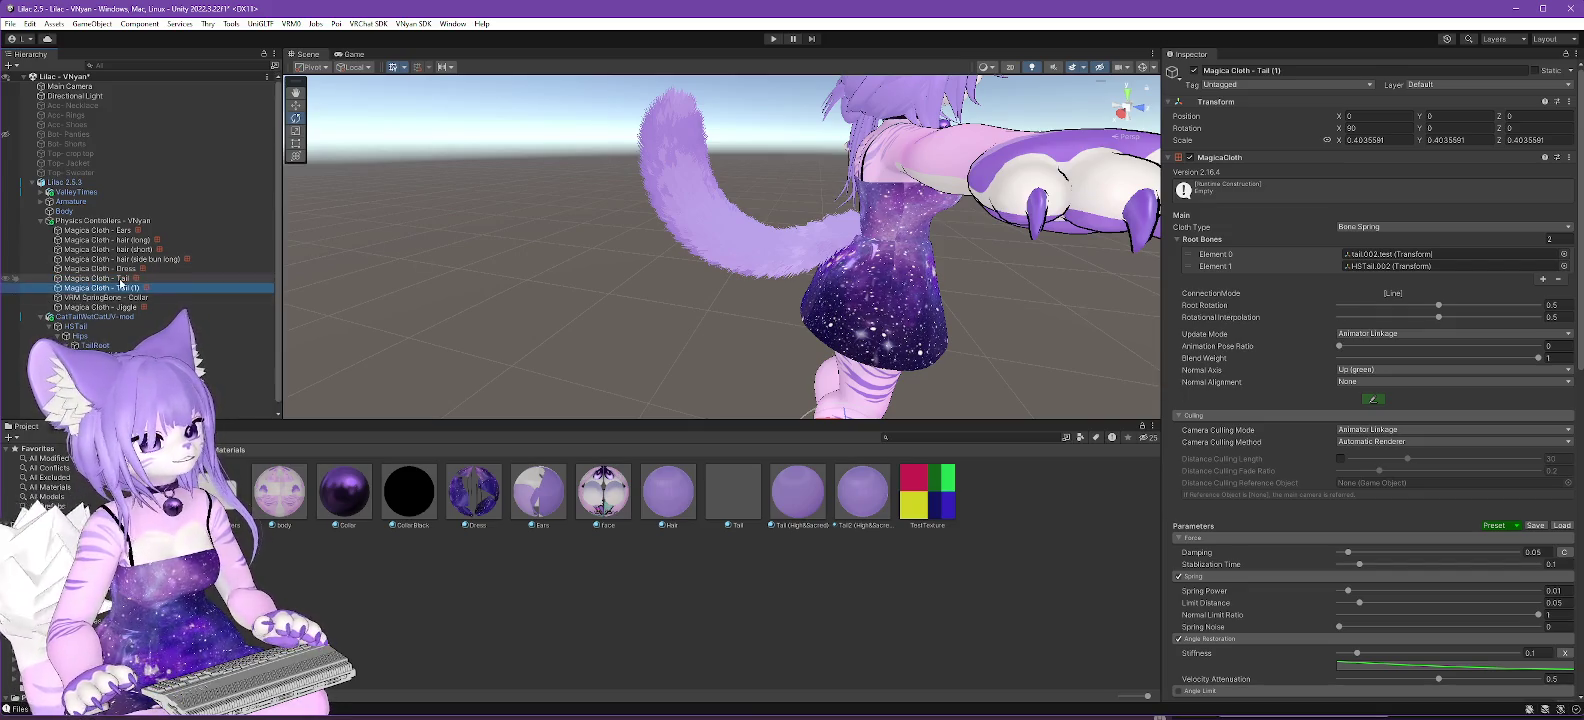
key(F2)
text(HS)
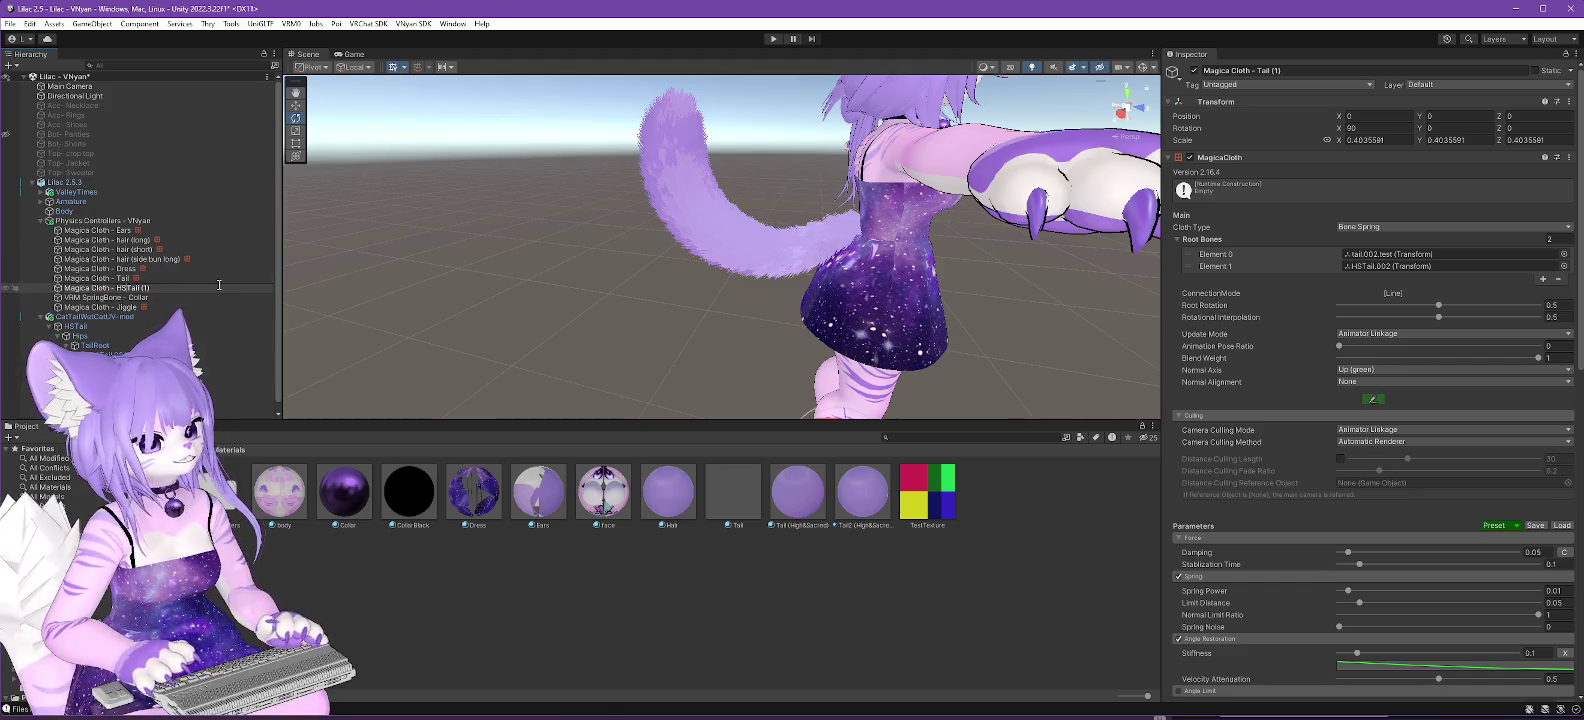
key(Return)
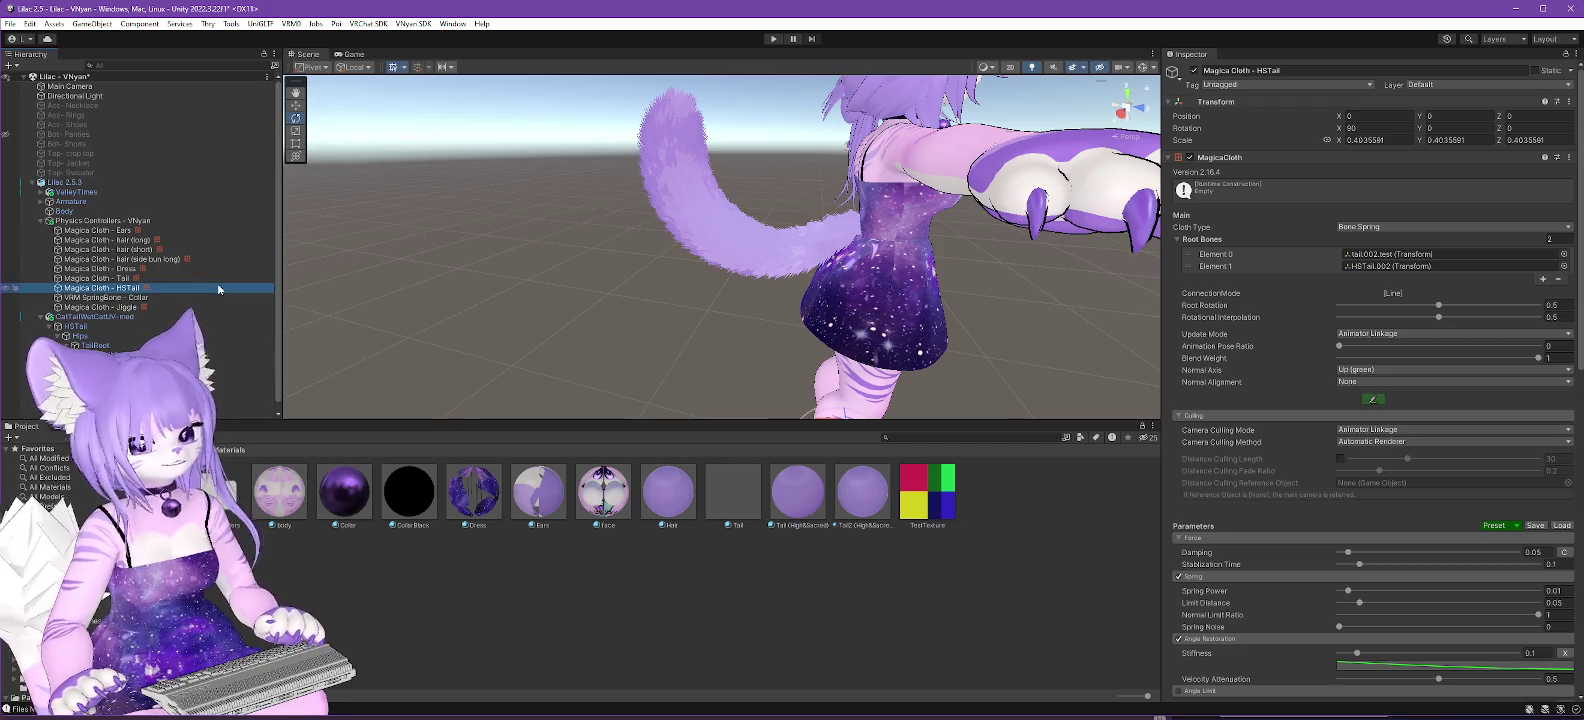
drag(1198, 259, 1192, 268)
right_click(1215, 266)
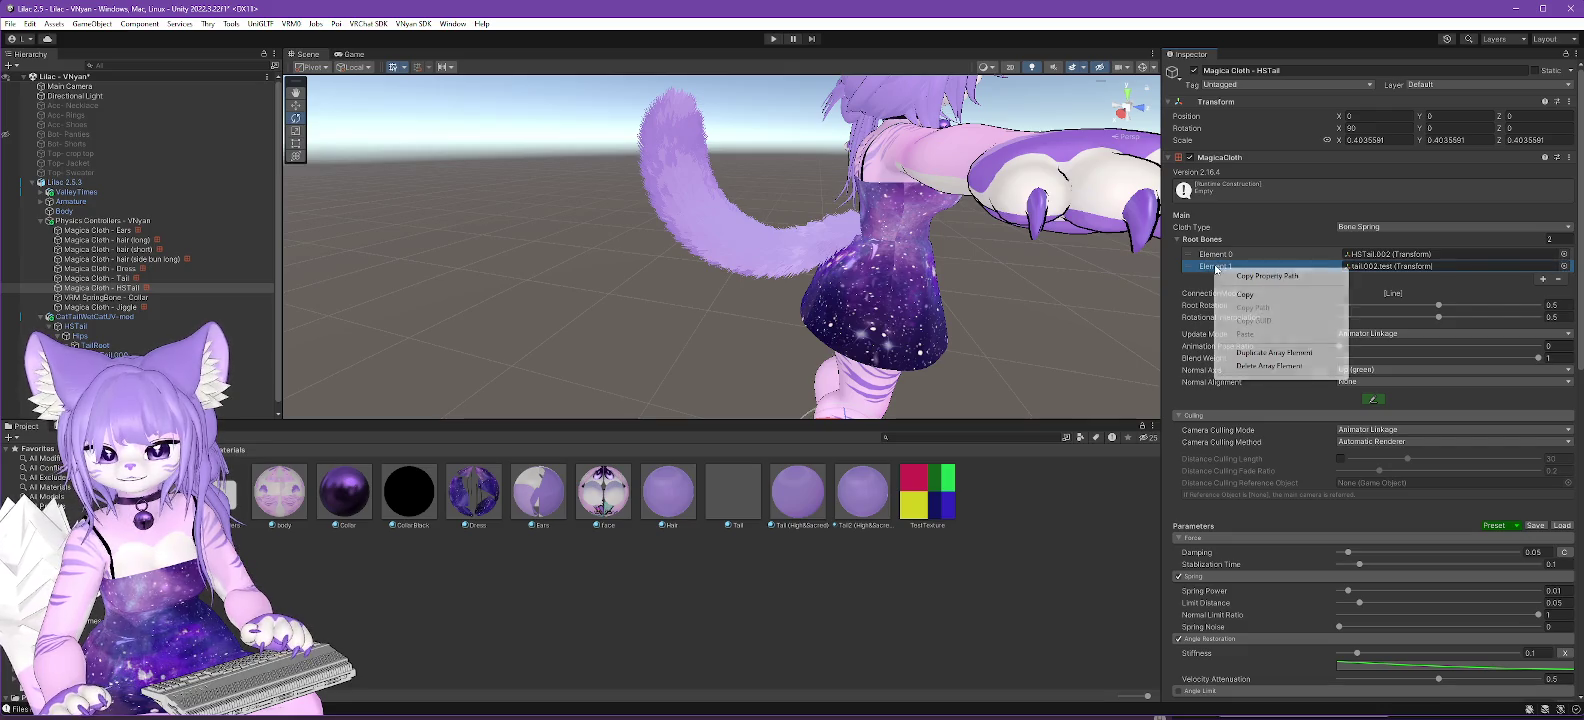
click(1251, 372)
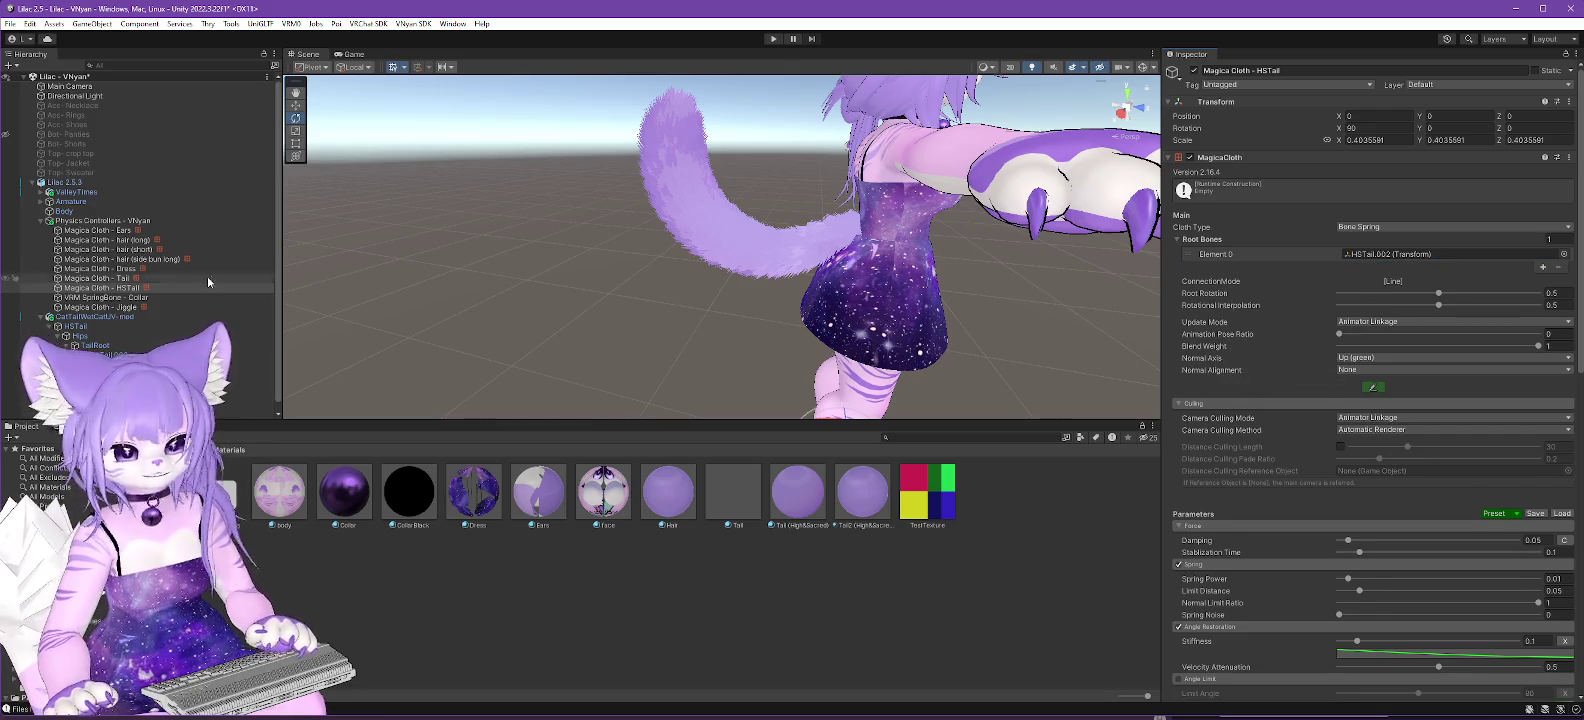
Remove HSTail.002 from the original Magica Cloth - Tail's root bones and review both cloth settings.
click(125, 278)
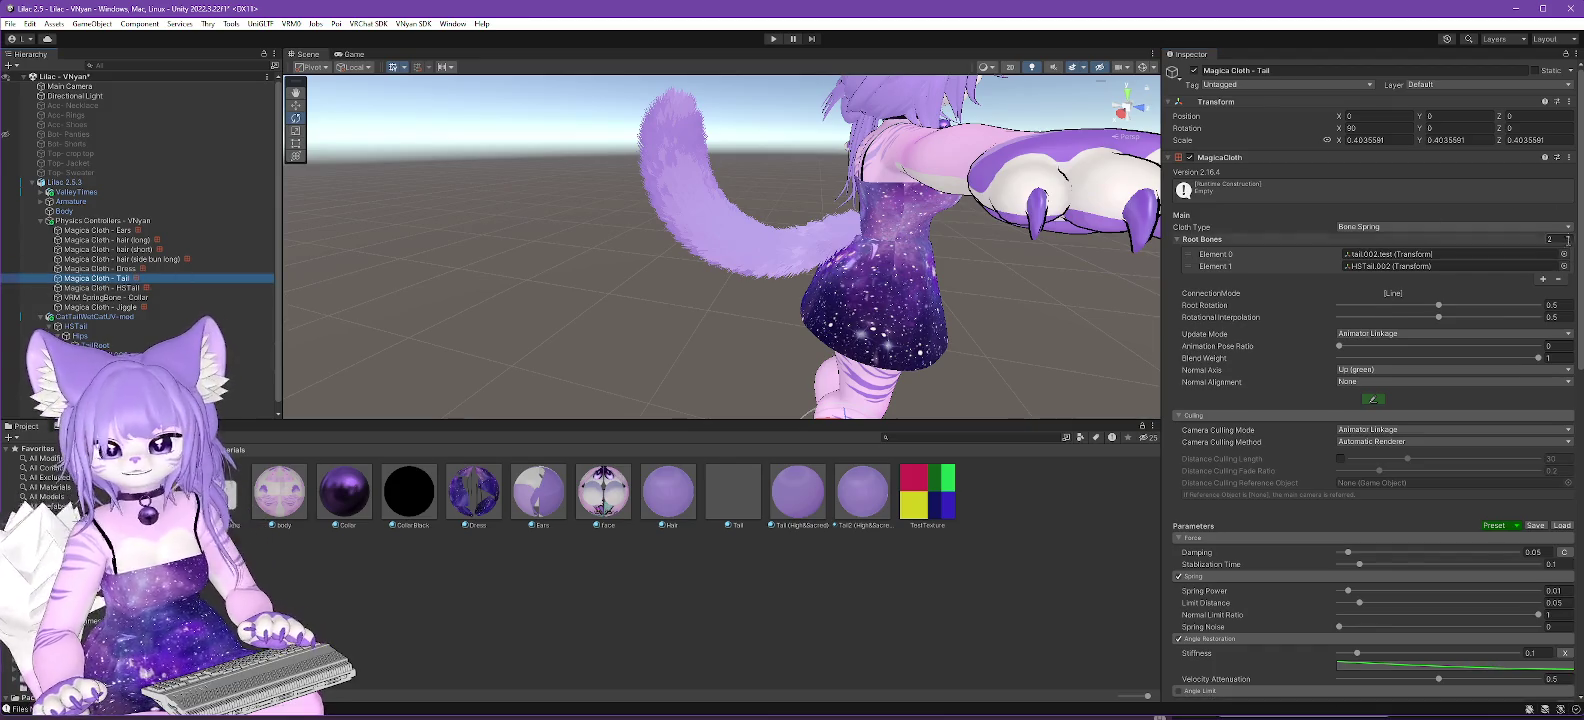
click(1558, 279)
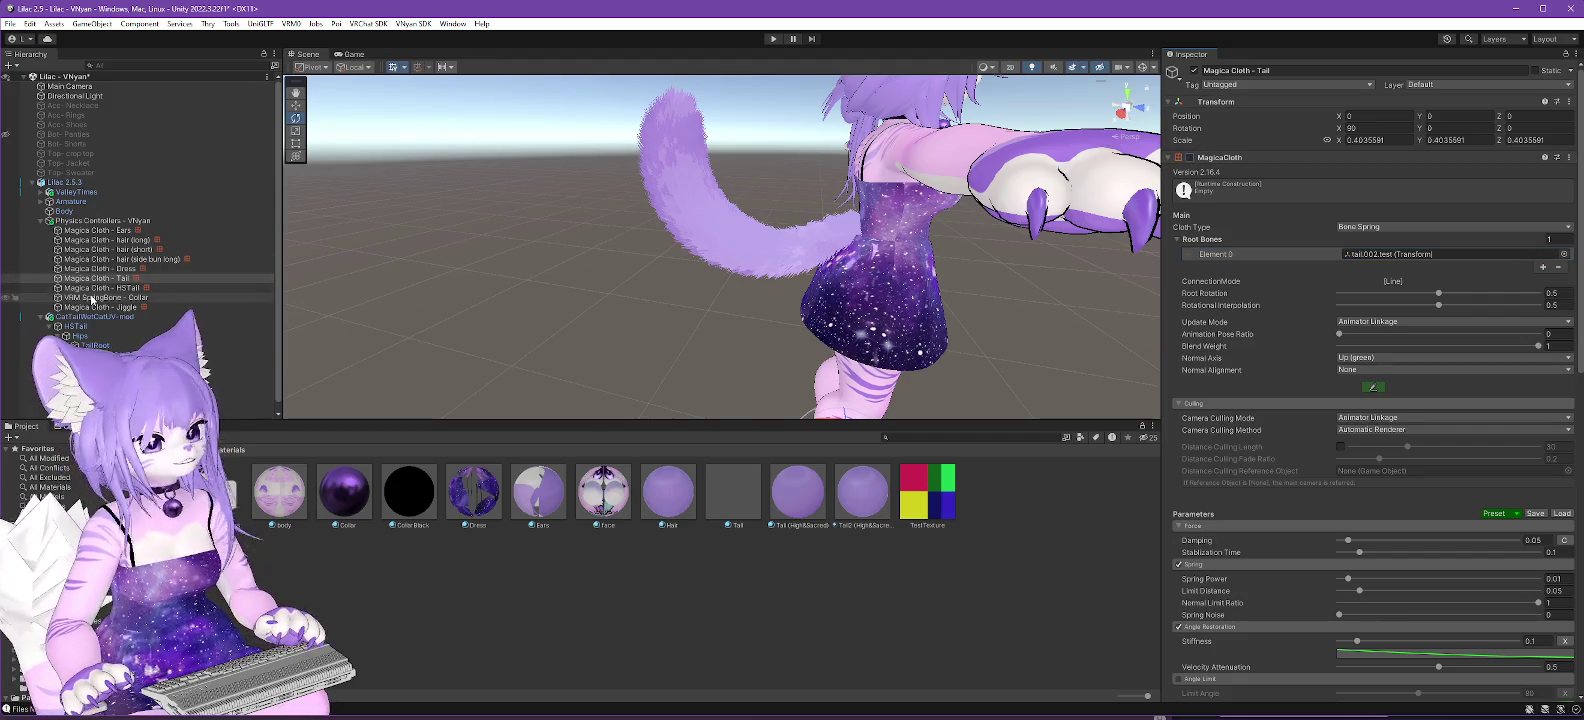
click(120, 288)
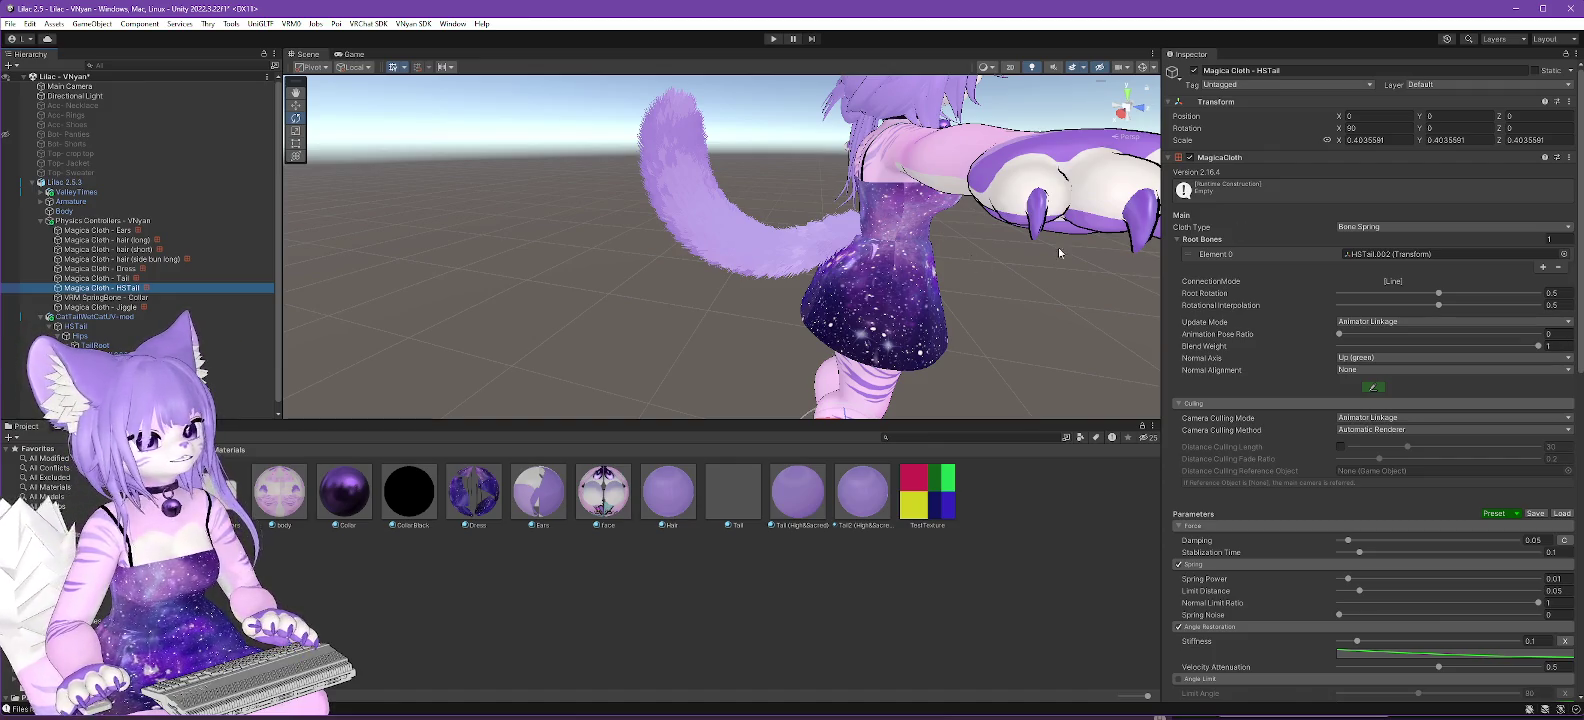
click(91, 269)
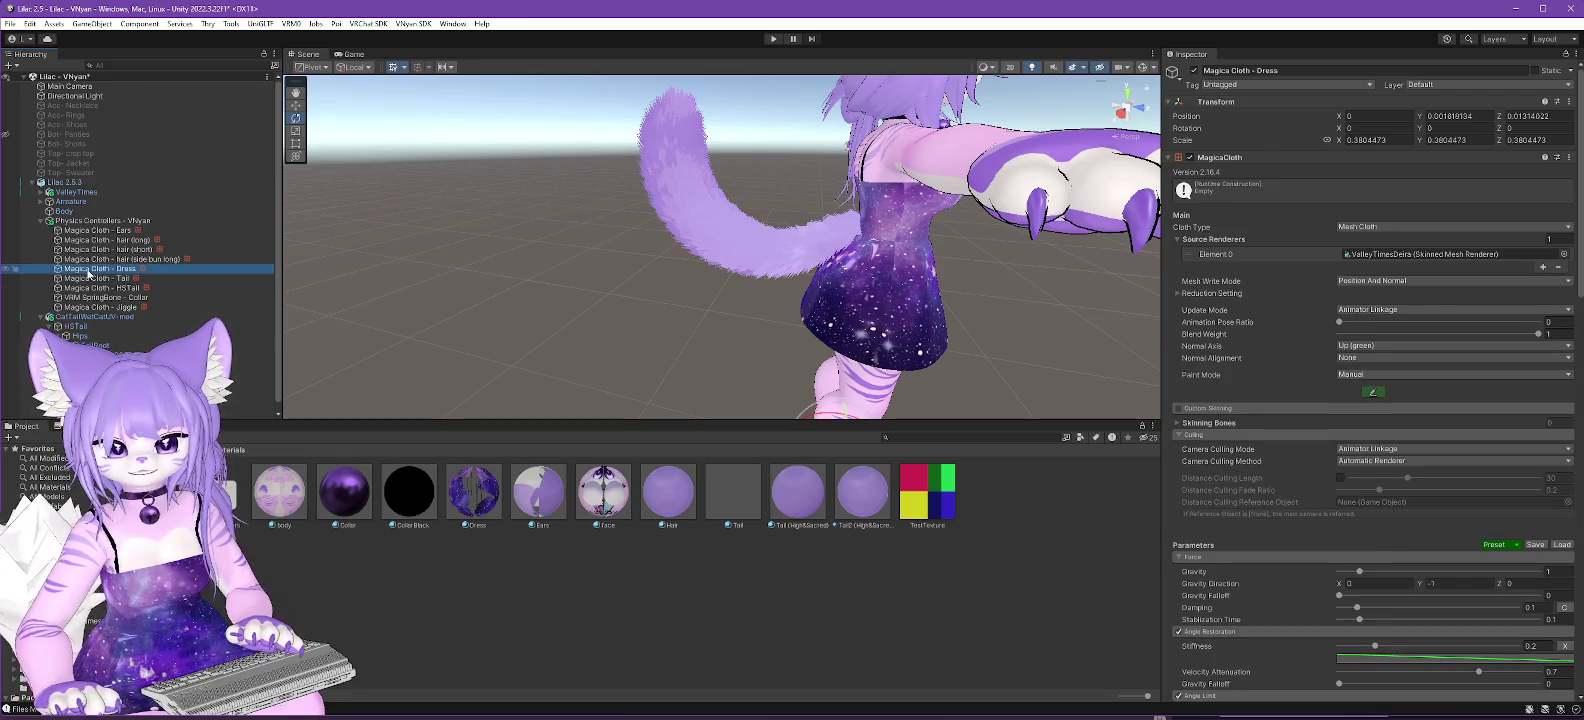
click(89, 288)
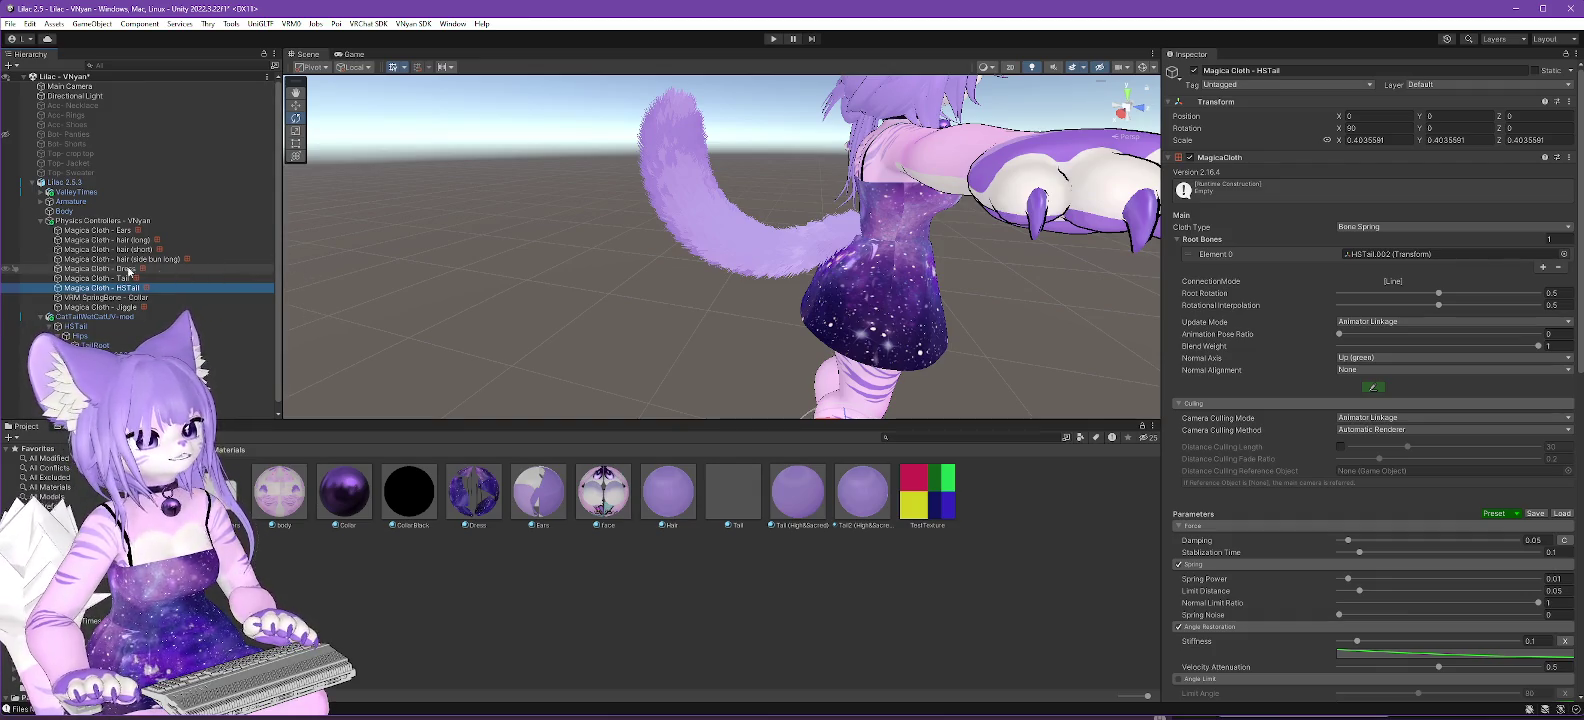
click(100, 316)
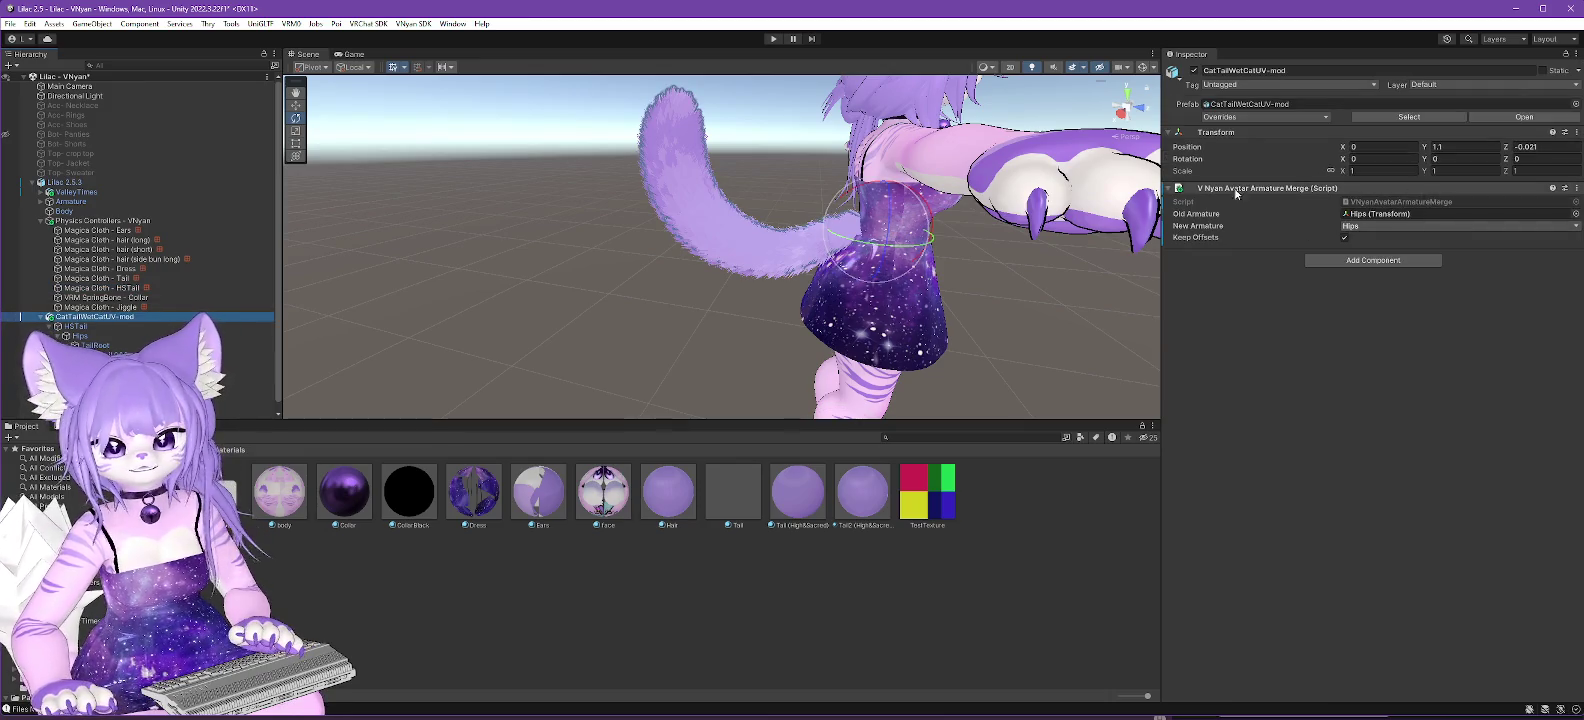
Remove the V Nyan Avatar Armature Merge component and parent CatTailWetCatUV-mod under Hips.
right_click(1266, 188)
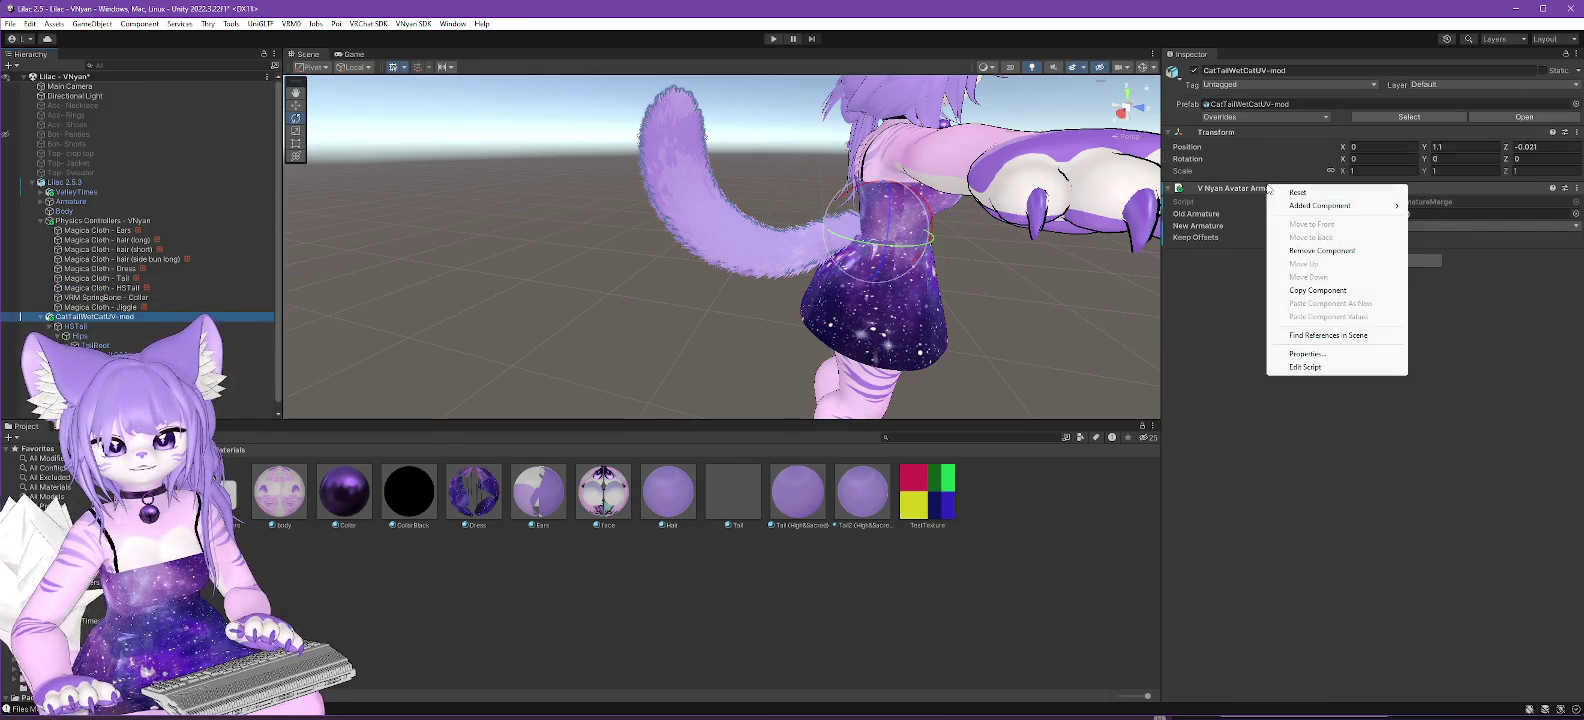
click(1322, 251)
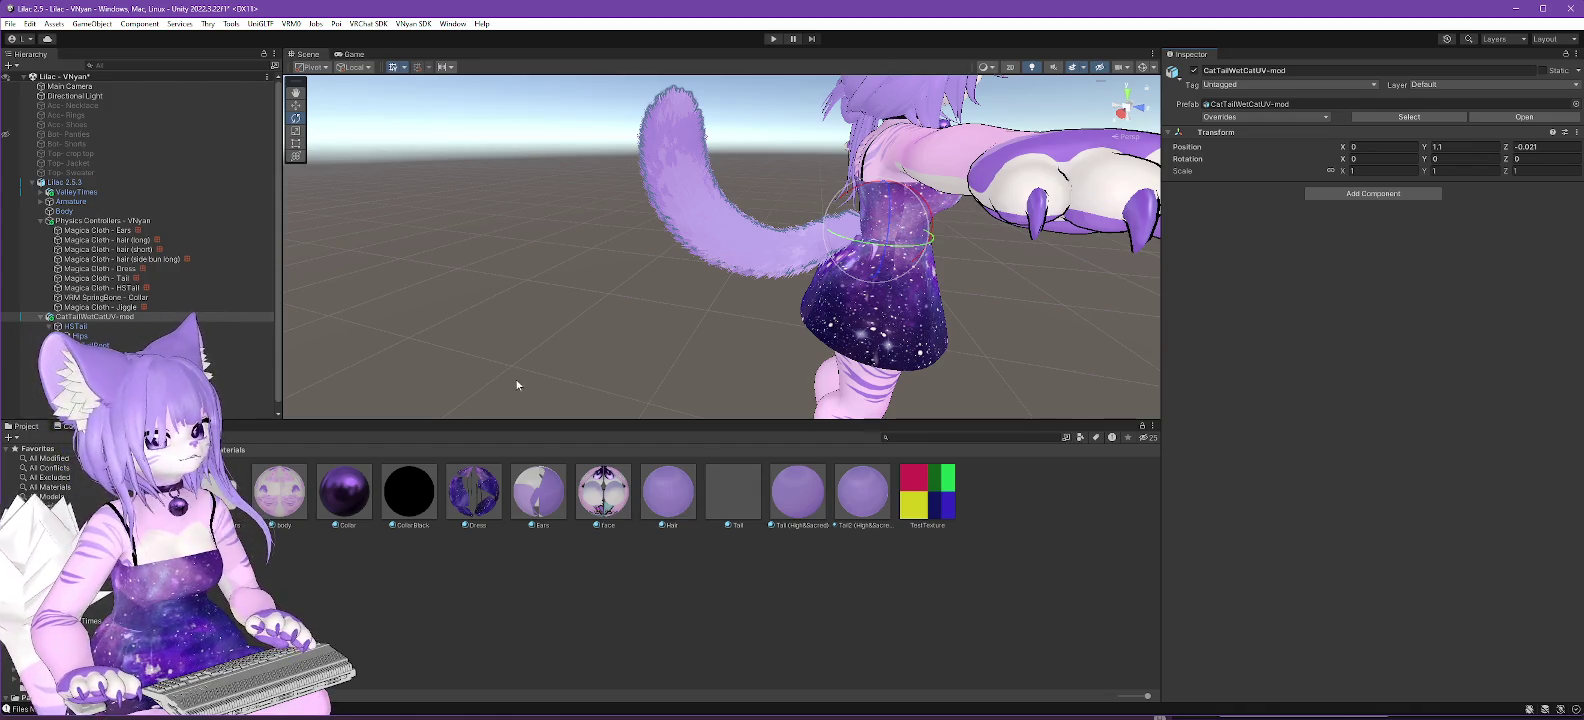
scroll(208, 283, down, 1)
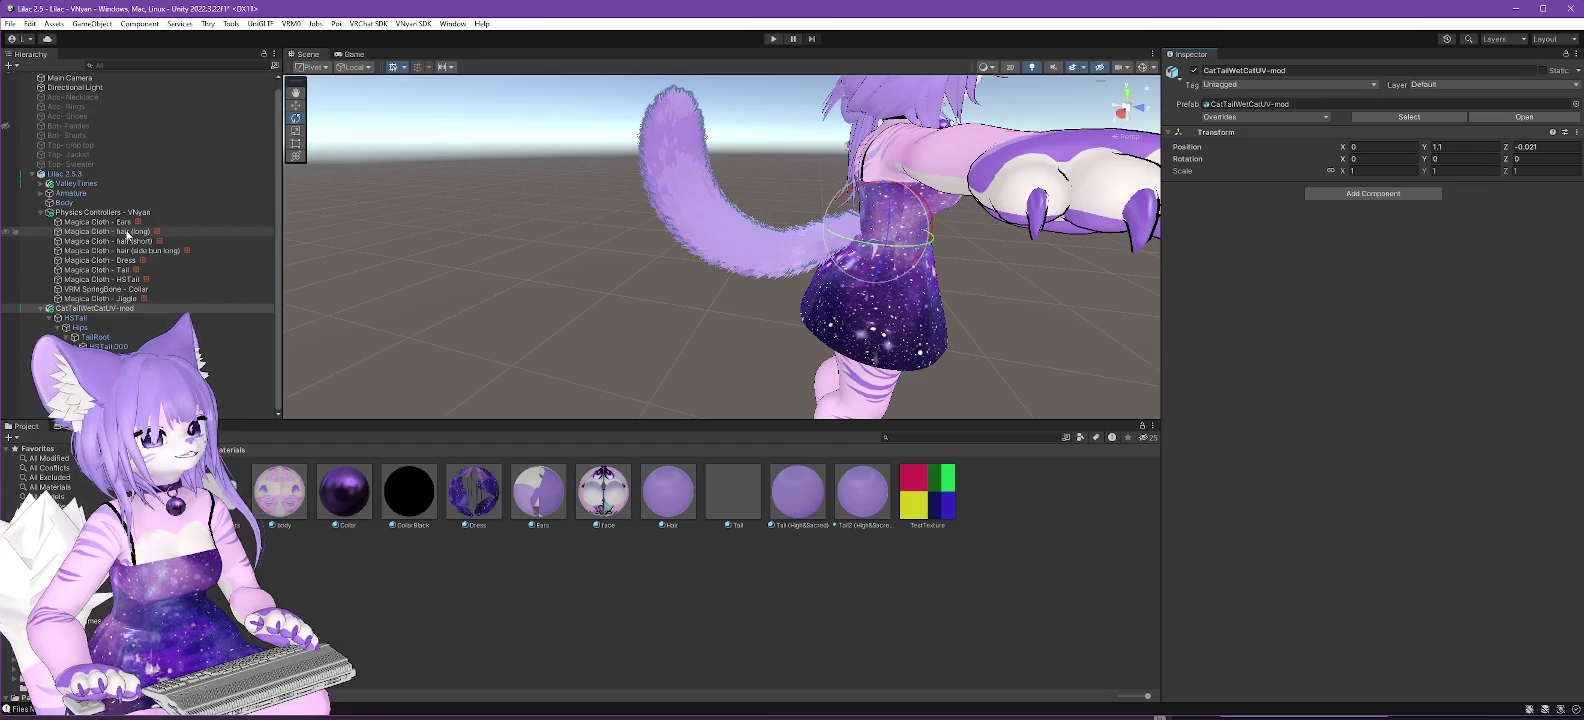
mouse_move(127, 236)
mouse_down()
mouse_move(75, 194)
mouse_move(159, 225)
mouse_move(76, 137)
mouse_up()
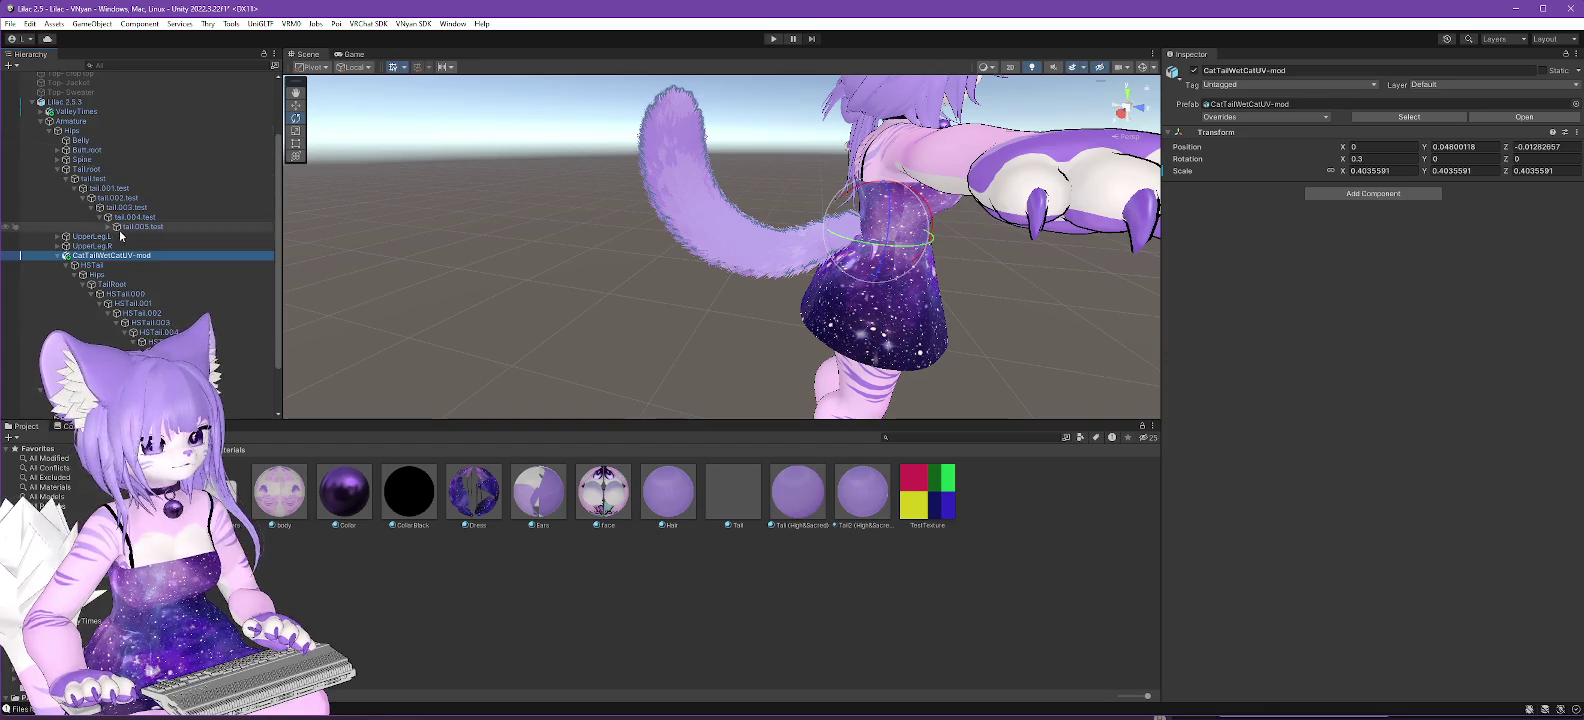
scroll(157, 172, up, 3)
click(150, 182)
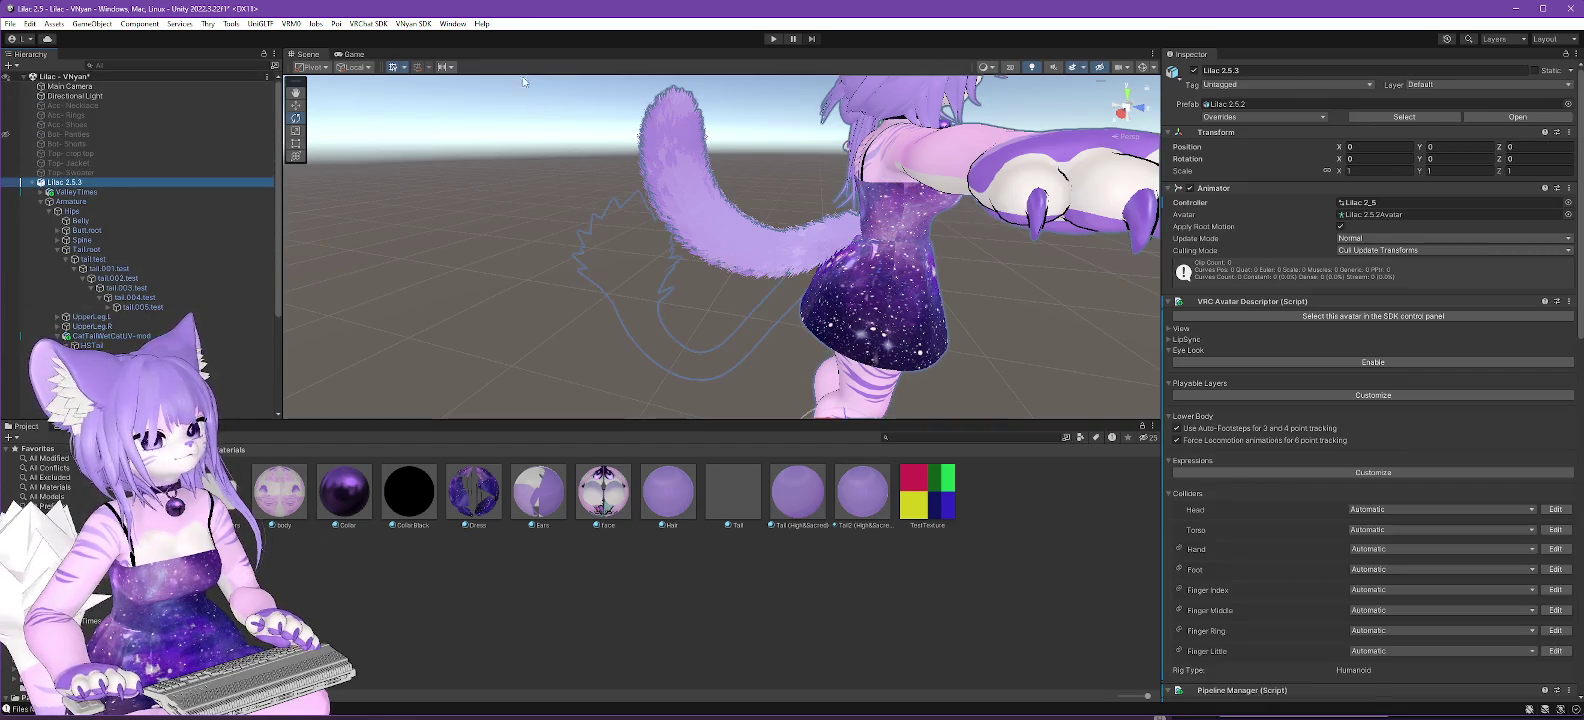
Re-export Lilac 2.5.3 as VSFAvatar, replacing Lilac 2.5.3.vsfavatar with the Hips-parented tail.
click(416, 24)
click(624, 68)
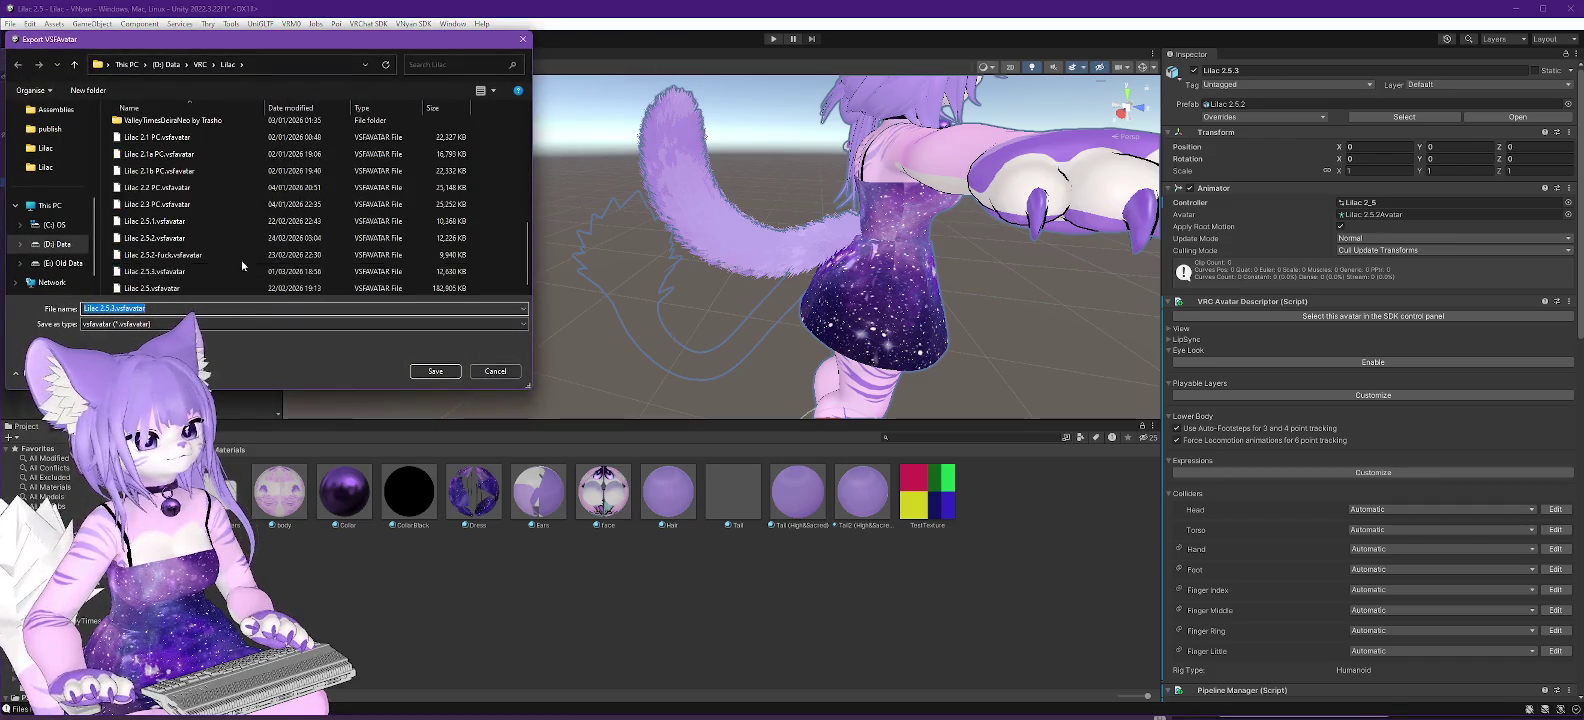
click(205, 271)
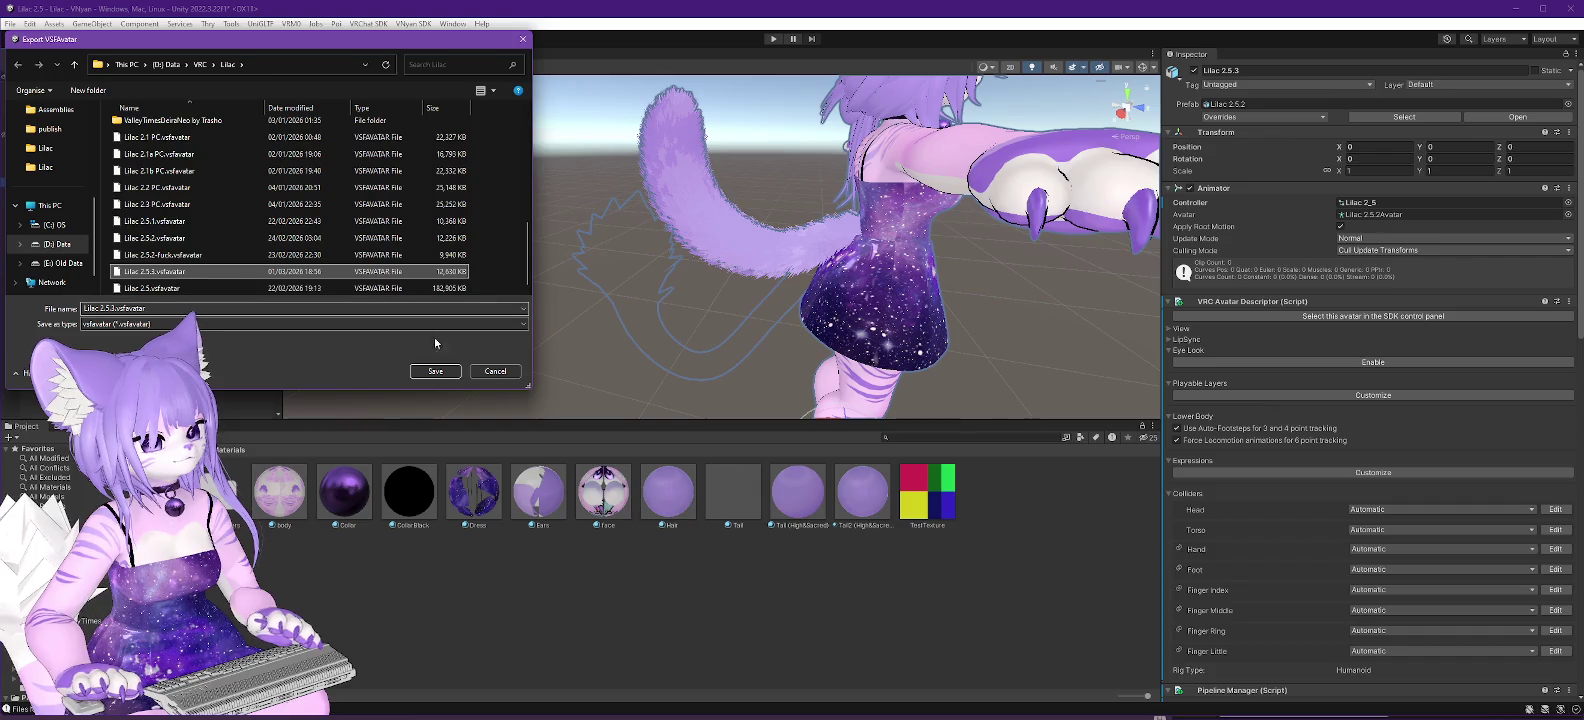
click(436, 372)
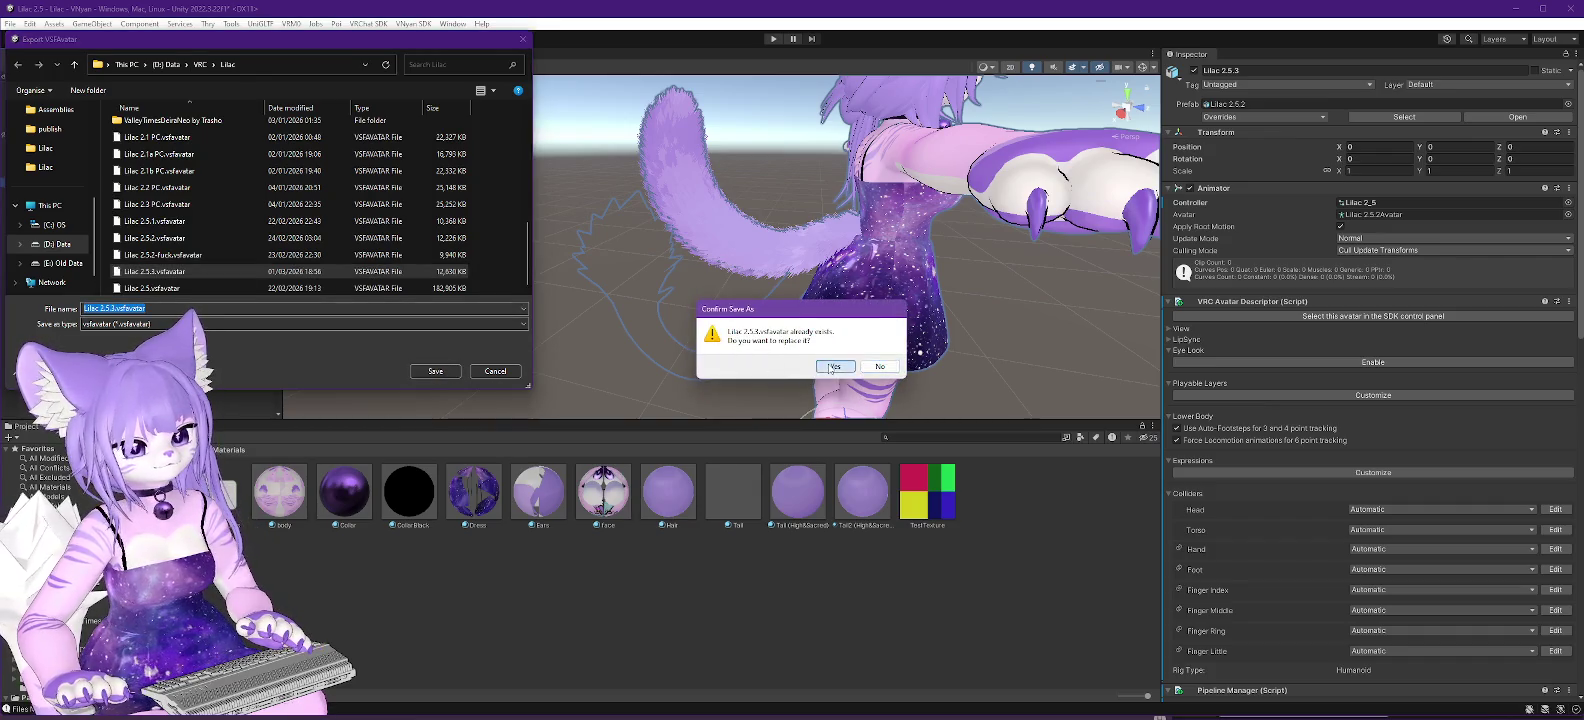
click(834, 367)
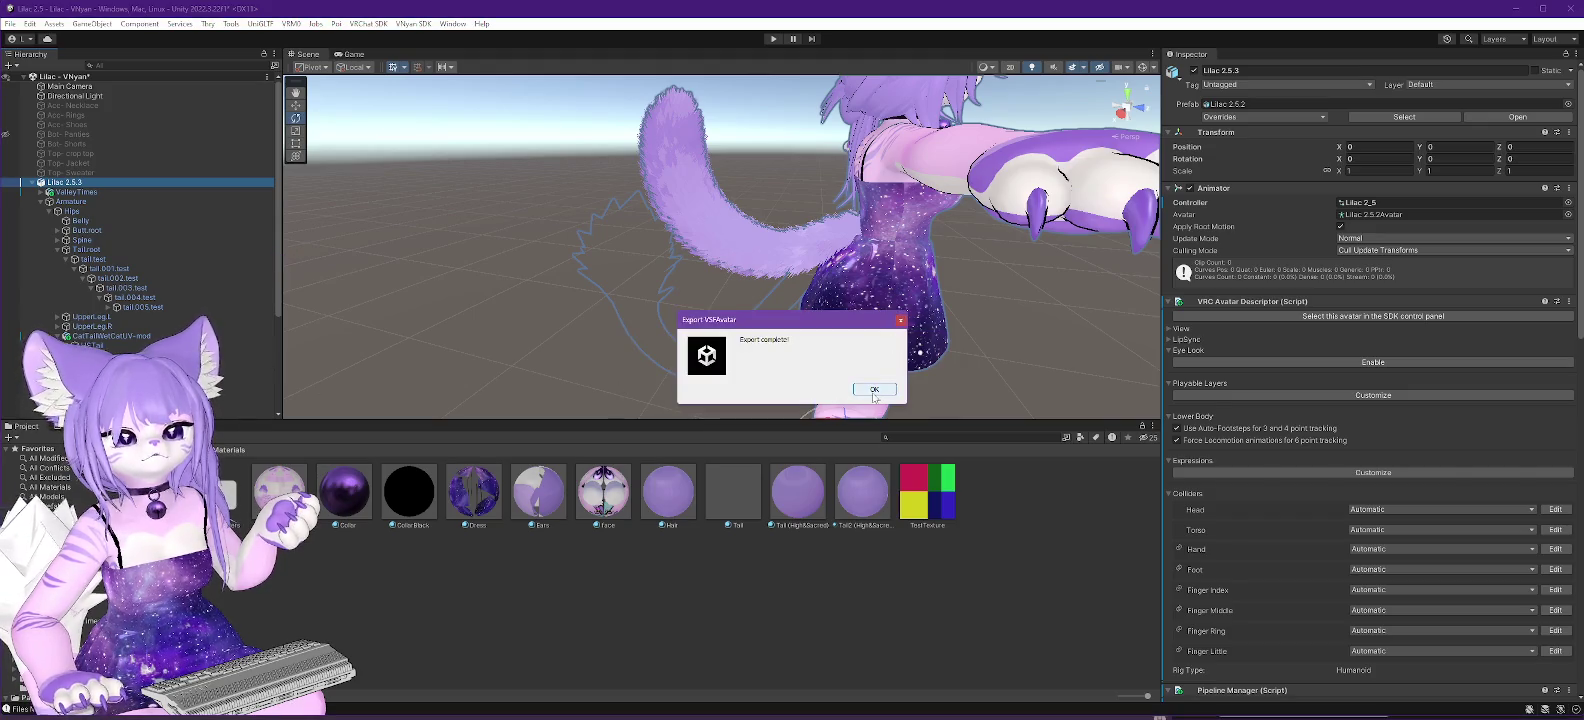
click(868, 393)
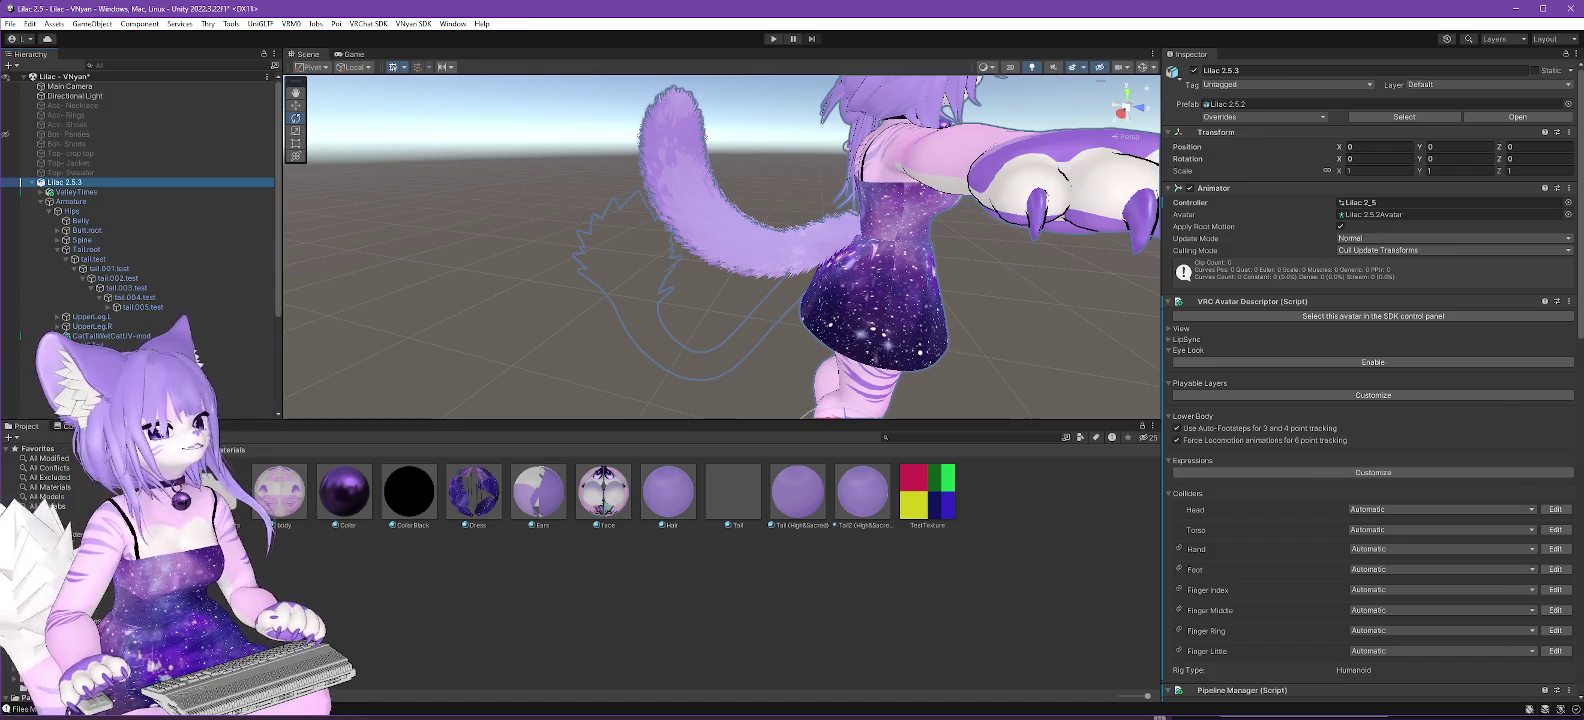
key(alt+Tab)
Load the exported Lilac .vsfavatar in VNyan and rotate the avatar to view its tail from behind.
click(1466, 104)
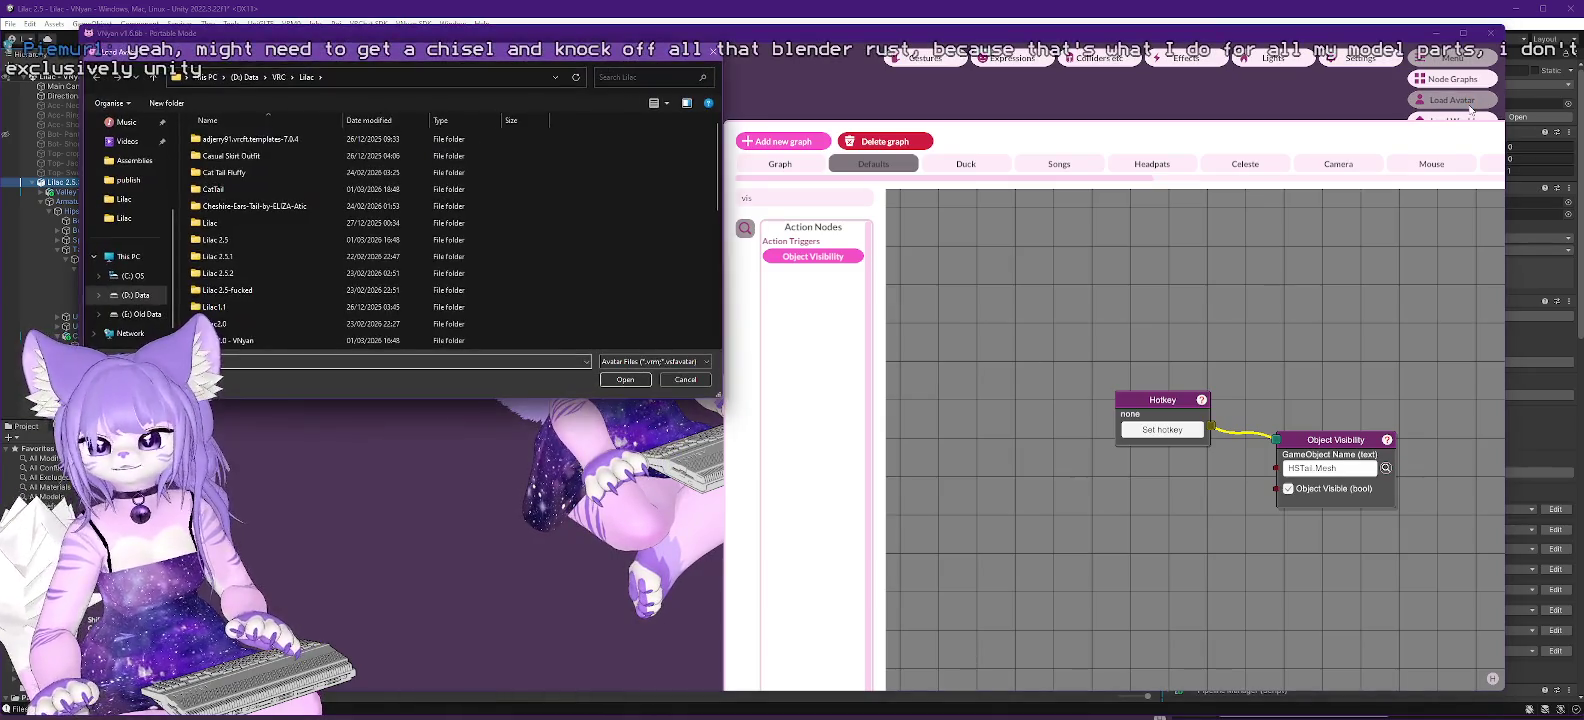
scroll(334, 200, down, 2)
double_click(254, 290)
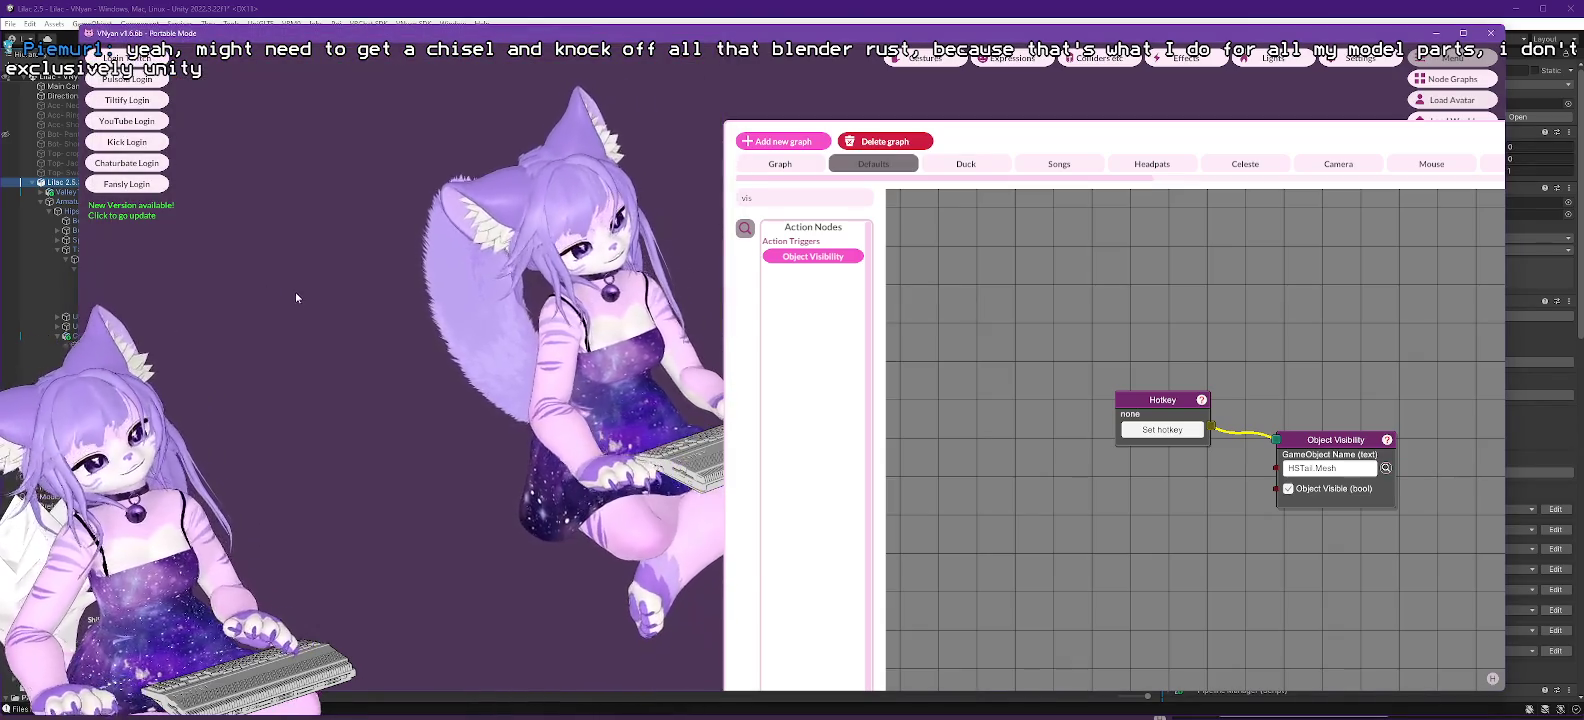
drag(525, 465, 712, 465)
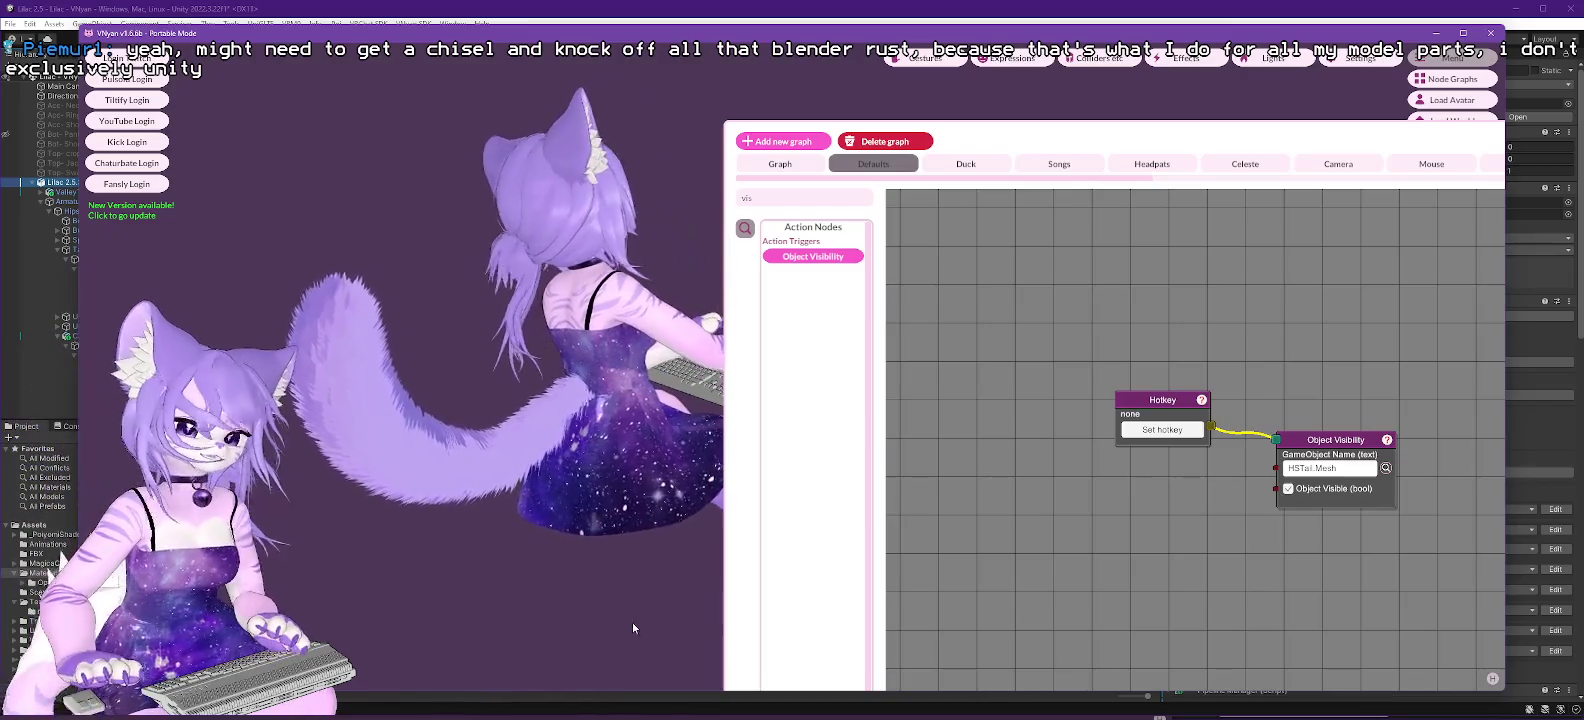
mouse_move(587, 580)
mouse_down()
mouse_move(455, 548)
mouse_move(470, 566)
mouse_move(601, 568)
mouse_move(385, 576)
mouse_up()
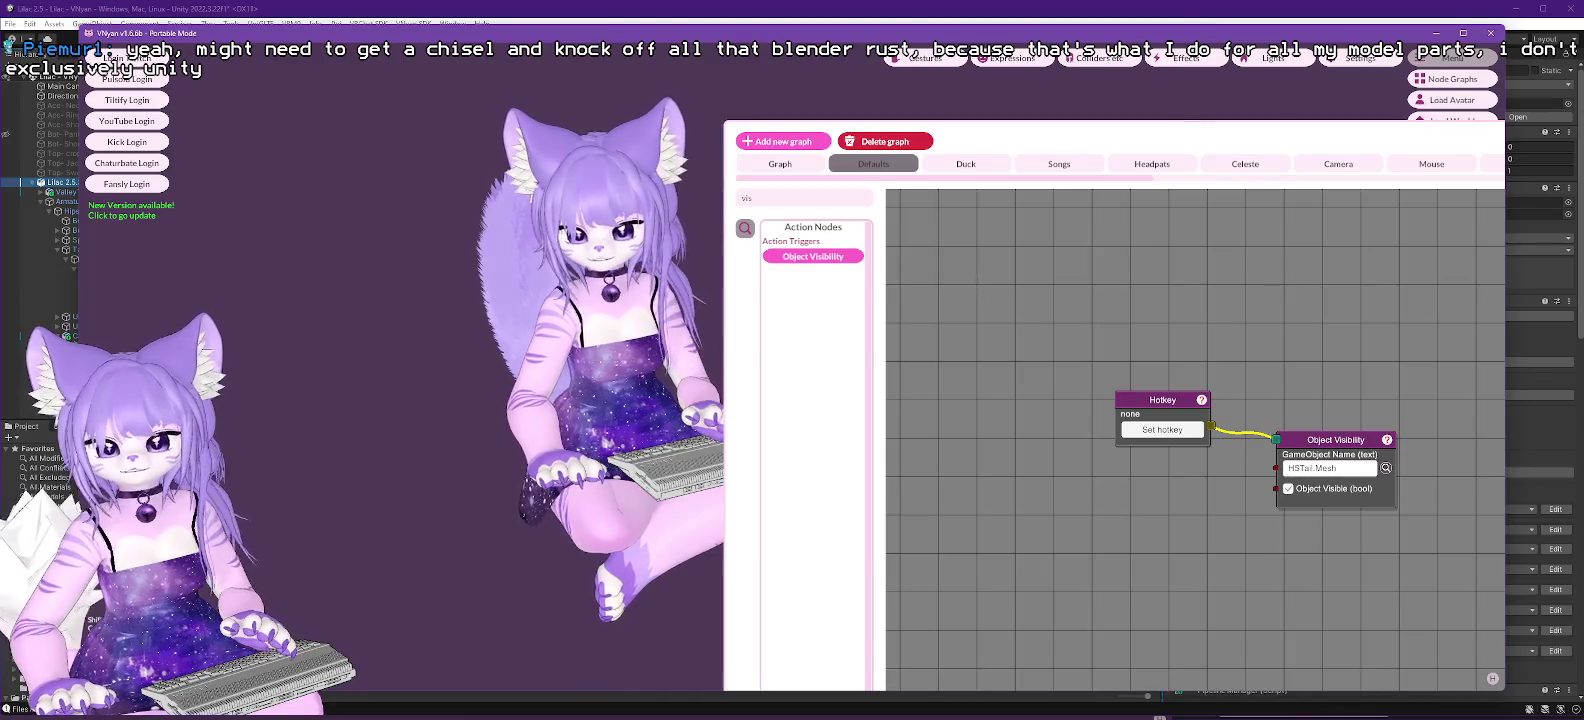
key(alt+Tab)
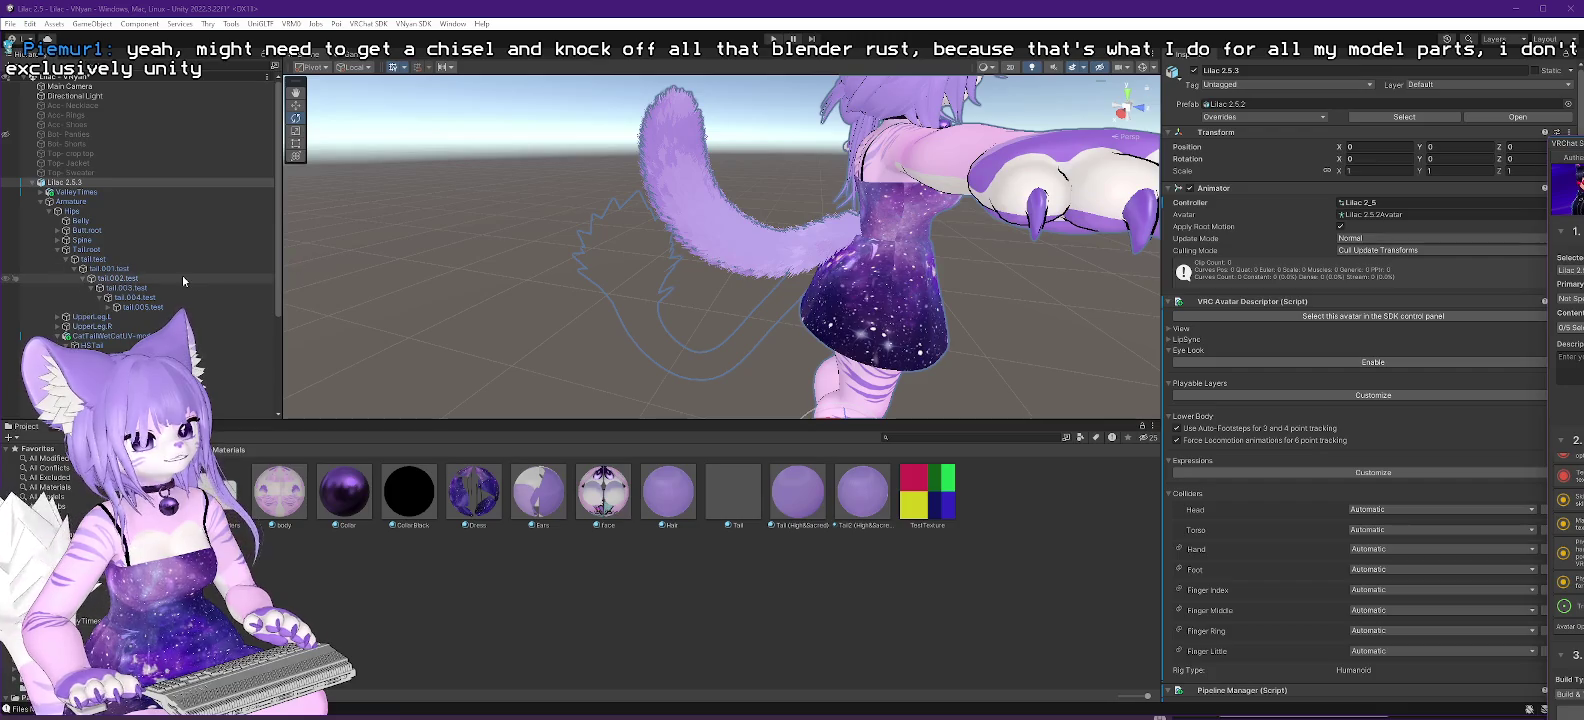
Select Magica Cloth - HSTail in the Hierarchy and frame it in the Scene view.
scroll(182, 273, down, 4)
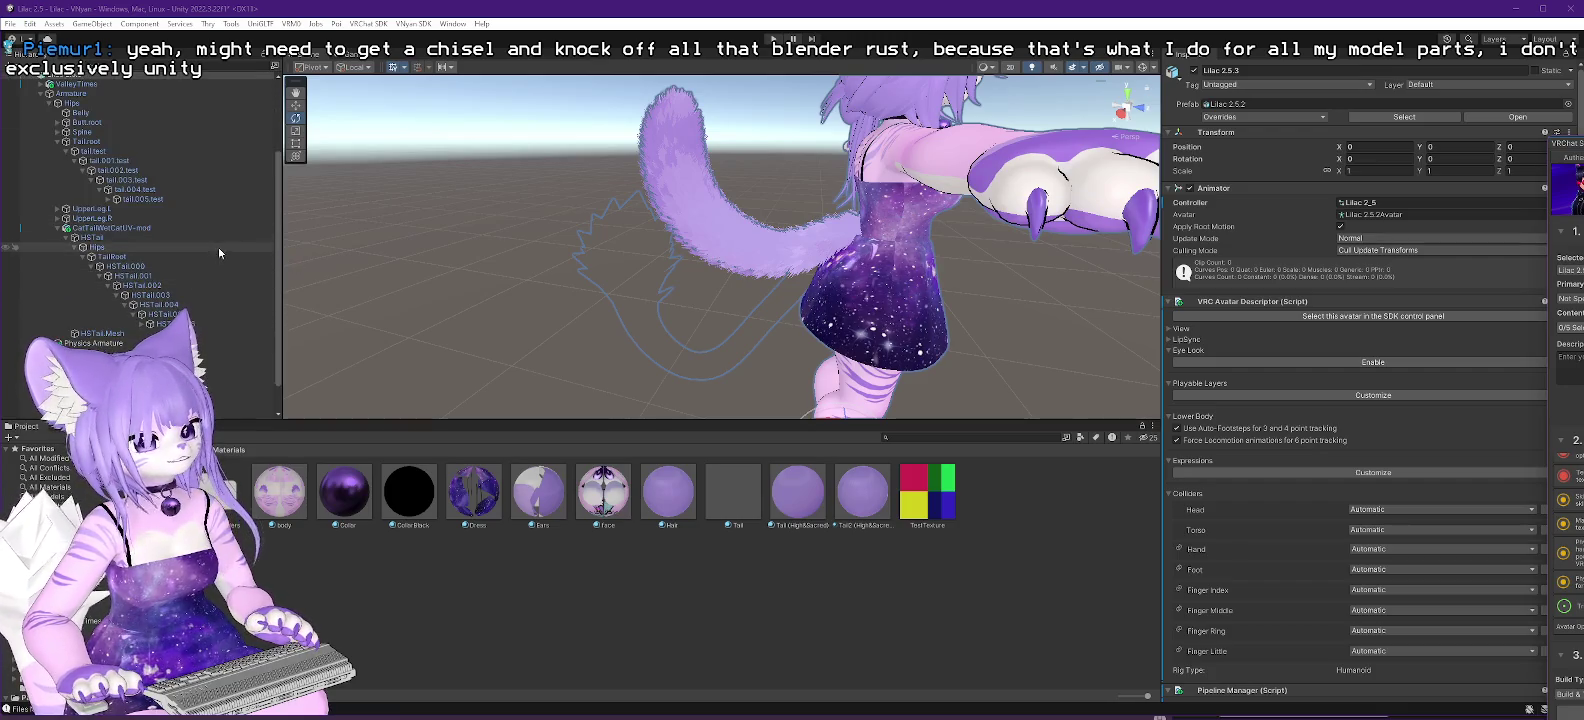
click(140, 285)
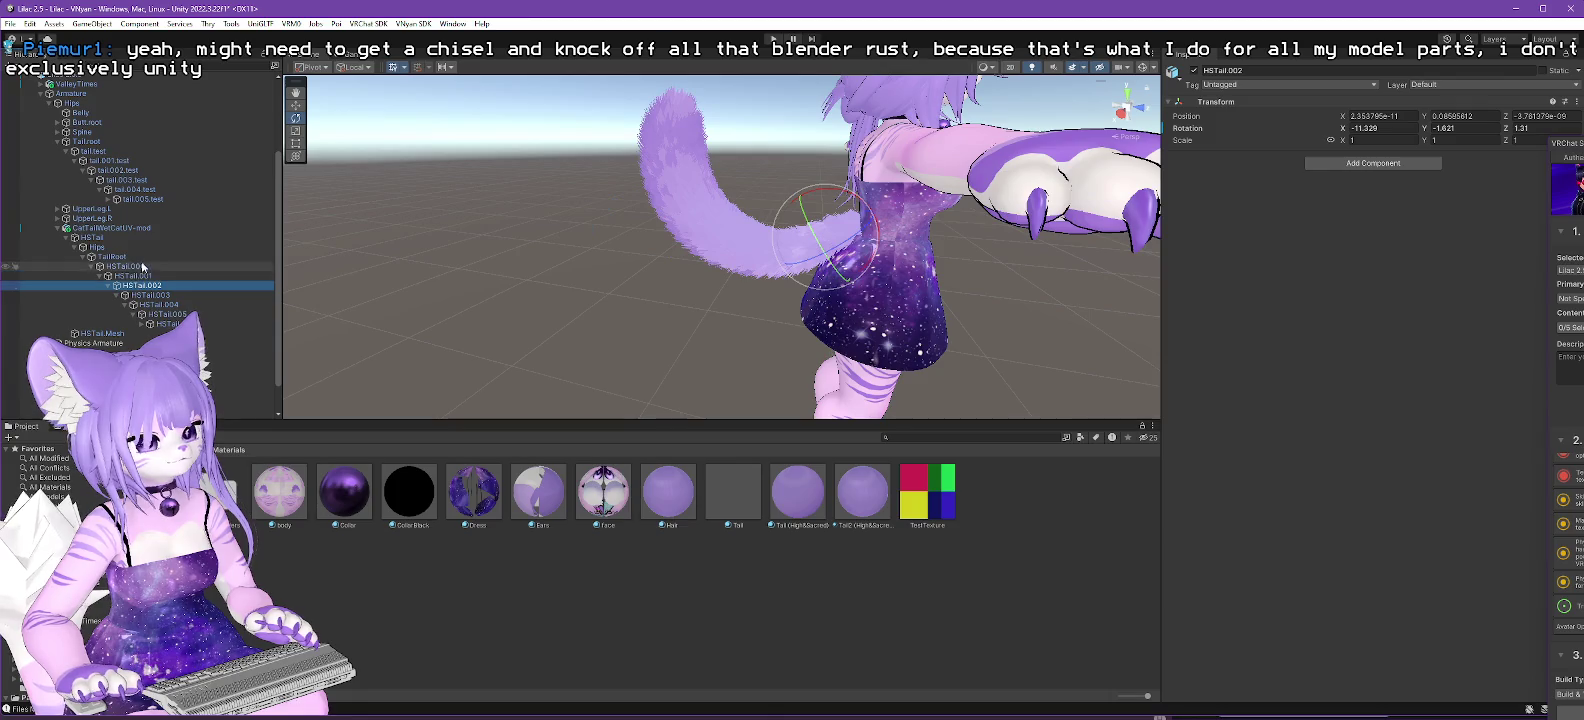
scroll(142, 255, down, 1)
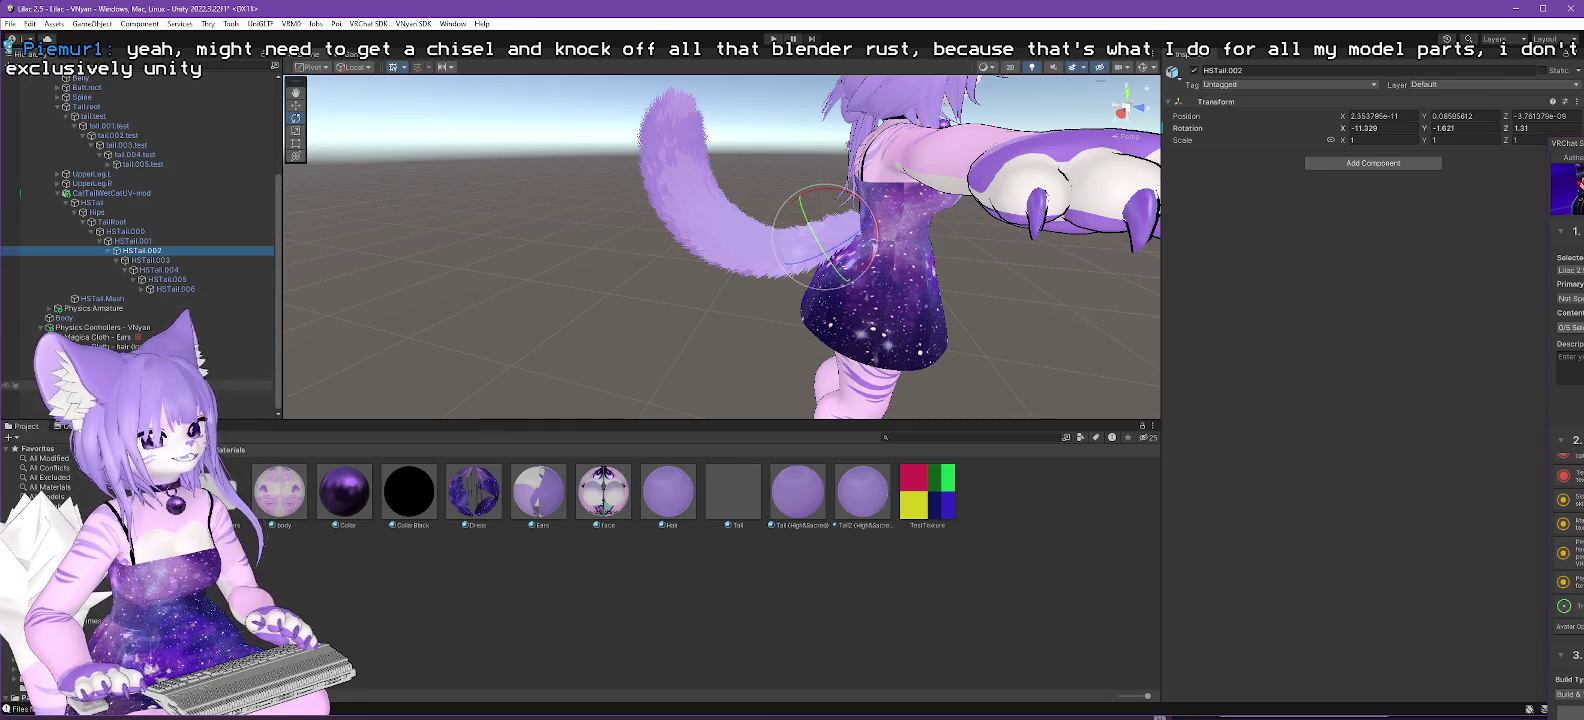
click(110, 393)
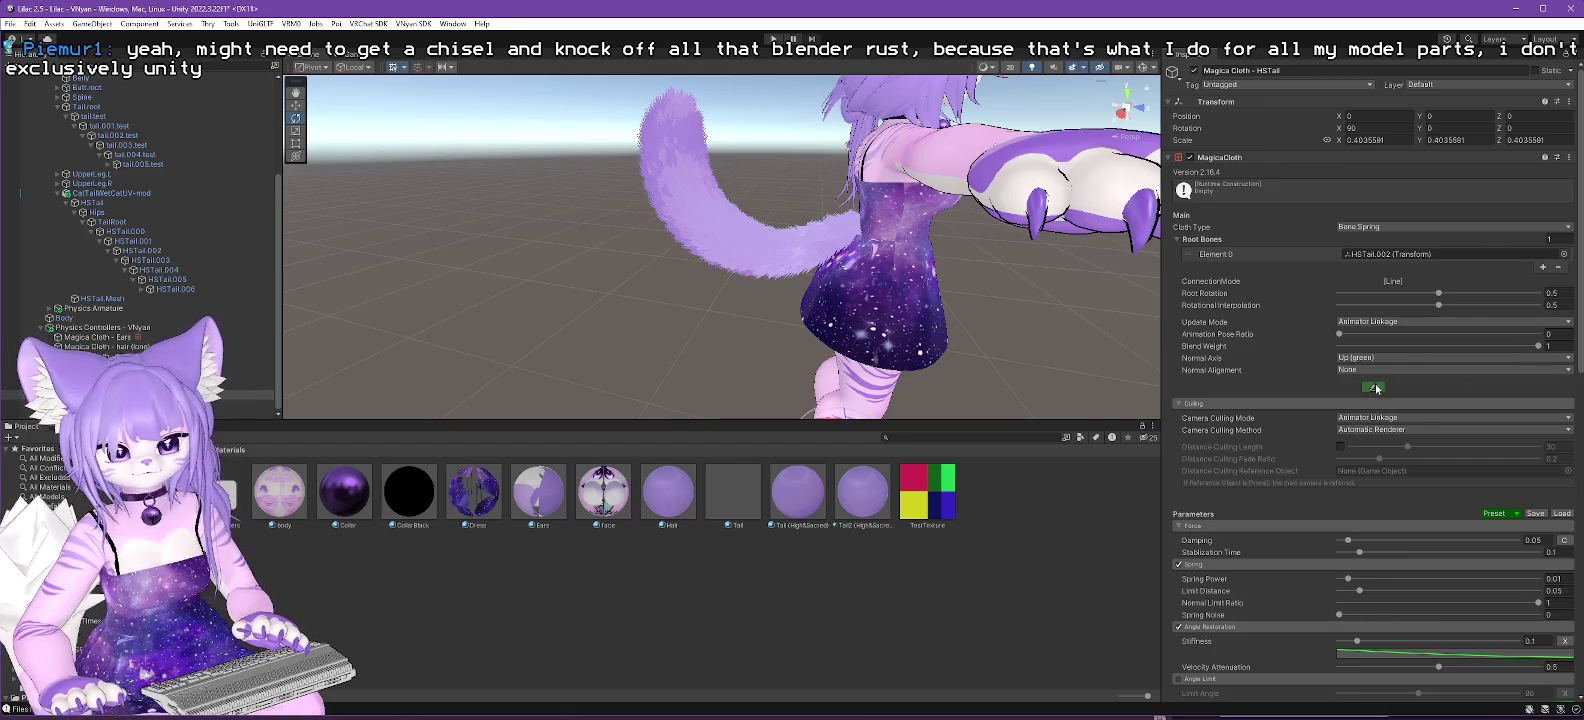
key(f)
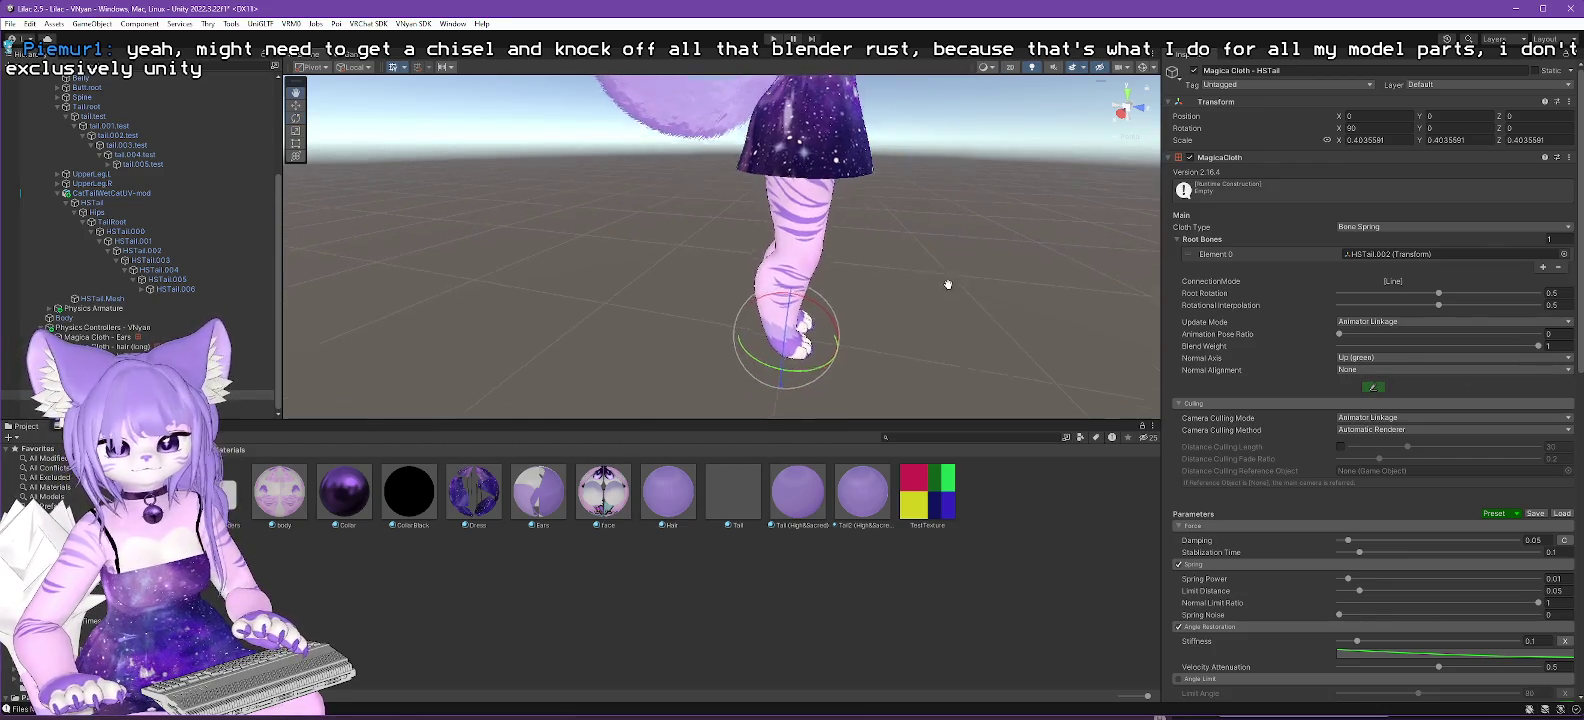
Run a quick Play-mode physics test, then start painting HSTail's movement attributes.
click(774, 39)
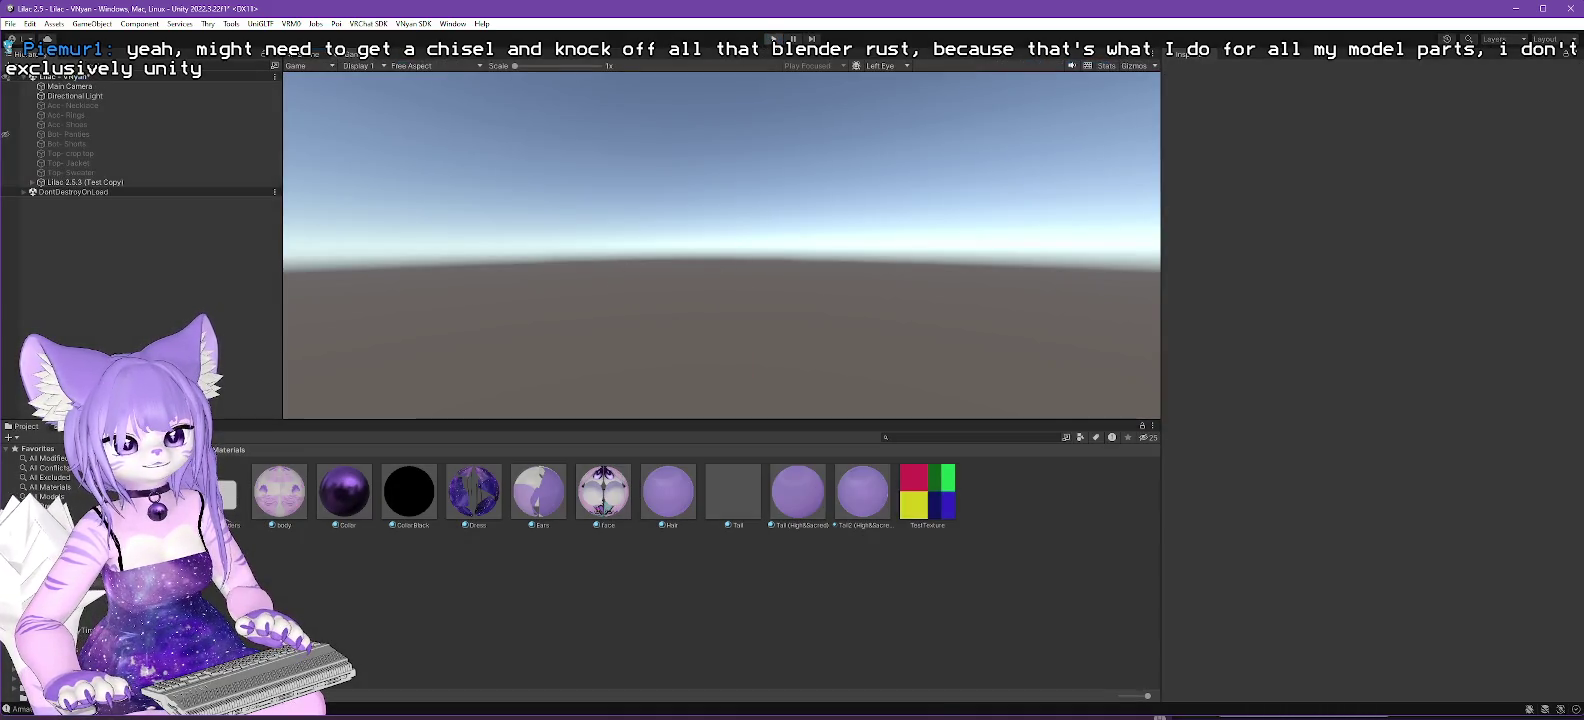
key(ctrl+p)
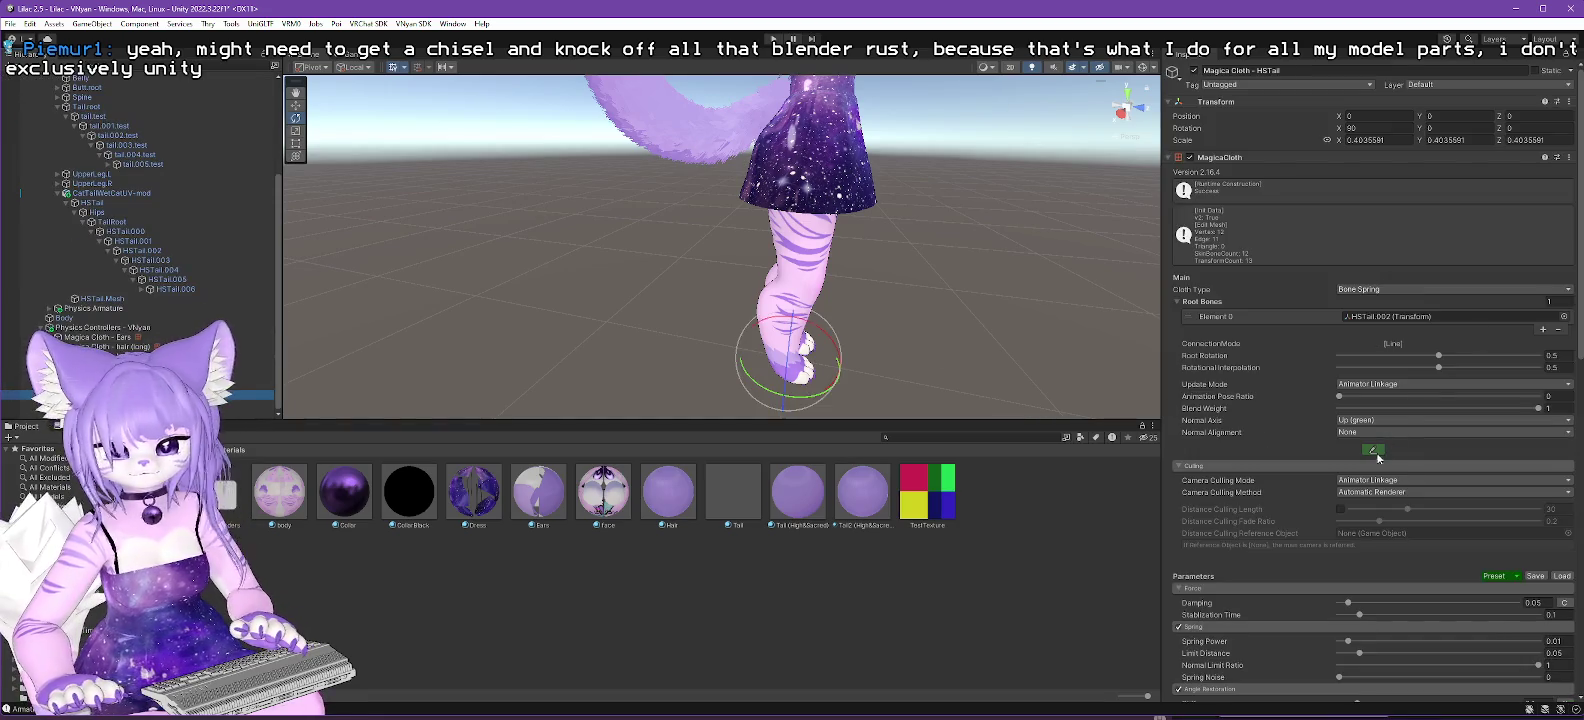
click(1373, 452)
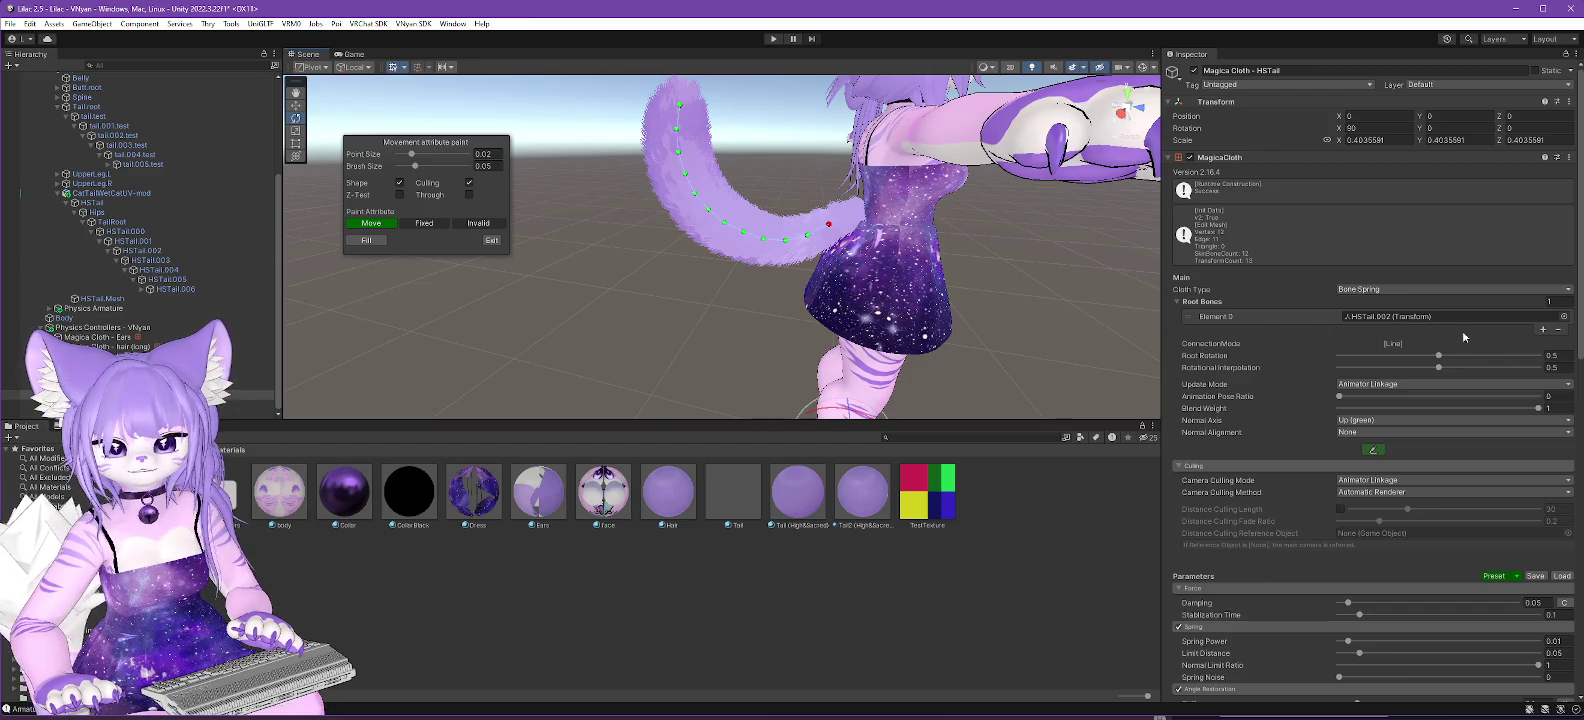
Assign the TailRoot bone as the HSTail cloth's root bone.
click(1390, 316)
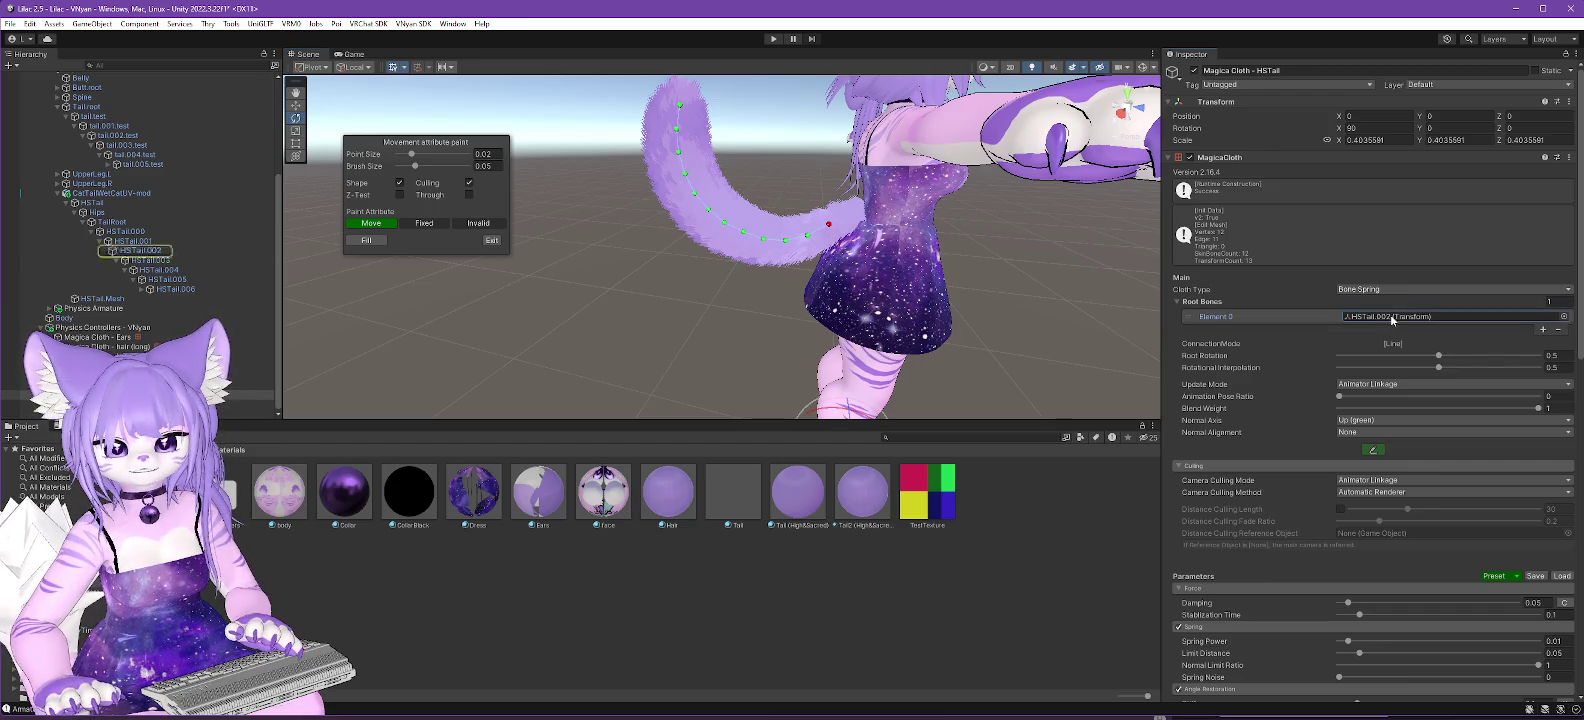
click(113, 222)
drag(115, 224, 1383, 320)
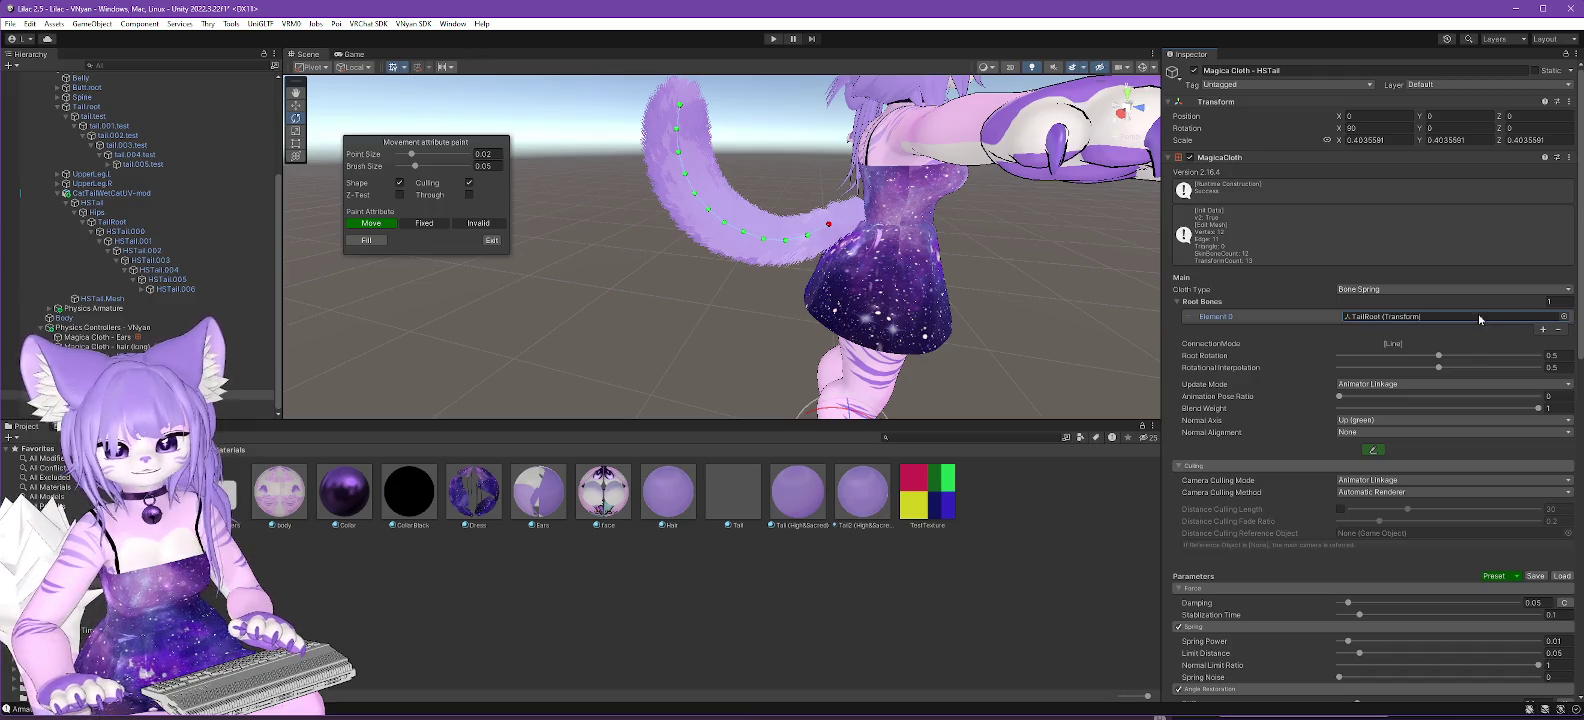
Reopen attribute painting to check the tail points, then exit the paint overlay.
click(489, 241)
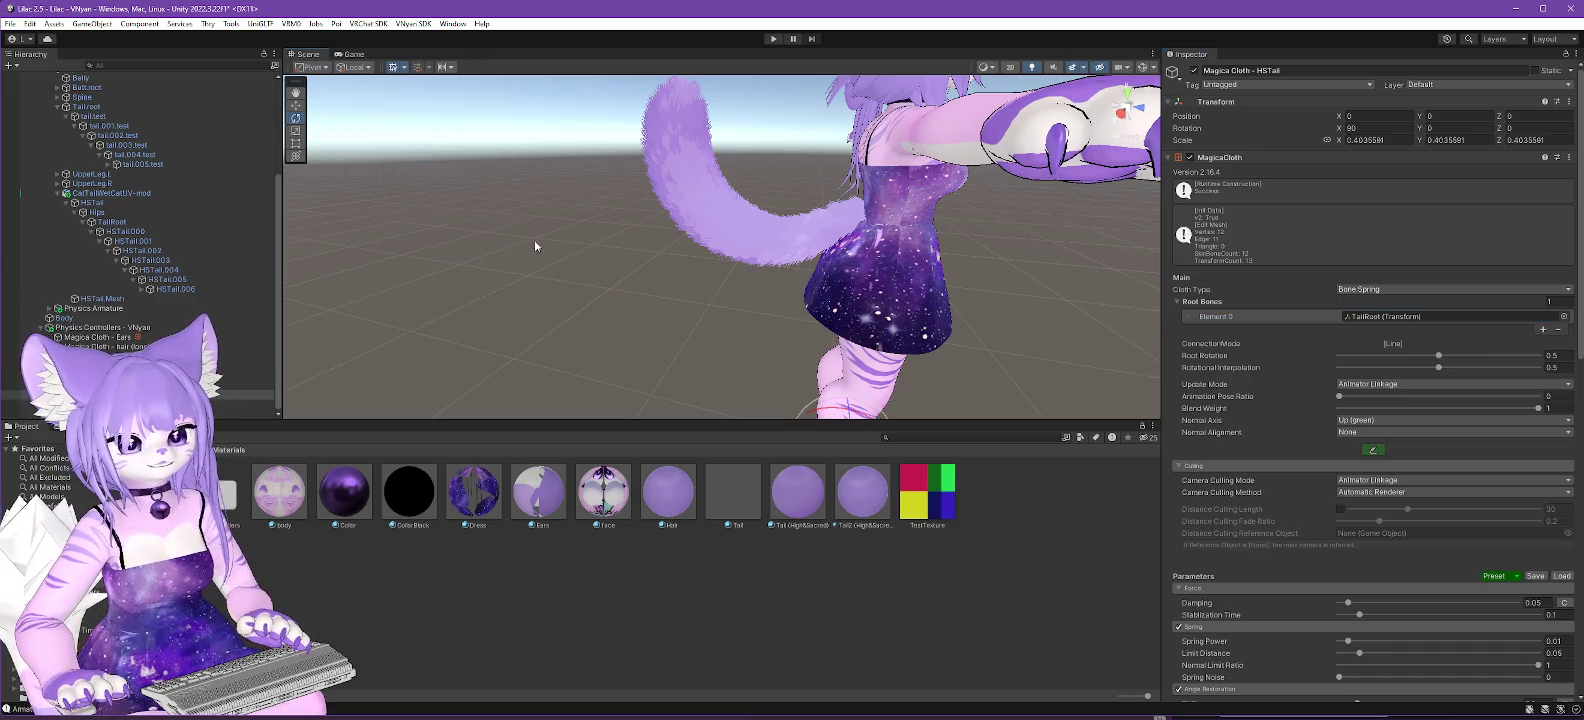
click(1381, 451)
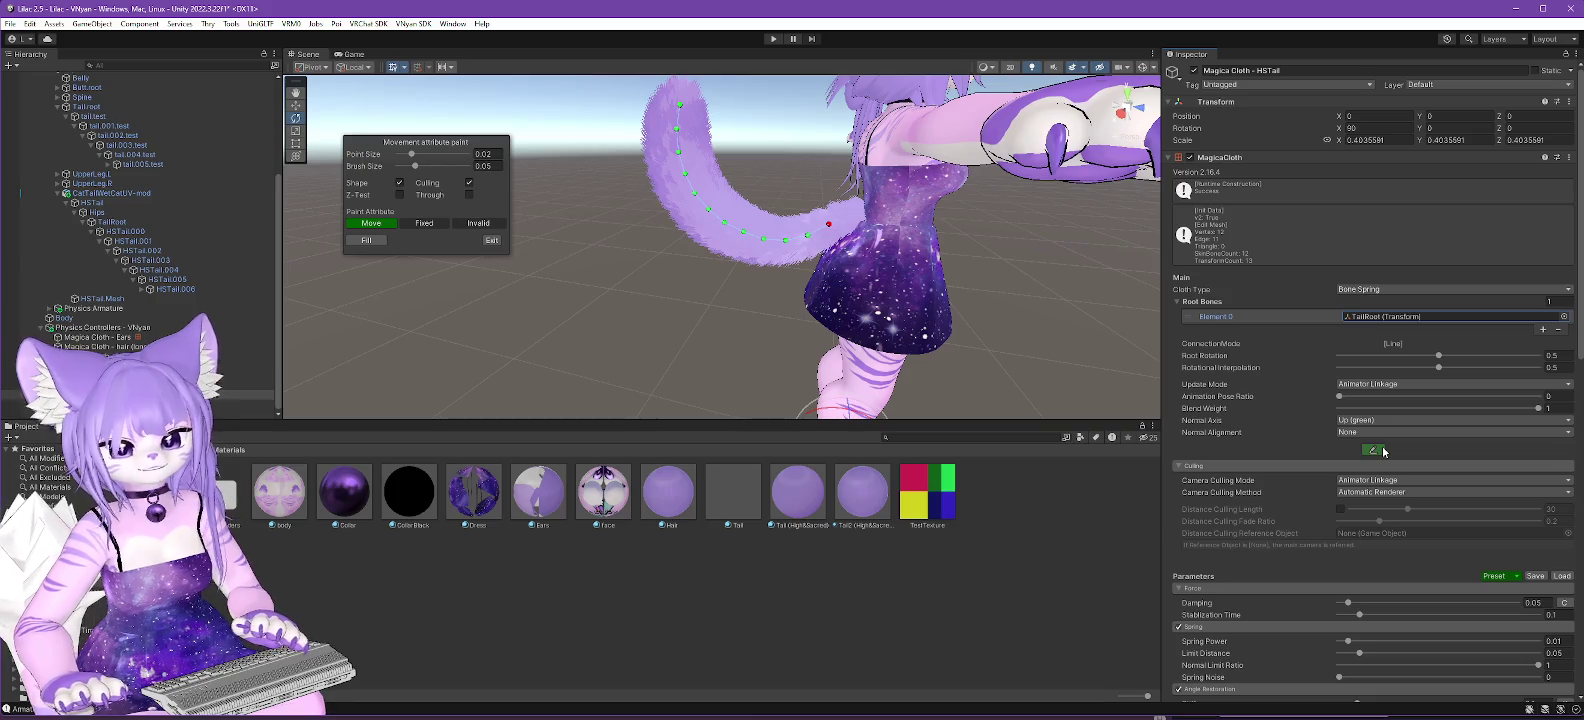
click(492, 243)
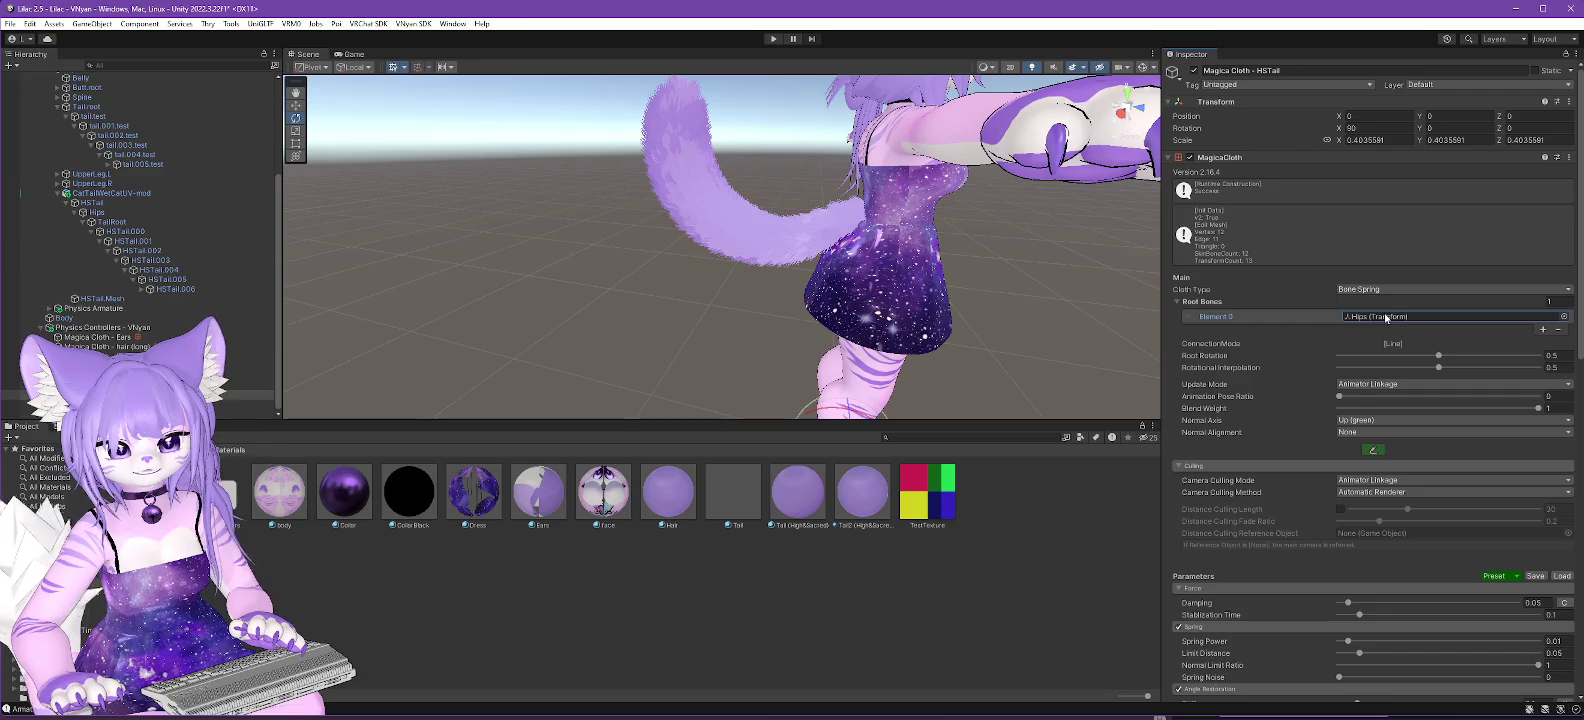
click(1372, 452)
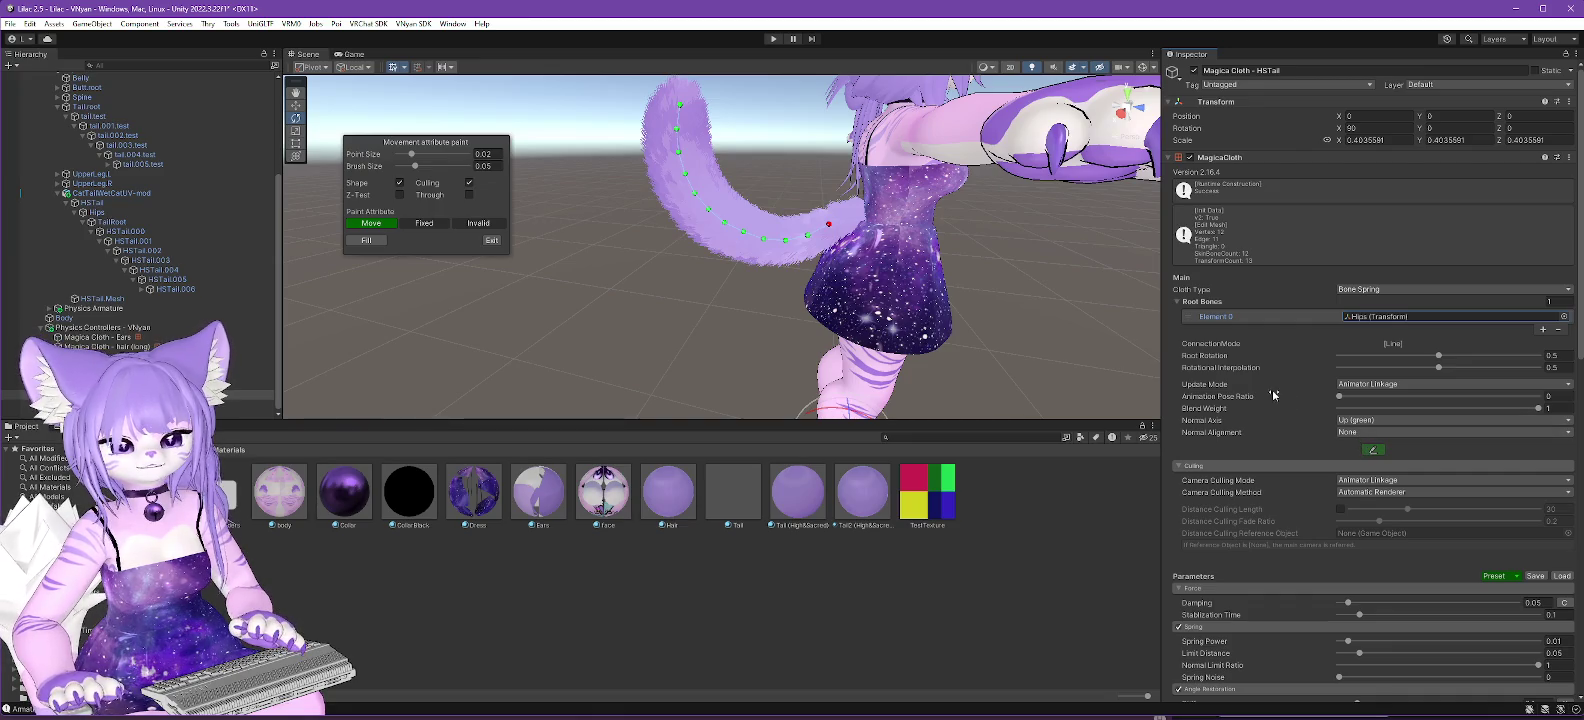
scroll(1270, 388, down, 1)
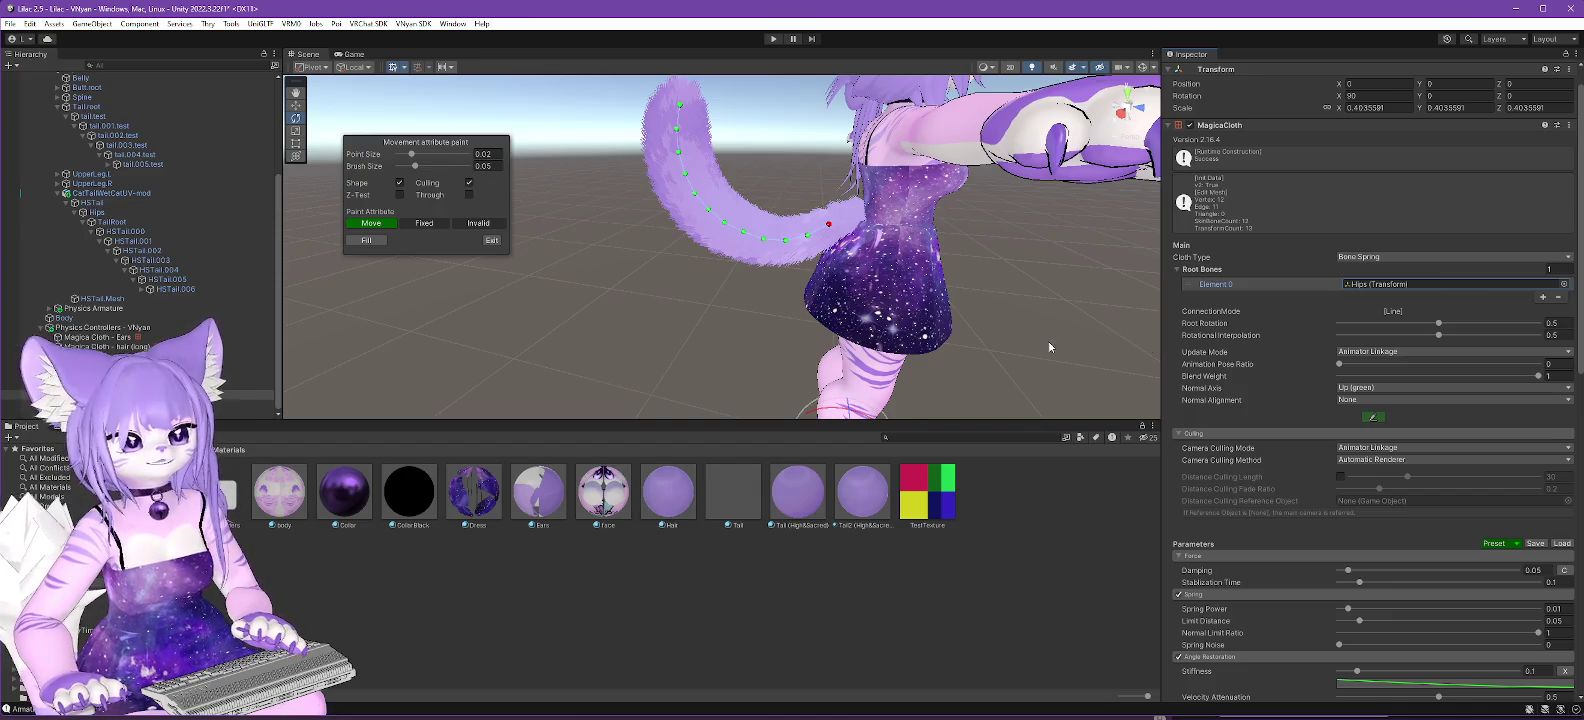
scroll(683, 296, up, 5)
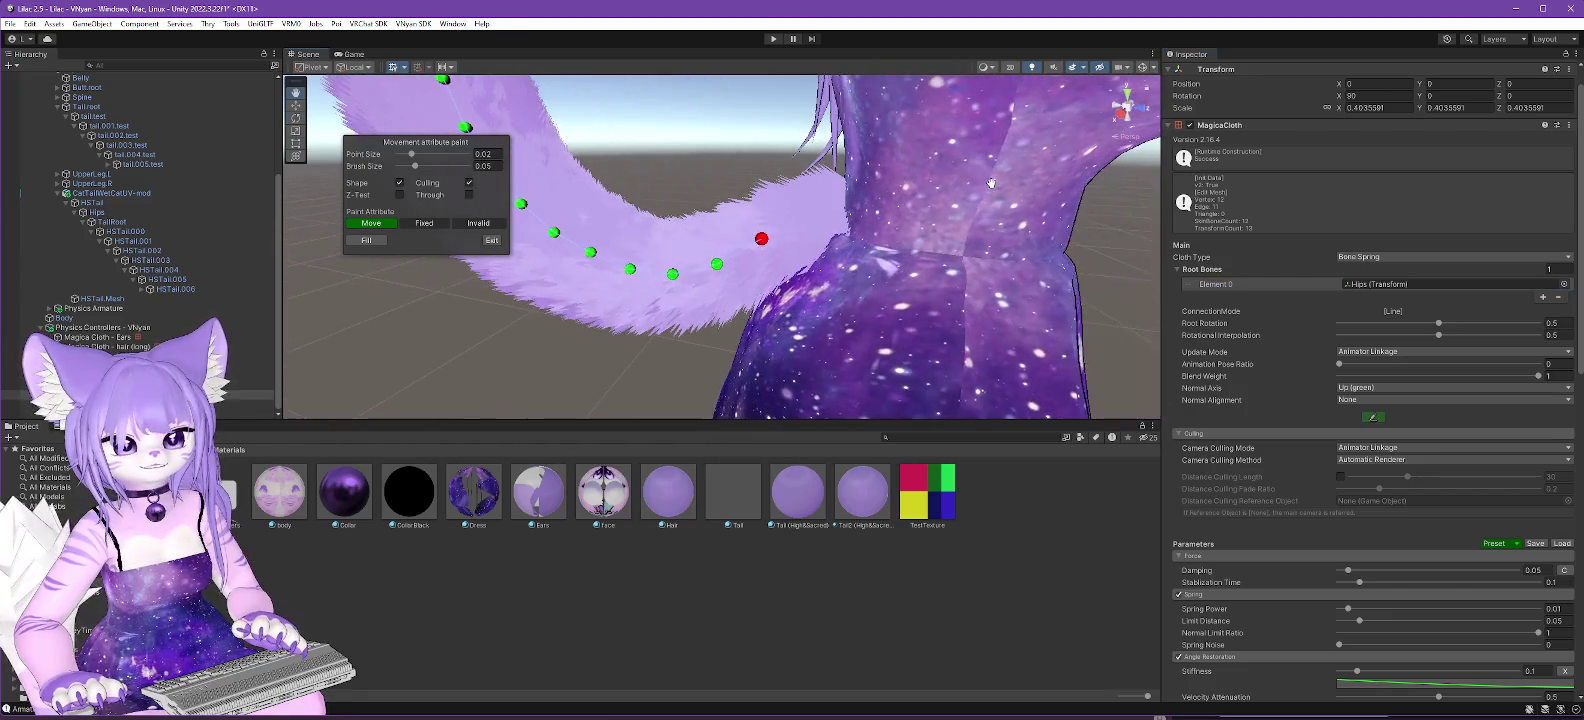
scroll(991, 183, up, 2)
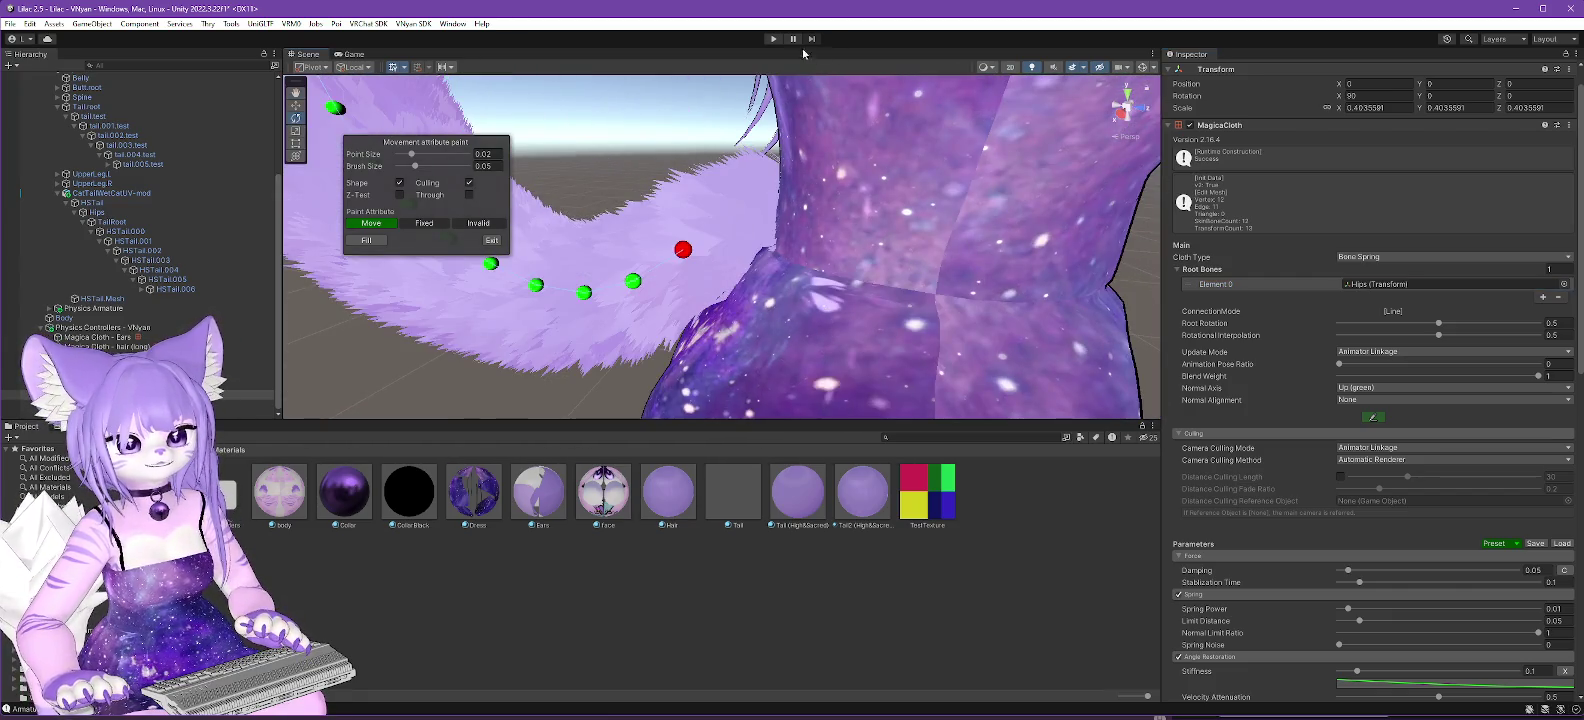
click(491, 240)
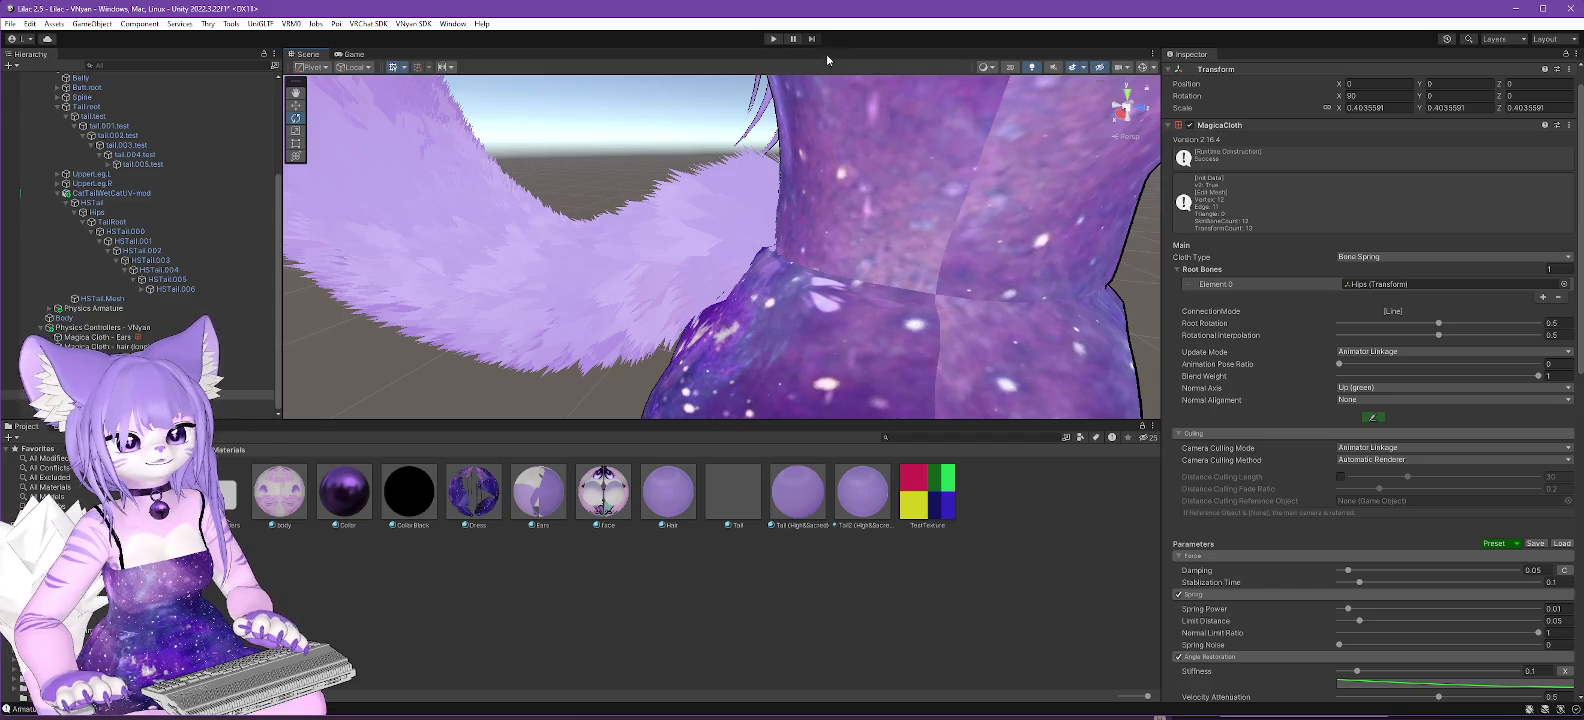
Run a quick Play-mode test and orbit the view to see the avatar's tail.
click(773, 39)
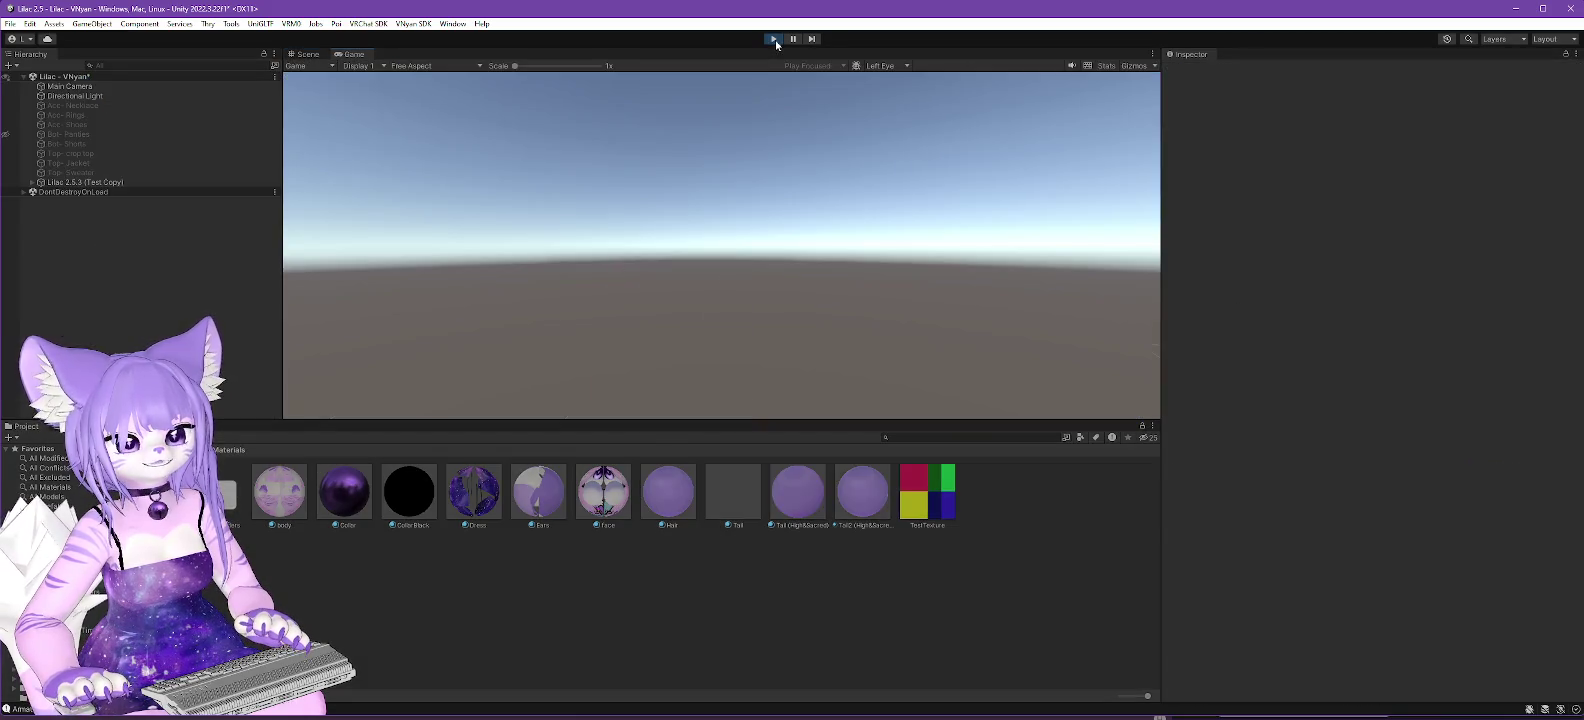
click(772, 39)
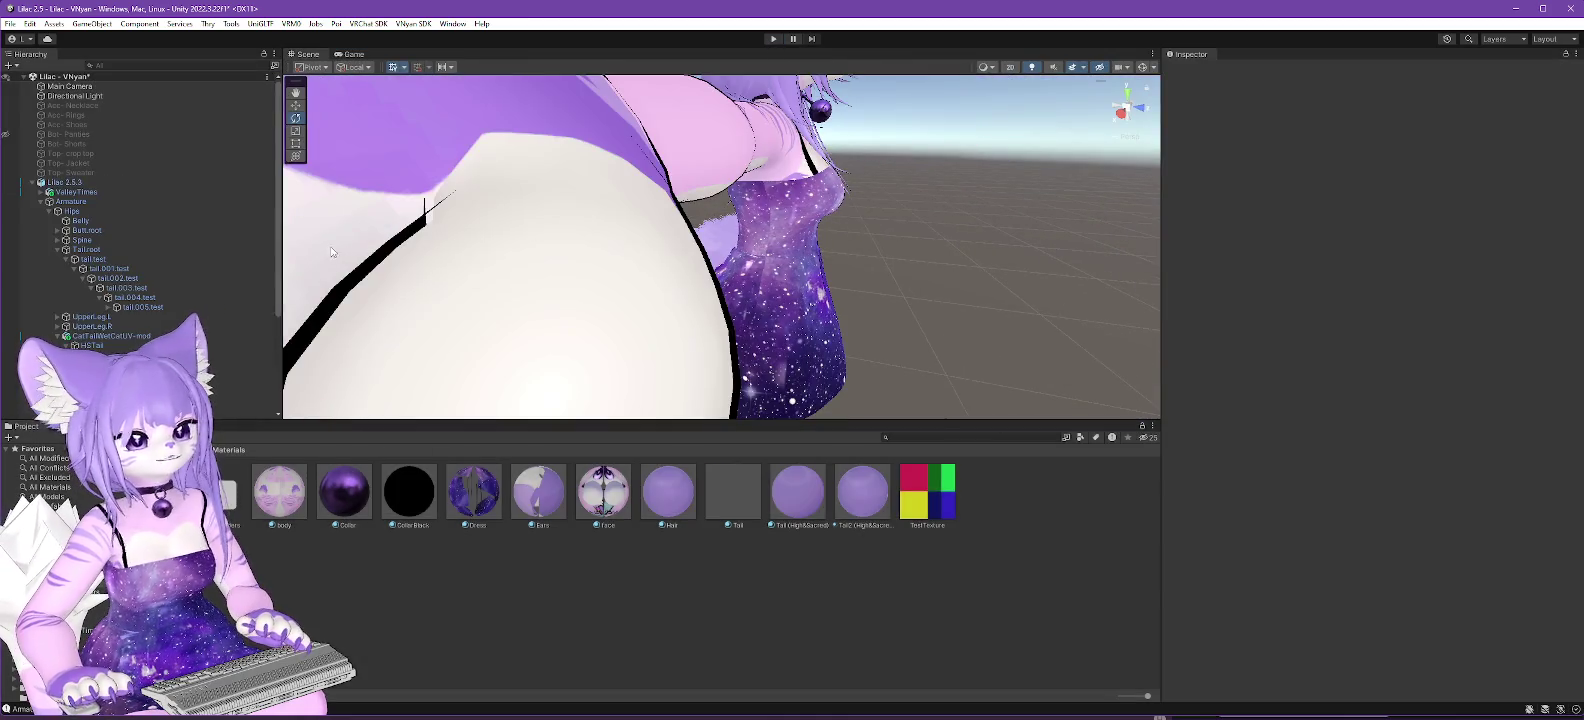
scroll(356, 270, down, 5)
mouse_move(356, 270)
mouse_down()
mouse_move(537, 300)
mouse_move(299, 348)
mouse_up()
scroll(111, 313, down, 5)
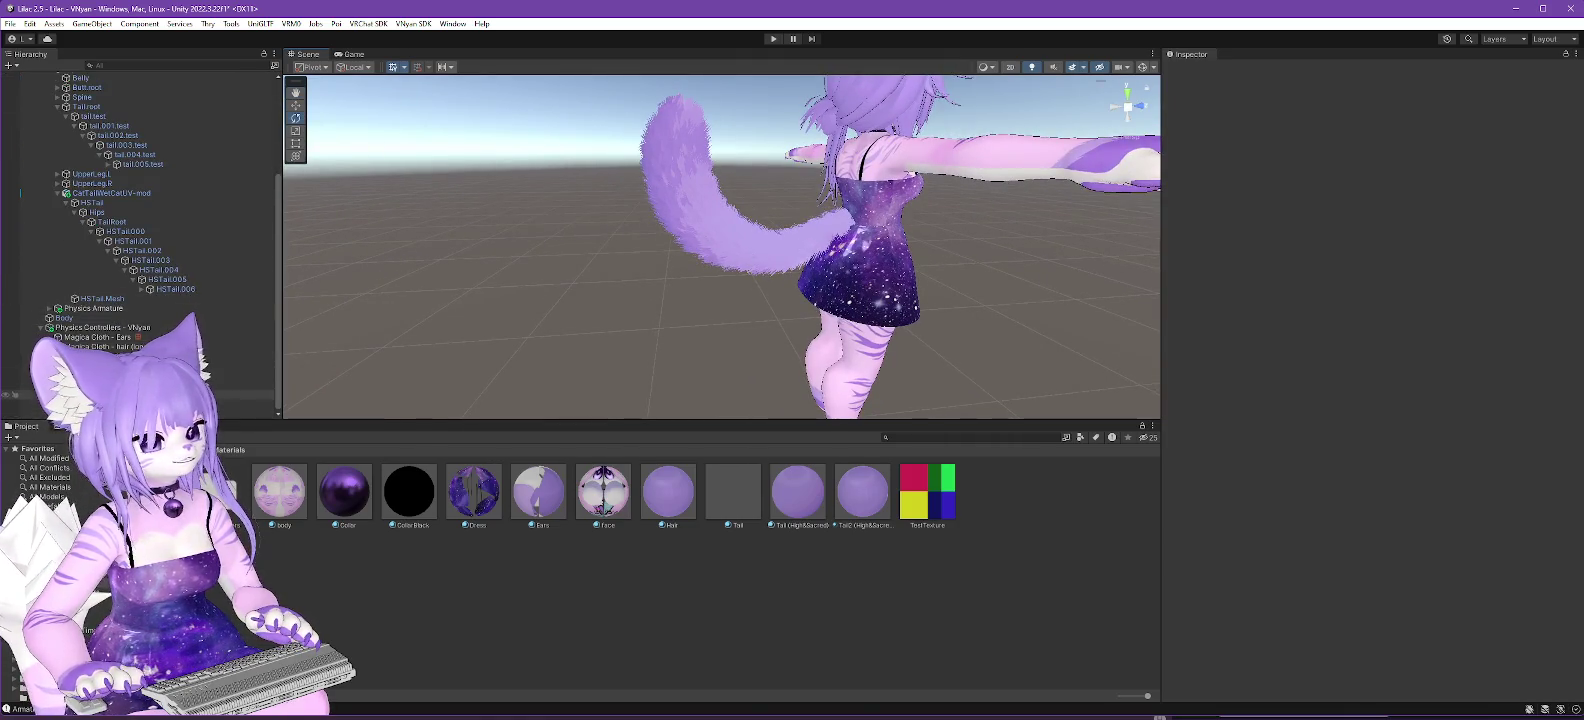
Paint a tail point near the hip as Fixed on HSTail, then frame the Main Camera.
click(120, 394)
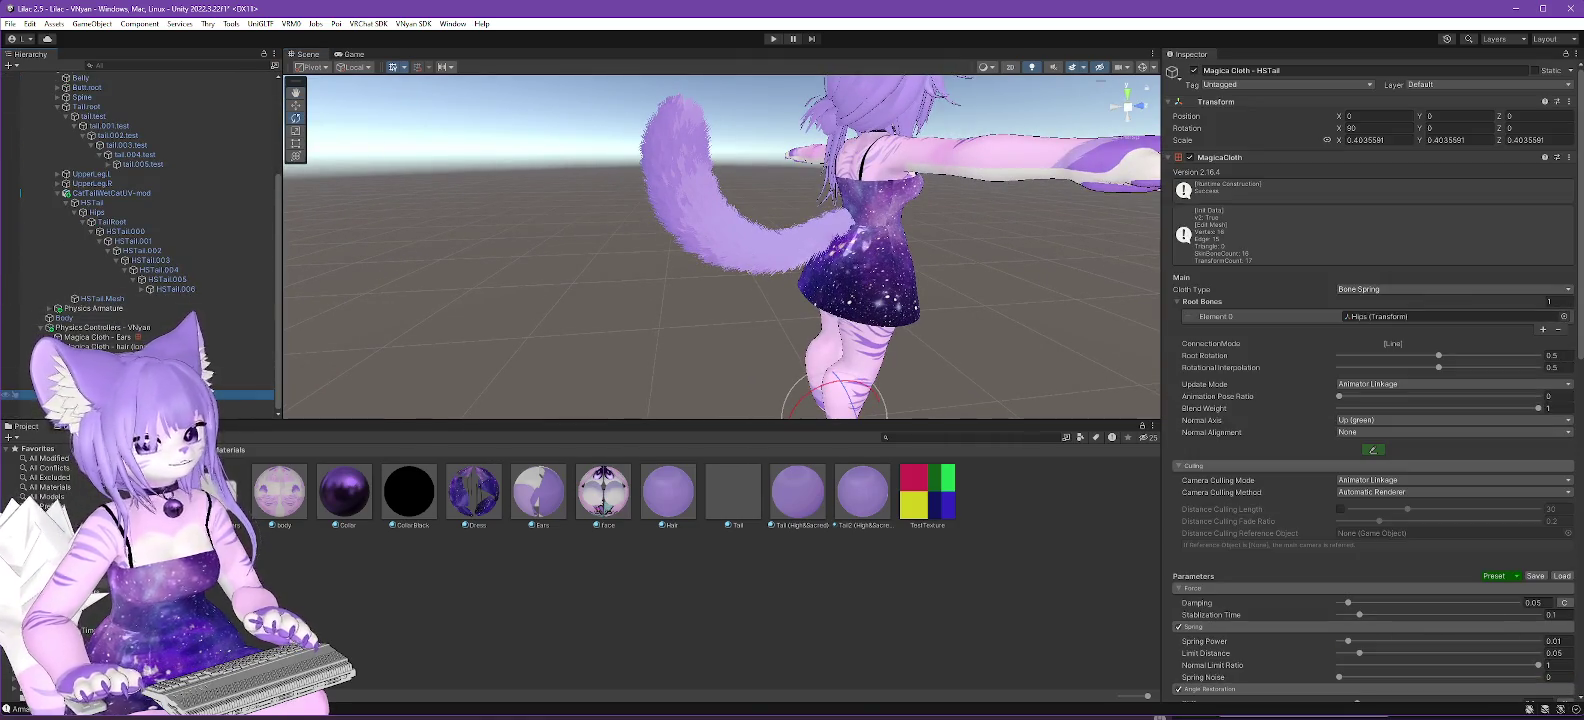
click(1372, 451)
scroll(946, 250, up, 2)
scroll(960, 214, up, 3)
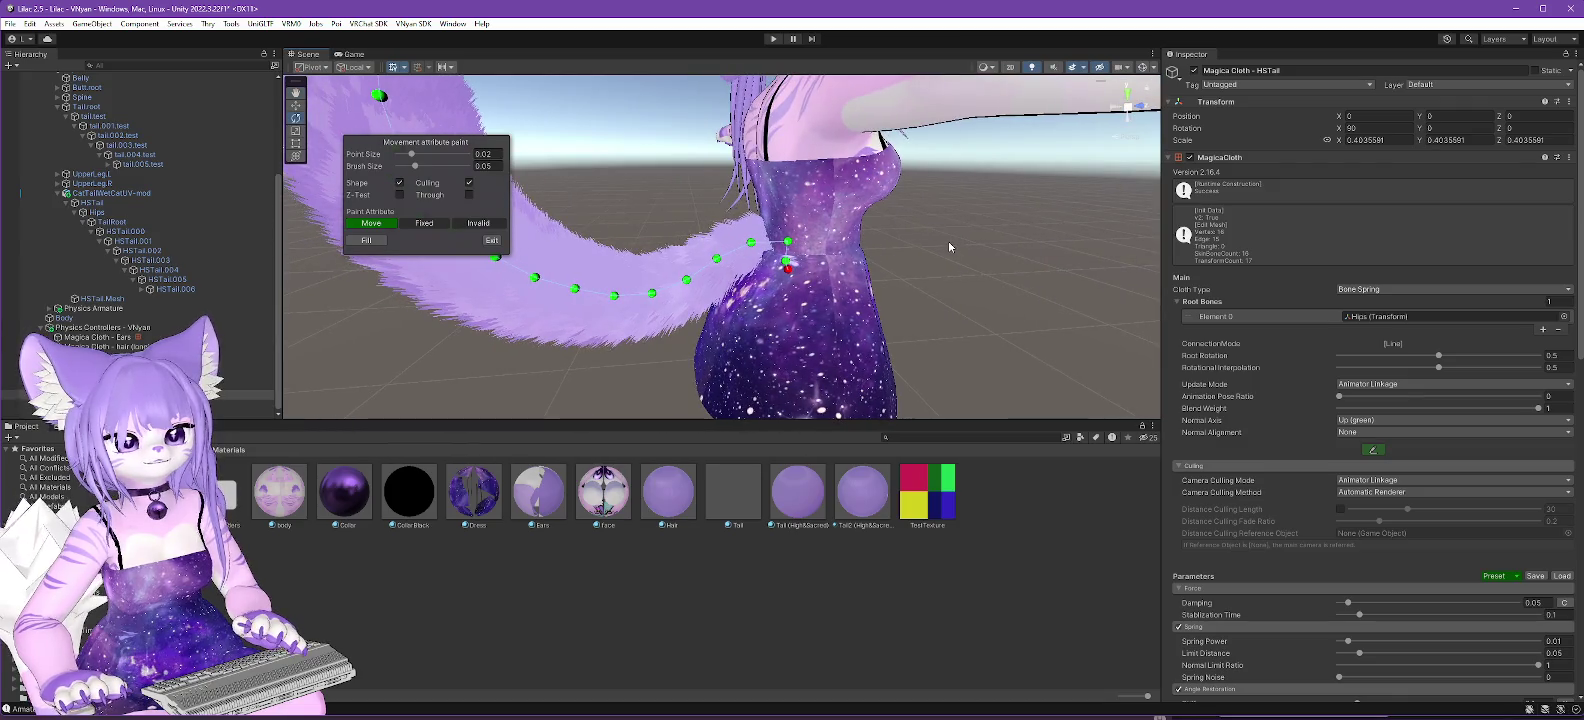
click(424, 222)
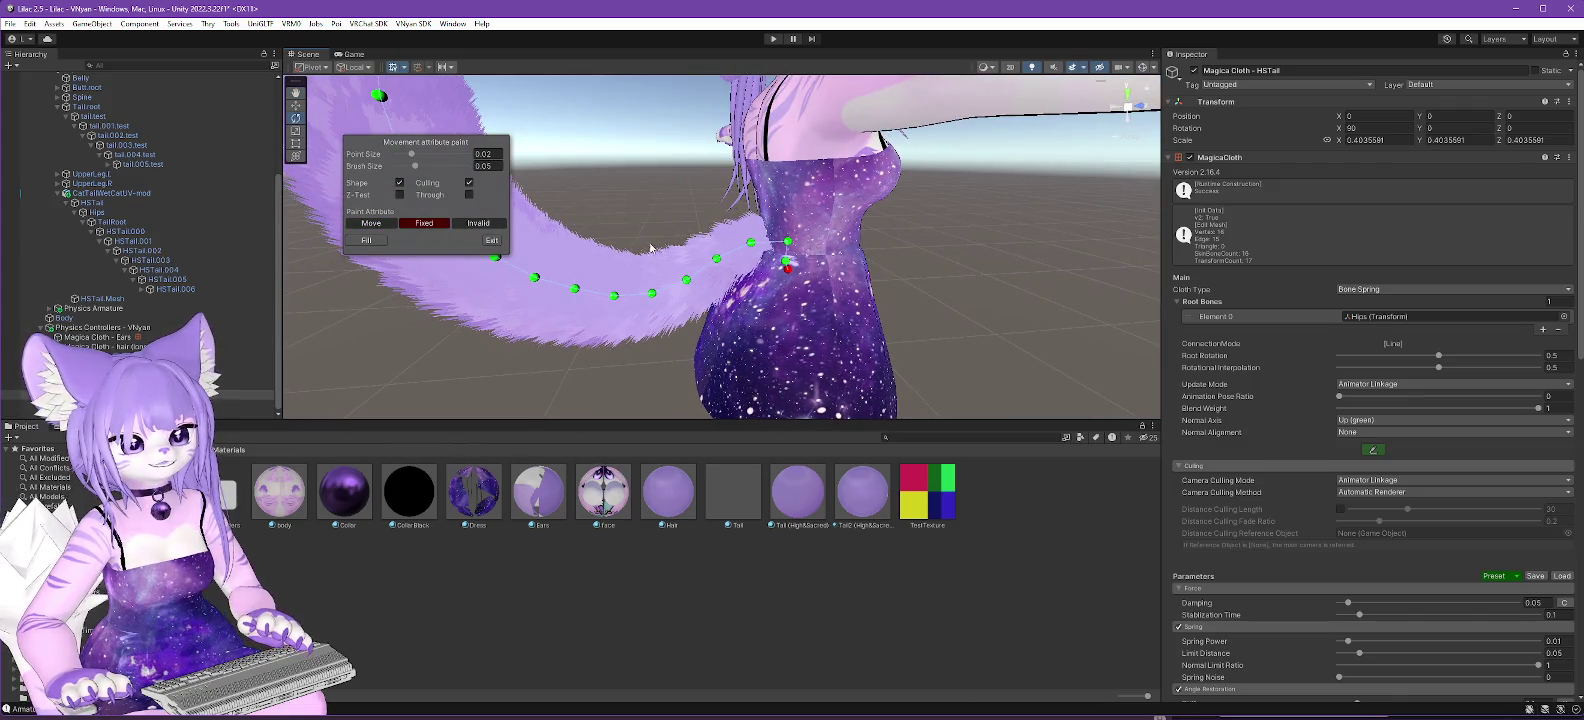
click(751, 244)
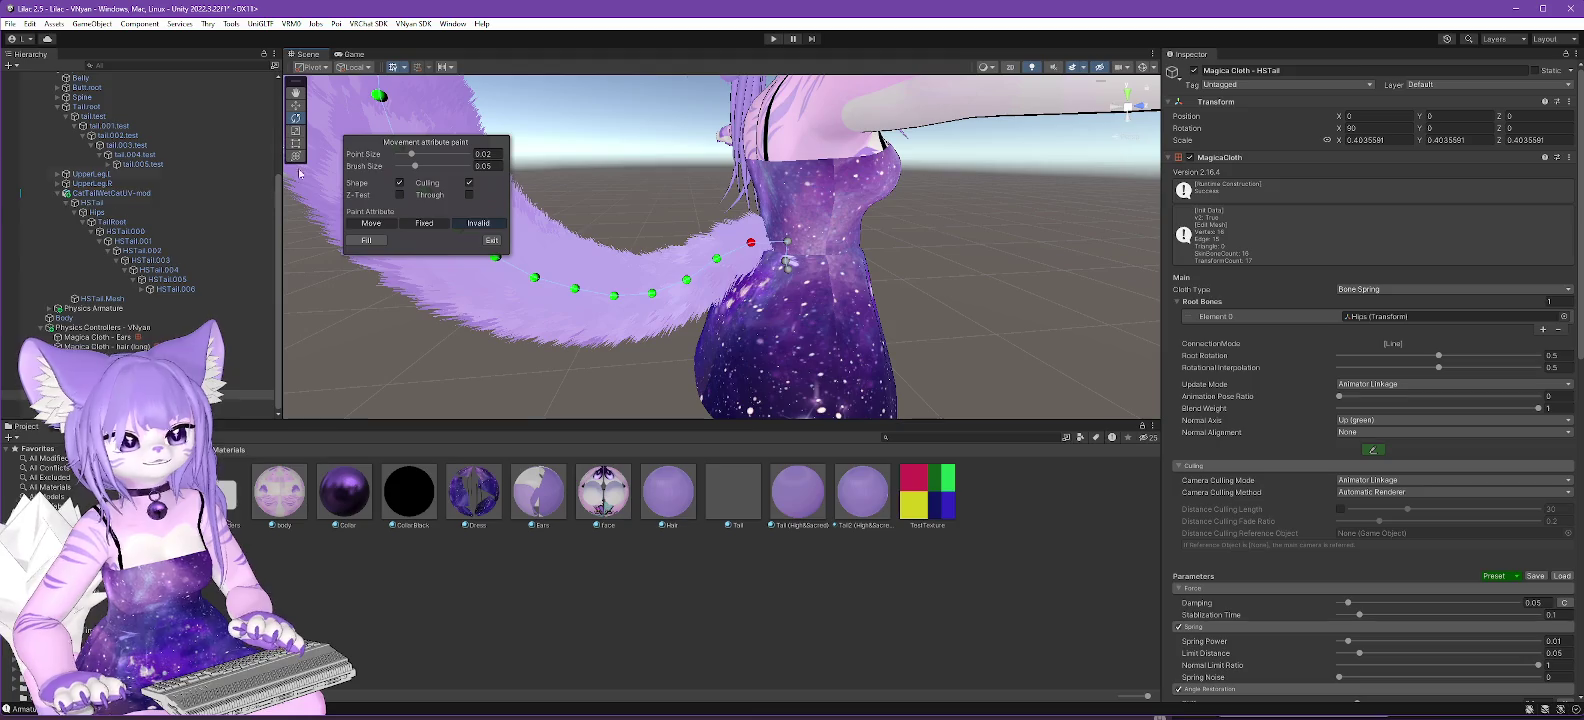
scroll(120, 180, up, 5)
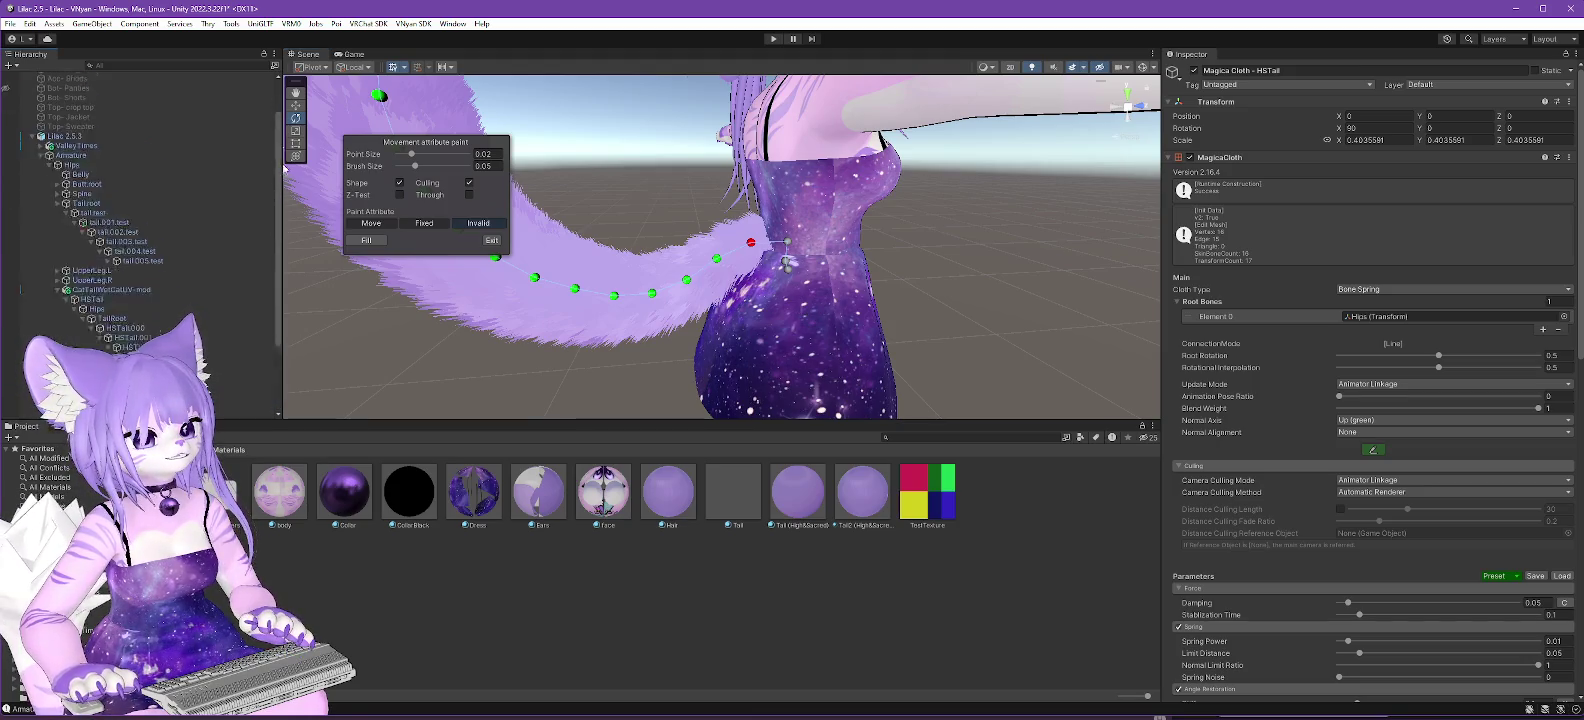
click(72, 87)
key(f)
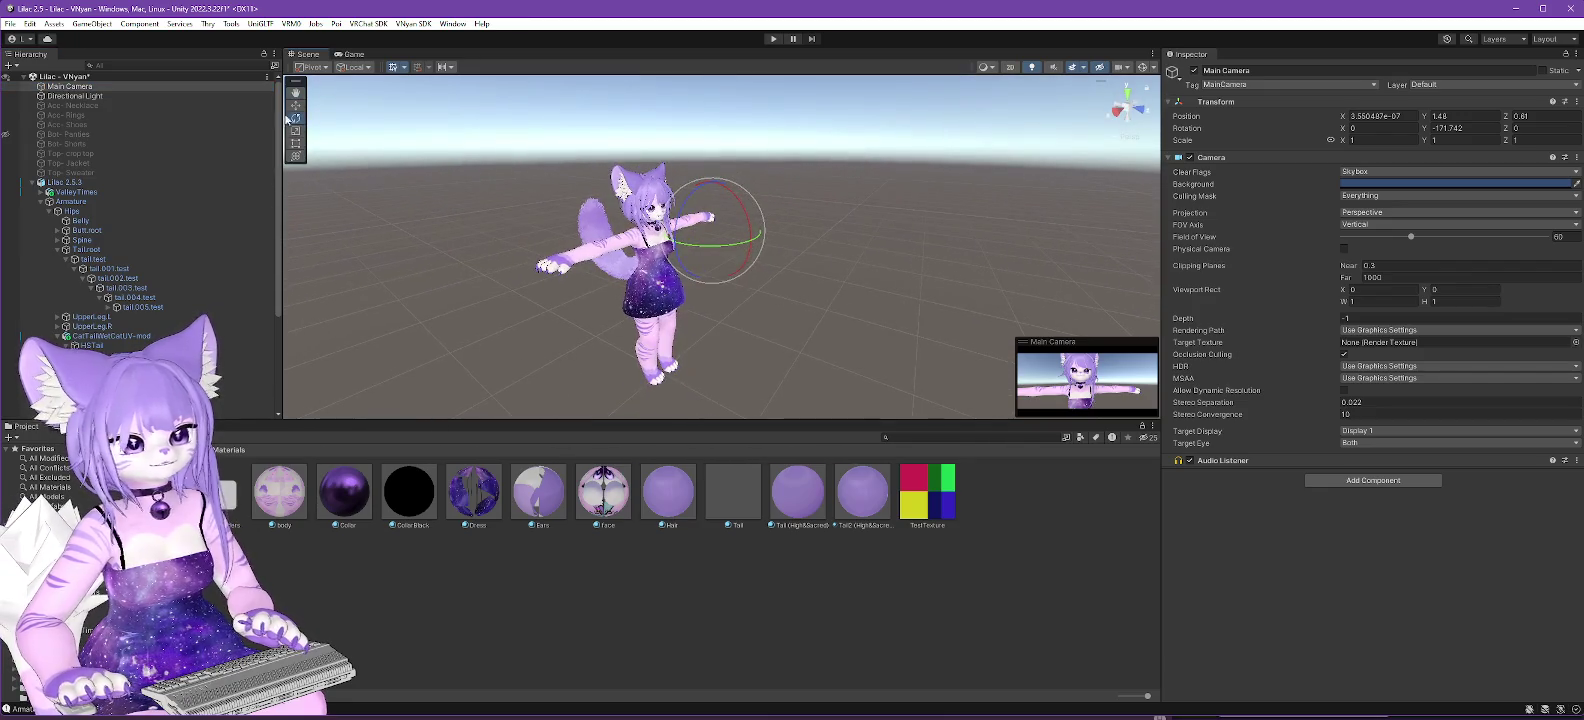
Move the Main Camera beside the avatar, turn it to face her, and lower it to Y 0.945.
drag(741, 226, 604, 261)
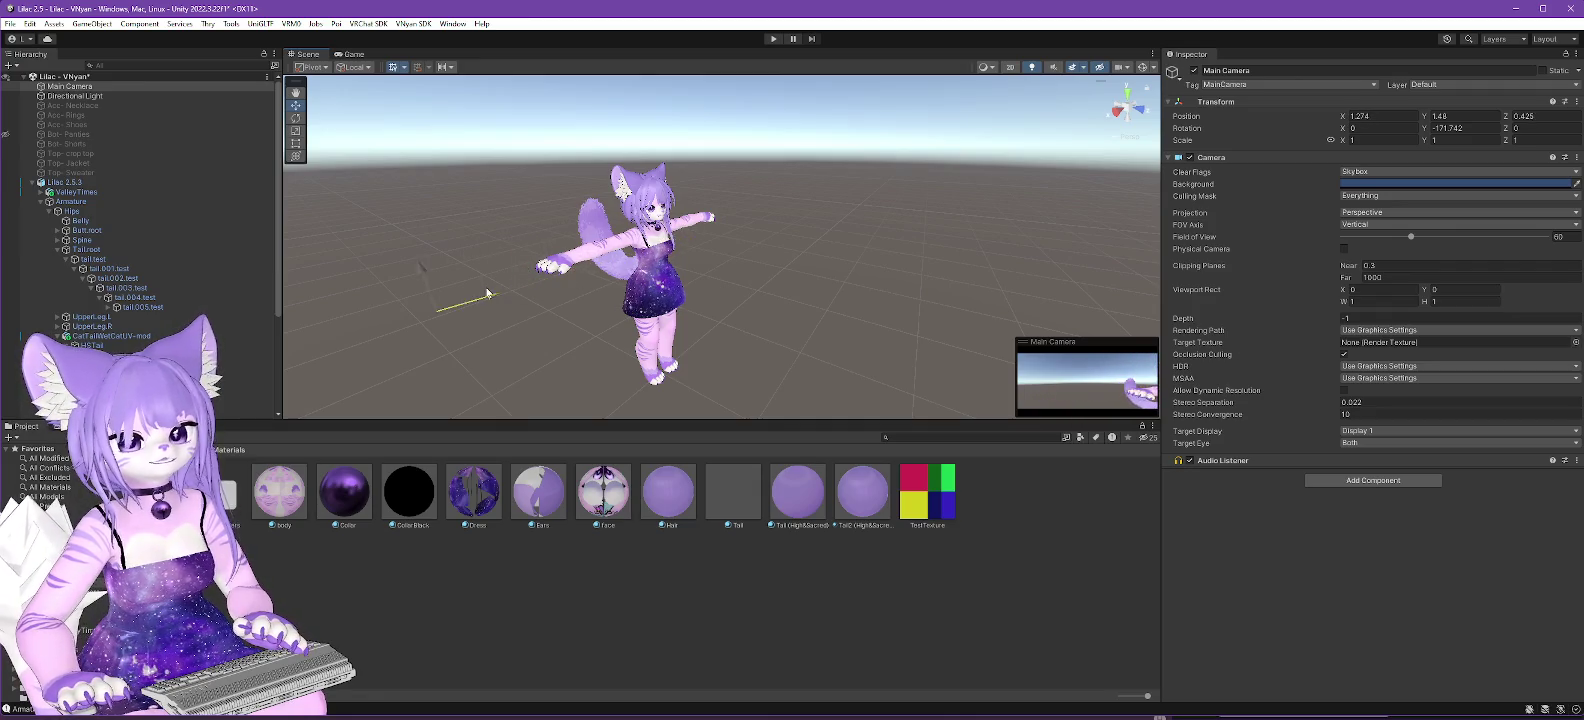
click(295, 118)
drag(405, 347, 310, 366)
click(294, 106)
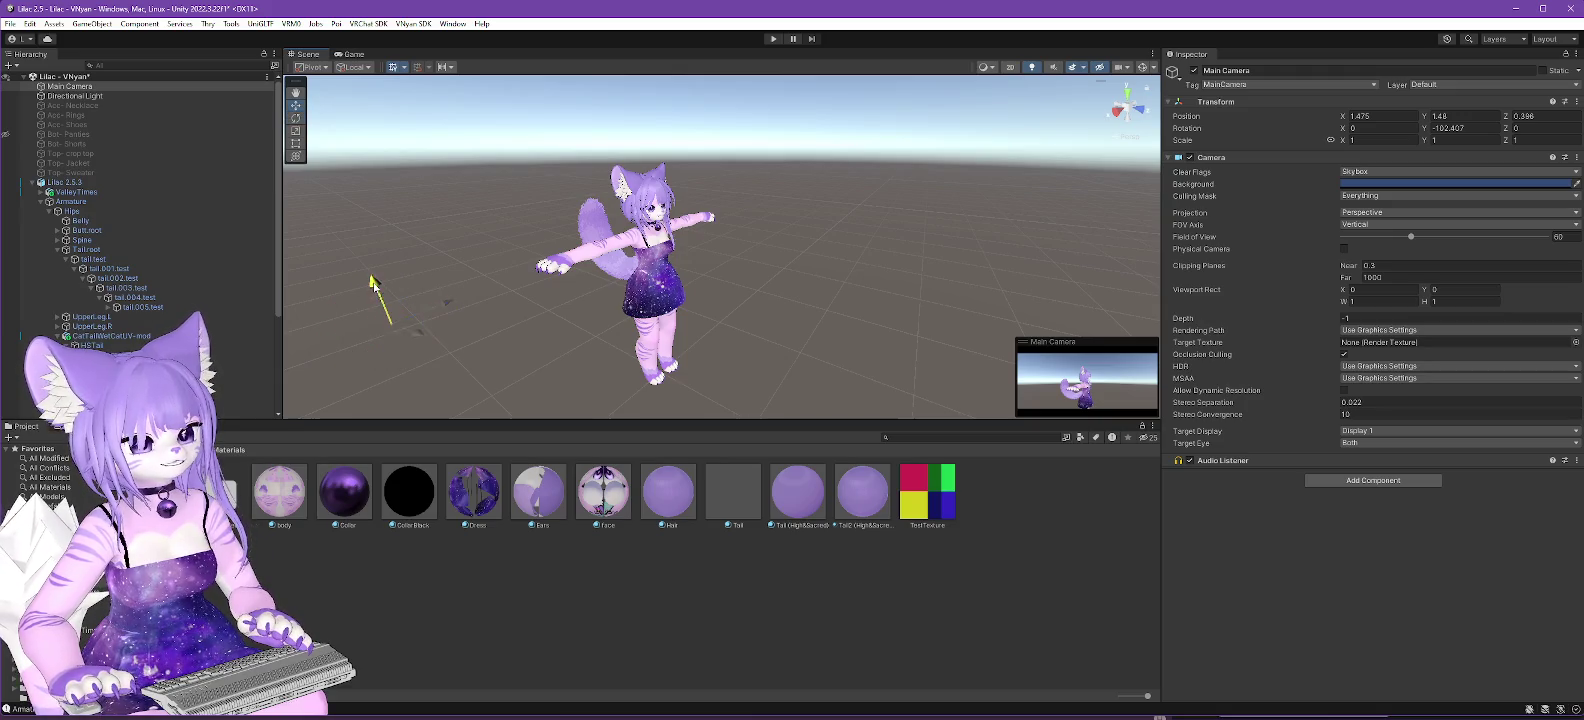
drag(374, 414, 377, 441)
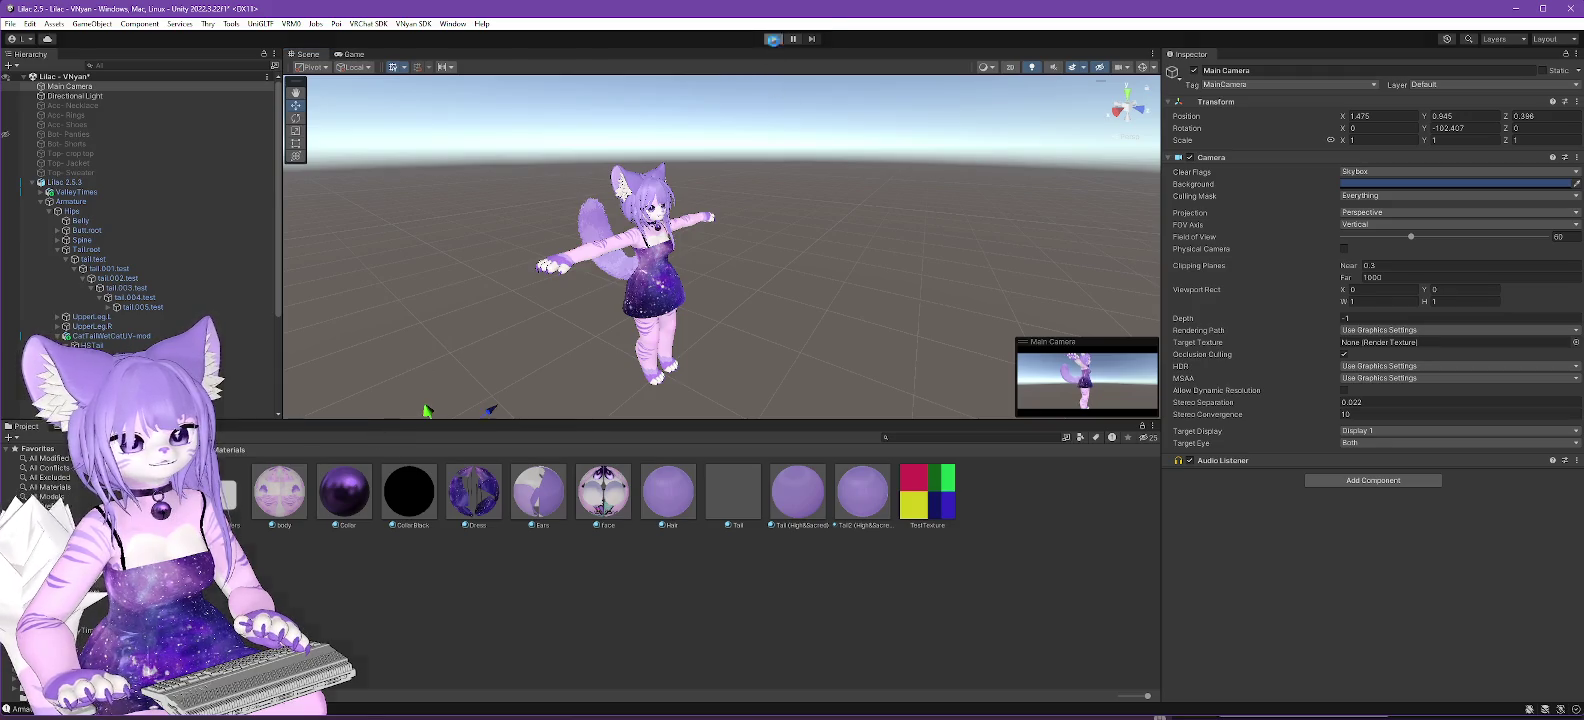
Check the camera view in a Play-mode test, then select the Lilac 2.5.3 root.
click(773, 39)
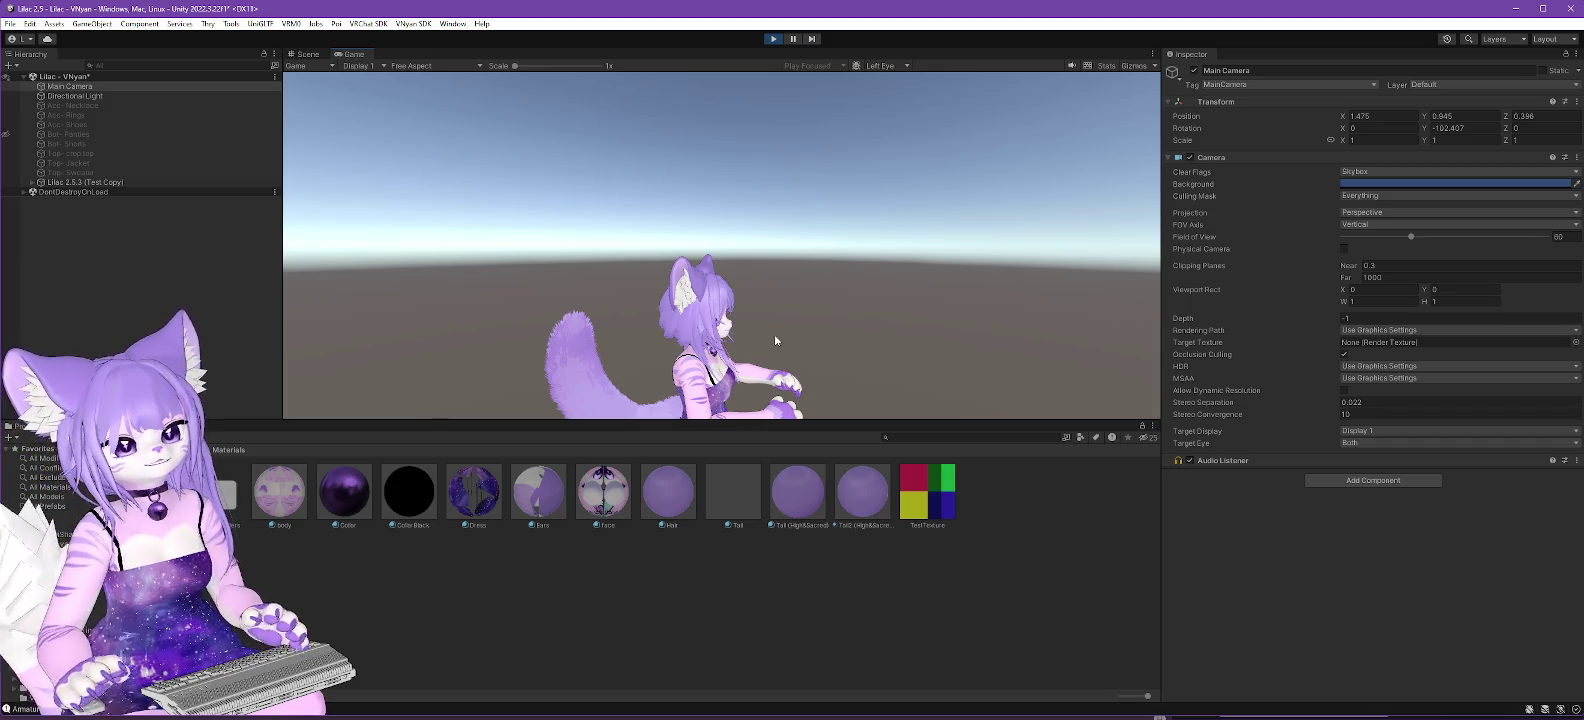
click(773, 39)
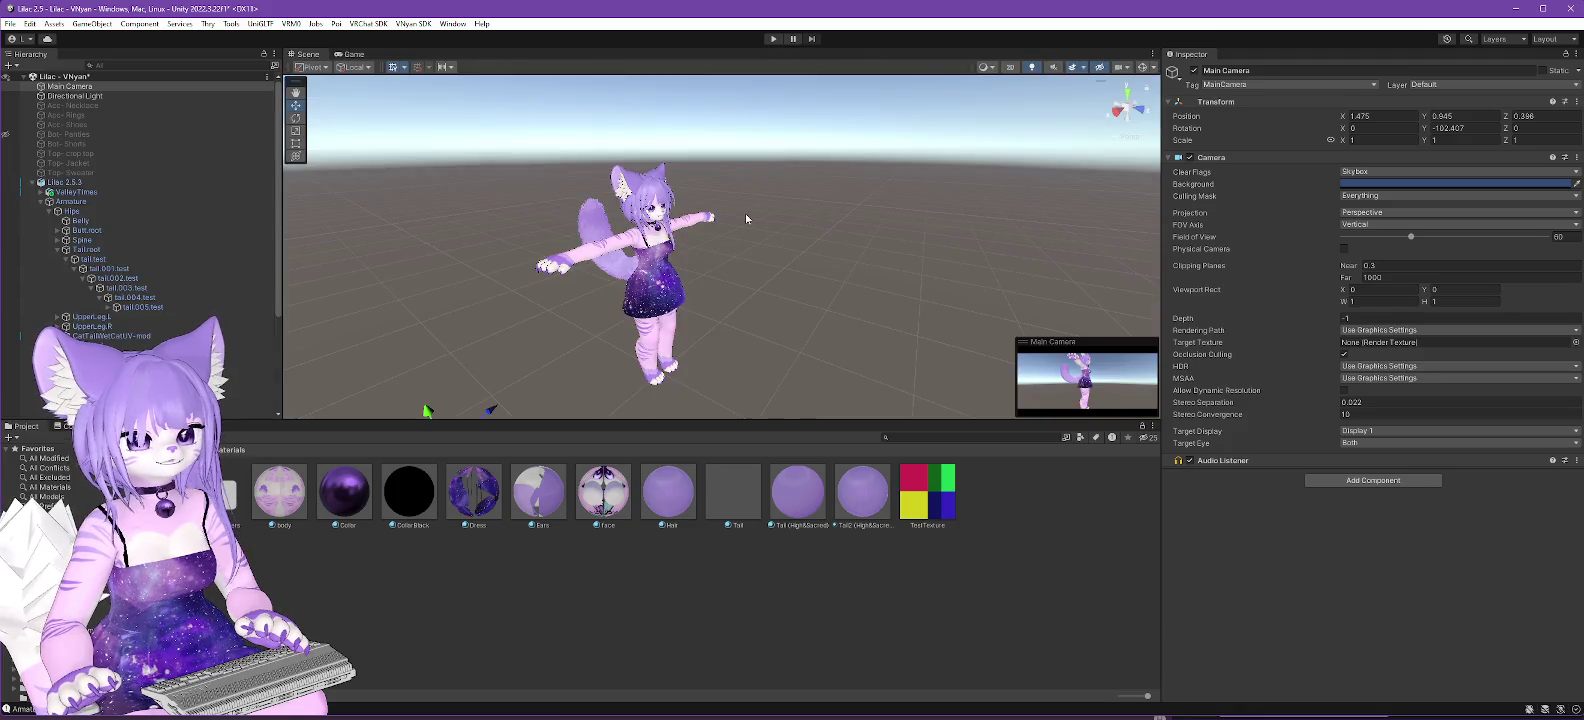
click(65, 182)
Export Lilac 2.5.3 via VNyan SDK, overwriting Lilac 2.5.3.vsfavatar, then switch to VNyan.
click(418, 24)
mouse_move(500, 64)
click(612, 64)
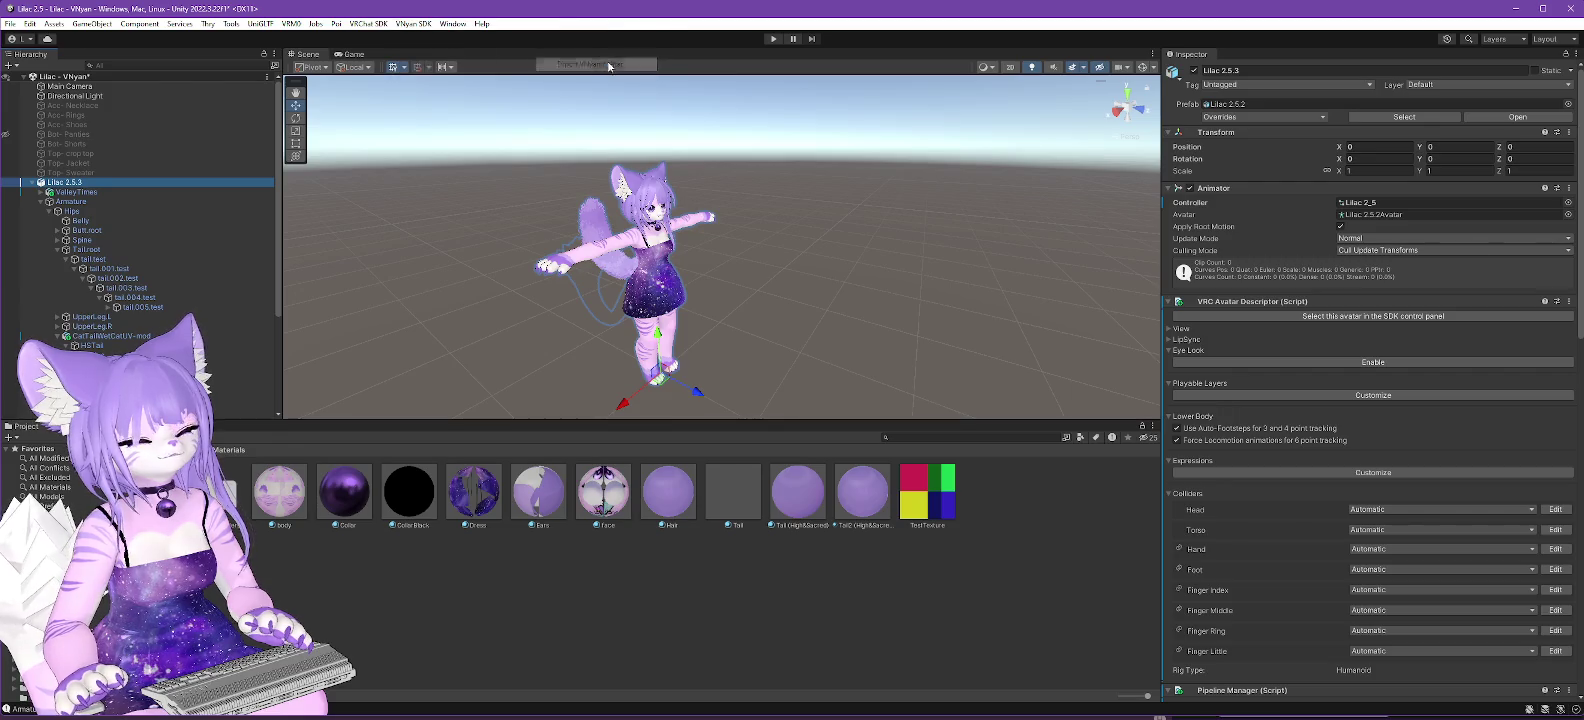
scroll(217, 177, down, 10)
click(163, 272)
click(435, 371)
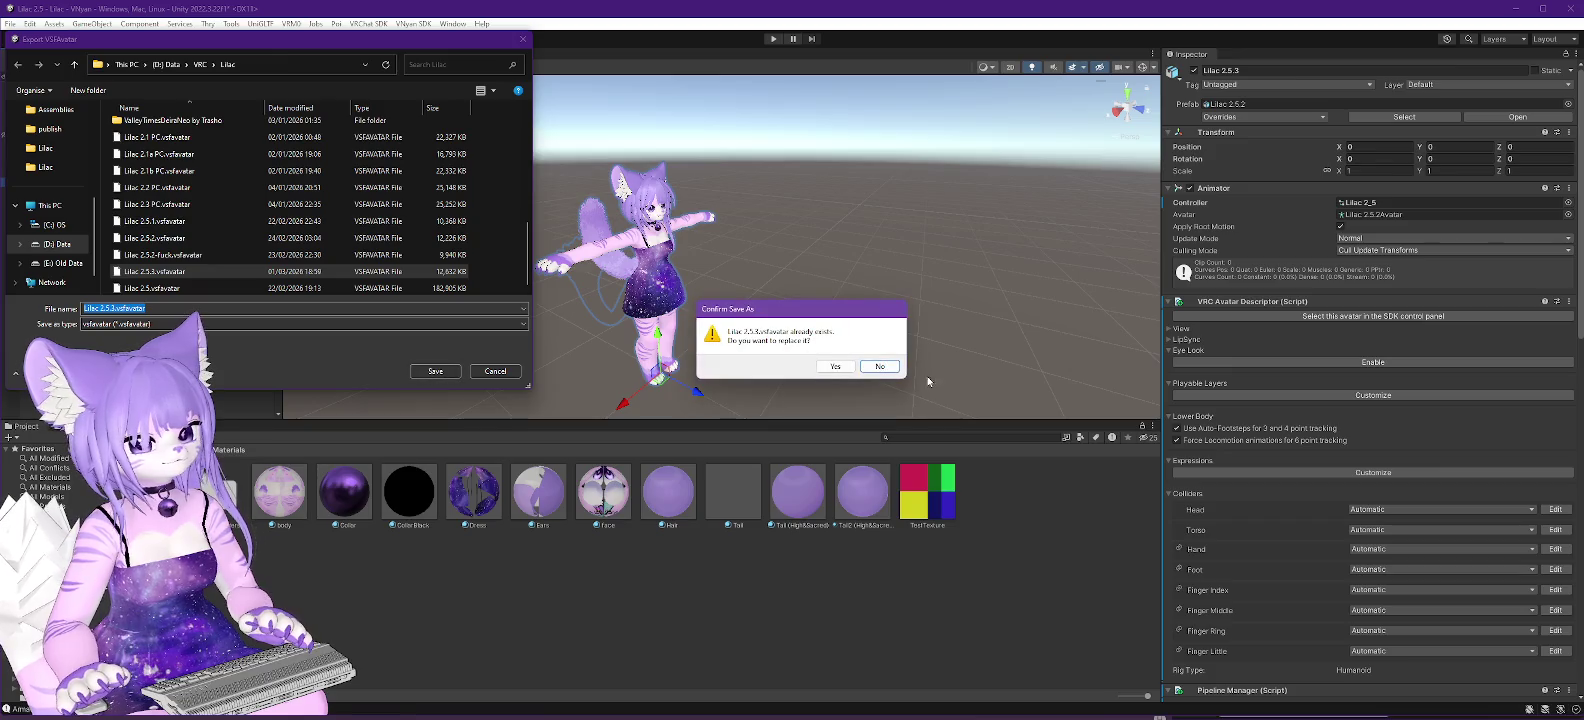
click(833, 367)
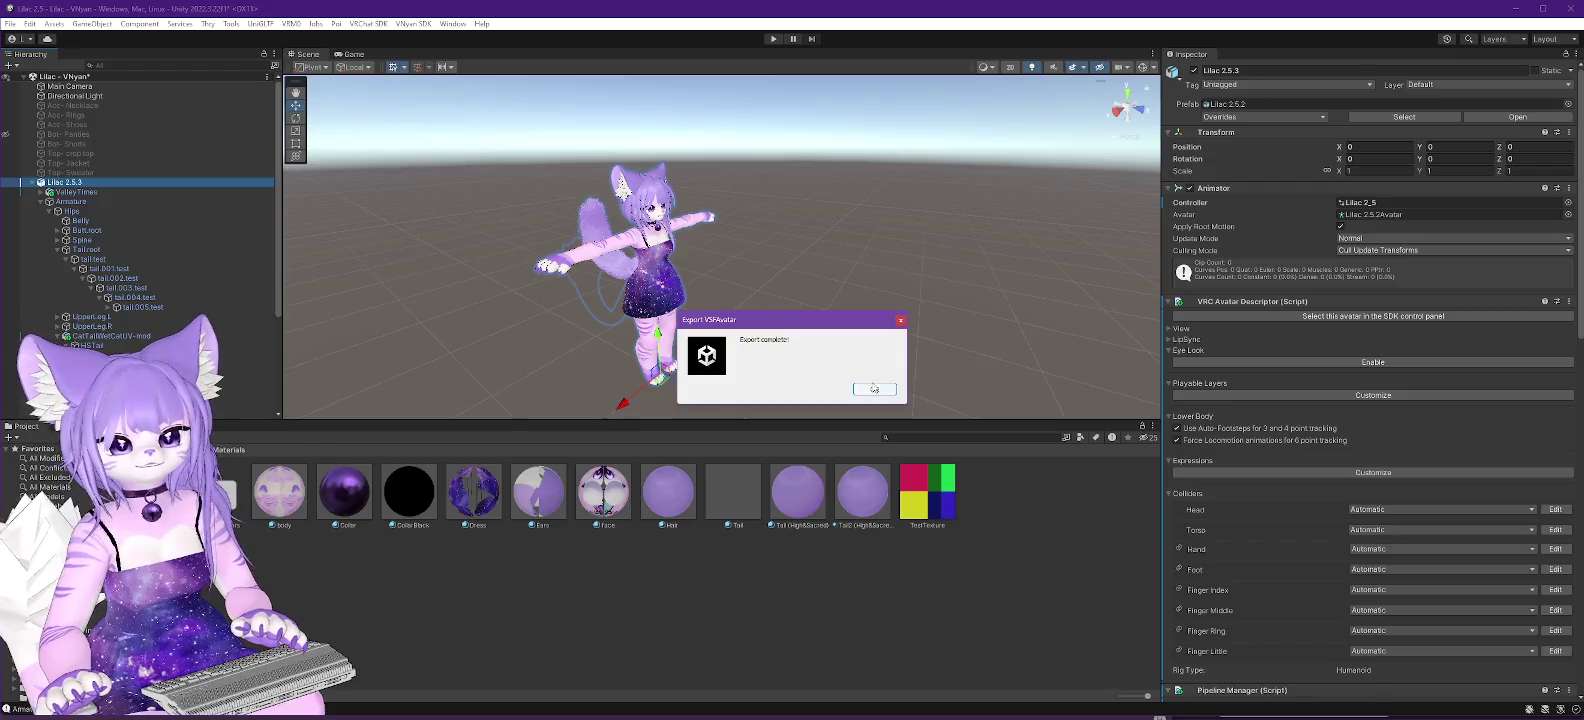
click(878, 393)
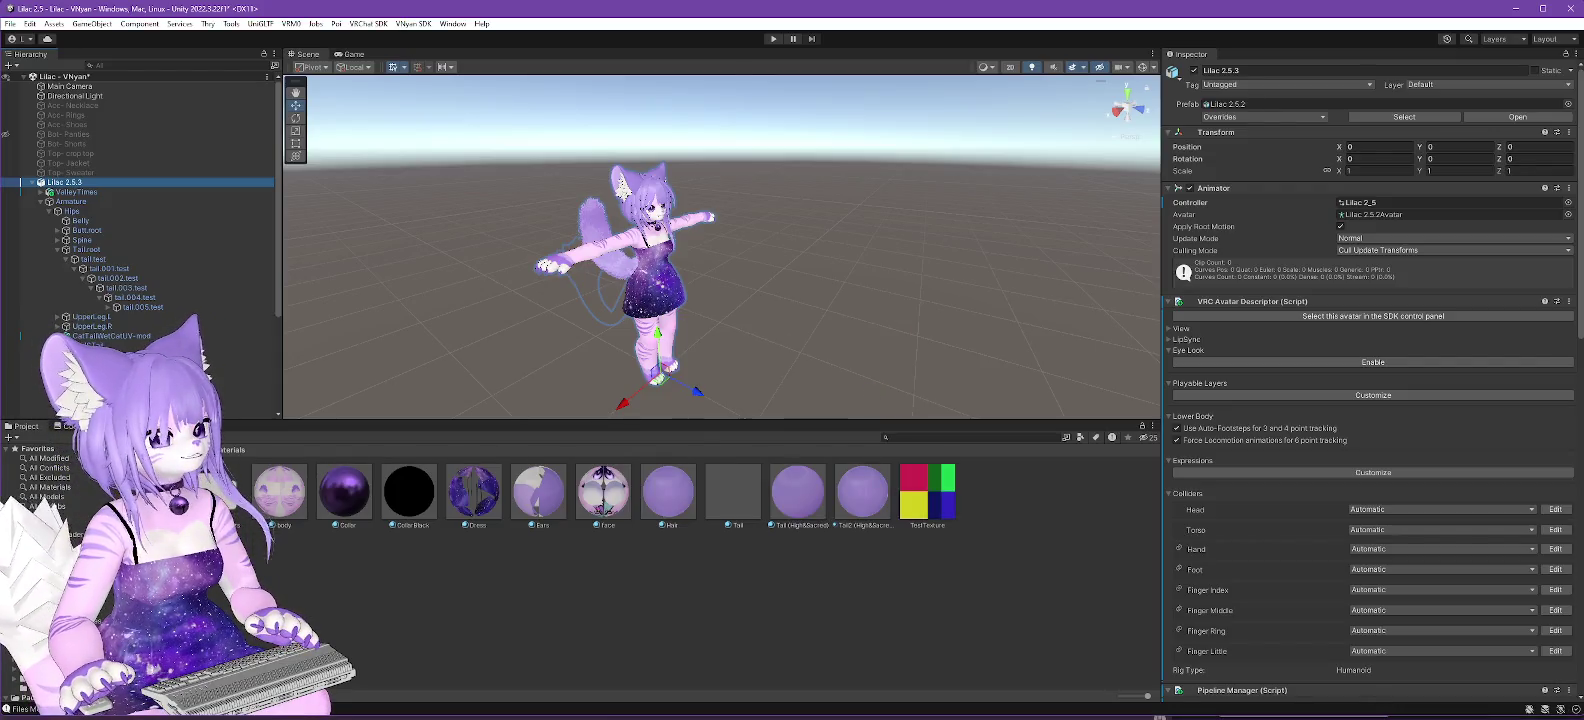
key(alt+Tab)
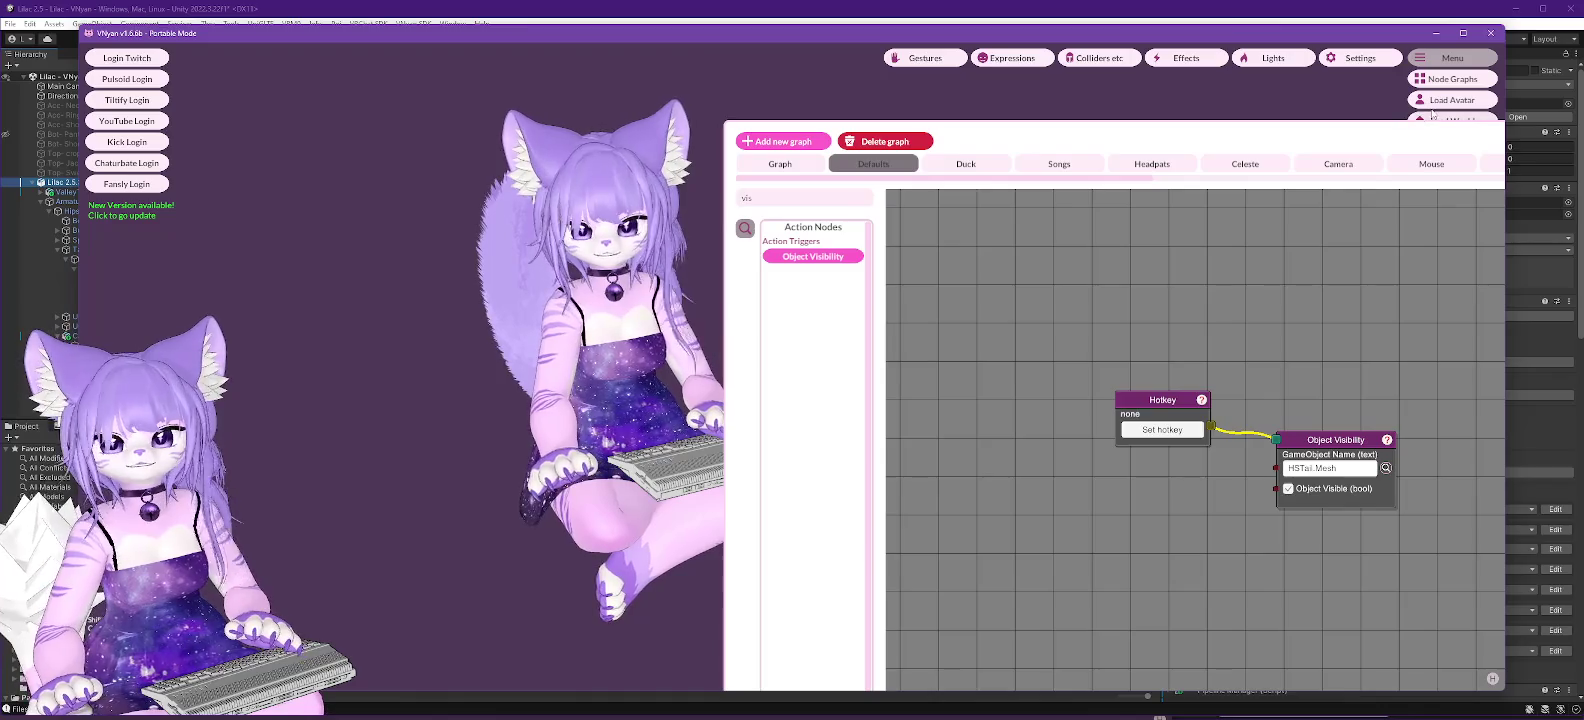
Load Lilac 2.5.3.vsfavatar into VNyan and enlarge the node graph editor.
click(1433, 101)
scroll(300, 260, down, 3)
click(219, 294)
double_click(219, 292)
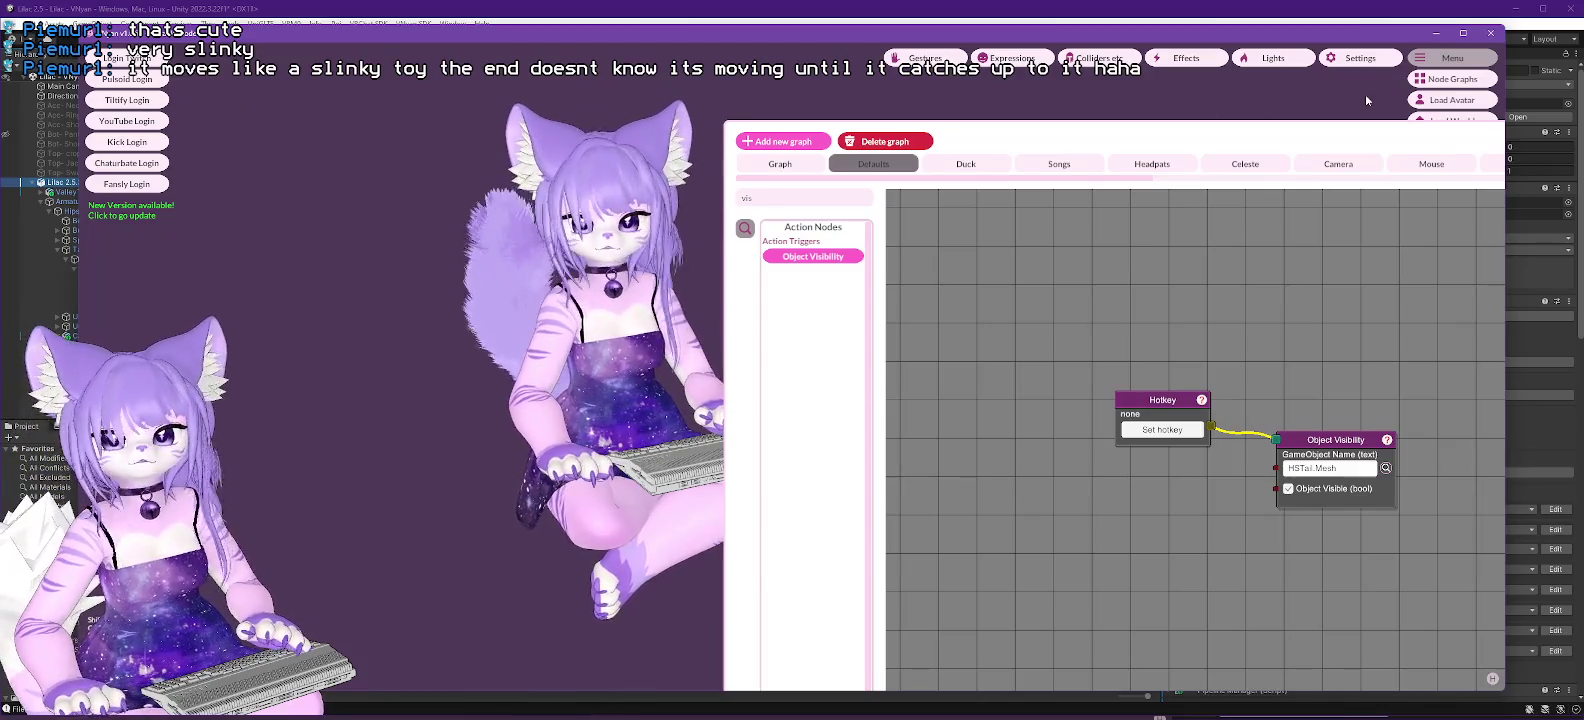
double_click(926, 116)
Show the main node graph and pan to the Set Pose, Play Animation and Ordered Execution nodes.
scroll(1040, 415, down, 5)
click(319, 142)
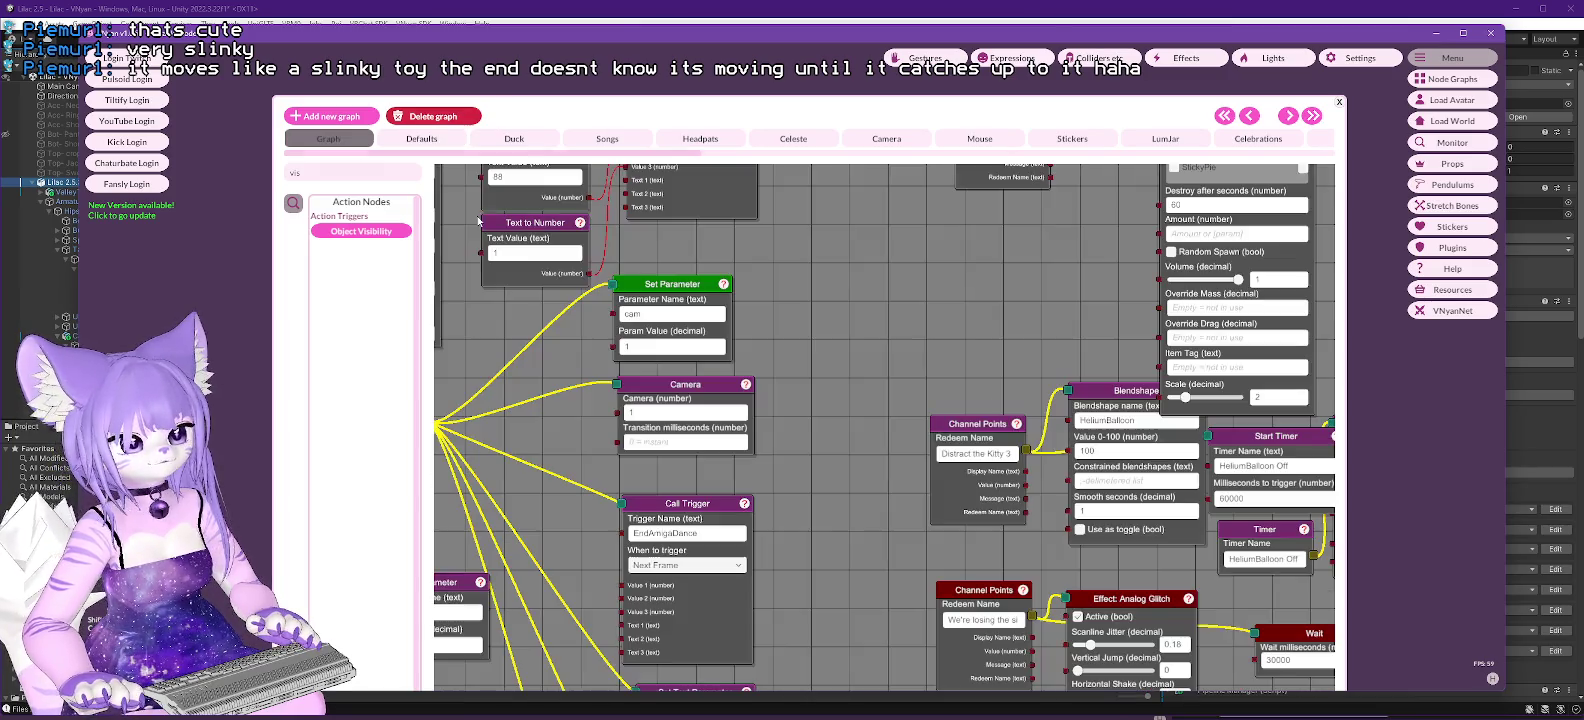
drag(900, 424, 1050, 634)
mouse_move(999, 365)
mouse_down()
mouse_move(1074, 470)
mouse_move(1167, 270)
mouse_up()
mouse_move(888, 530)
mouse_down()
mouse_move(960, 377)
mouse_move(1183, 130)
mouse_up()
drag(1077, 481, 1209, 515)
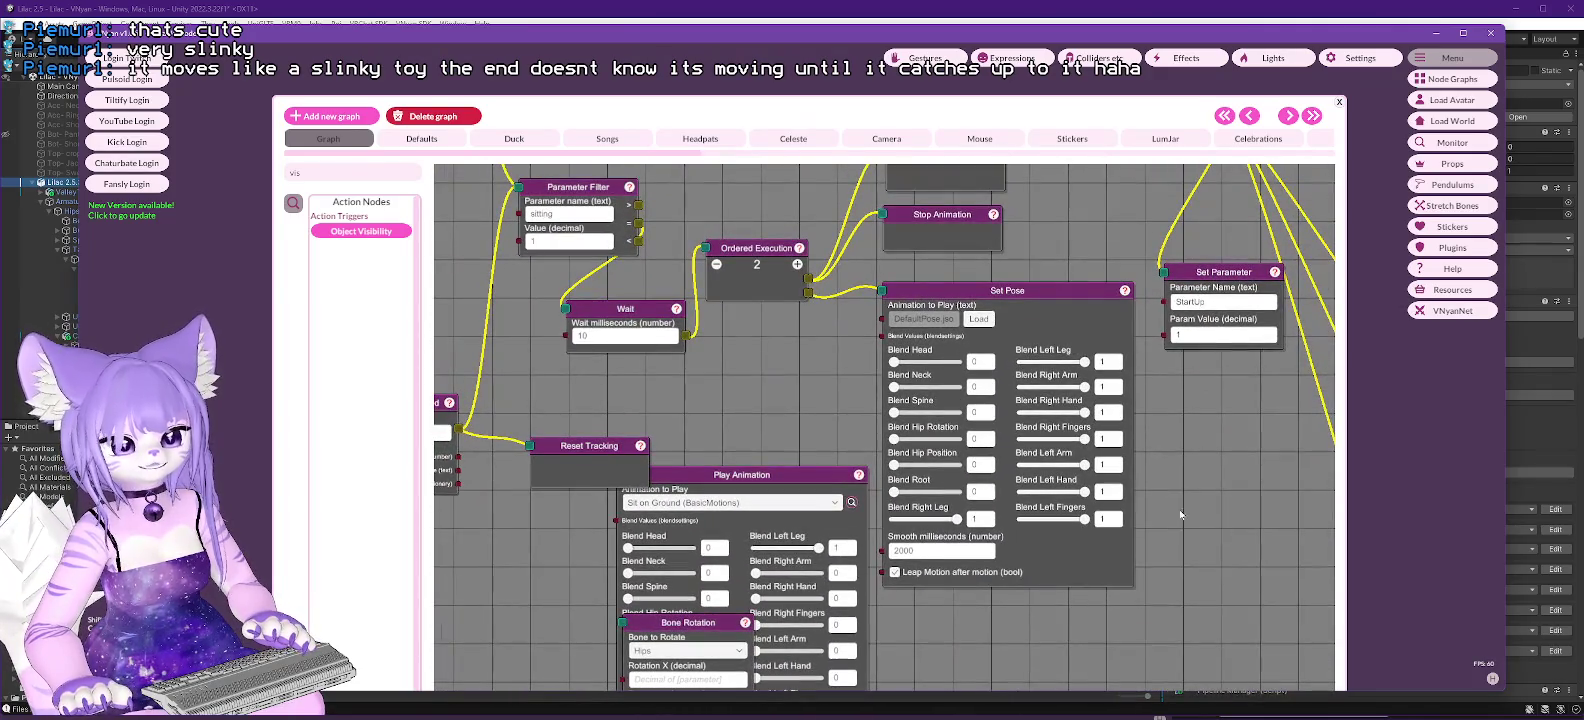
mouse_move(690, 358)
mouse_down()
mouse_move(930, 560)
mouse_move(895, 530)
mouse_move(738, 543)
mouse_move(658, 490)
mouse_move(430, 490)
mouse_move(417, 389)
mouse_move(738, 336)
mouse_up()
Pan across the remaining trigger nodes, then move the graph window aside to reveal the CatTailWetCatUV prop.
mouse_move(1000, 436)
mouse_down()
mouse_move(1015, 219)
mouse_move(985, 330)
mouse_move(988, 660)
mouse_up()
drag(601, 530, 646, 716)
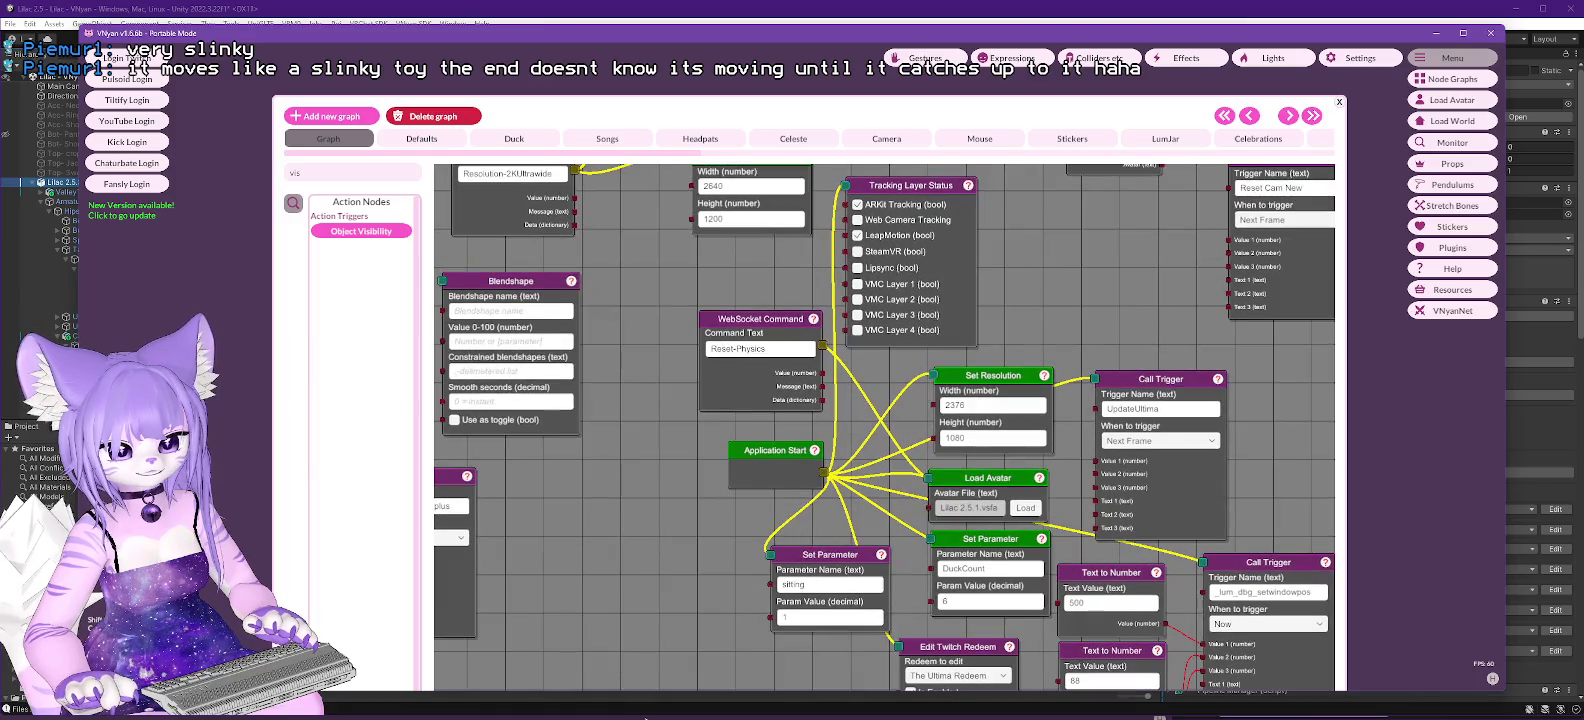
mouse_move(664, 505)
mouse_down()
mouse_move(645, 363)
mouse_move(588, 263)
mouse_move(588, 197)
mouse_up()
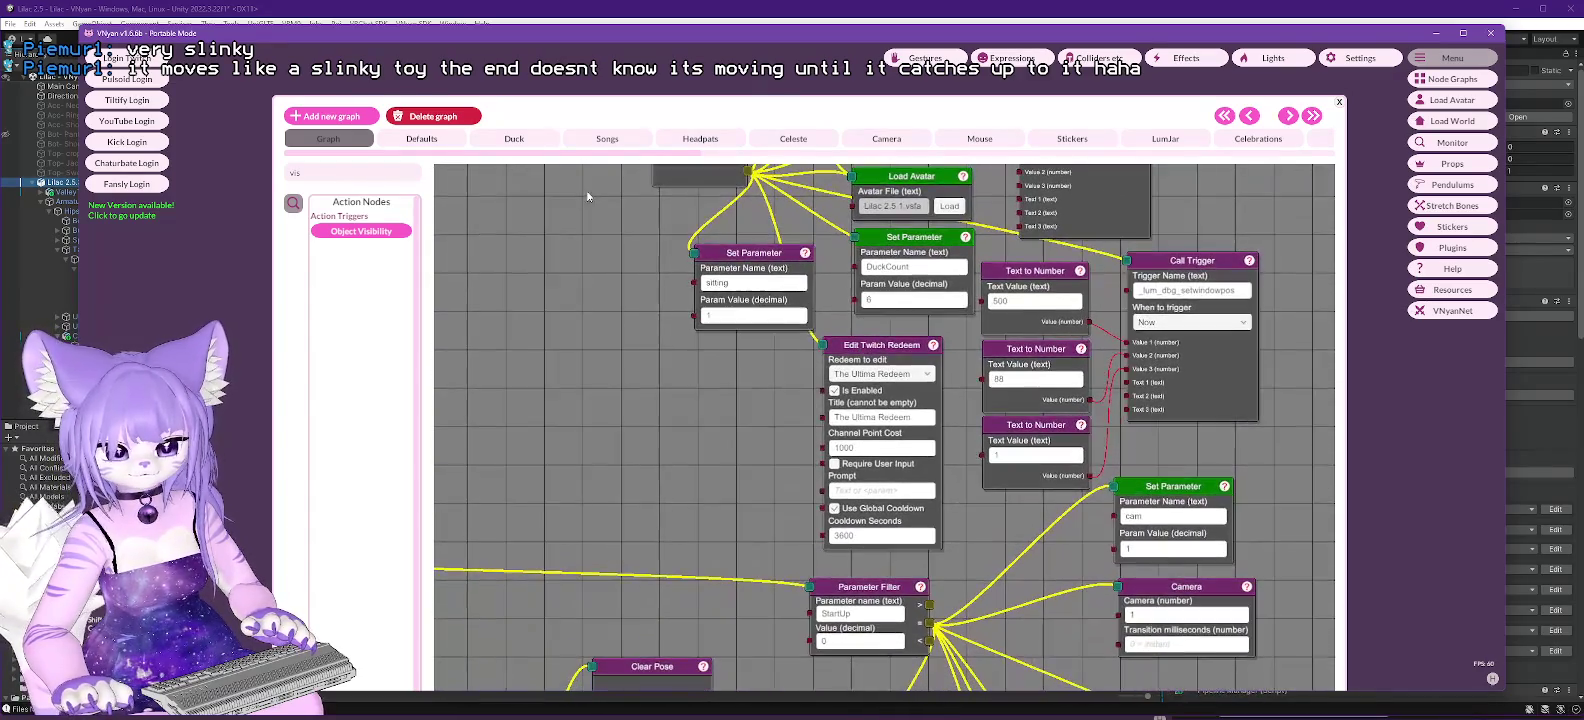
drag(680, 464, 690, 716)
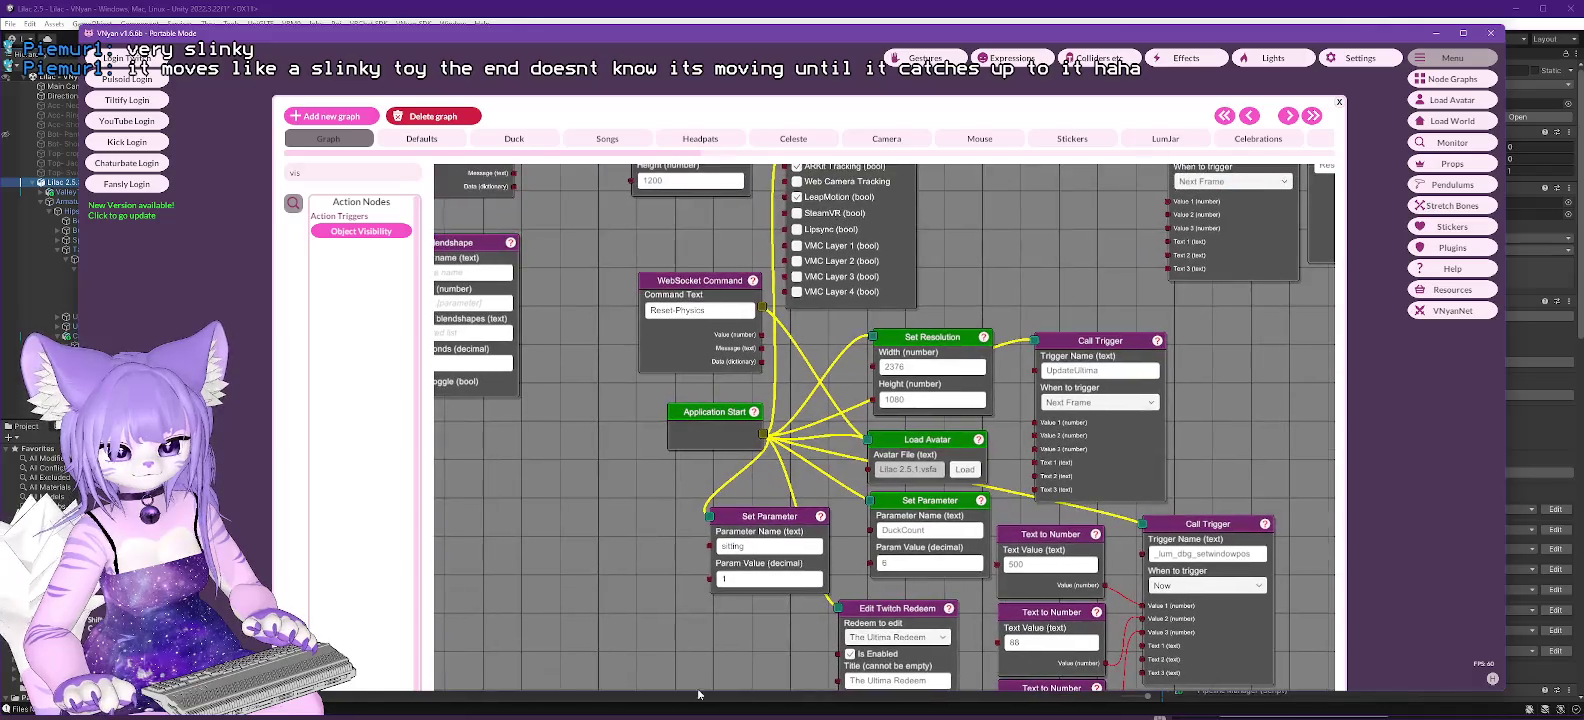
drag(1175, 195, 977, 366)
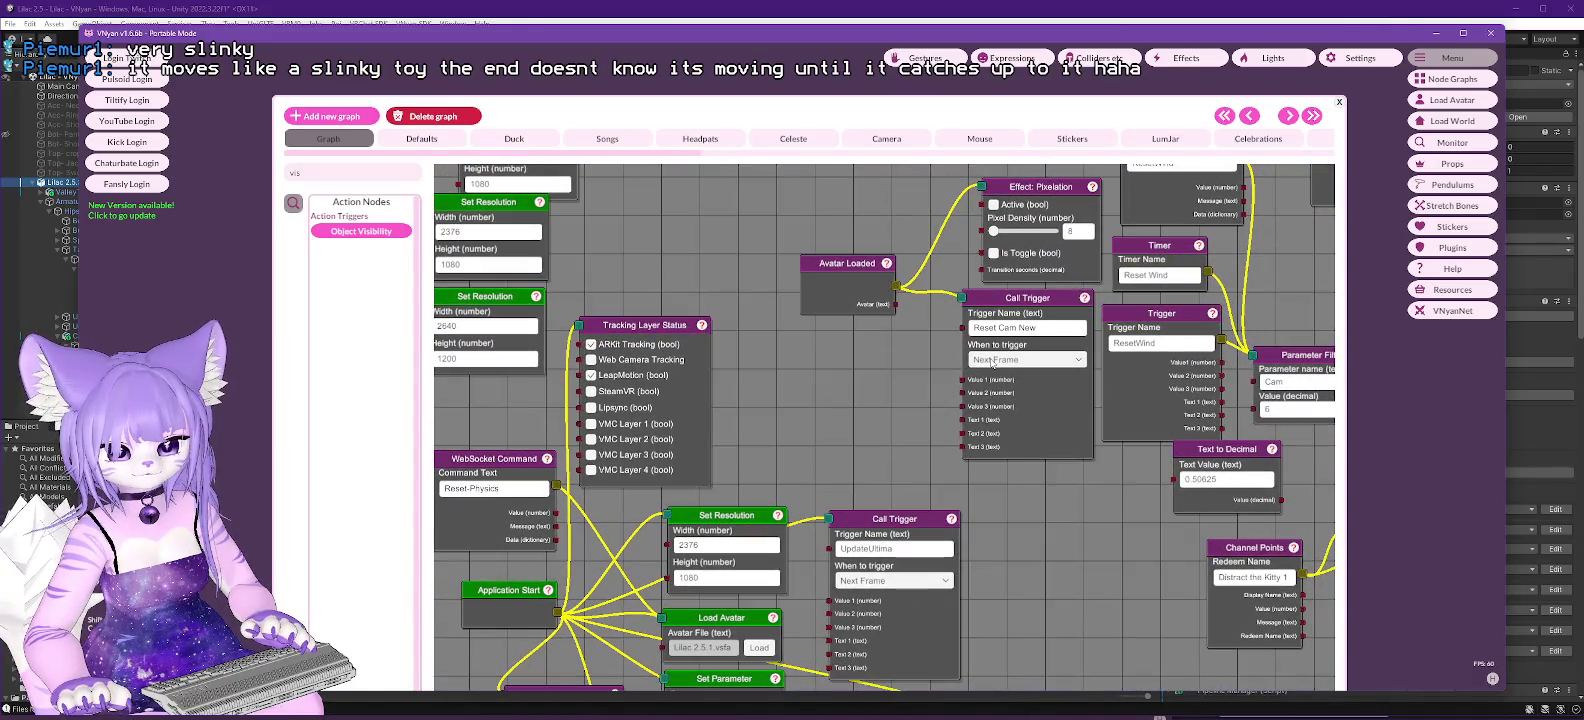
mouse_move(1137, 505)
mouse_down()
mouse_move(967, 511)
mouse_move(1113, 302)
mouse_move(1236, 227)
mouse_up()
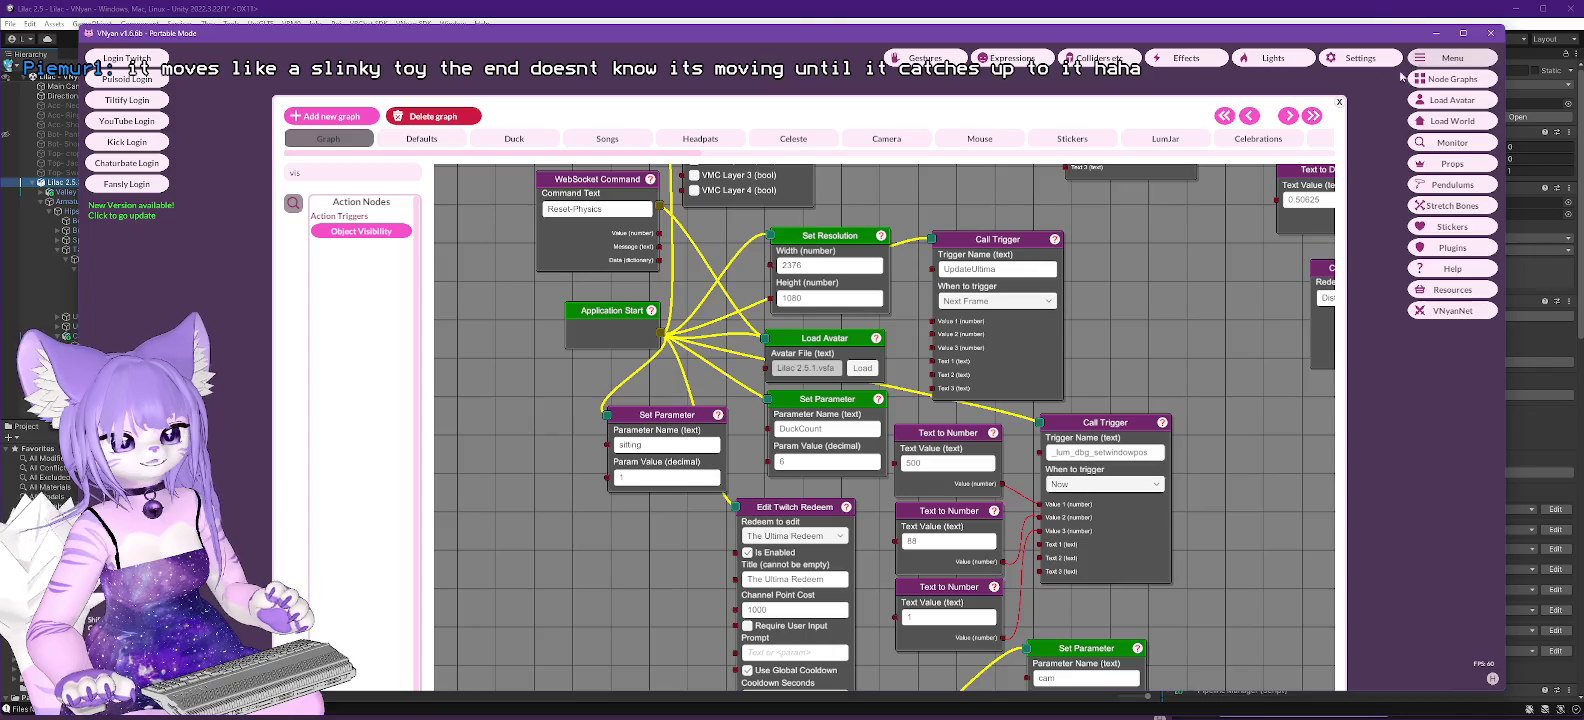
drag(1124, 276, 965, 458)
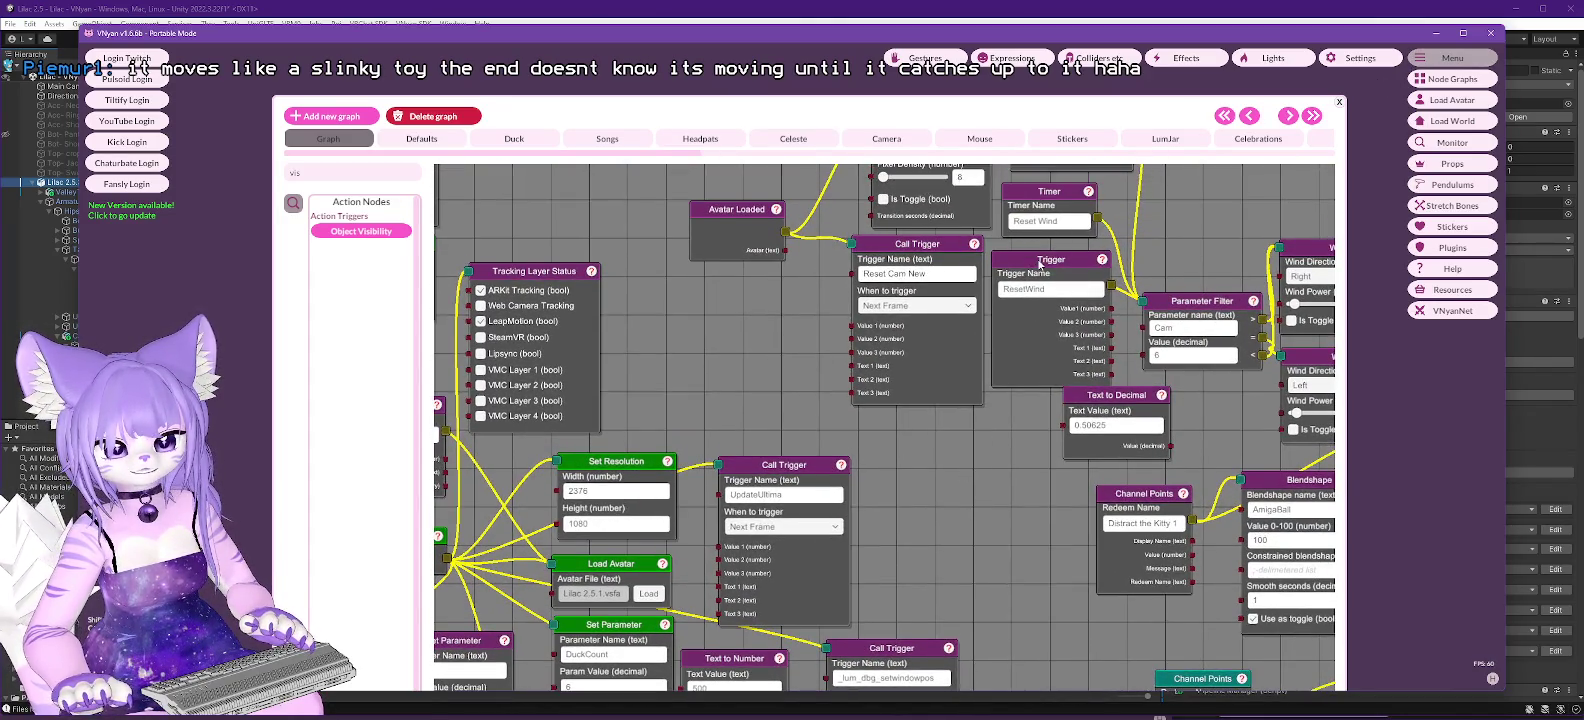
right_click(1039, 264)
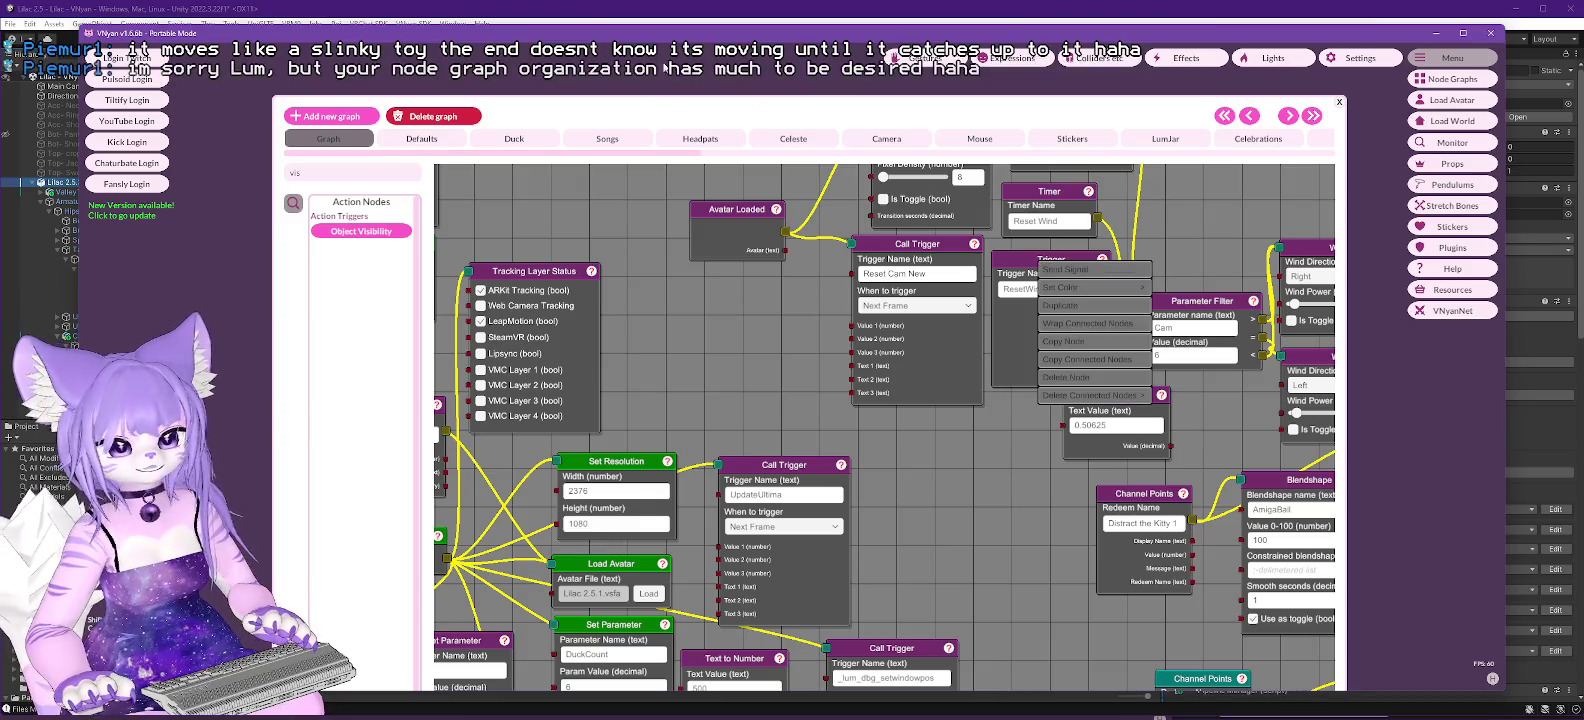
mouse_move(679, 116)
mouse_down()
mouse_move(1256, 127)
mouse_move(1137, 570)
mouse_move(1078, 516)
mouse_up()
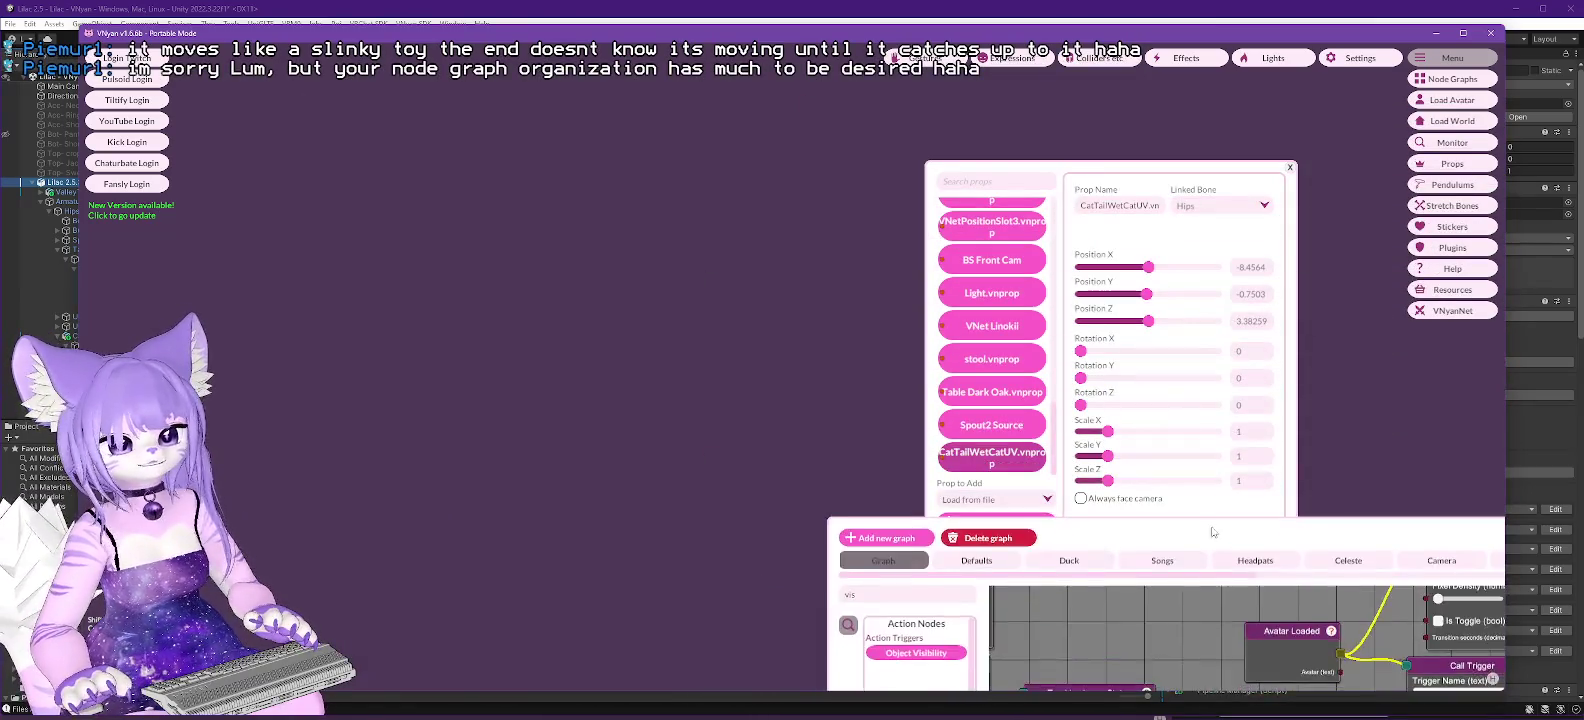
Rearrange the props and node graph windows, then load a Lilac .vsfavatar file.
drag(1216, 164, 1555, 205)
mouse_move(990, 510)
mouse_down()
mouse_move(1162, 238)
mouse_move(1358, 43)
mouse_up()
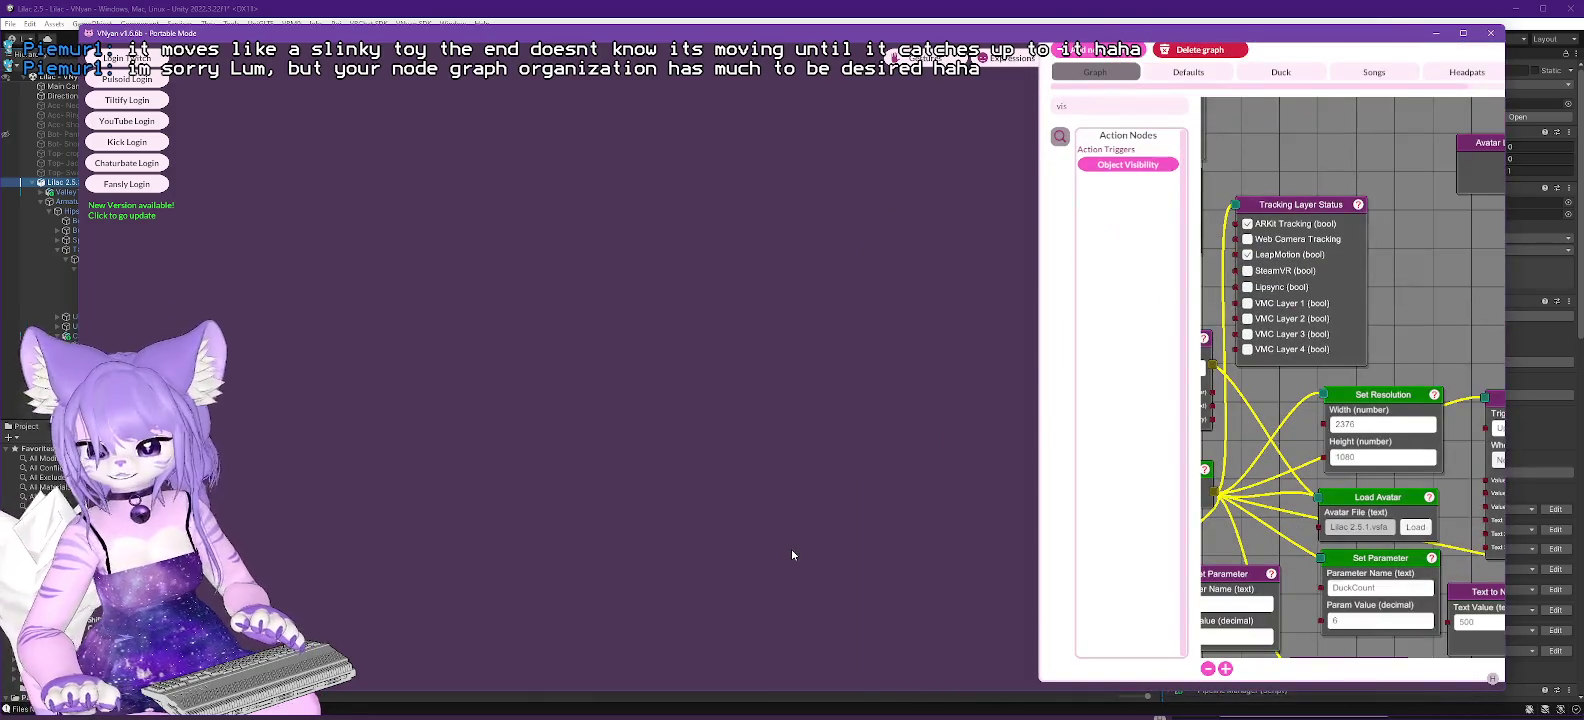
mouse_move(1415, 55)
mouse_down()
mouse_move(1350, 710)
mouse_move(1235, 499)
mouse_move(1259, 542)
mouse_up()
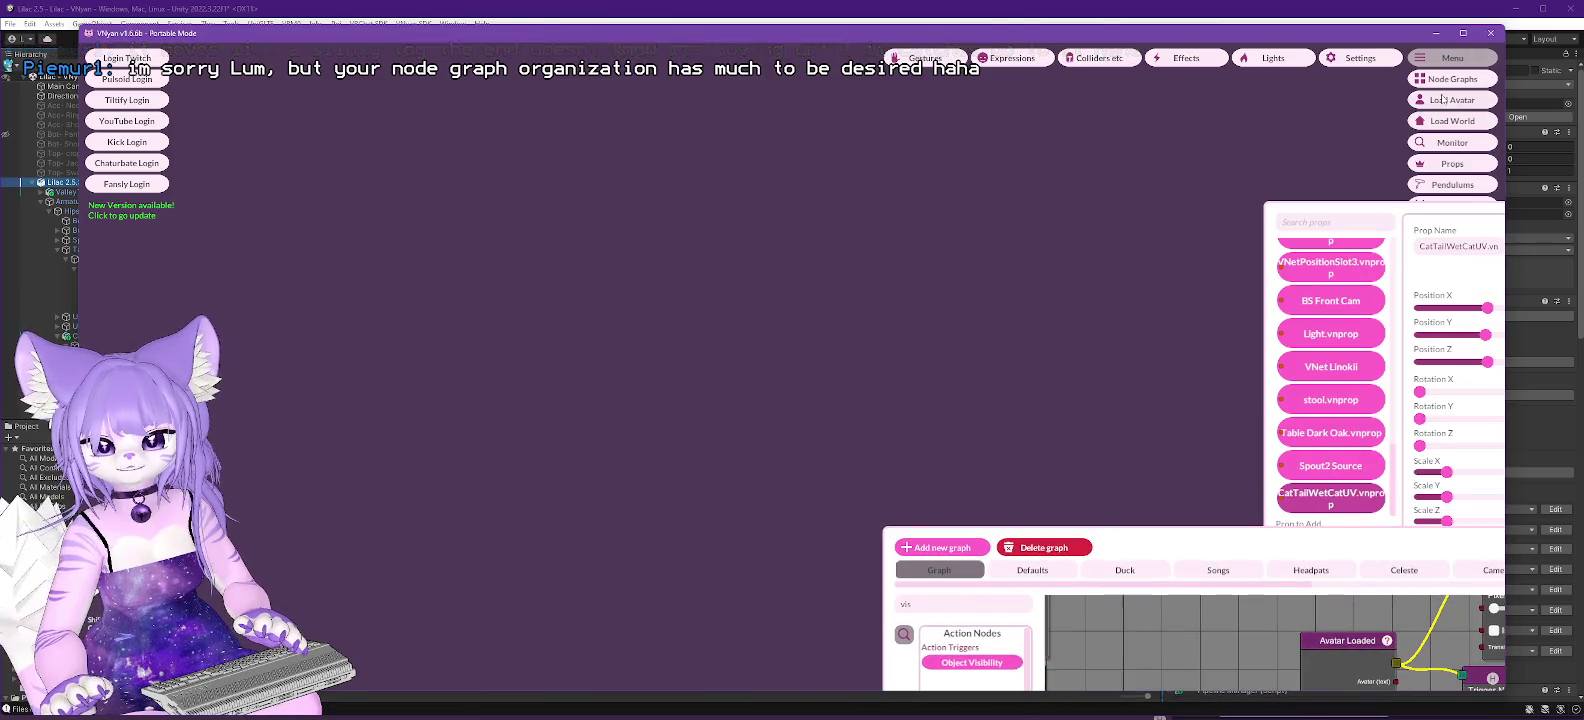
click(1443, 101)
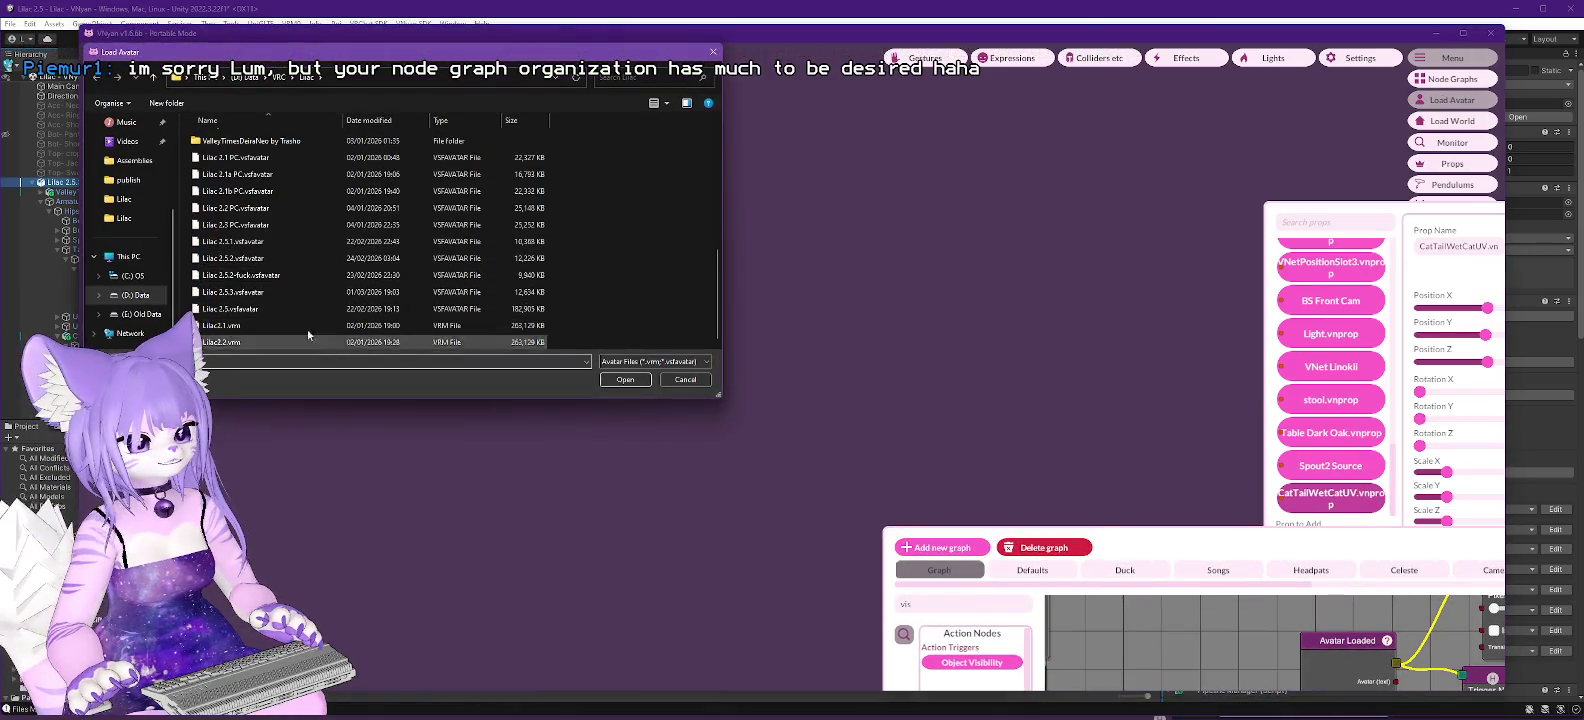
double_click(545, 292)
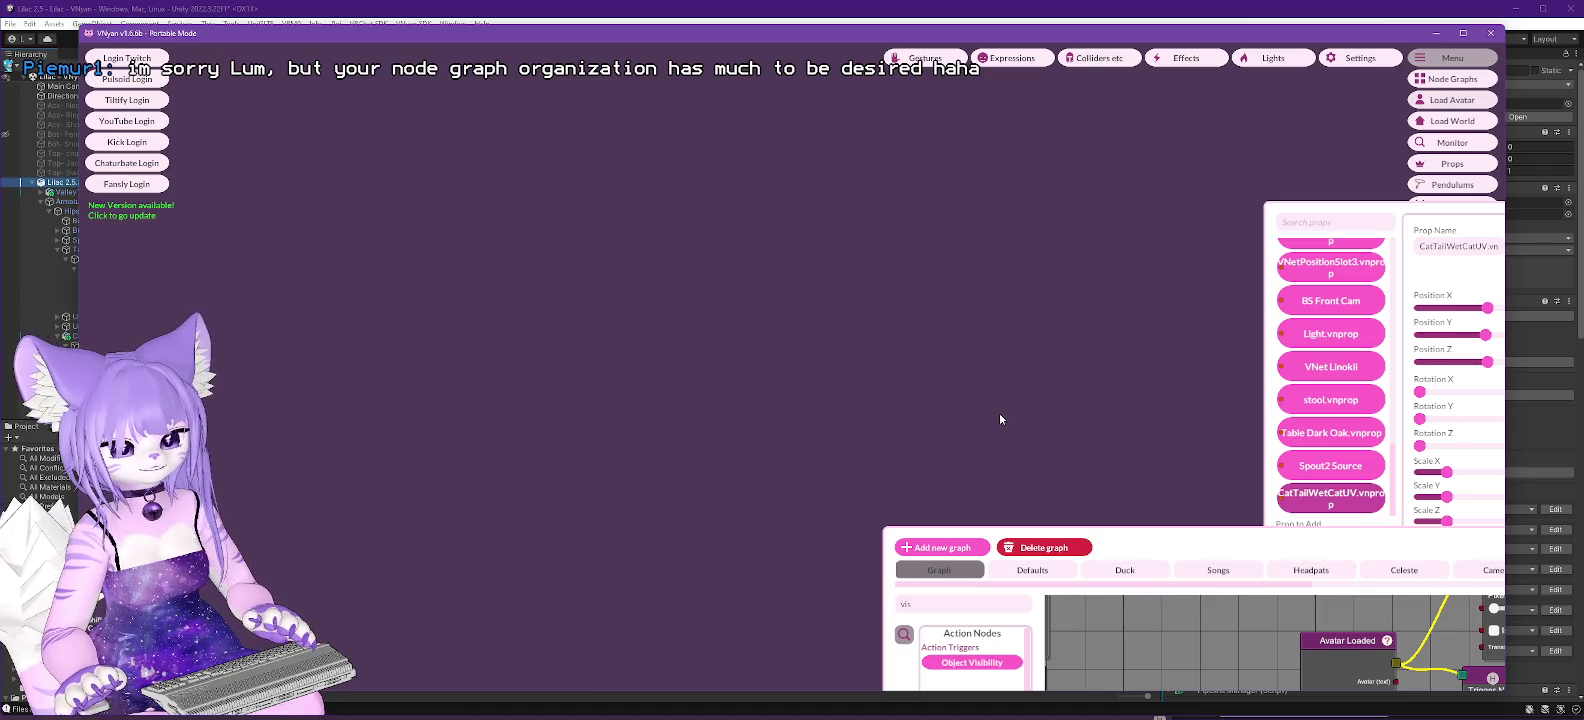
Apply Settings > Misc > Load Pos, rearrange the windows, and send the Timer node's signal.
click(1372, 62)
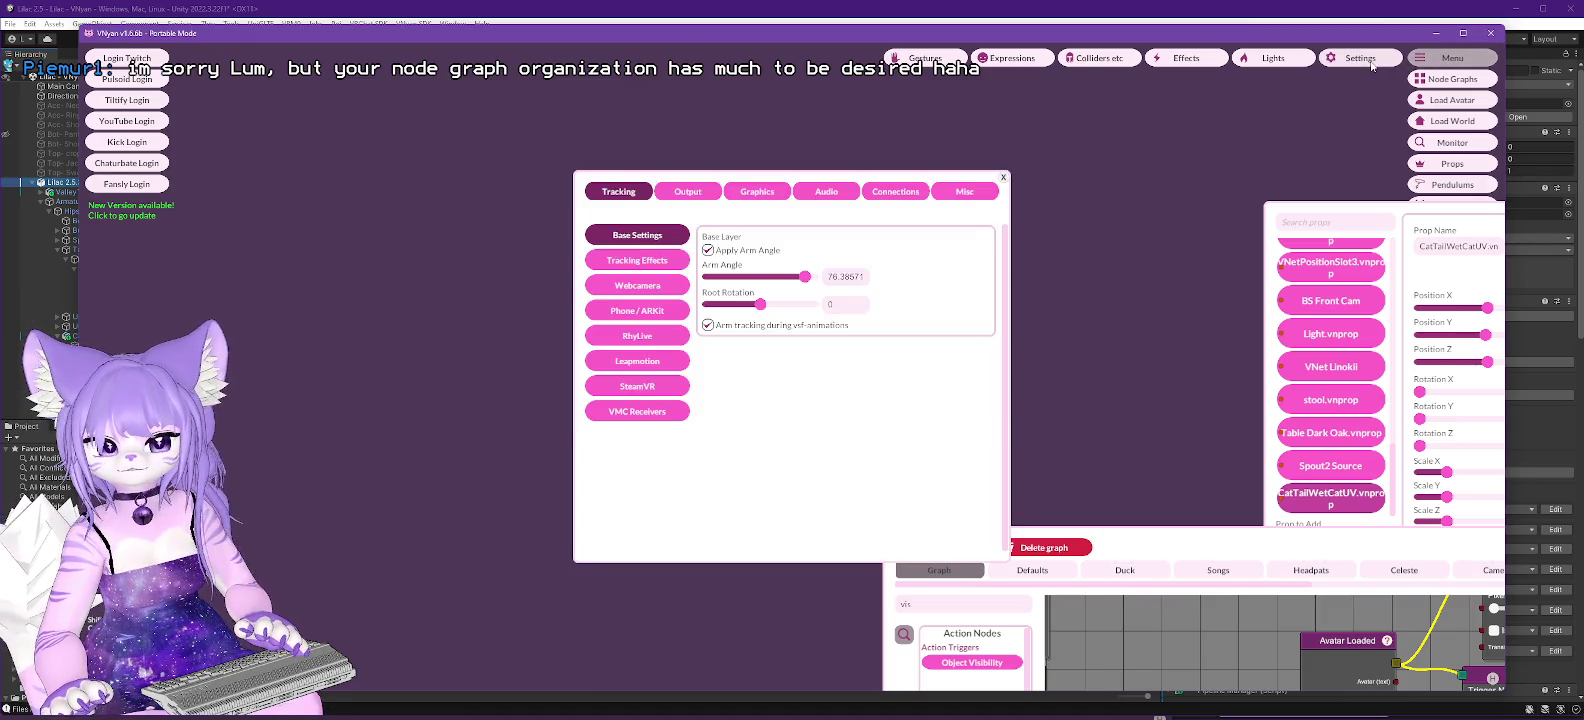
click(966, 193)
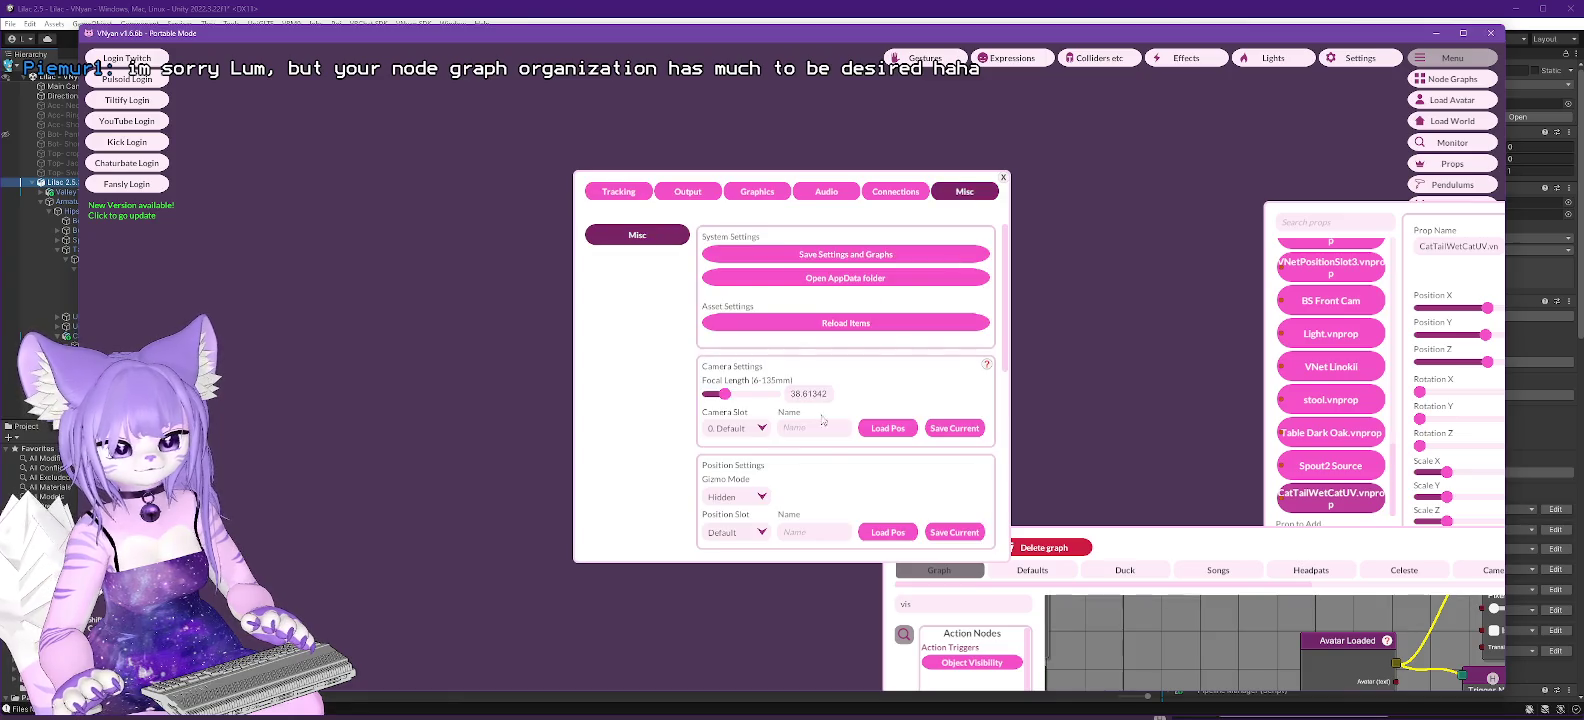
click(884, 429)
drag(870, 184, 1508, 144)
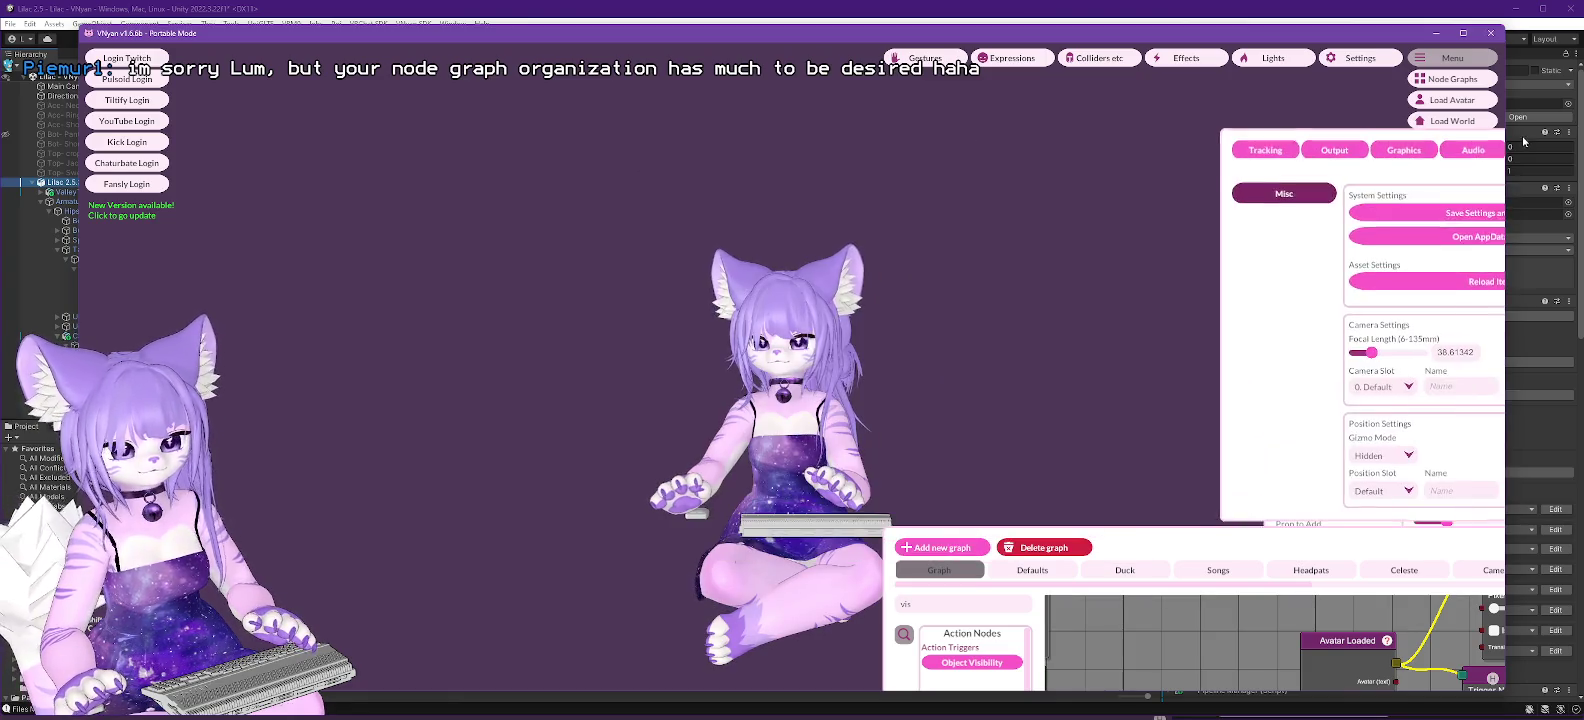
drag(1040, 480, 627, 319)
mouse_move(1046, 530)
mouse_down()
mouse_move(835, 215)
mouse_move(678, 190)
mouse_up()
right_click(1295, 291)
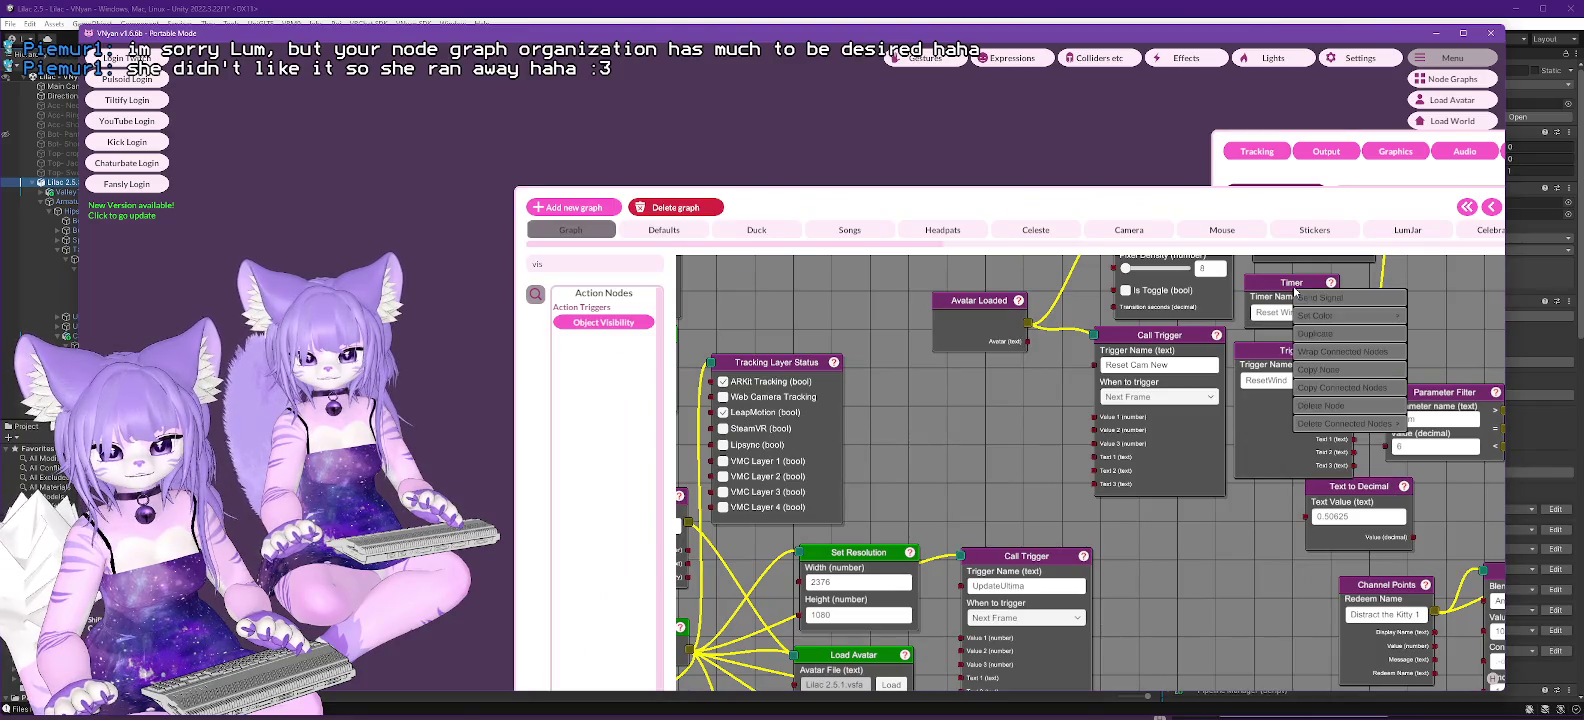
click(1313, 298)
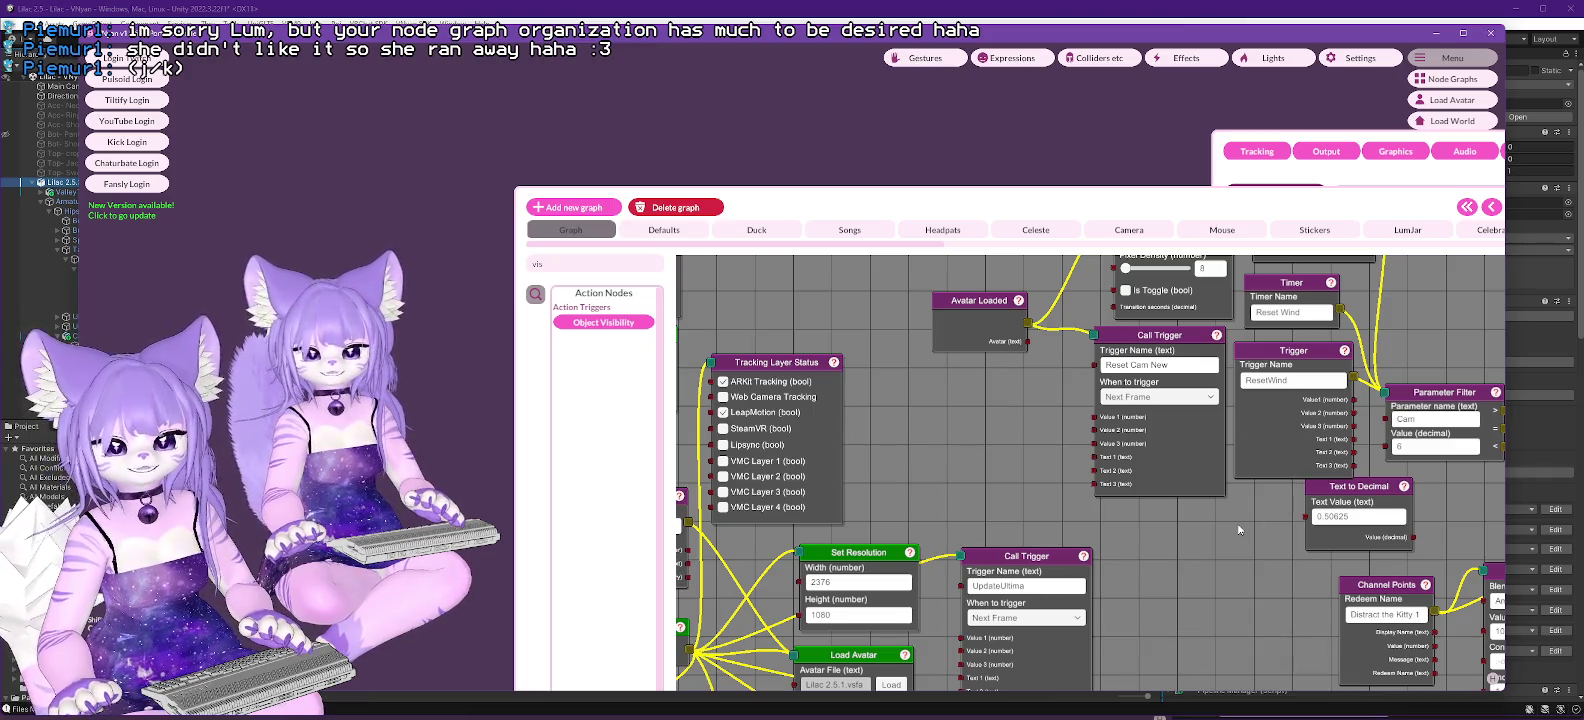
Zoom out and pan across the whole node graph, then maximise the VNyan window.
scroll(1219, 528, down, 5)
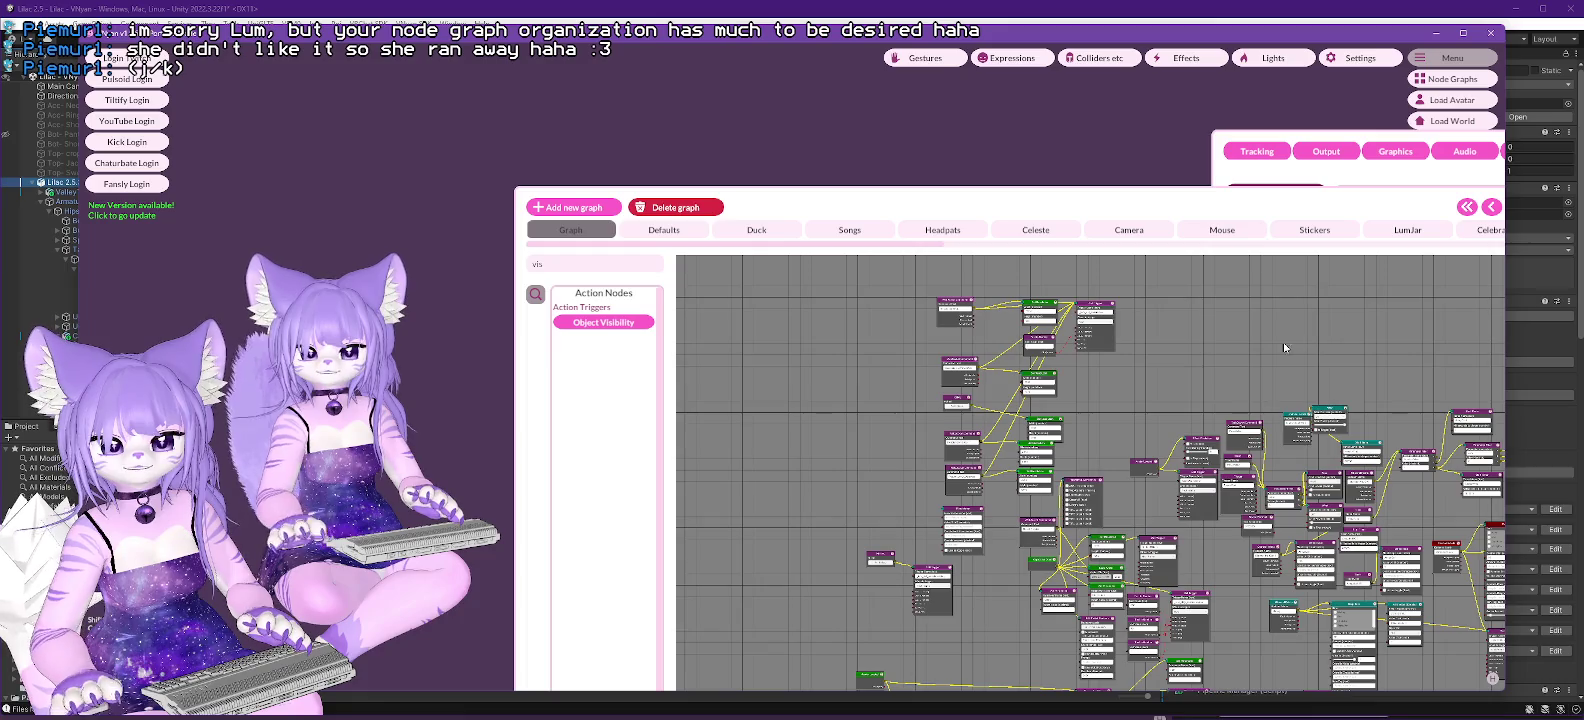
scroll(1288, 343, up, 3)
scroll(1261, 358, down, 3)
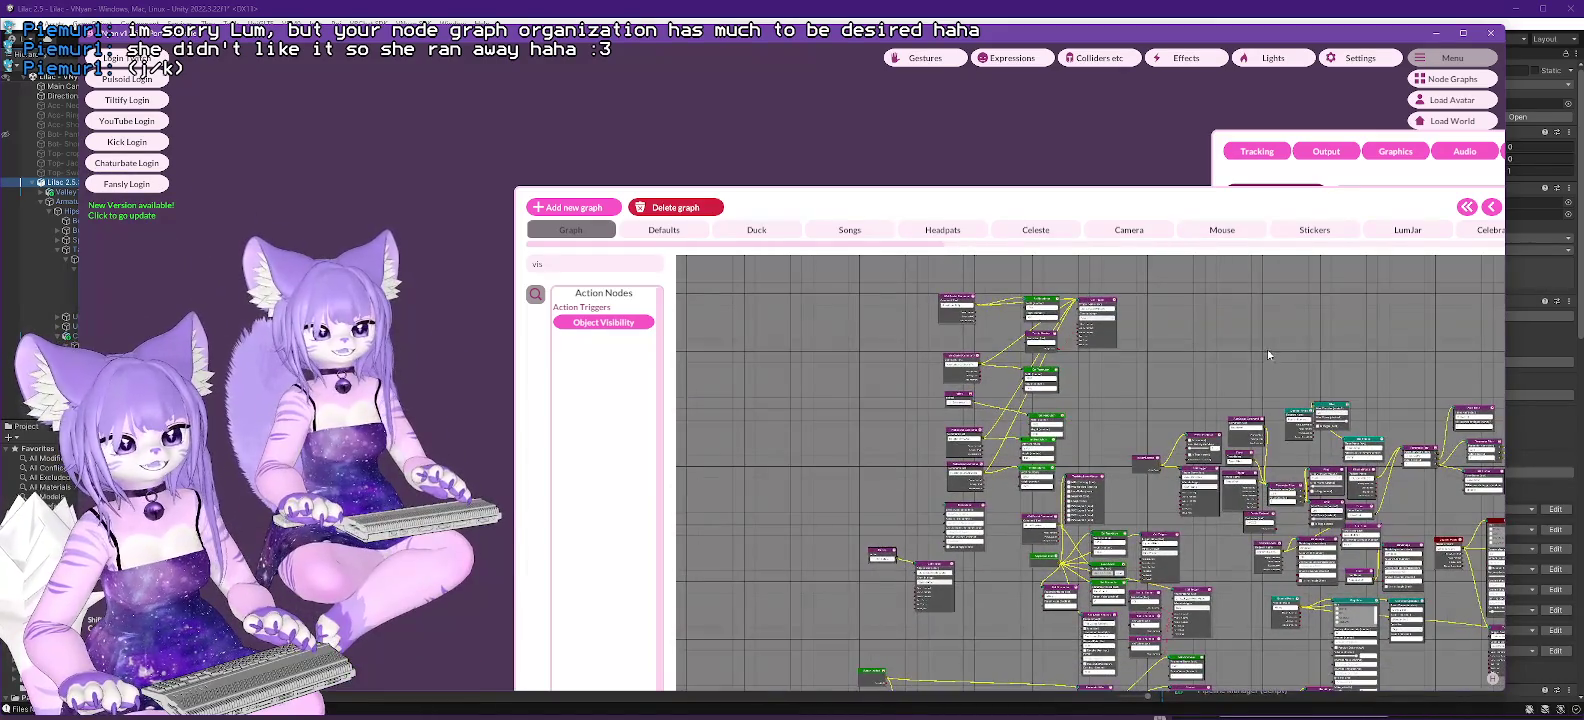
mouse_move(1108, 397)
mouse_down()
mouse_move(1101, 364)
mouse_move(1008, 362)
mouse_move(1034, 389)
mouse_up()
drag(915, 244, 1479, 249)
scroll(1479, 249, right, 5)
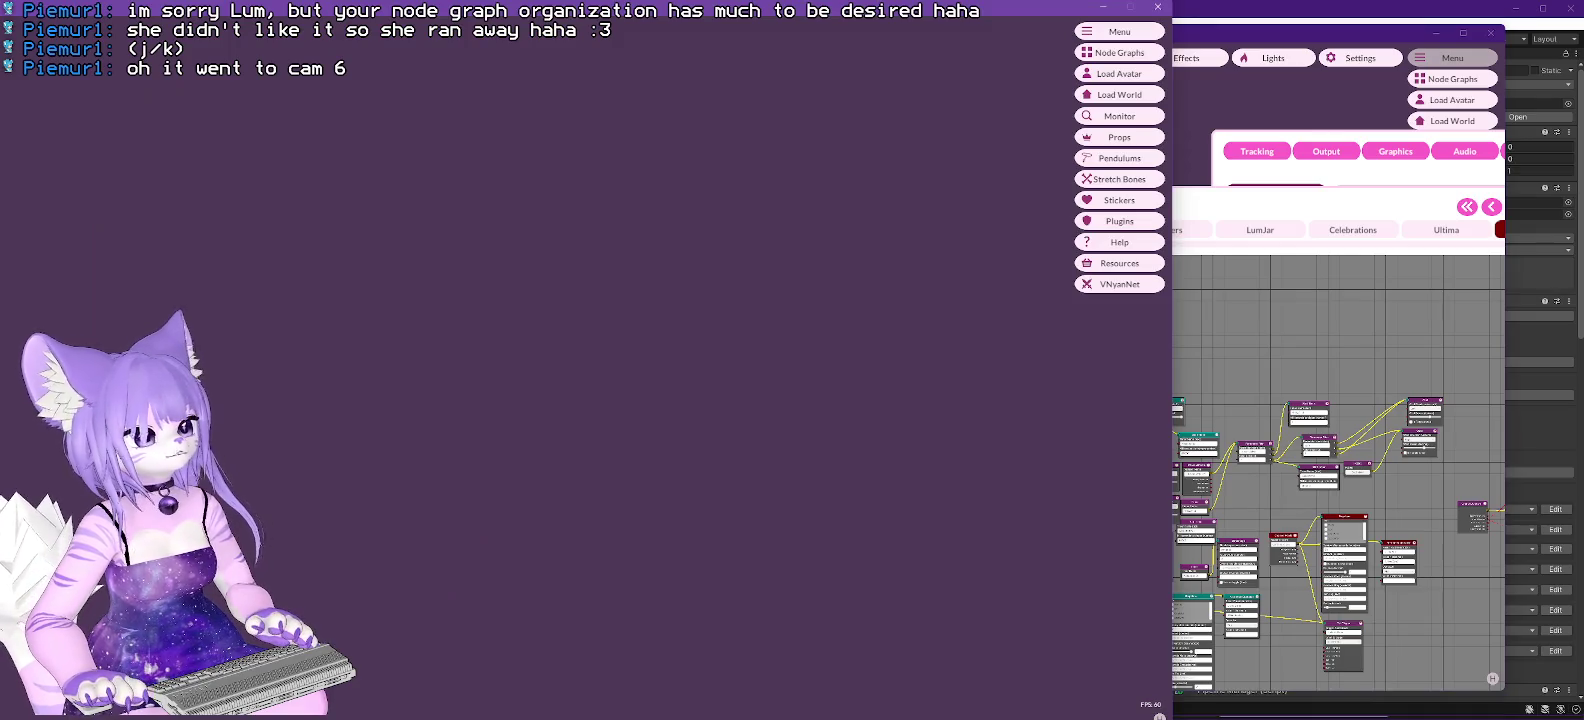
double_click(355, 20)
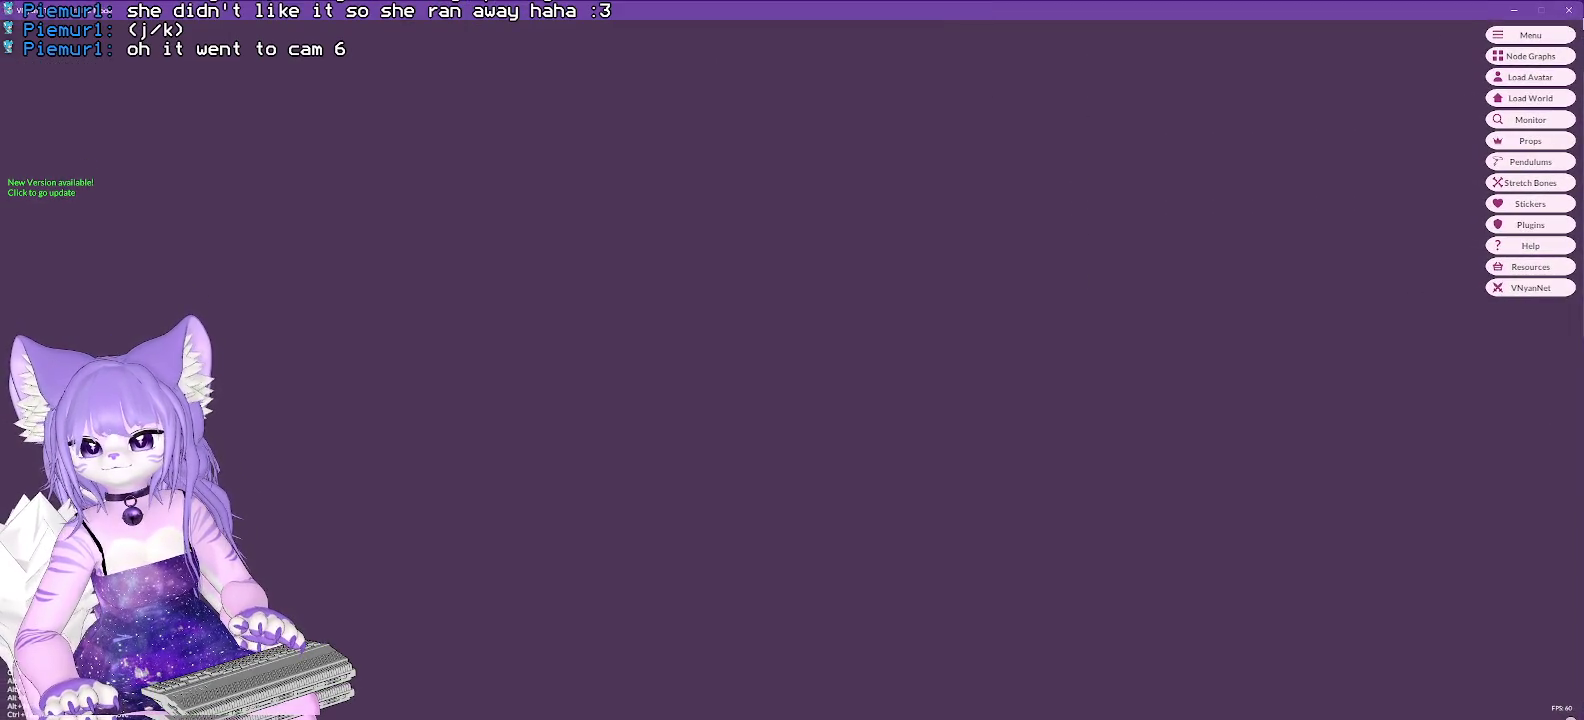
Enlarge VNyan's Node Graphs panel and zoom out on the ColChg-Raw graph's Hair Colour Change group.
click(1527, 61)
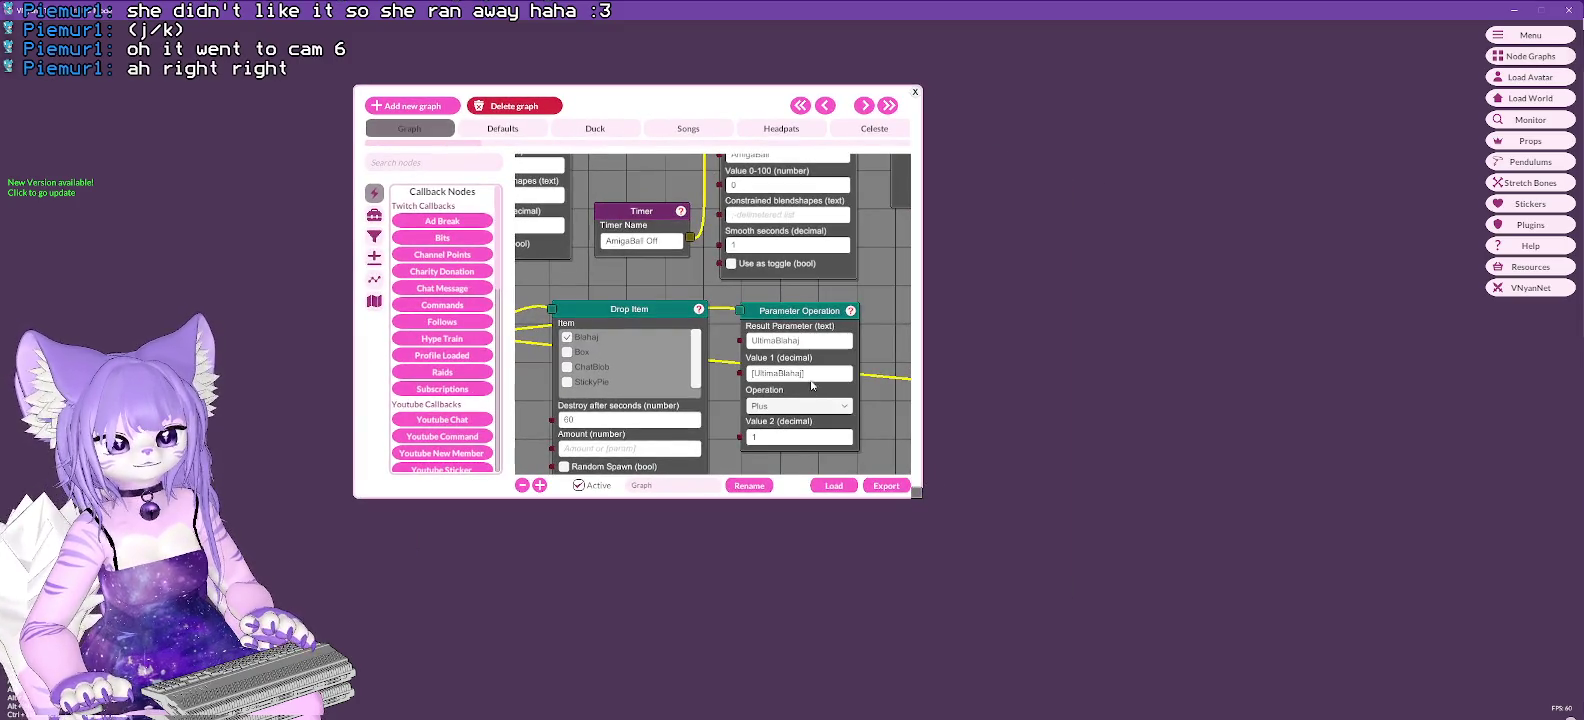
scroll(811, 384, down, 5)
mouse_move(921, 493)
mouse_down()
mouse_move(1238, 655)
mouse_move(1255, 683)
mouse_up()
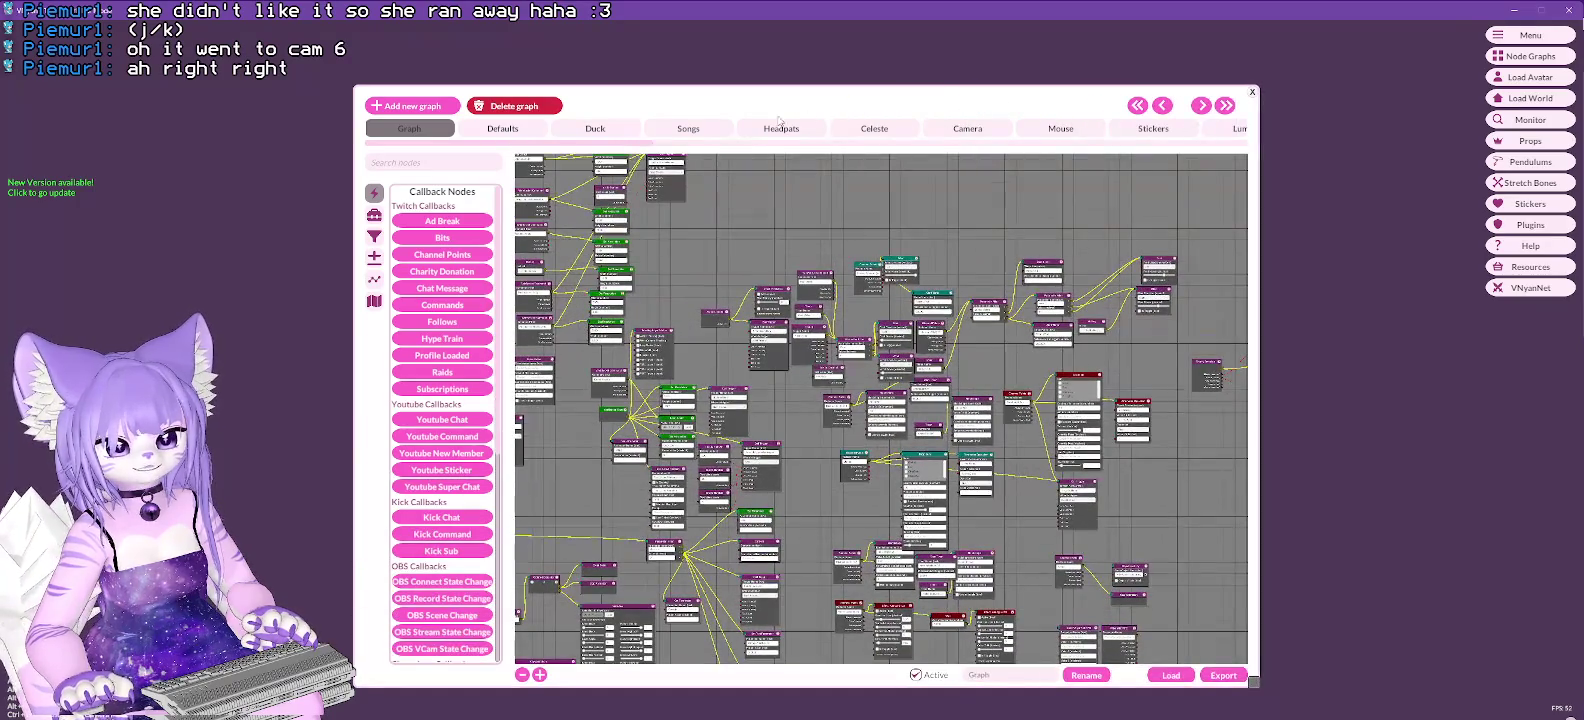
drag(618, 154, 940, 158)
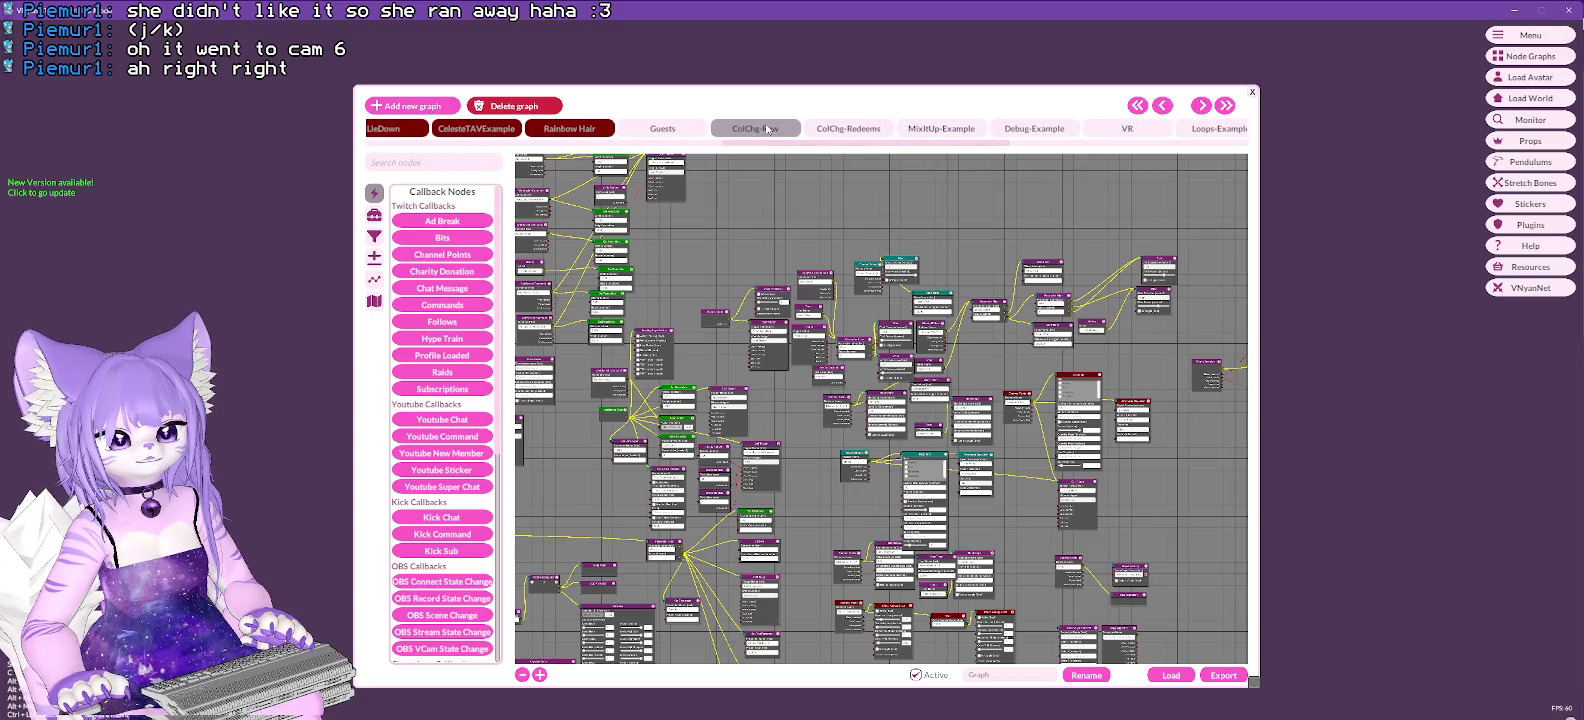
click(767, 128)
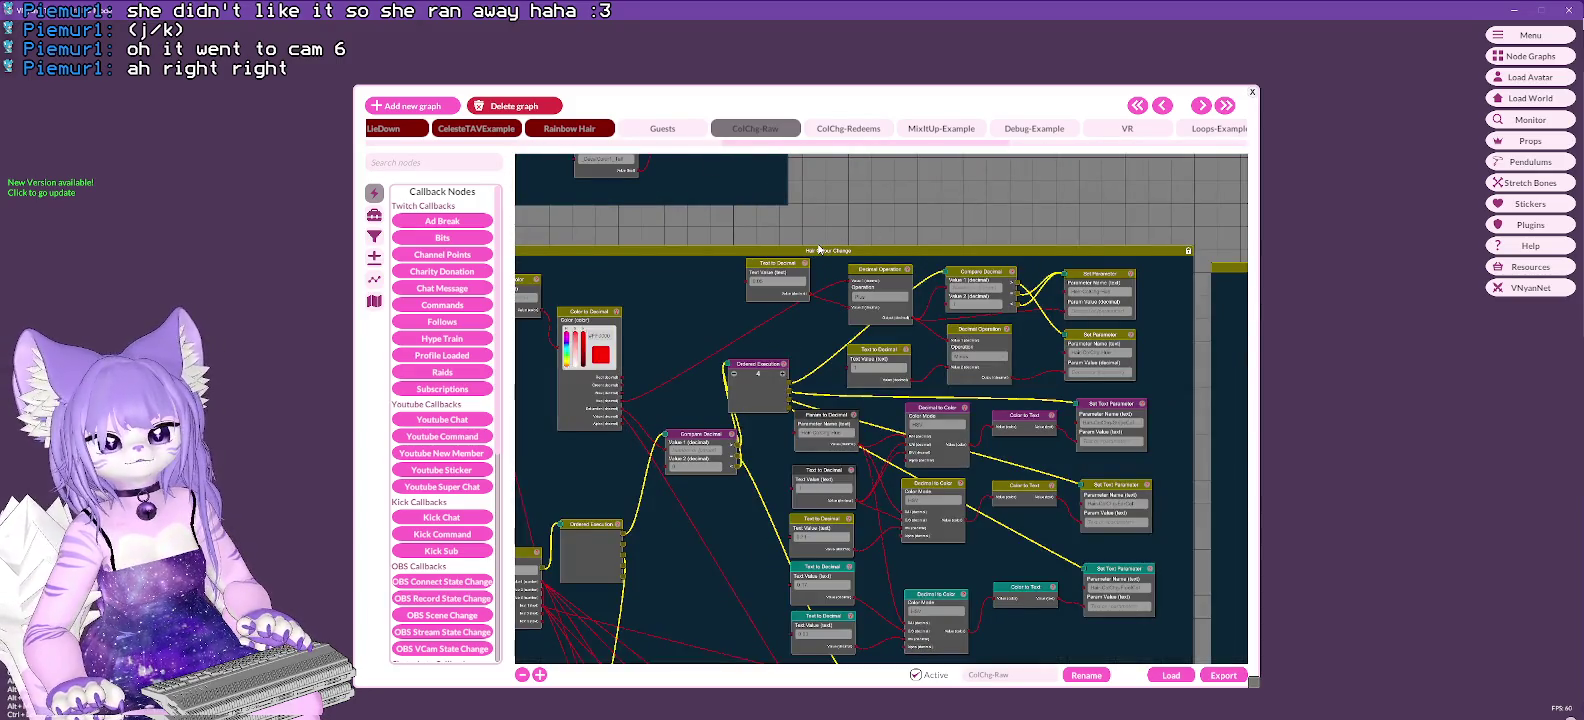
scroll(823, 243, down, 3)
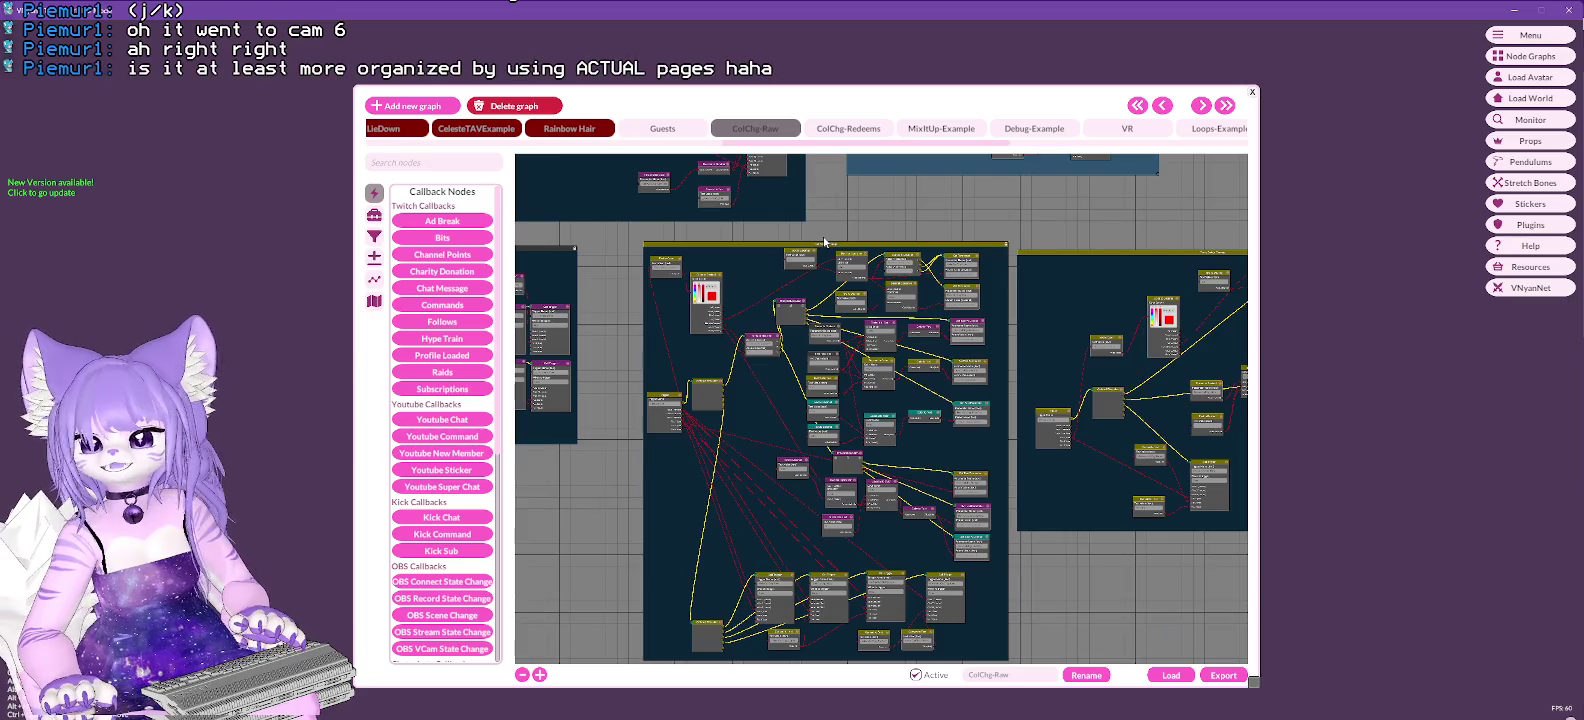
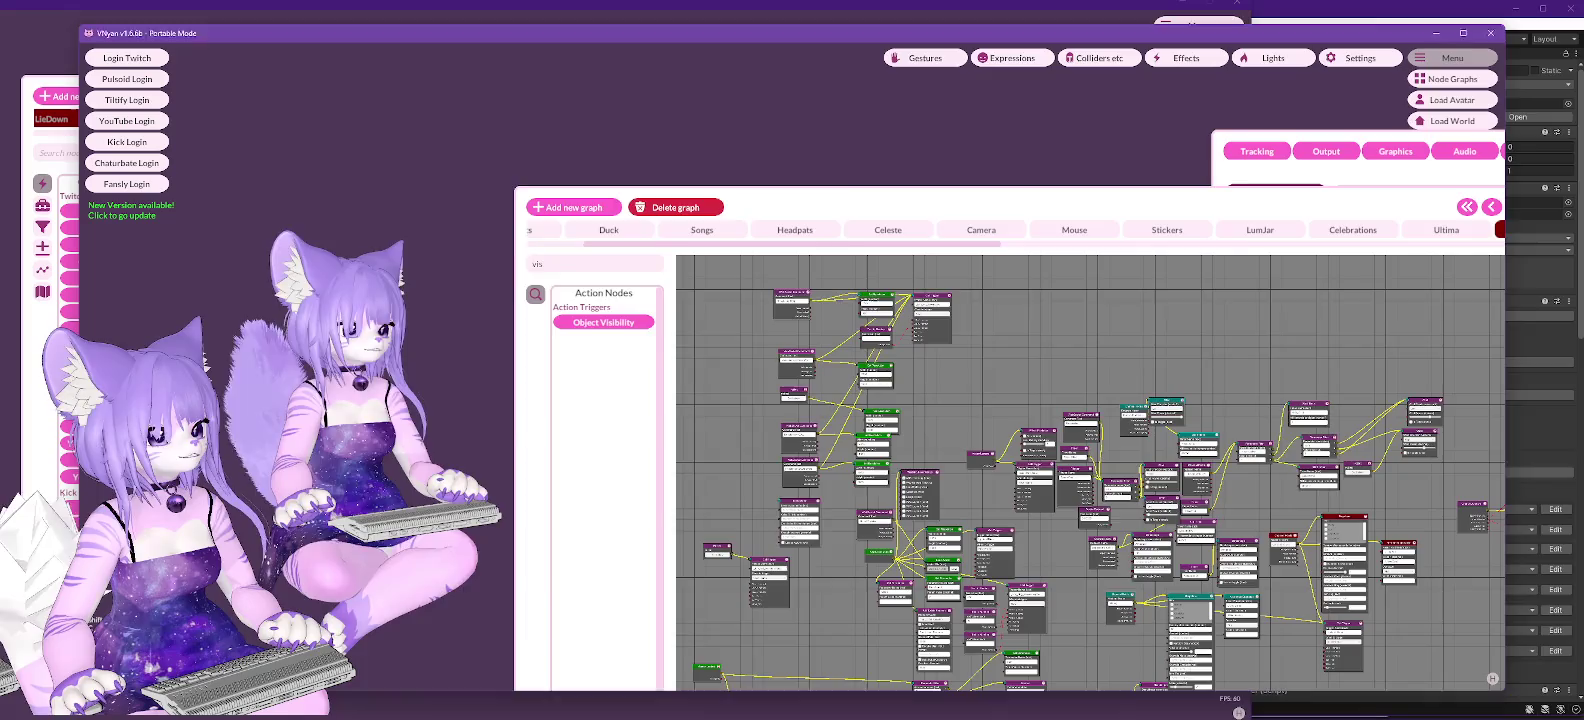
Save the tail project under the new name HSTail-fixed.blend inside the CatTail folder.
key(alt+Tab)
click(553, 26)
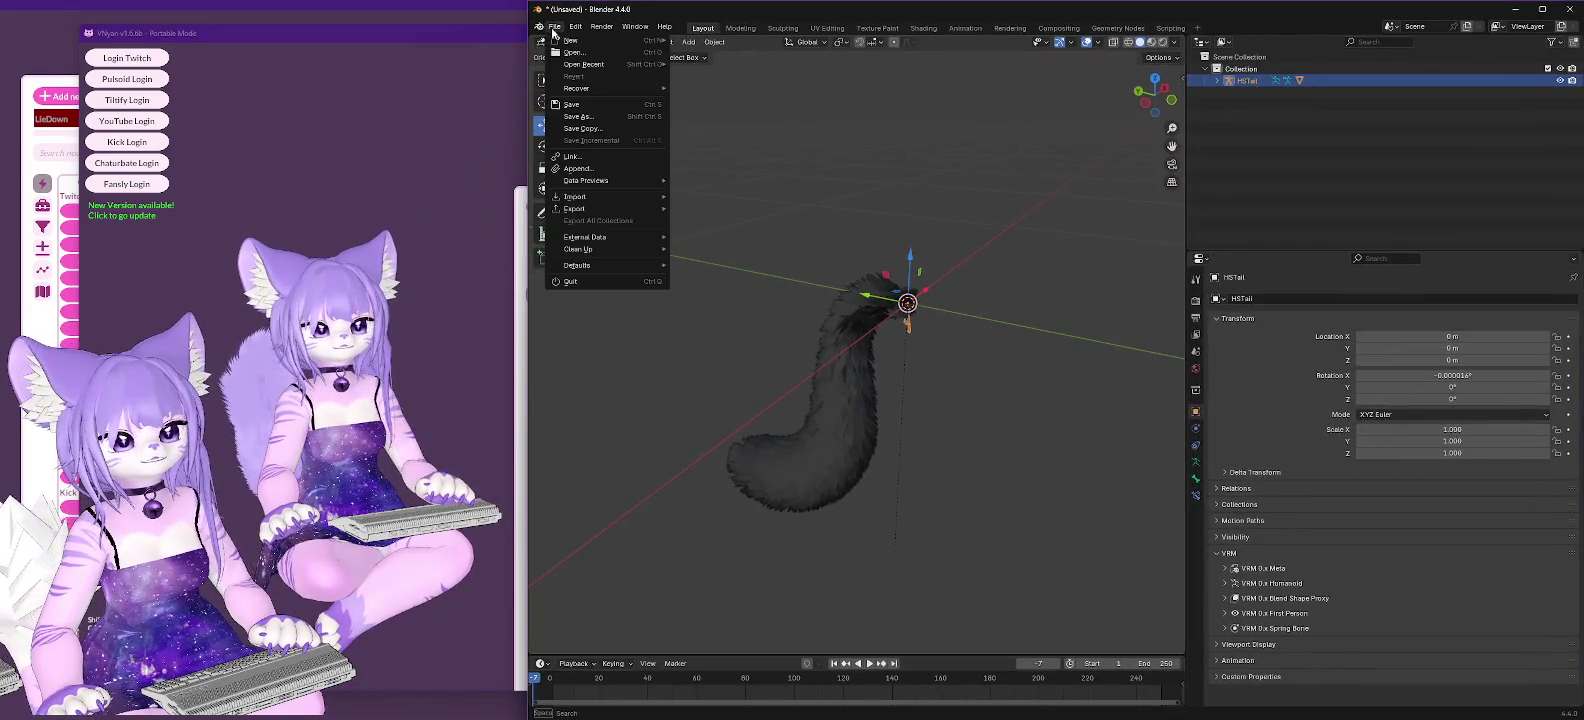
click(579, 117)
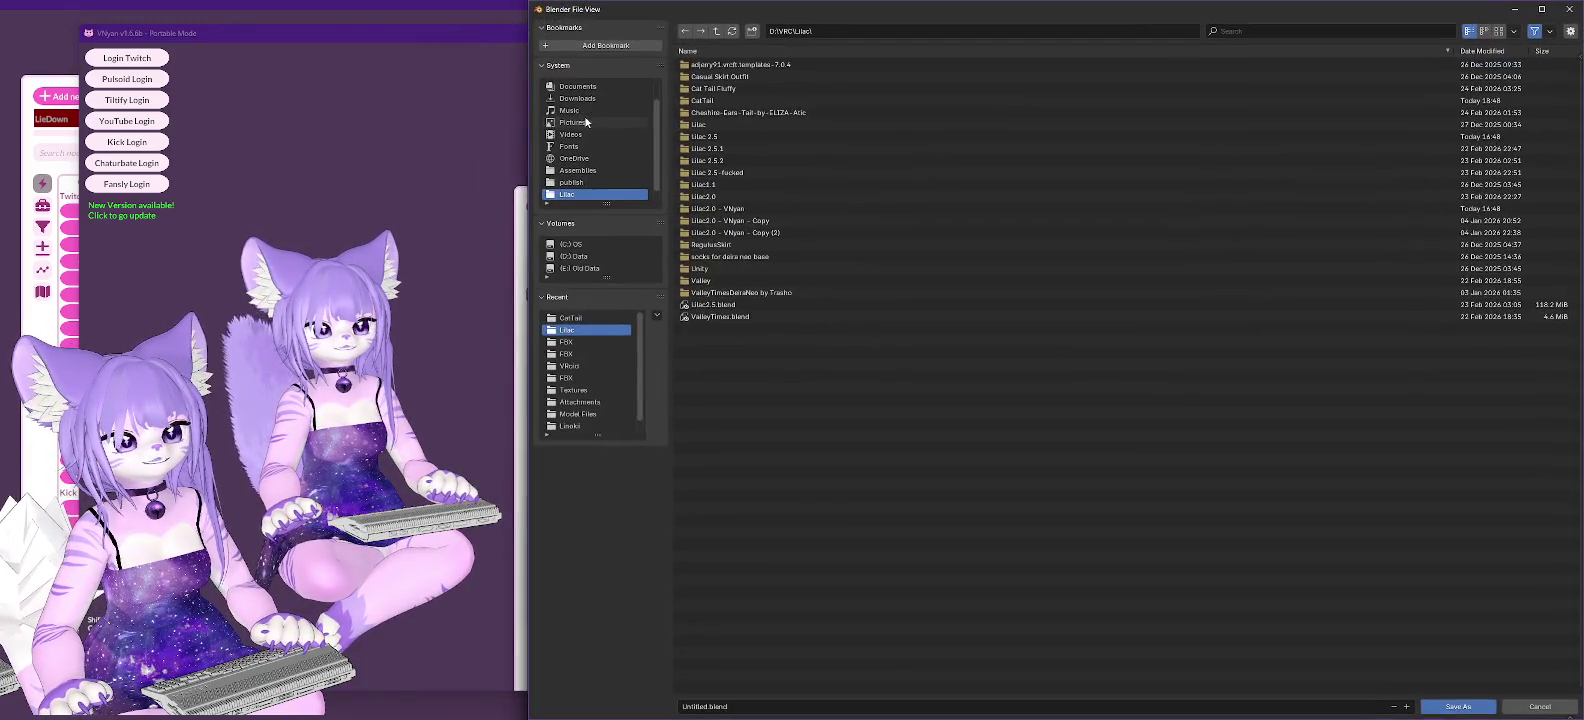
double_click(703, 101)
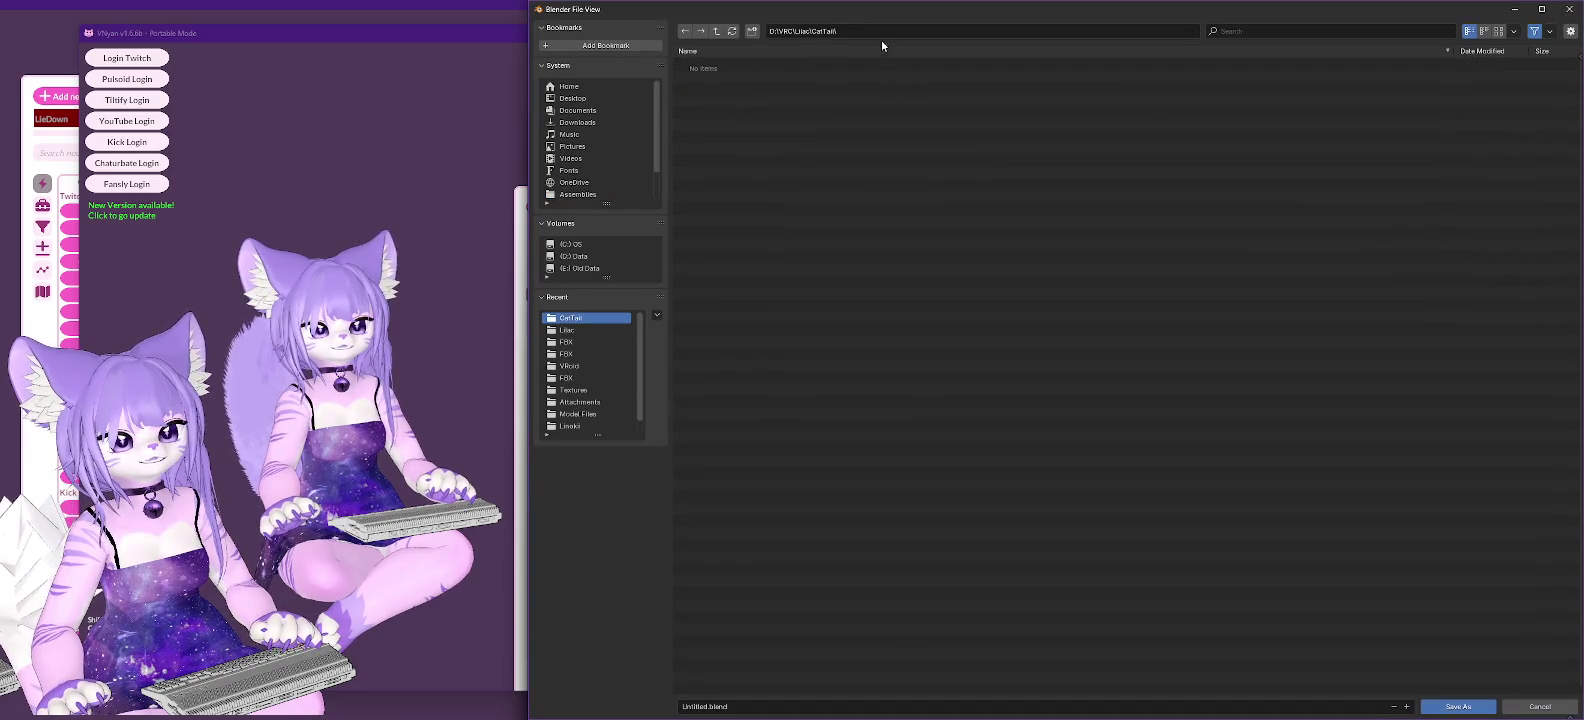
click(740, 707)
key(Home)
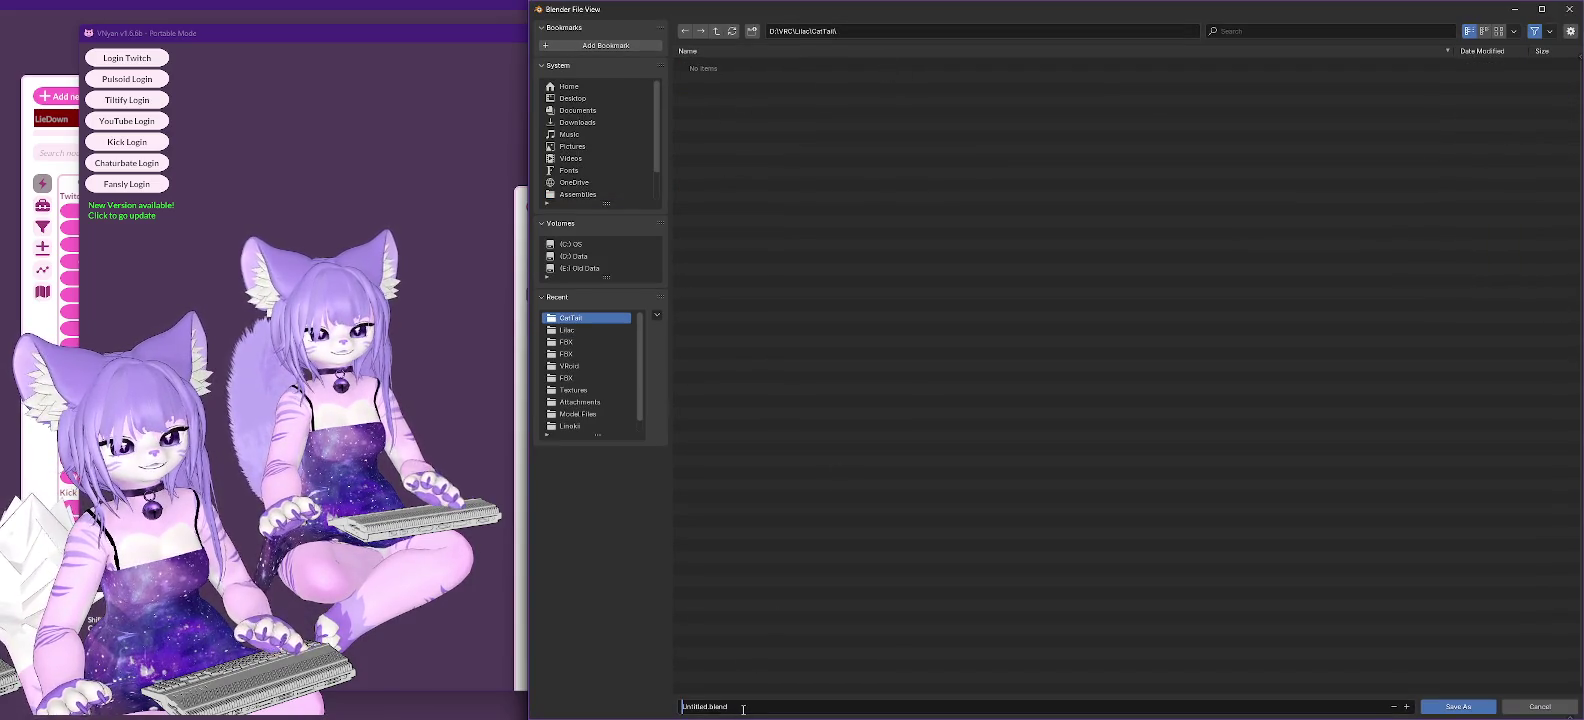
key(Delete)
key(Delete)
key(Delete)
key(Delete)
key(Delete)
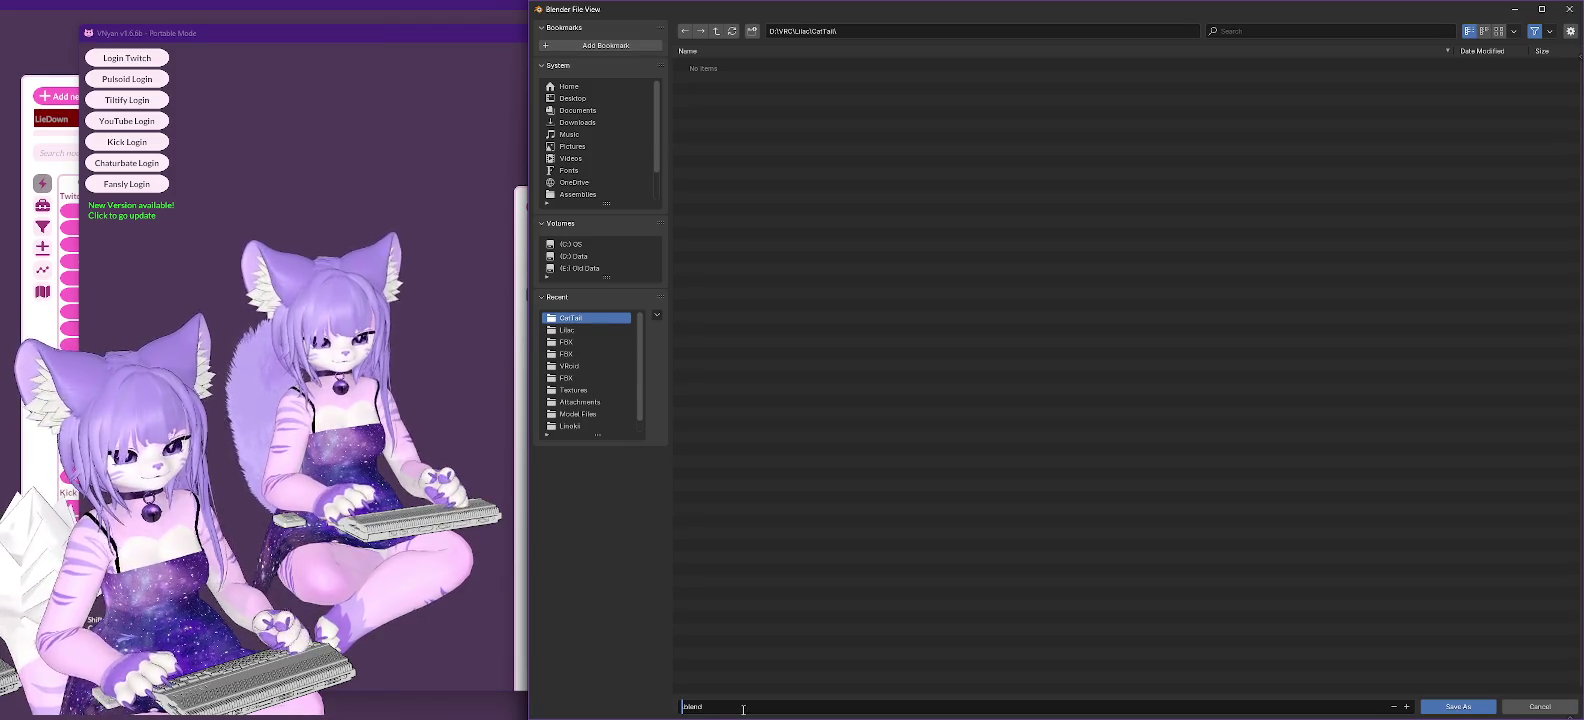
text(HSTail-fixed)
click(1443, 709)
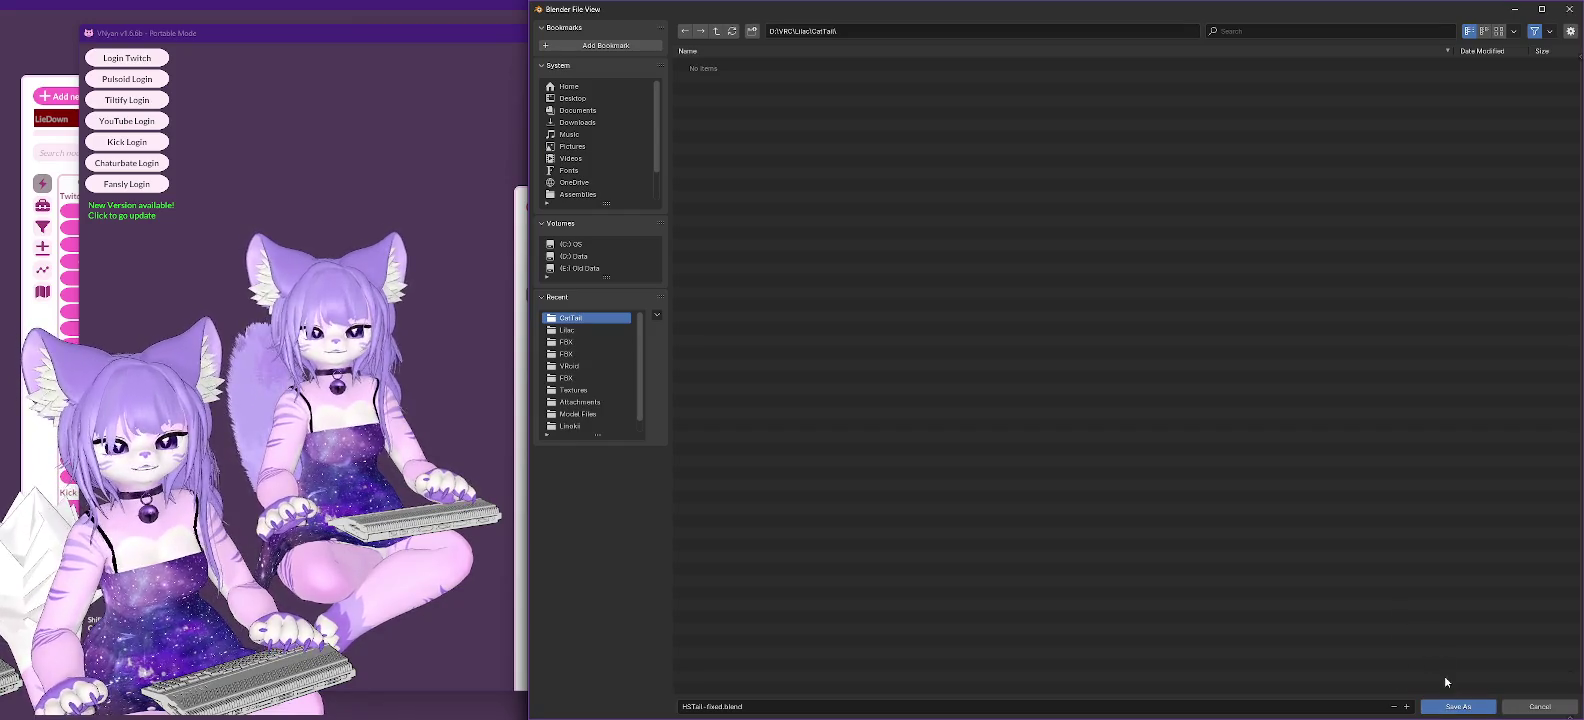
click(1458, 706)
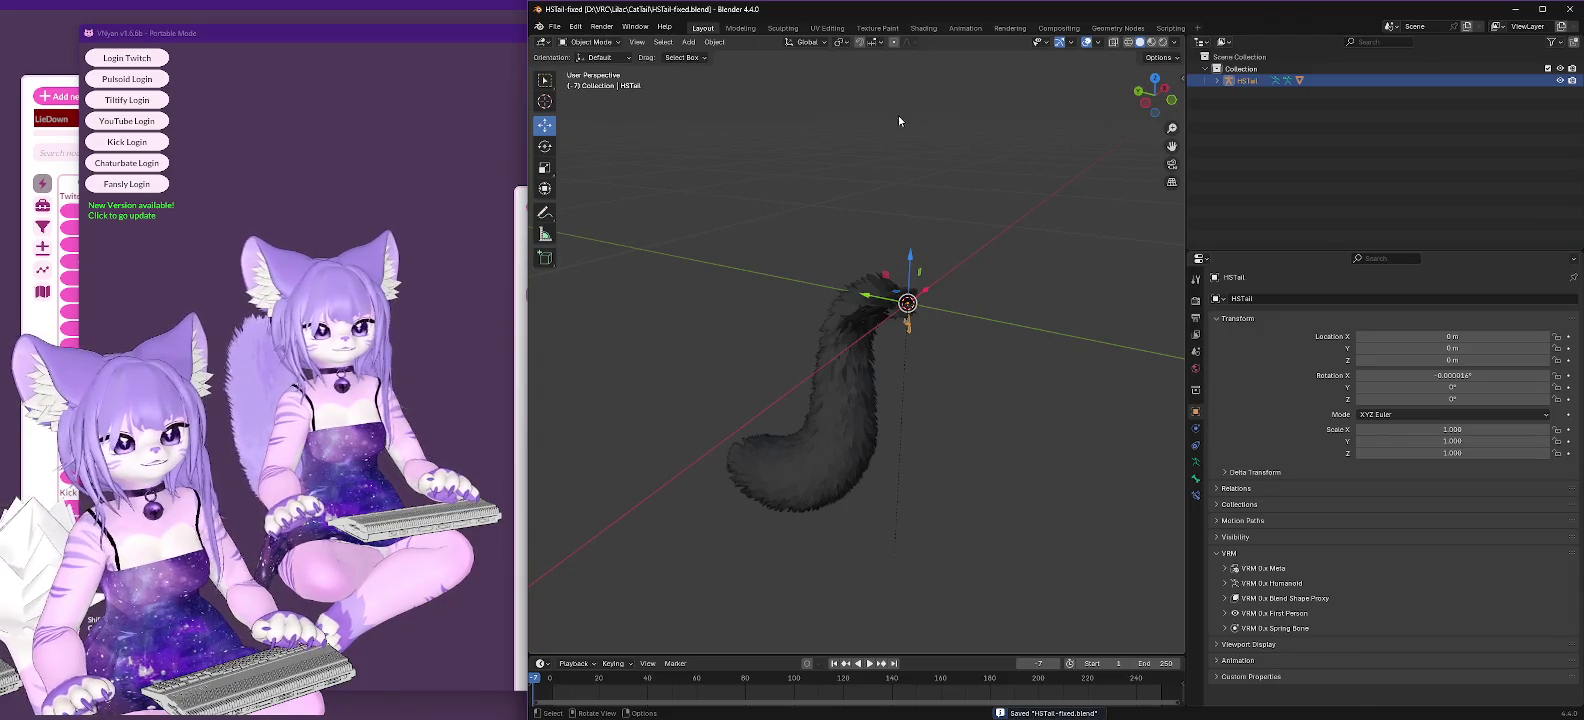
click(554, 26)
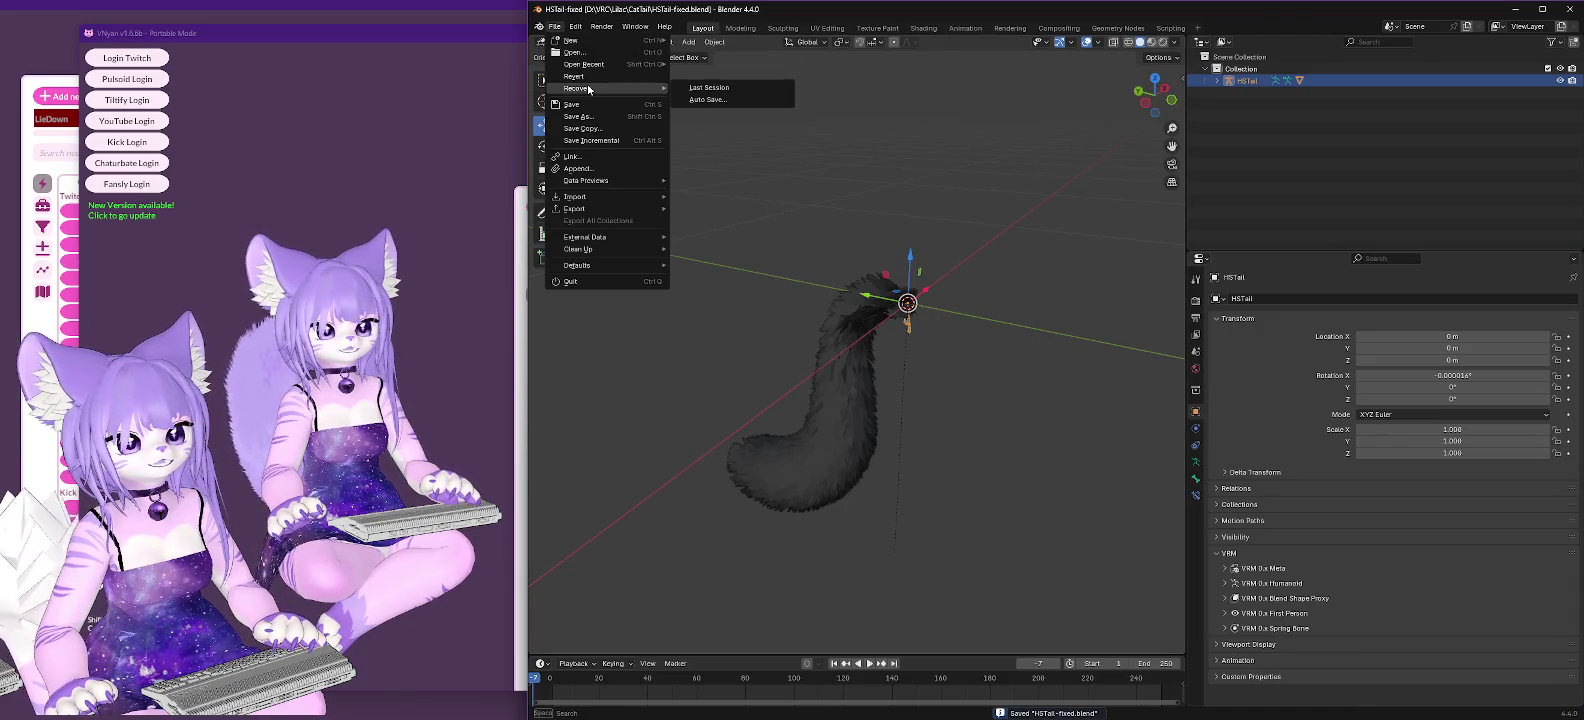
Try opening Lilac2.5.blend from recent files, then close Blender 4.4 after it fails.
click(596, 66)
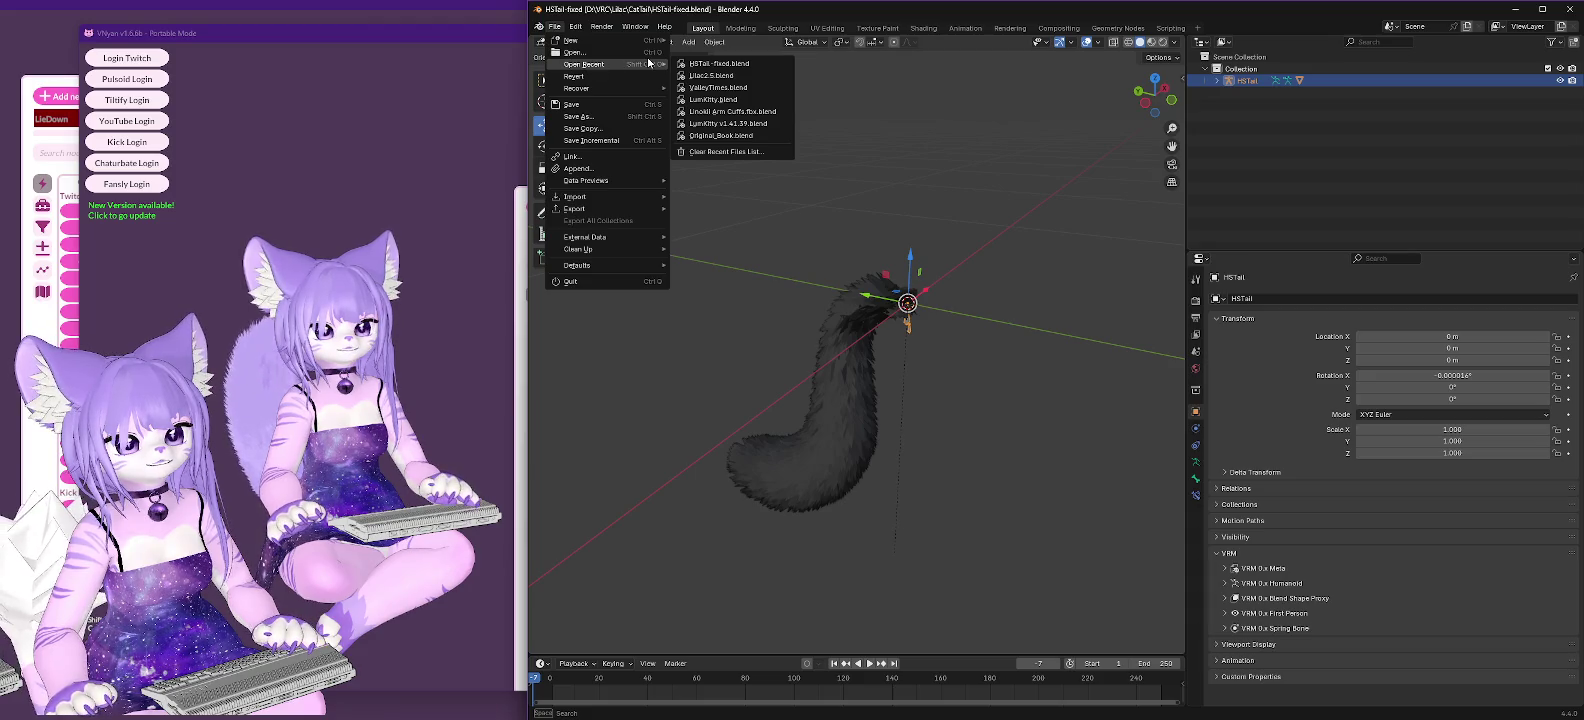
click(724, 75)
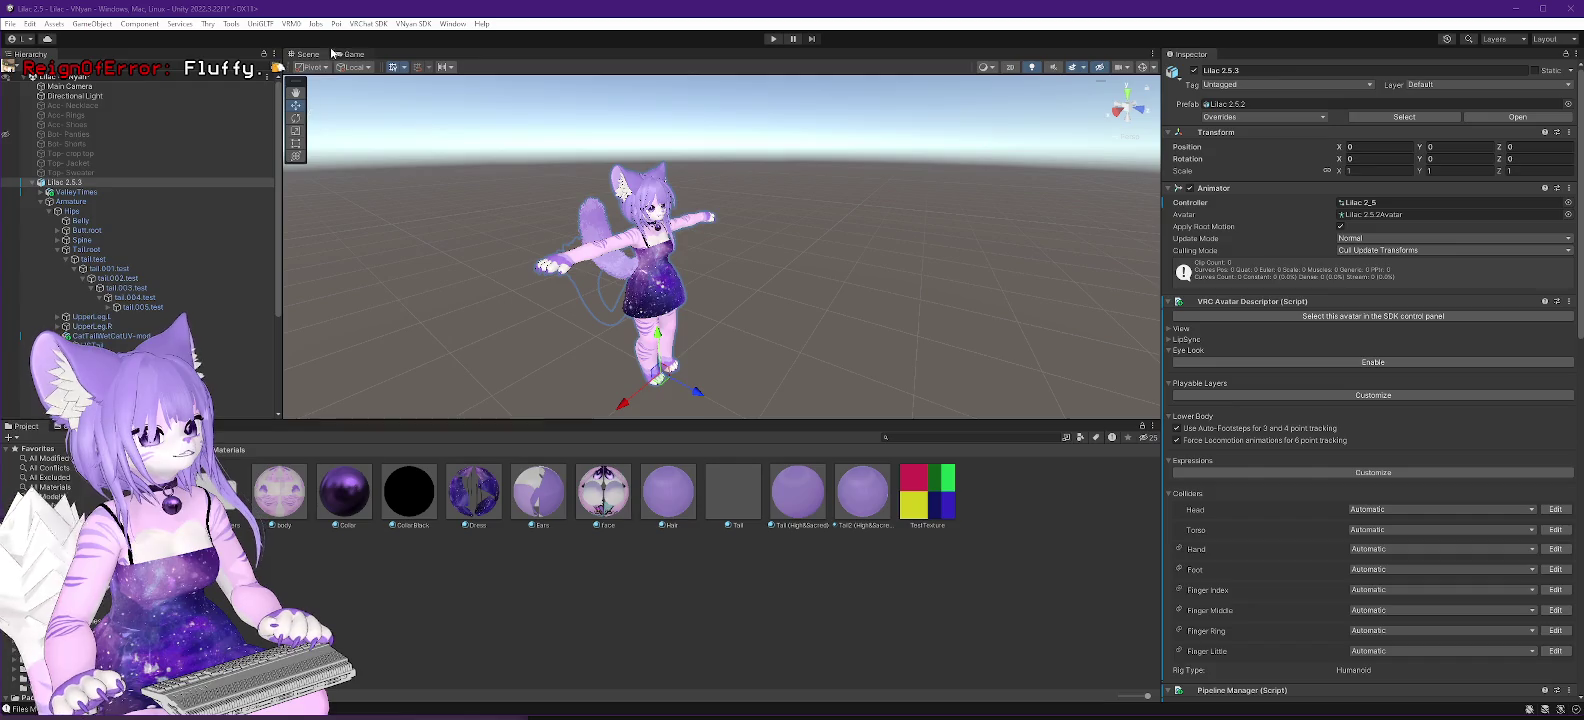
key(alt+Tab)
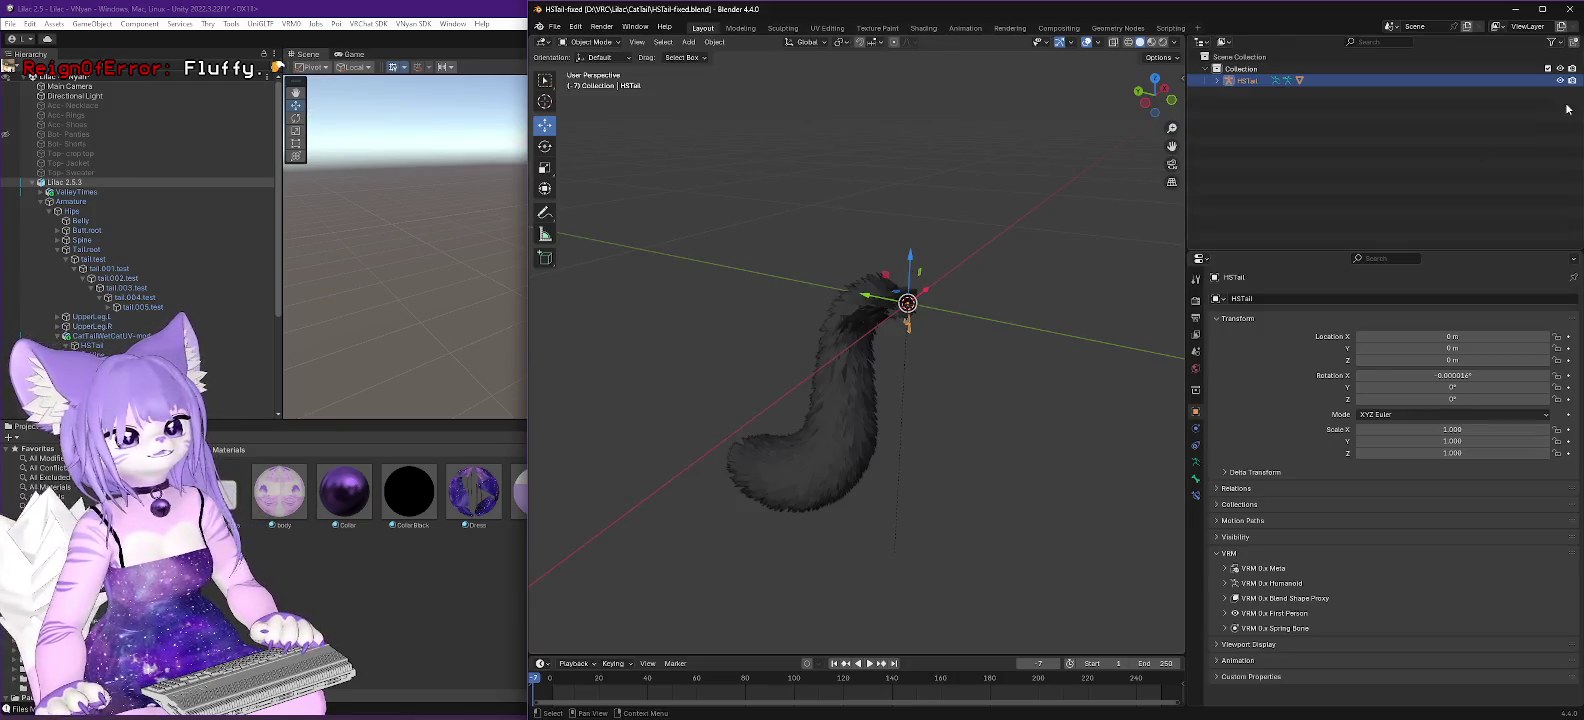
click(1568, 9)
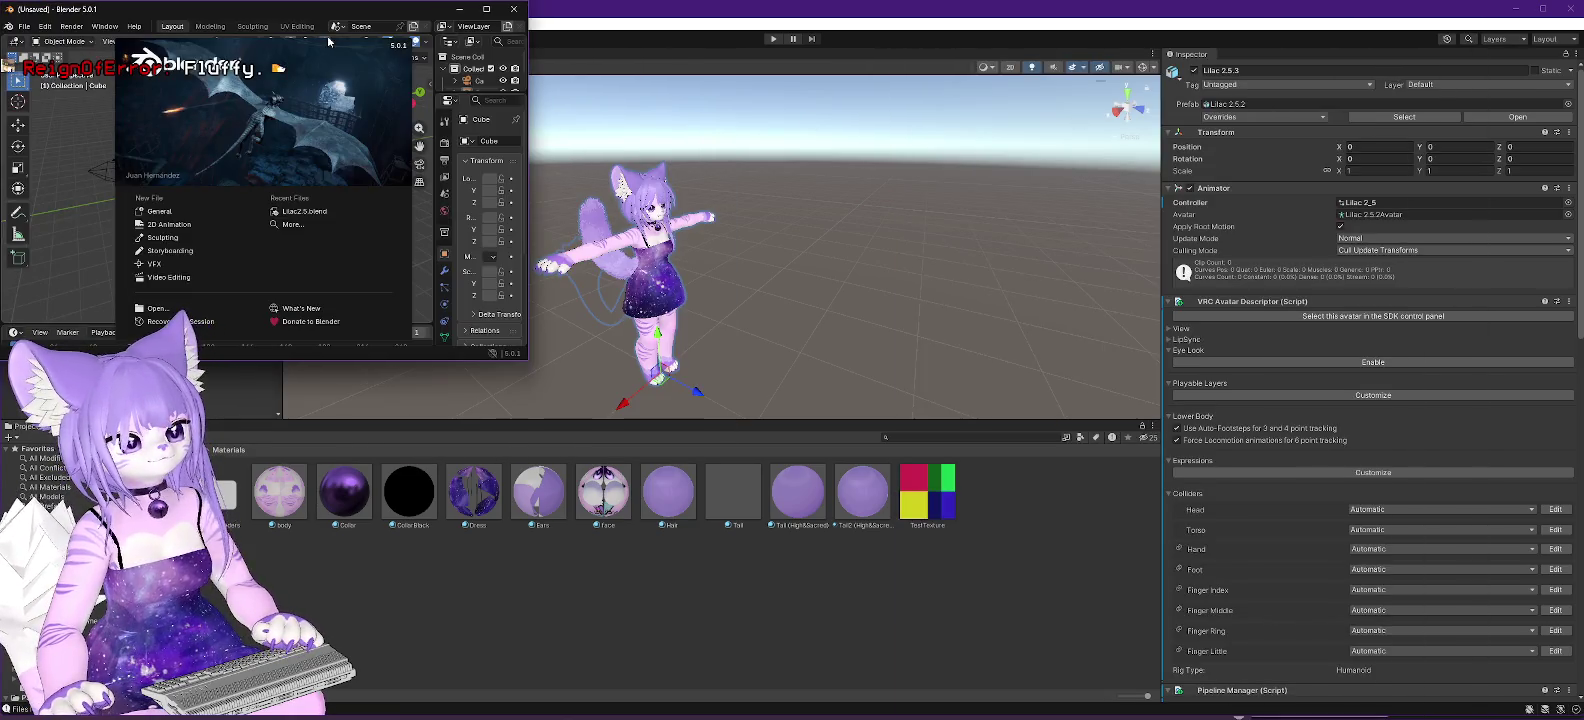
Enlarge the Blender 5.0.1 window, start a General scene and delete the default cube.
mouse_move(527, 360)
mouse_down()
mouse_move(587, 408)
mouse_move(1340, 680)
mouse_move(1555, 714)
mouse_up()
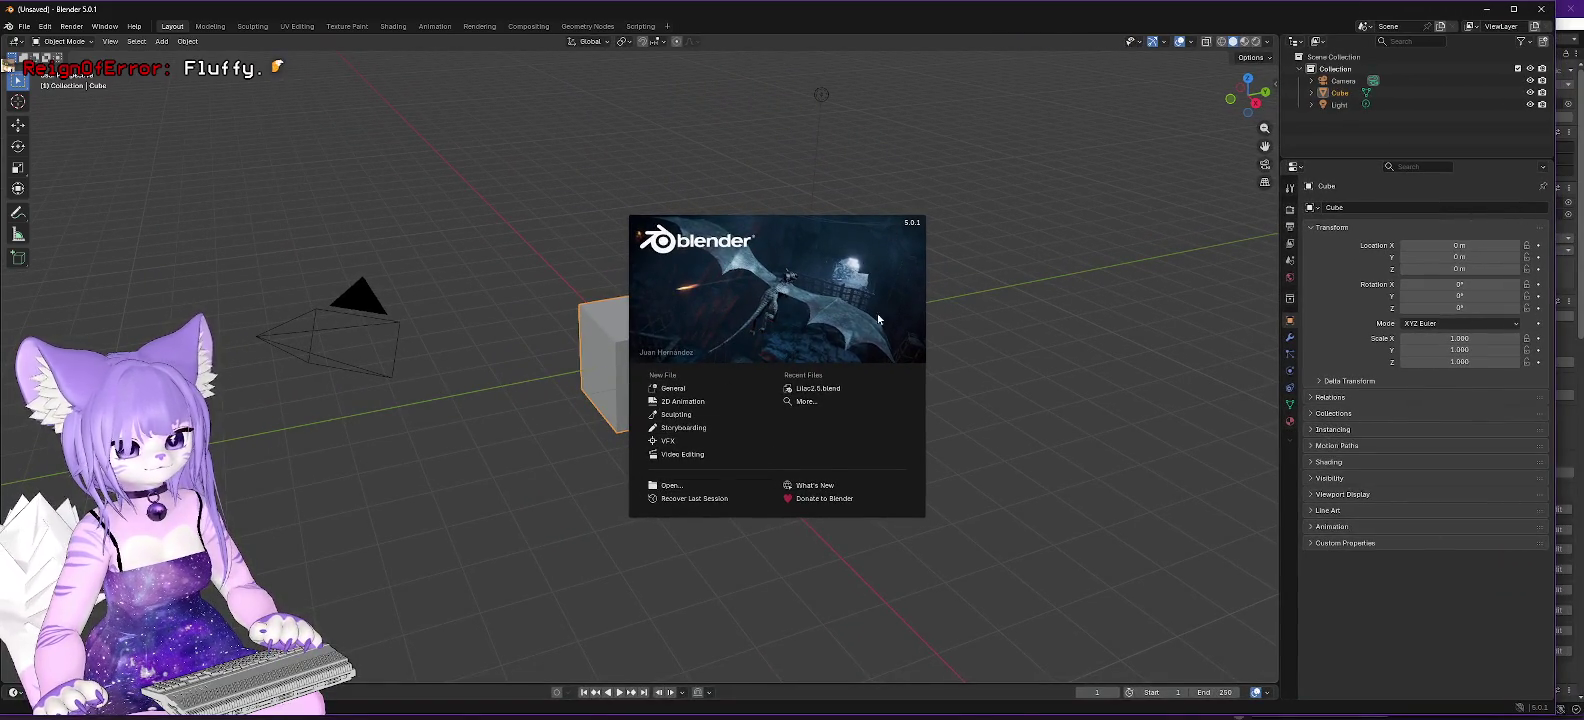
click(673, 388)
key(Delete)
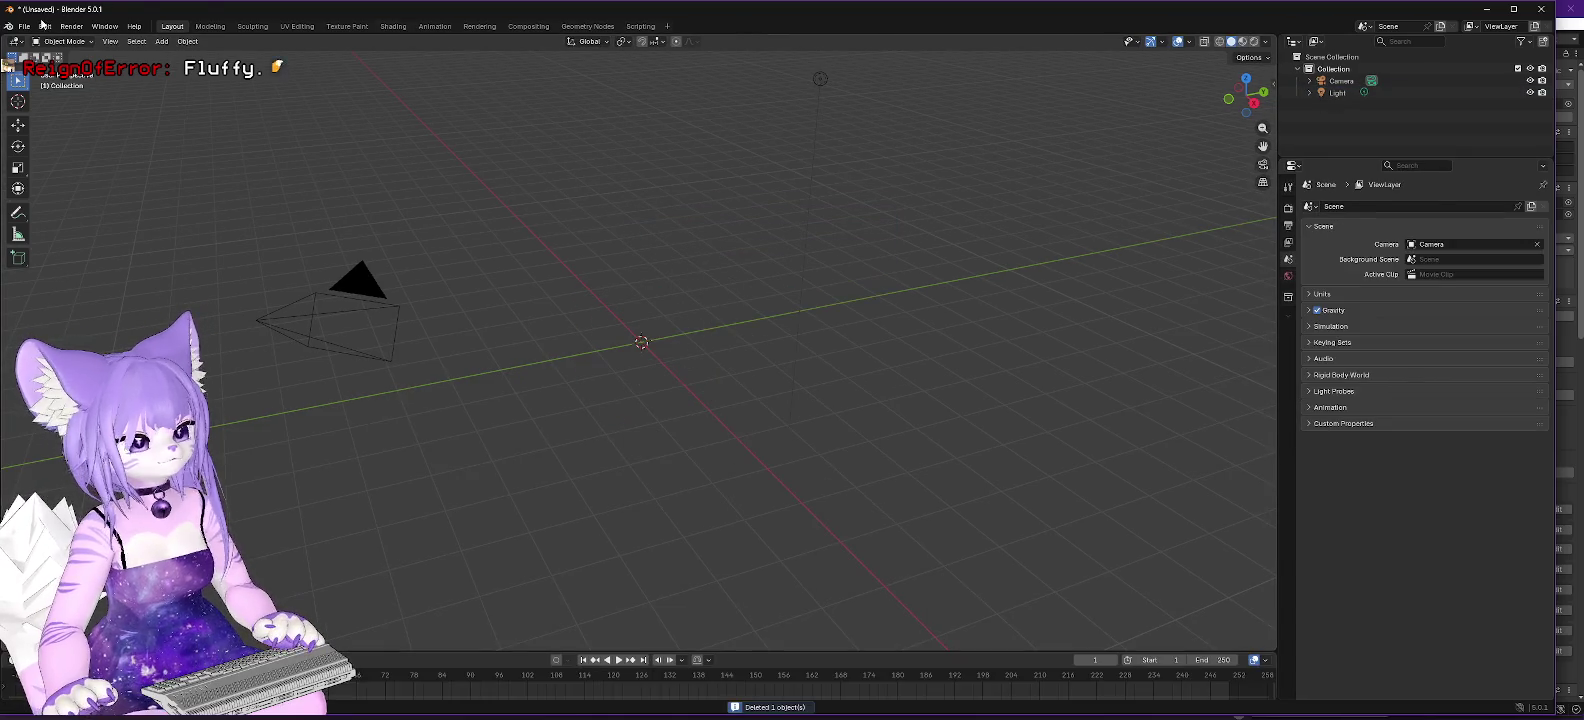
Load Lilac2.5.blend, choosing Don't Save for the empty starter scene.
click(24, 26)
mouse_move(71, 75)
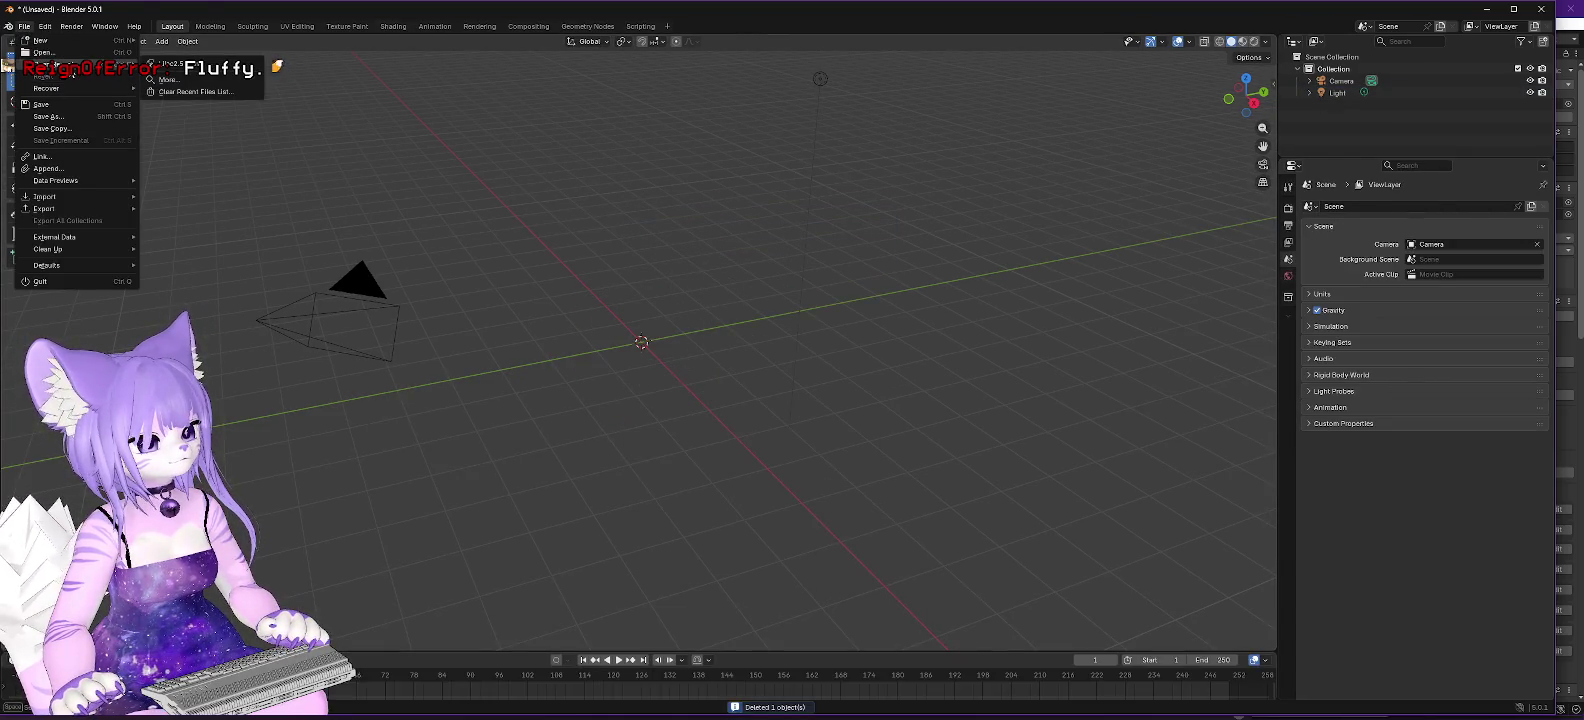
key(ctrl+q)
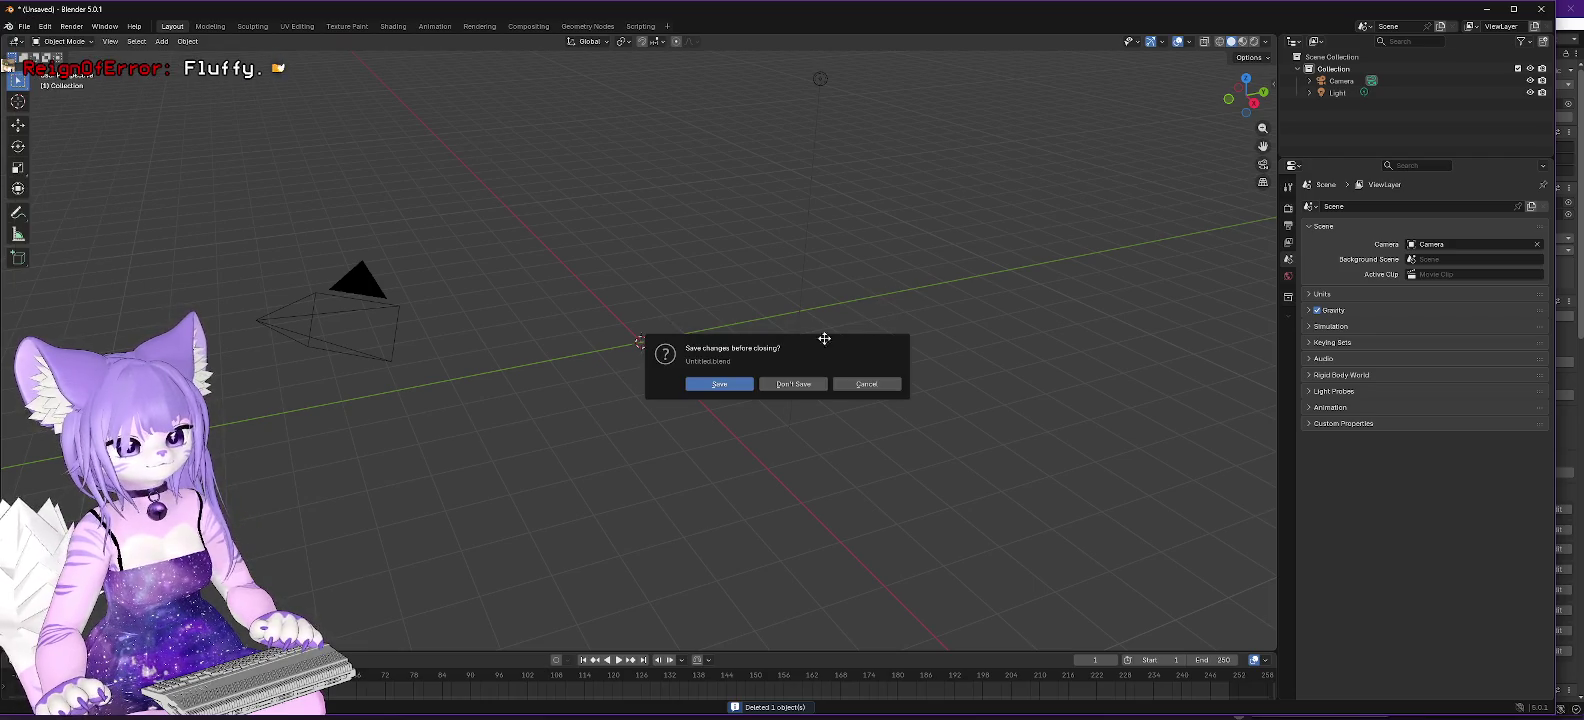
click(790, 386)
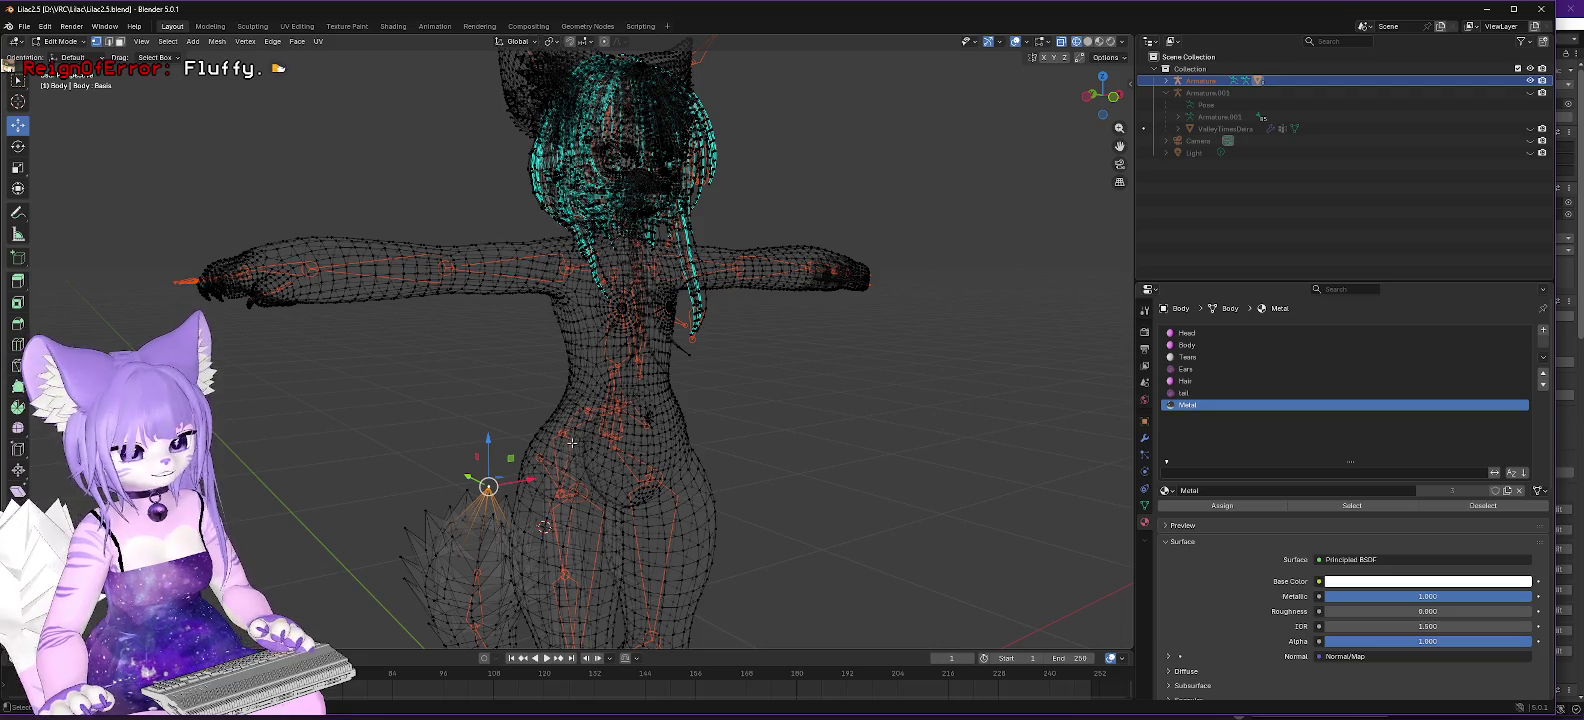
Orbit to a side view and browse Armature.001's bone tree, expanding and collapsing Spine.
drag(556, 449, 790, 450)
click(1178, 117)
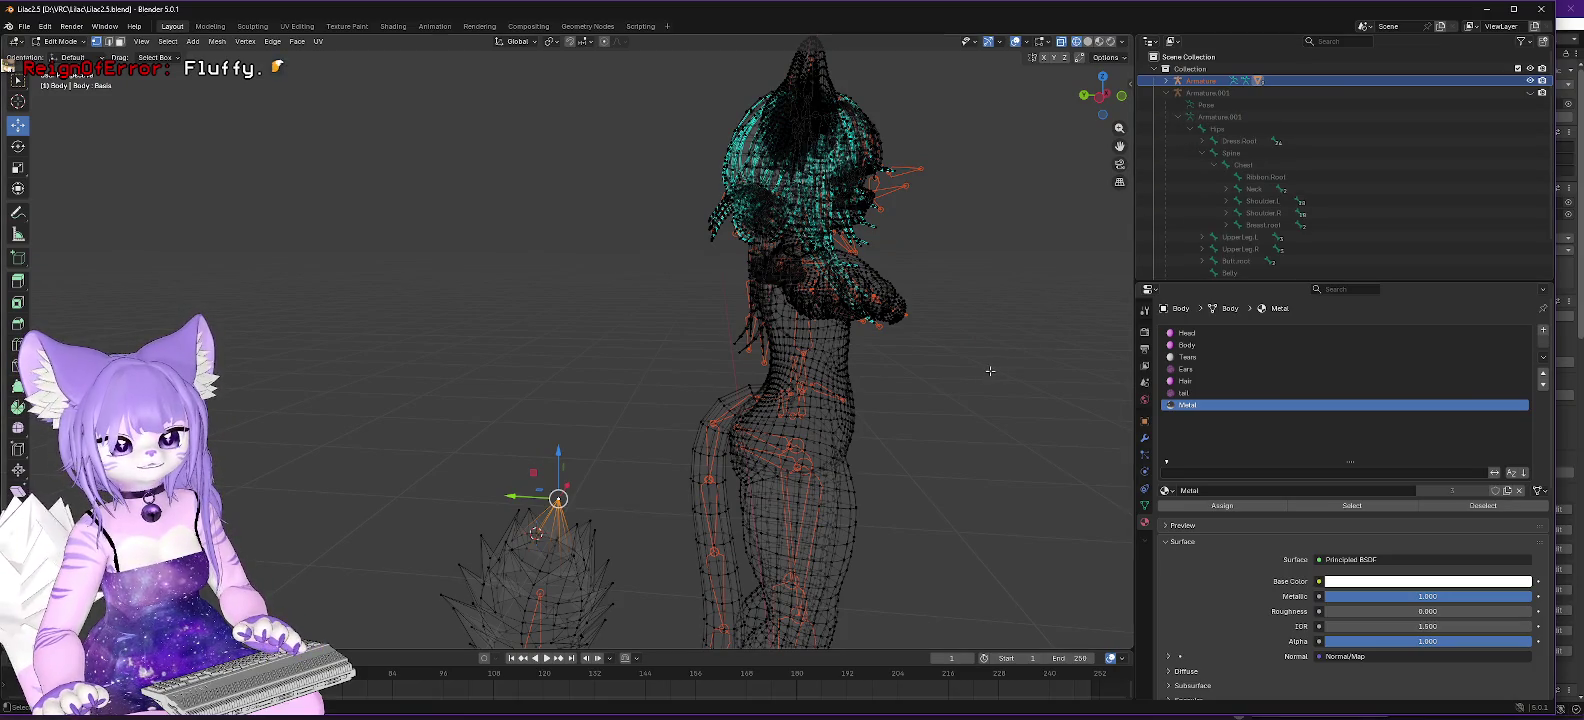
scroll(1328, 175, down, 2)
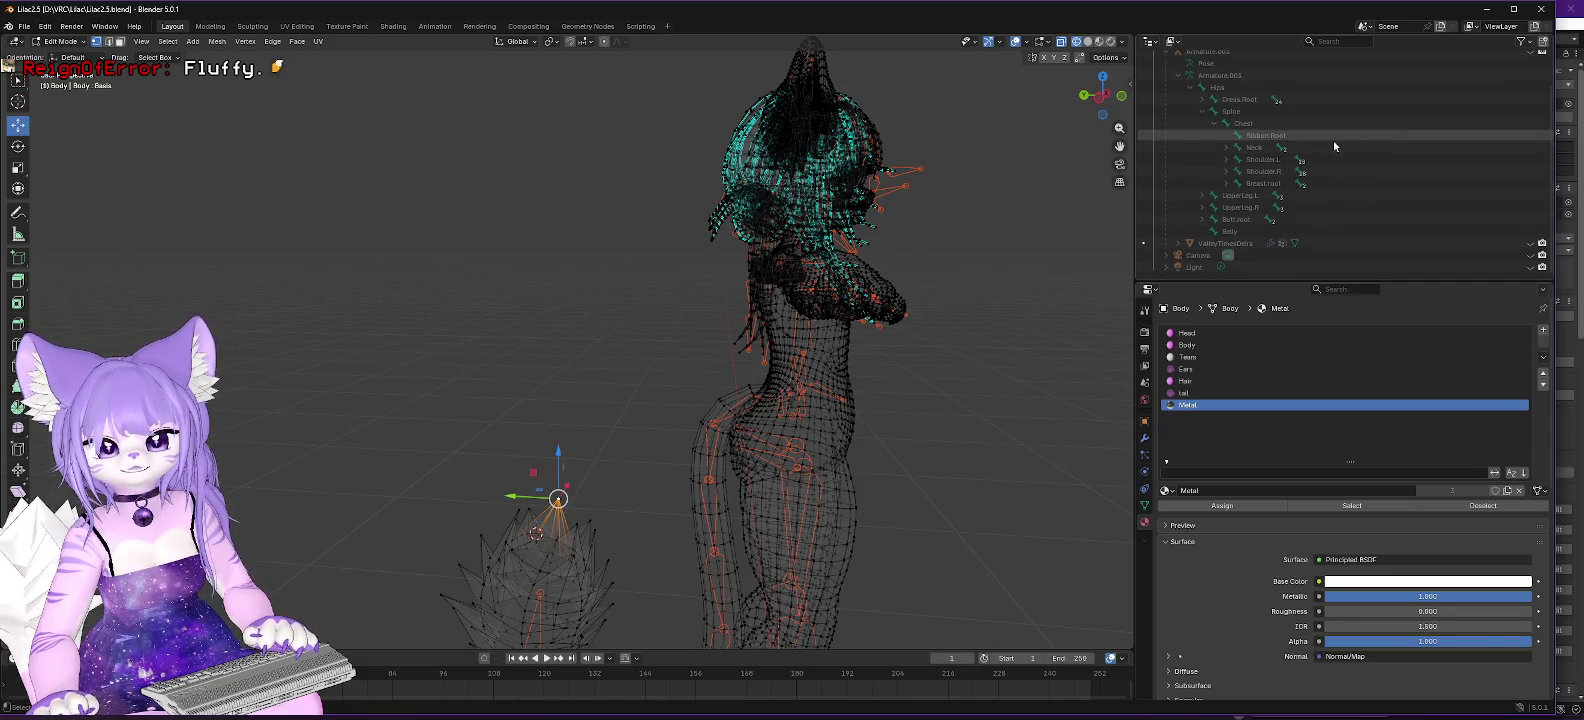
click(1203, 111)
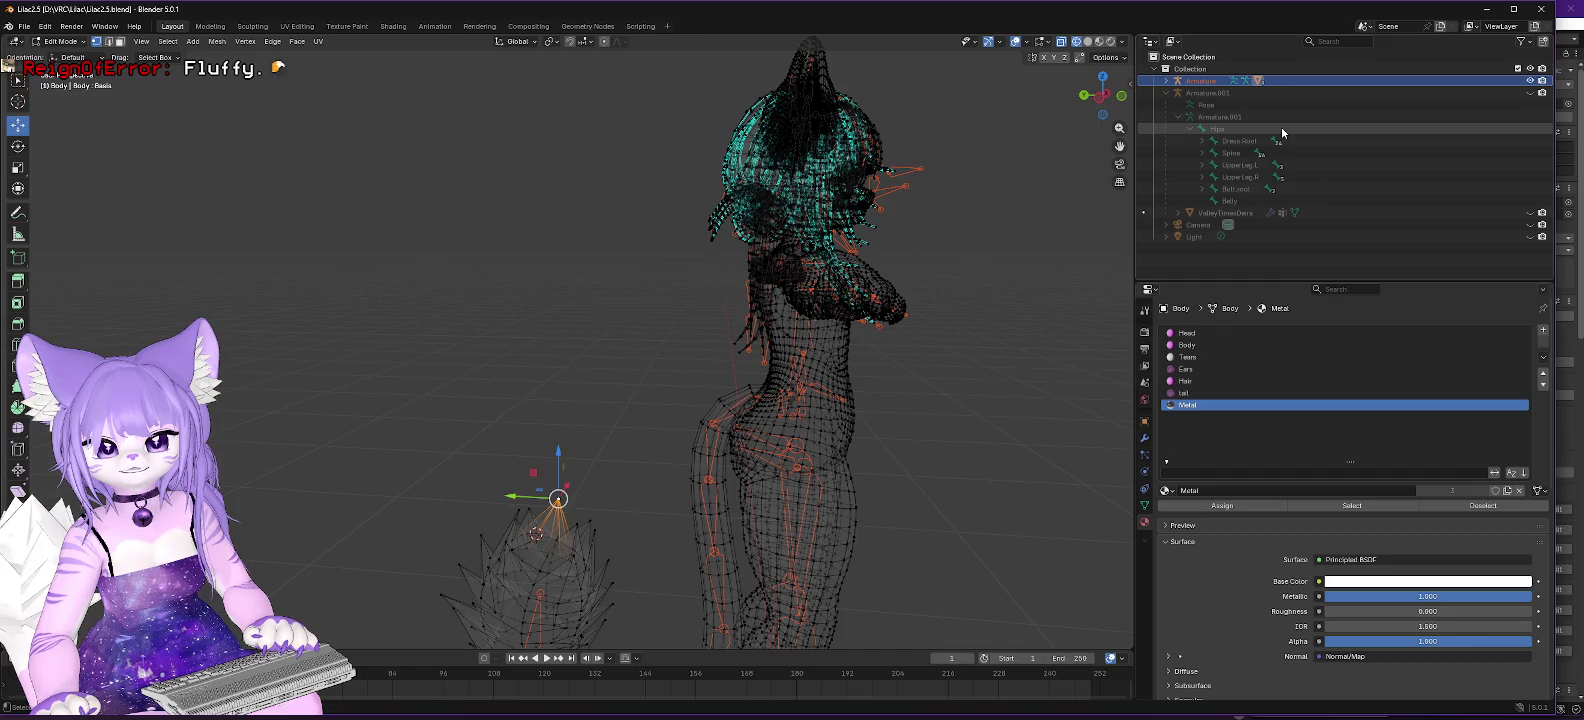
click(1202, 153)
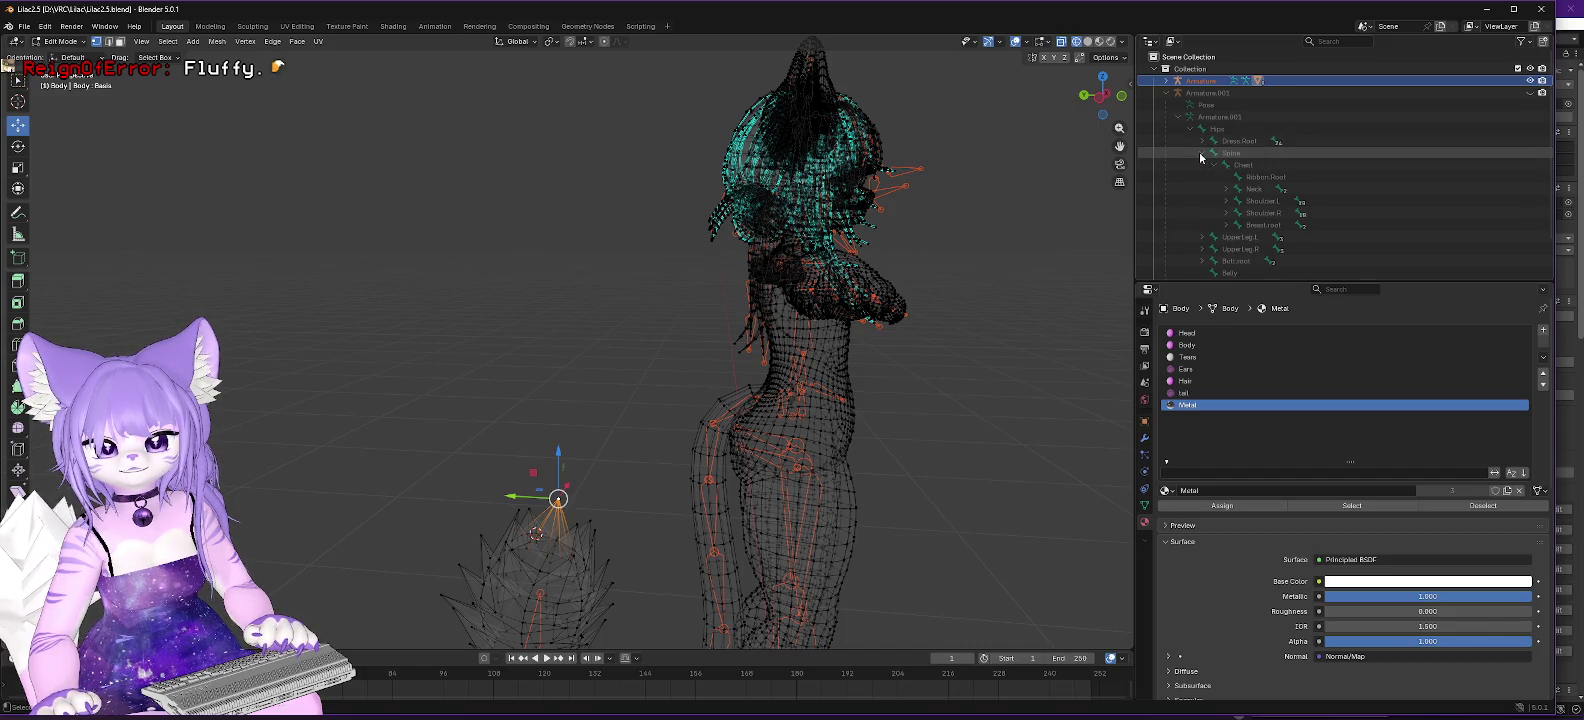
click(1201, 154)
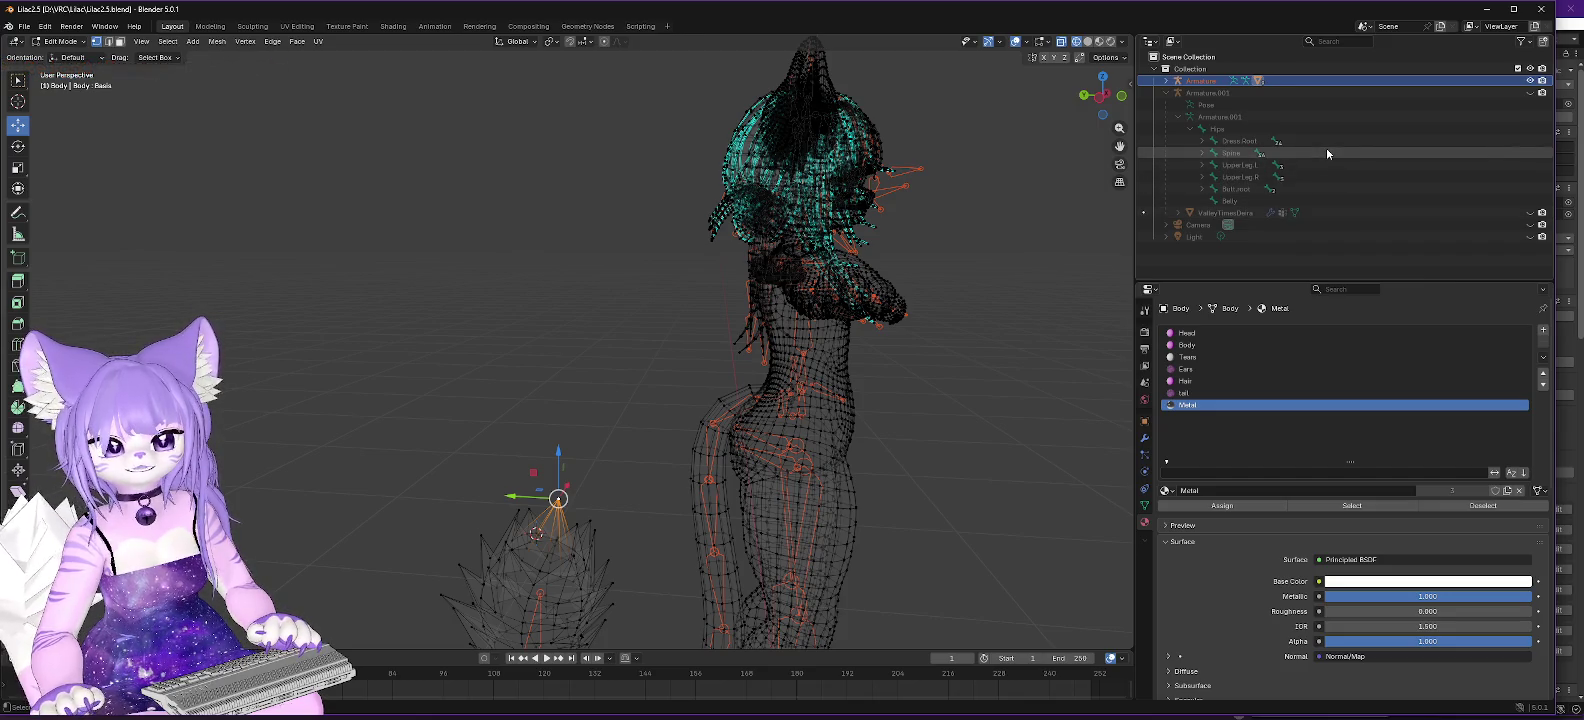
click(998, 356)
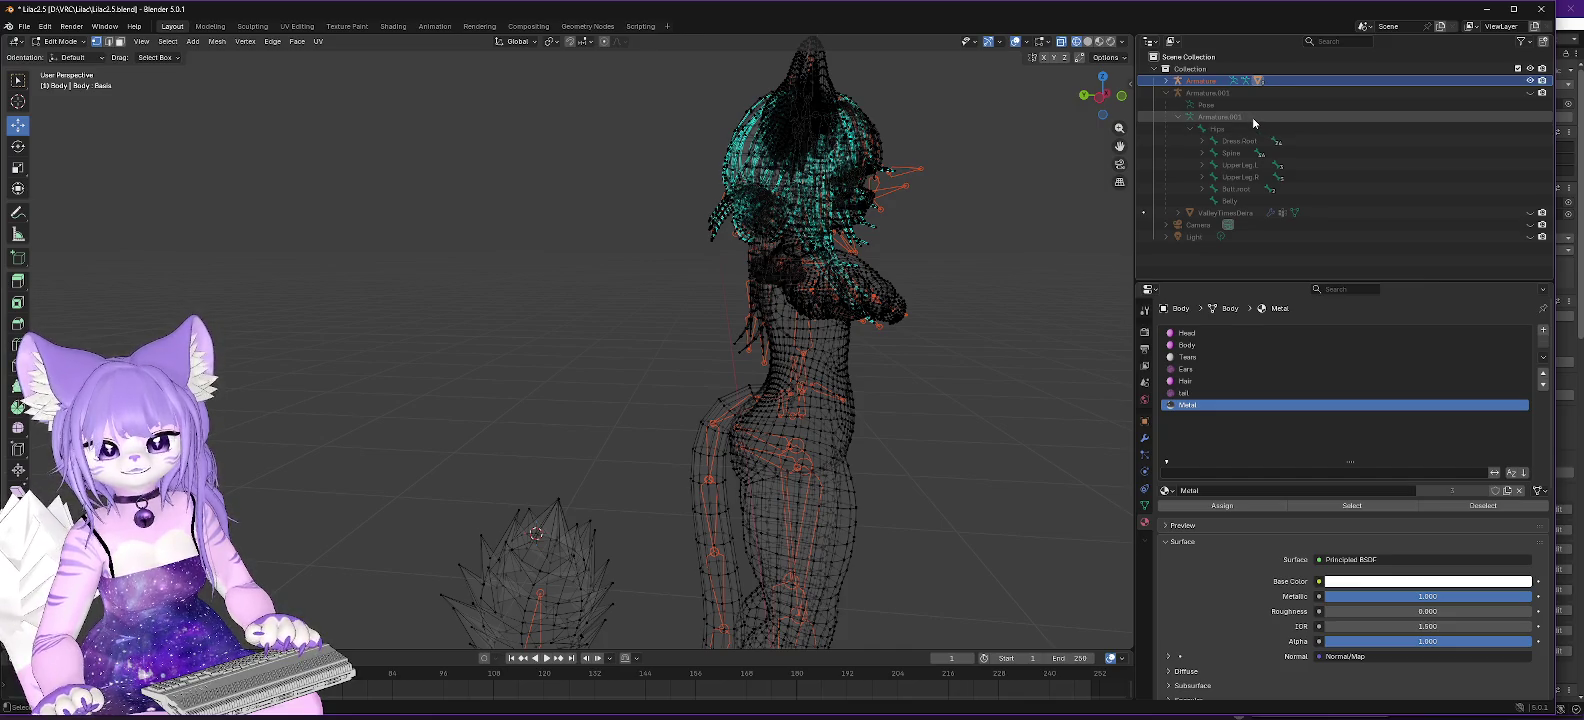
Expand the main Armature down to Tail_root and select the Tail_root bone.
click(1166, 92)
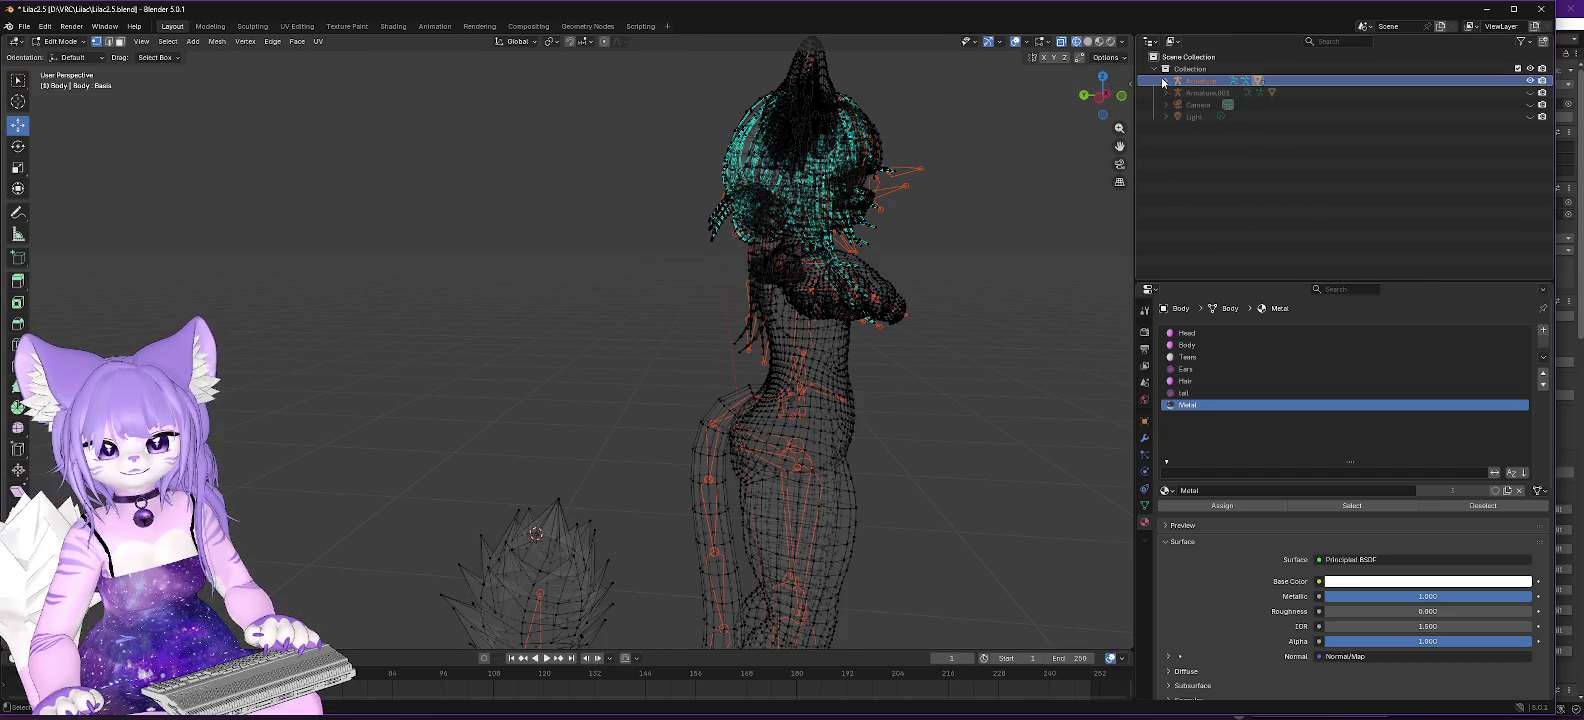
click(1164, 81)
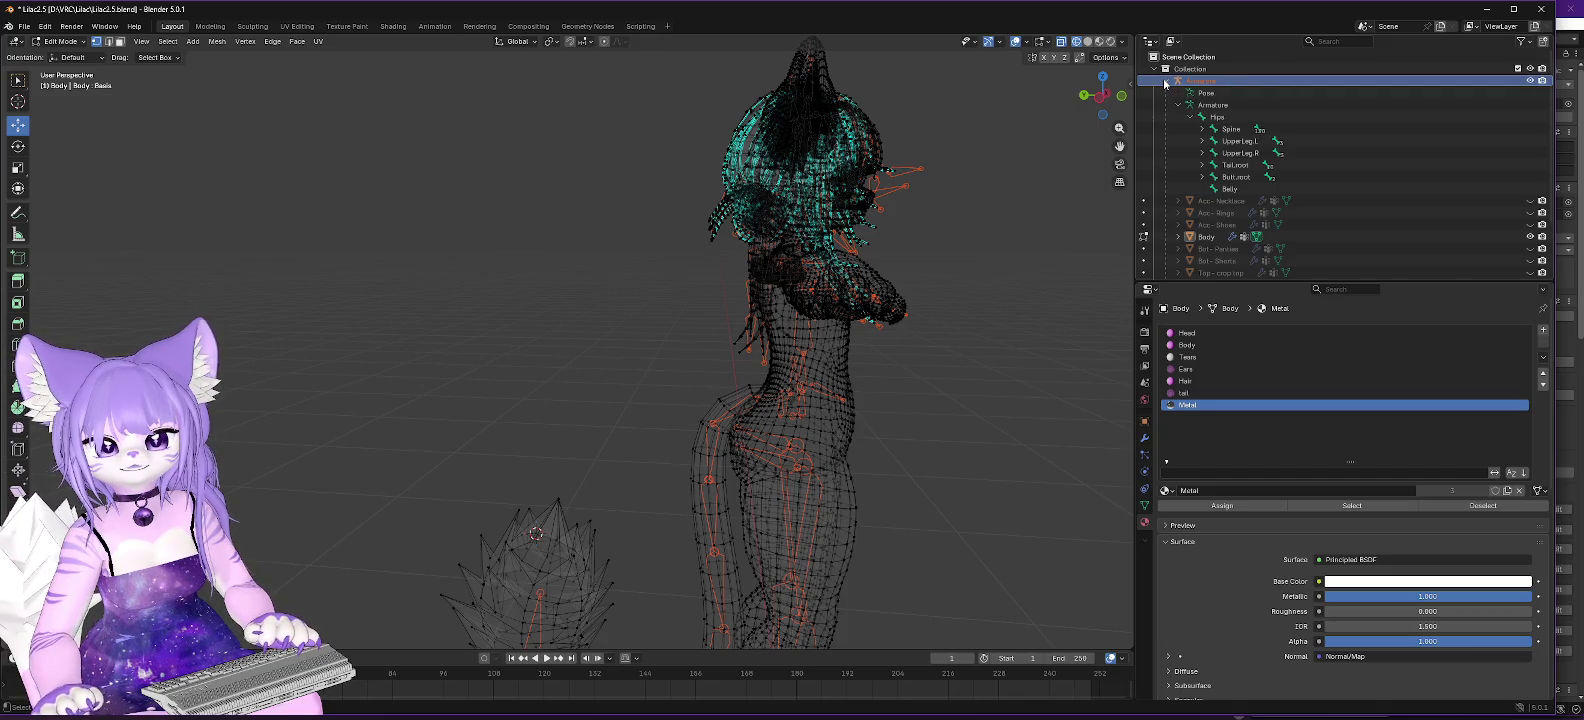
click(1203, 166)
click(1237, 166)
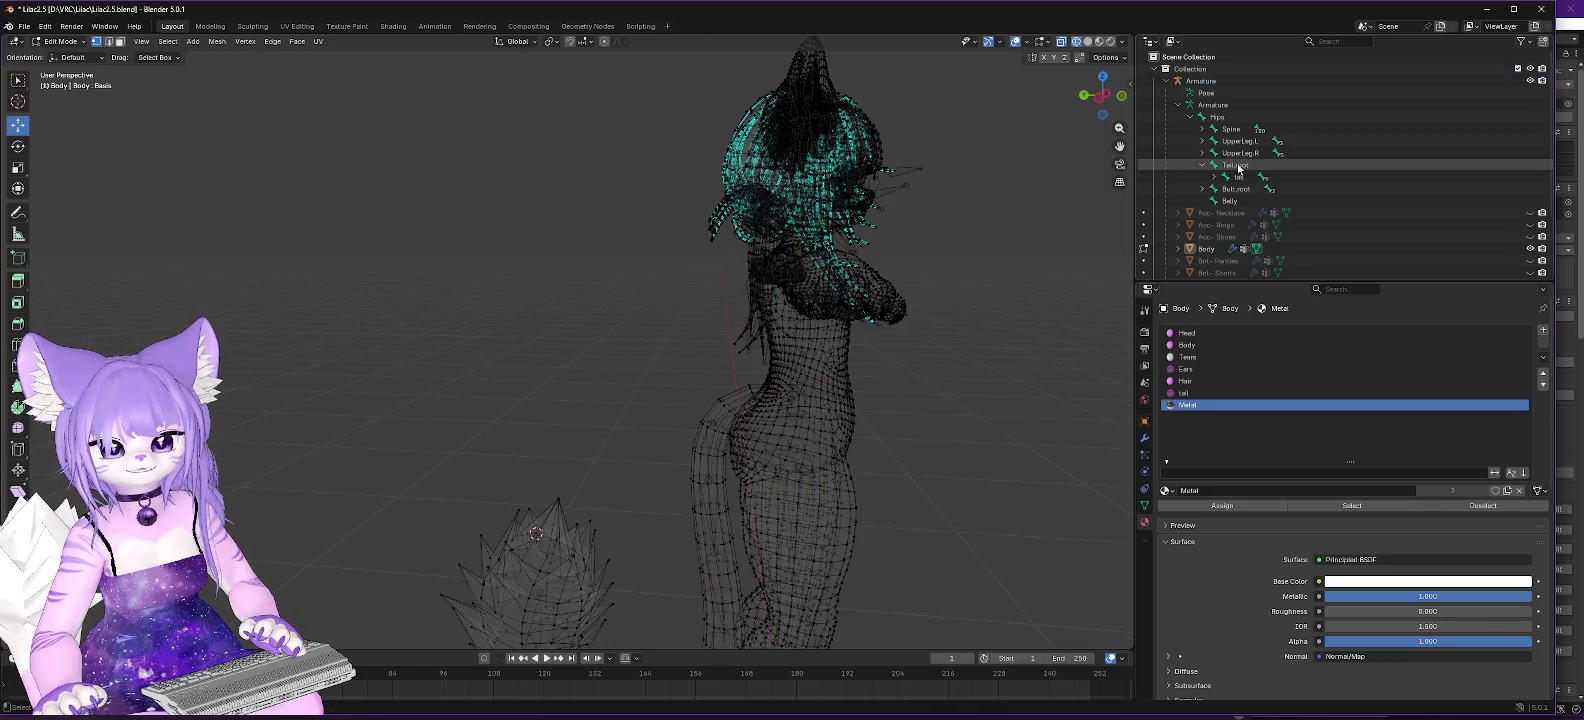
Open the Tail_root bone's context menu and dismiss it without choosing an operation.
right_click(1237, 165)
click(1238, 165)
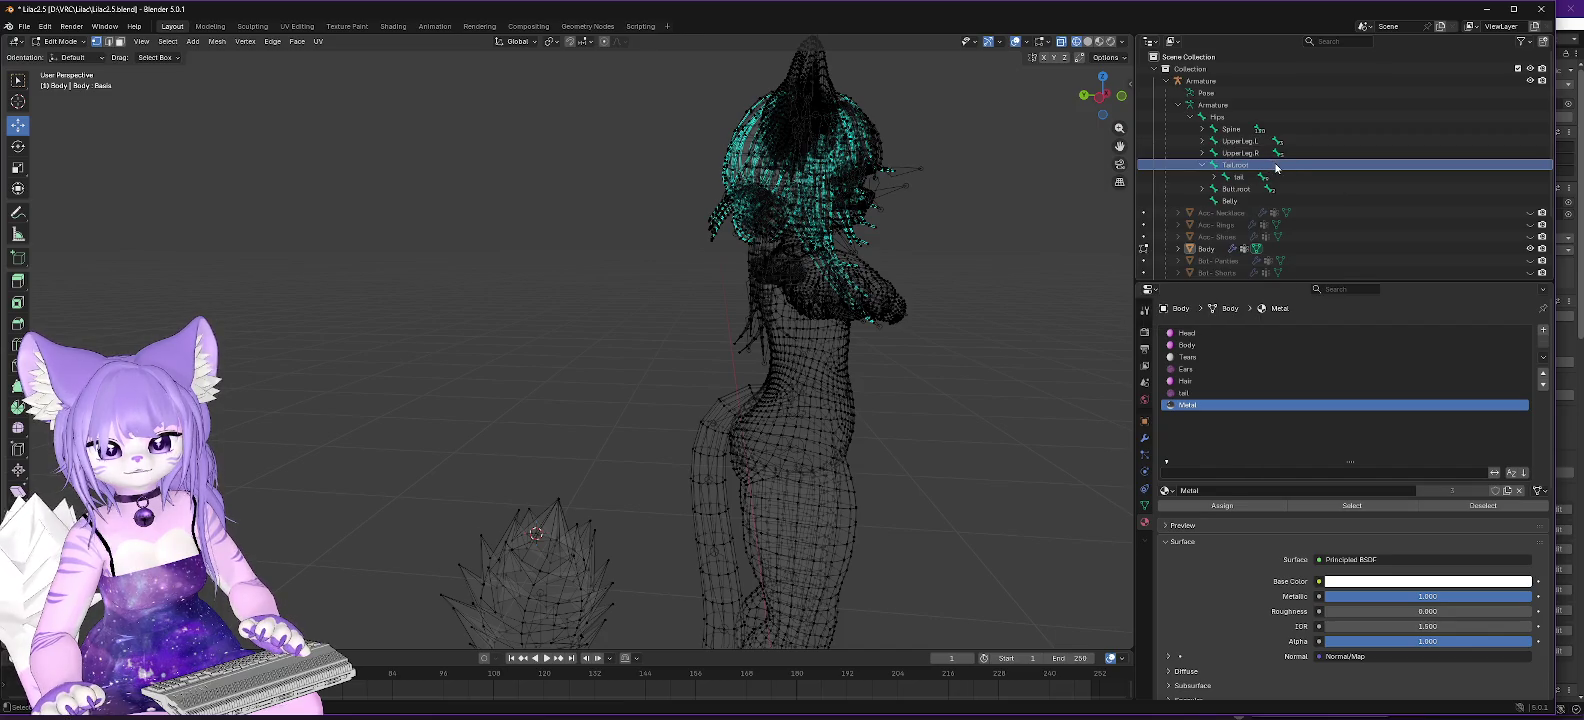
right_click(1246, 168)
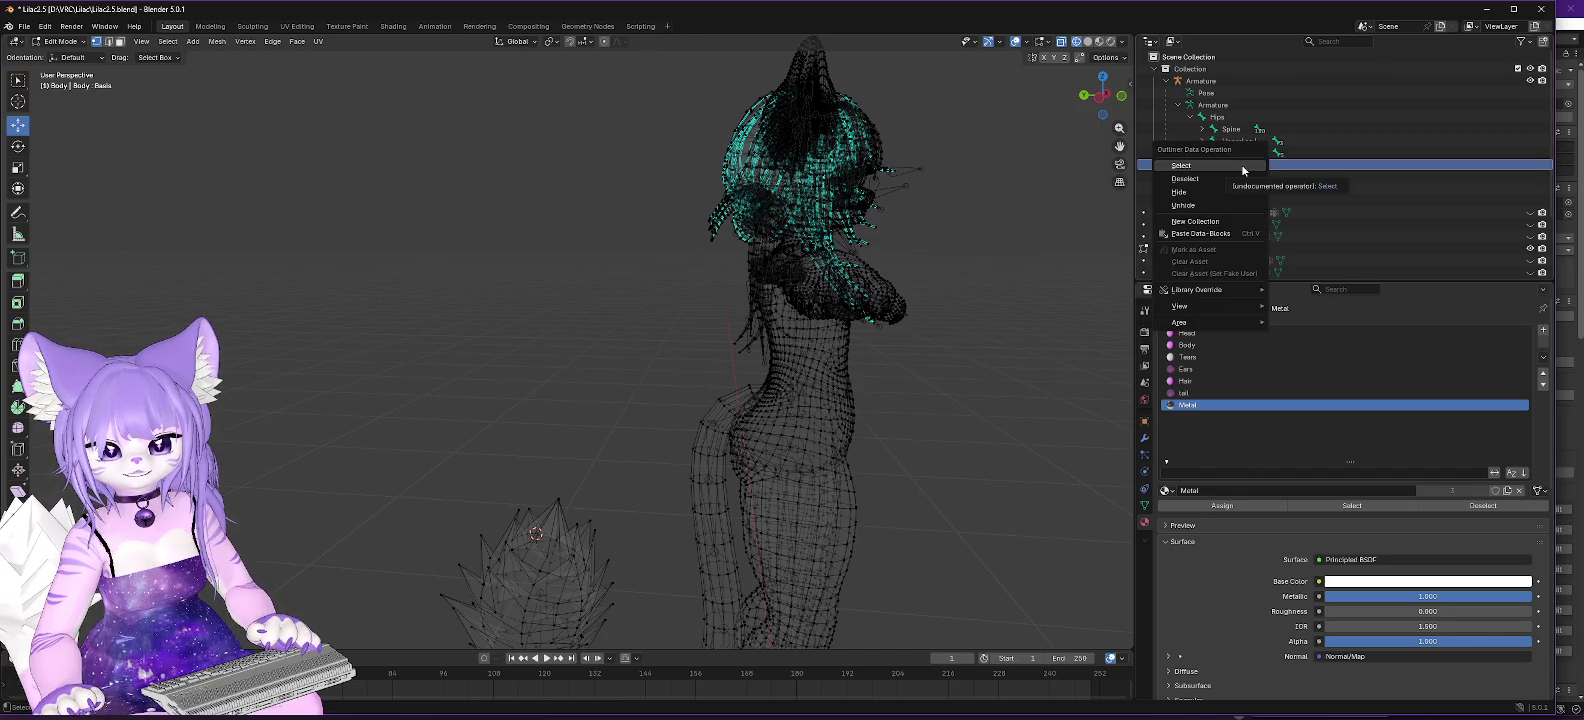
click(1304, 166)
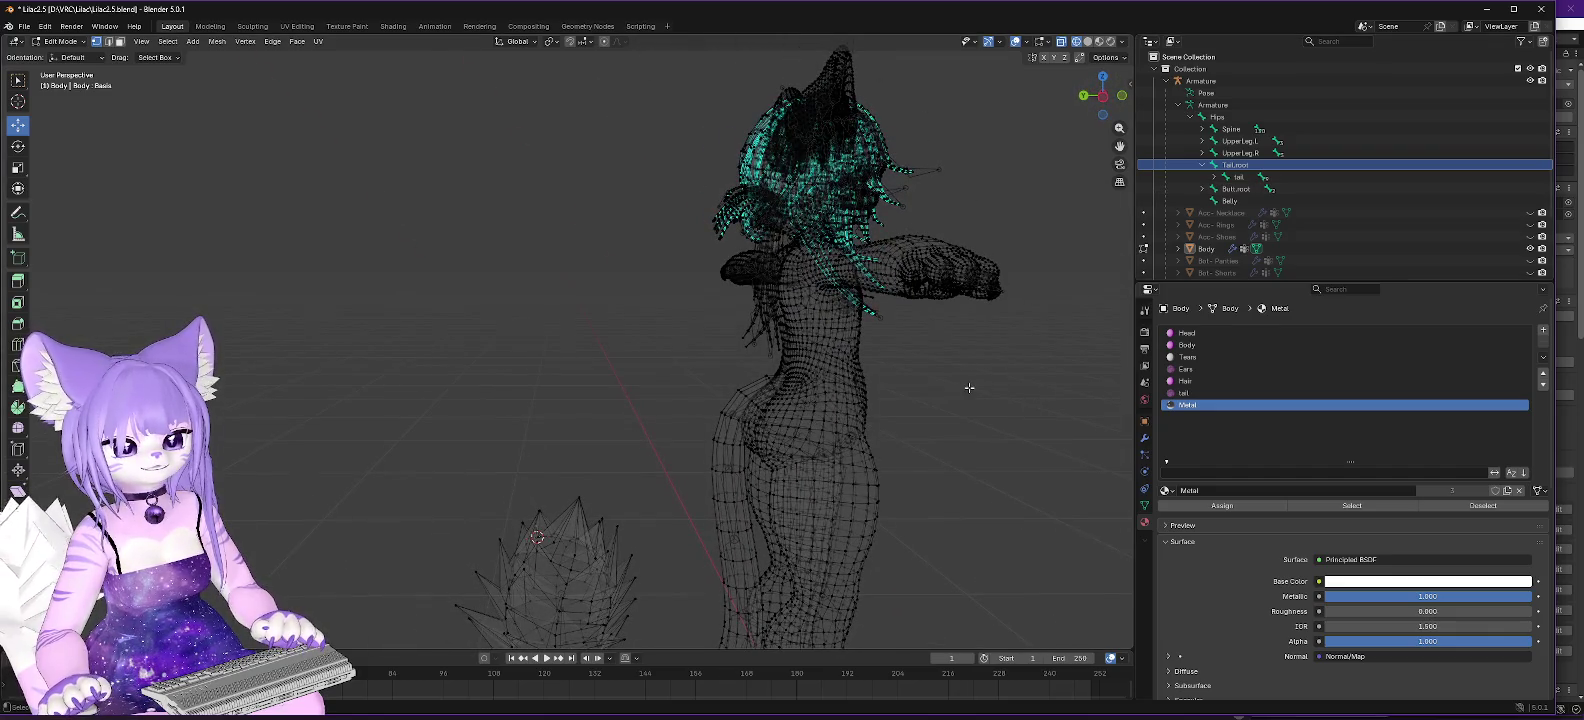
Select the linked tail and spiky mesh pieces from a hip vertex and delete their vertices.
click(722, 413)
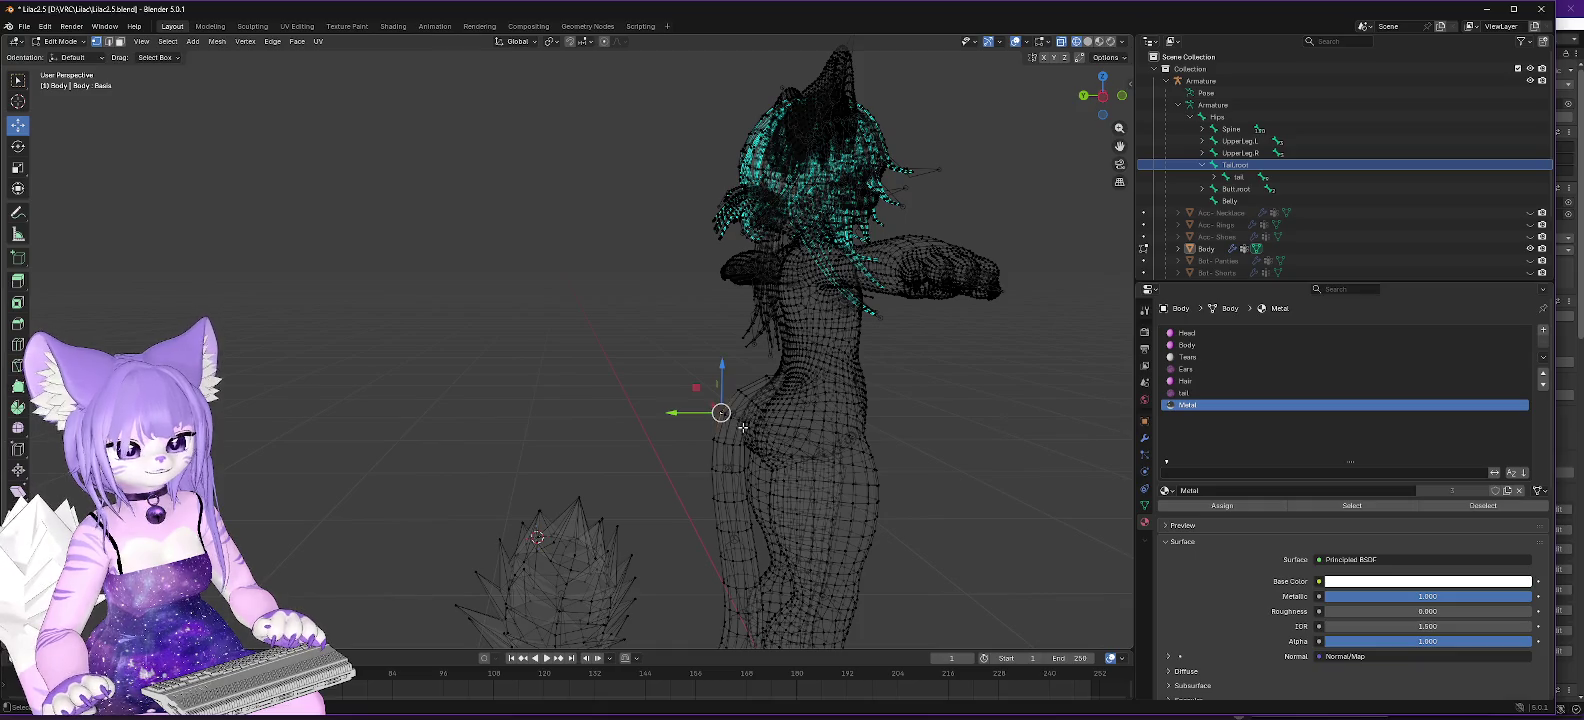
click(167, 41)
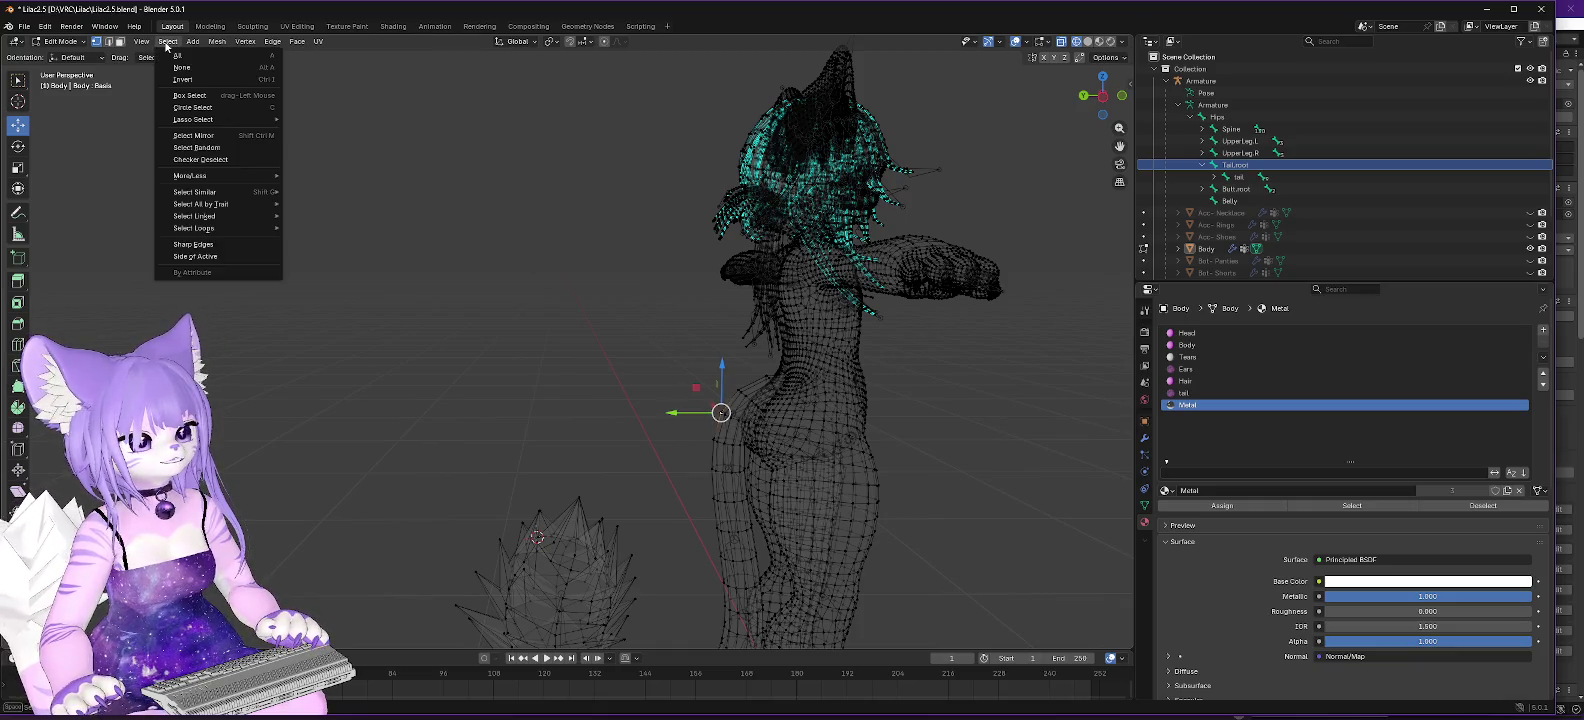
mouse_move(200, 216)
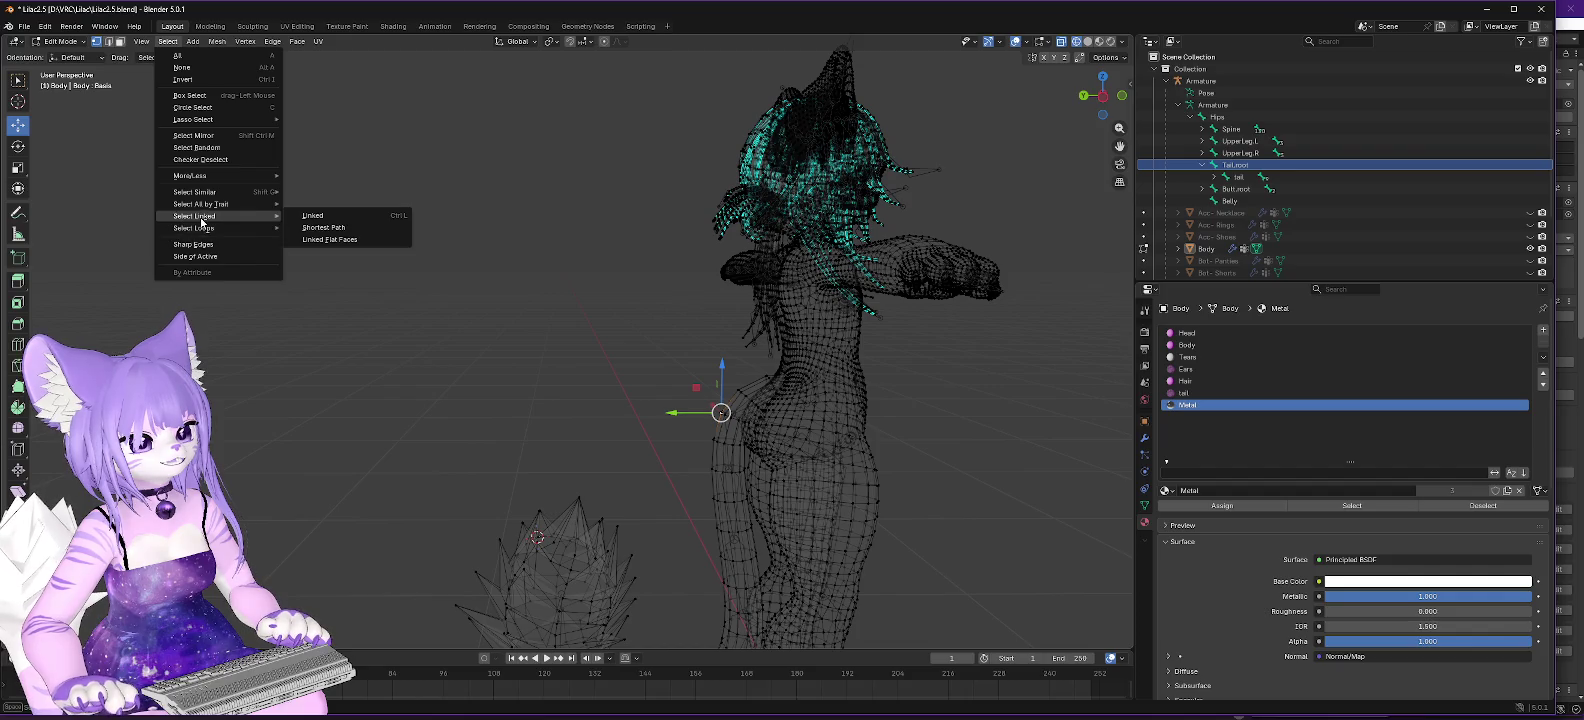
click(319, 214)
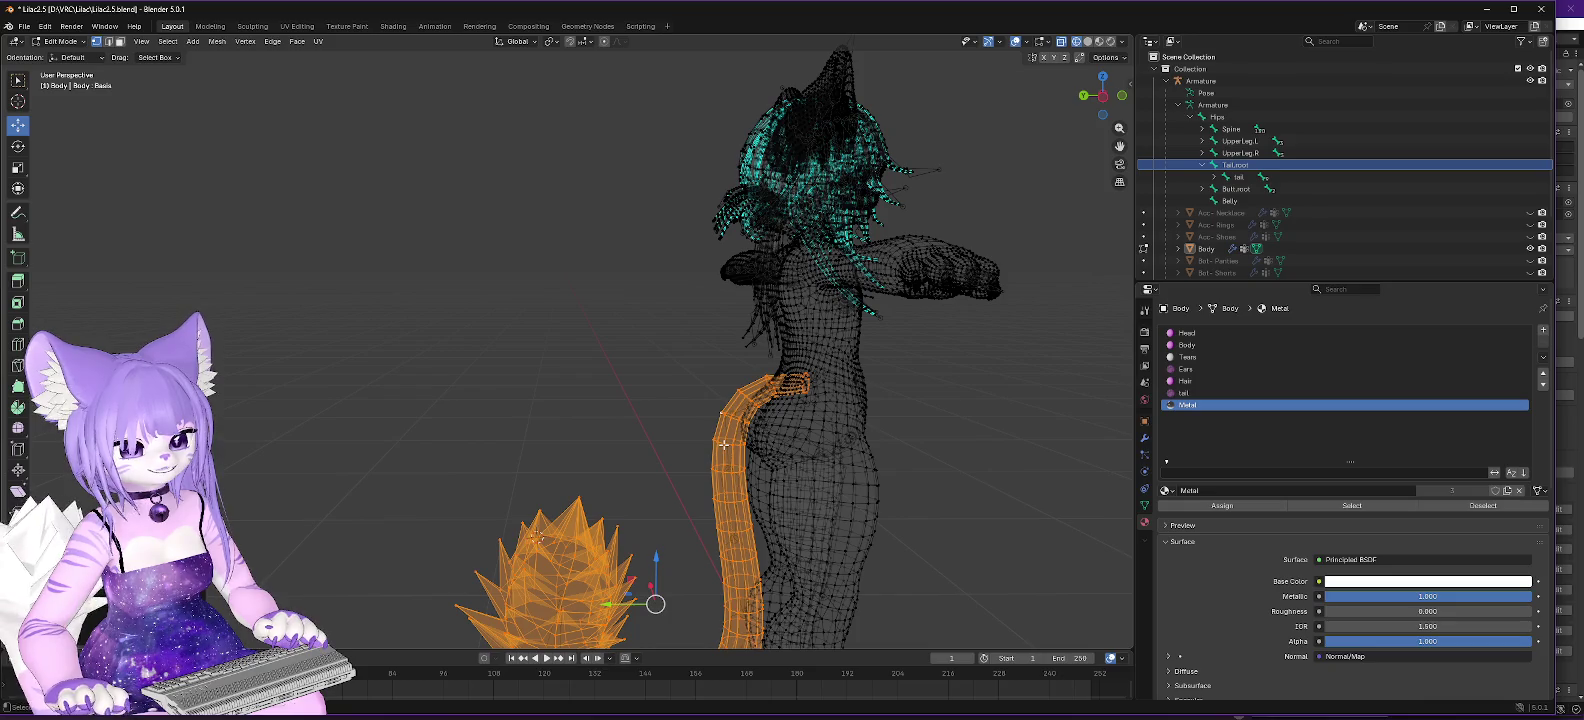
right_click(725, 450)
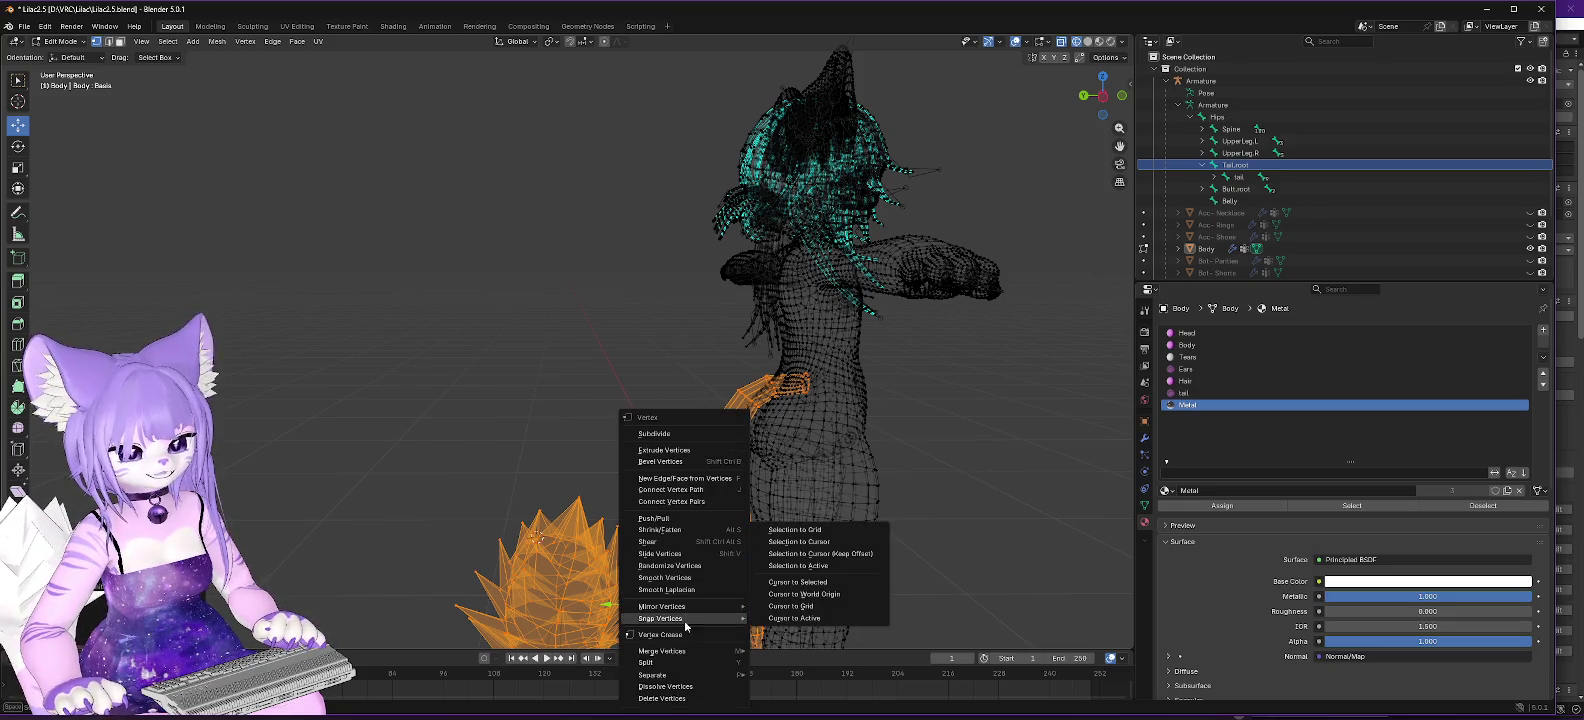
click(668, 698)
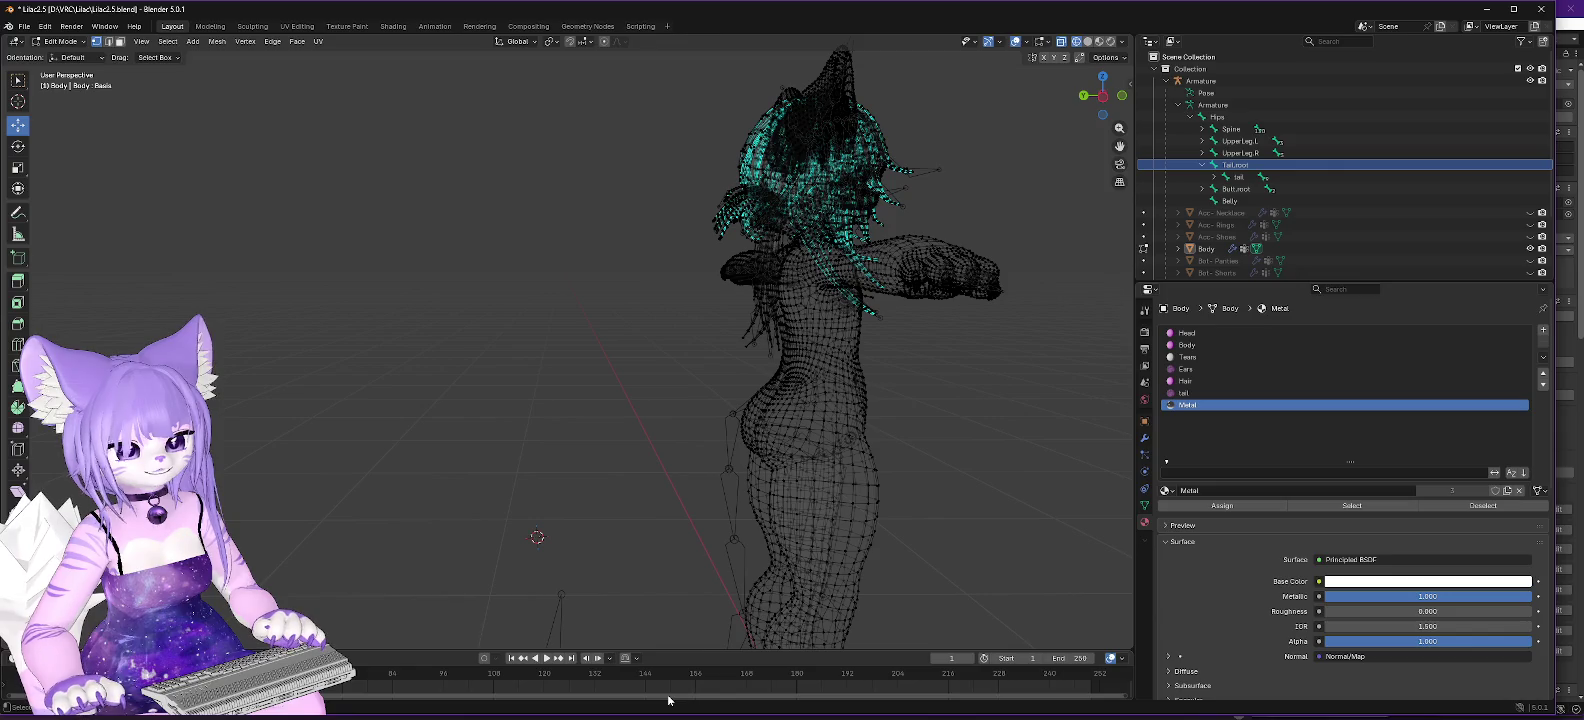
click(1239, 176)
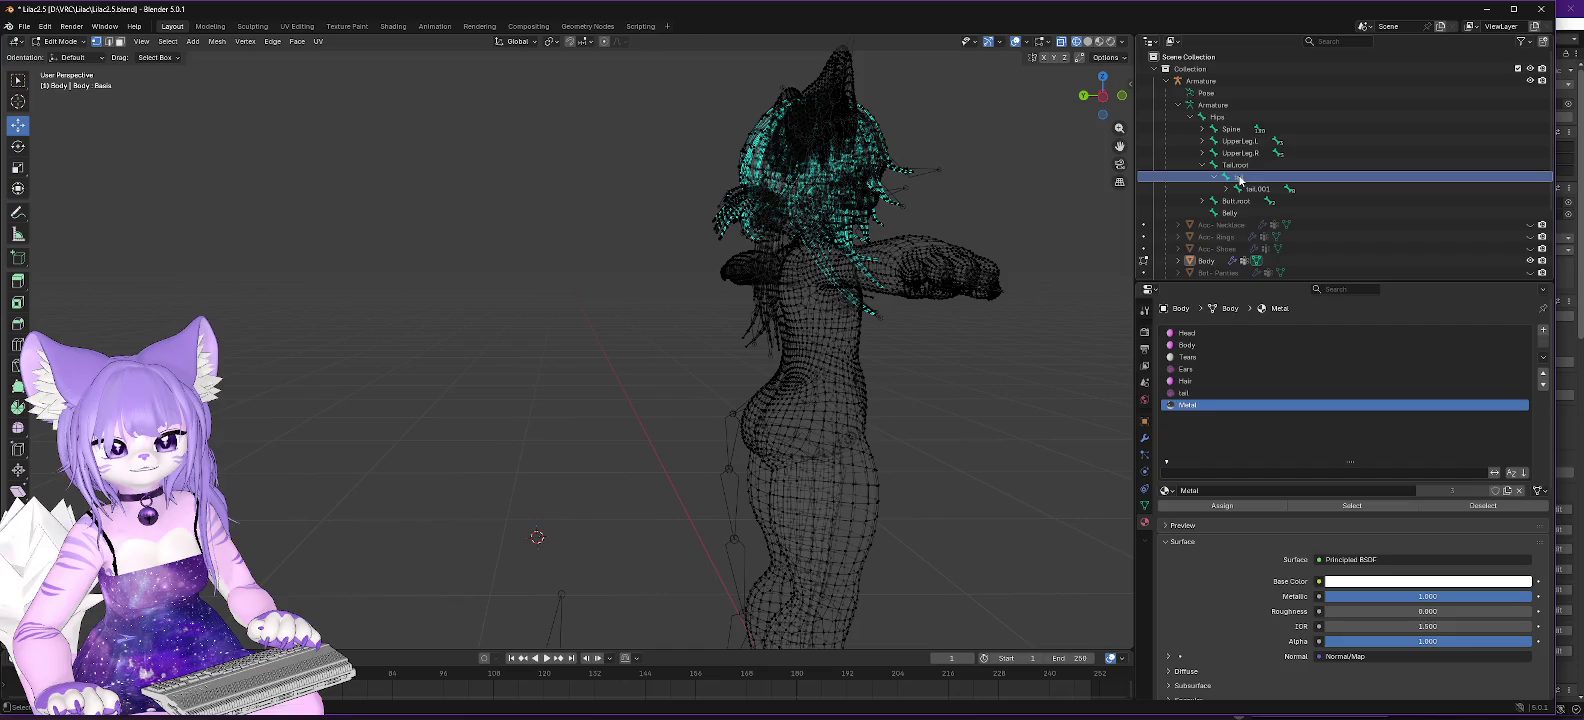
Check the tail bone and Tail.root context menus, leave them unchanged, and switch to Firefox.
right_click(1238, 176)
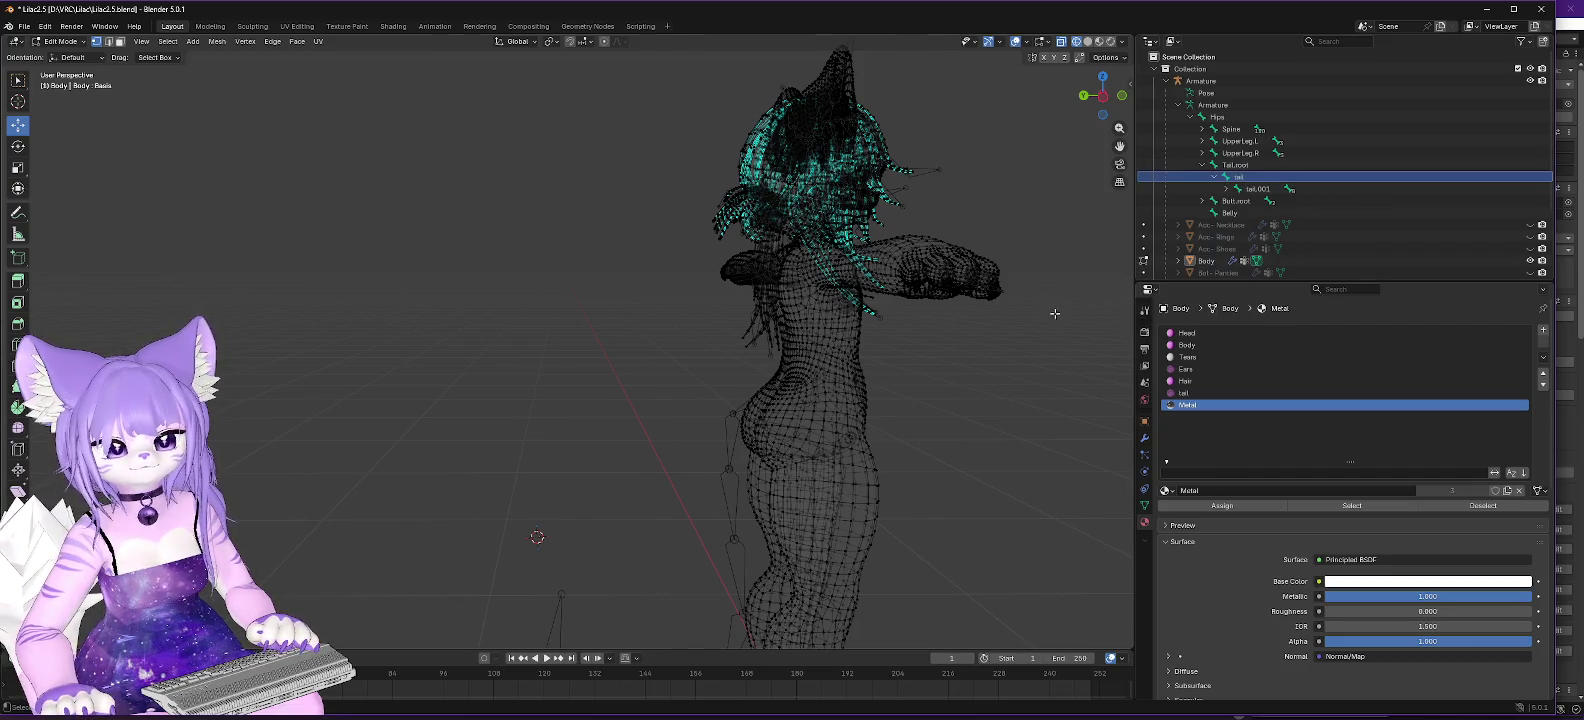
scroll(1020, 335, right, 10)
right_click(1030, 359)
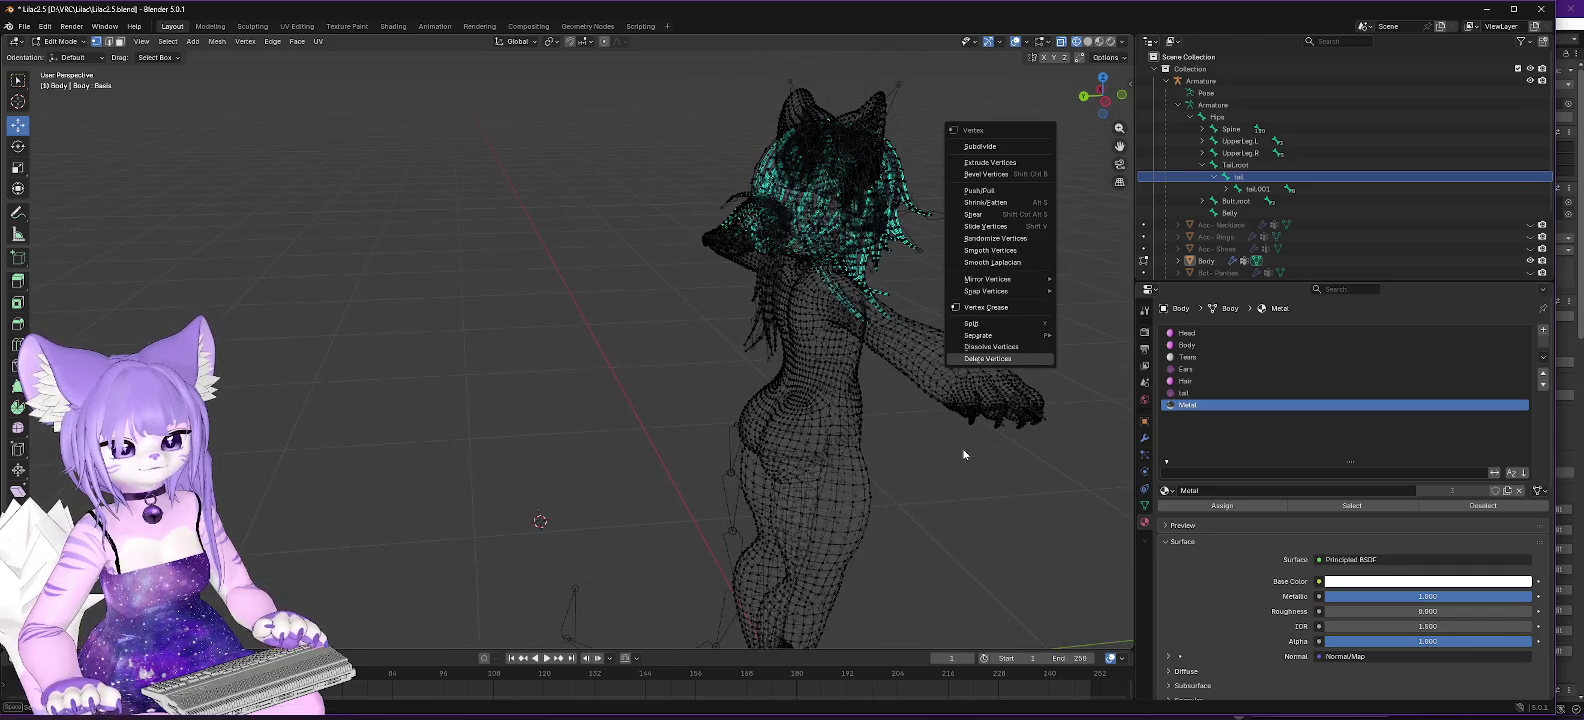
scroll(900, 400, down, 5)
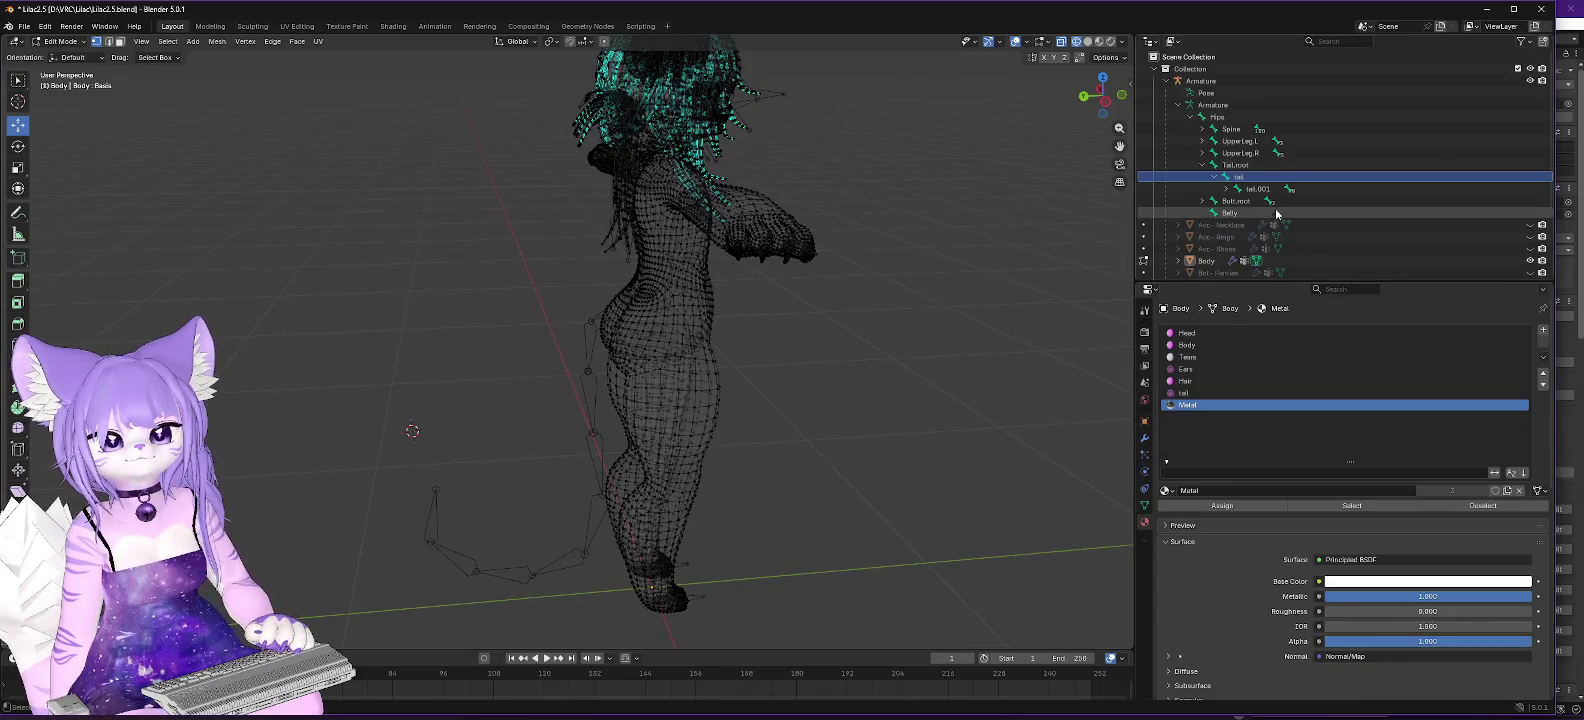
click(1237, 167)
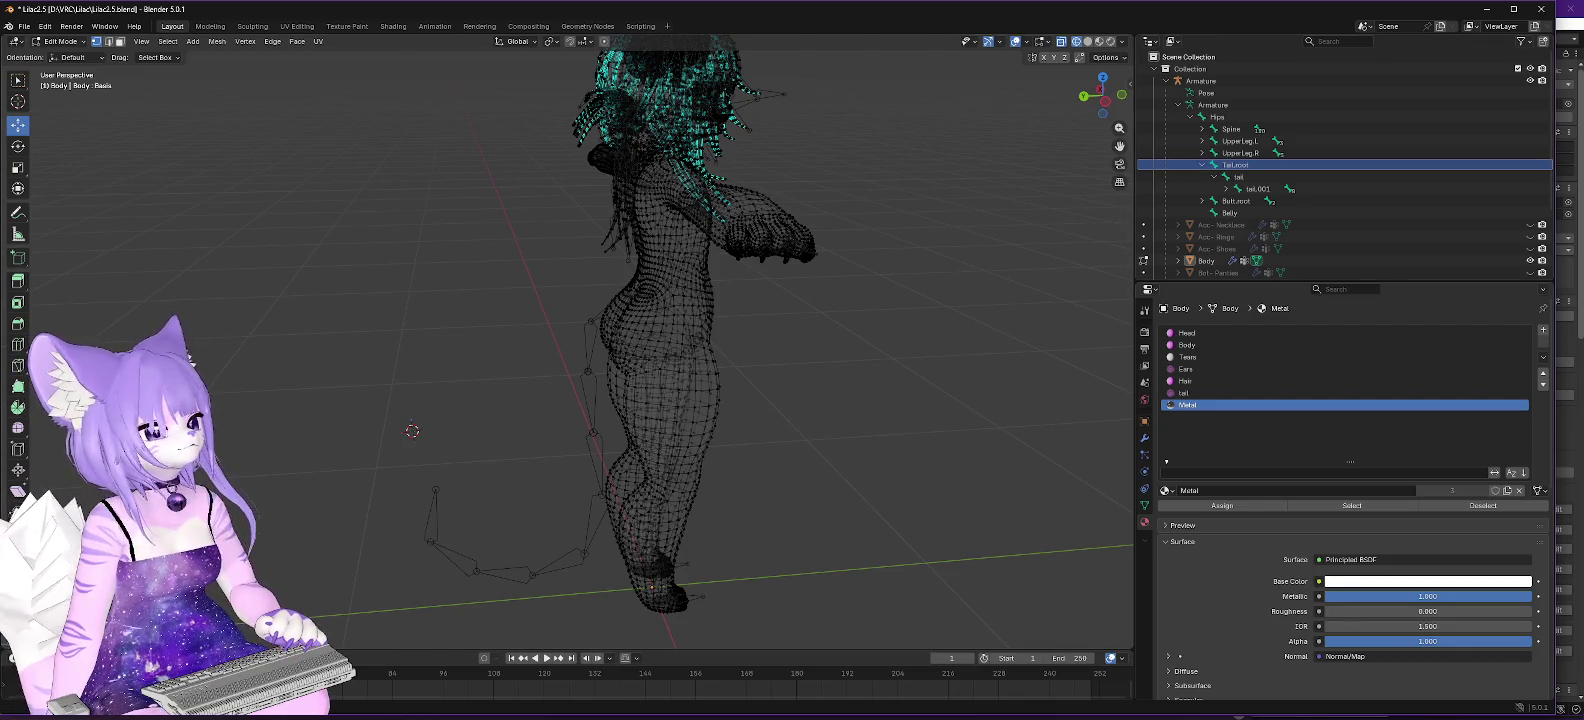
right_click(1243, 168)
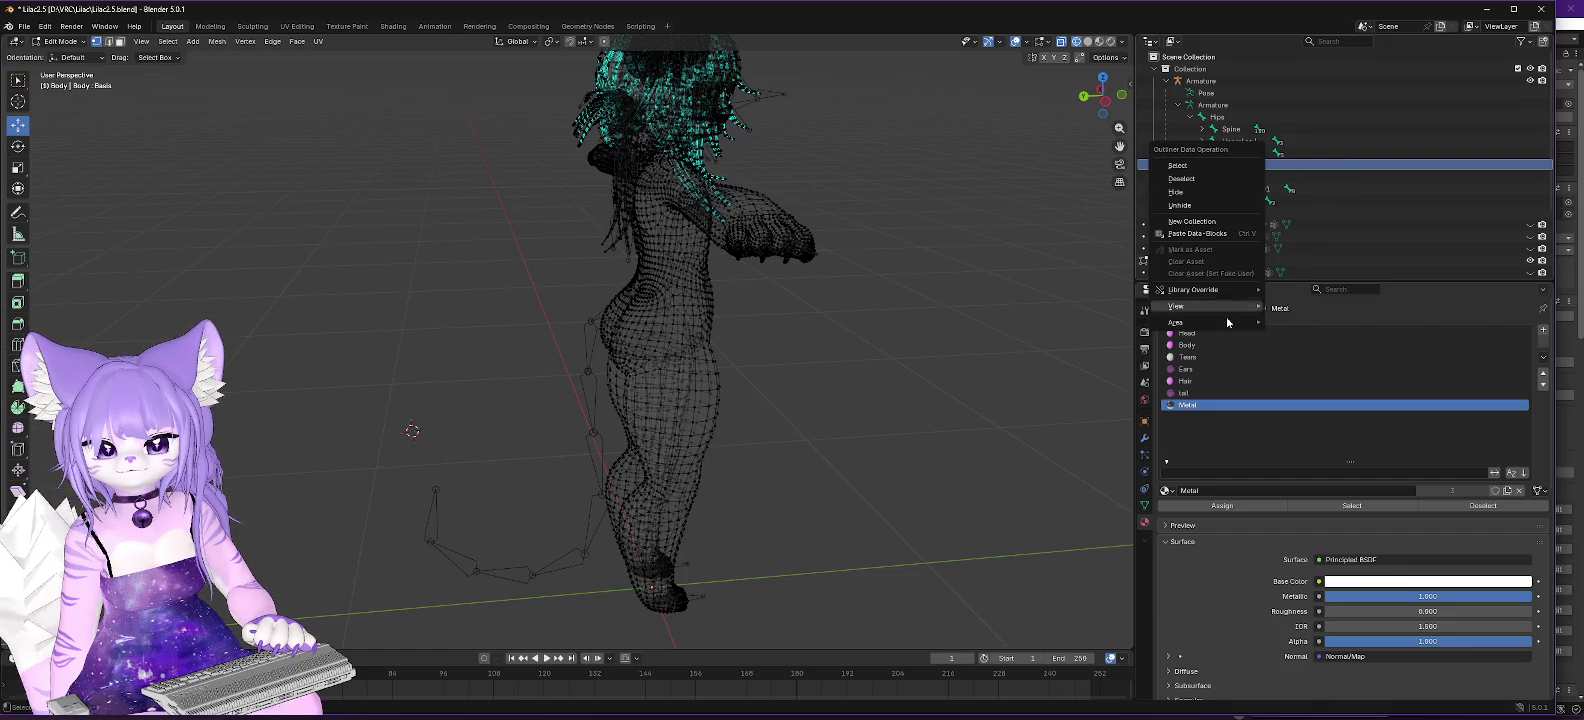
mouse_move(1229, 320)
click(1341, 165)
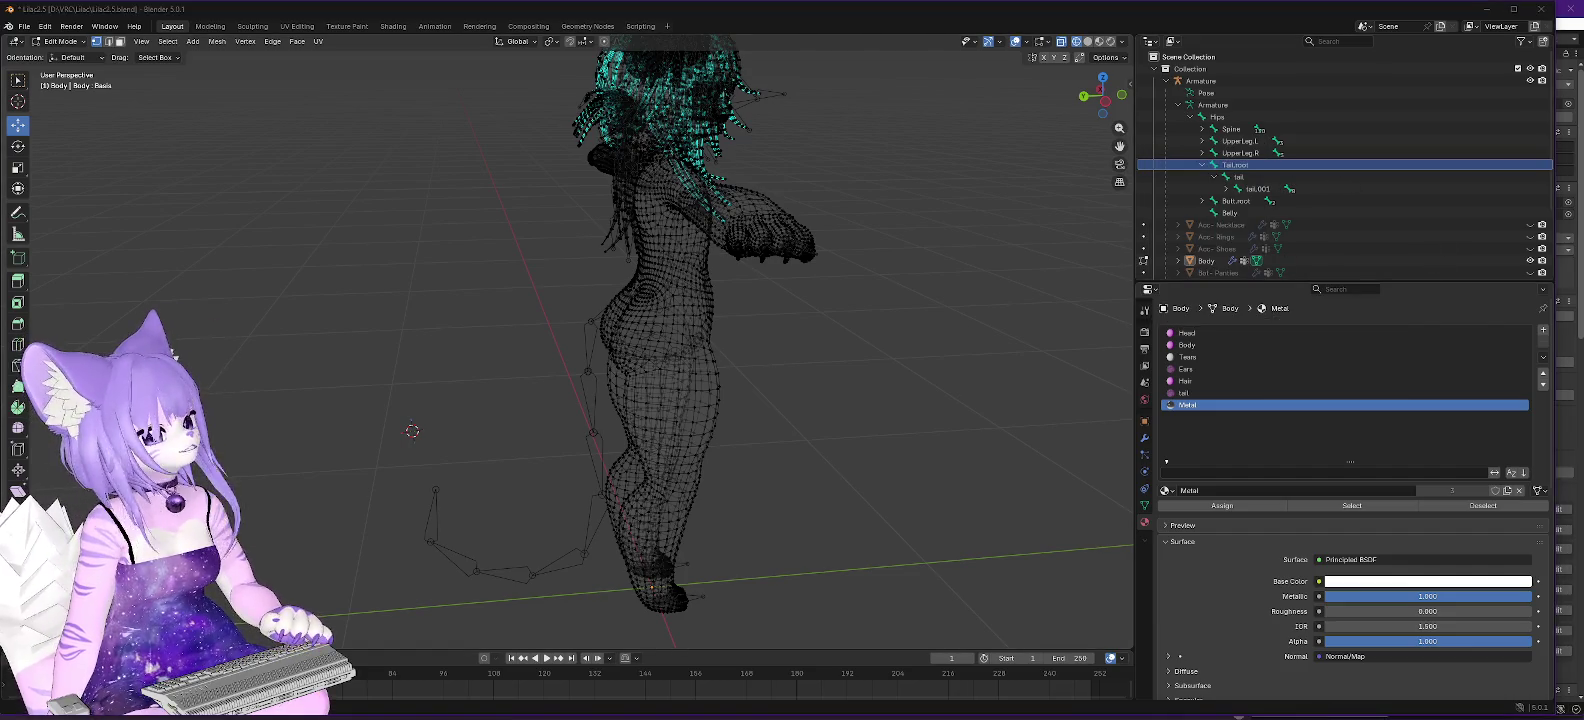
key(alt+Tab)
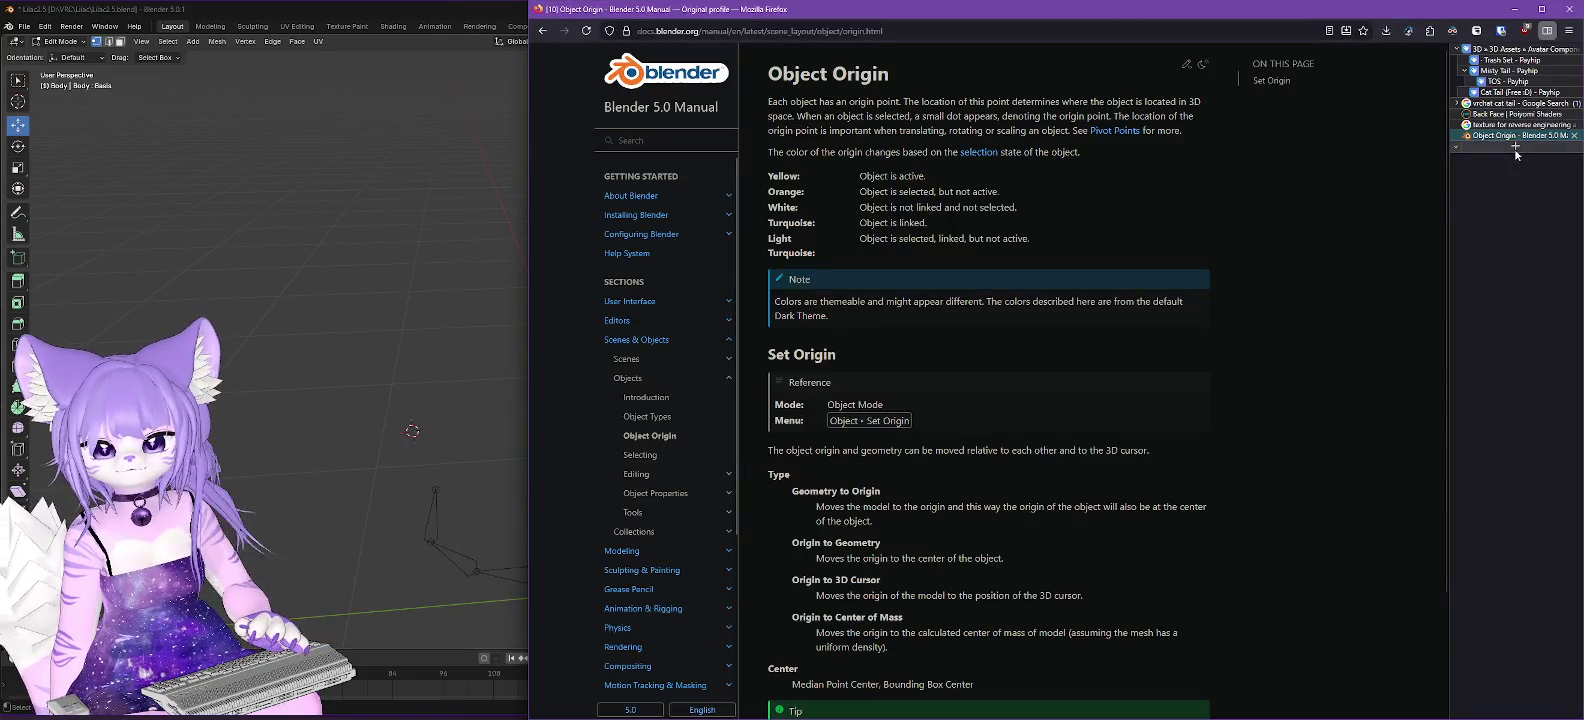
Search 'blender delete bones' in a new tab, open the Reddit thread, then minimize Firefox.
click(1498, 150)
text(blend)
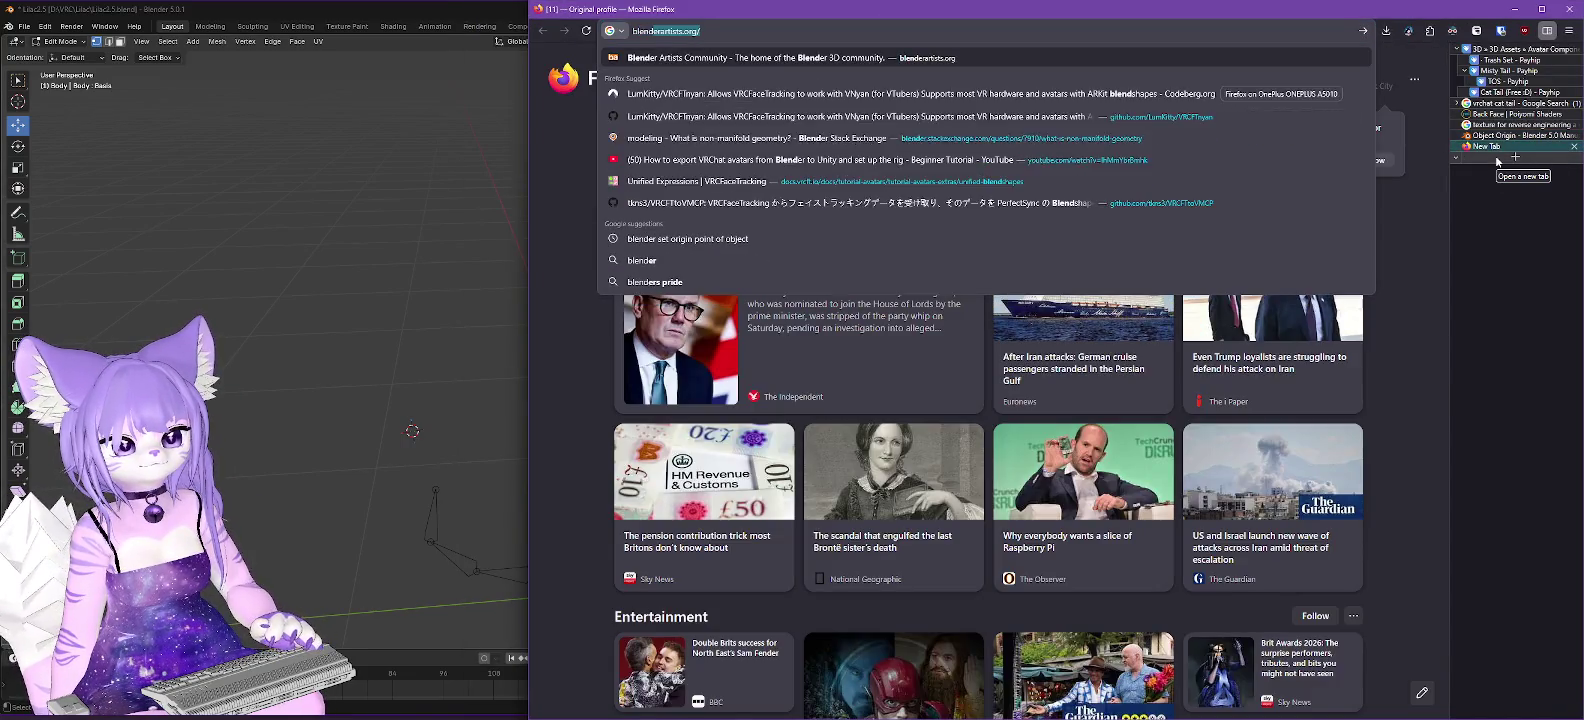
text(er delete bones)
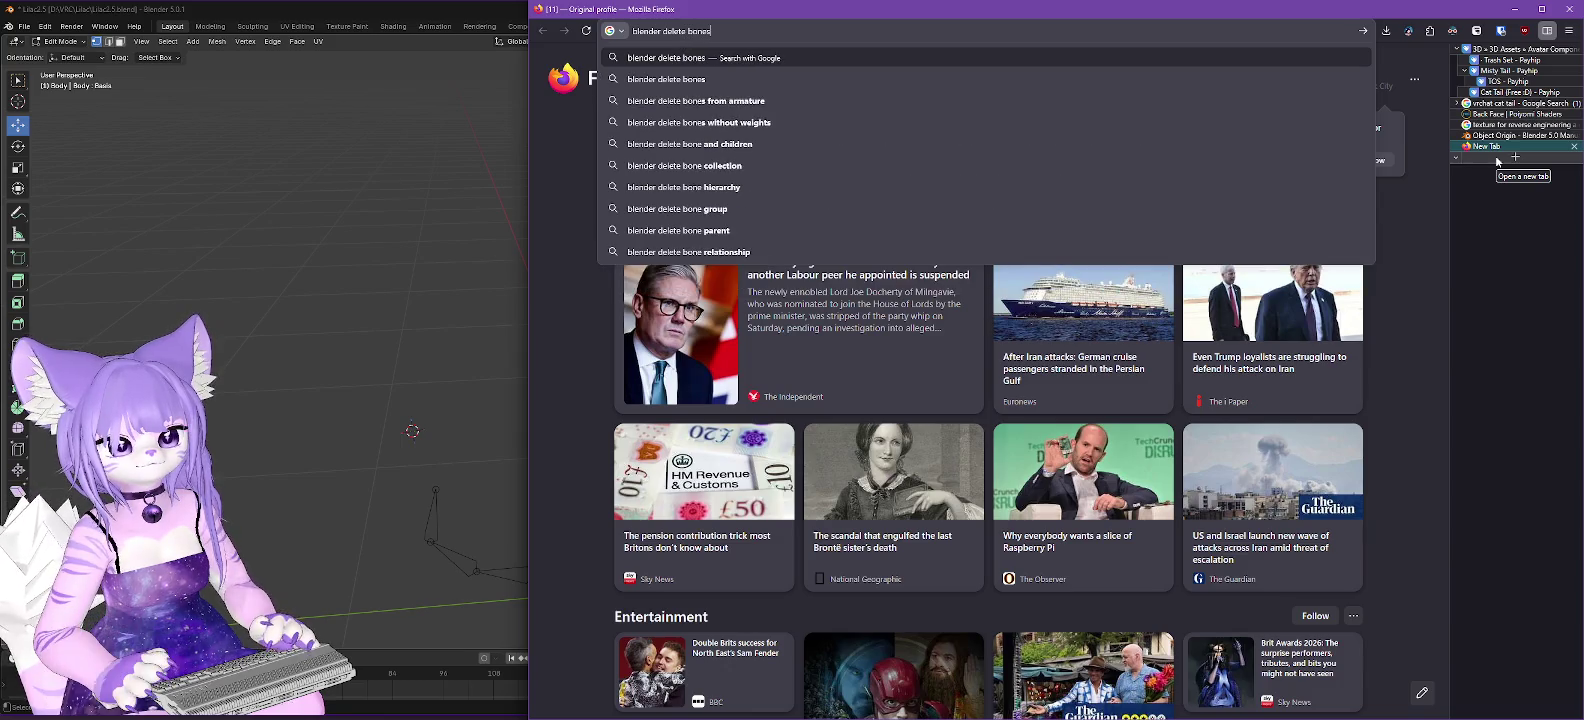
key(Return)
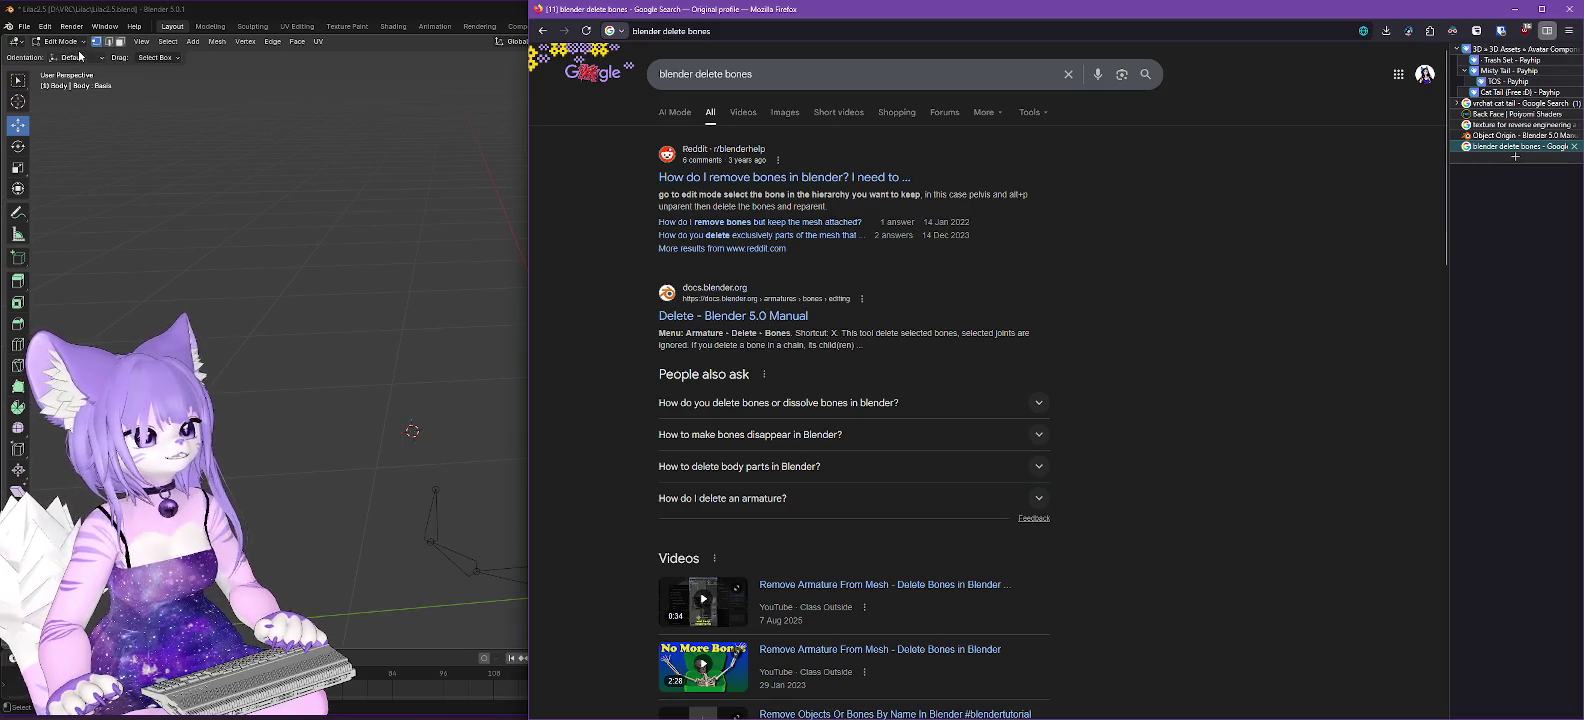
click(831, 178)
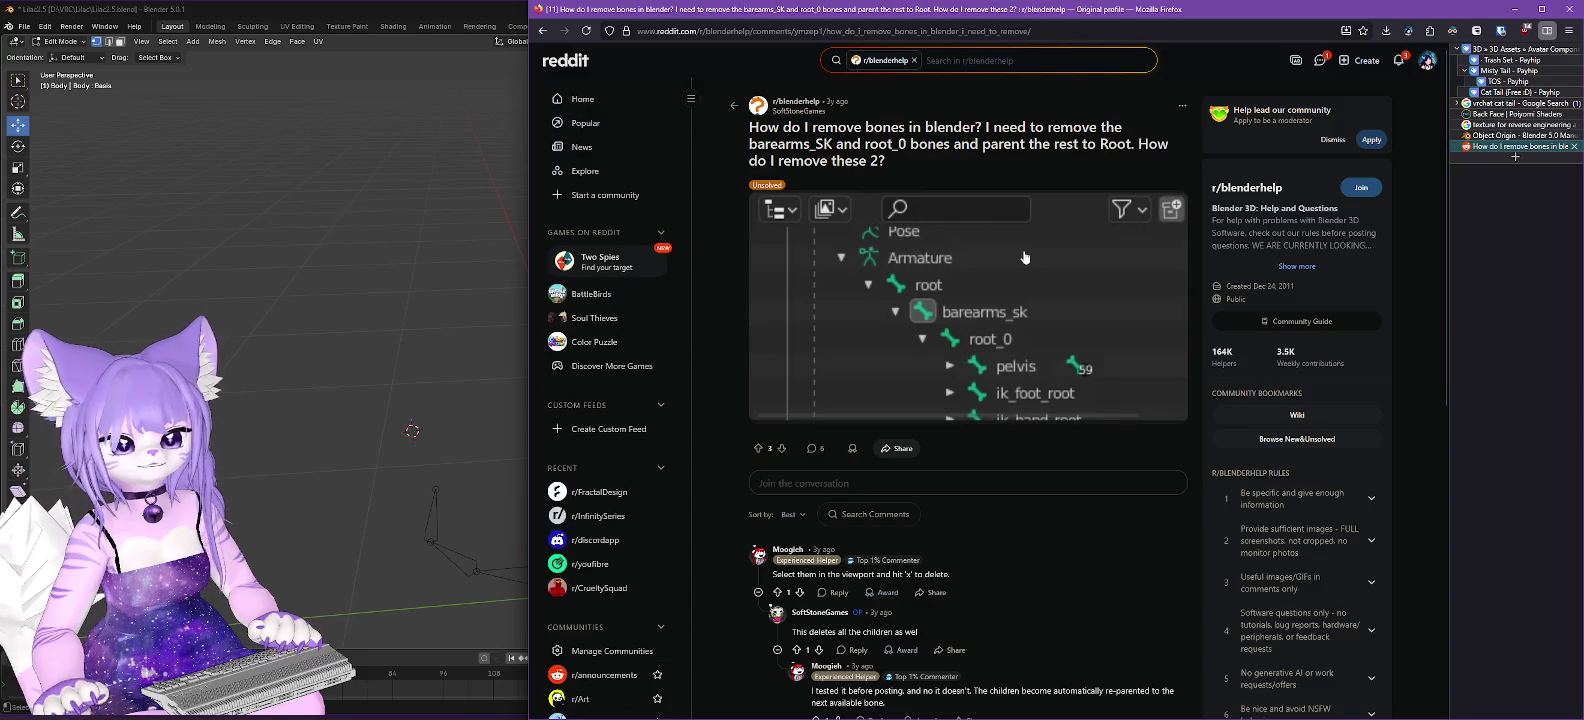
click(1514, 8)
scroll(666, 298, up, 4)
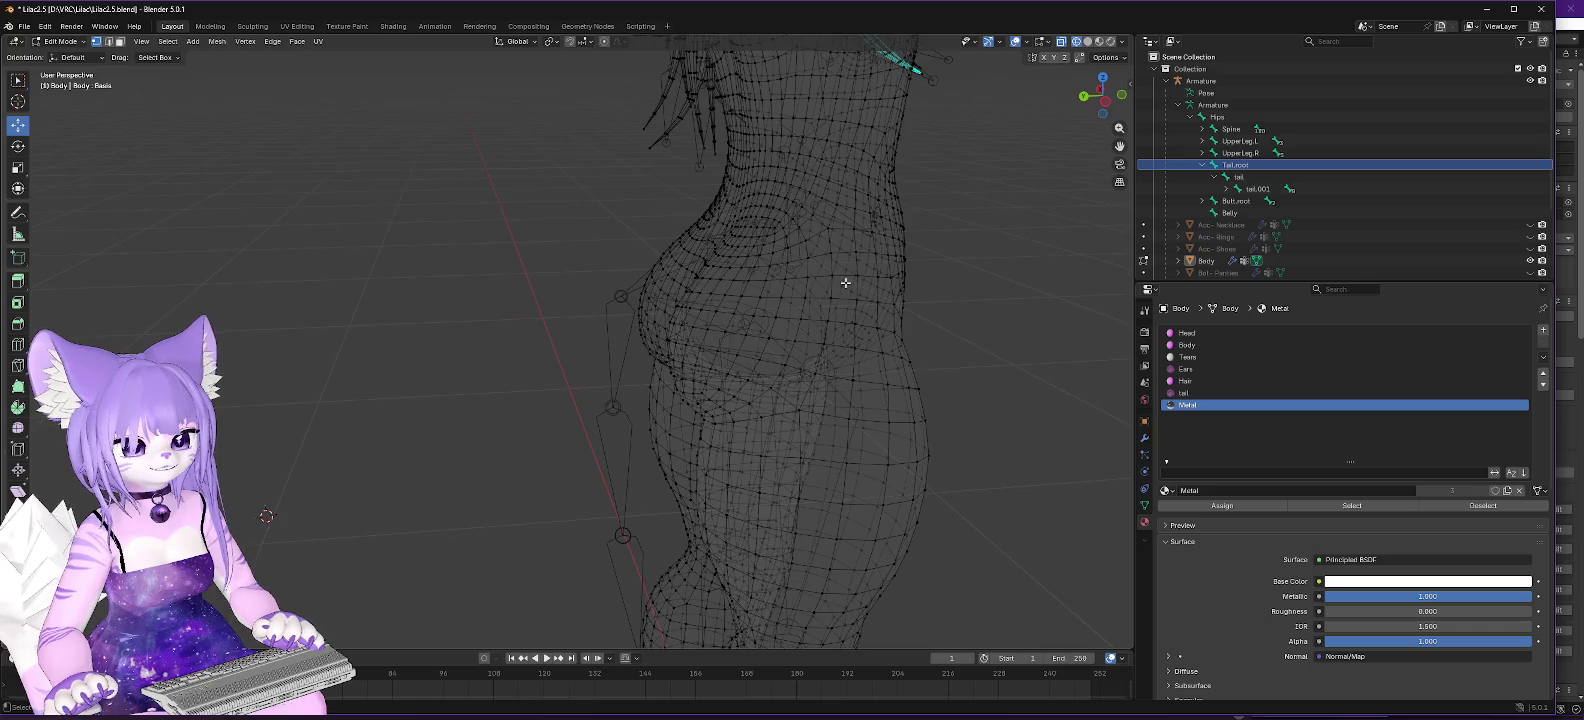
Switch the avatar from Edit Mode to Object Mode and select the armature.
scroll(866, 276, up, 2)
scroll(878, 276, up, 1)
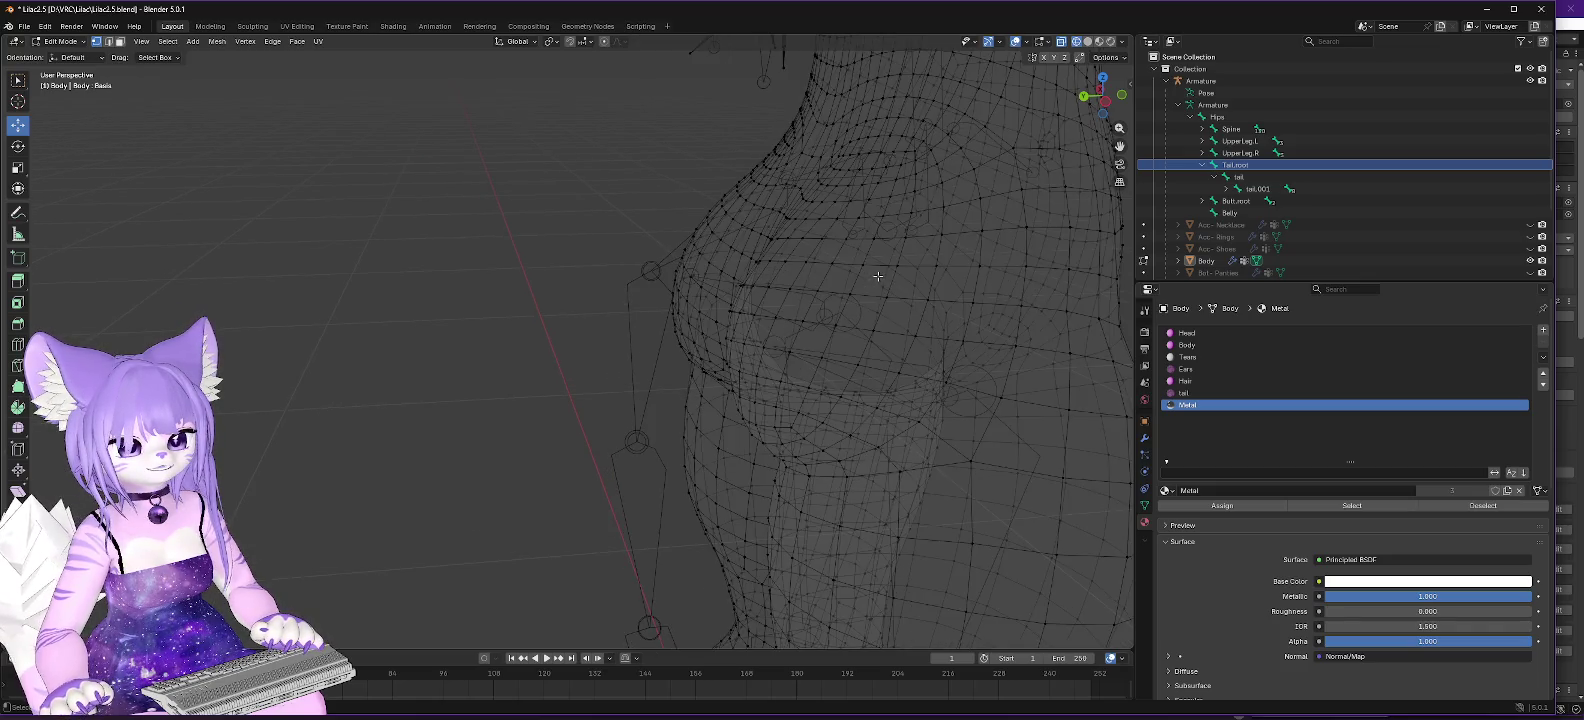
click(662, 277)
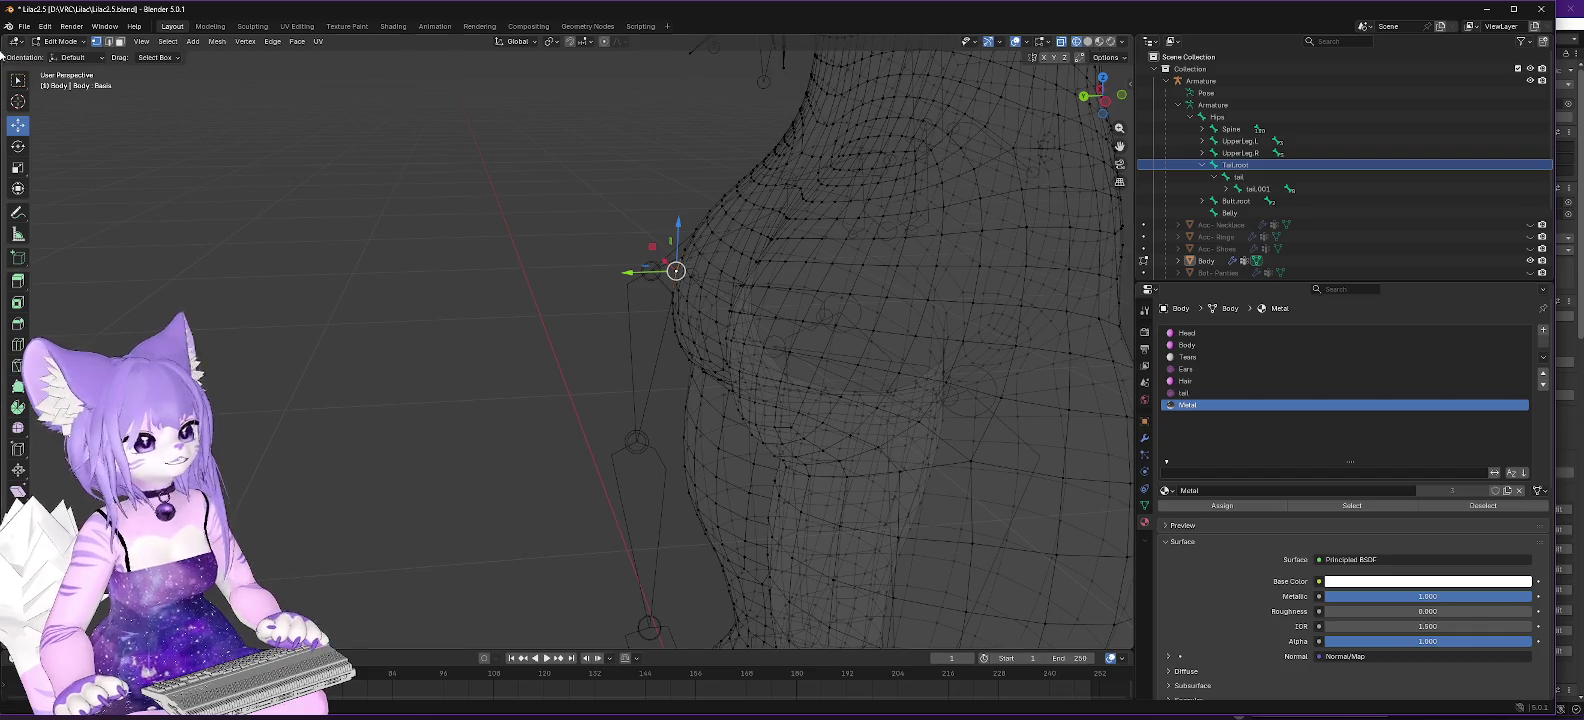
click(60, 41)
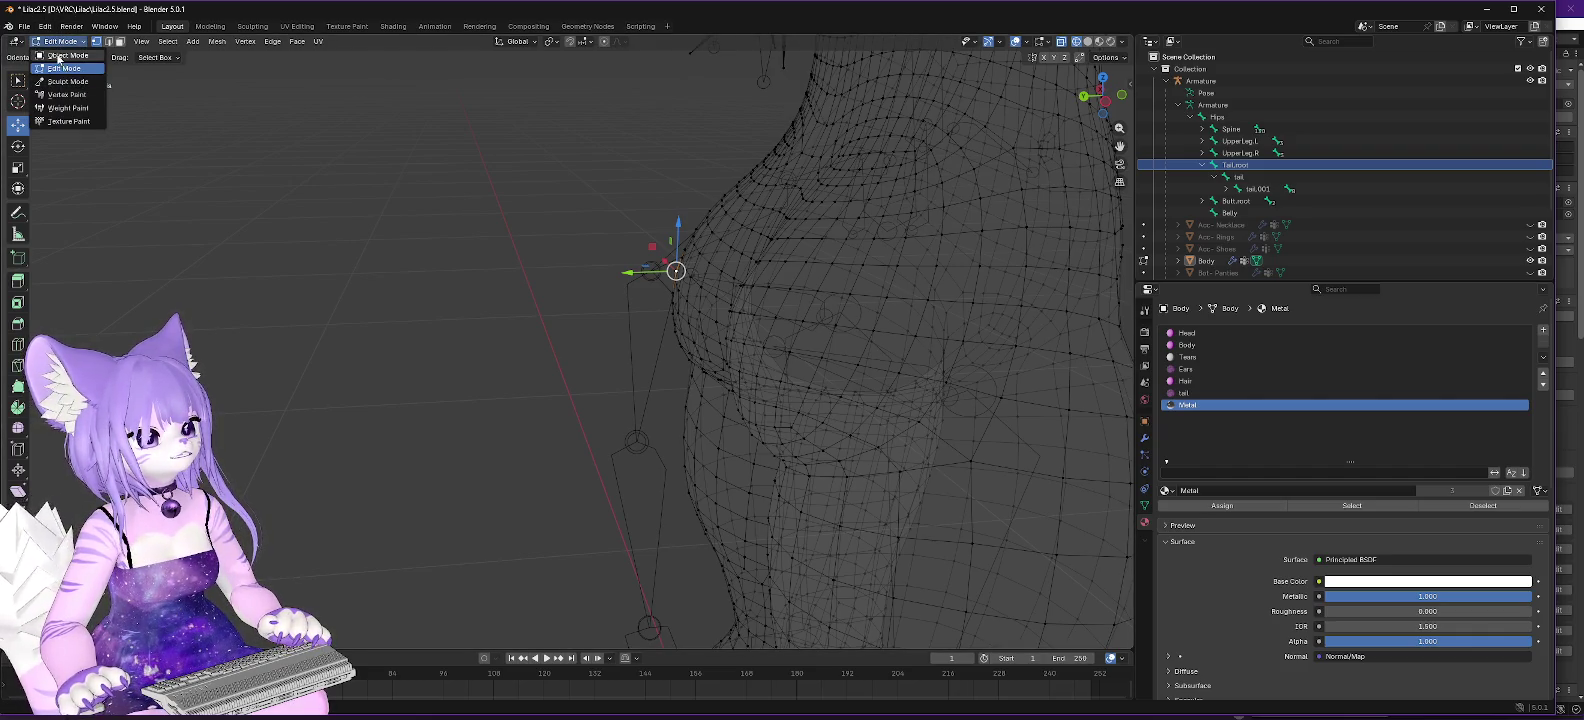
click(62, 57)
click(649, 268)
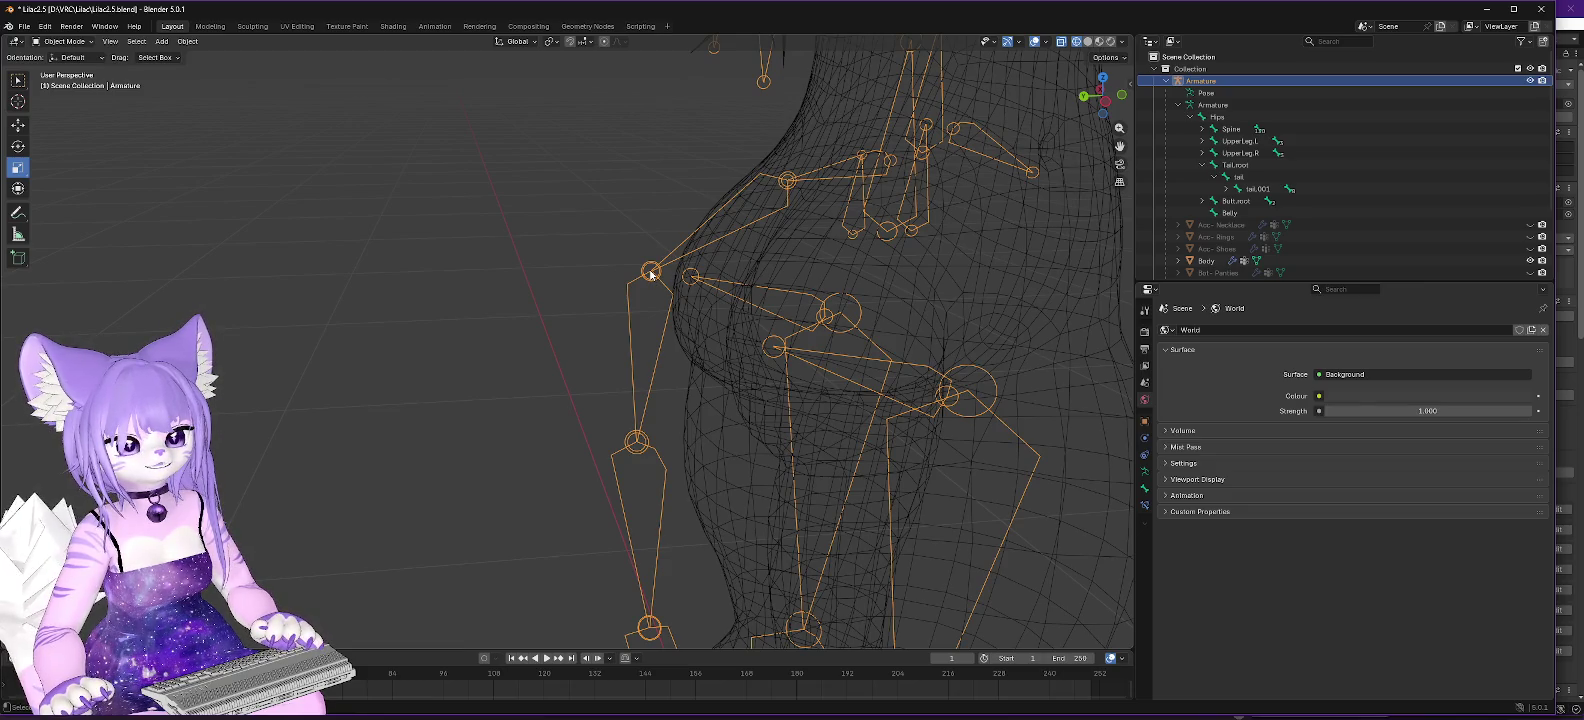
Delete with the tail bone selected, which removes the armature, then restore it with Ctrl+Z.
click(1242, 177)
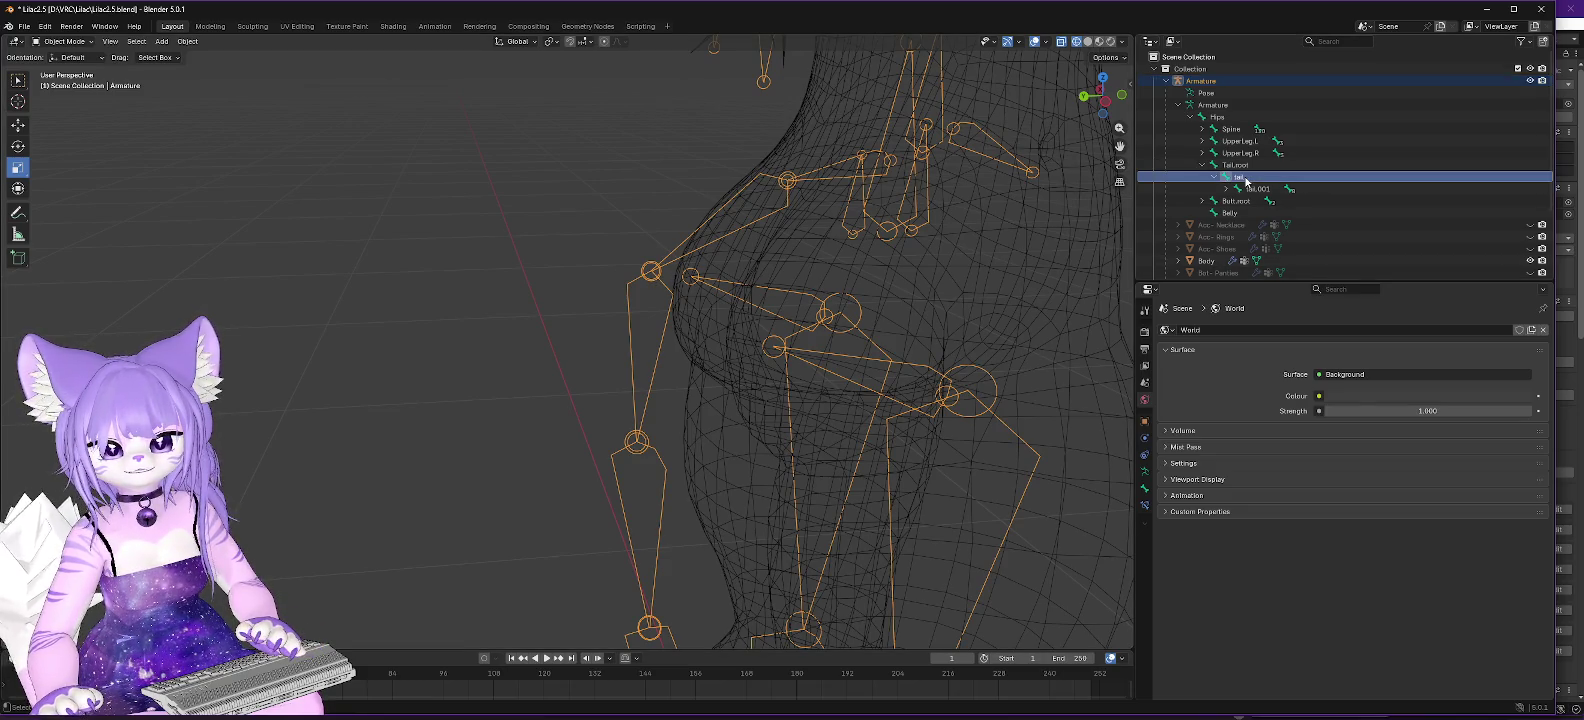
key(Delete)
mouse_move(1023, 279)
mouse_down()
mouse_move(969, 283)
mouse_move(1008, 381)
mouse_move(988, 313)
mouse_up()
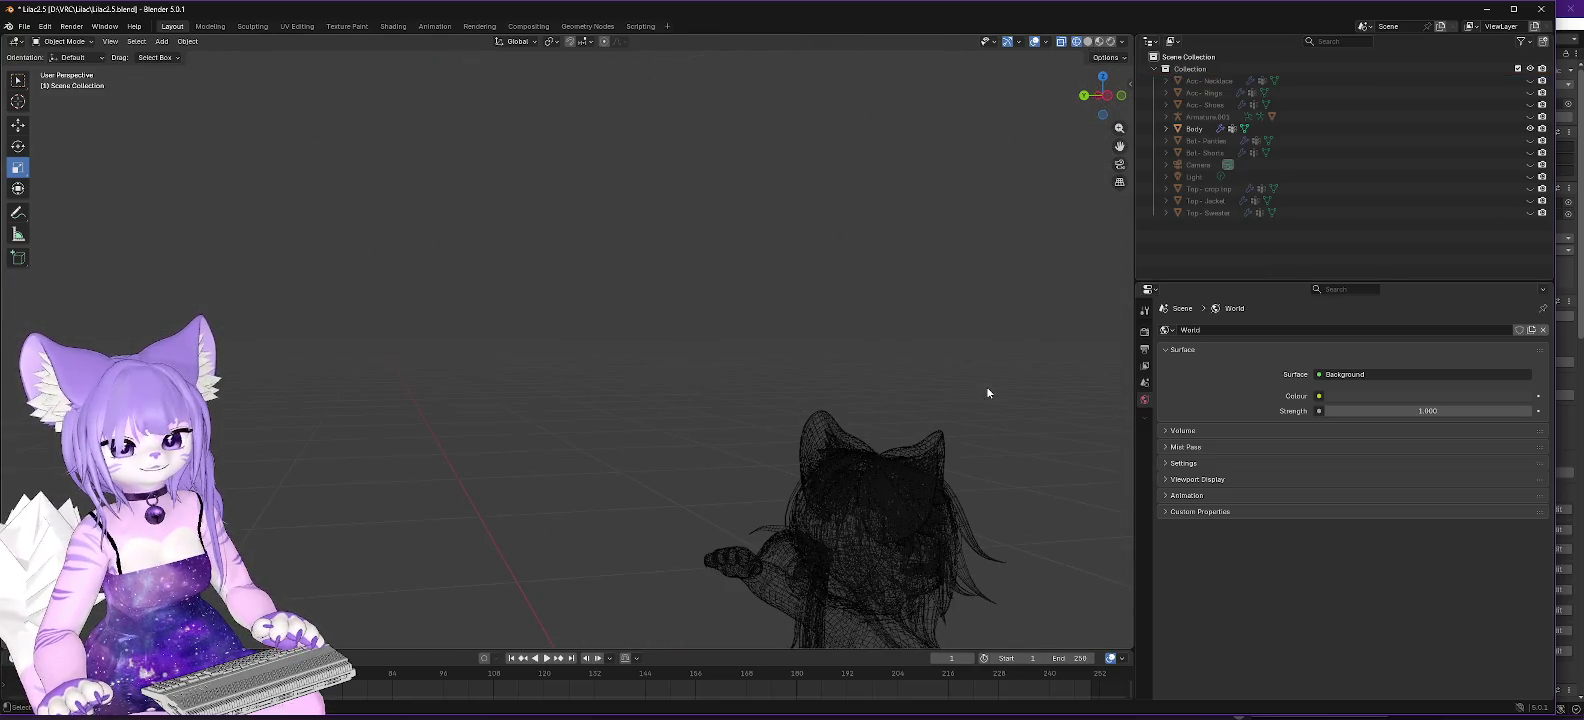
mouse_move(948, 479)
mouse_down()
mouse_move(942, 430)
mouse_move(972, 526)
mouse_move(956, 524)
mouse_move(853, 248)
mouse_move(818, 715)
mouse_up()
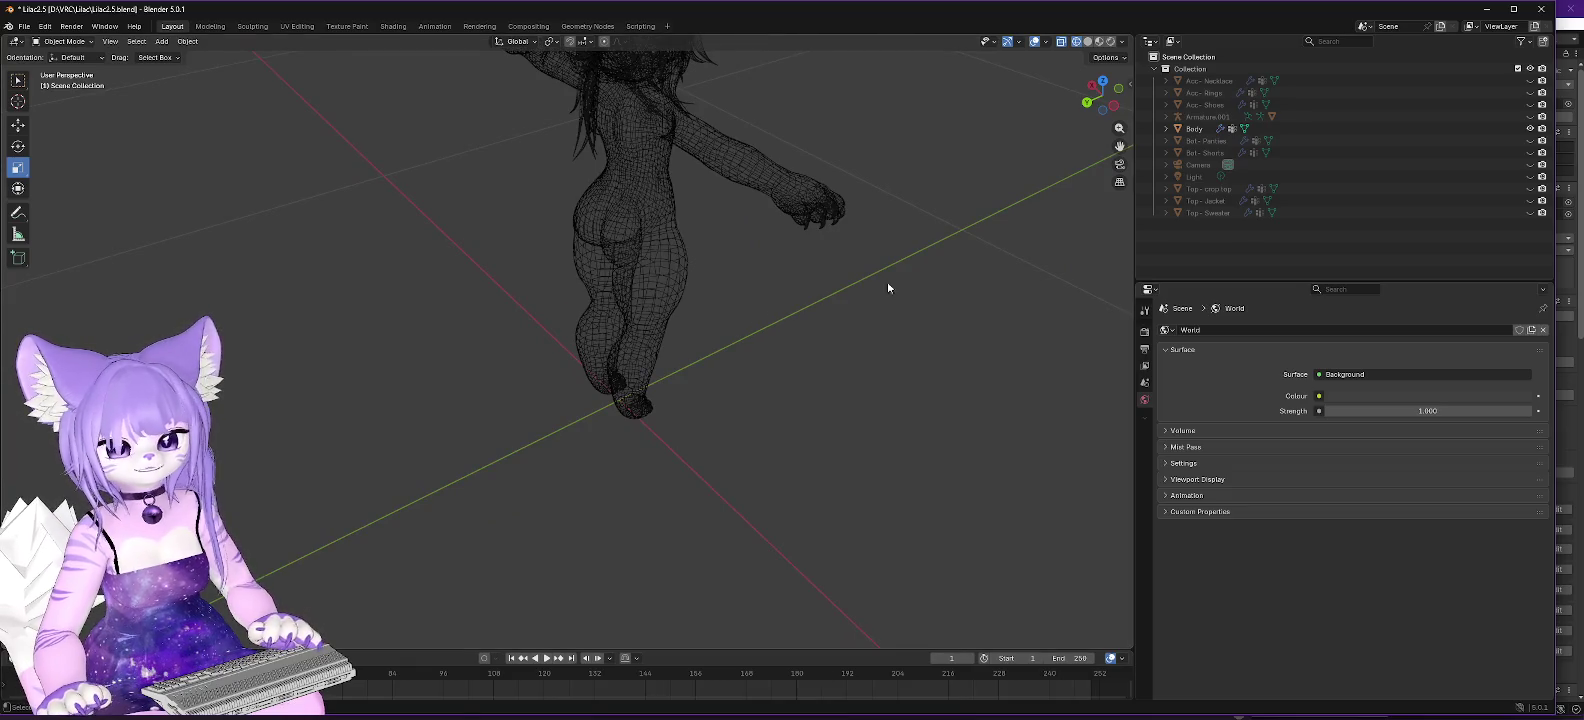
key(ctrl+z)
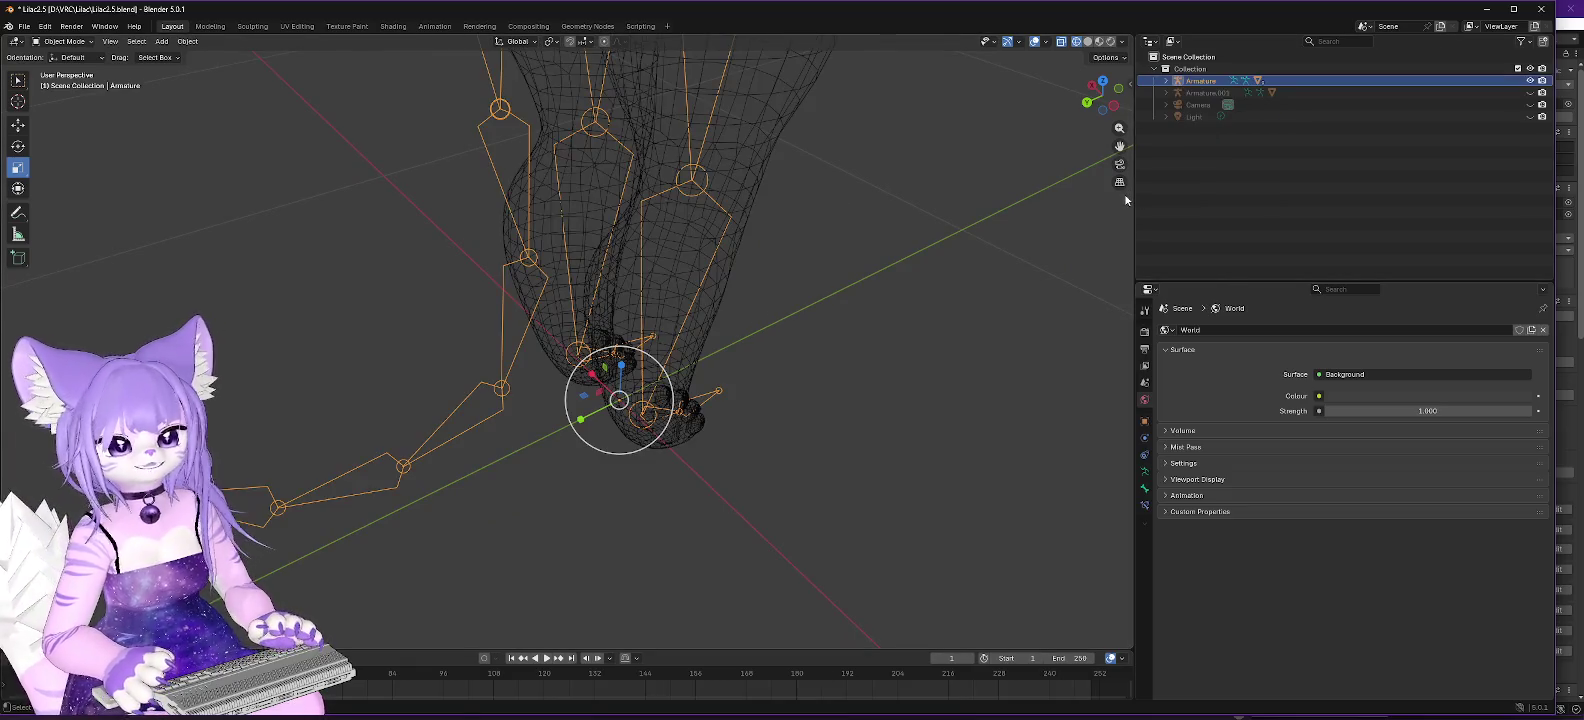
mouse_move(760, 252)
mouse_down()
mouse_move(778, 230)
mouse_move(764, 290)
mouse_move(801, 150)
mouse_move(725, 201)
mouse_move(716, 232)
mouse_up()
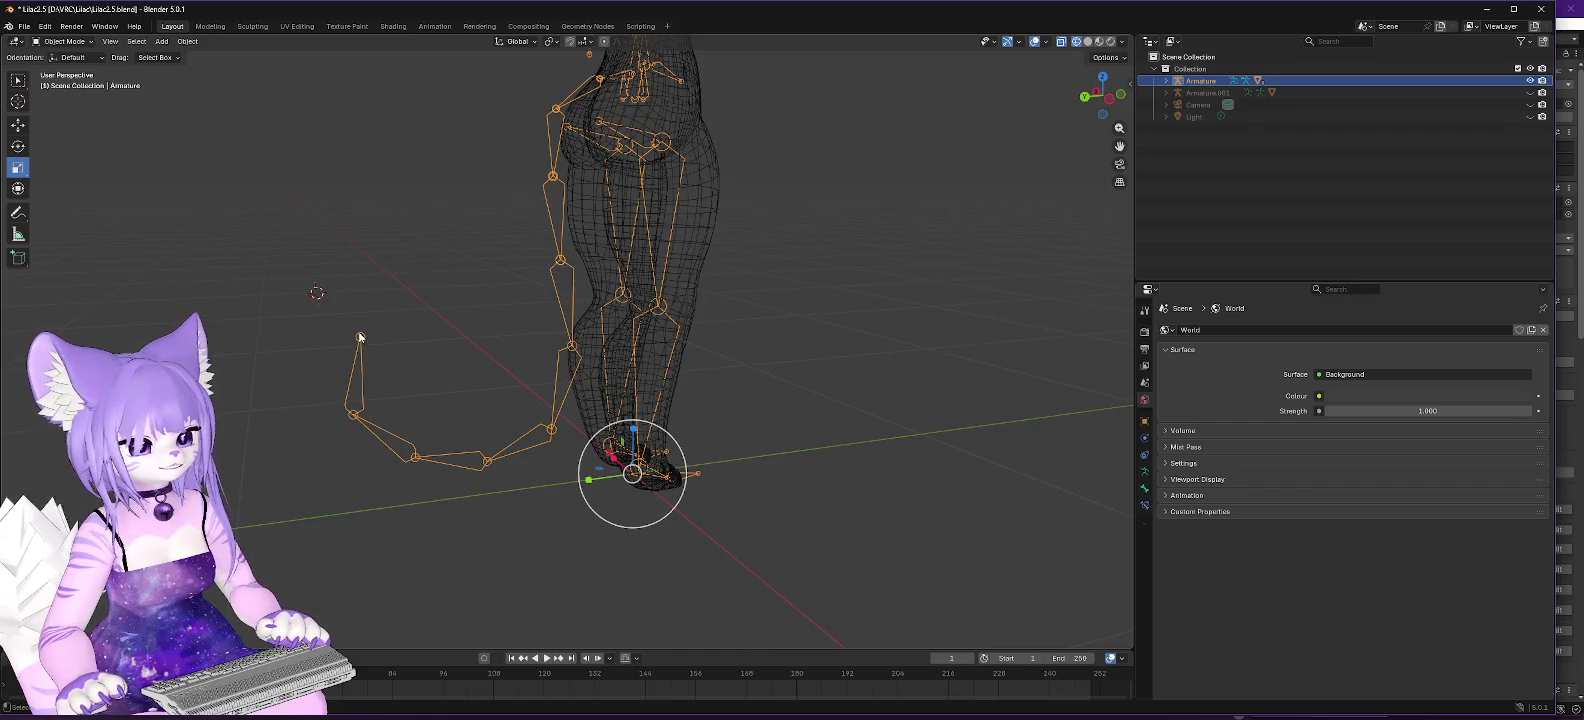
click(66, 41)
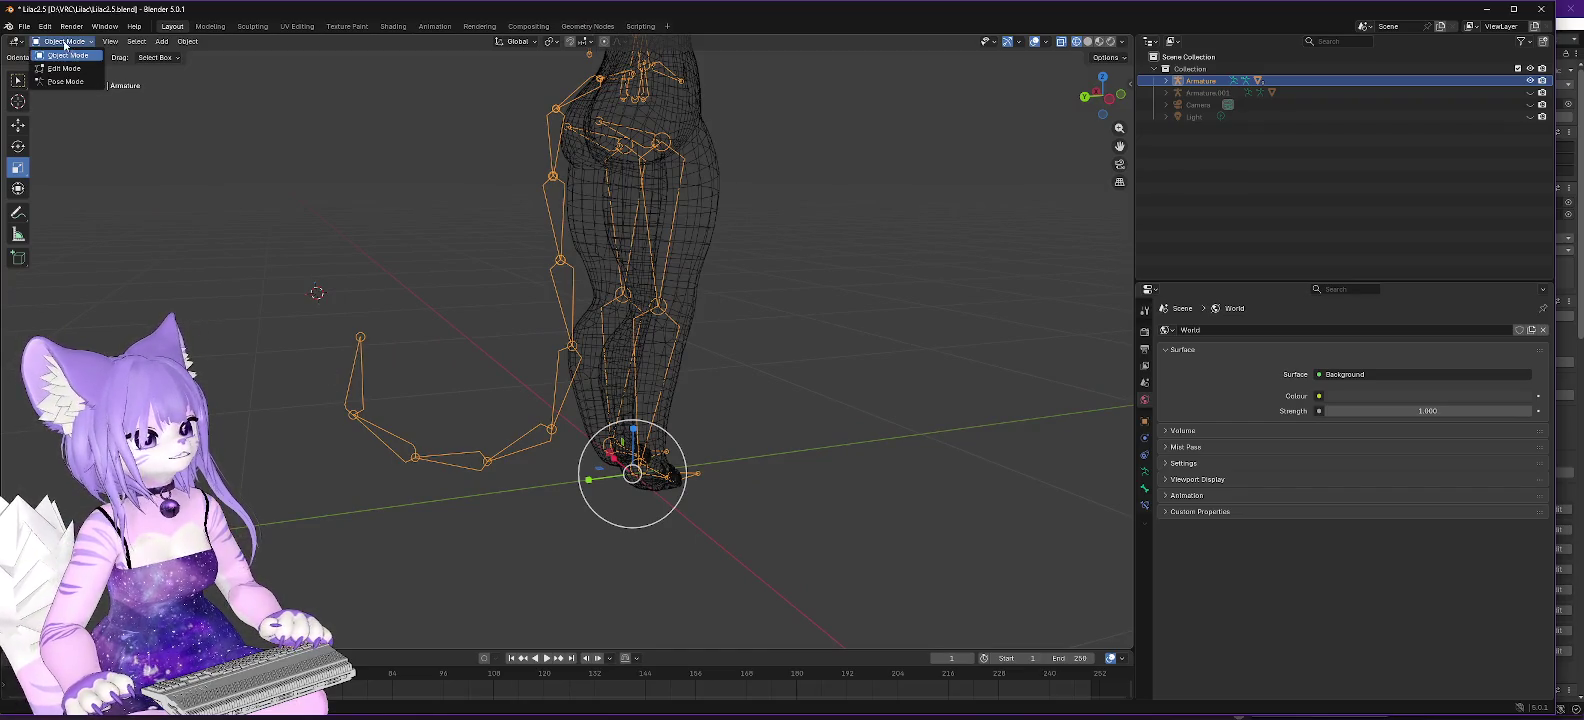
click(66, 85)
click(360, 349)
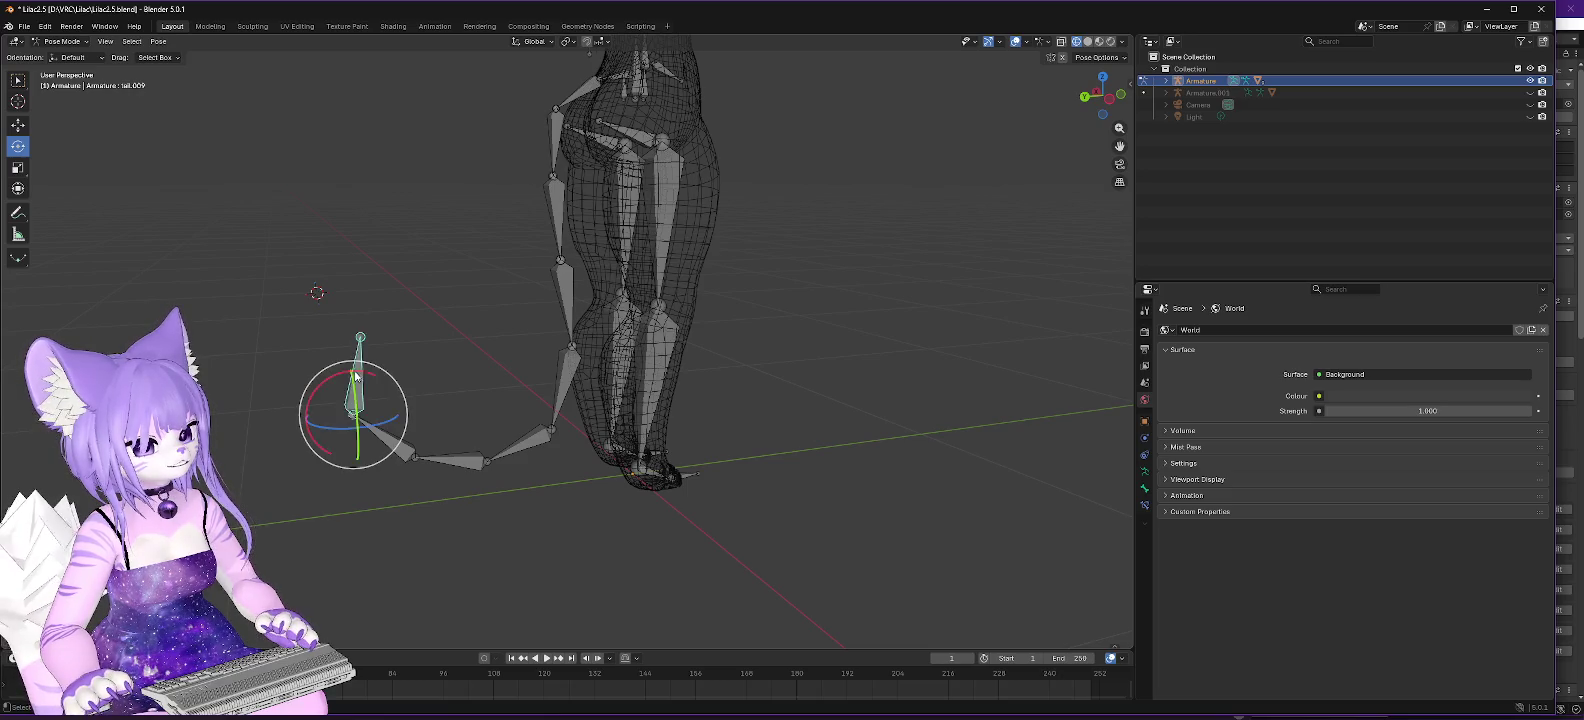
right_click(357, 353)
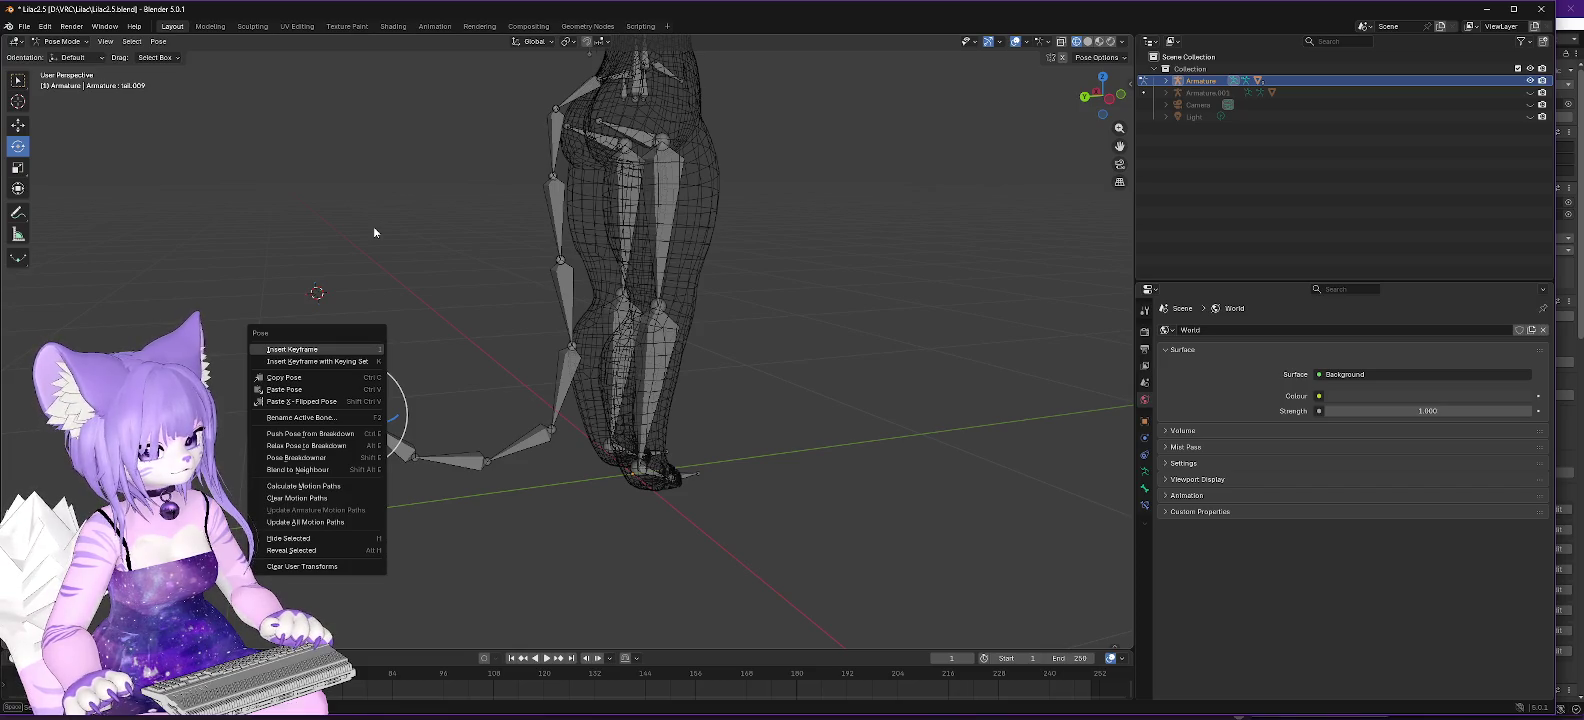
key(Escape)
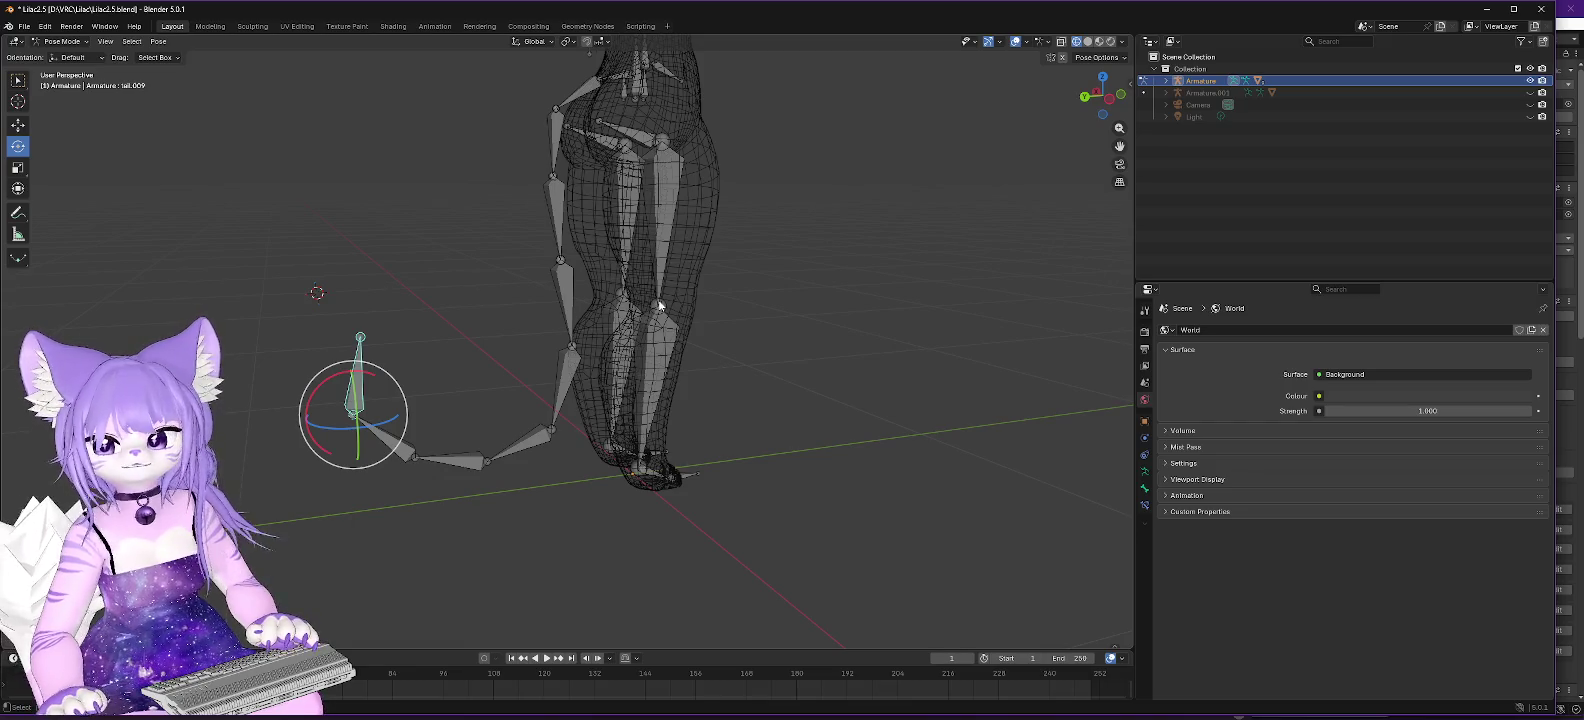
mouse_move(782, 184)
mouse_down()
mouse_move(787, 215)
mouse_move(787, 162)
mouse_up()
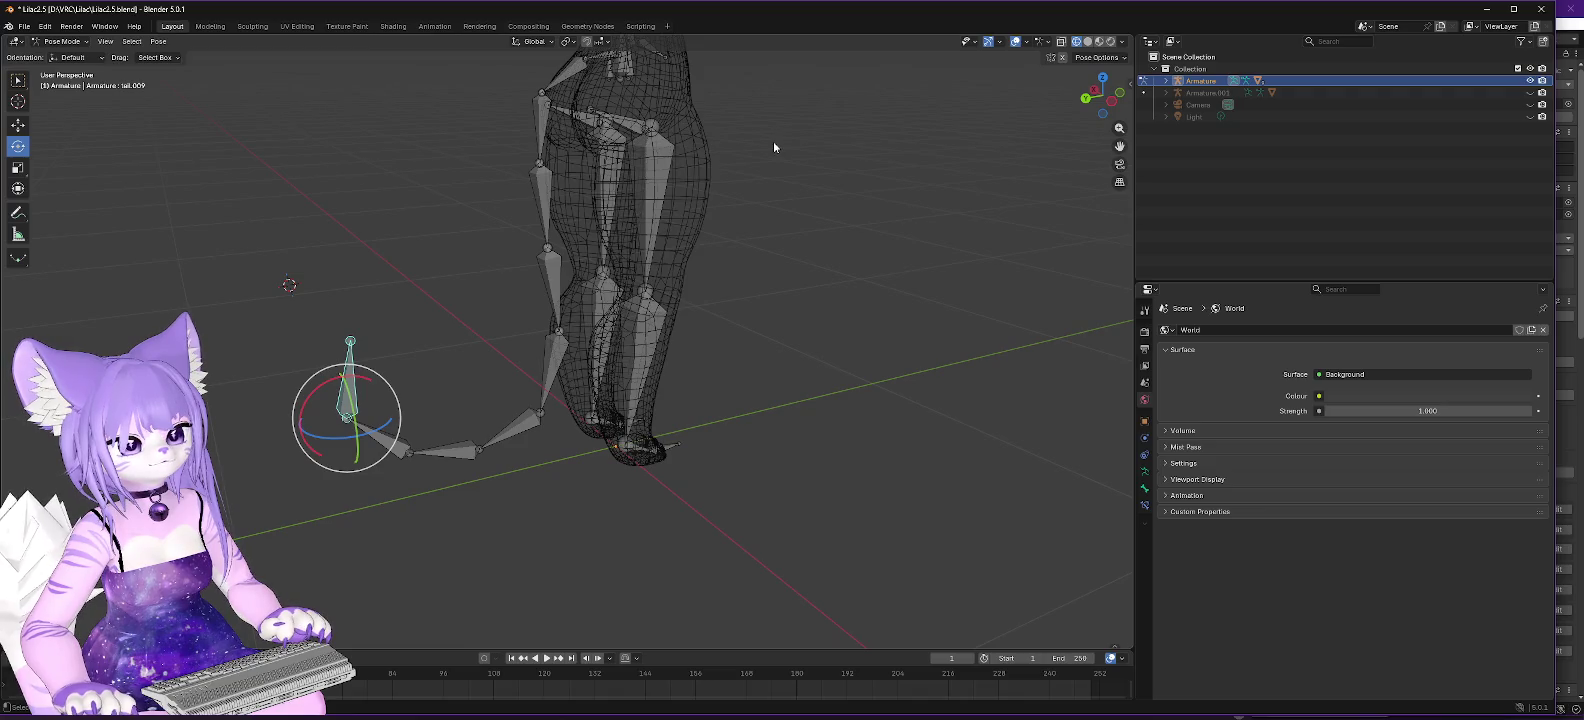
mouse_move(762, 165)
mouse_down()
mouse_move(682, 194)
mouse_move(682, 209)
mouse_move(725, 193)
mouse_up()
drag(848, 130, 822, 259)
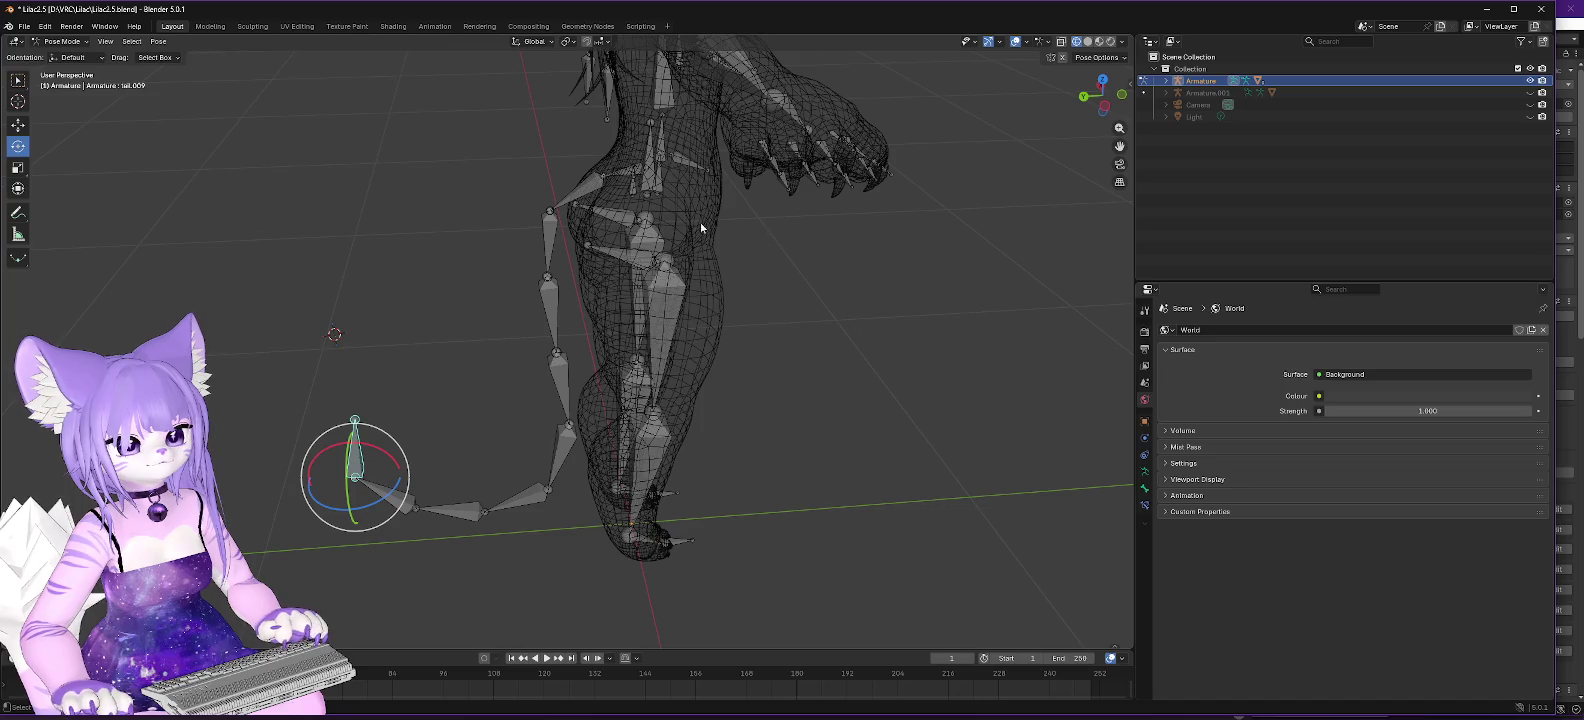
click(634, 177)
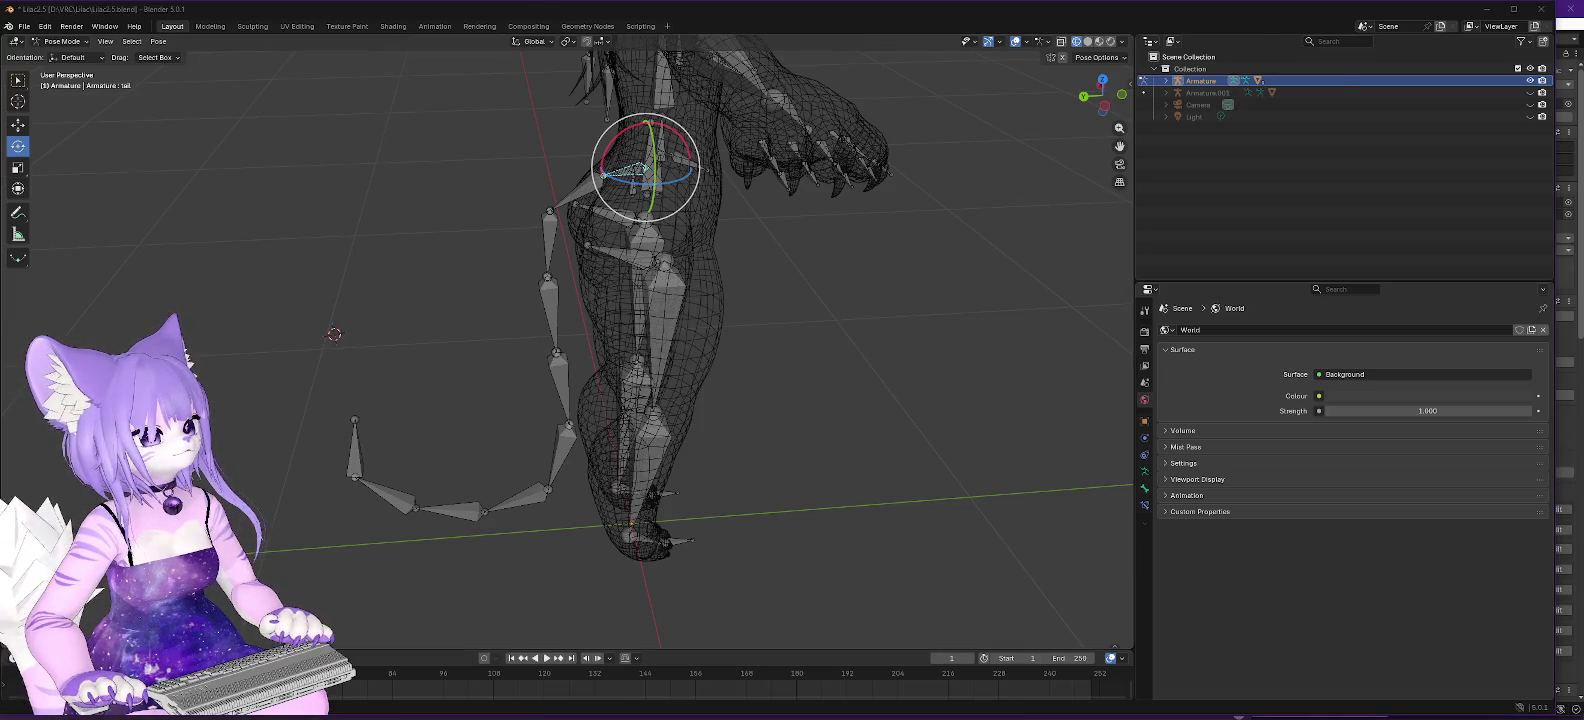
scroll(979, 421, down, 3)
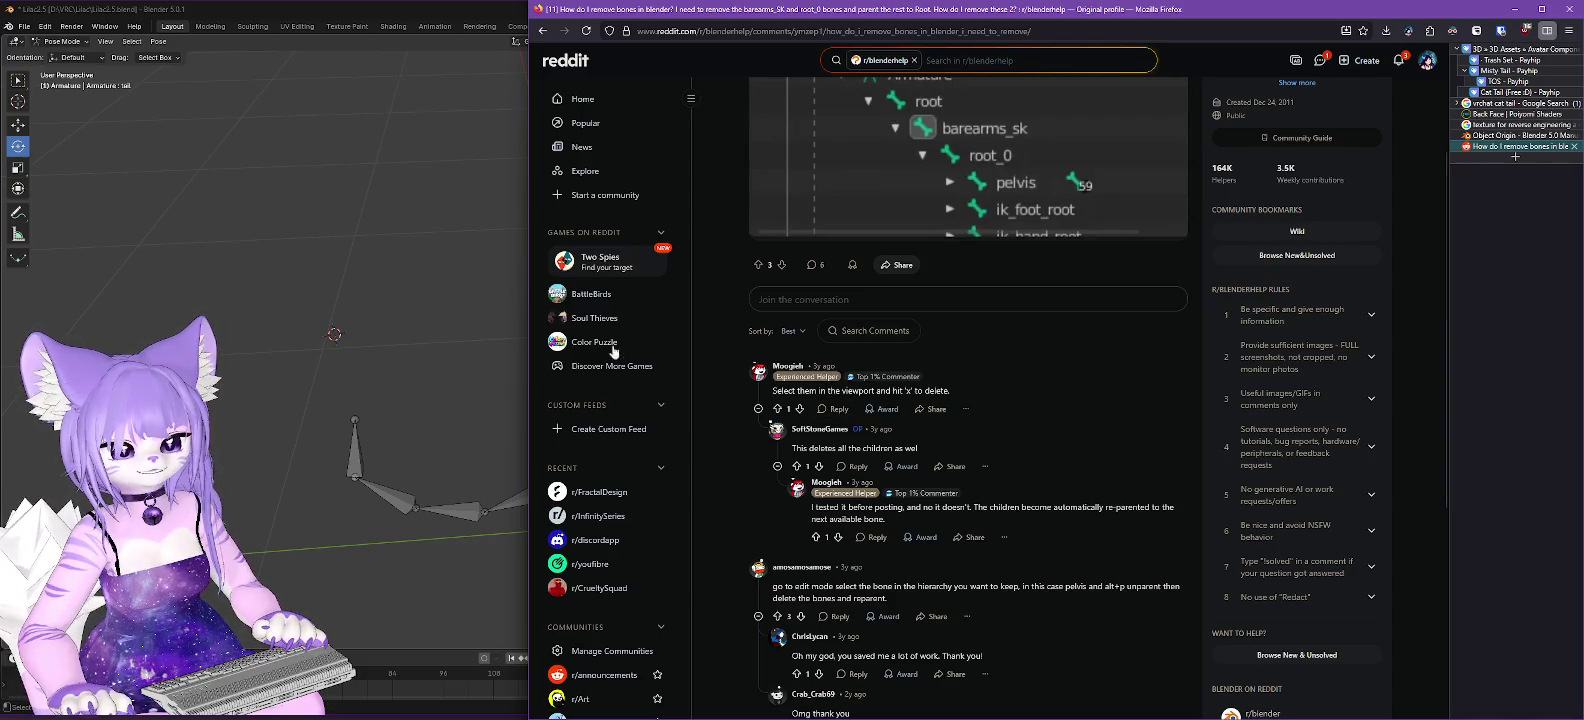
Return from the Reddit thread to the Blender scene showing the tail bone chain.
click(450, 299)
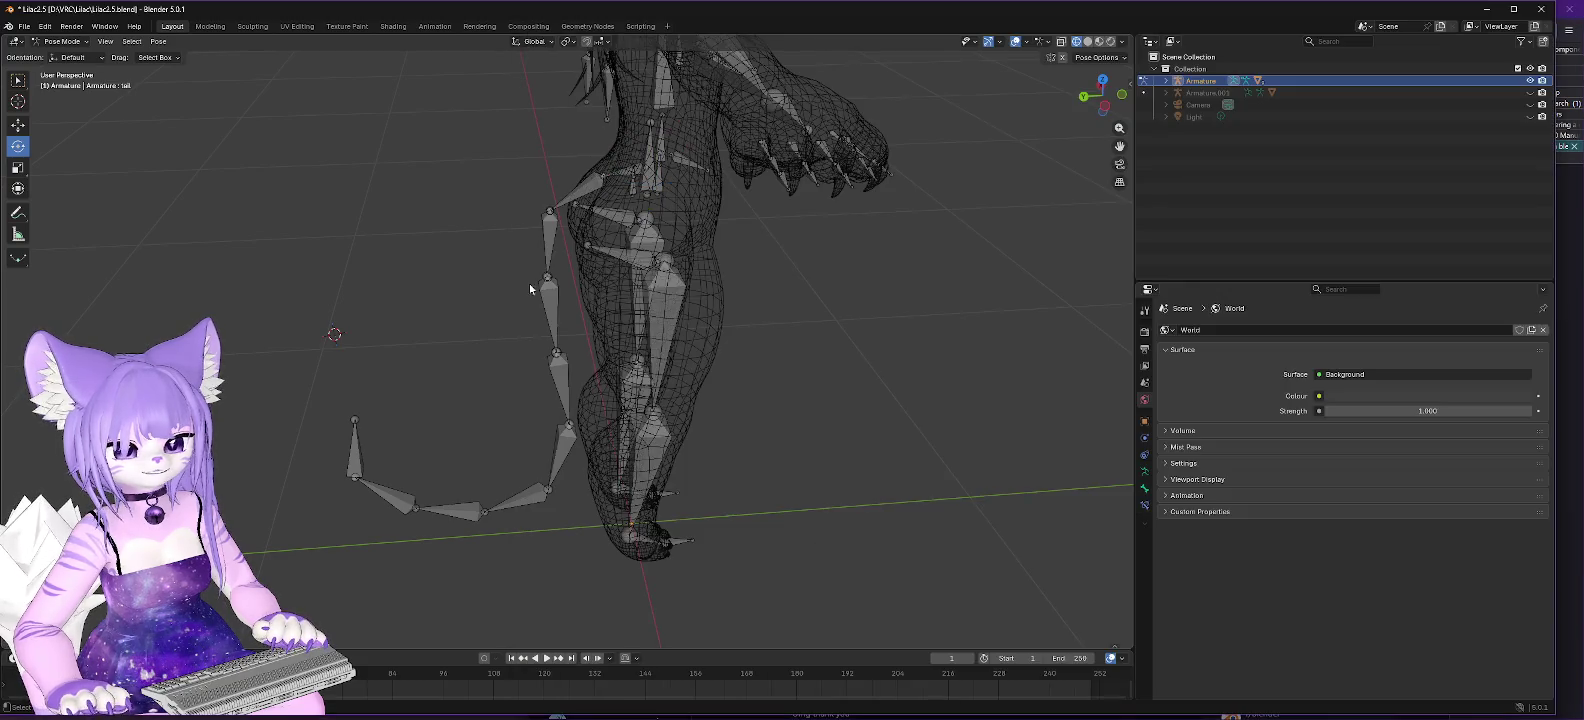
Put the Armature into Edit Mode and expand Hips to show its child bones.
click(1168, 81)
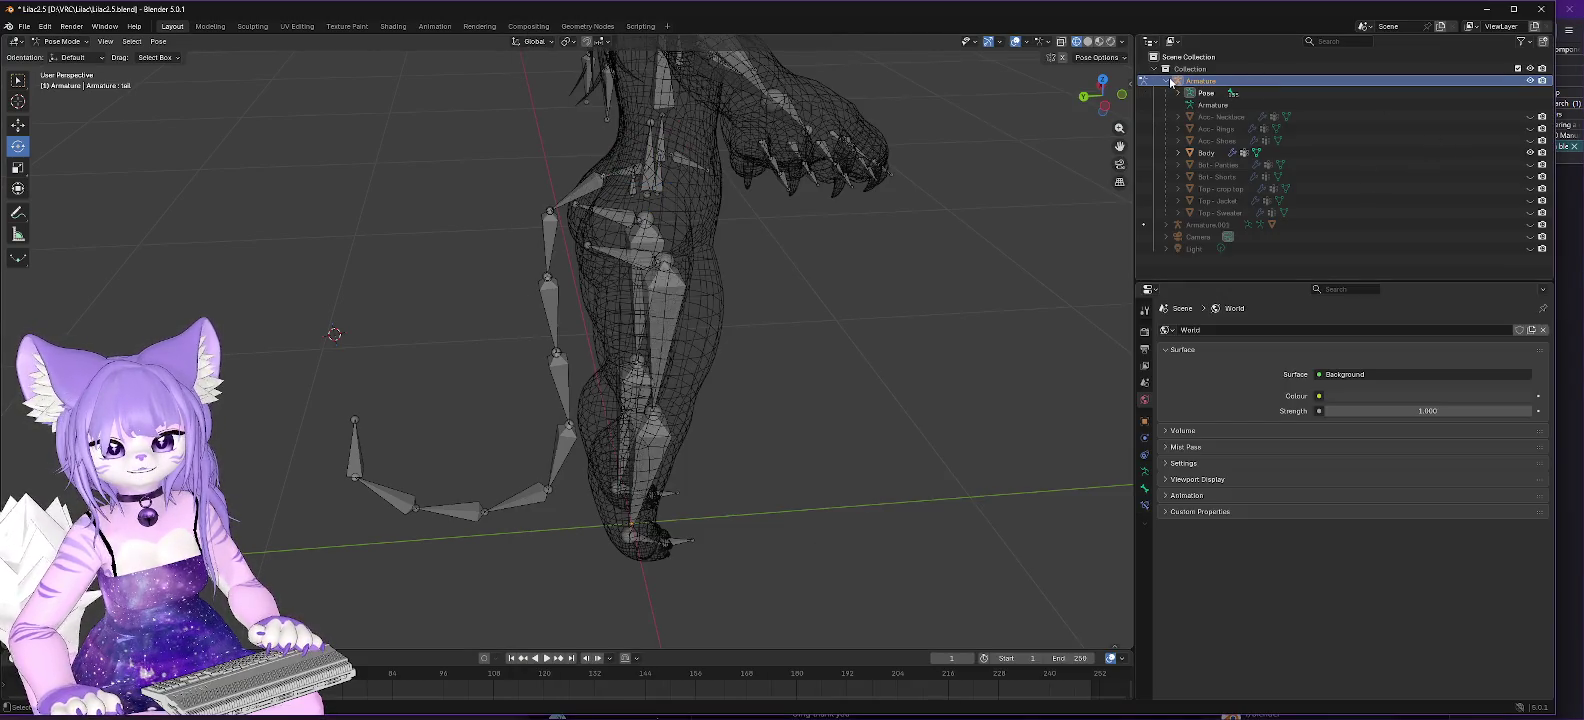
click(62, 41)
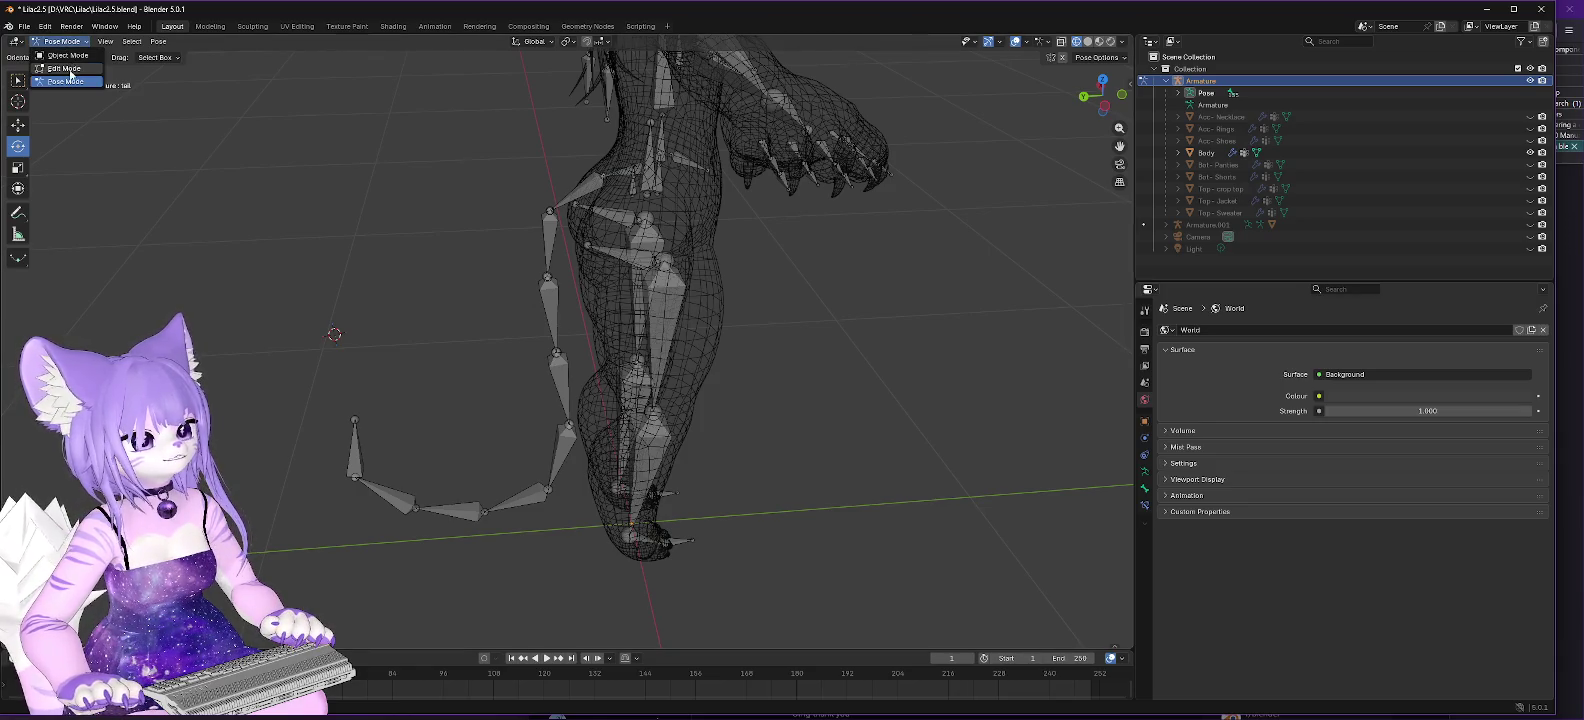
click(62, 64)
click(1219, 118)
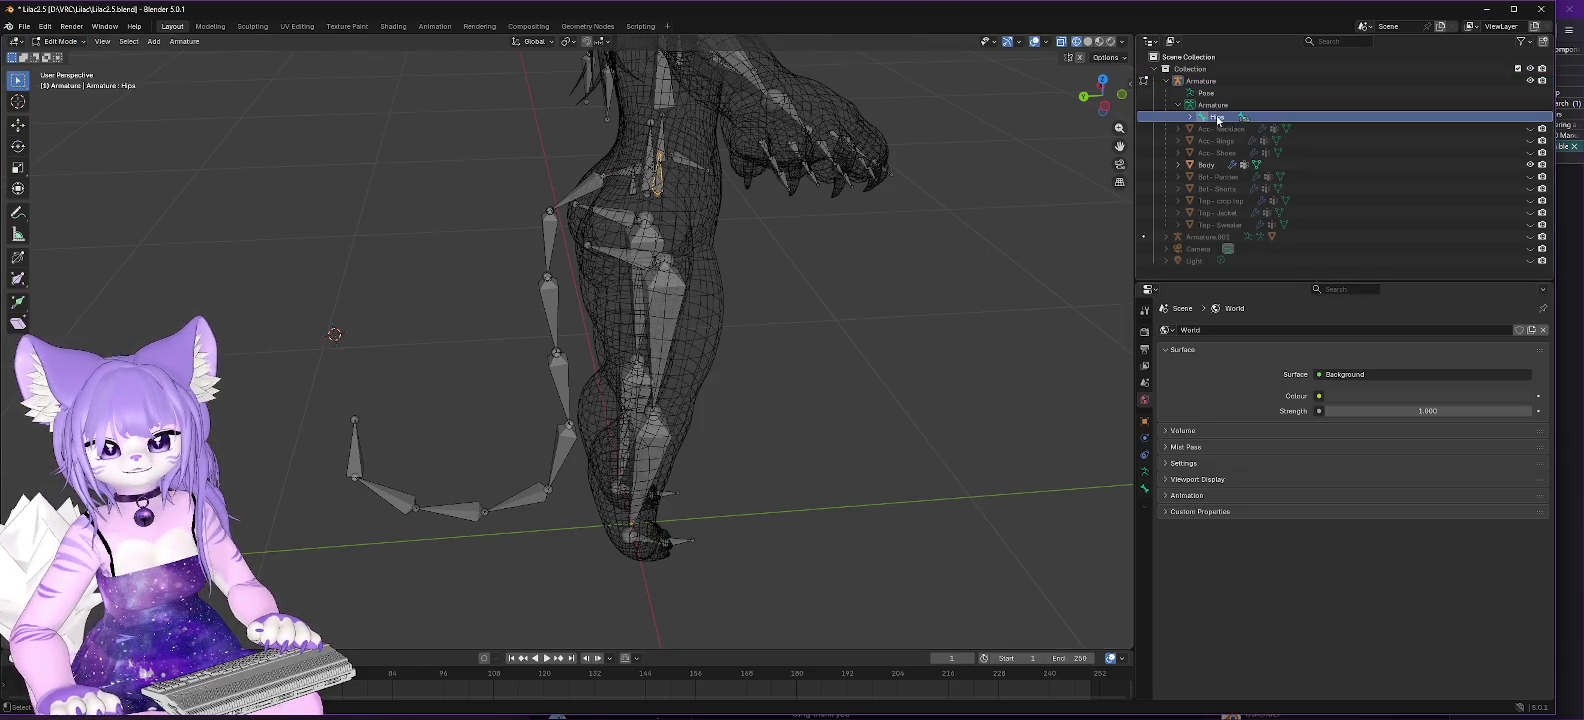
click(1190, 118)
right_click(1214, 120)
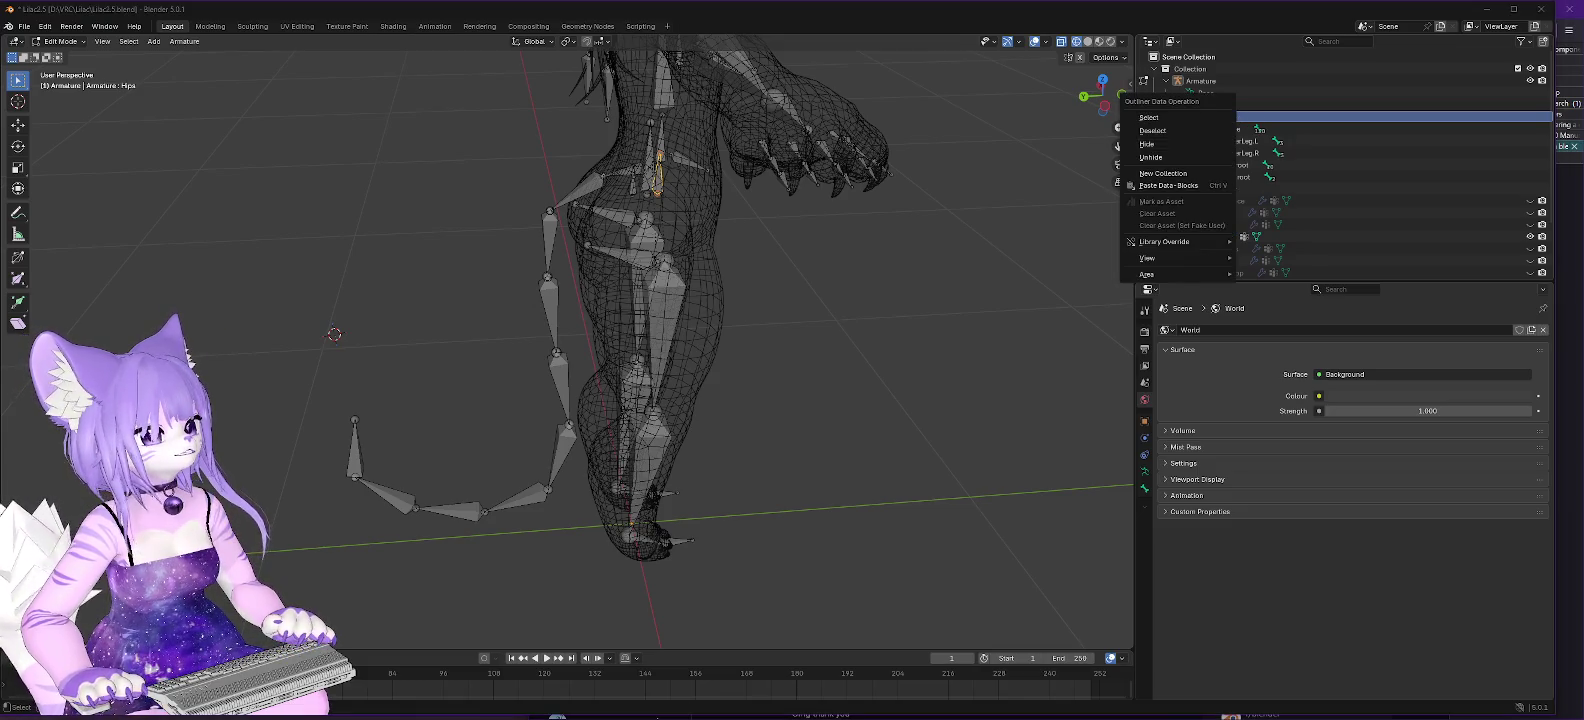
key(alt+Tab)
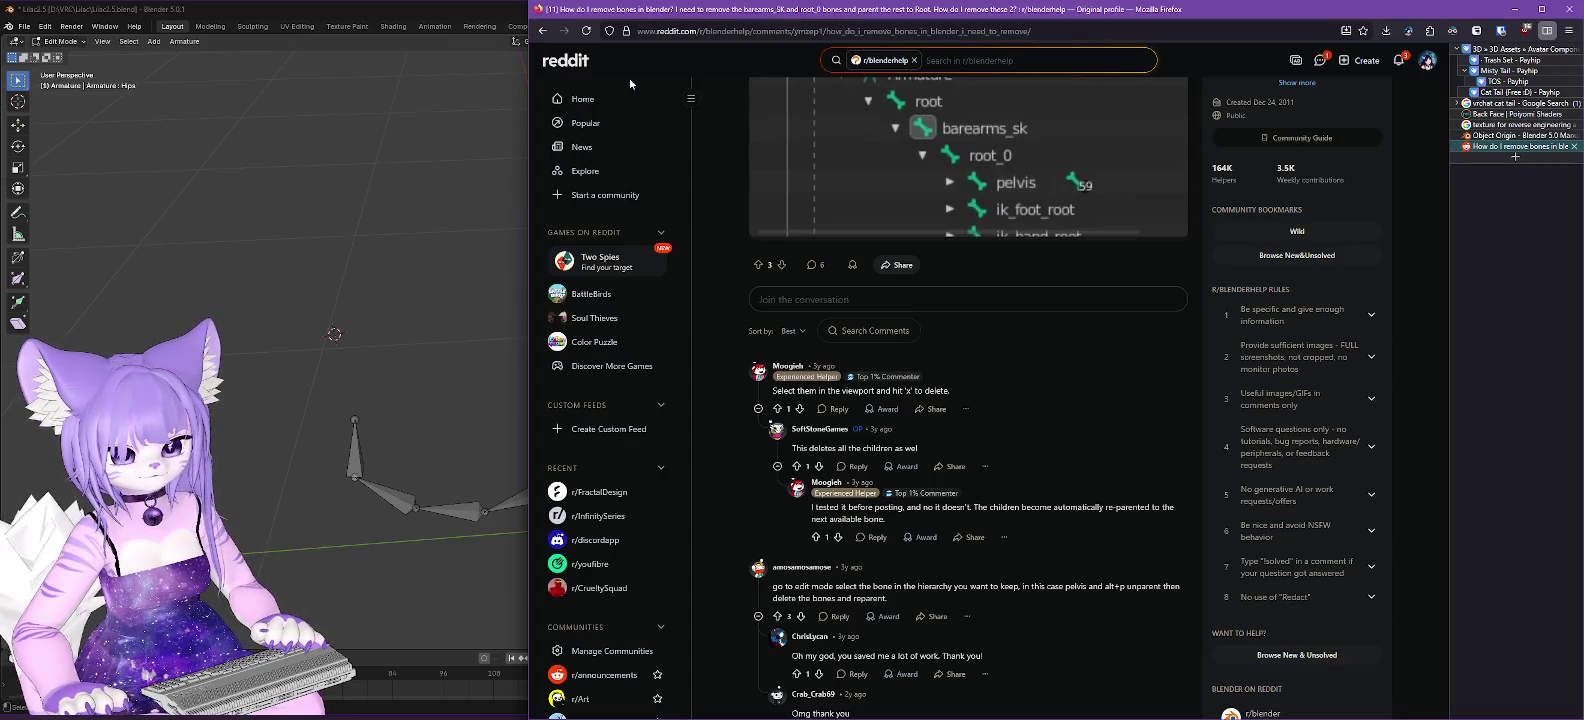
click(1513, 8)
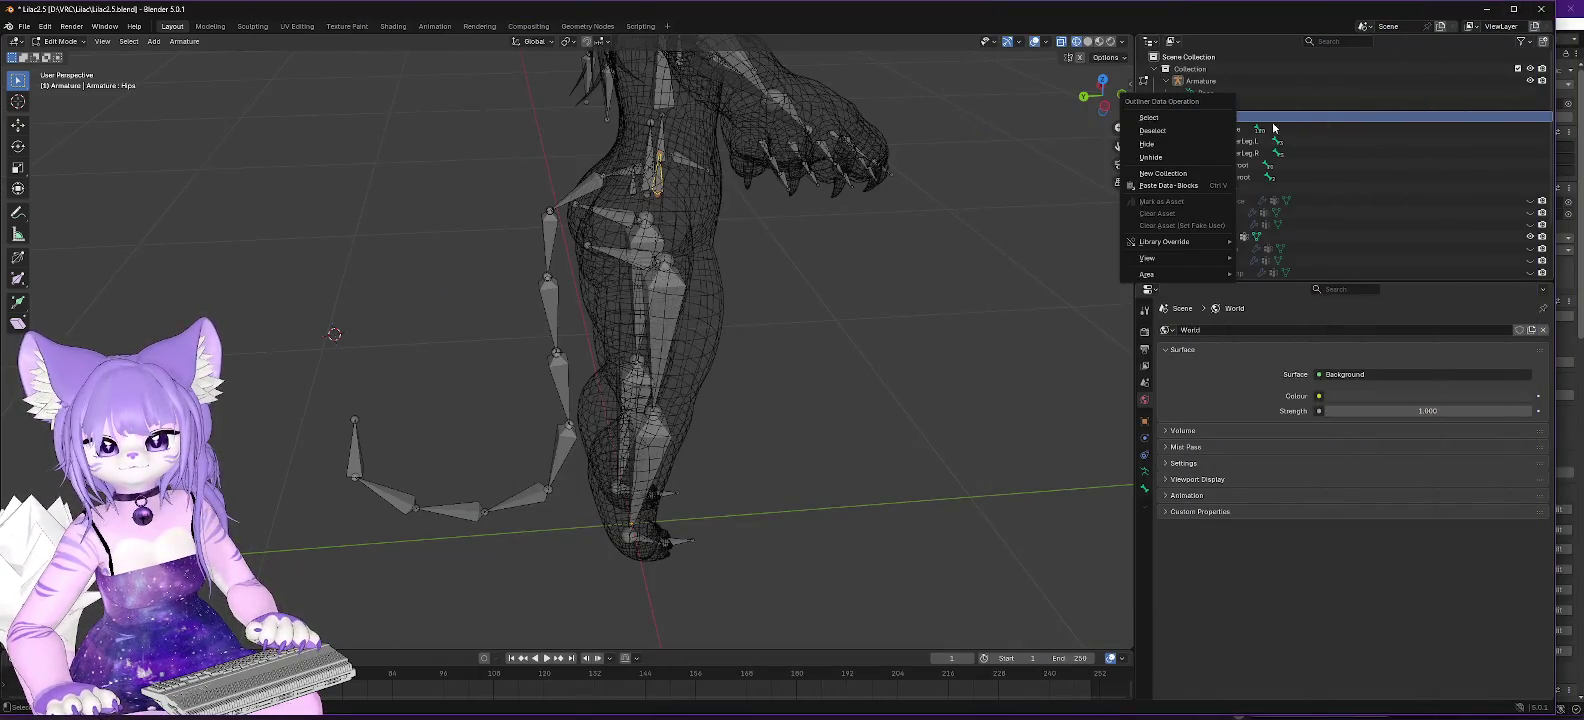
Clear Tail.root's parent with Alt+P so it is no longer under Hips.
click(1239, 165)
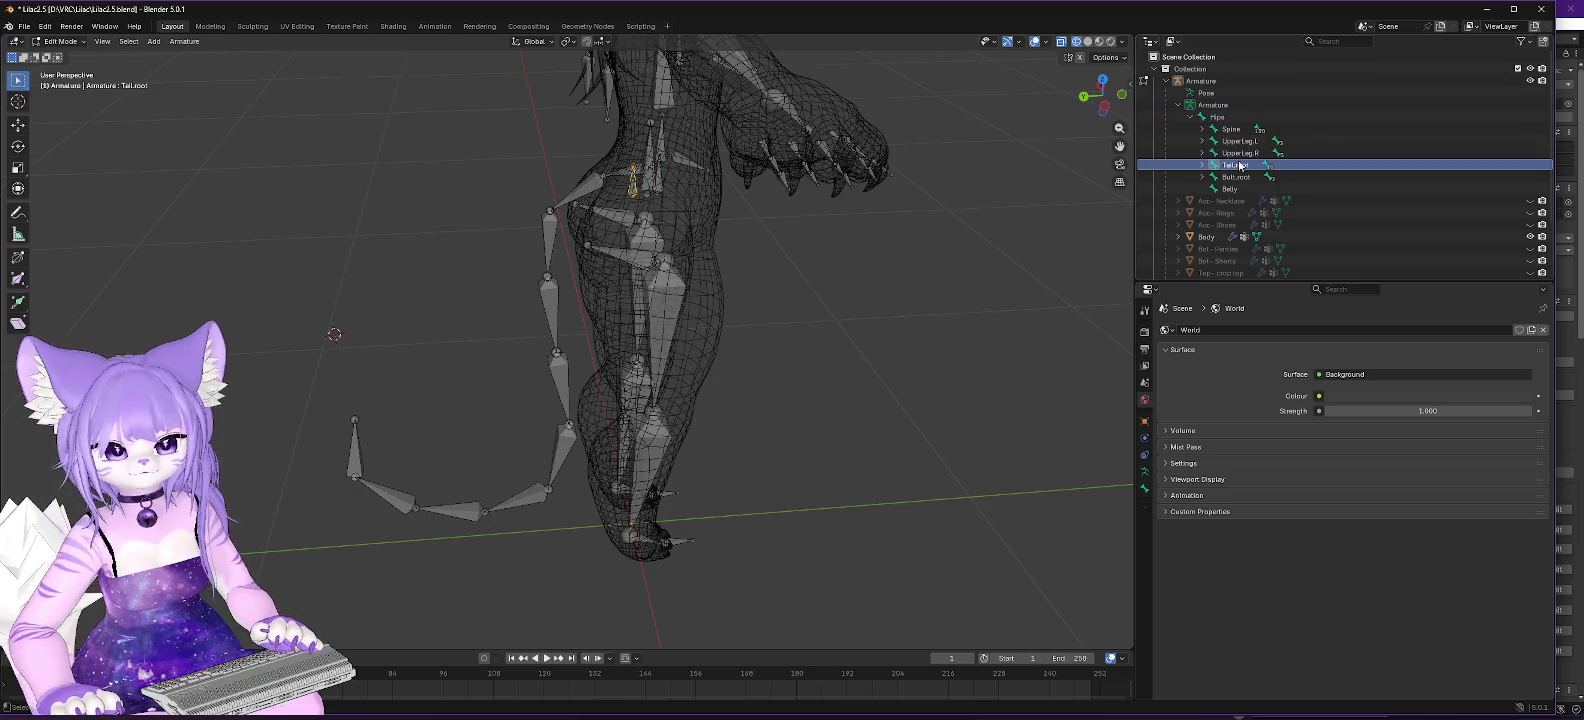
key(alt+p)
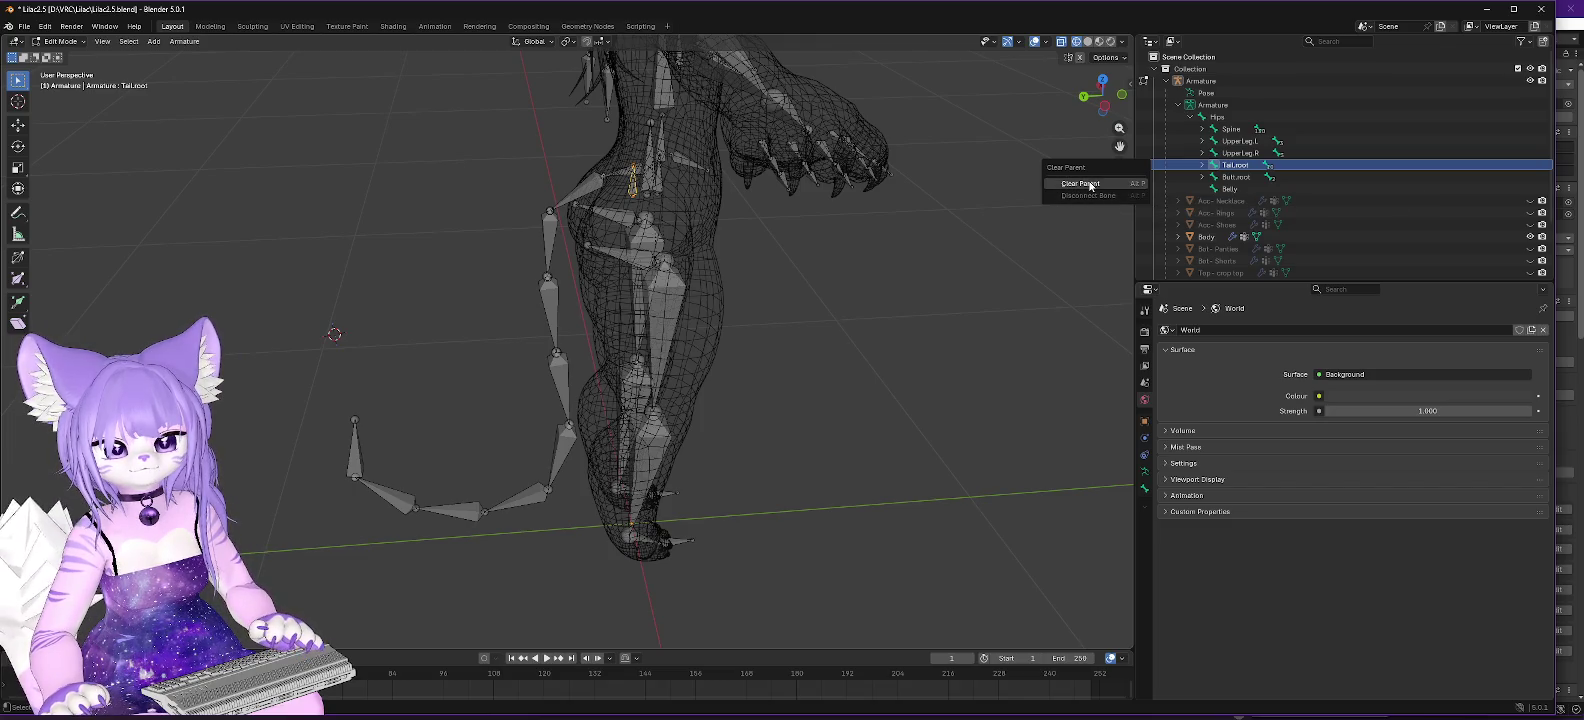
click(1089, 183)
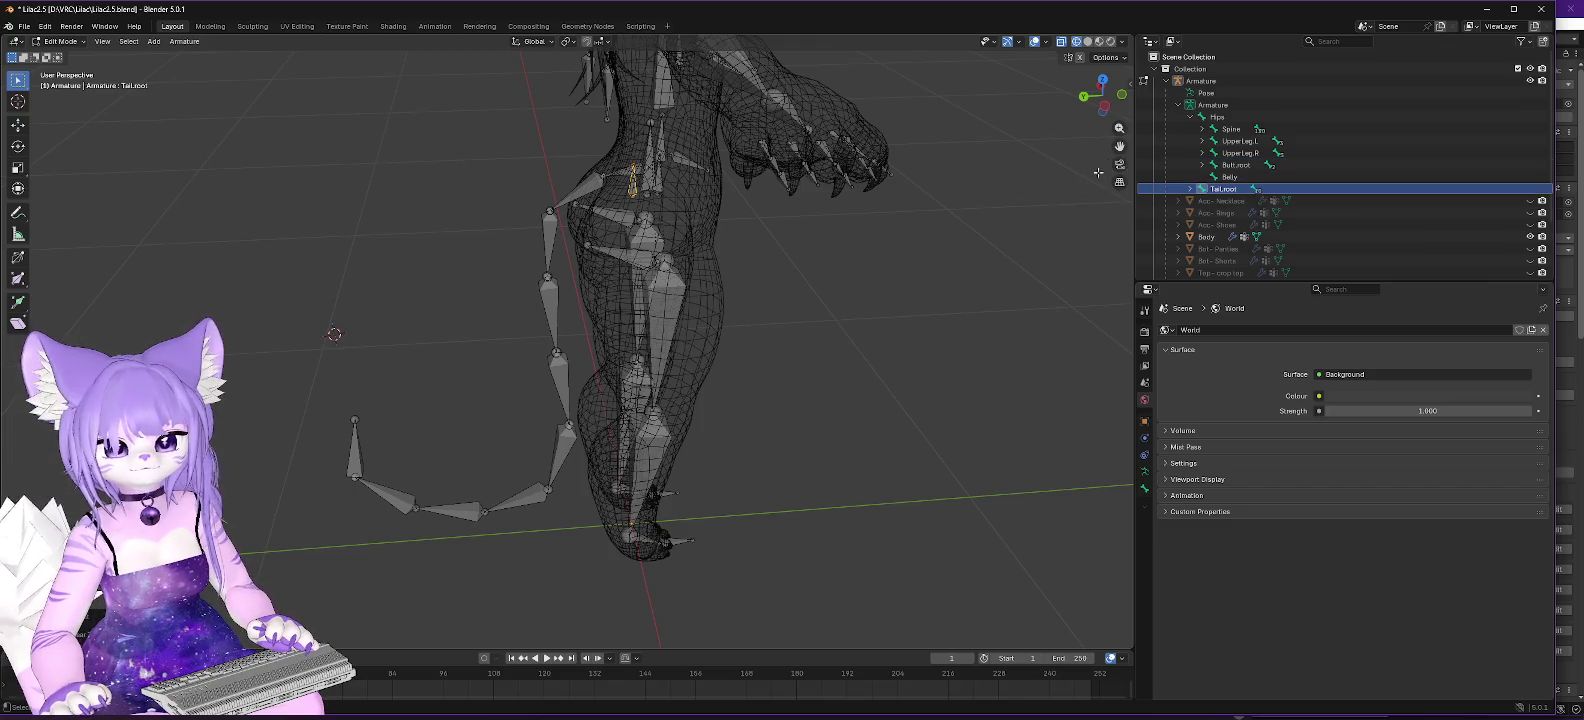
right_click(1228, 189)
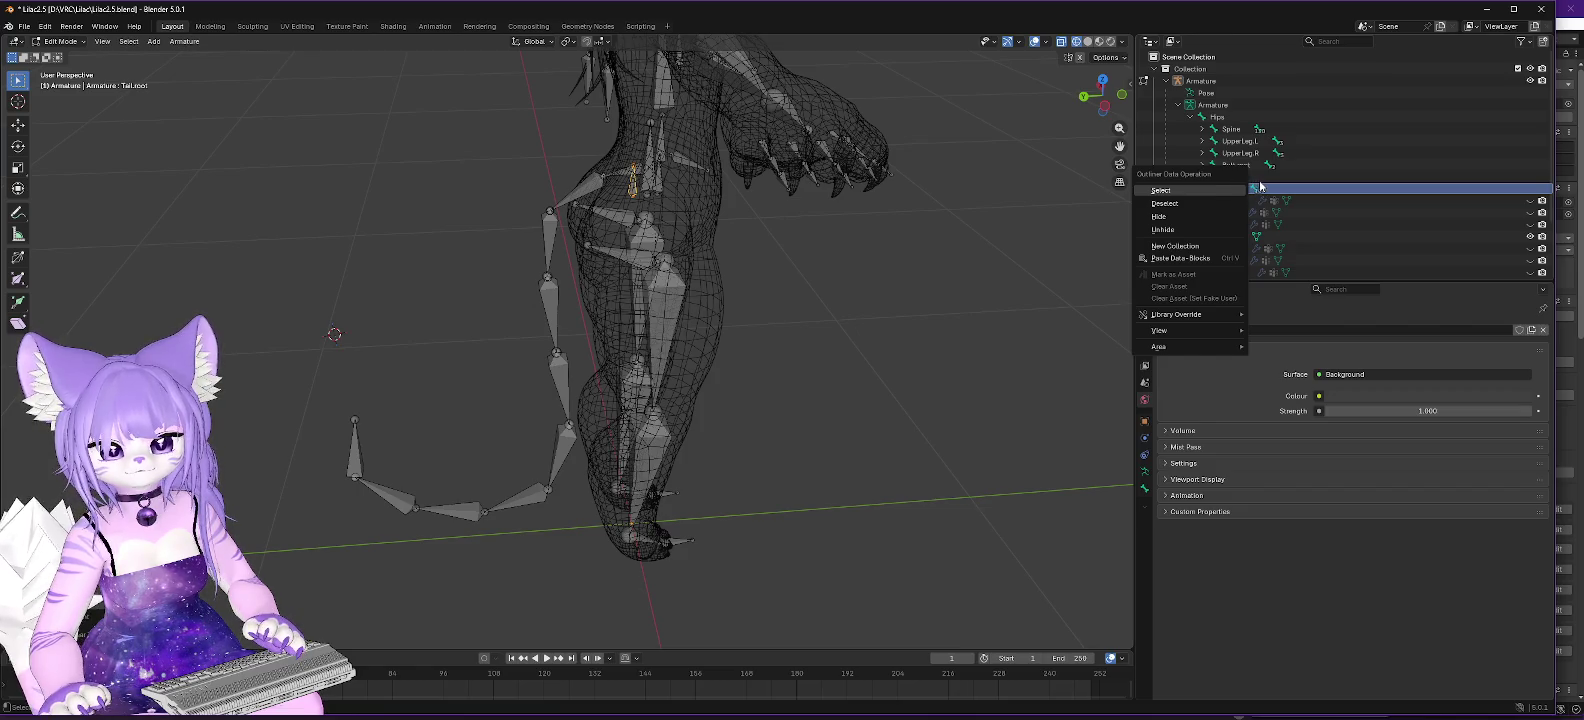
click(1234, 190)
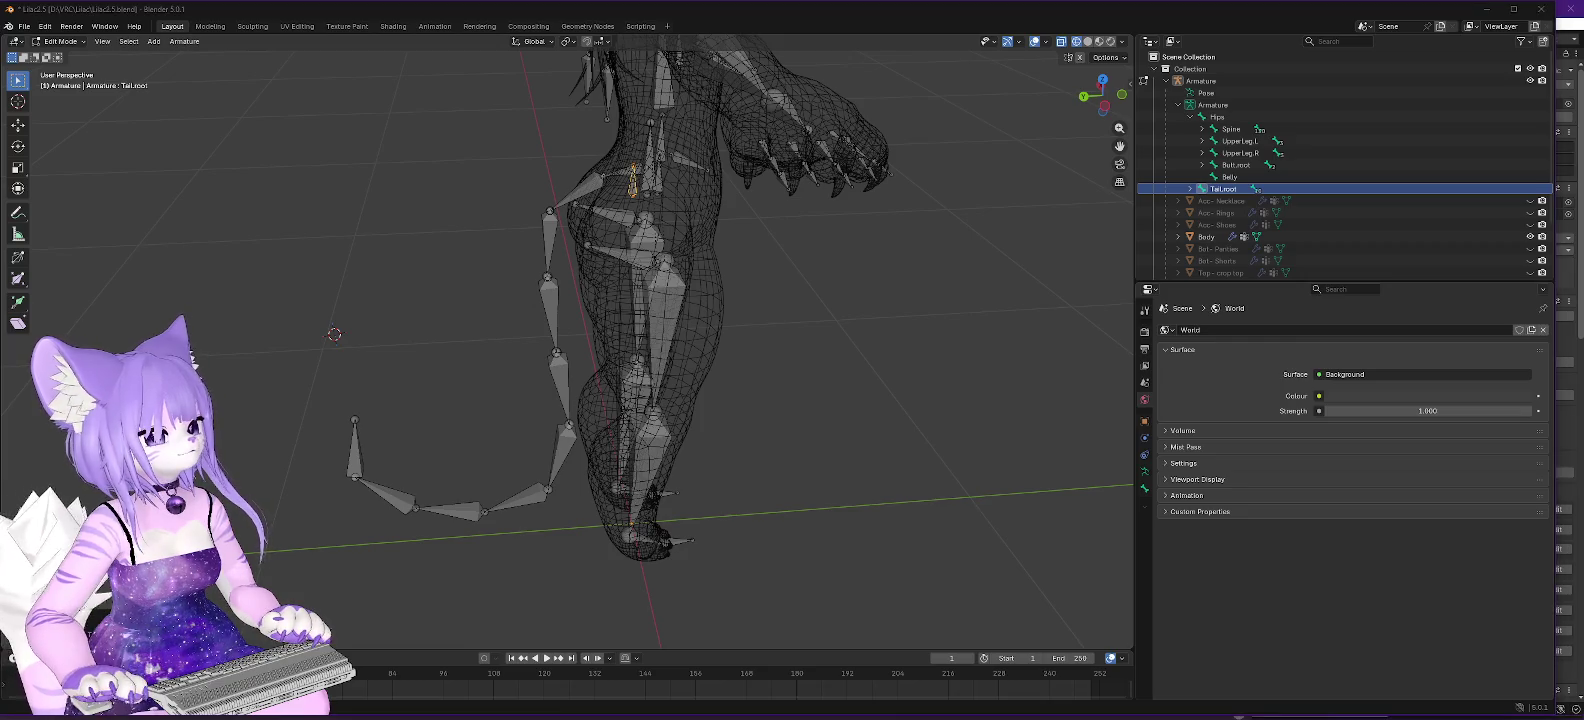
key(alt+Tab)
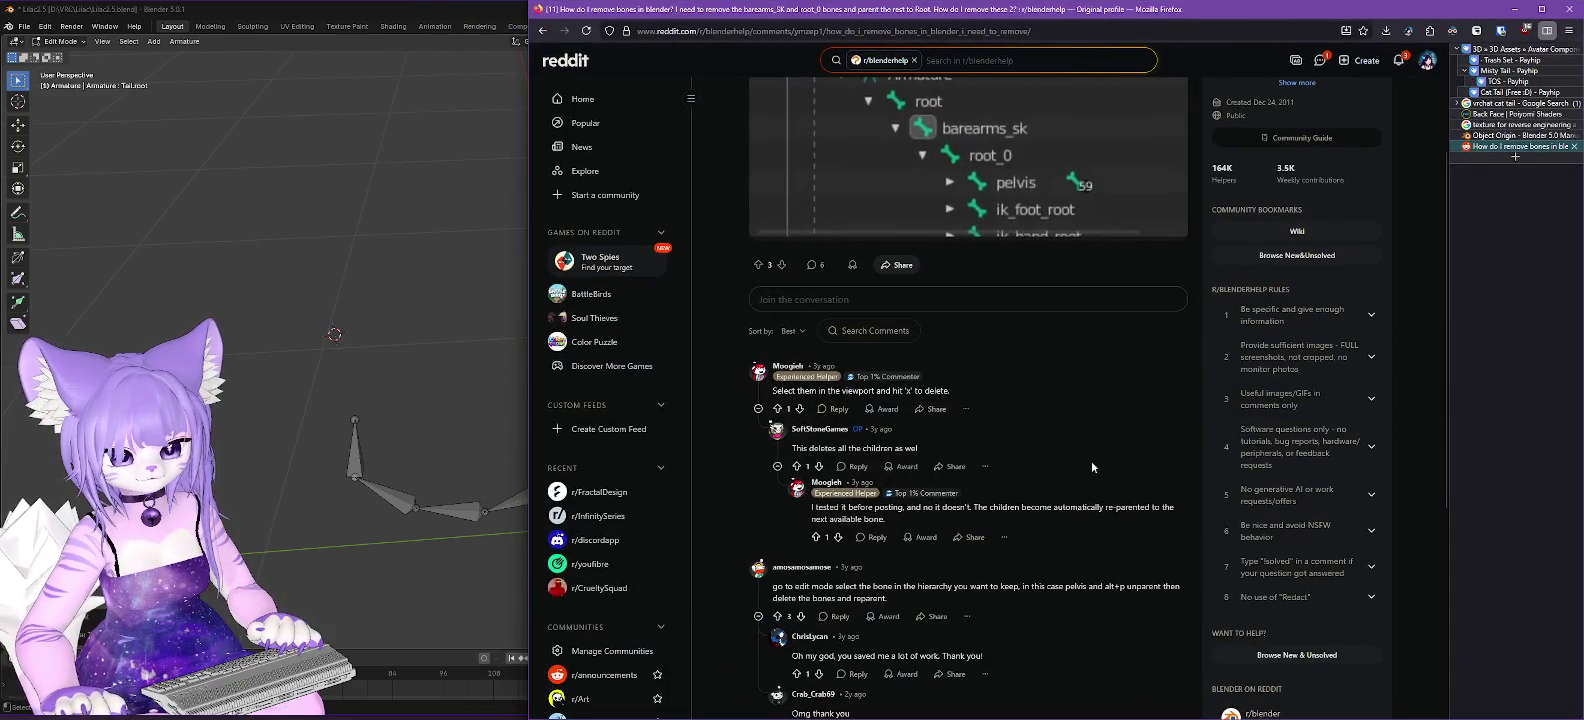
click(1516, 8)
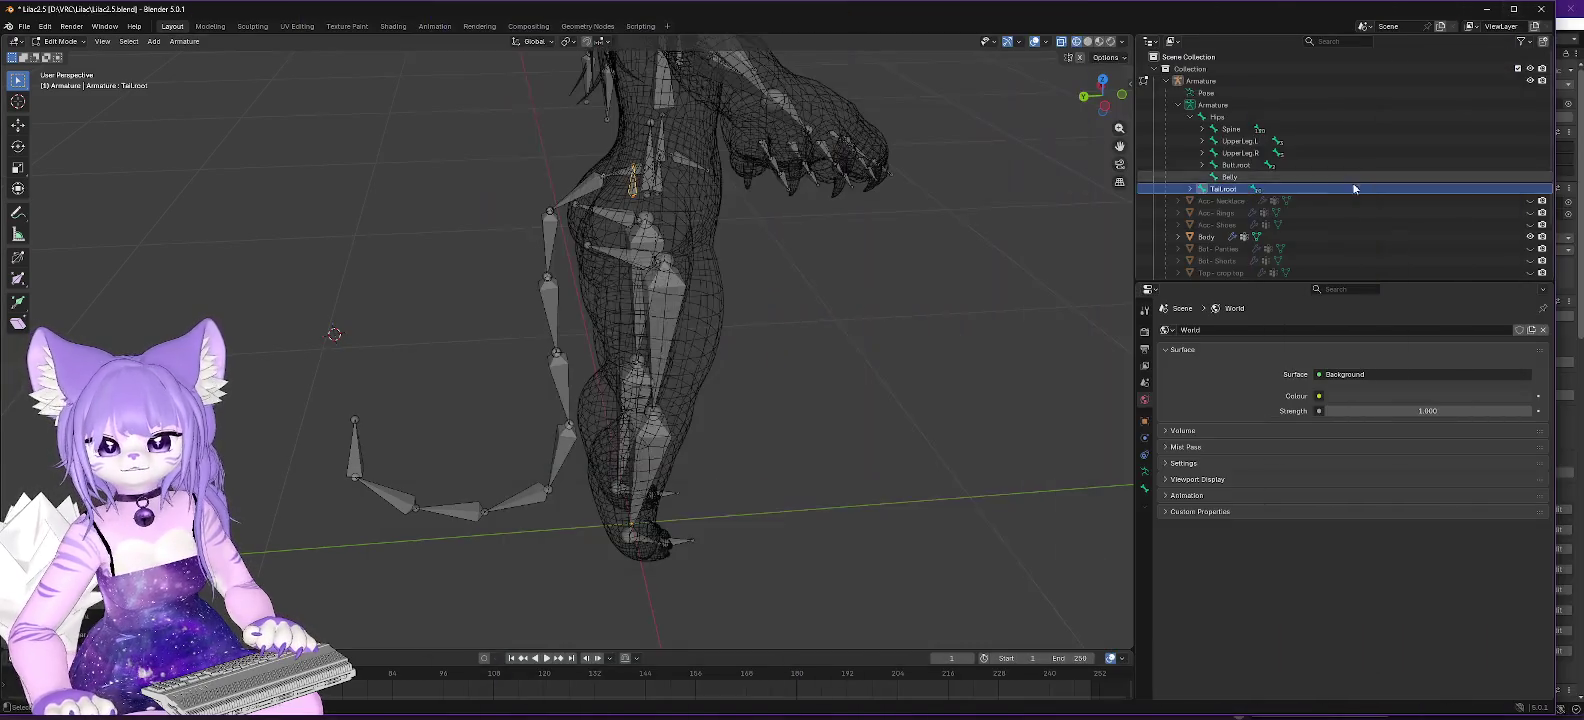
right_click(1220, 190)
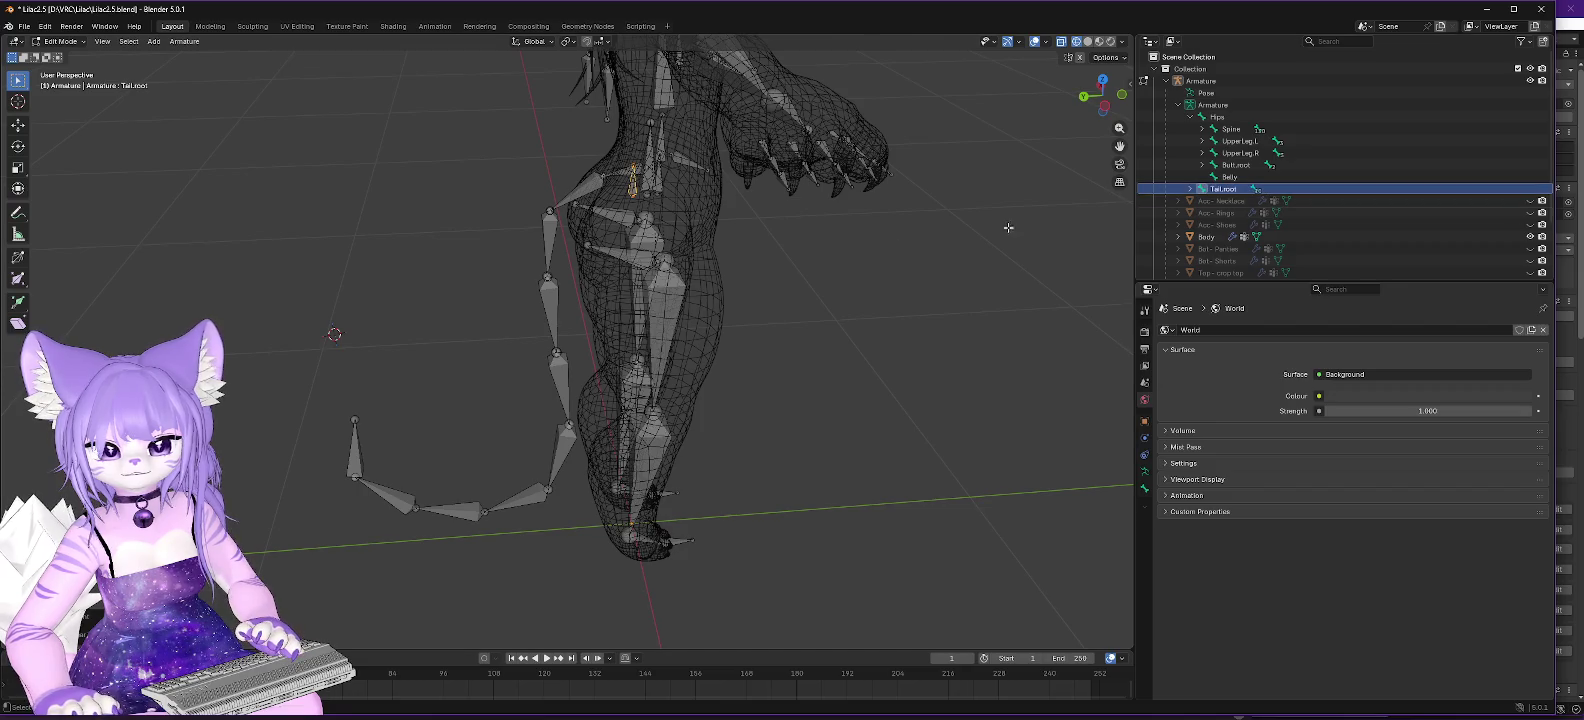
right_click(633, 183)
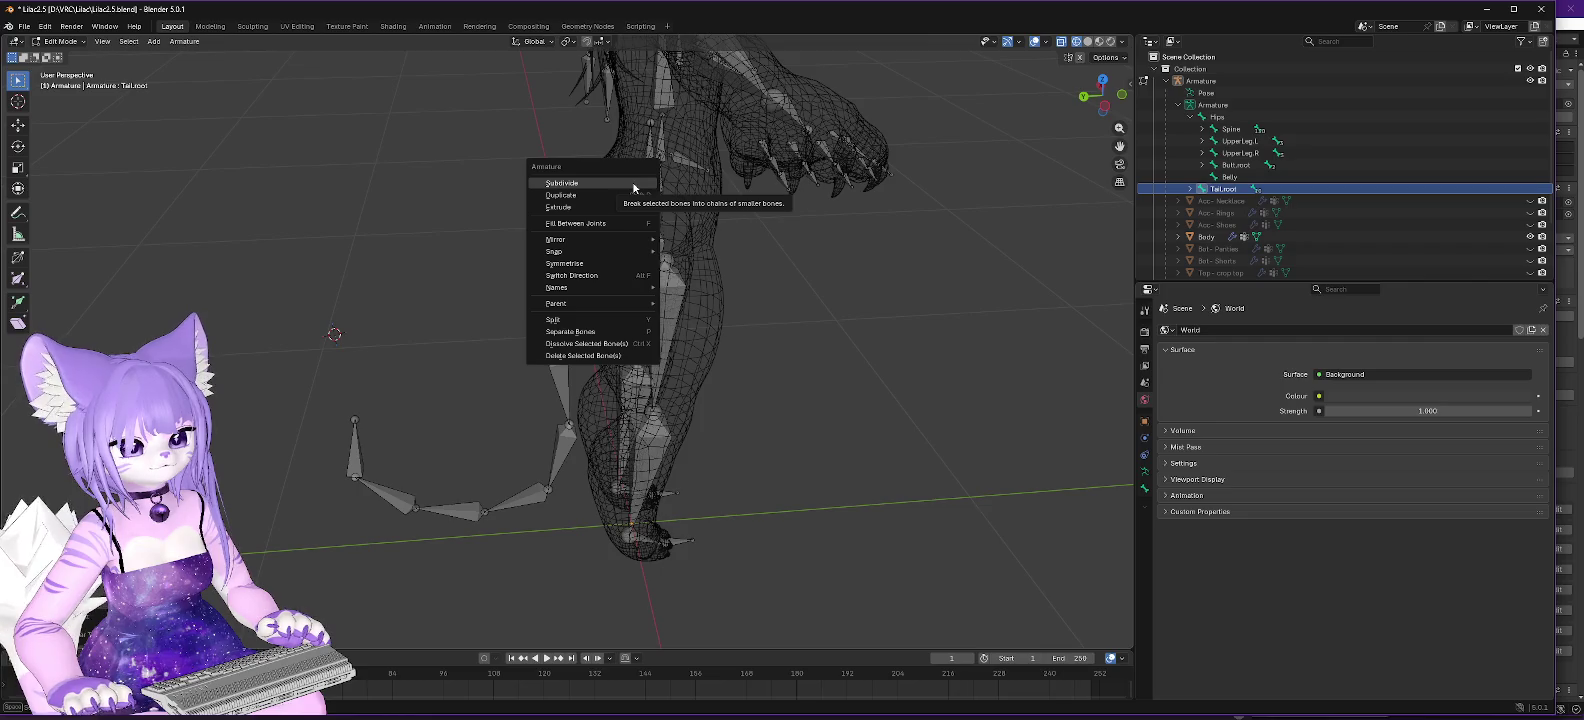
click(585, 356)
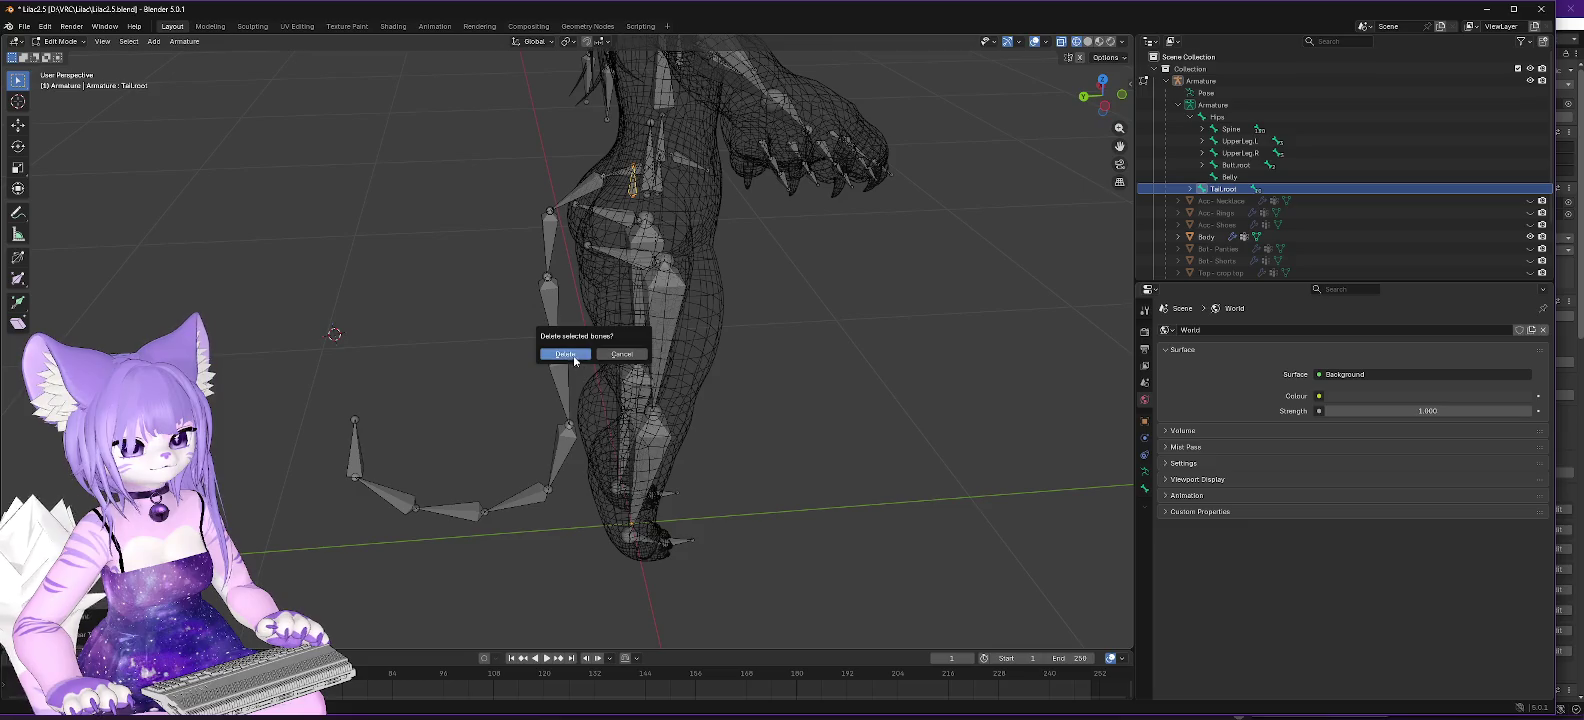
click(574, 355)
click(596, 180)
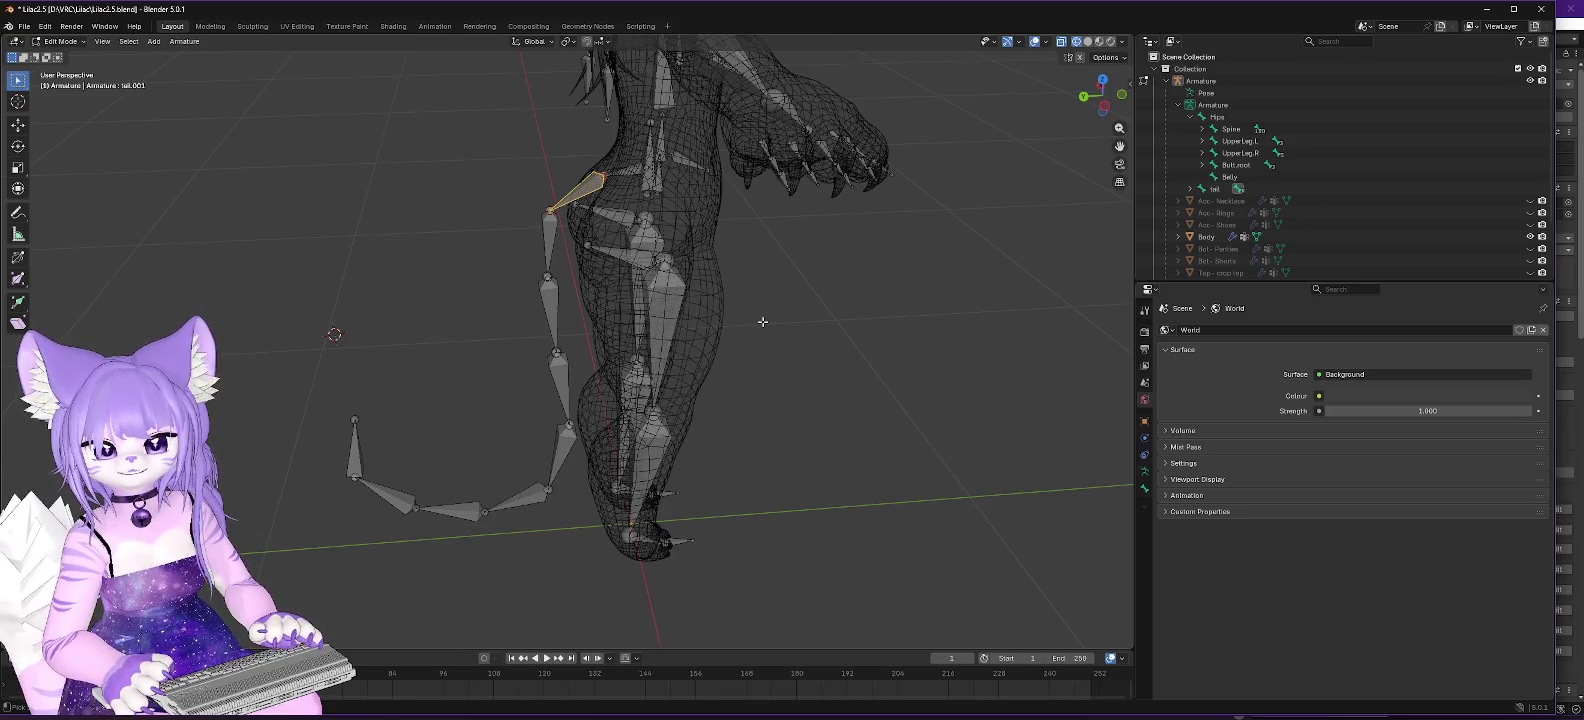
key(Delete)
key(ctrl+z)
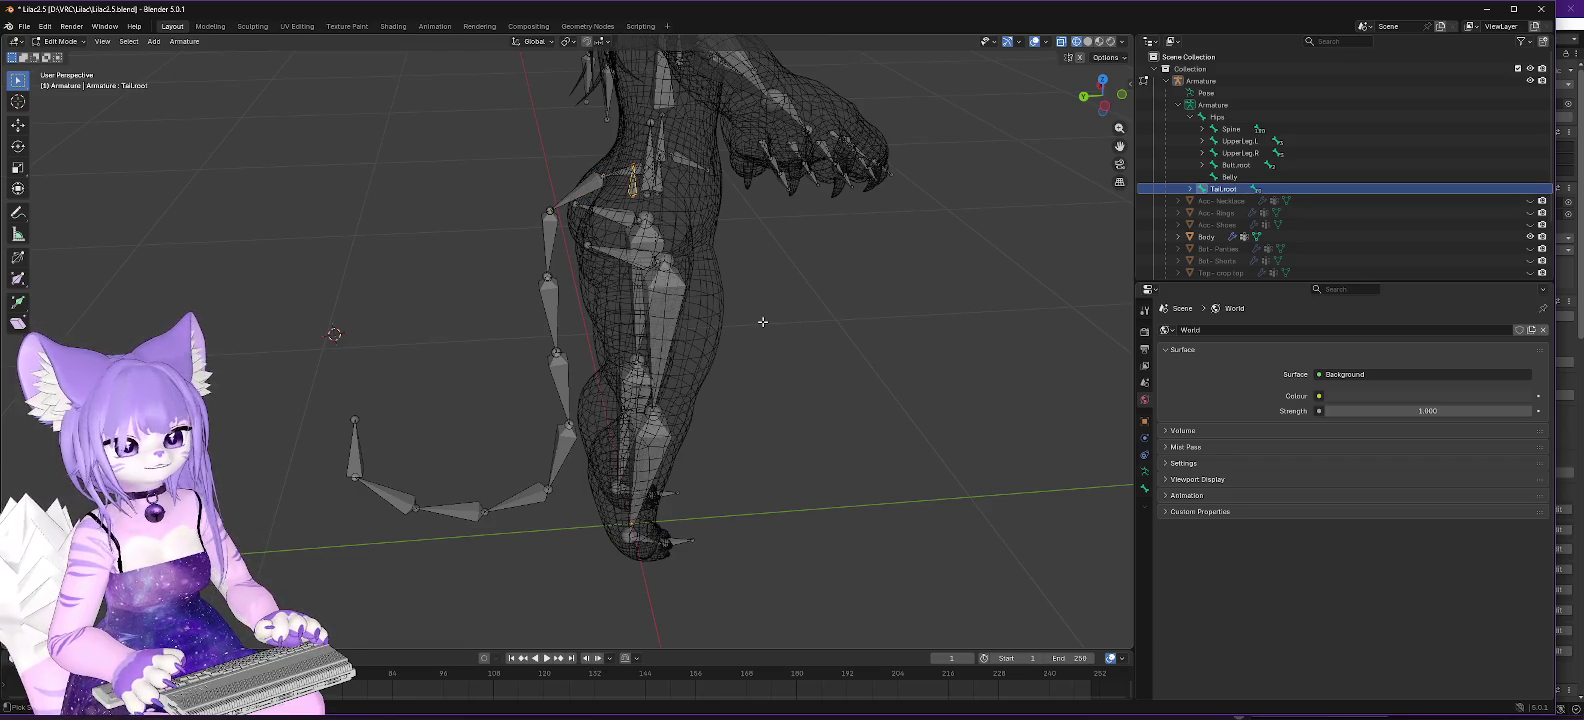
Expand the tail chain from Tail.root down to tail.009 and select all its bones.
click(1190, 189)
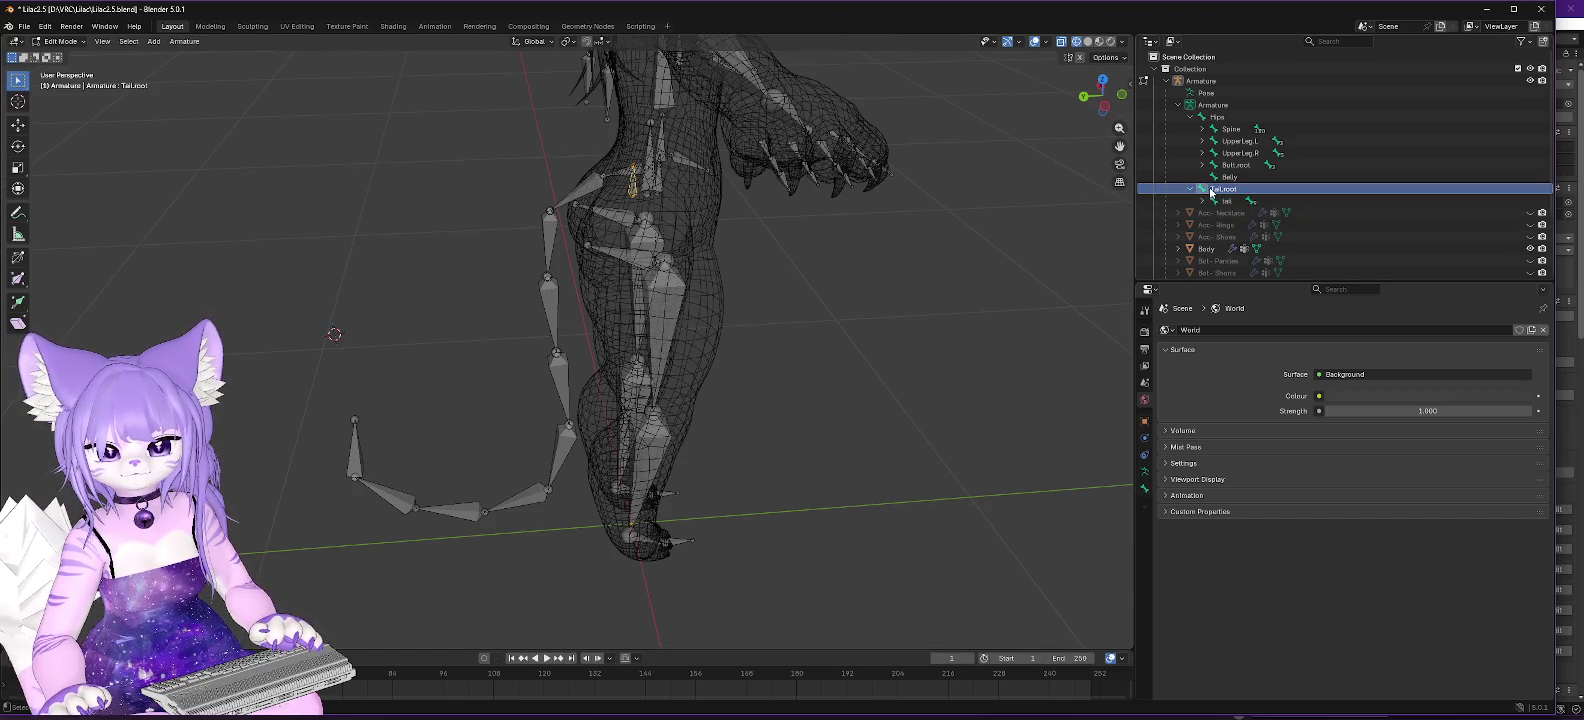
right_click(1216, 191)
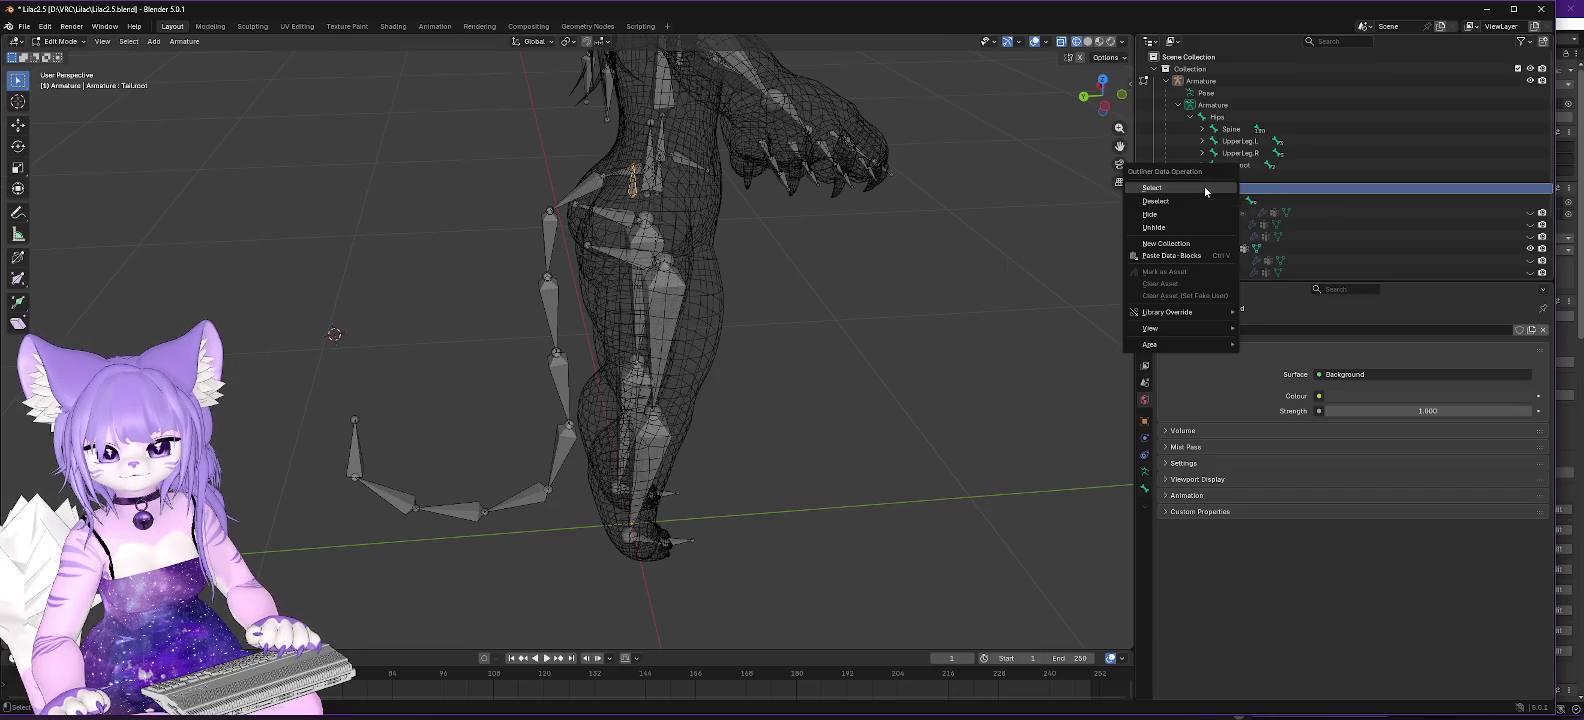
click(1204, 186)
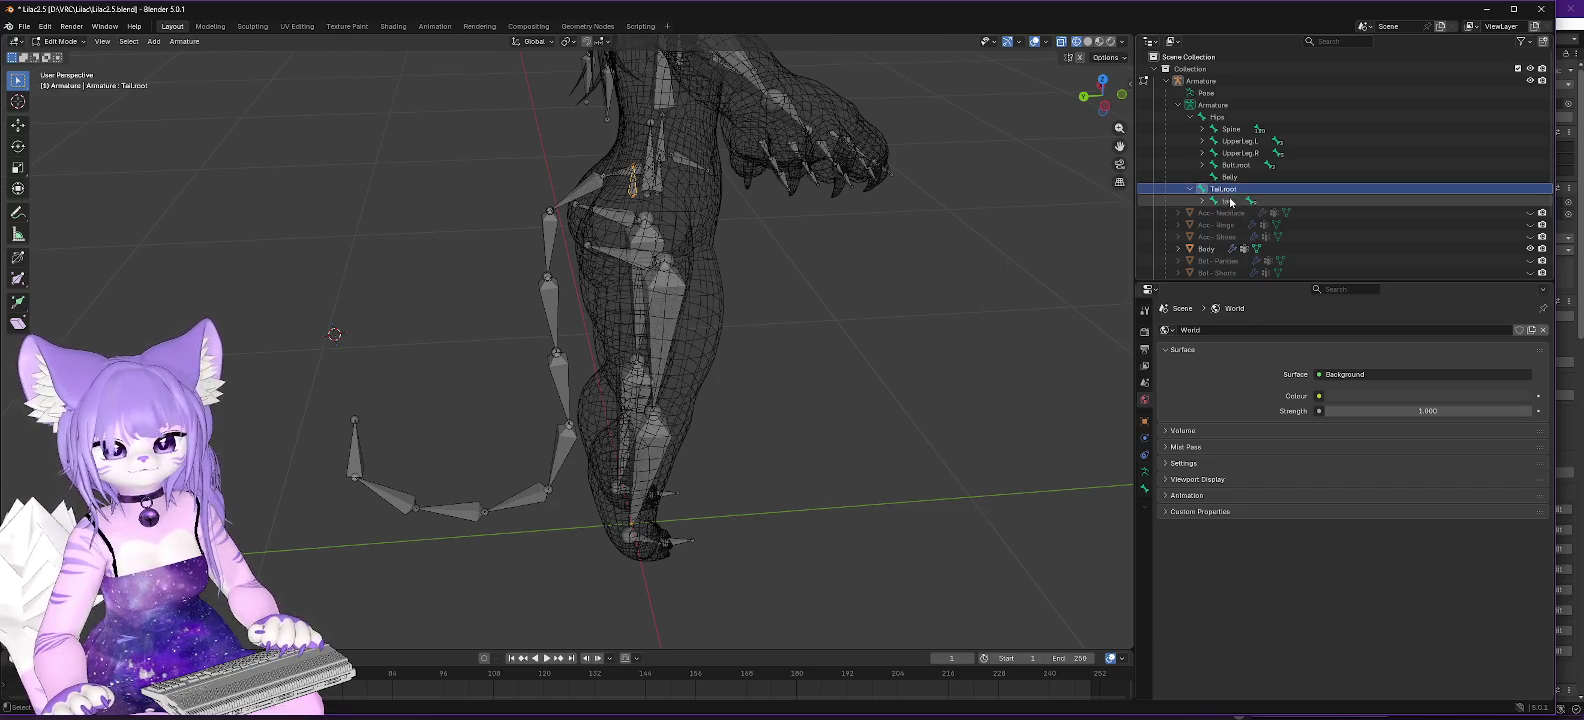
click(1202, 201)
click(1214, 213)
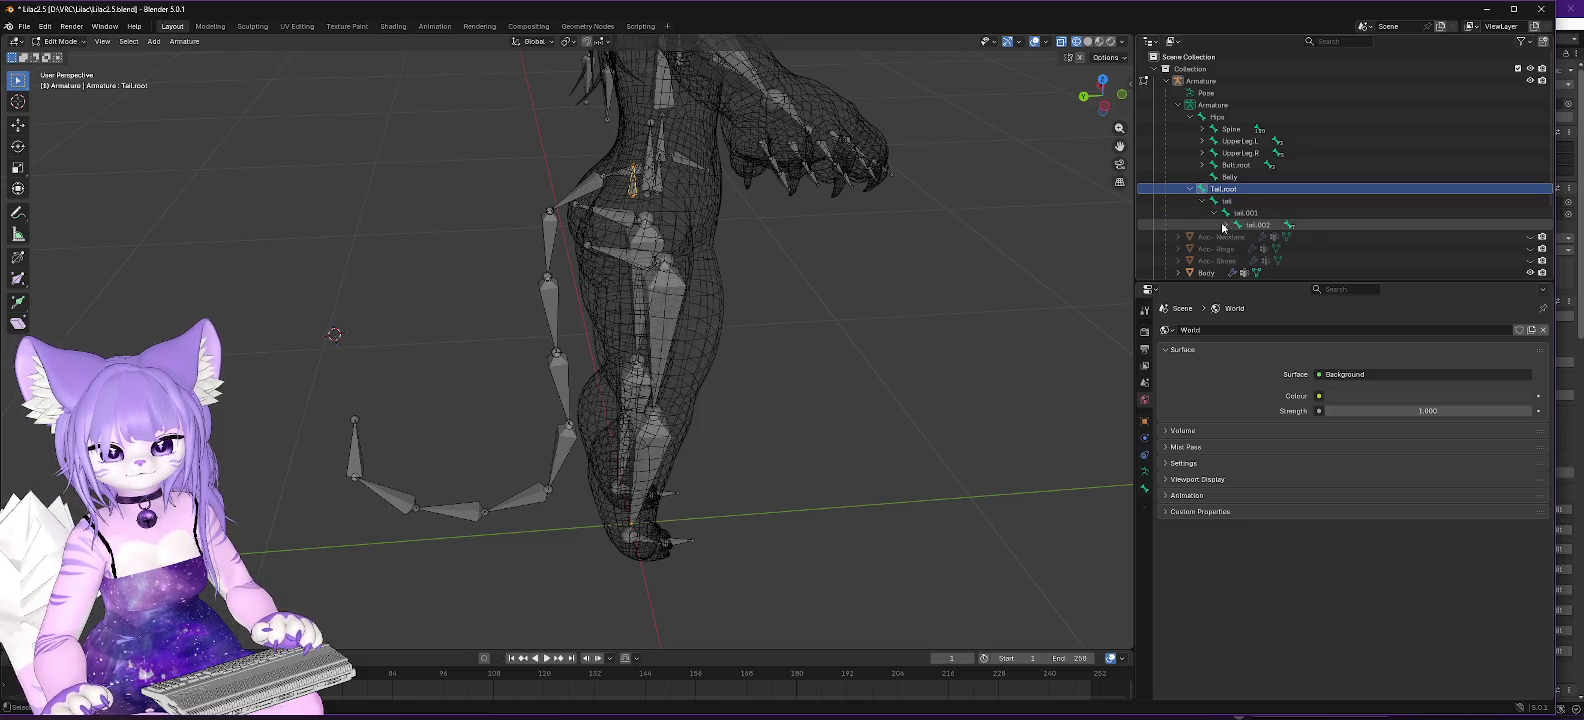
click(1226, 225)
click(1238, 237)
scroll(1250, 225, down, 2)
shift+click(1250, 201)
scroll(1290, 215, down, 1)
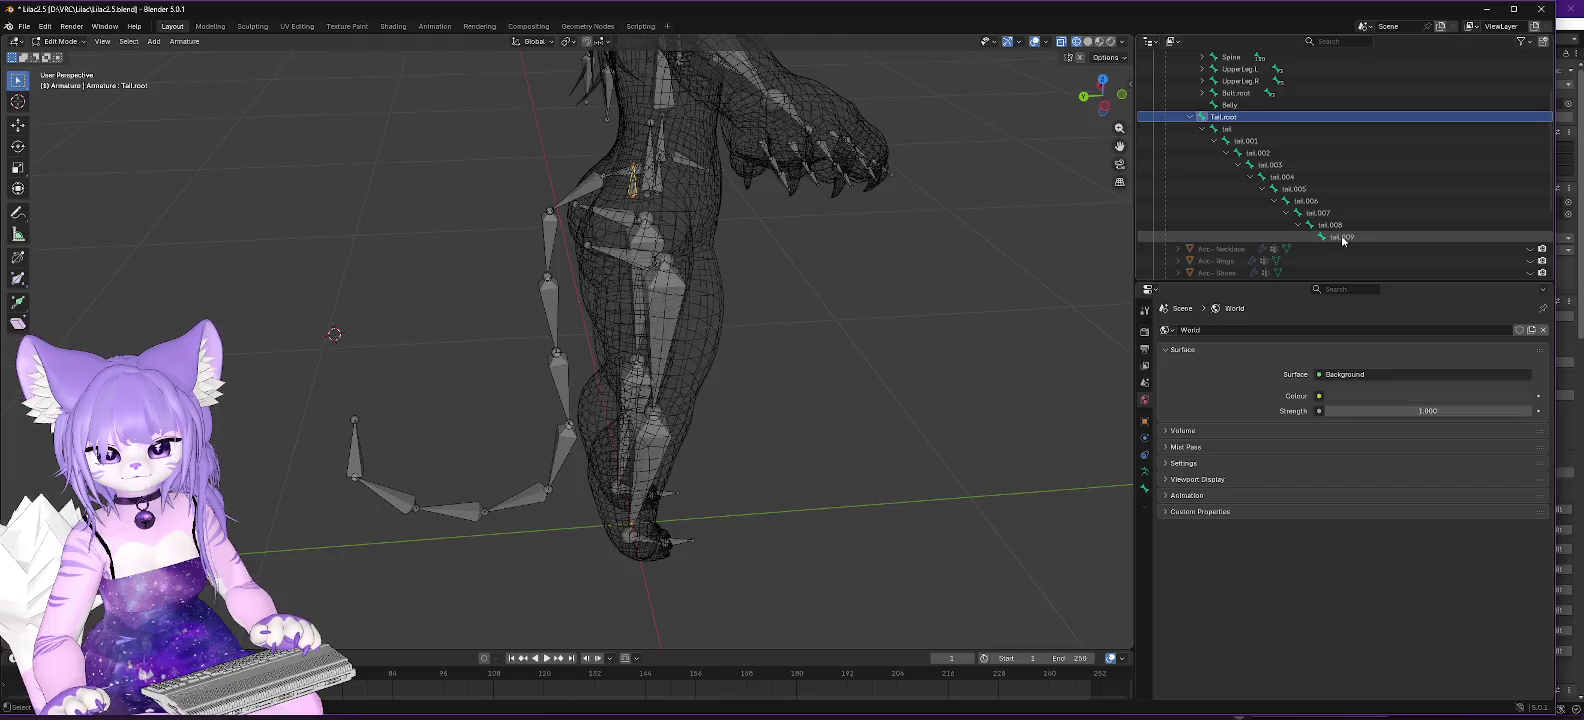
shift+click(1340, 237)
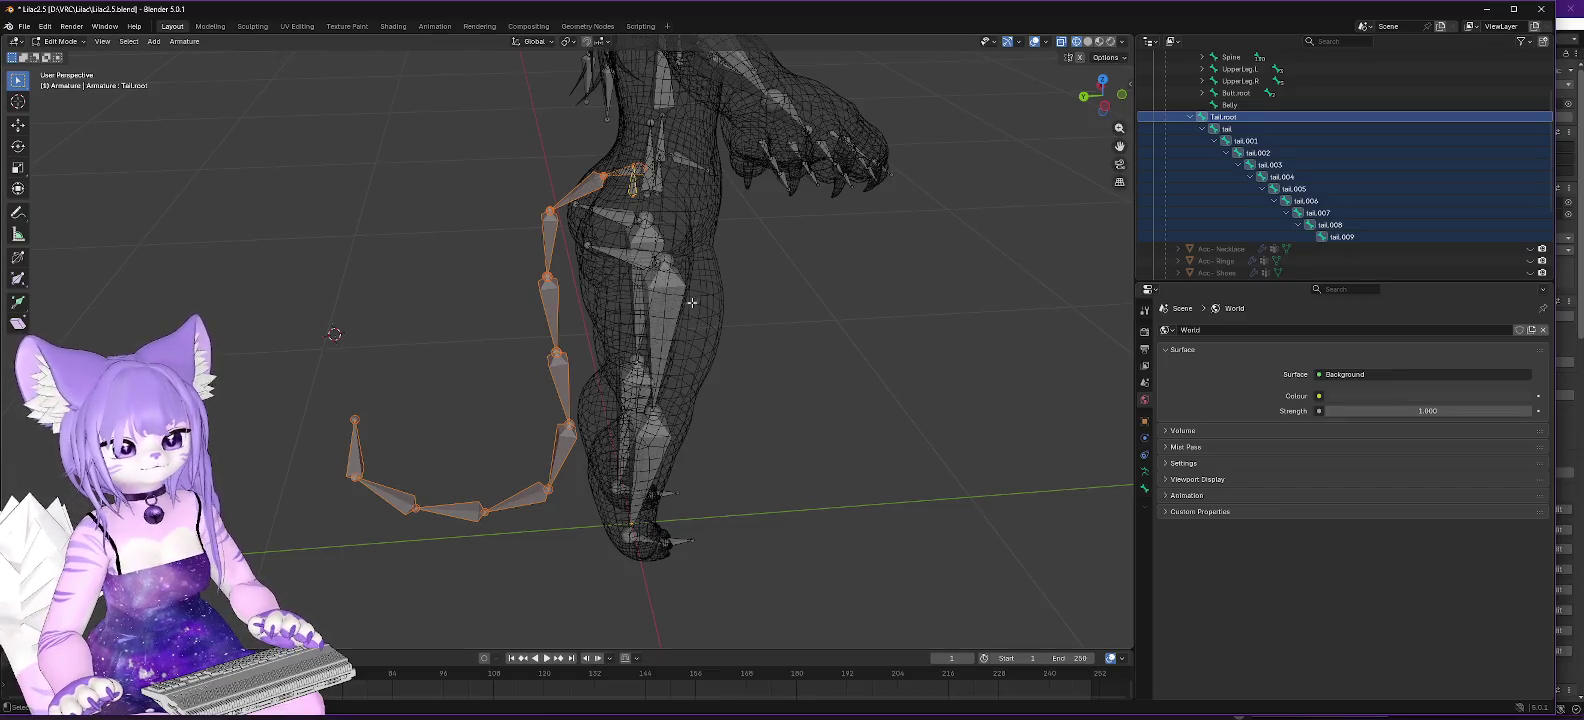
Delete the selected tail bones, then check that Hips, UpperLeg.L and Butt.root remain.
right_click(550, 293)
click(536, 293)
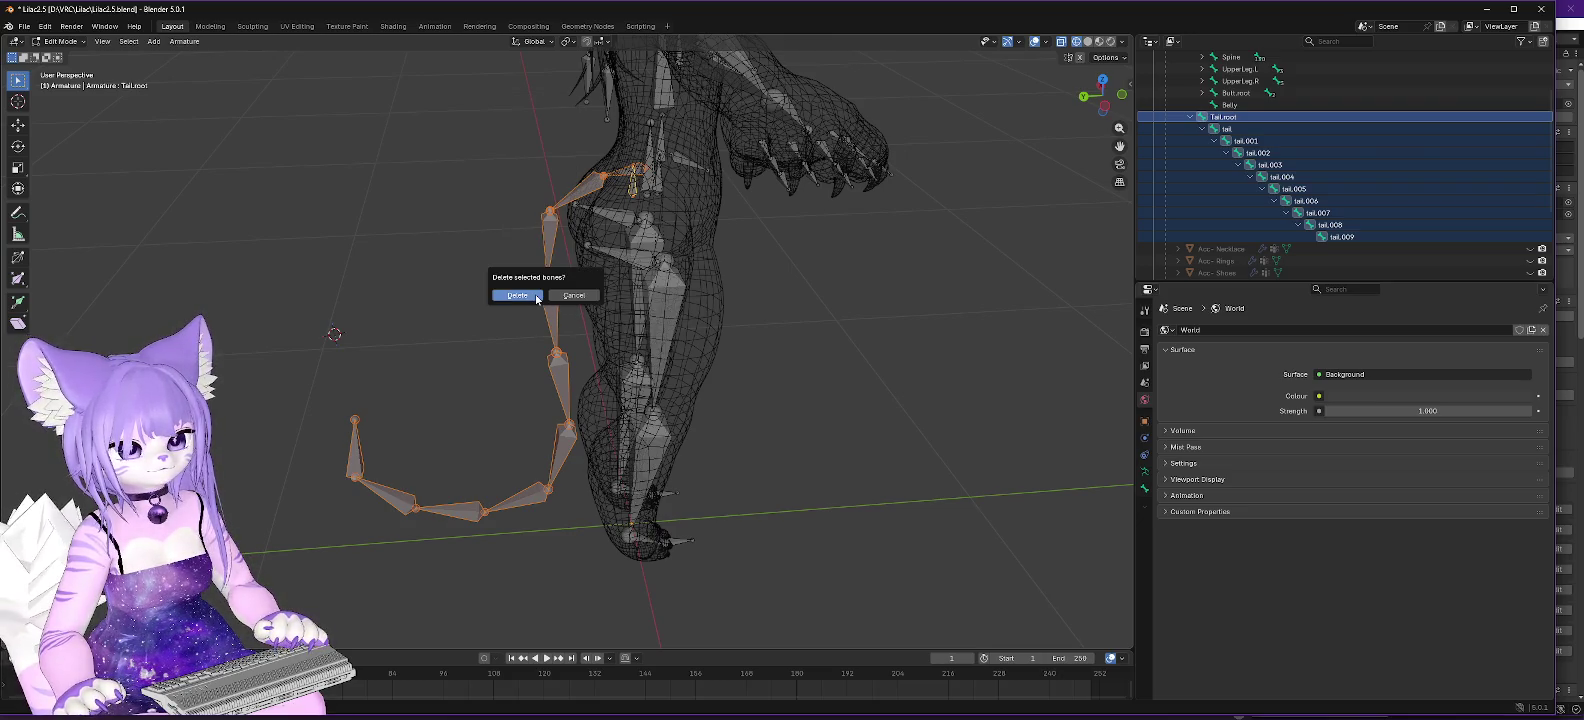
click(538, 297)
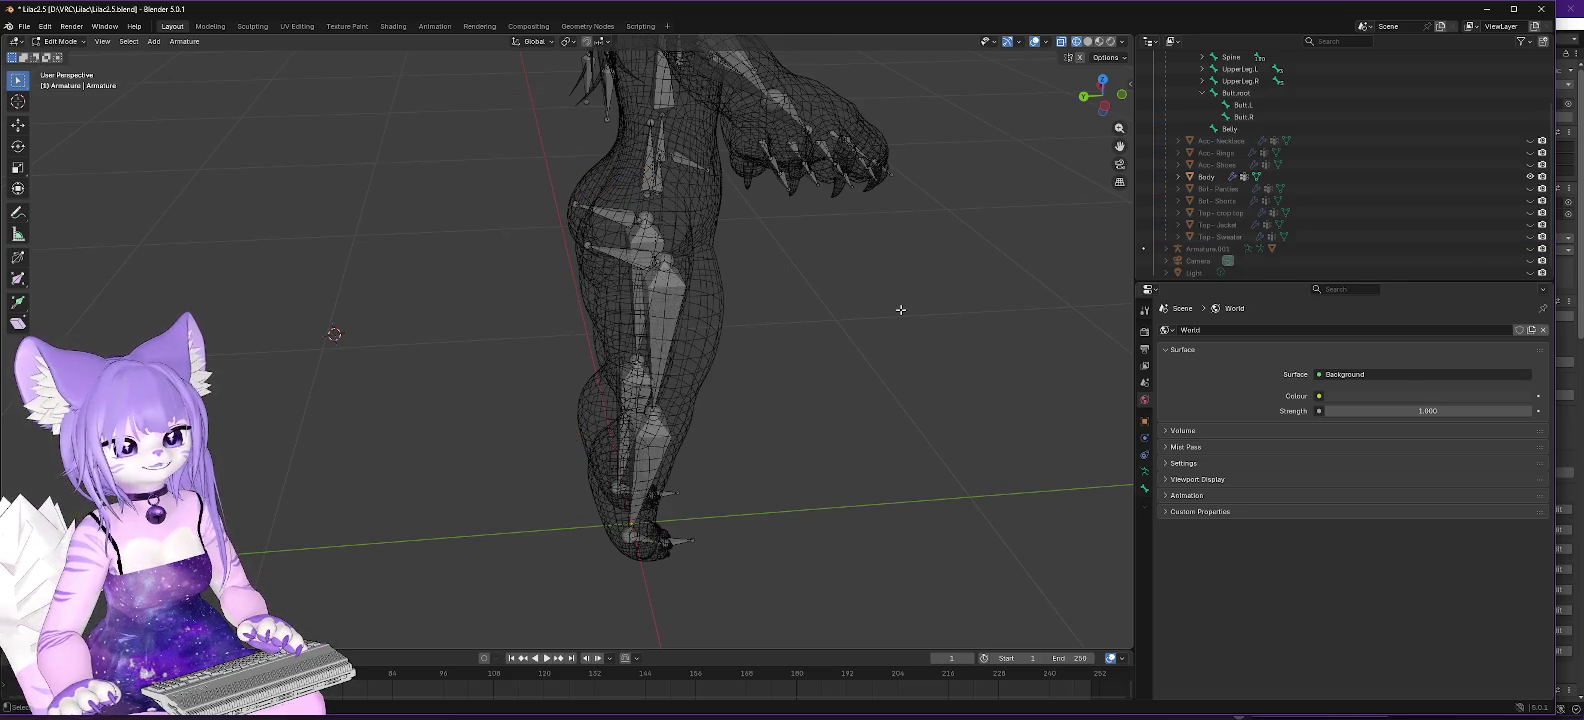
scroll(1408, 196, up, 3)
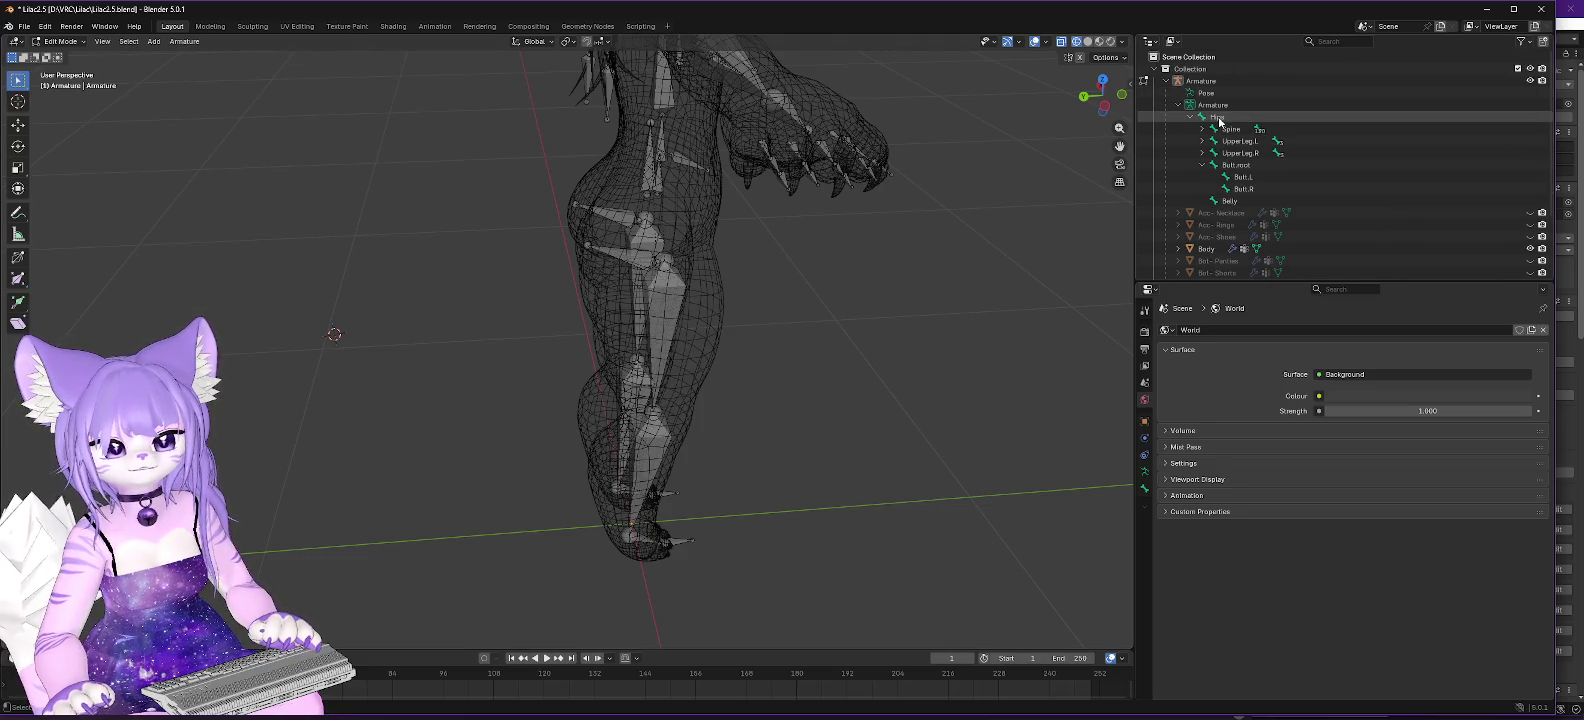
click(1219, 121)
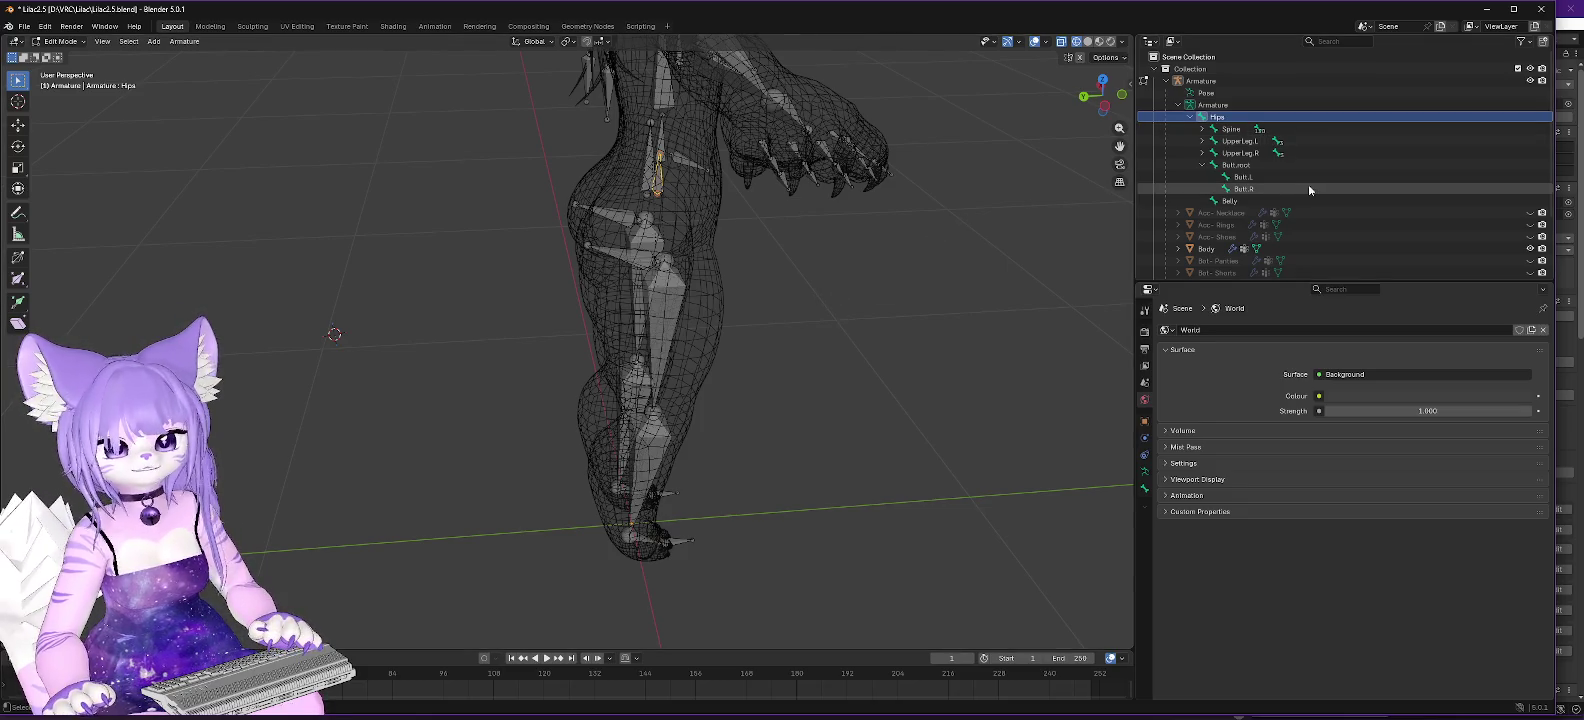
click(1238, 143)
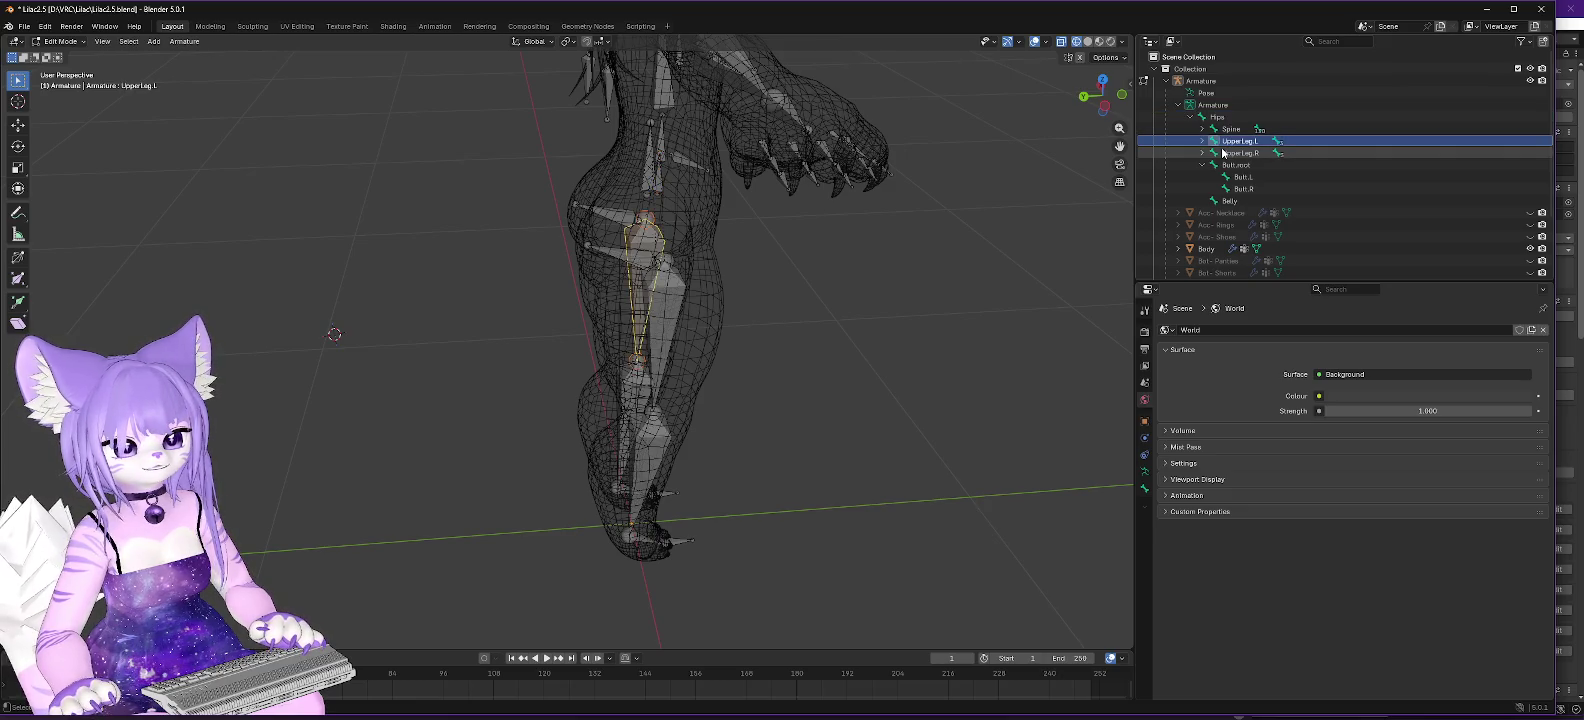
click(1242, 166)
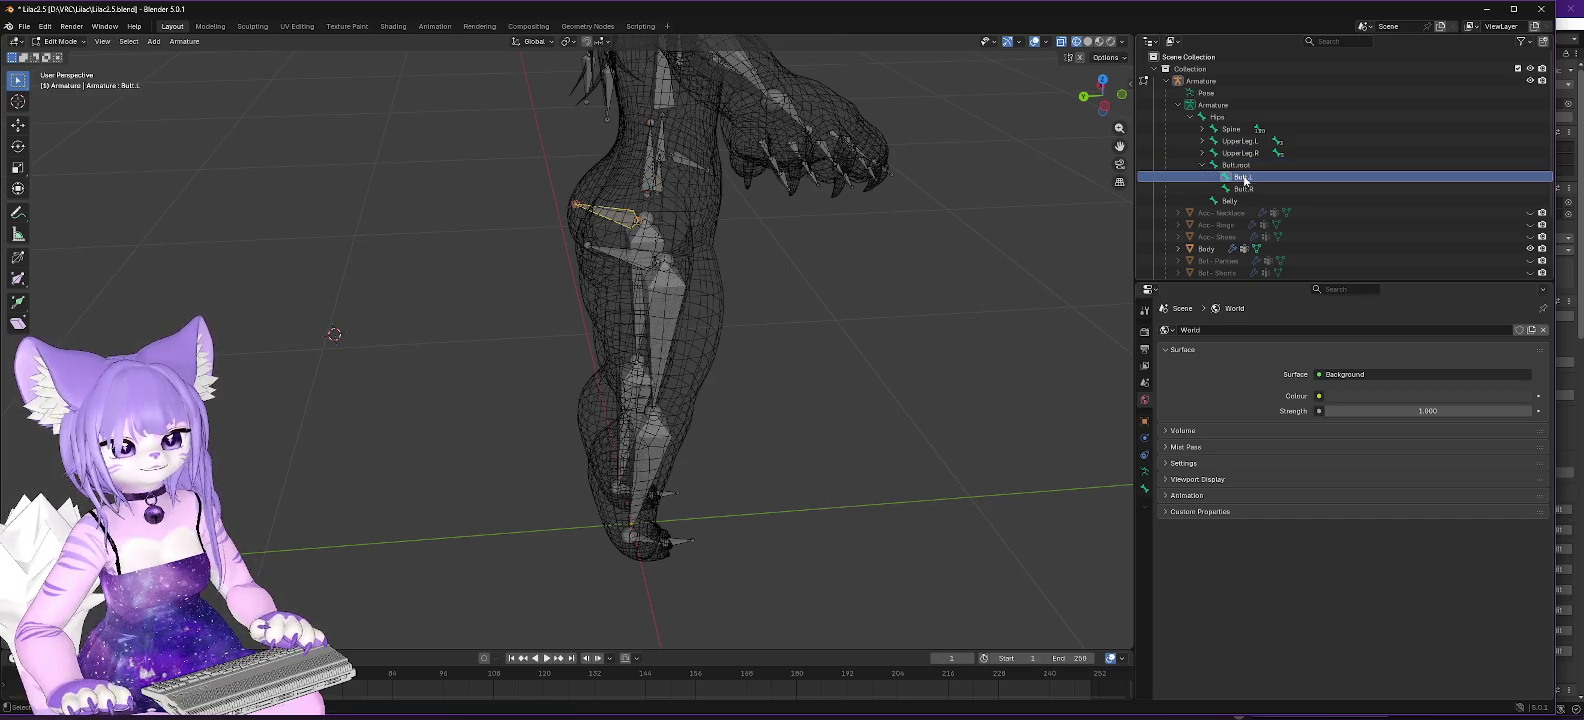
Start an FBX export that overwrites Lilac 2.5.1.fbx.
scroll(578, 161, up, 3)
scroll(578, 161, down, 8)
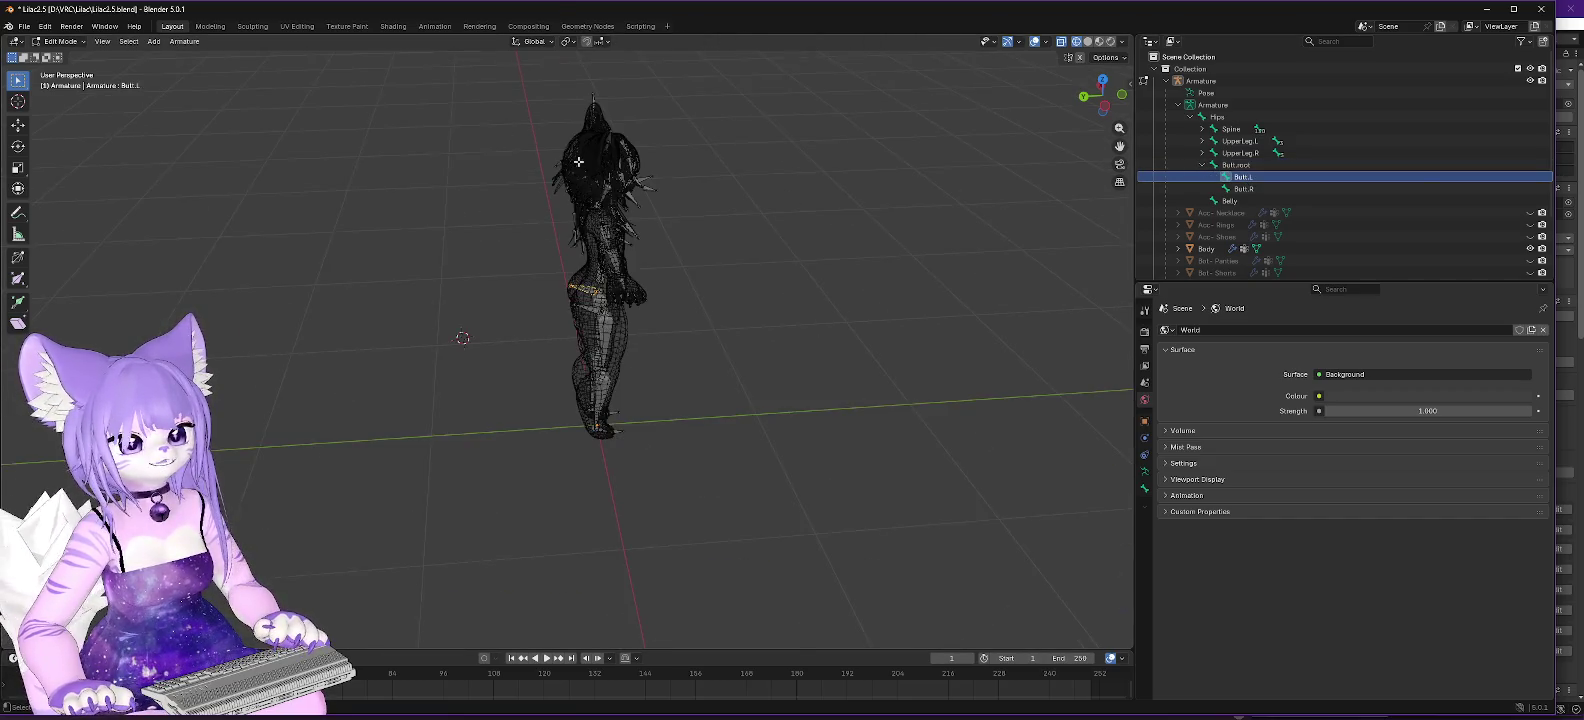
scroll(578, 161, up, 2)
click(23, 26)
mouse_move(57, 210)
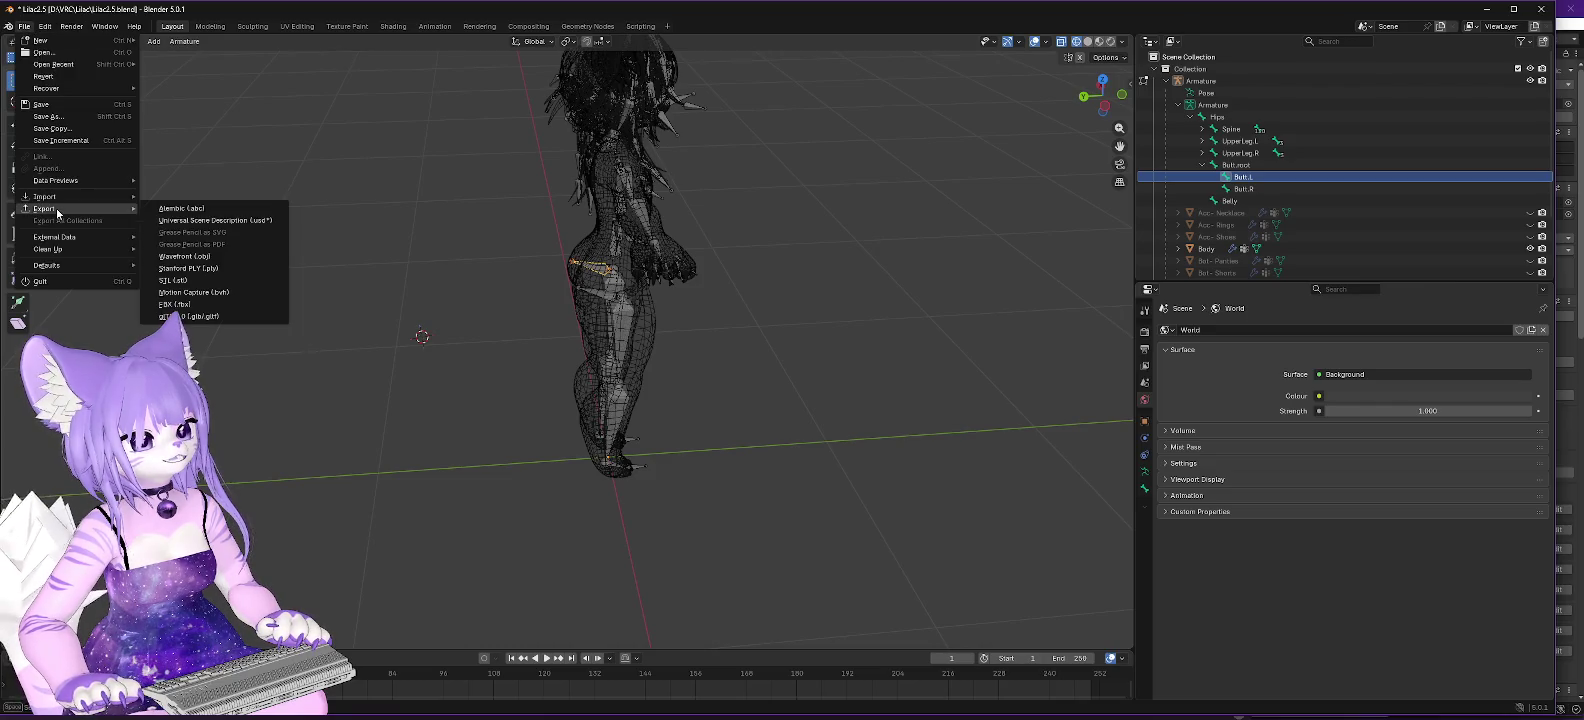
click(176, 304)
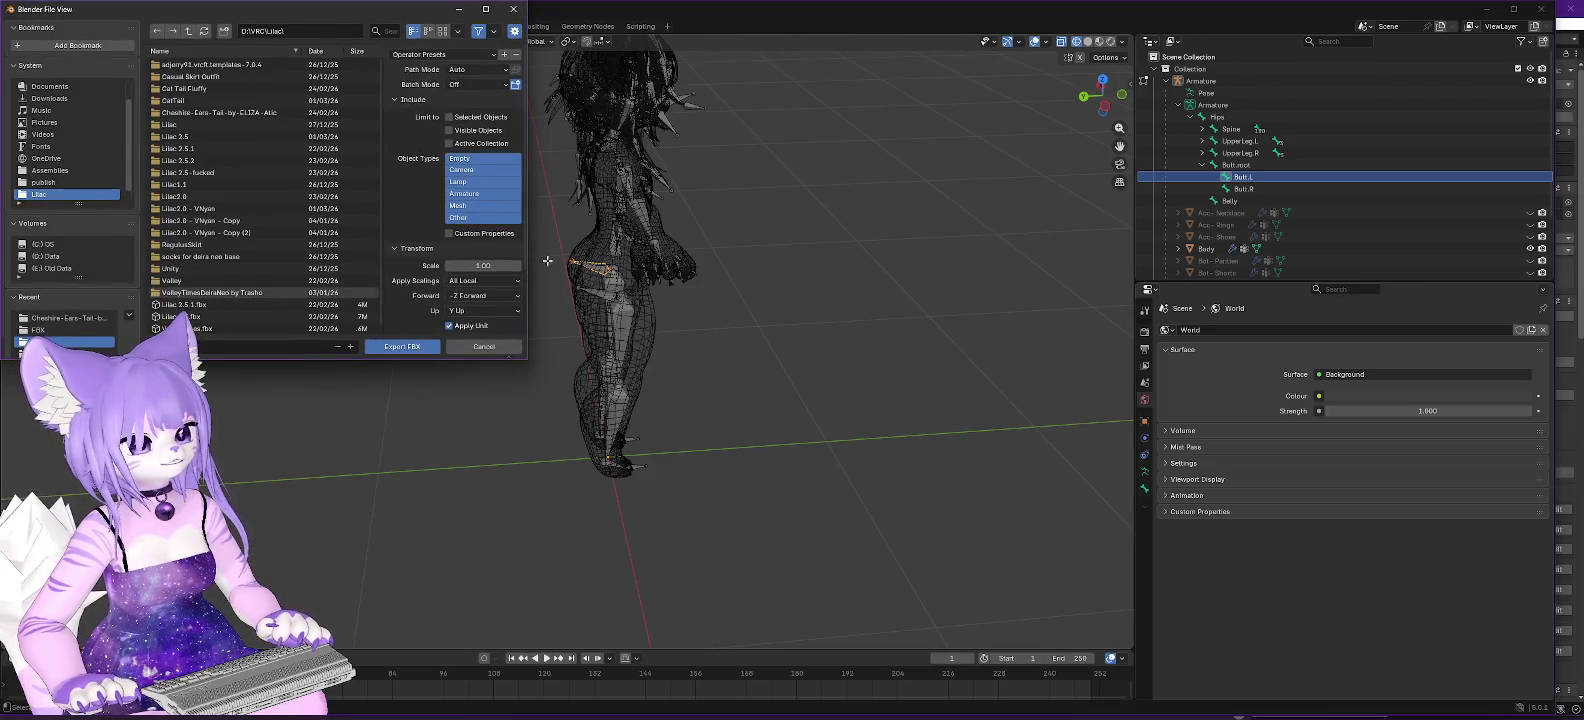
click(250, 303)
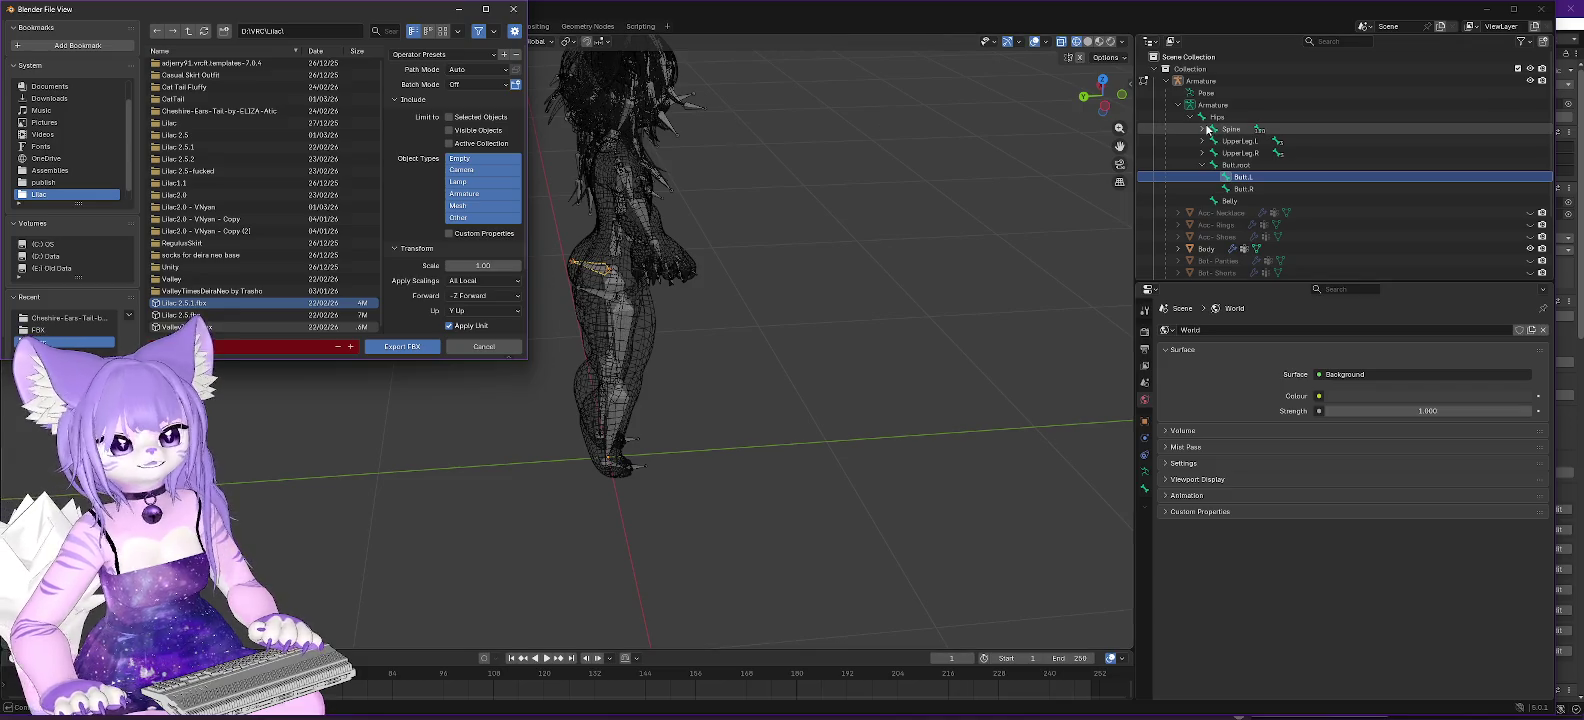
Export Armature and Mesh only, with FBX All scaling and the armature options reviewed.
click(461, 170)
click(470, 193)
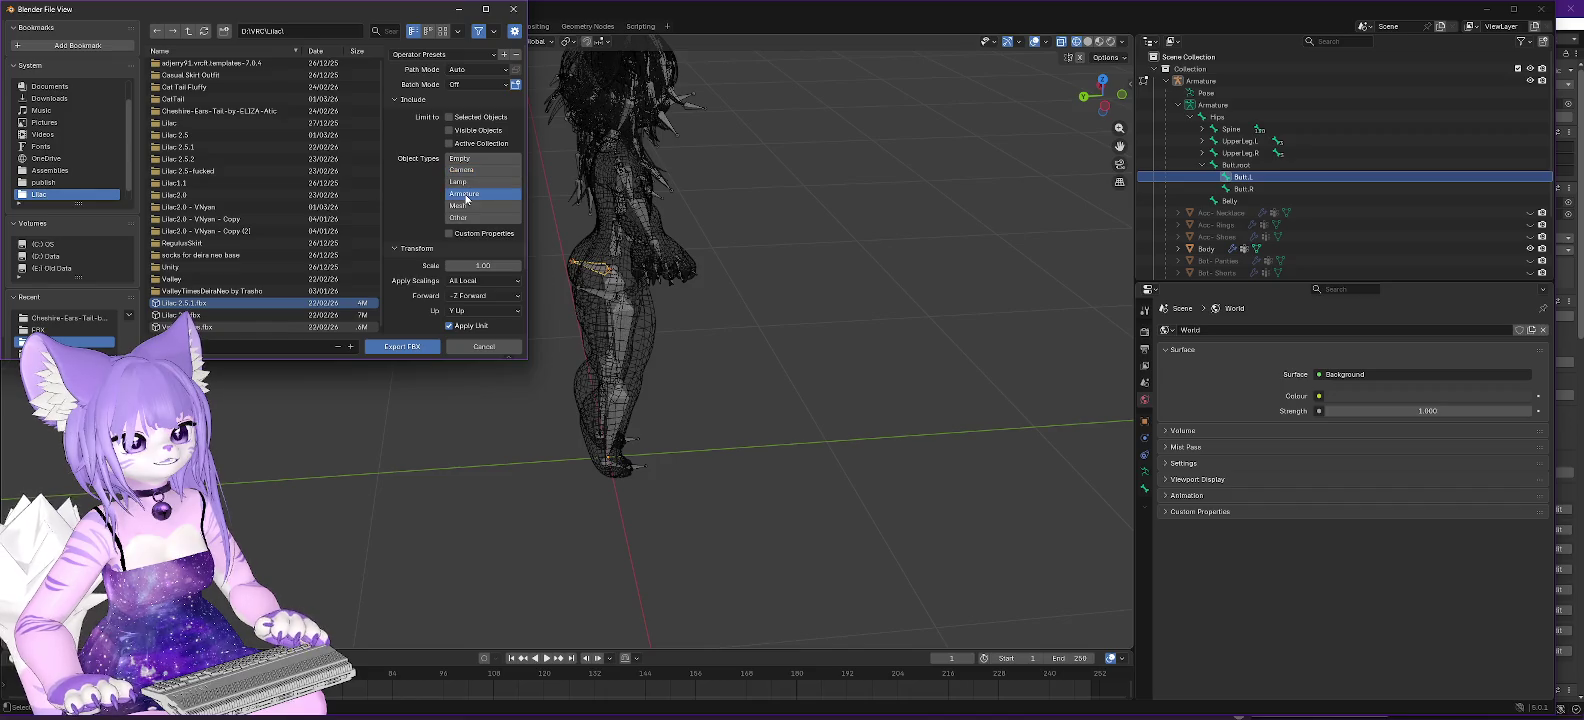
click(470, 206)
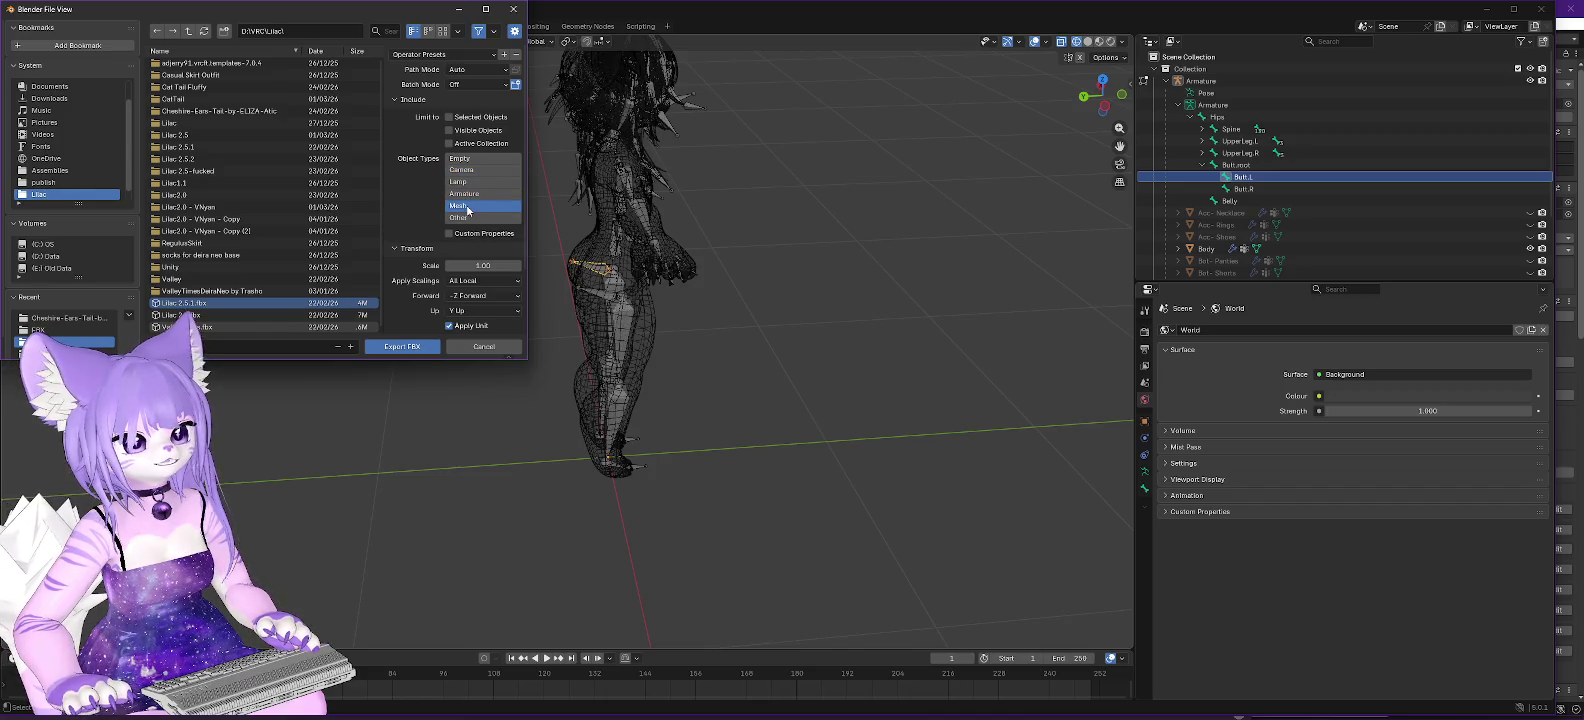
shift+click(470, 193)
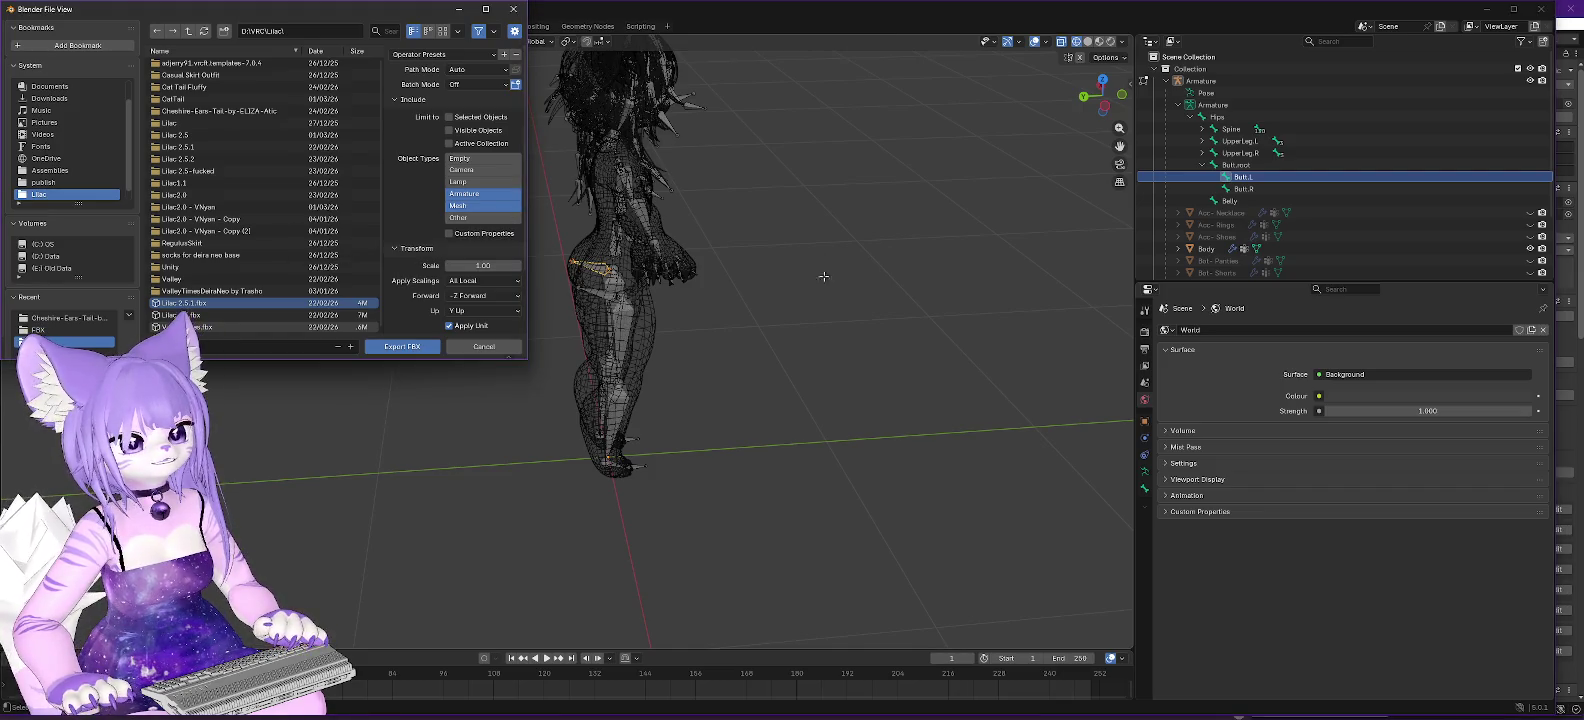
click(475, 281)
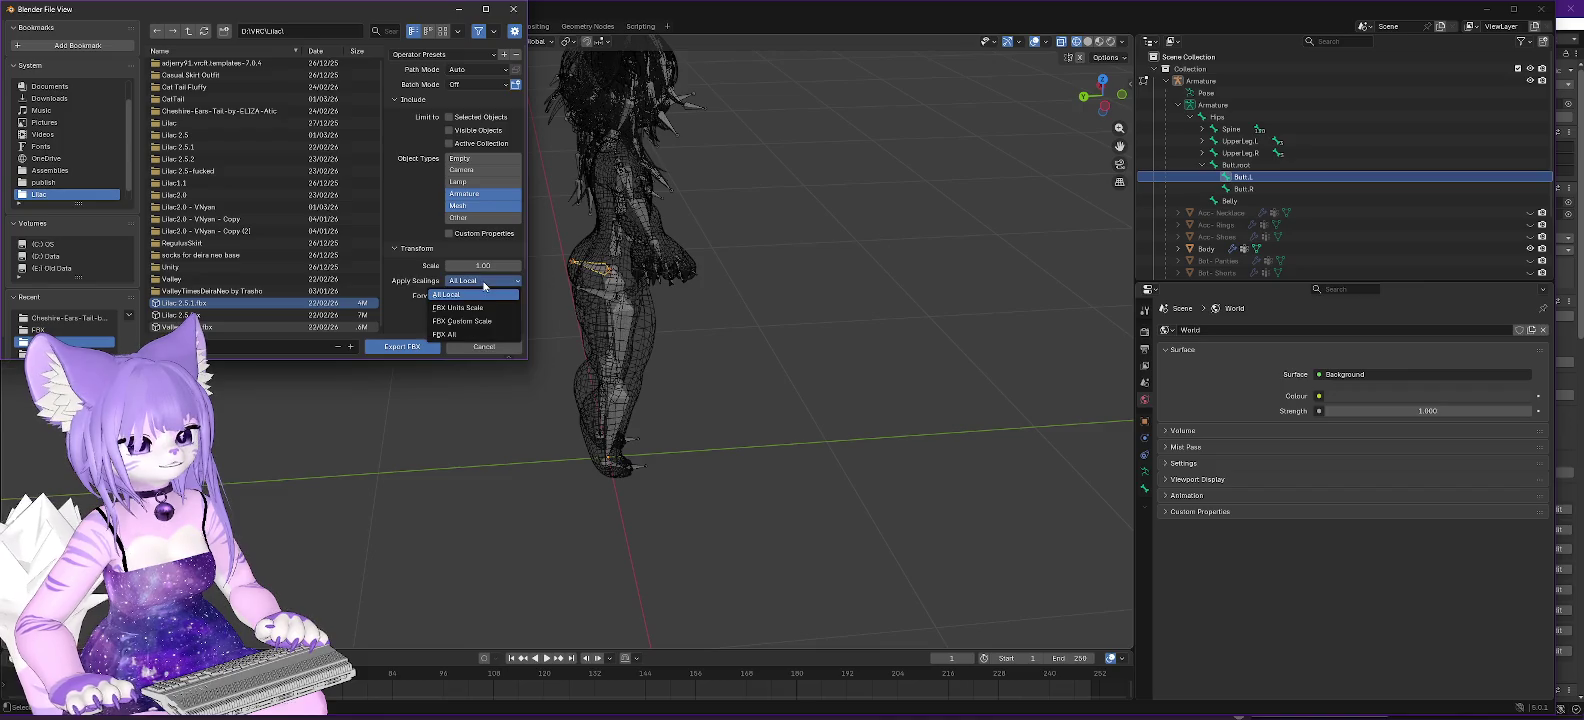
click(470, 338)
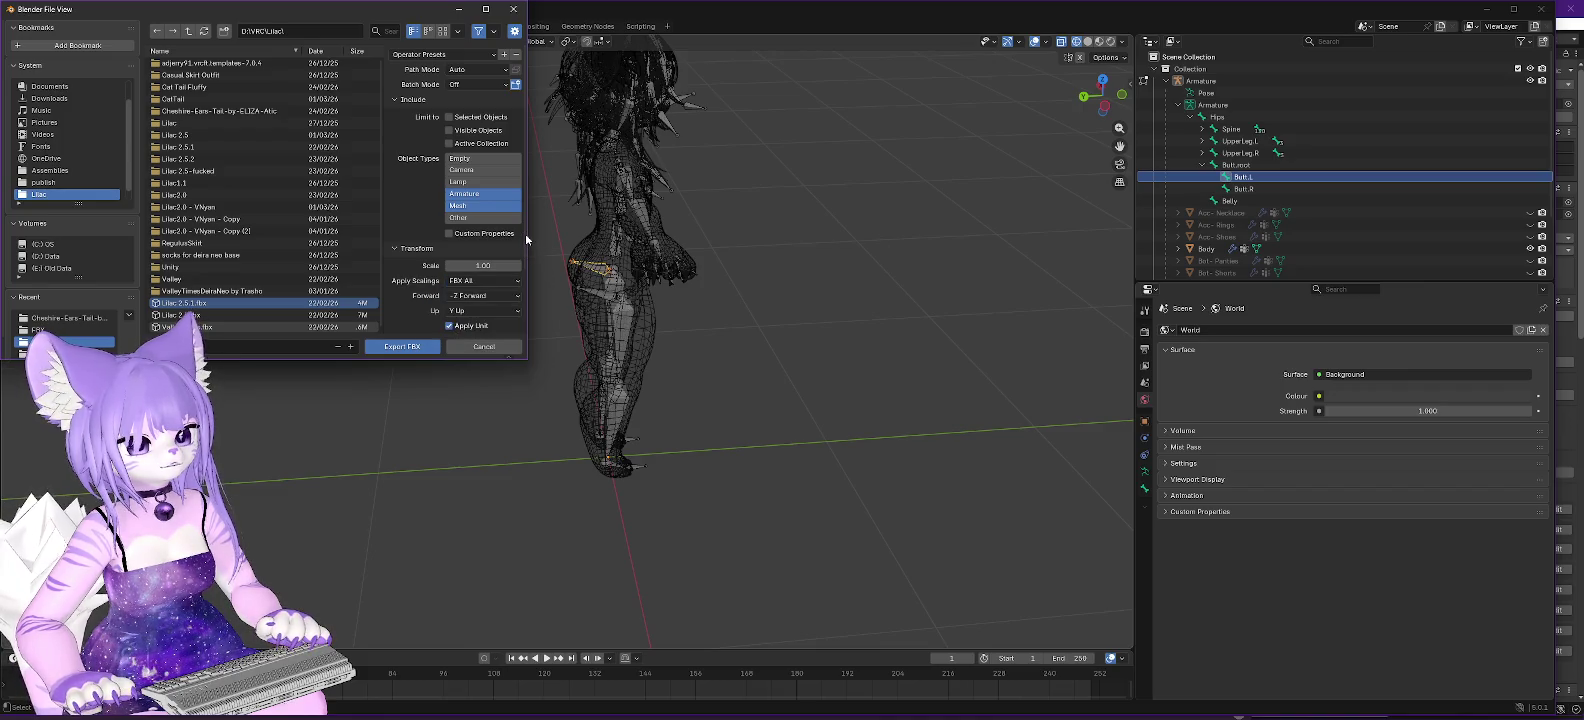
scroll(522, 233, down, 3)
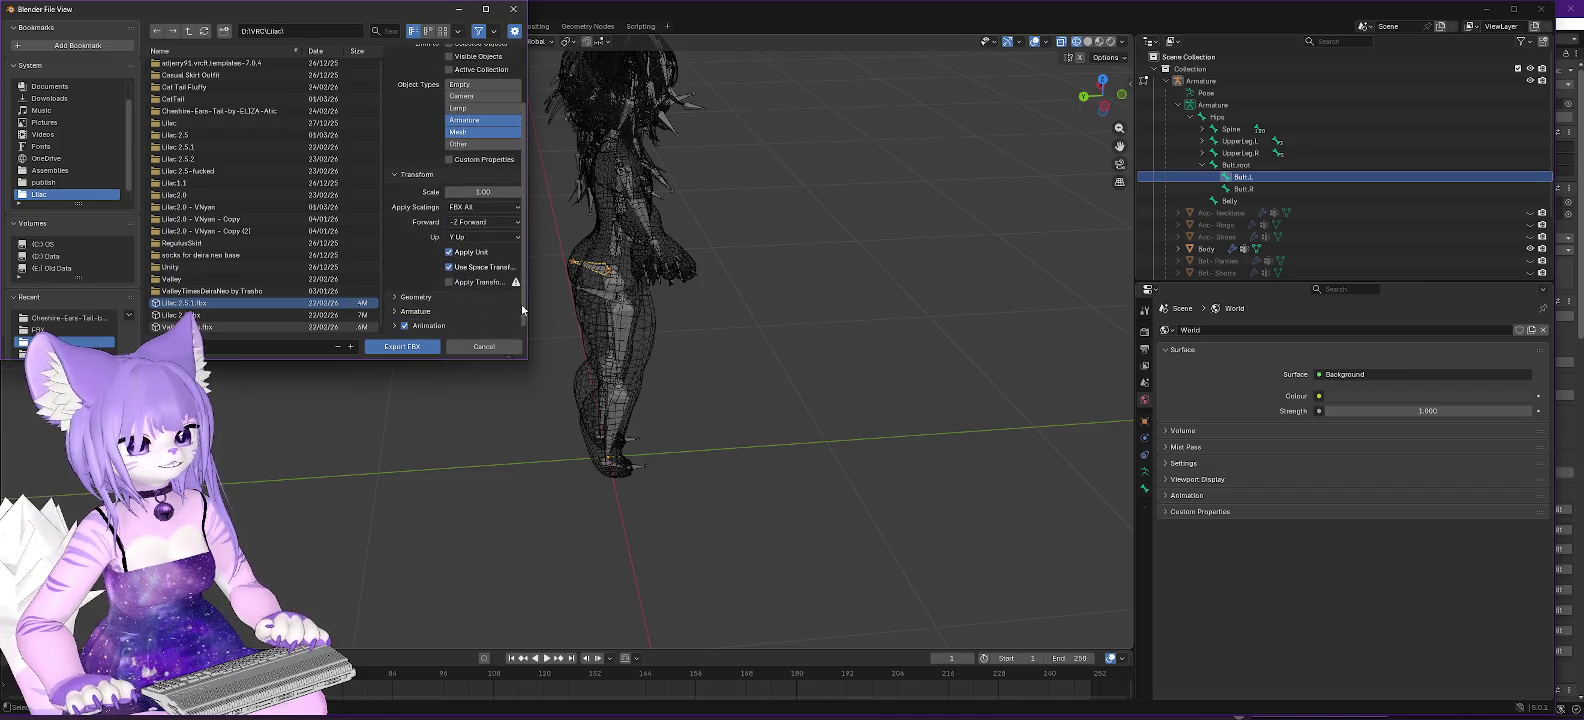
click(400, 311)
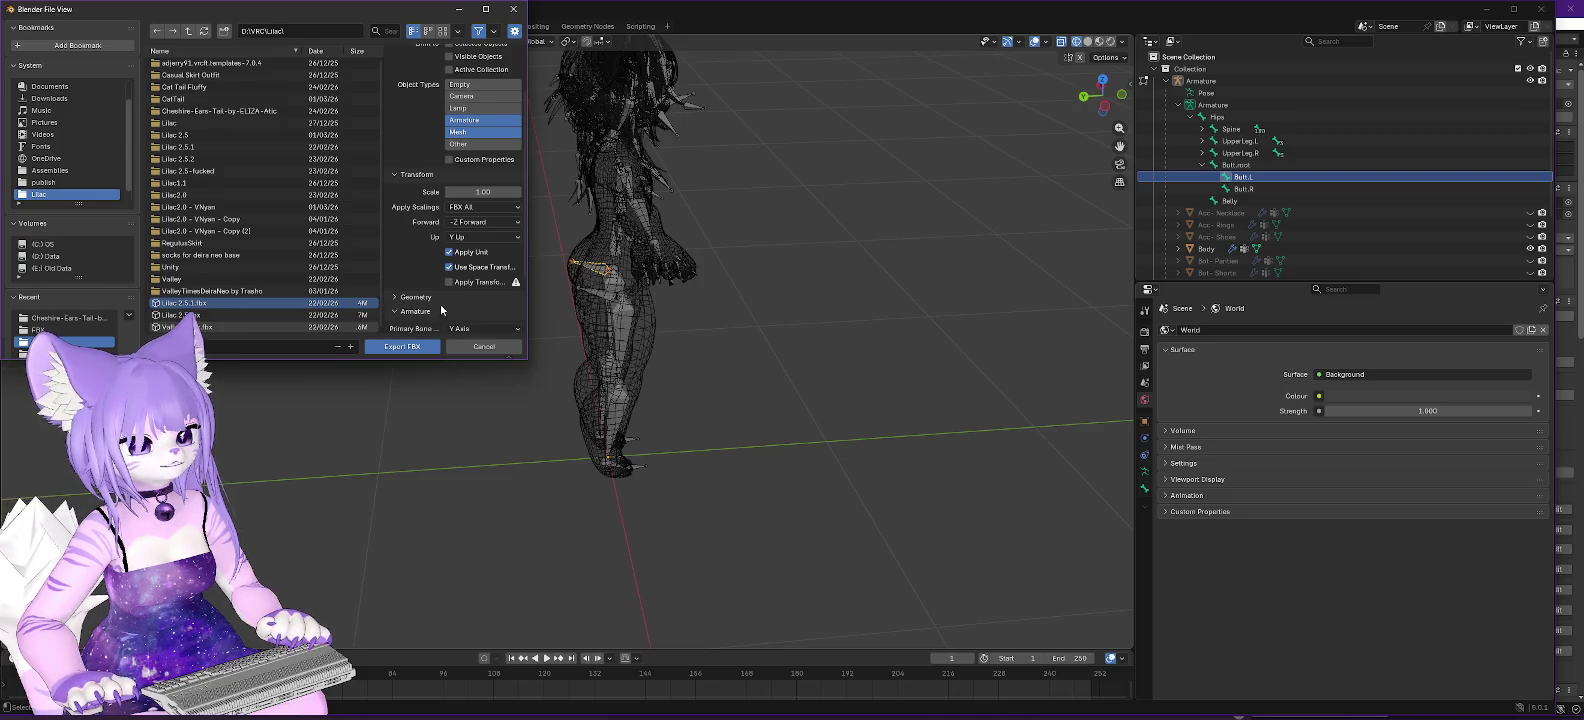
drag(523, 265, 521, 337)
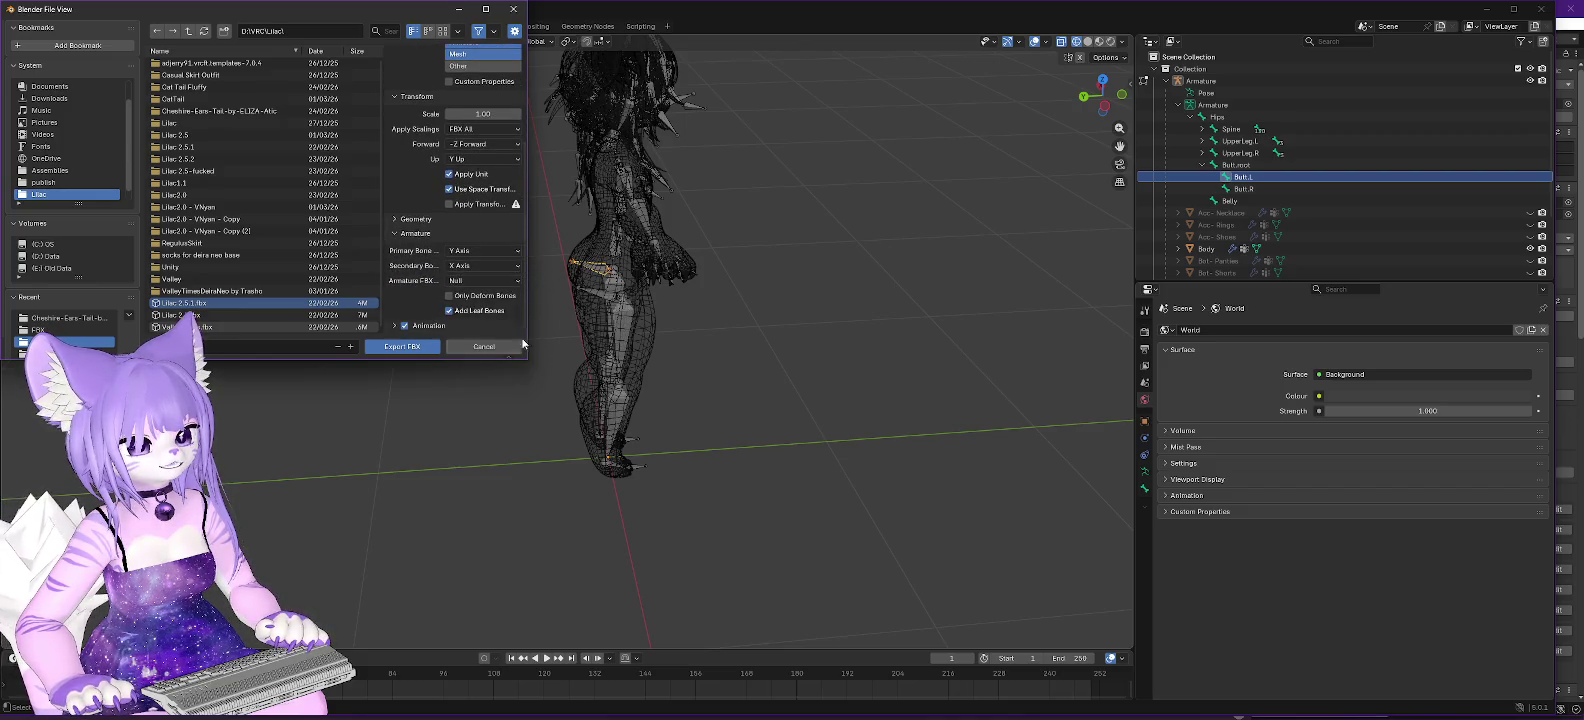
click(400, 348)
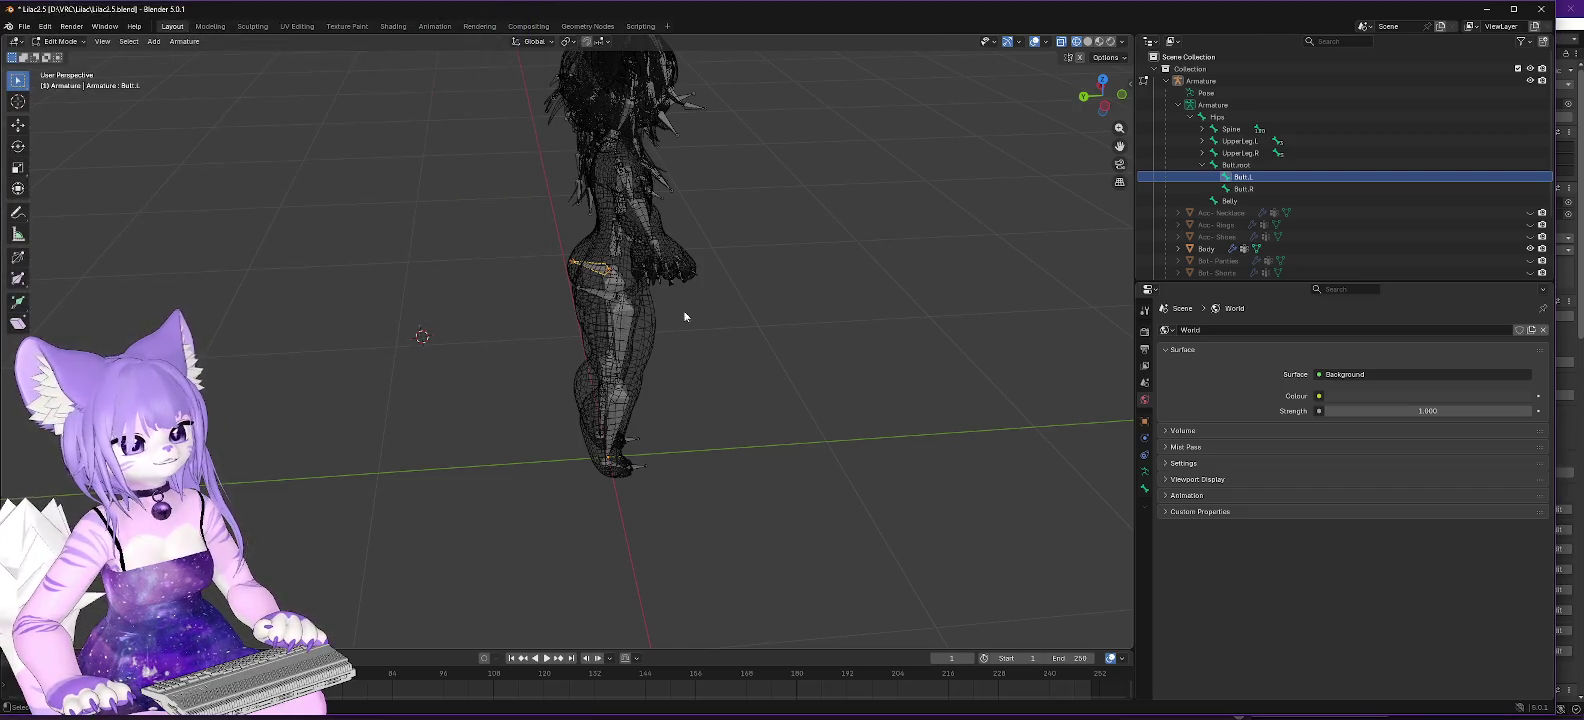
Minimise Blender, save the Lilac avatar scene in Unity, then minimise Unity.
click(1488, 9)
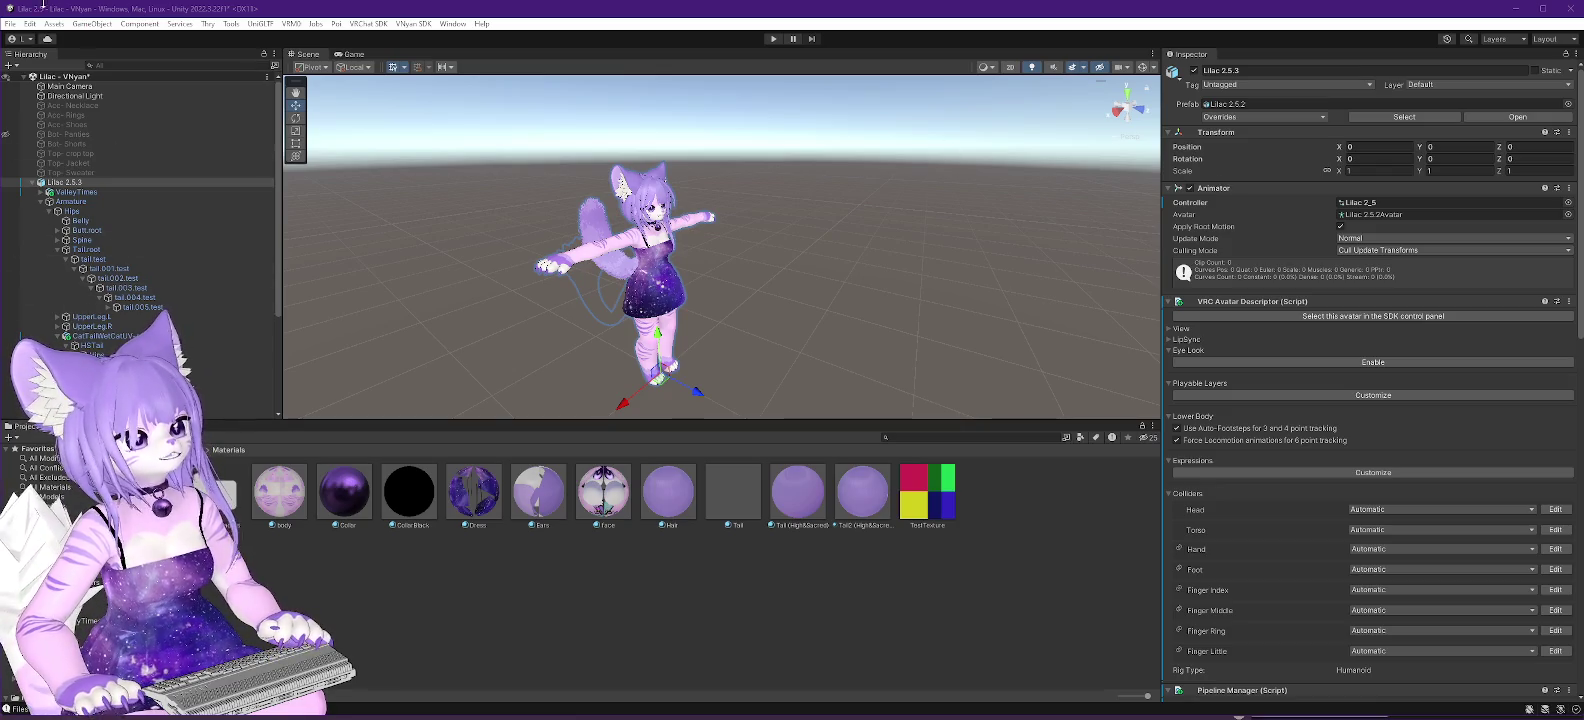
click(10, 23)
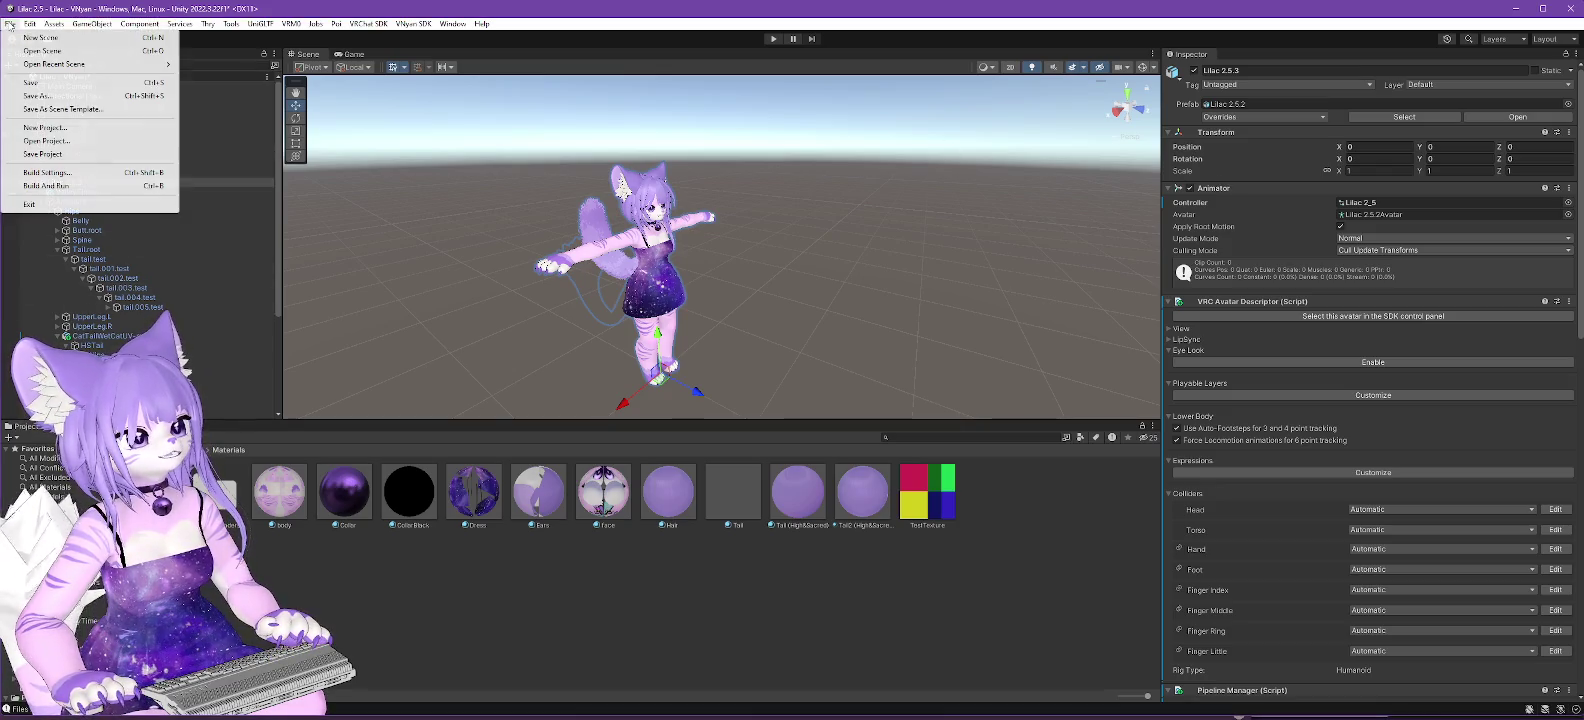
click(36, 84)
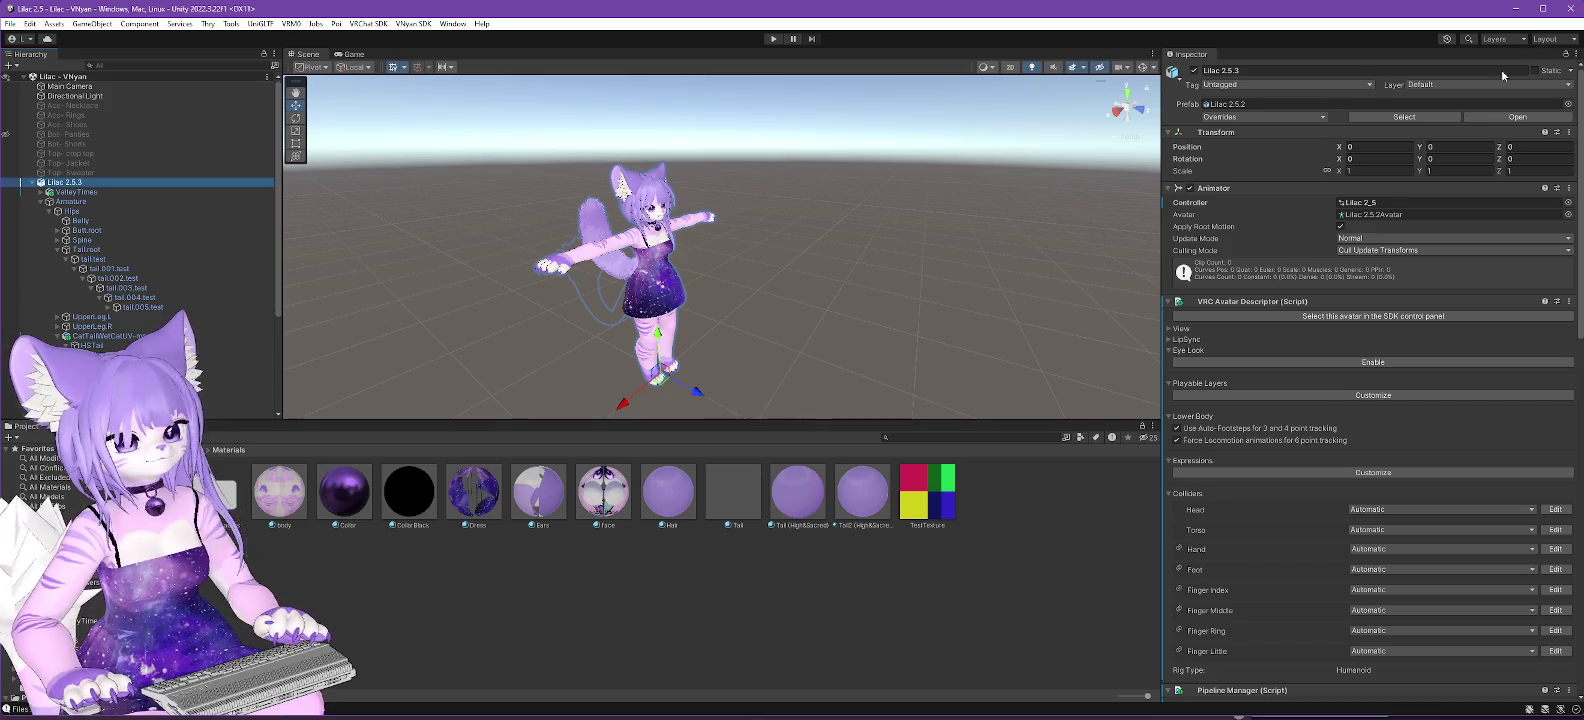
click(1569, 8)
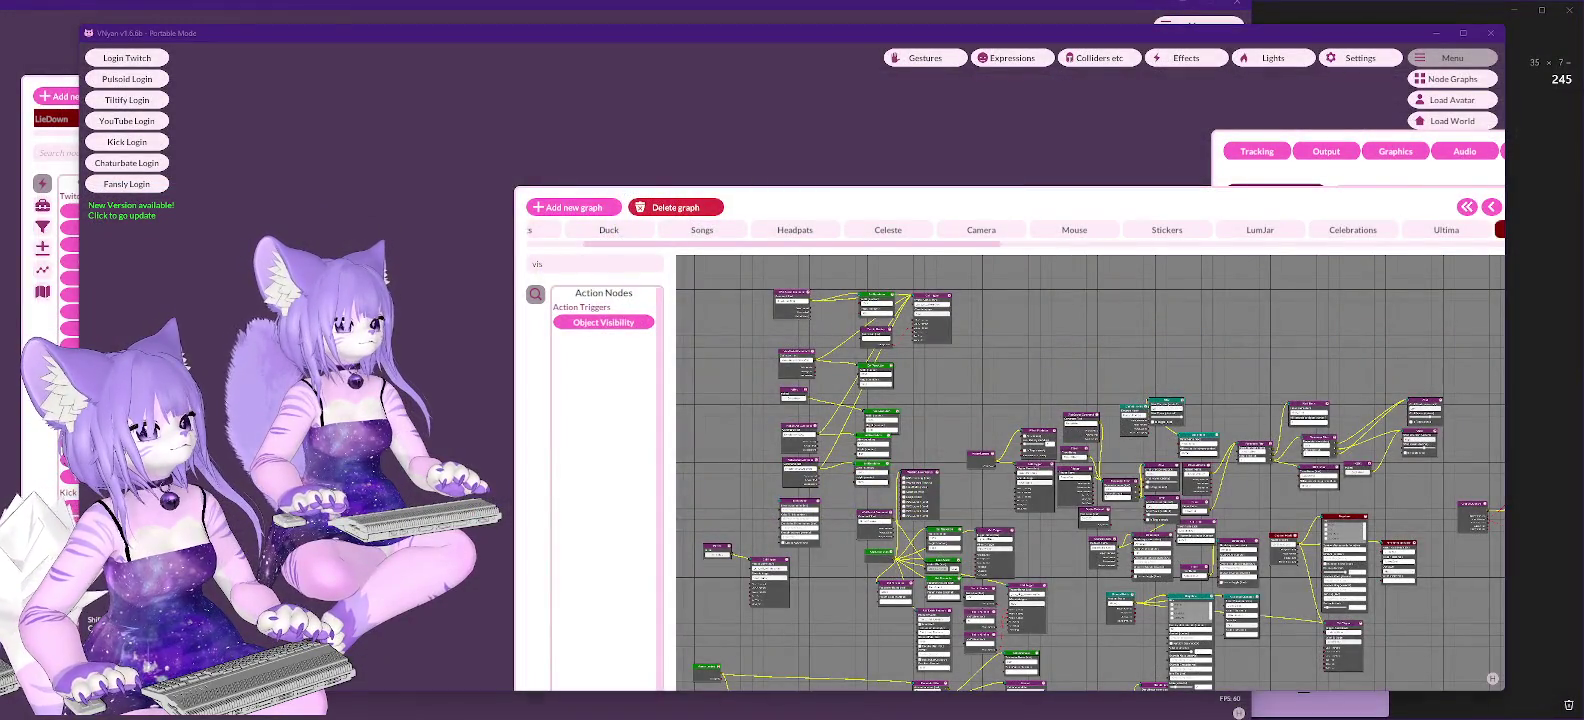
Copy the Lilac 2.5 folder into its parent Lilac folder, then return to Blender.
key(alt+Tab)
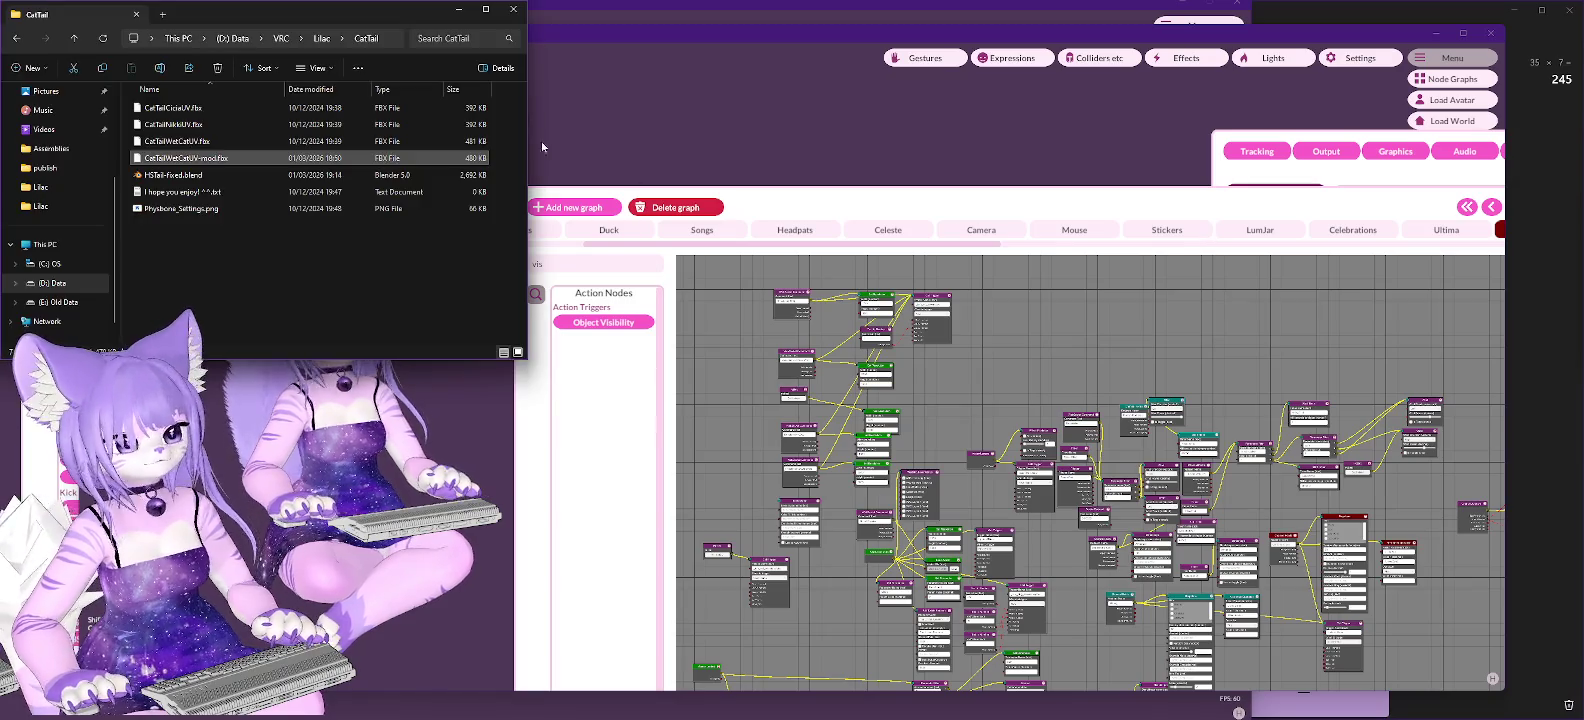
key(alt+Up)
drag(198, 211, 499, 275)
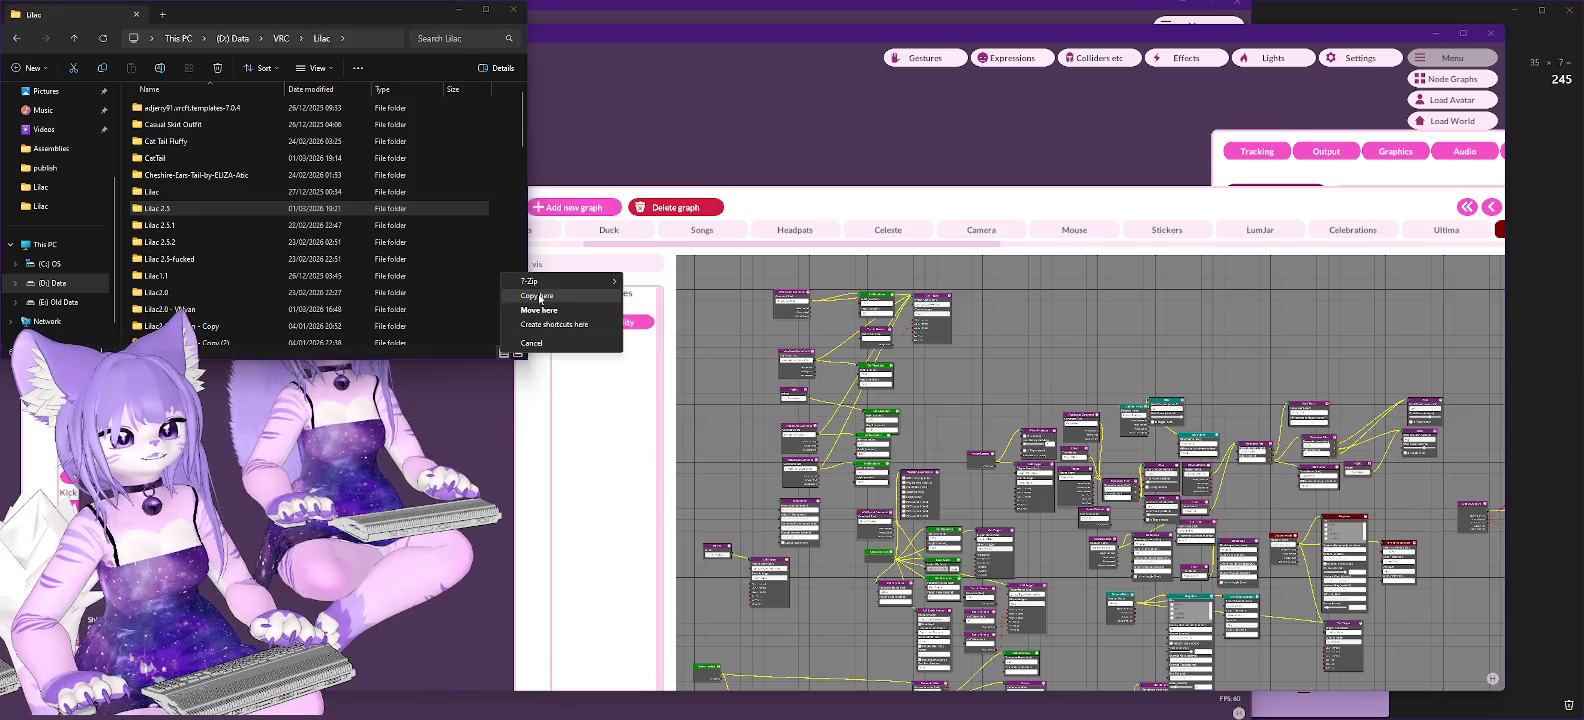
click(537, 295)
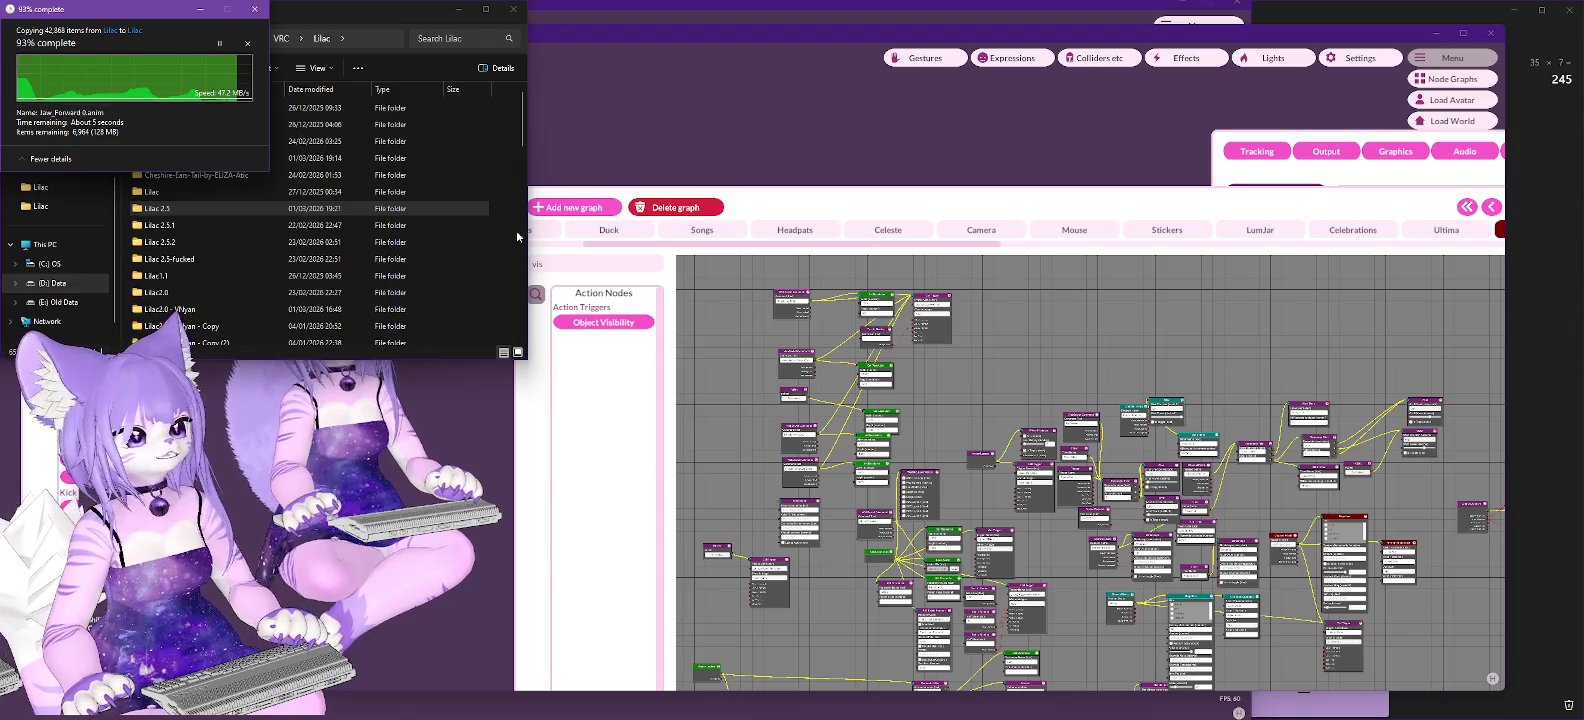
key(alt+Tab)
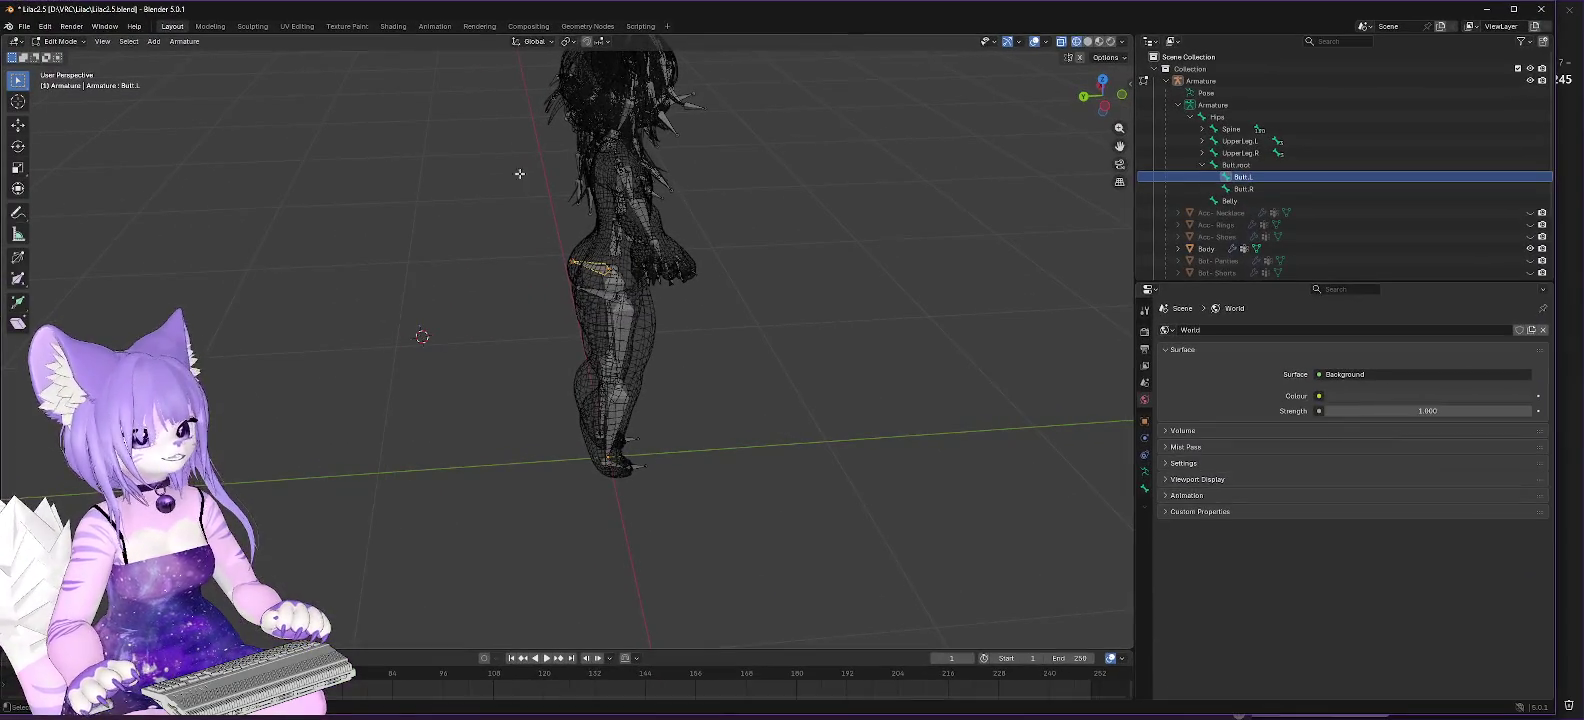
Save the Blender project as Lilac2.5-notail.blend and minimise Blender.
click(24, 28)
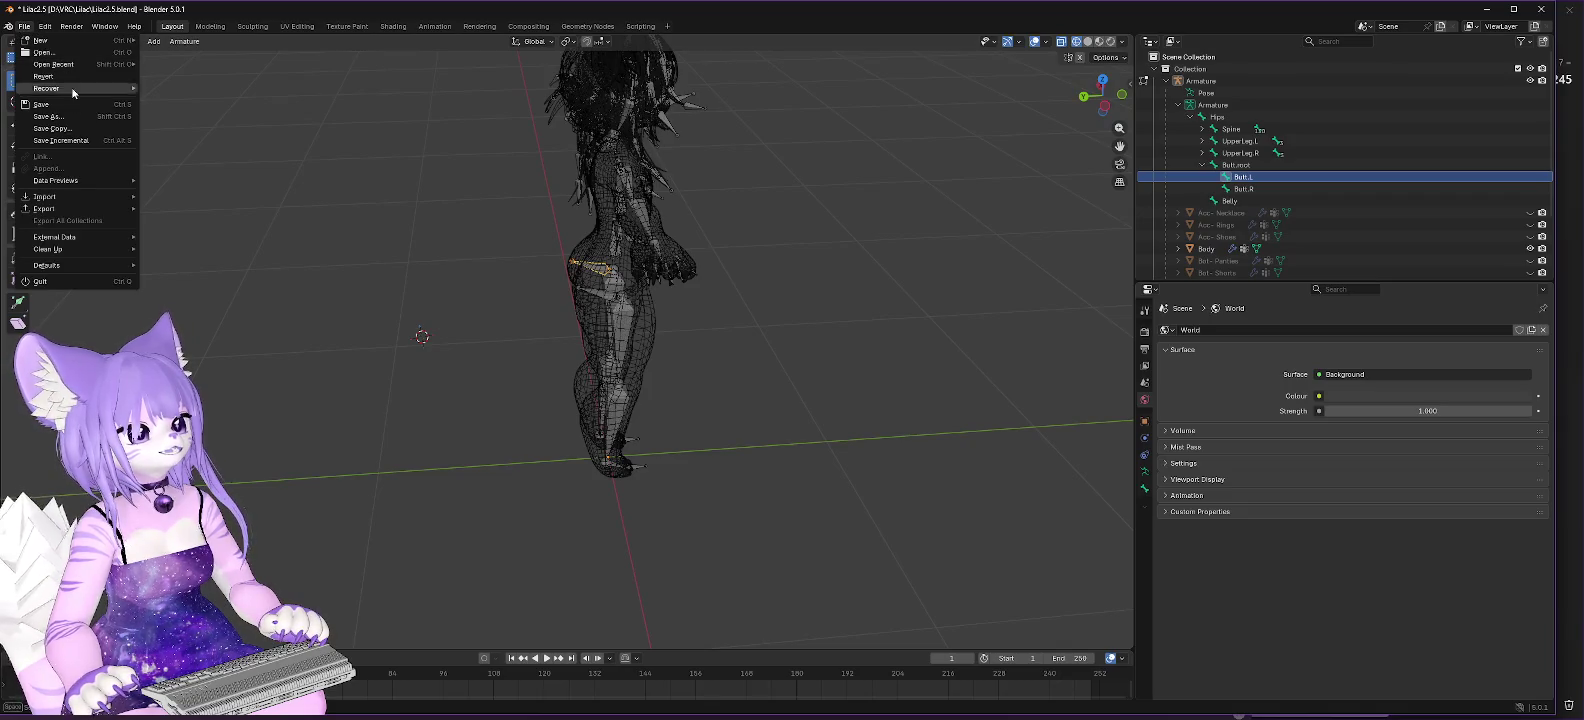
click(67, 116)
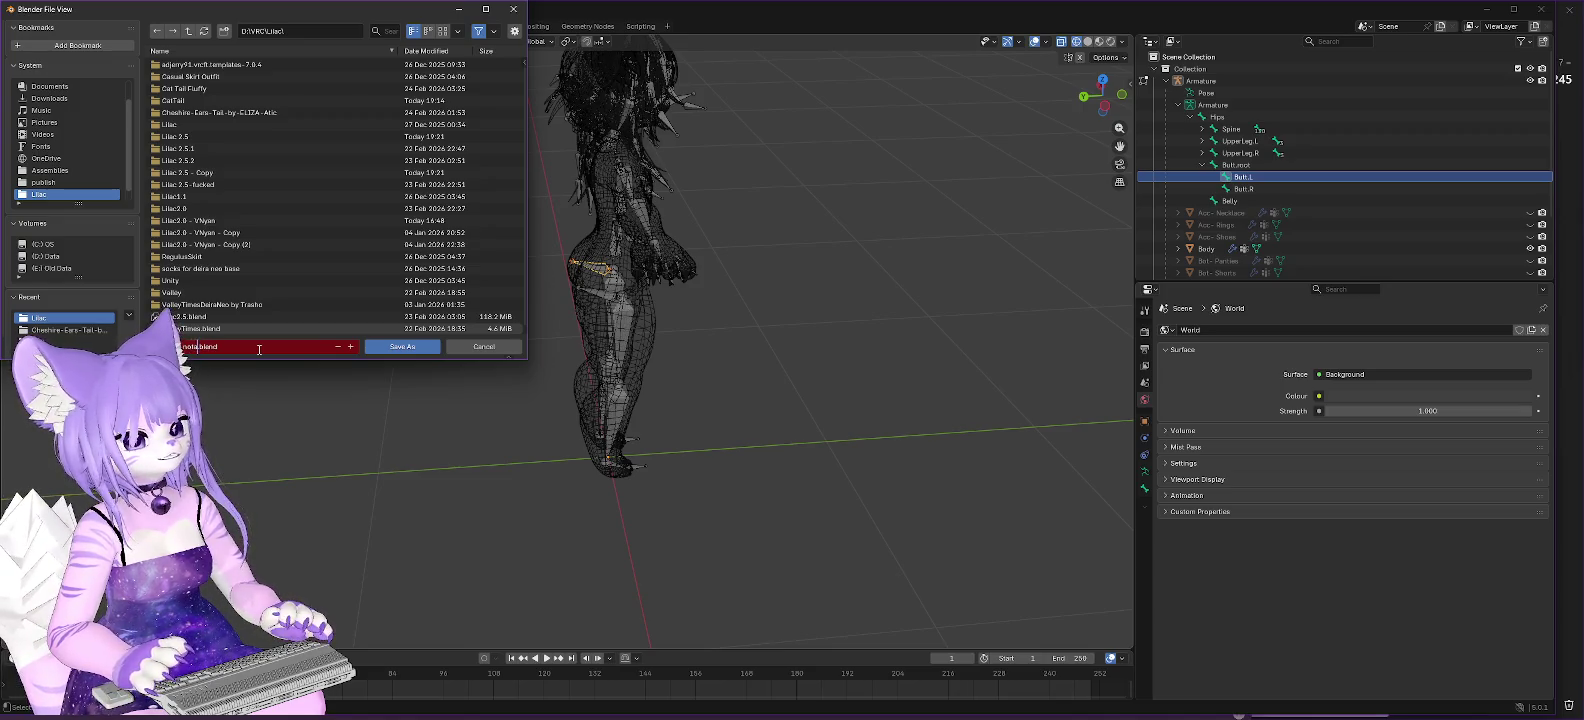
click(409, 346)
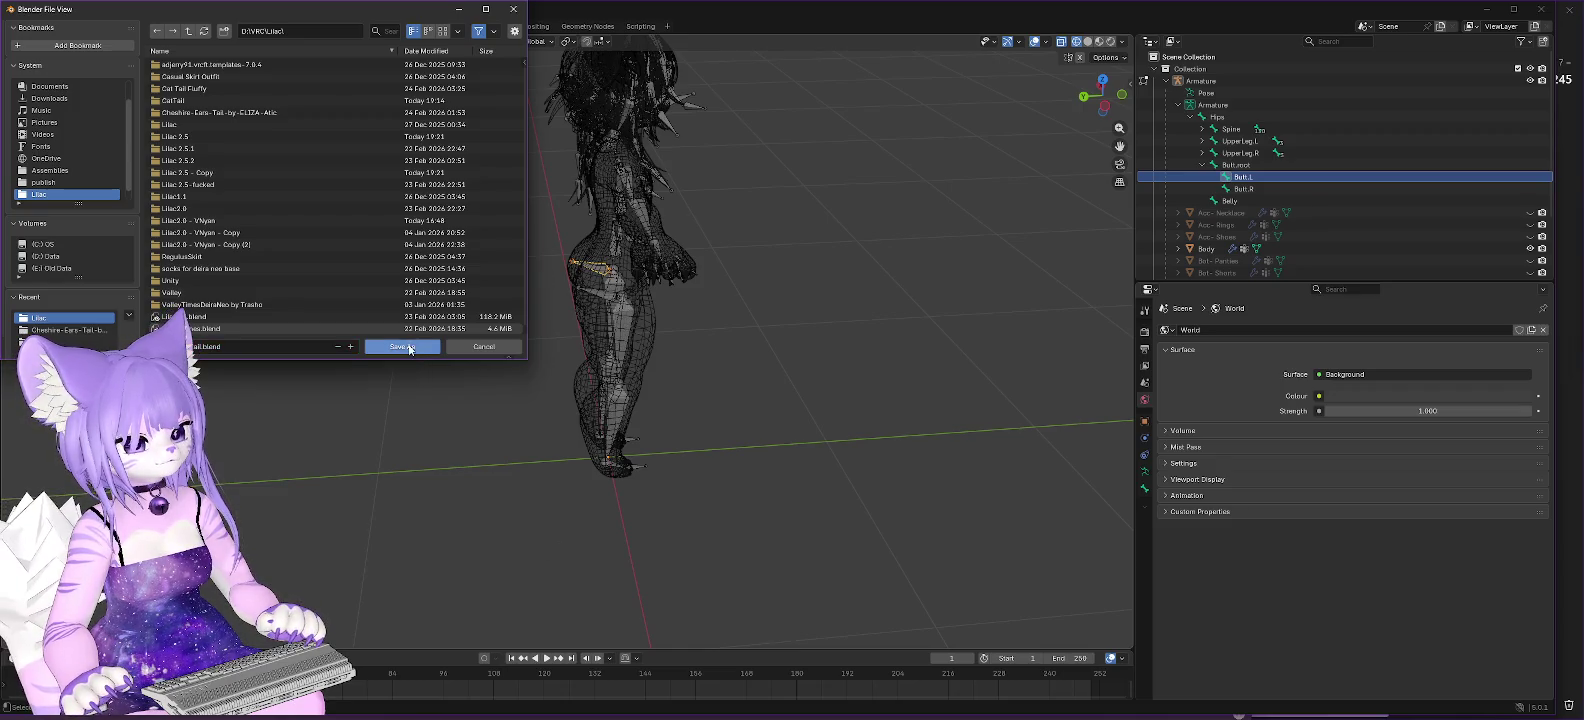
click(409, 347)
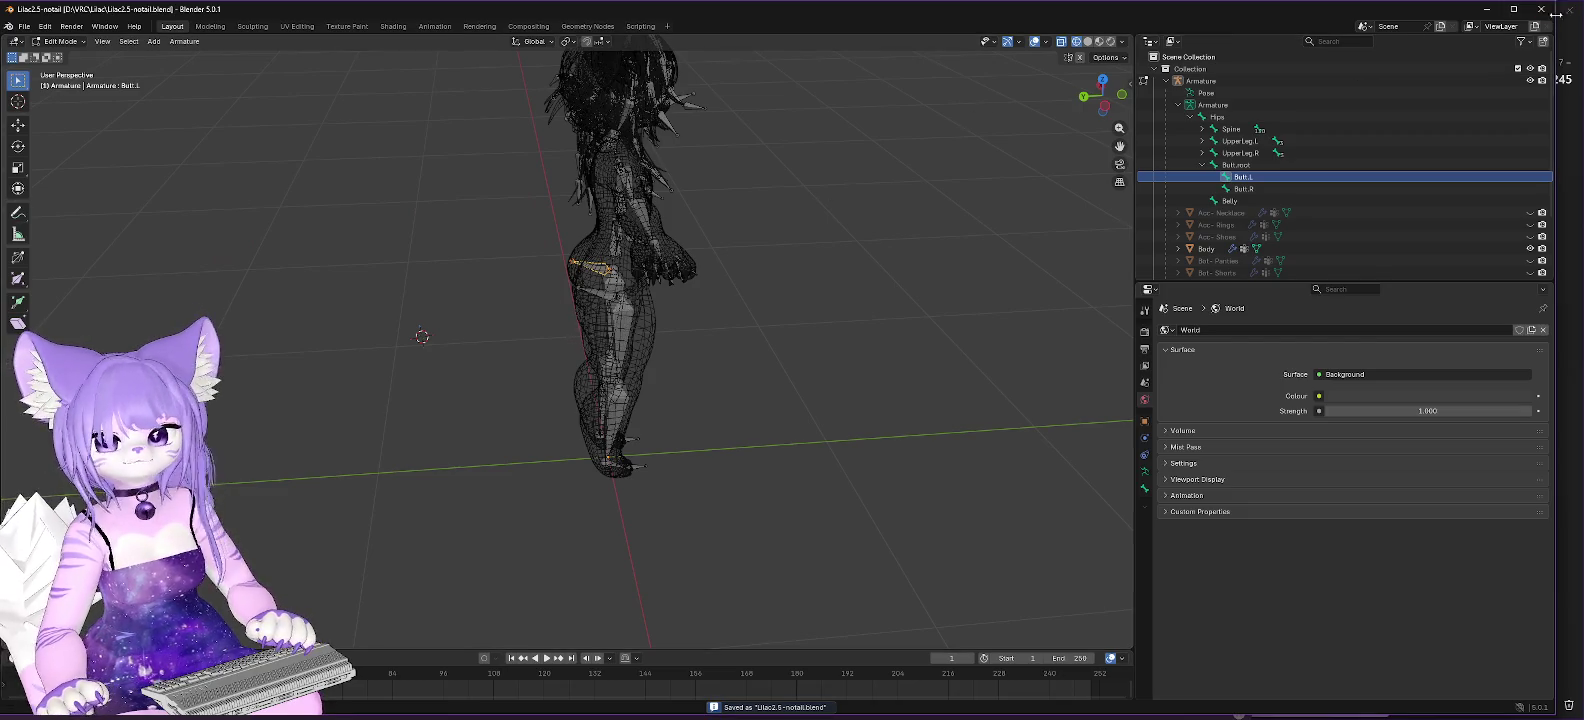
click(1485, 8)
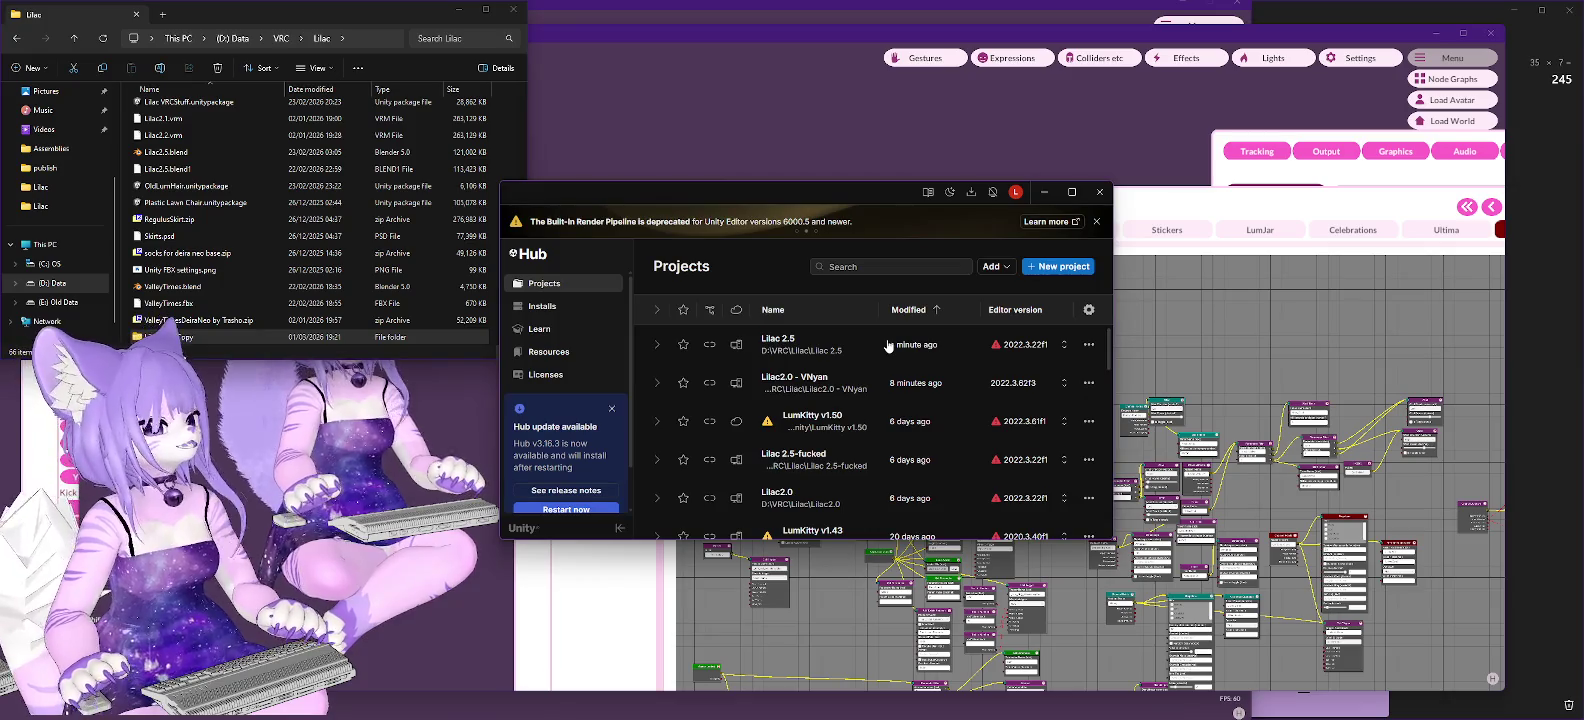
Launch the Lilac 2.5 project from Unity Hub, then switch to Firefox.
click(813, 357)
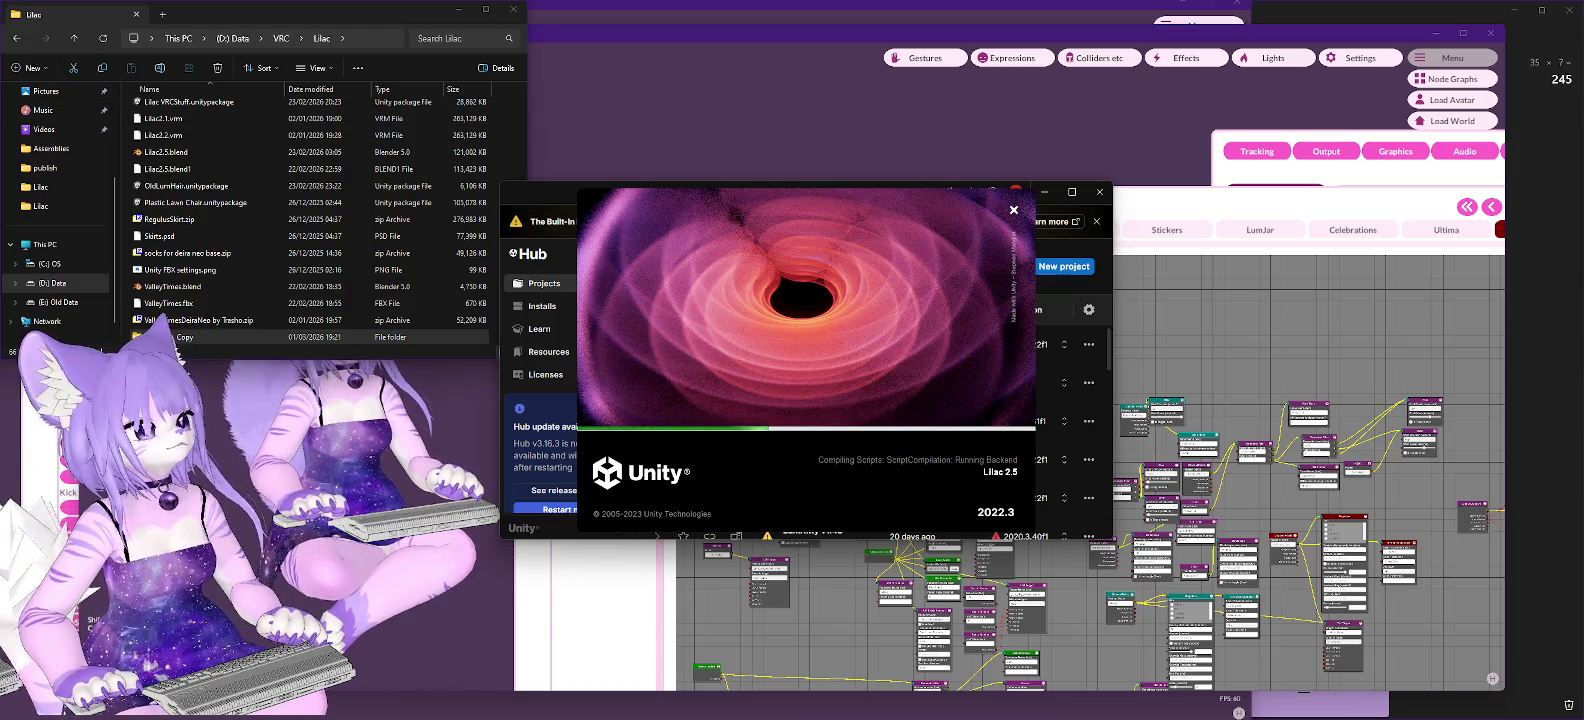
click(1528, 155)
Search Google Images for "cat tail white underside" in a new tab.
click(1527, 157)
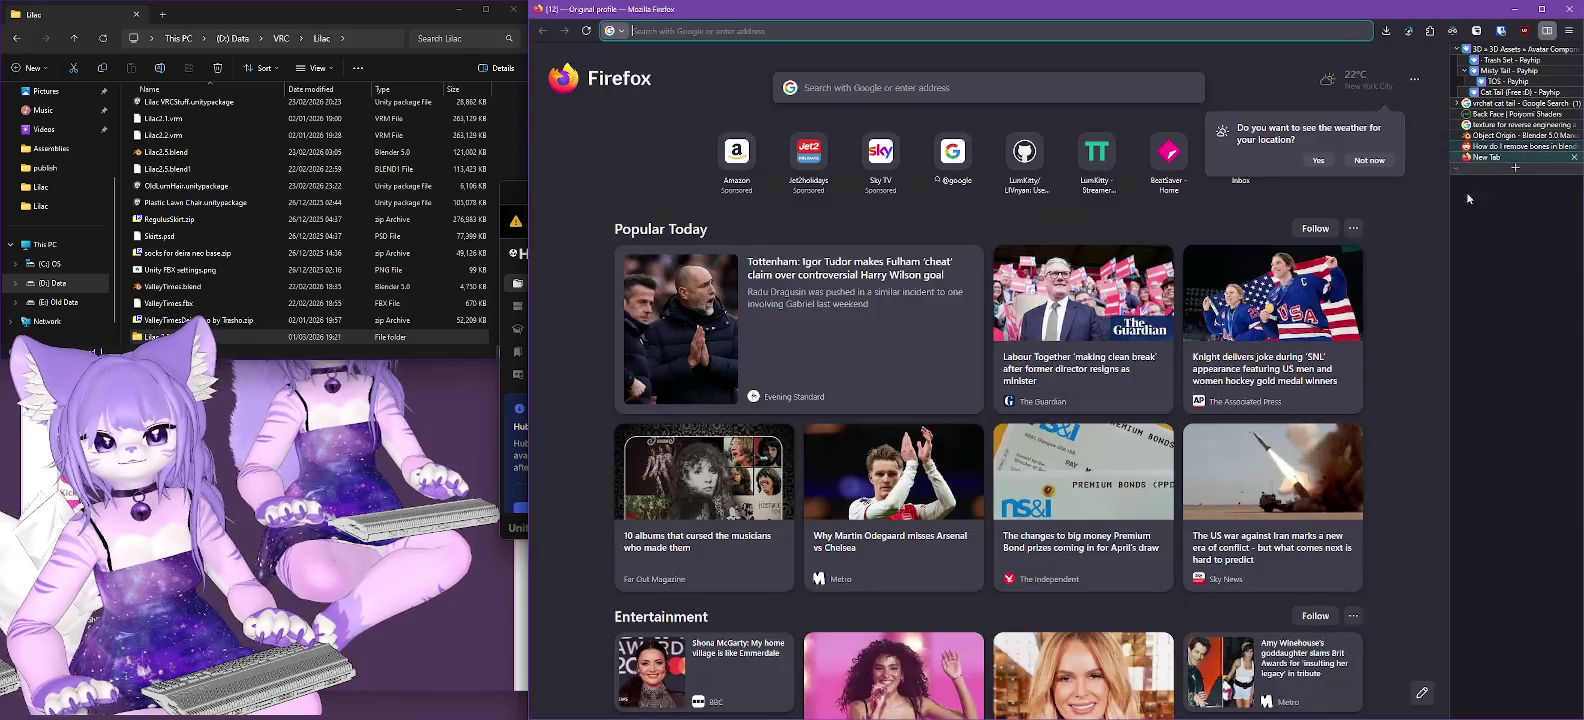
text(cat tail )
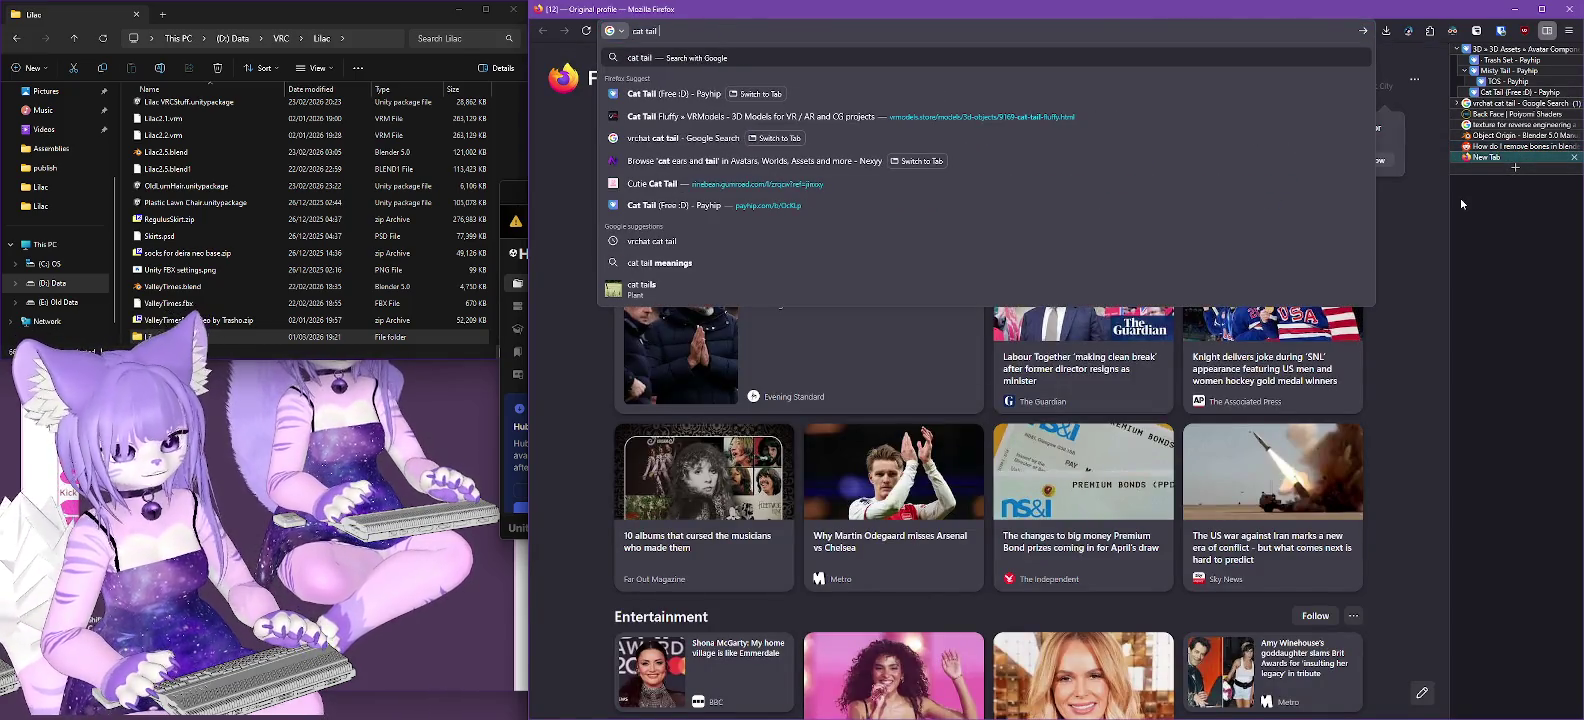
text(white und)
key(BackSpace)
key(BackSpace)
text(nderside)
key(Return)
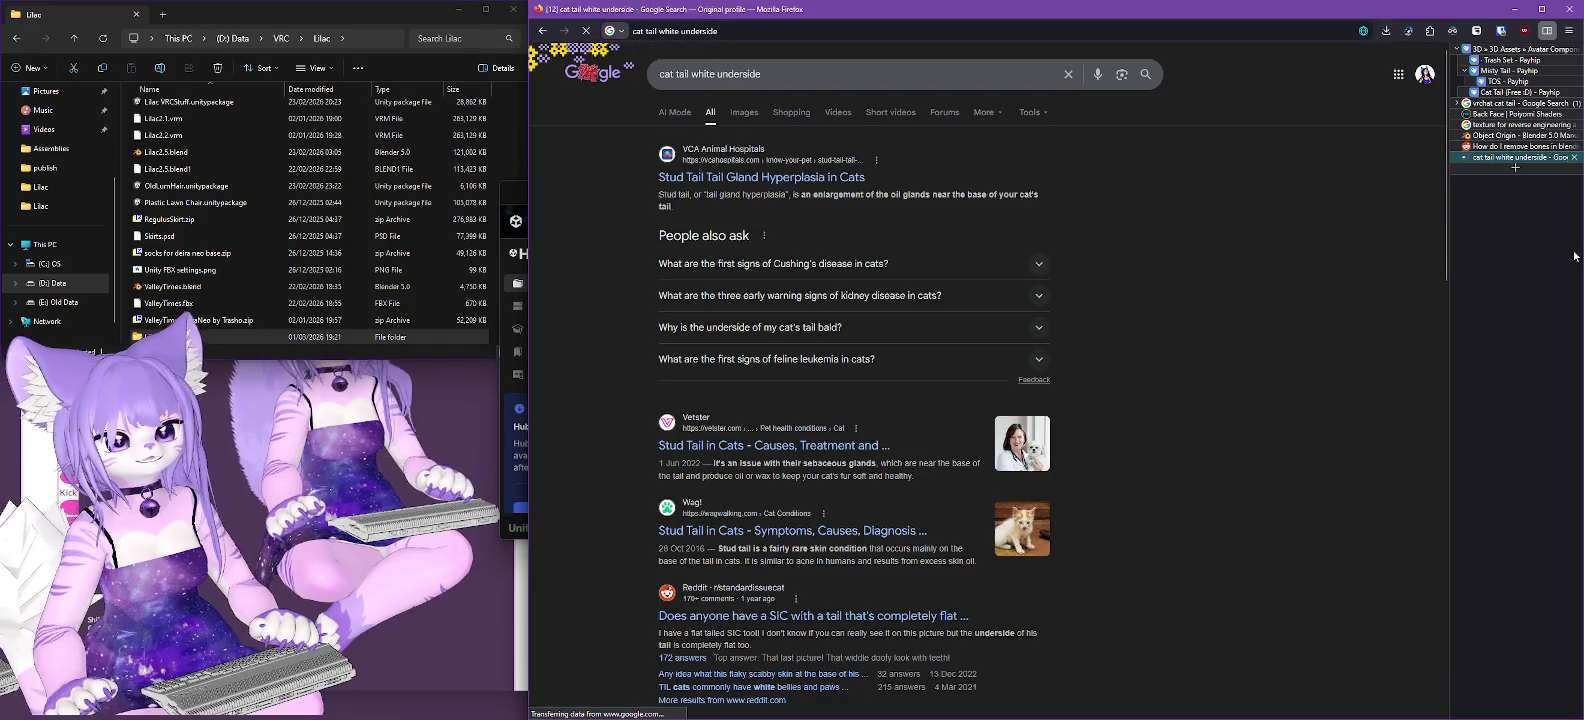
click(744, 110)
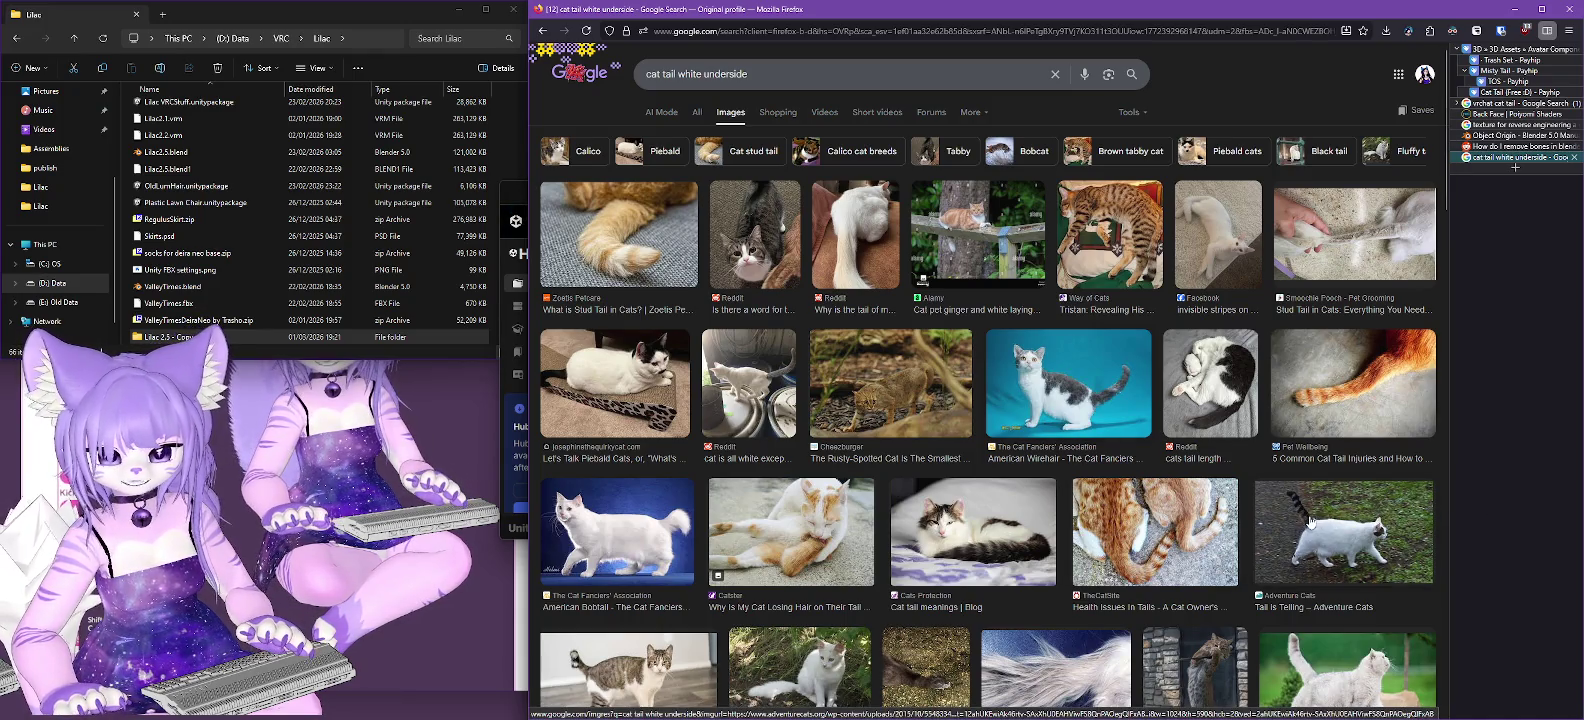
Scroll through the image results, then minimise Firefox.
scroll(935, 527, down, 3)
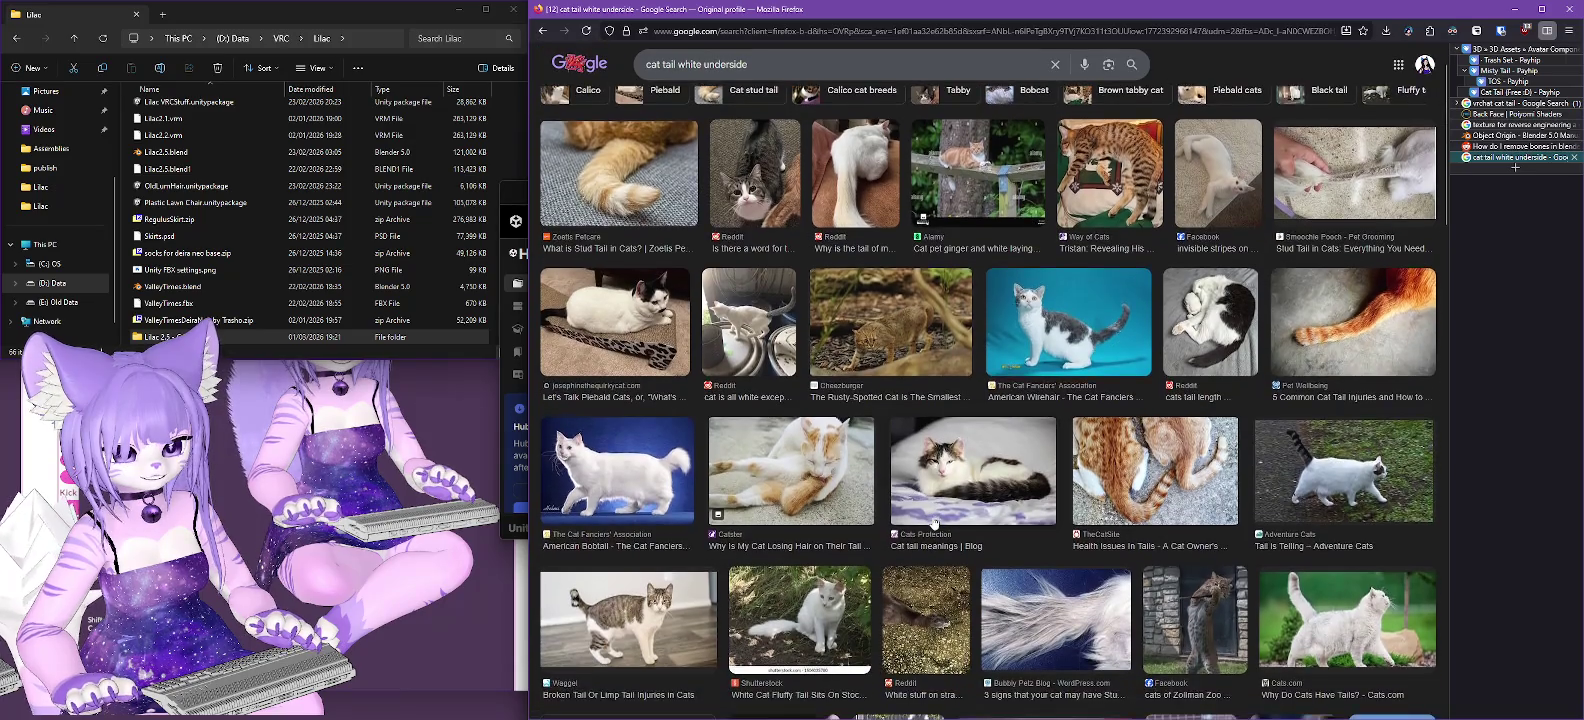
scroll(912, 462, down, 2)
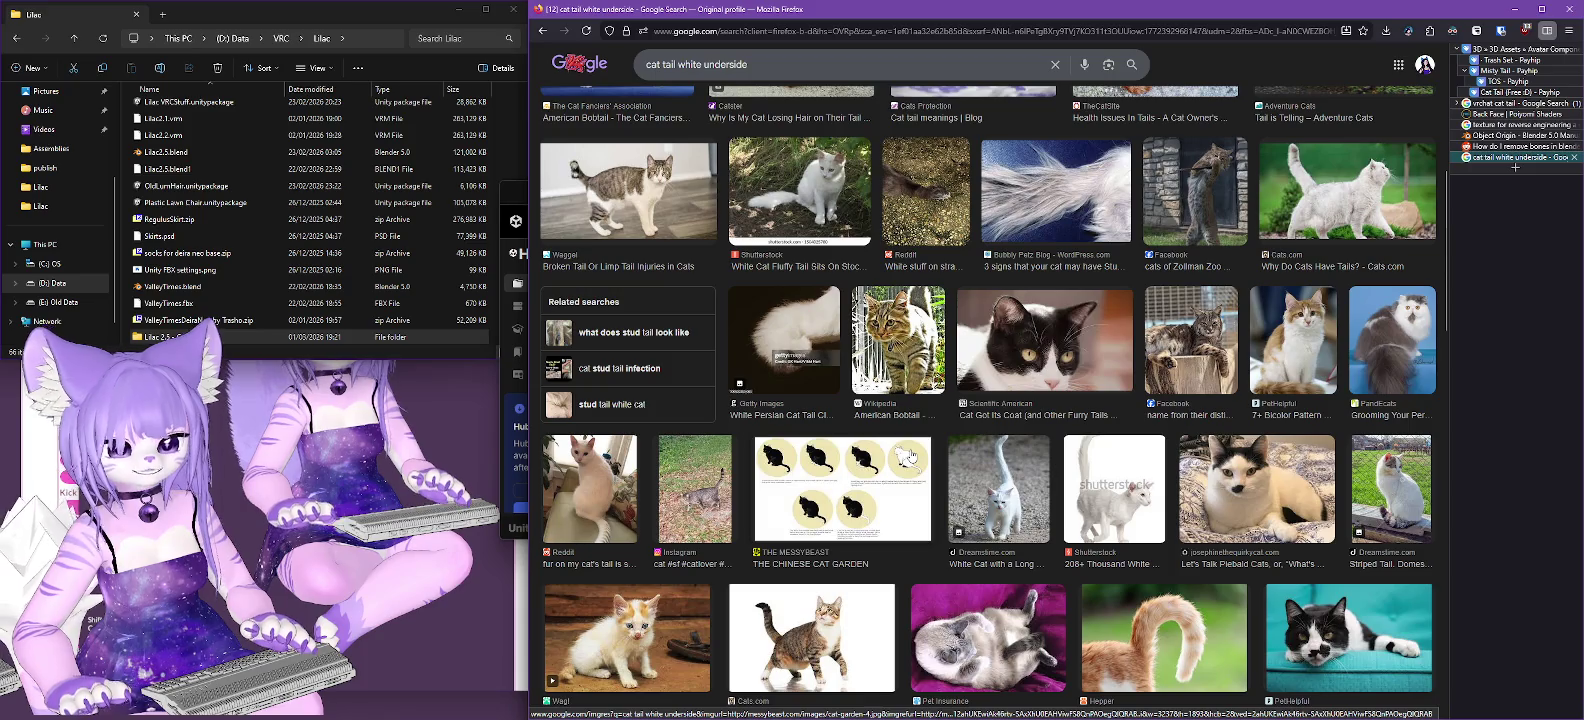
scroll(910, 455, down, 2)
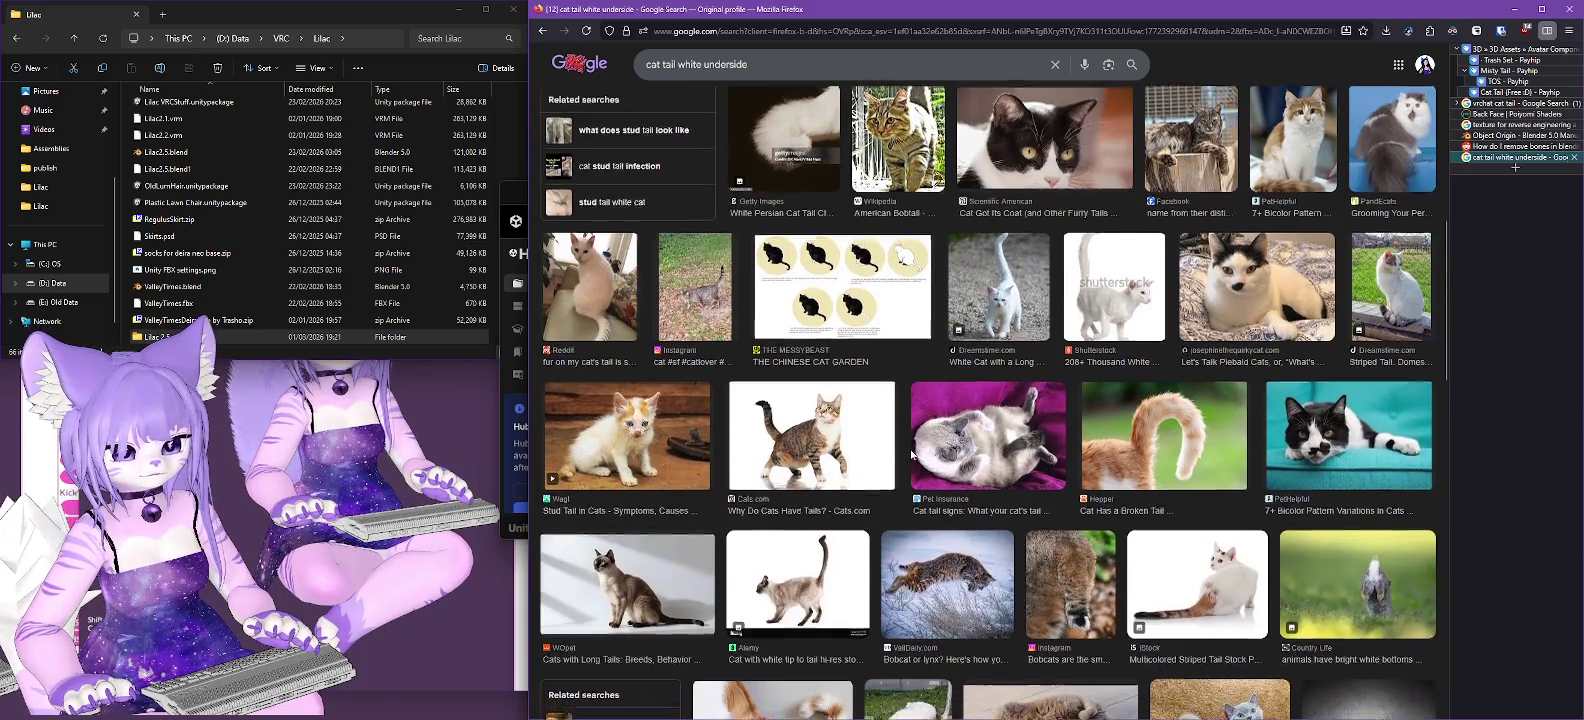
scroll(910, 455, down, 1)
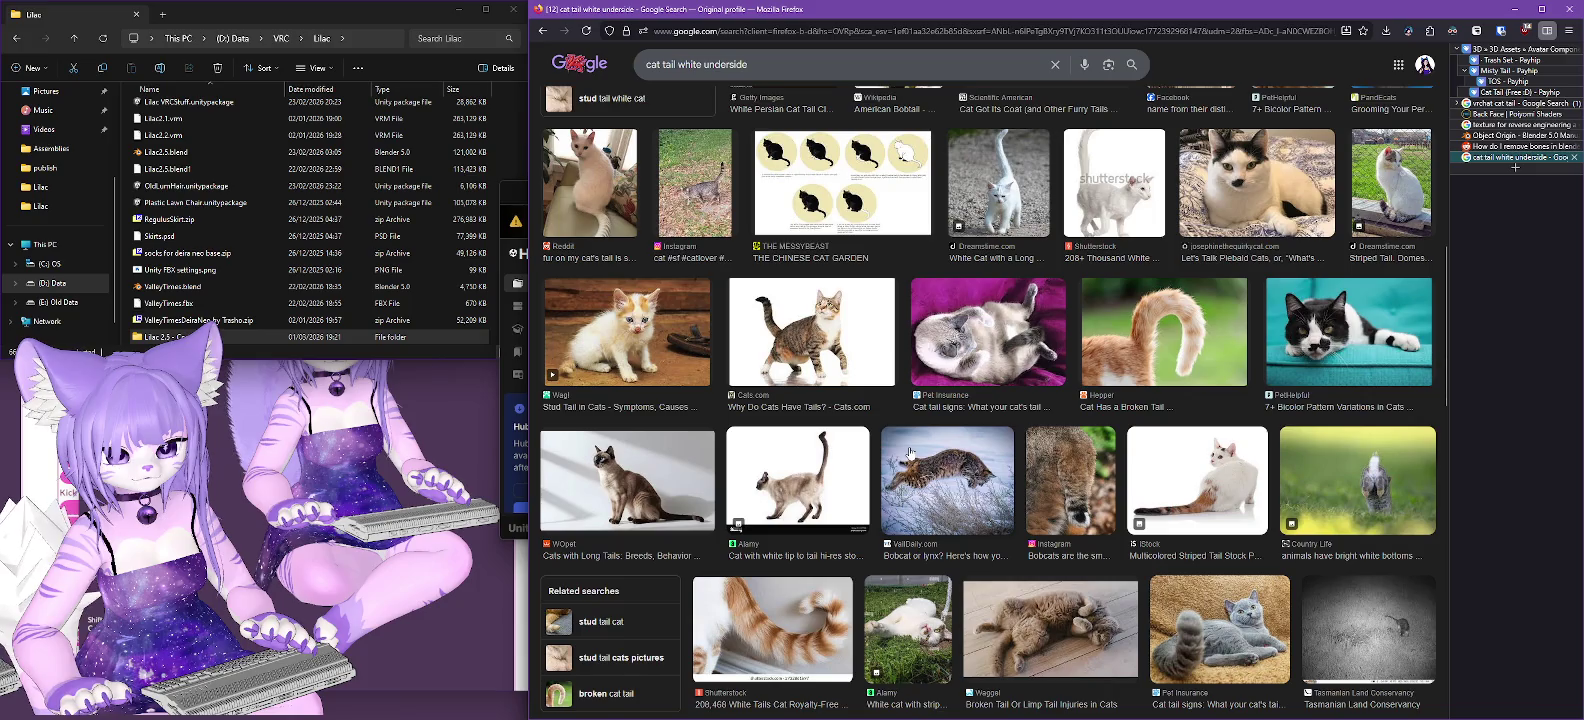
scroll(910, 452, down, 1)
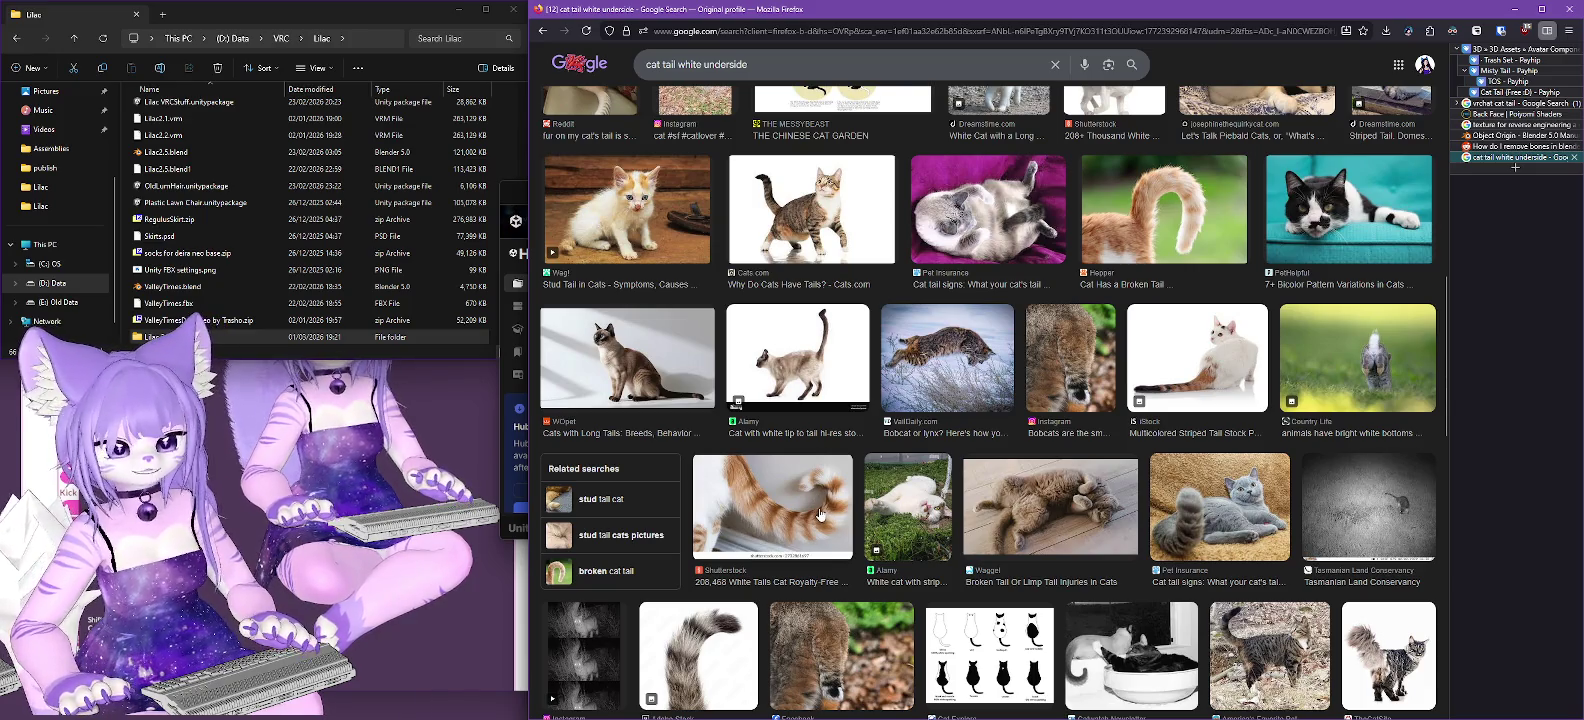
scroll(820, 514, down, 3)
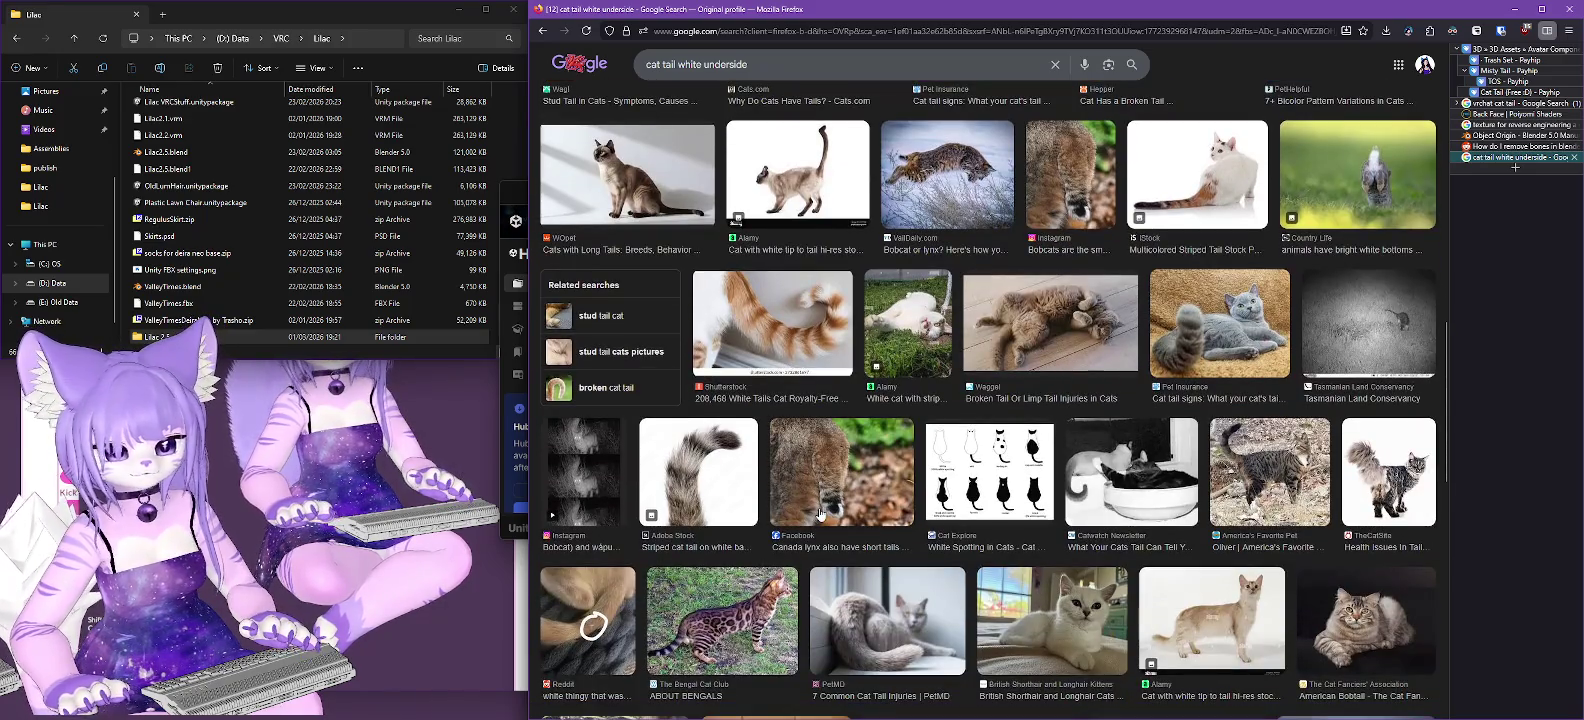
scroll(820, 514, up, 1)
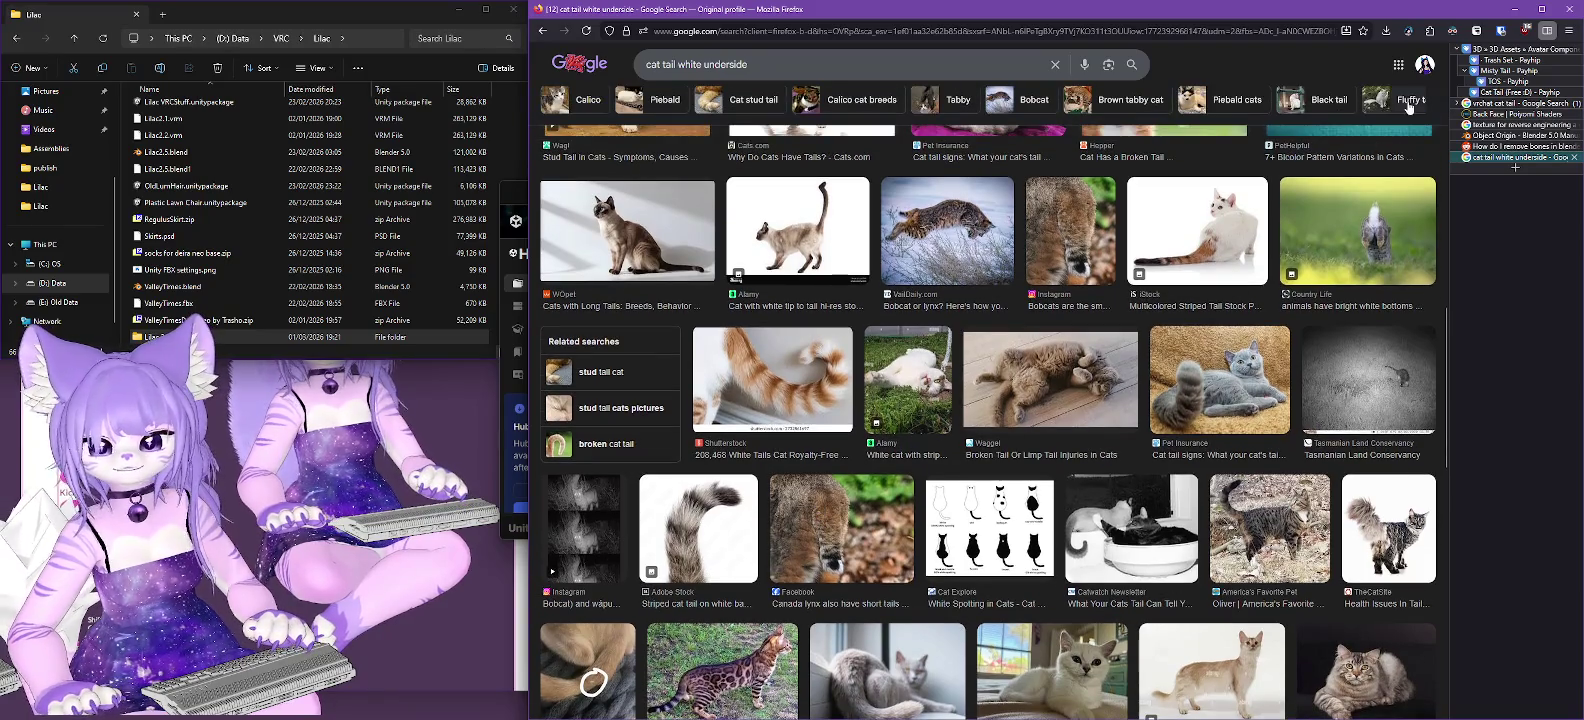
click(1512, 8)
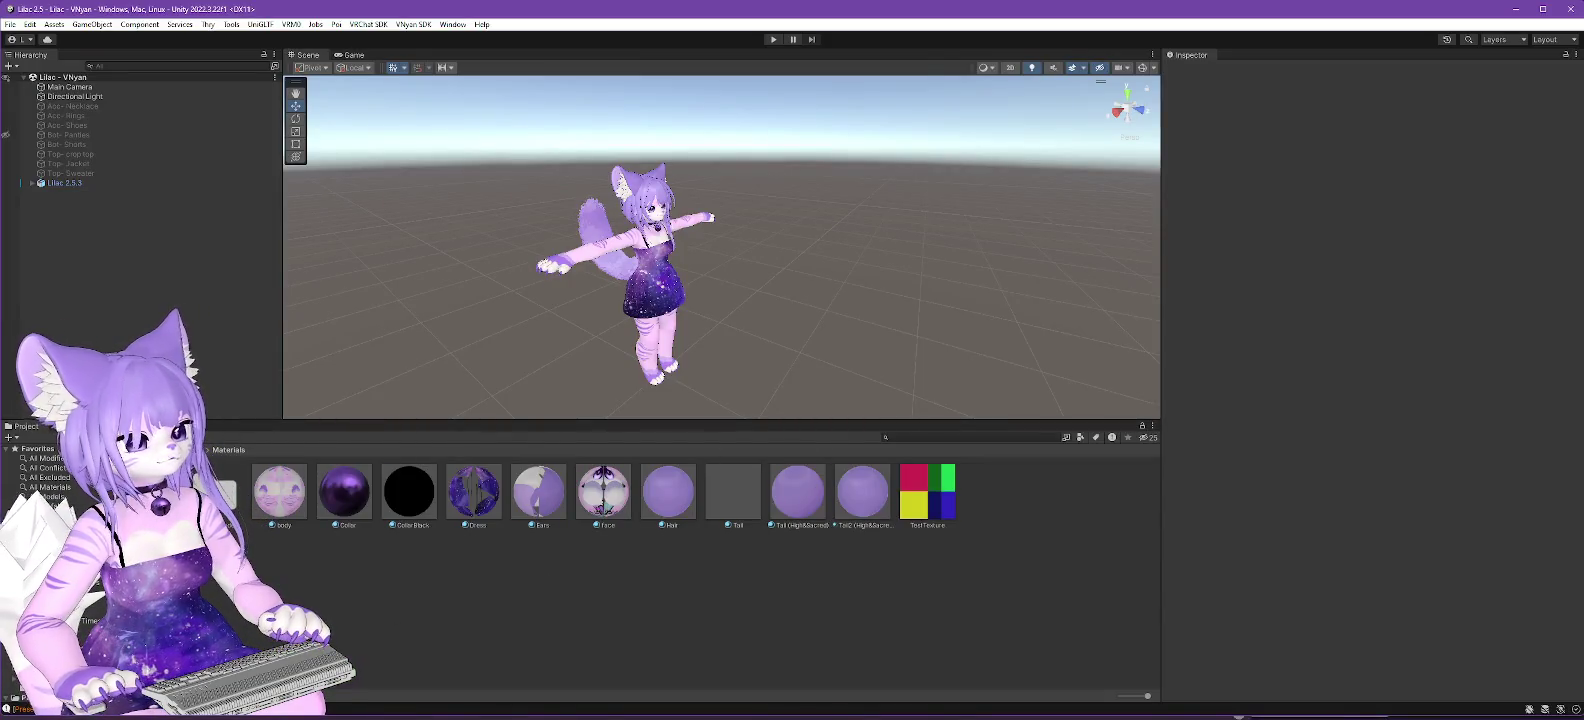
Show the FBX folder's models and select Body under the expanded Lilac 2.5.3 avatar.
key(Up)
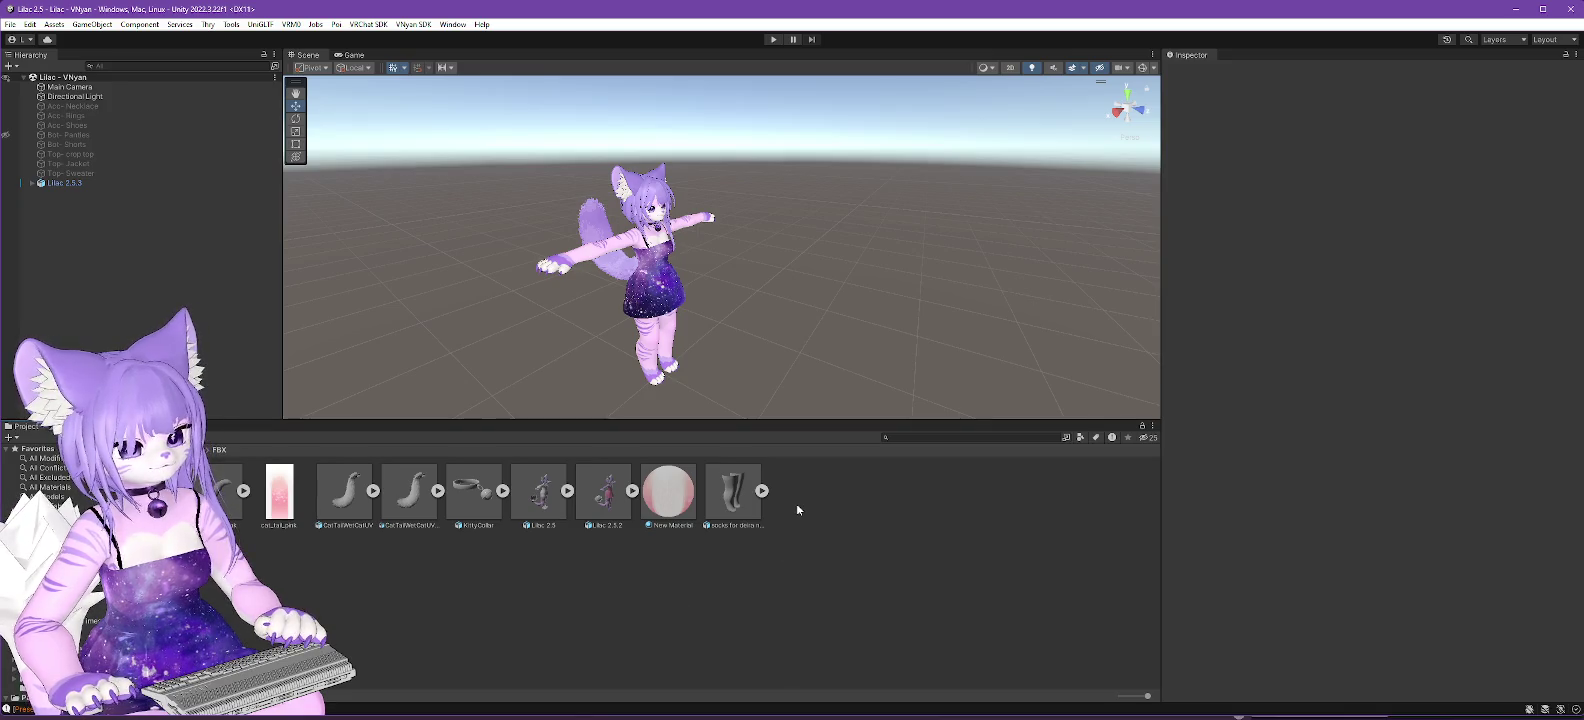
click(632, 491)
click(632, 491)
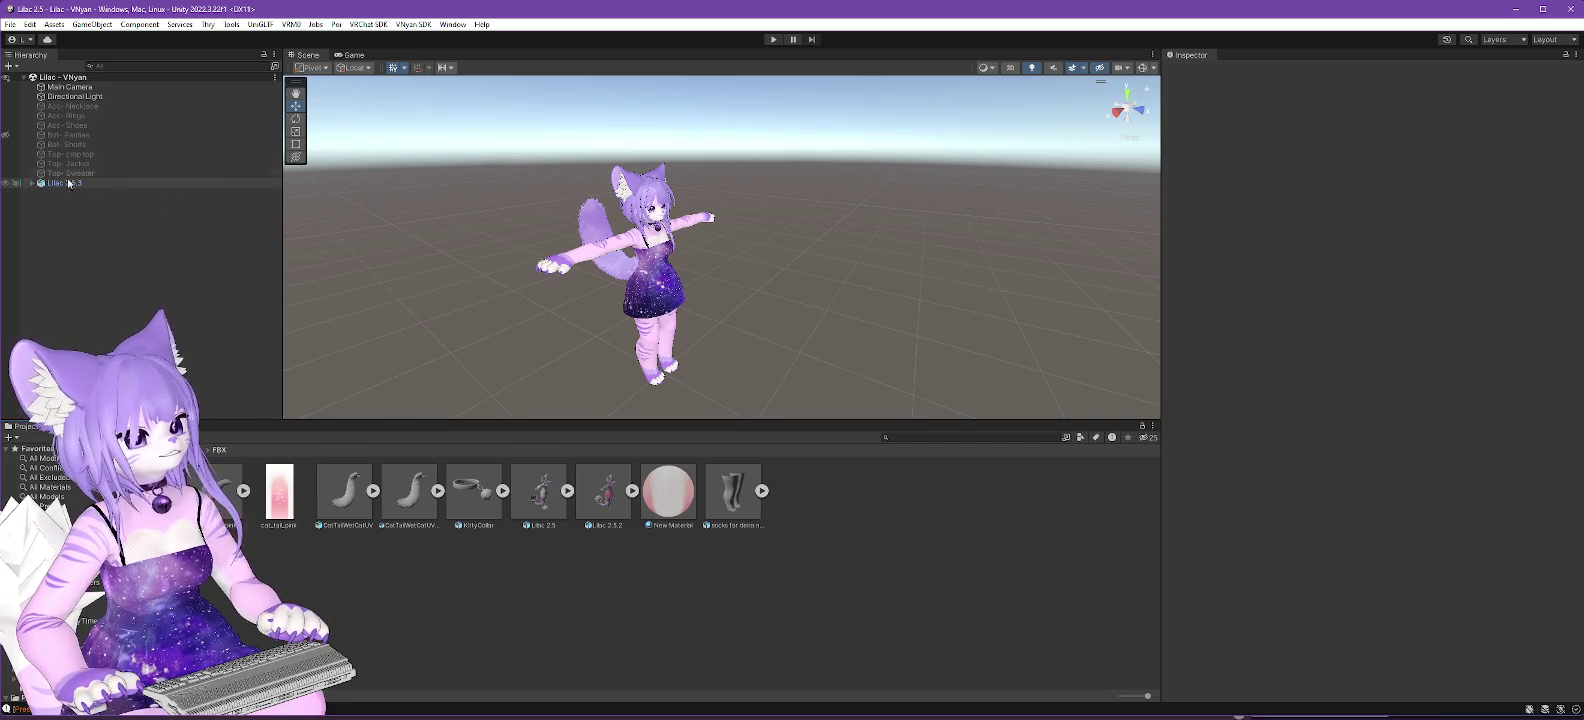
click(32, 183)
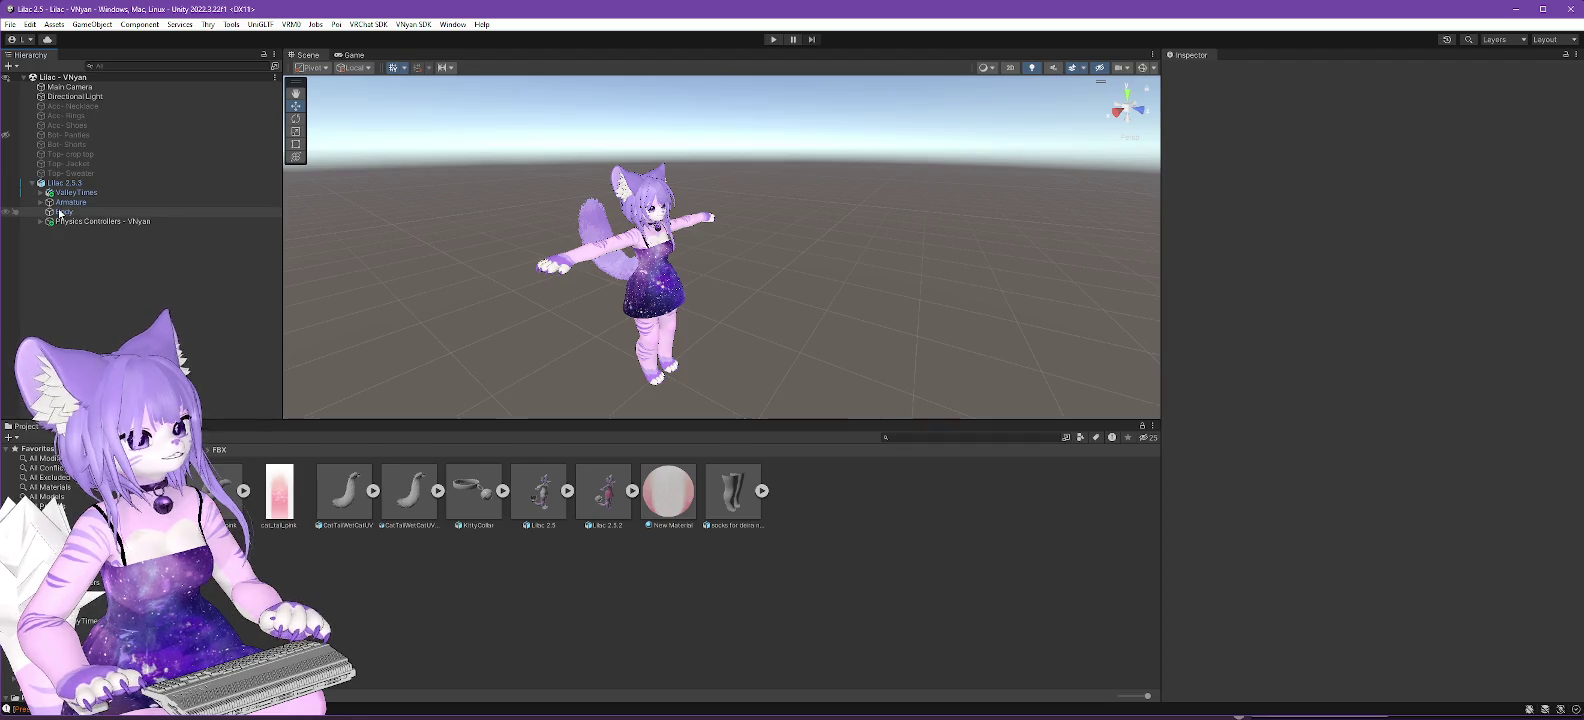
click(64, 212)
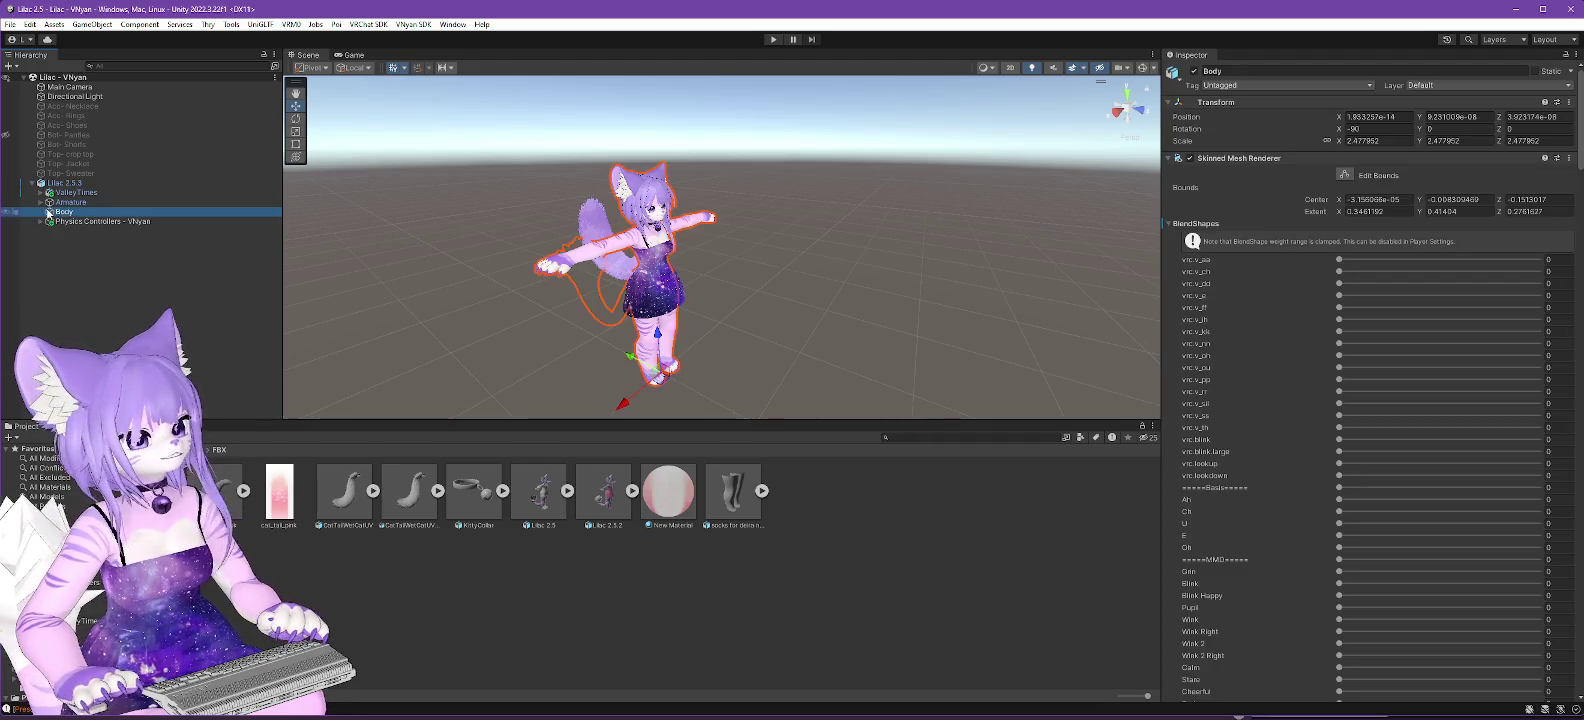
click(1168, 158)
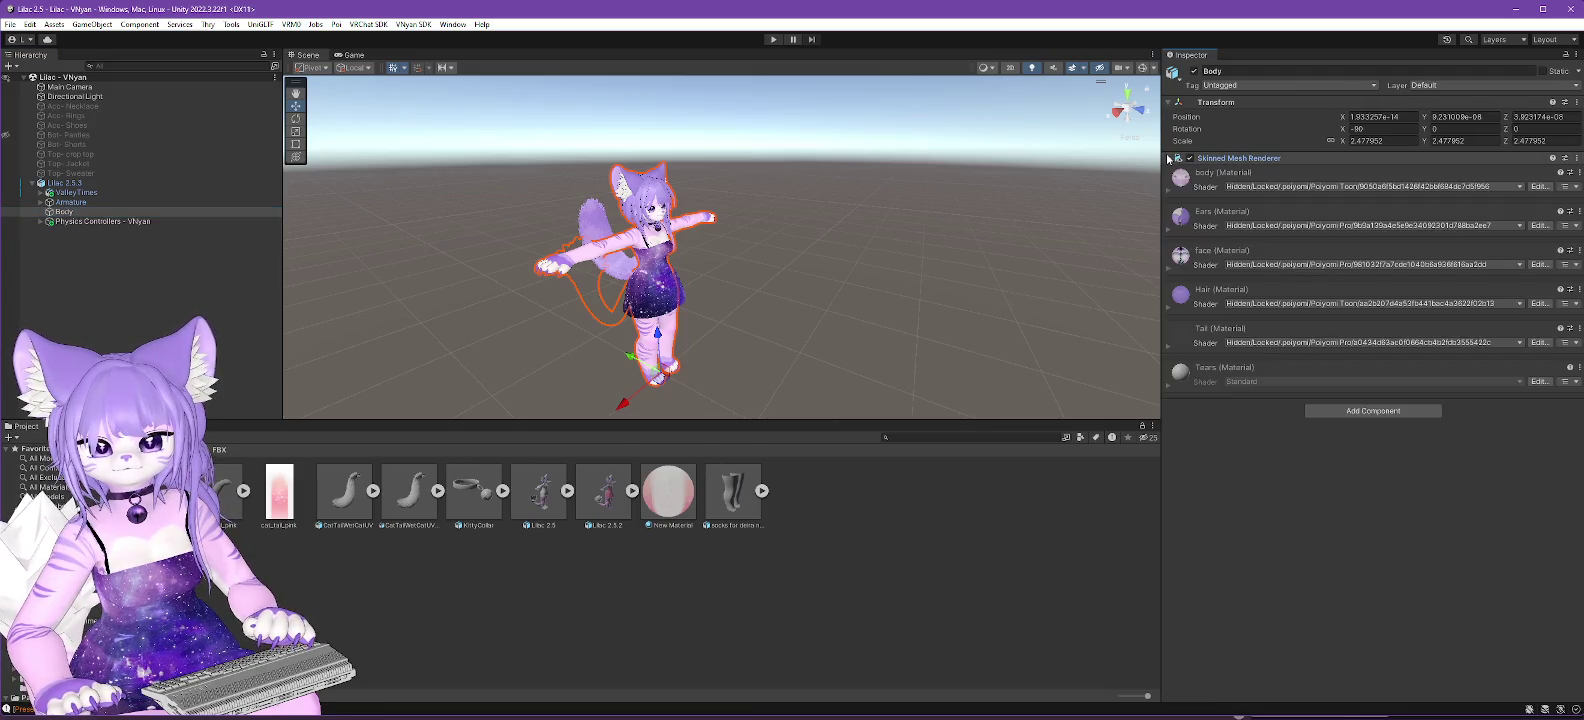
click(1168, 158)
click(1170, 158)
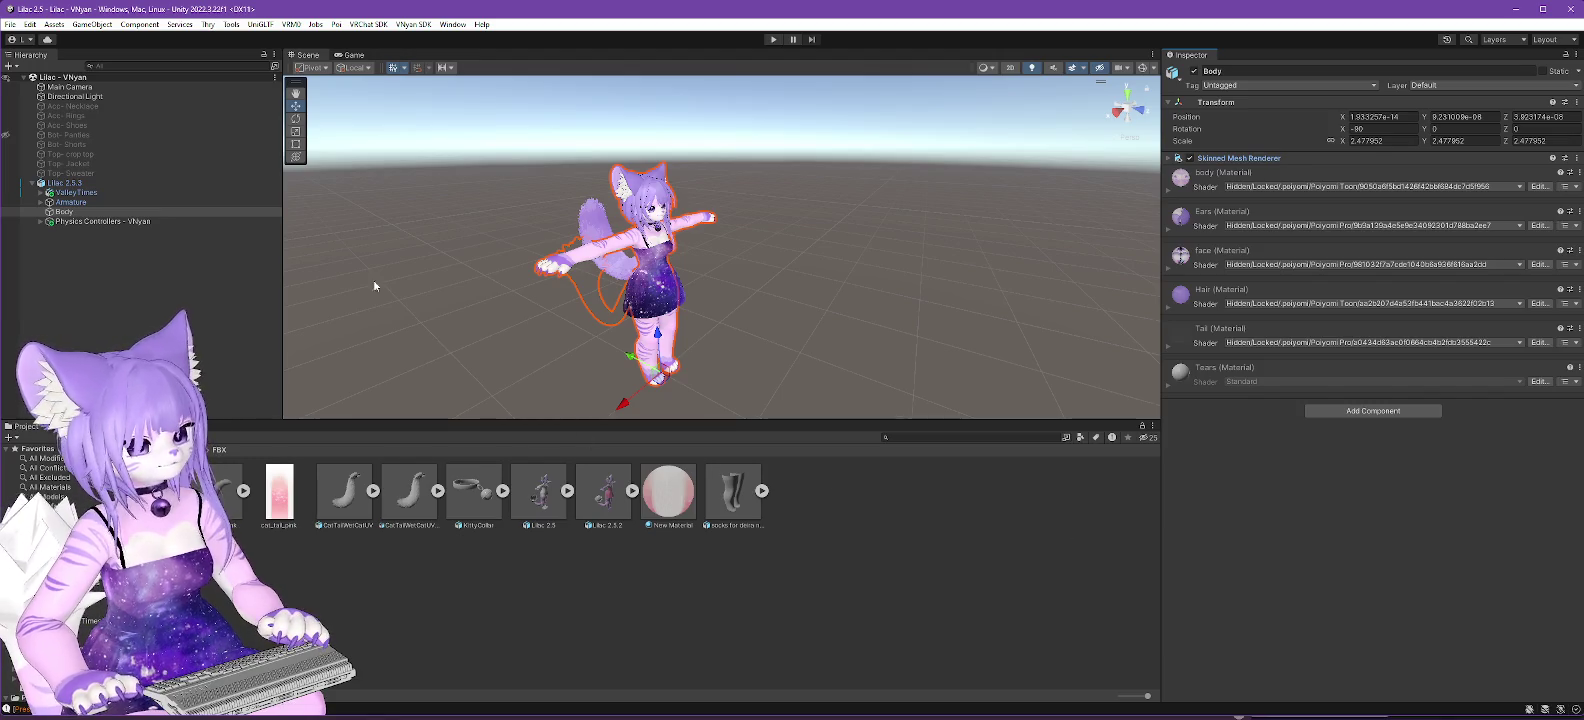
Ping the asset behind Body's Skinned Mesh Renderer mesh, revealing Lilac 2.5.2's sub-assets.
click(67, 184)
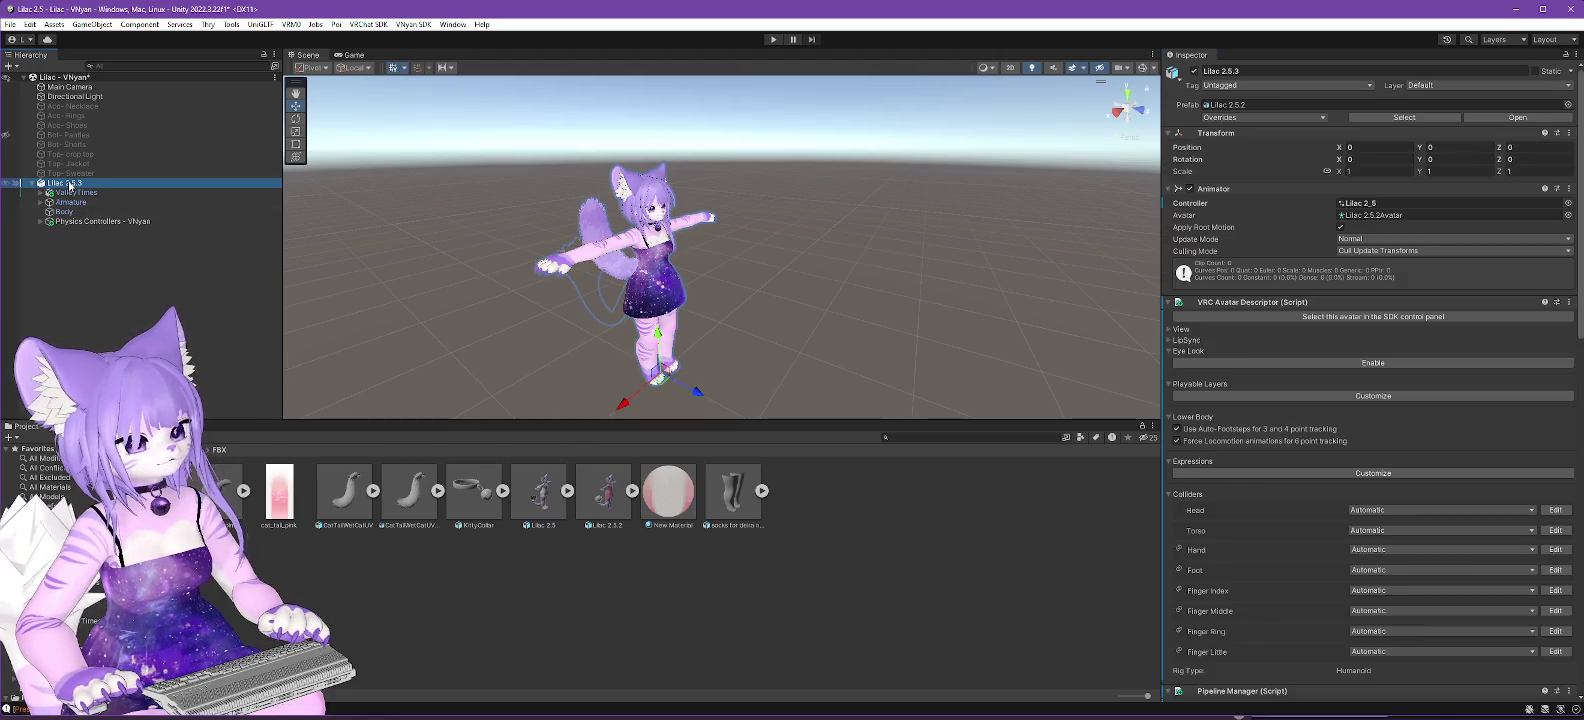
click(1200, 302)
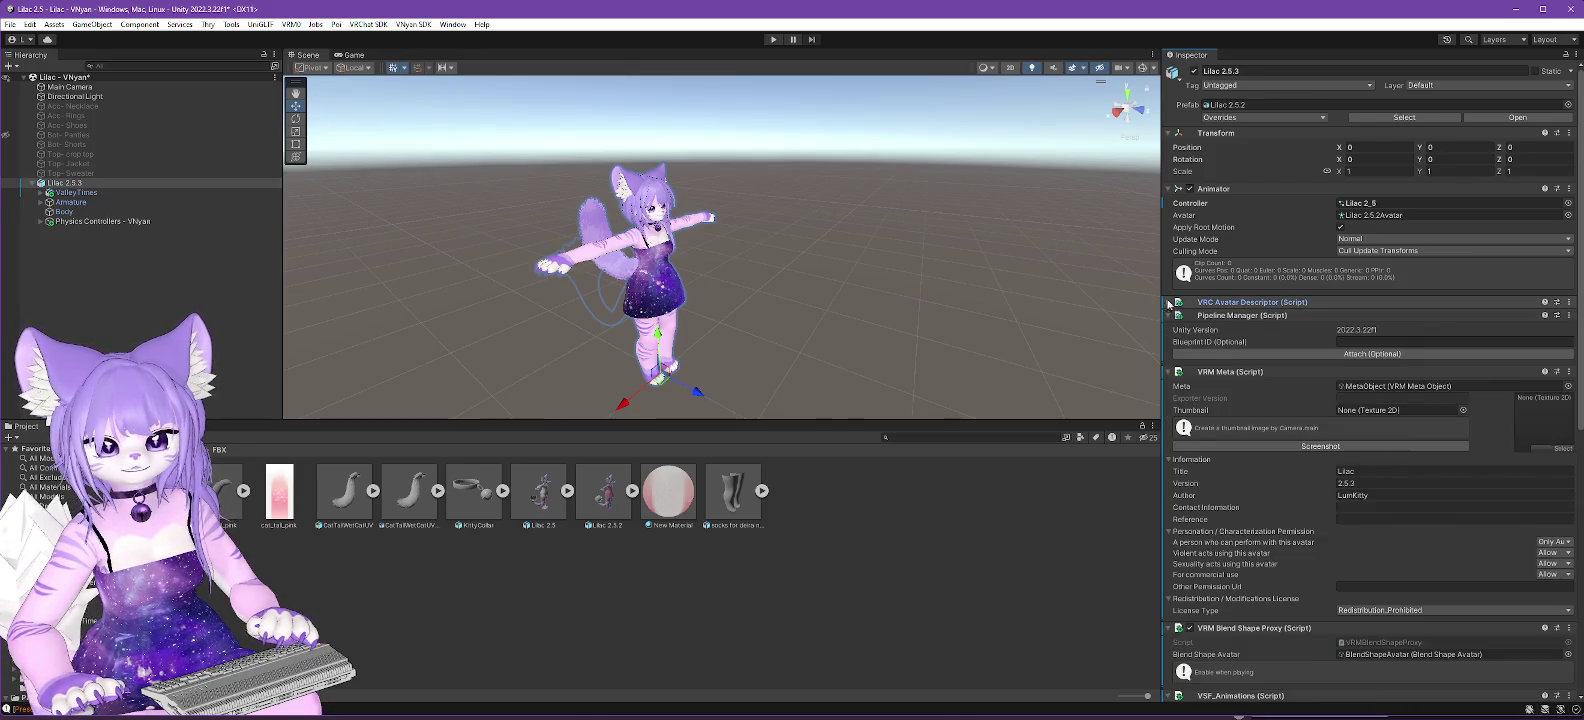
click(64, 212)
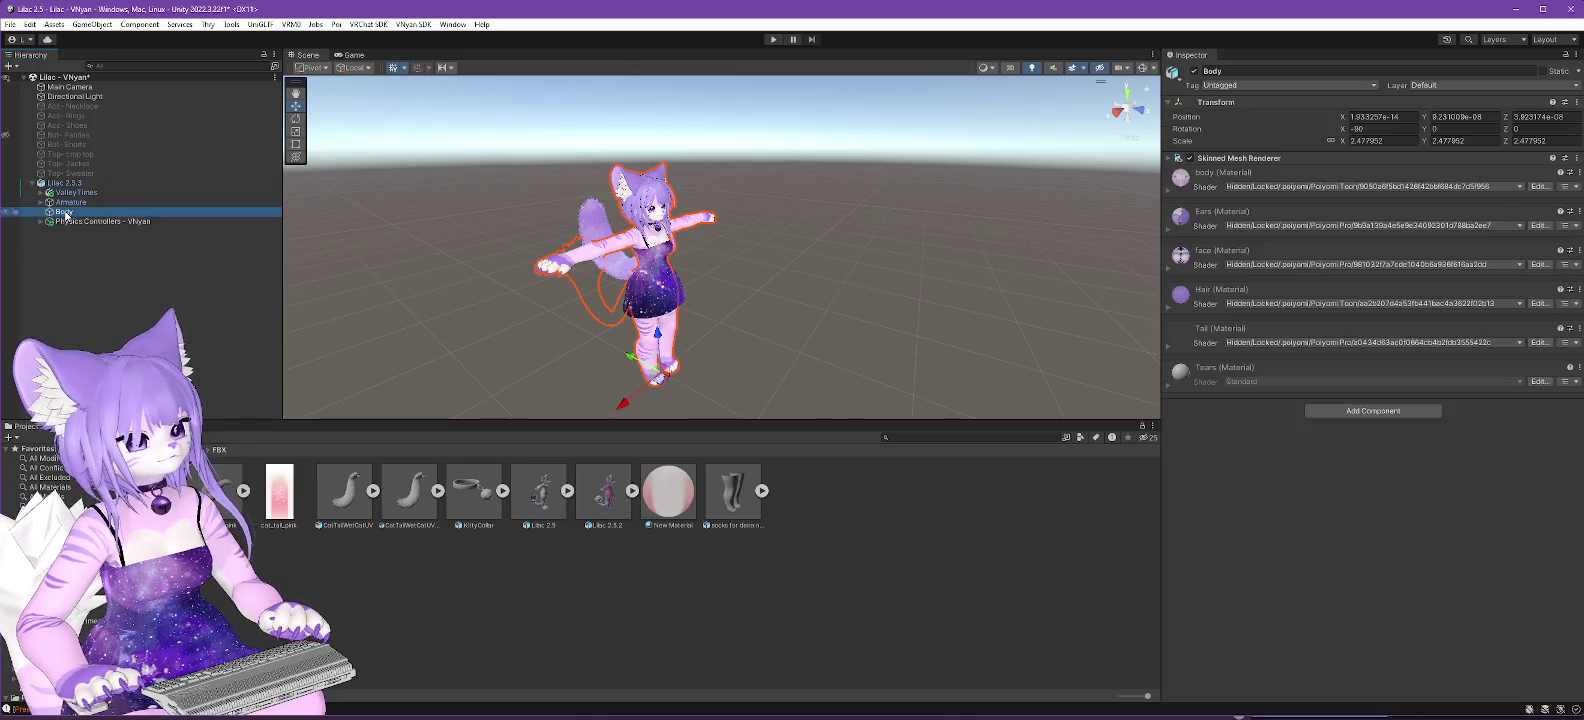
click(1200, 158)
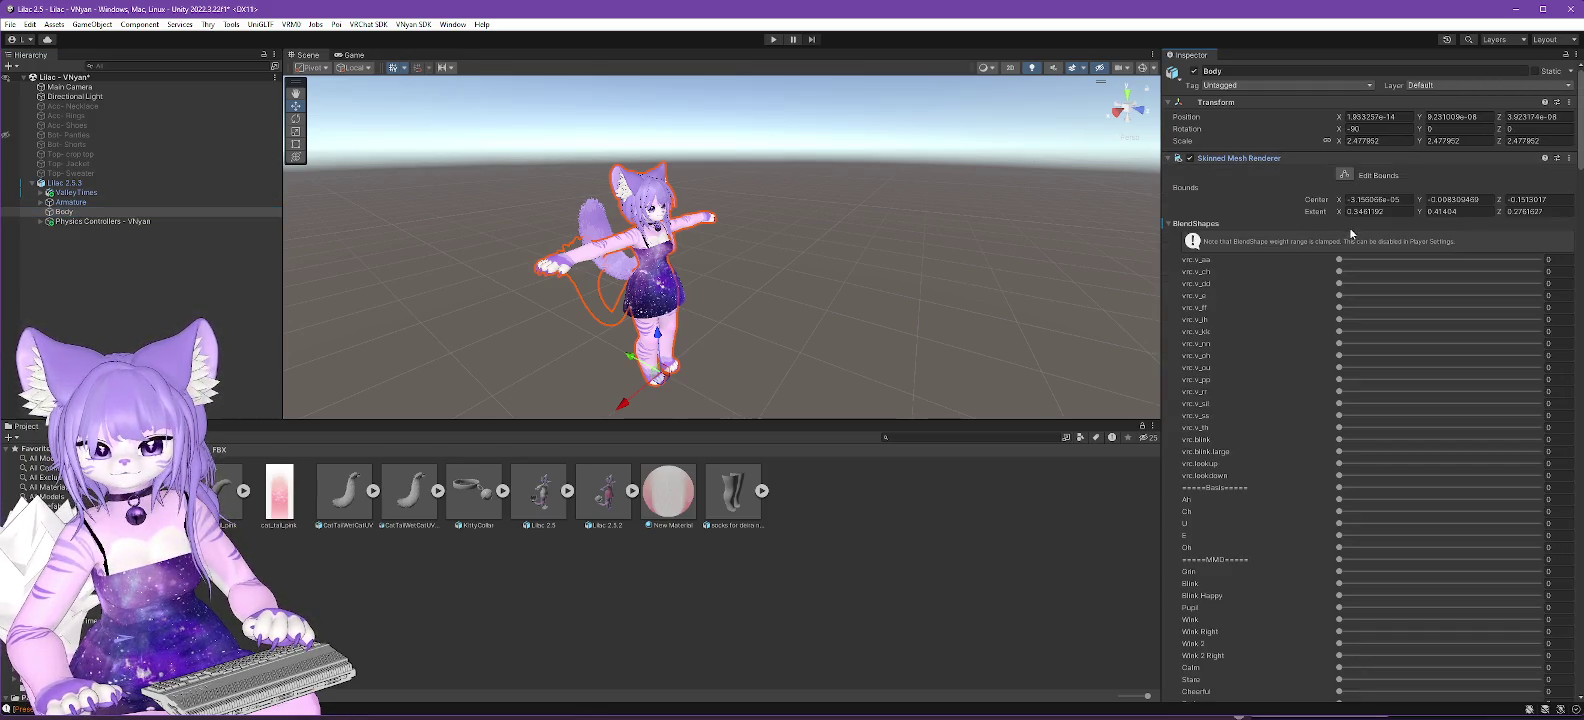
click(1168, 224)
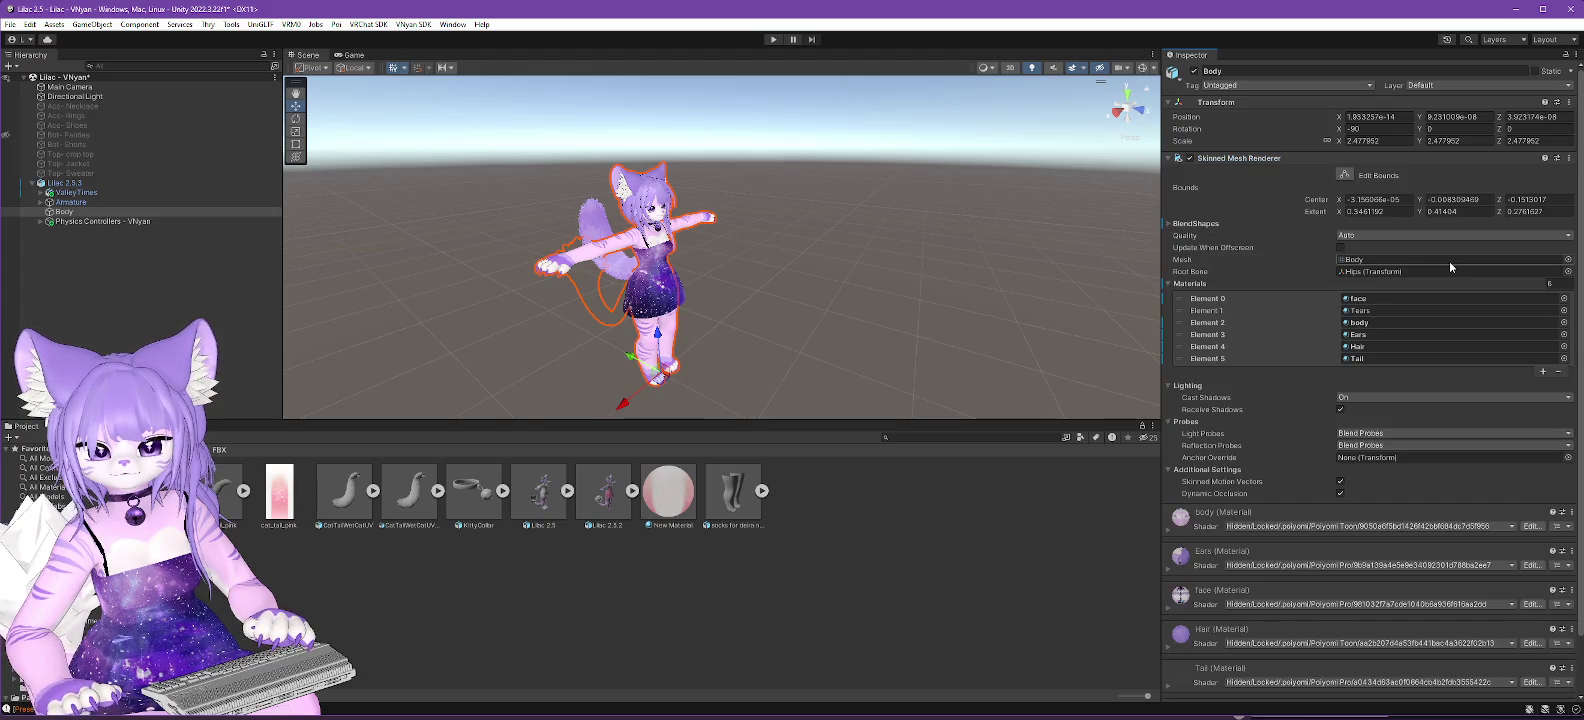
click(1357, 262)
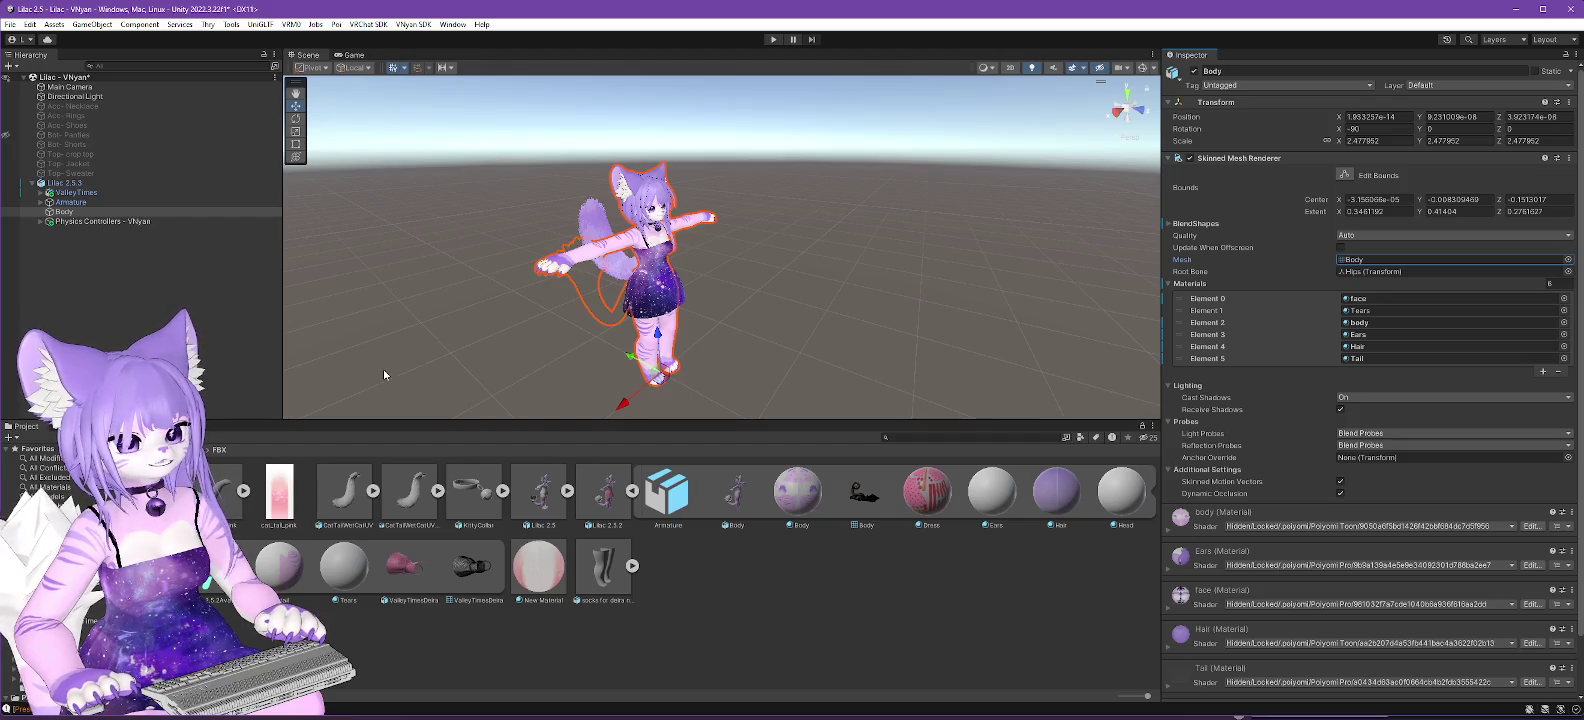
Show Lilac 2.5.2 in Explorer and rename the file to Lilac 2.5.2-old.fbx.
right_click(620, 502)
click(648, 87)
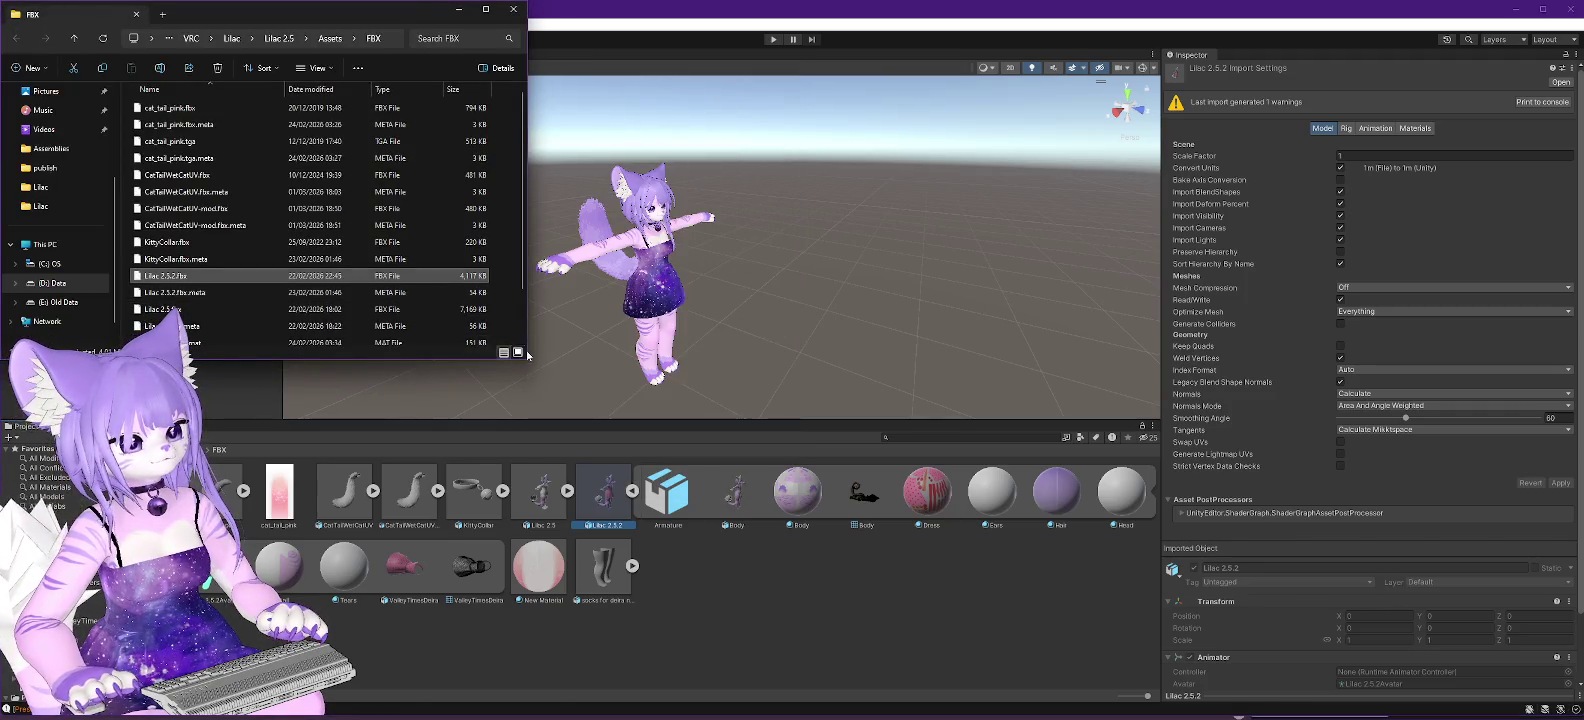
key(F2)
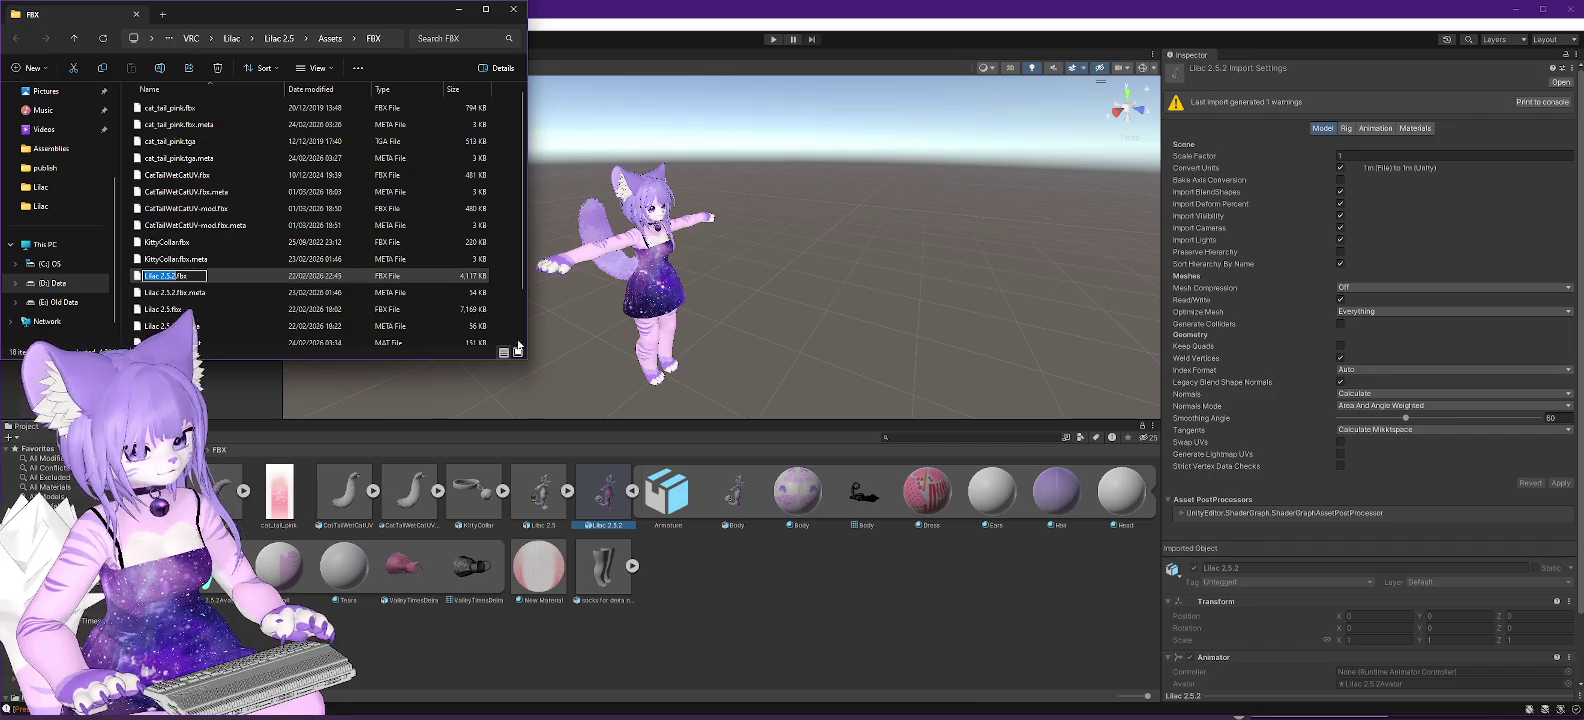
click(631, 491)
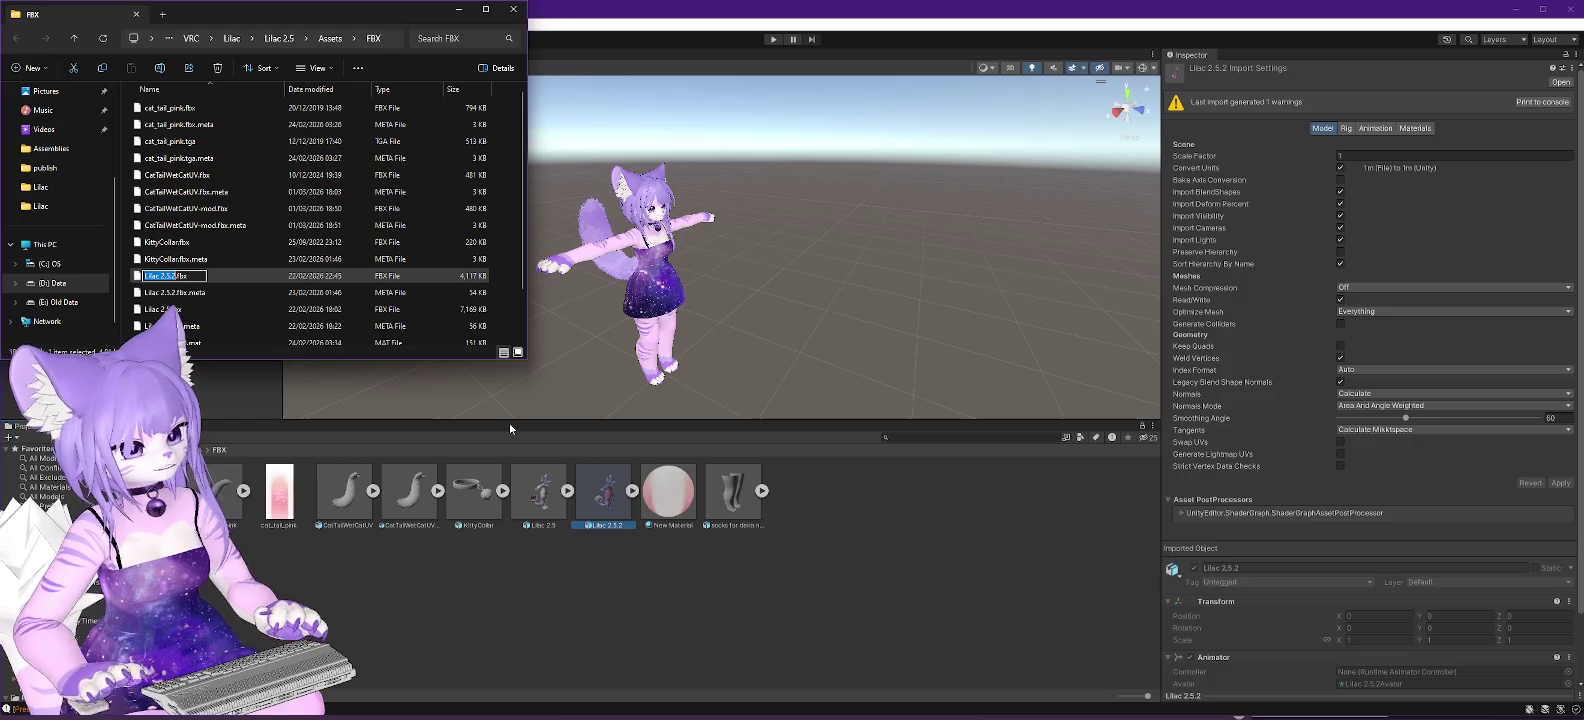
text(ld)
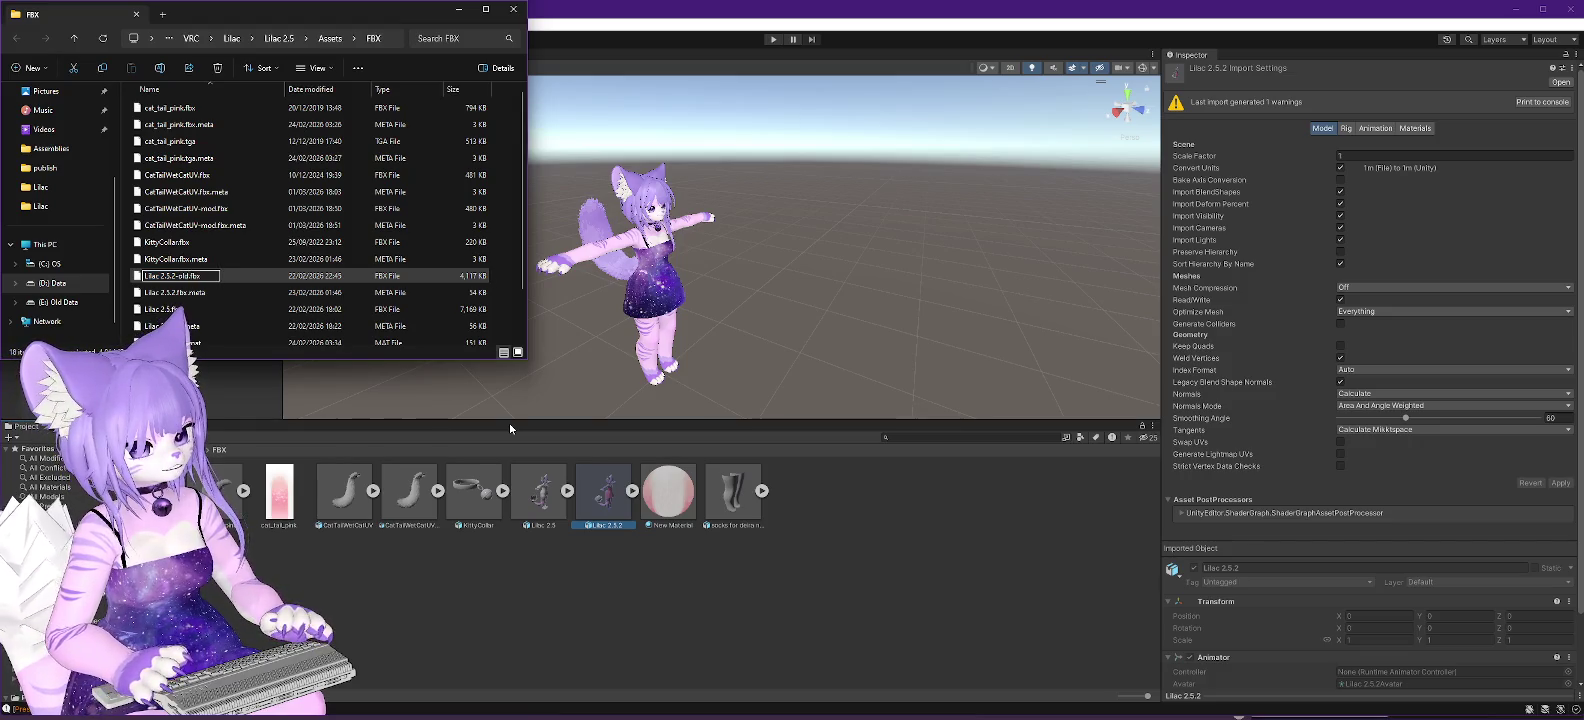
key(Return)
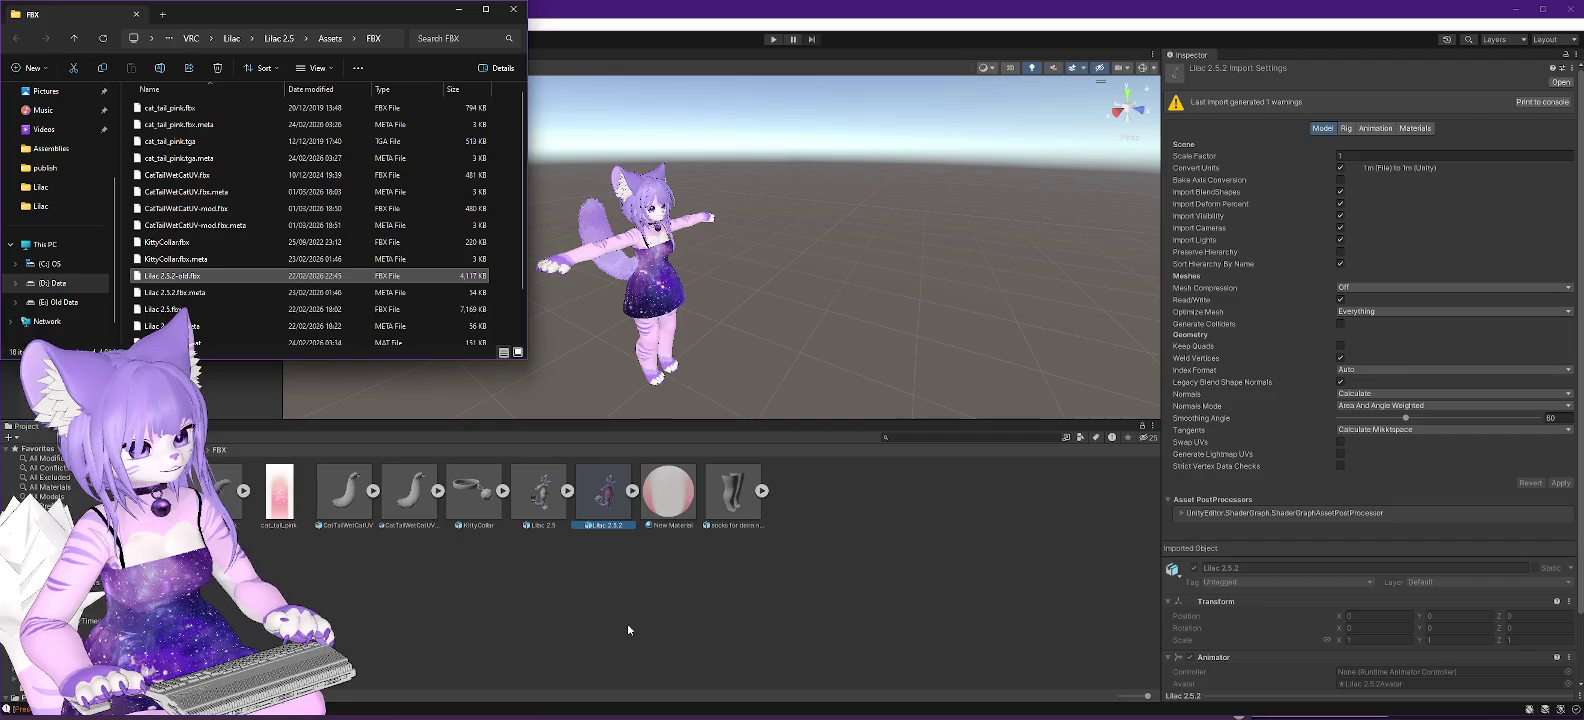
Rename the Unity model asset to Lilac 2.5.2-old.
click(601, 512)
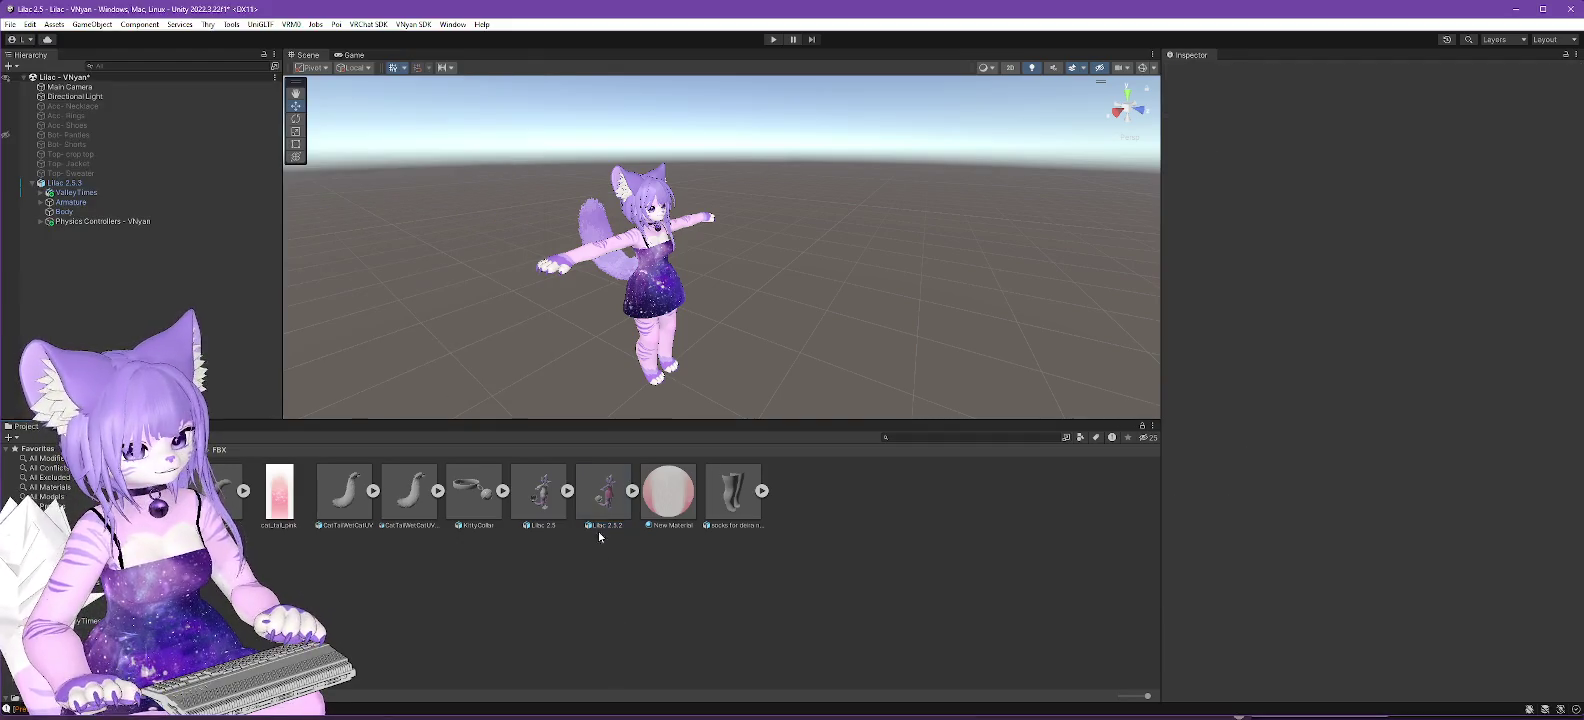
key(F2)
key(End)
text(ld)
key(Return)
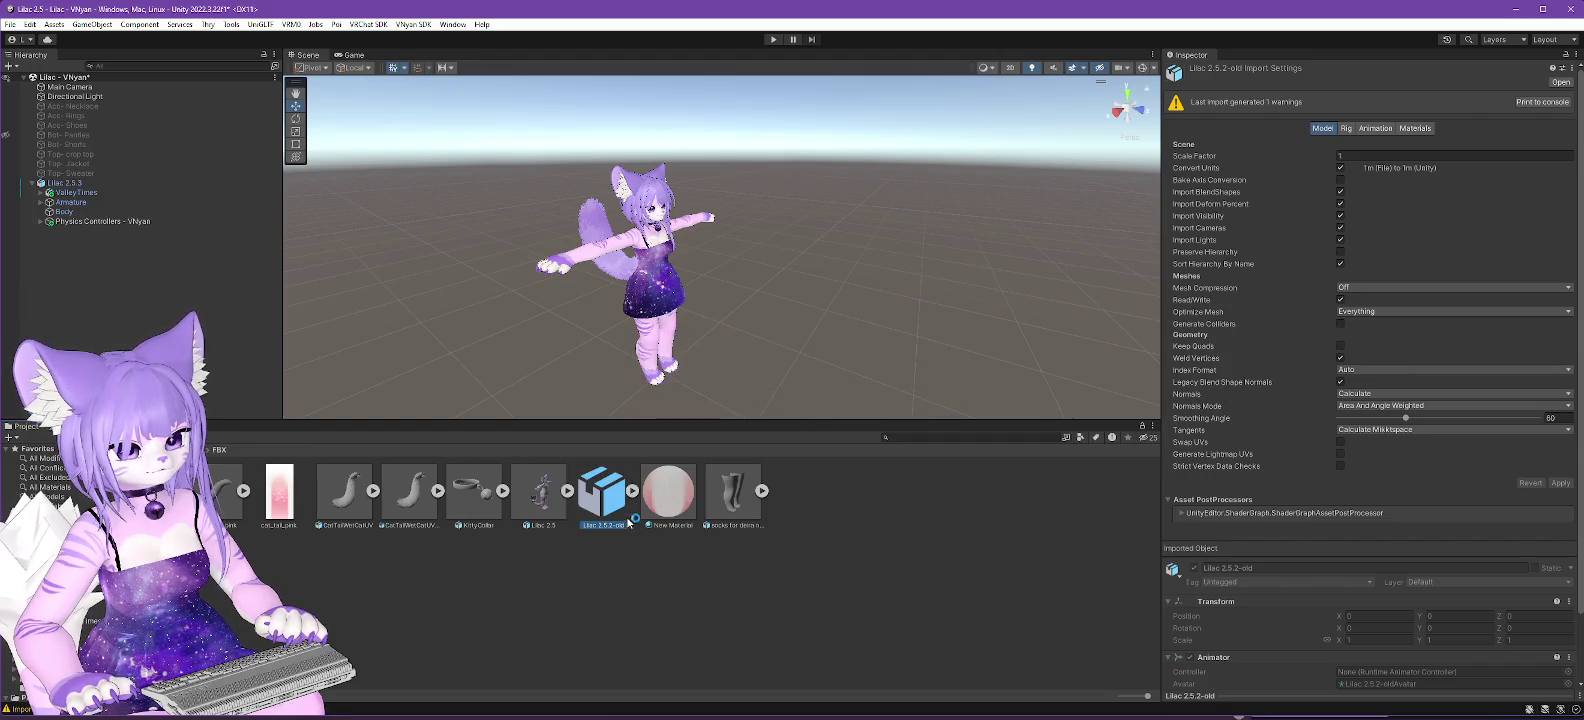
Inspect Lilac 2.5.2-old's sub-assets and import settings beside Lilac 2.5, then return to Explorer.
click(617, 578)
click(634, 491)
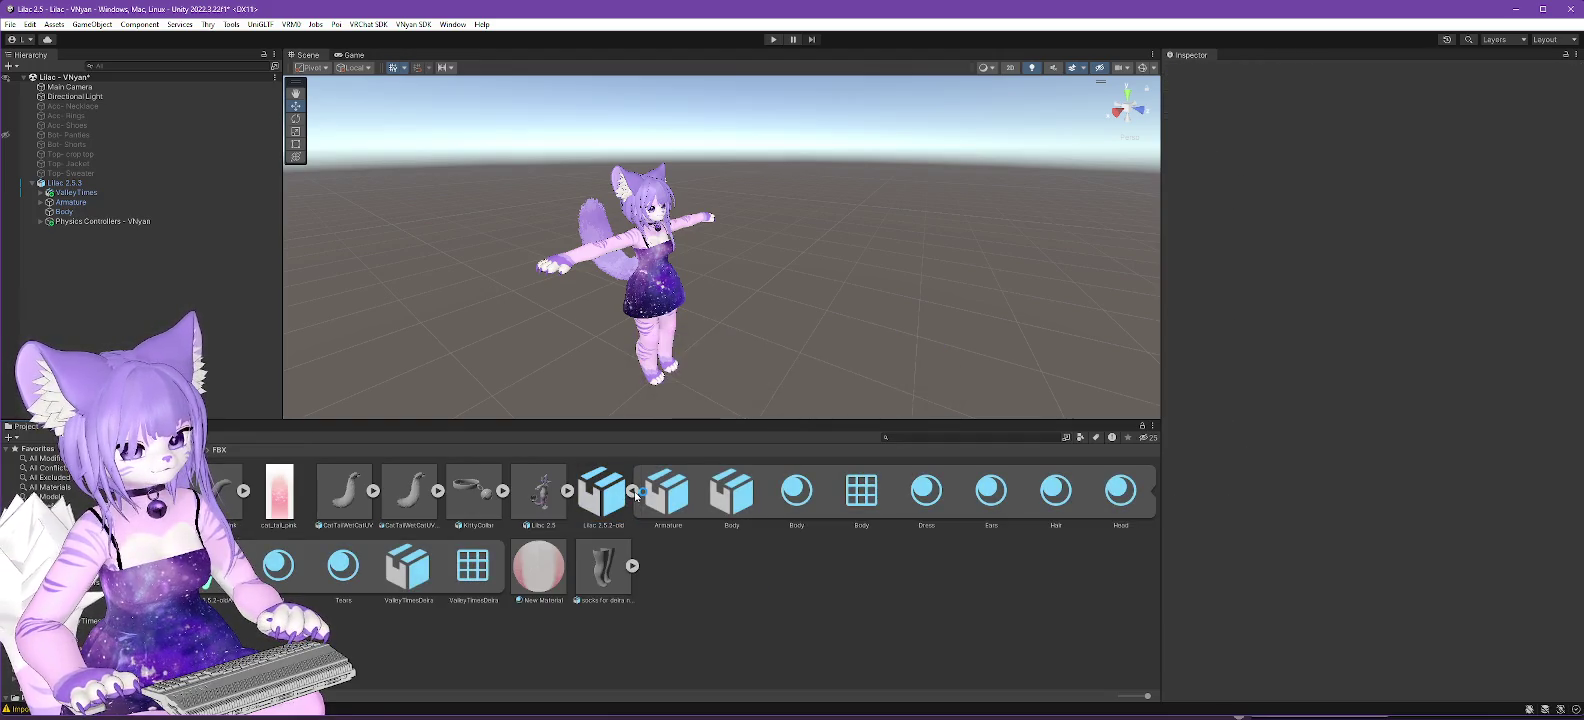
click(634, 491)
click(556, 495)
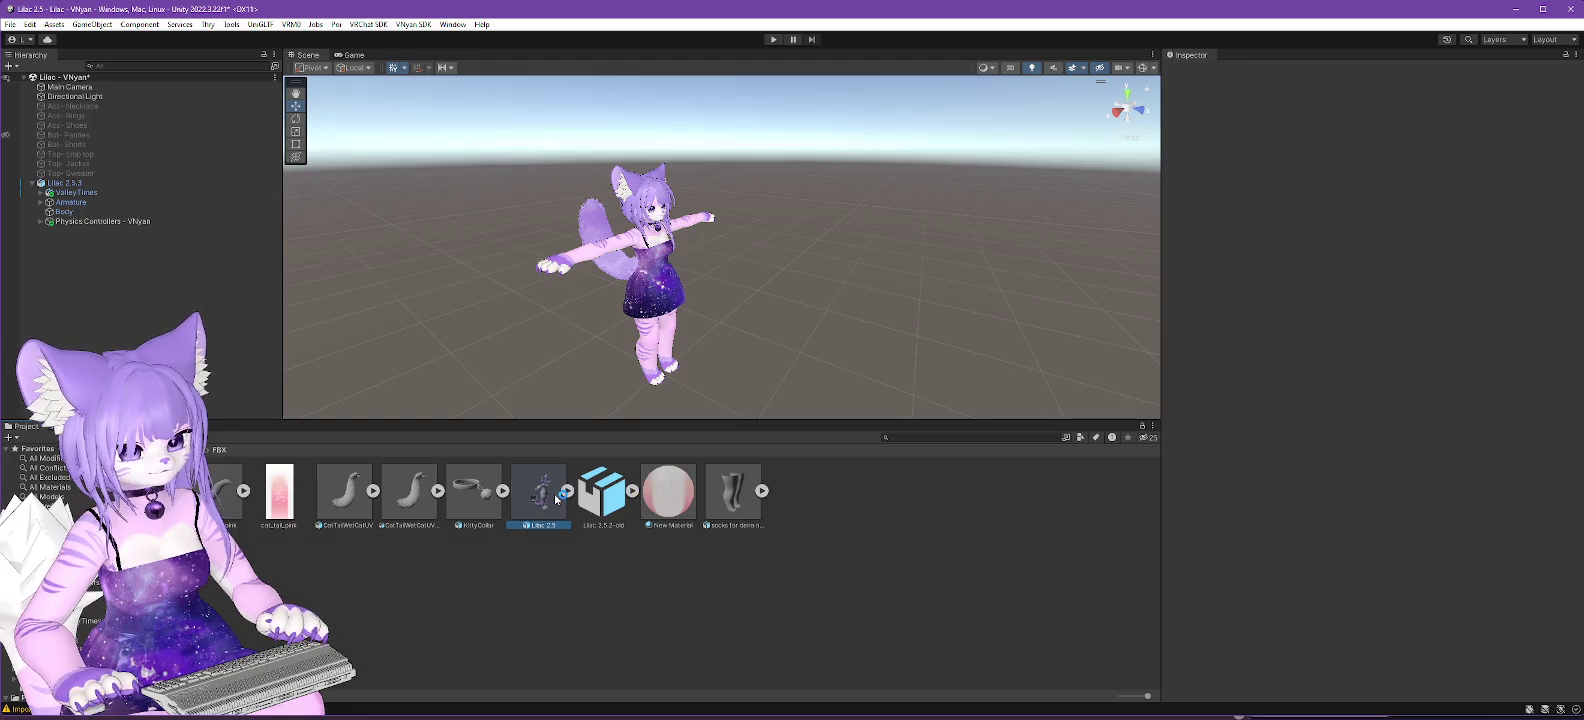
click(612, 496)
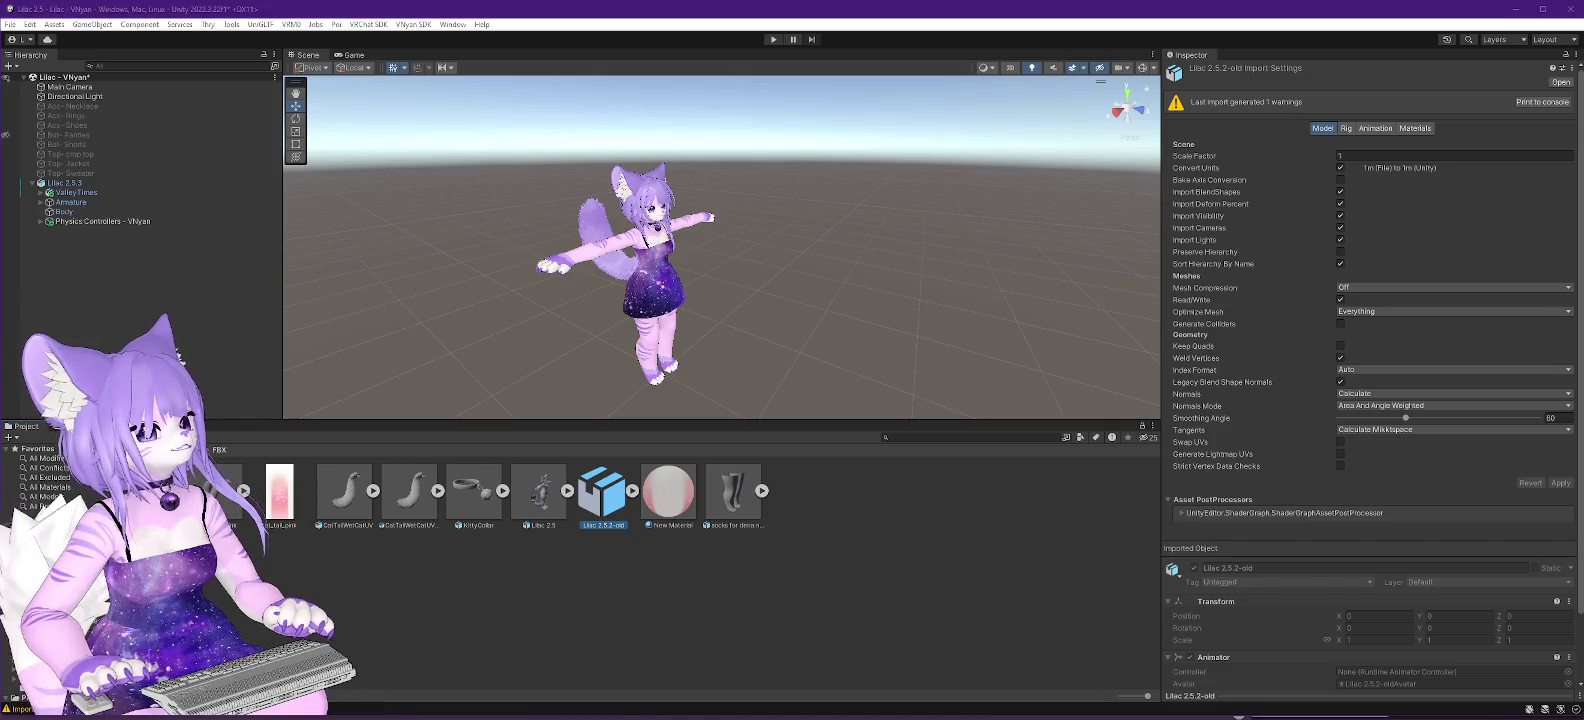
key(alt+Tab)
key(alt+Tab)
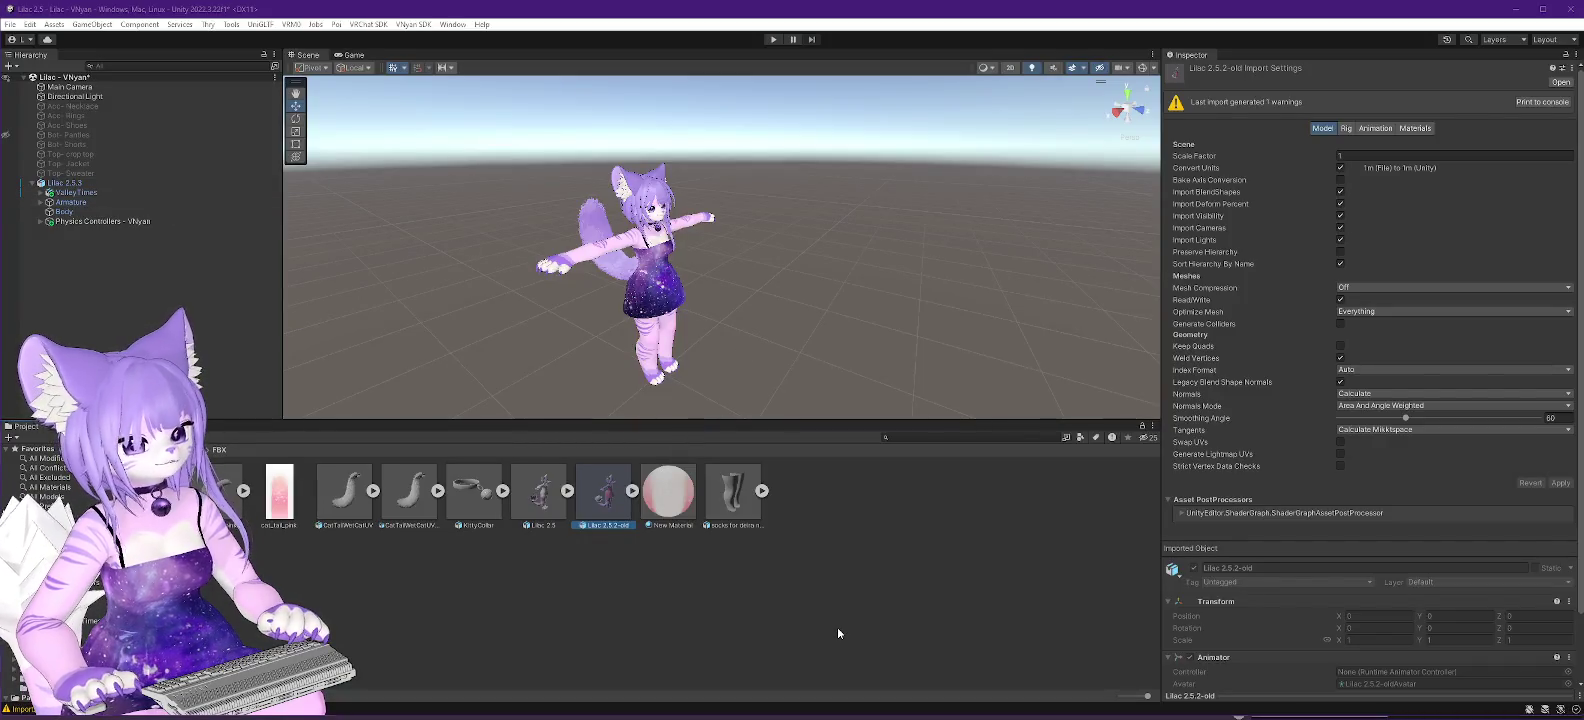
click(838, 633)
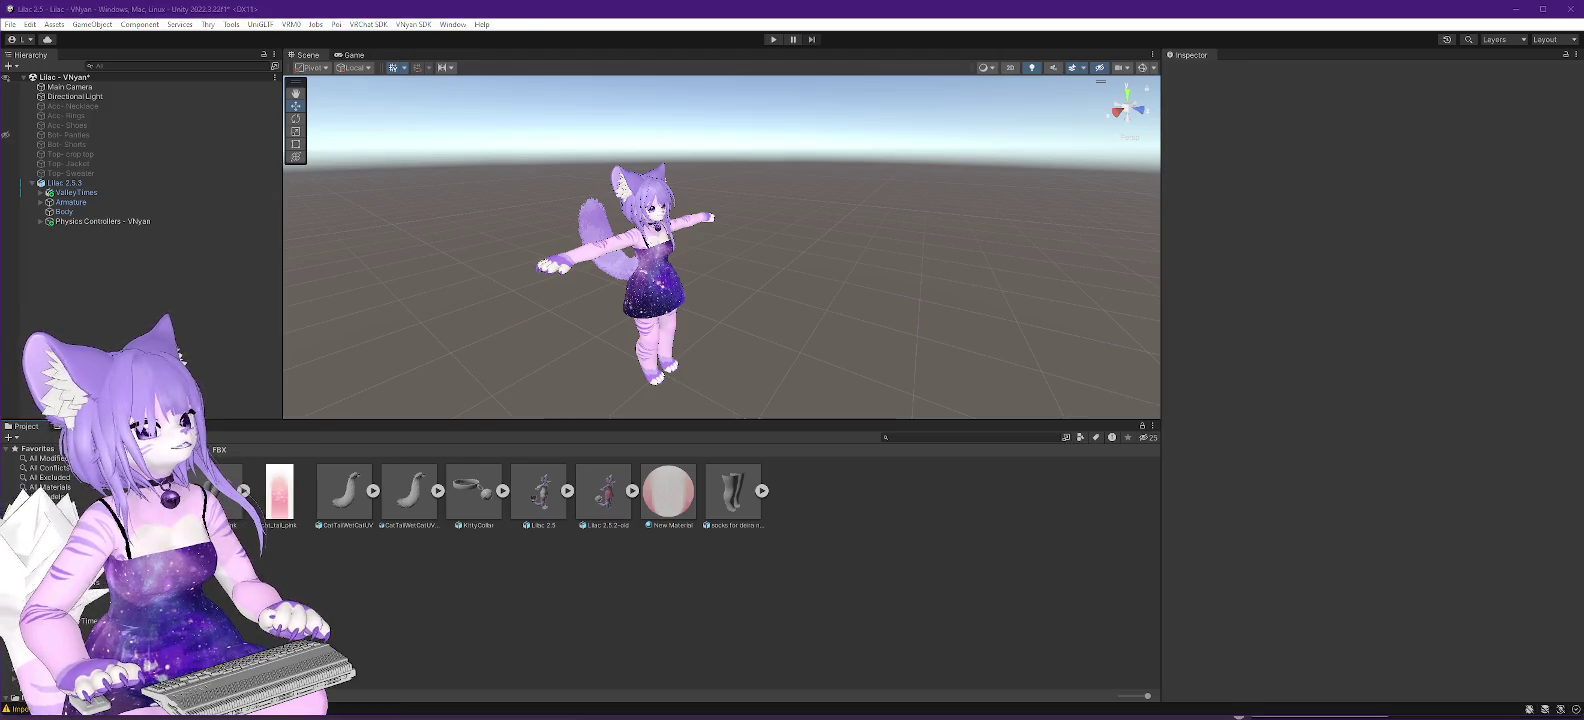
key(alt+Tab)
Duplicate Lilac 2.5.2-old.fbx in Explorer and rename the copy to Lilac 2.5.2.fbx.
mouse_move(178, 277)
mouse_down()
mouse_move(255, 305)
mouse_move(512, 278)
mouse_up()
click(548, 287)
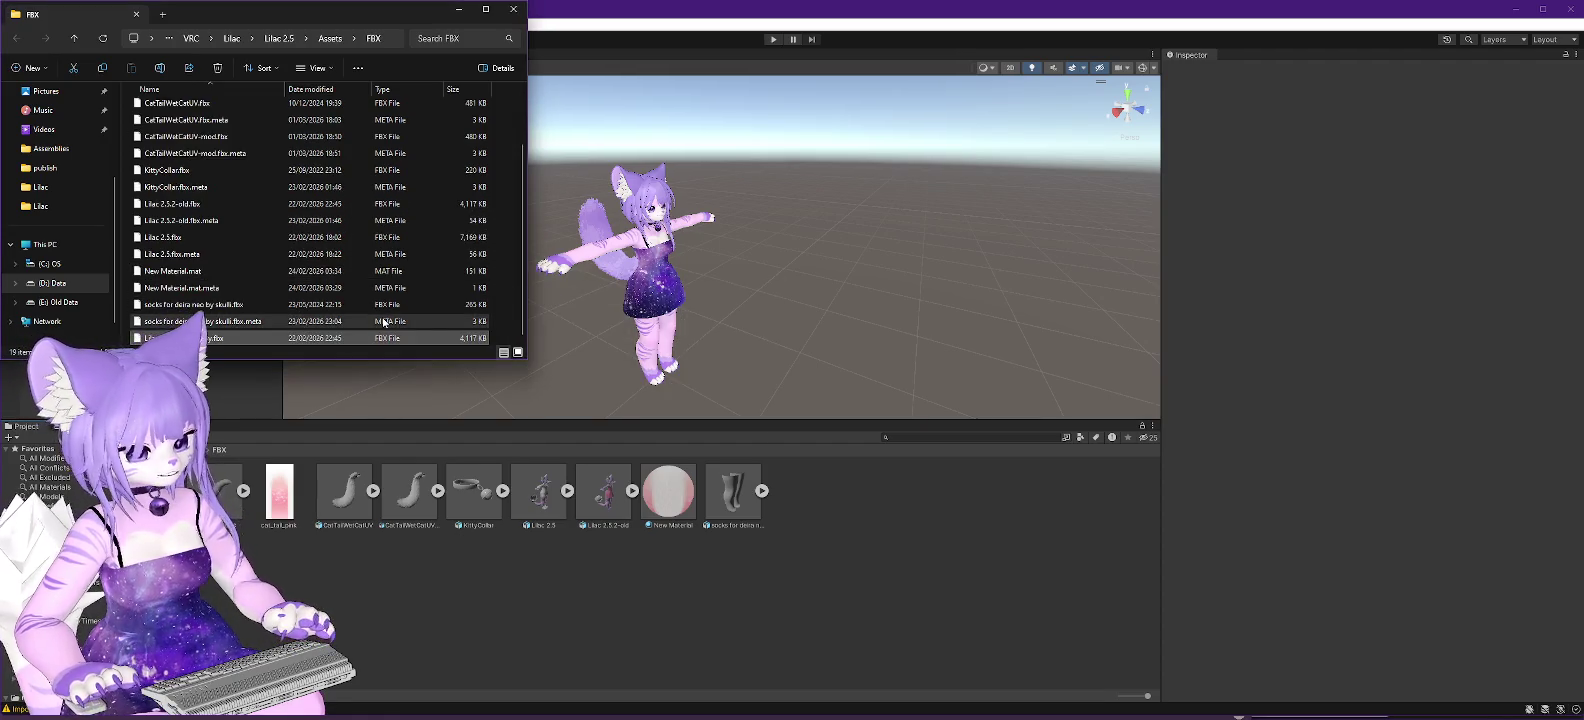
key(F2)
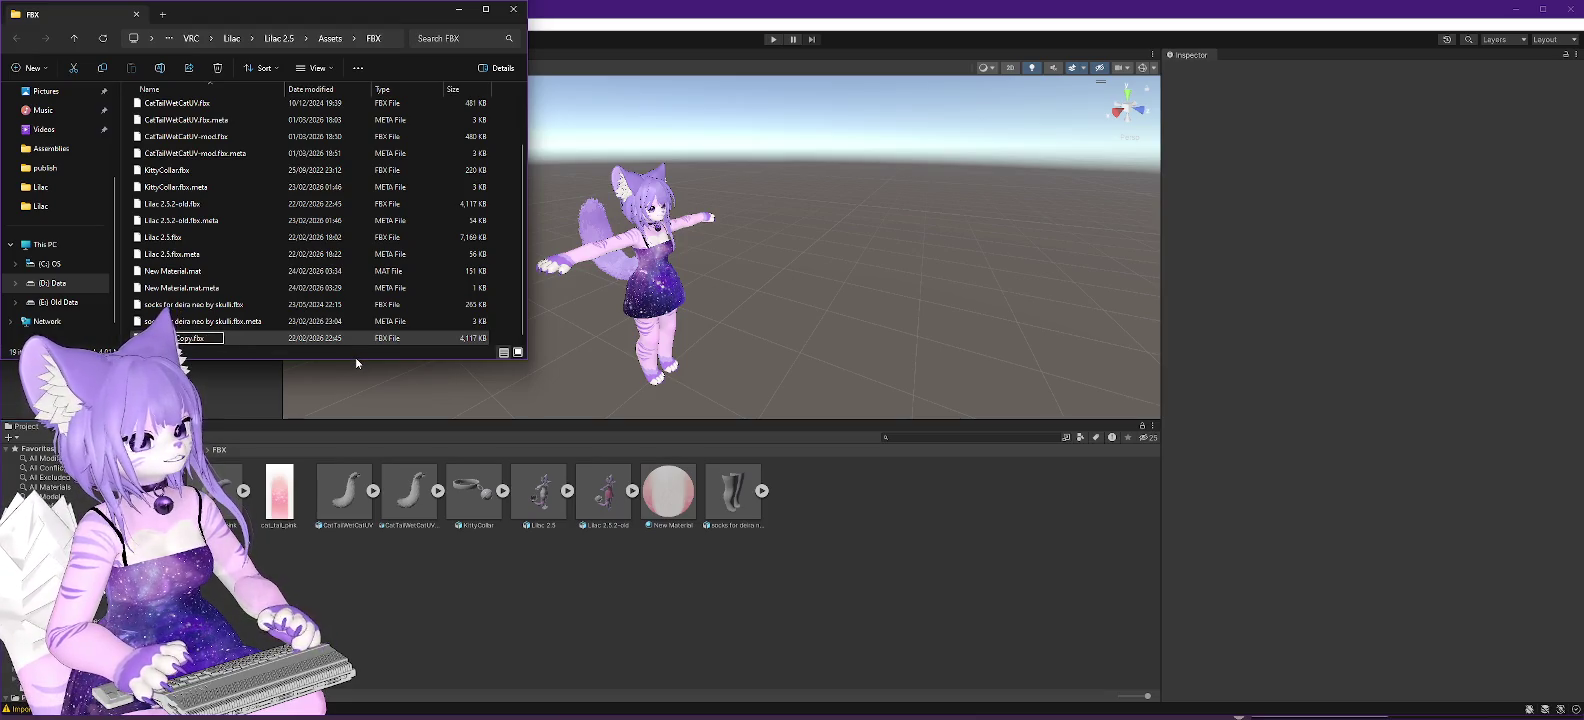
key(Return)
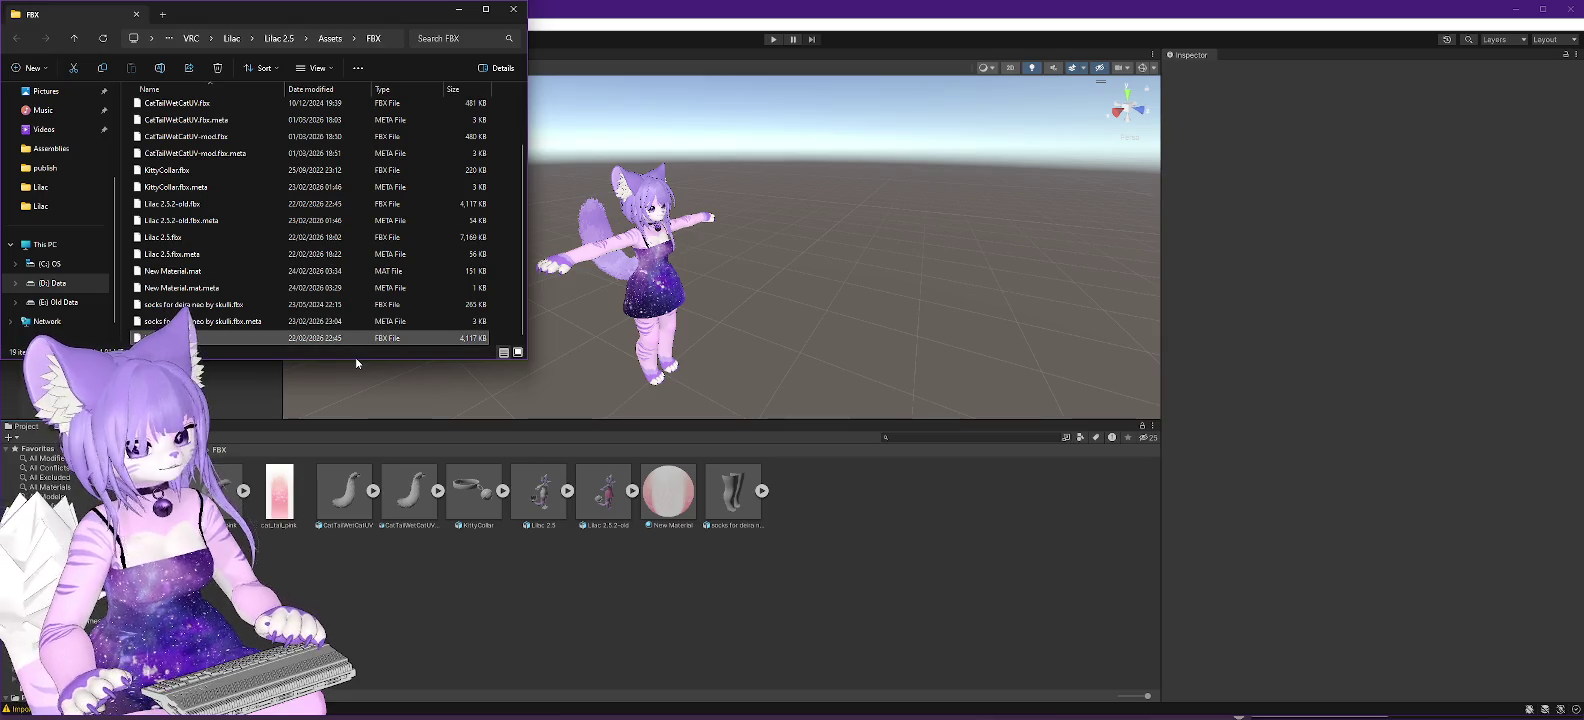
Rename the Lilac 2.5.2-old asset in Unity to Lilac 2.5.3 and check the FBX folder.
click(604, 500)
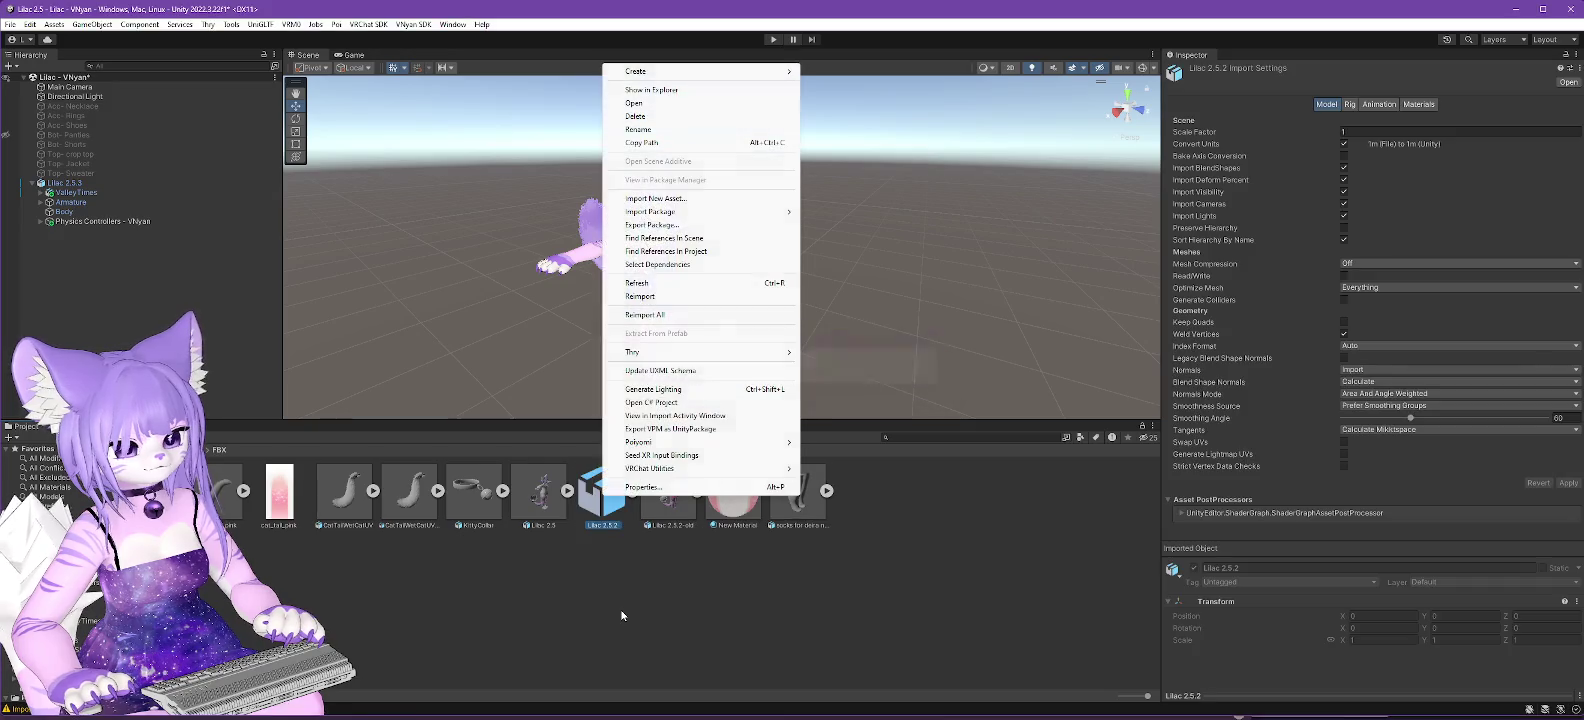
click(670, 500)
click(677, 500)
key(BackSpace)
key(BackSpace)
text(3)
key(Return)
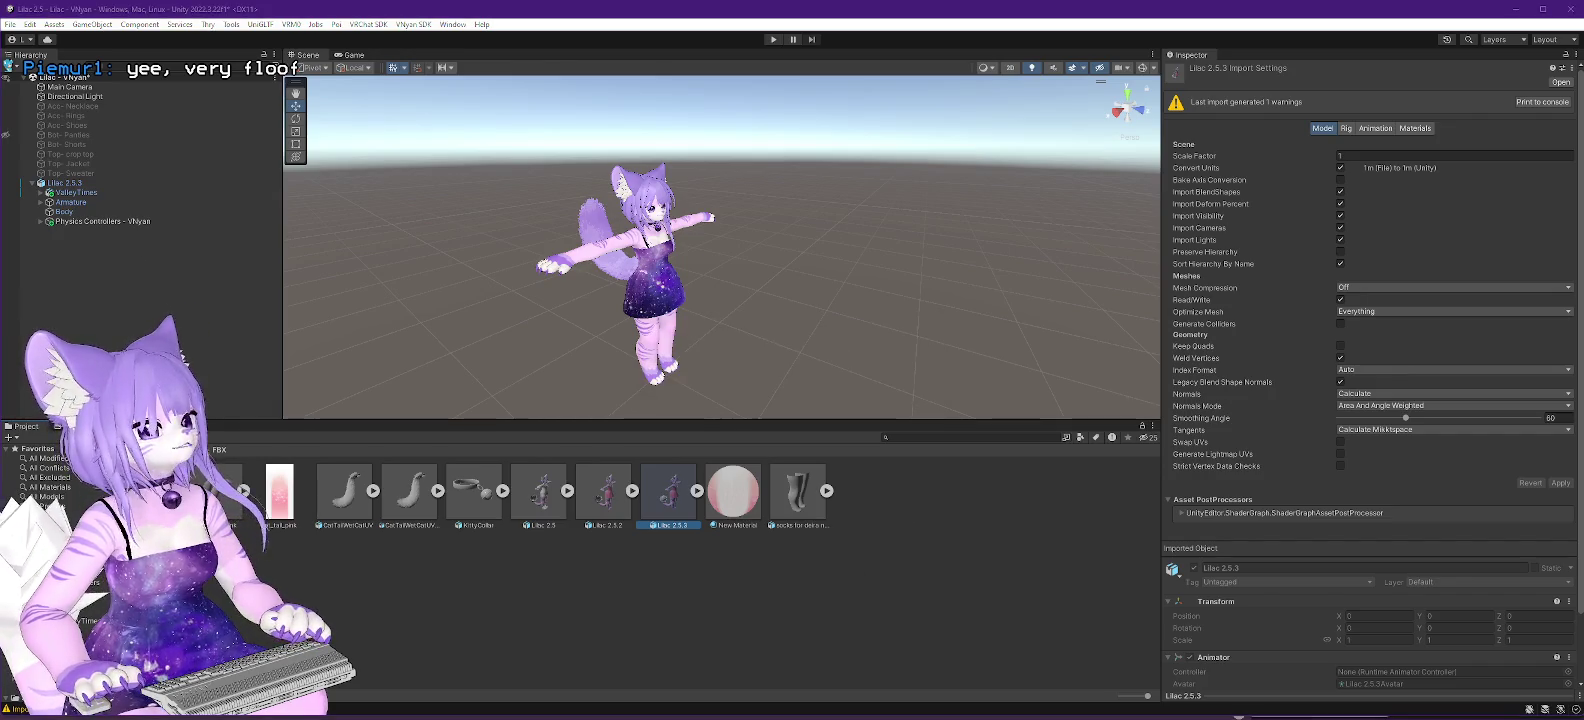
key(alt+Tab)
scroll(304, 240, down, 1)
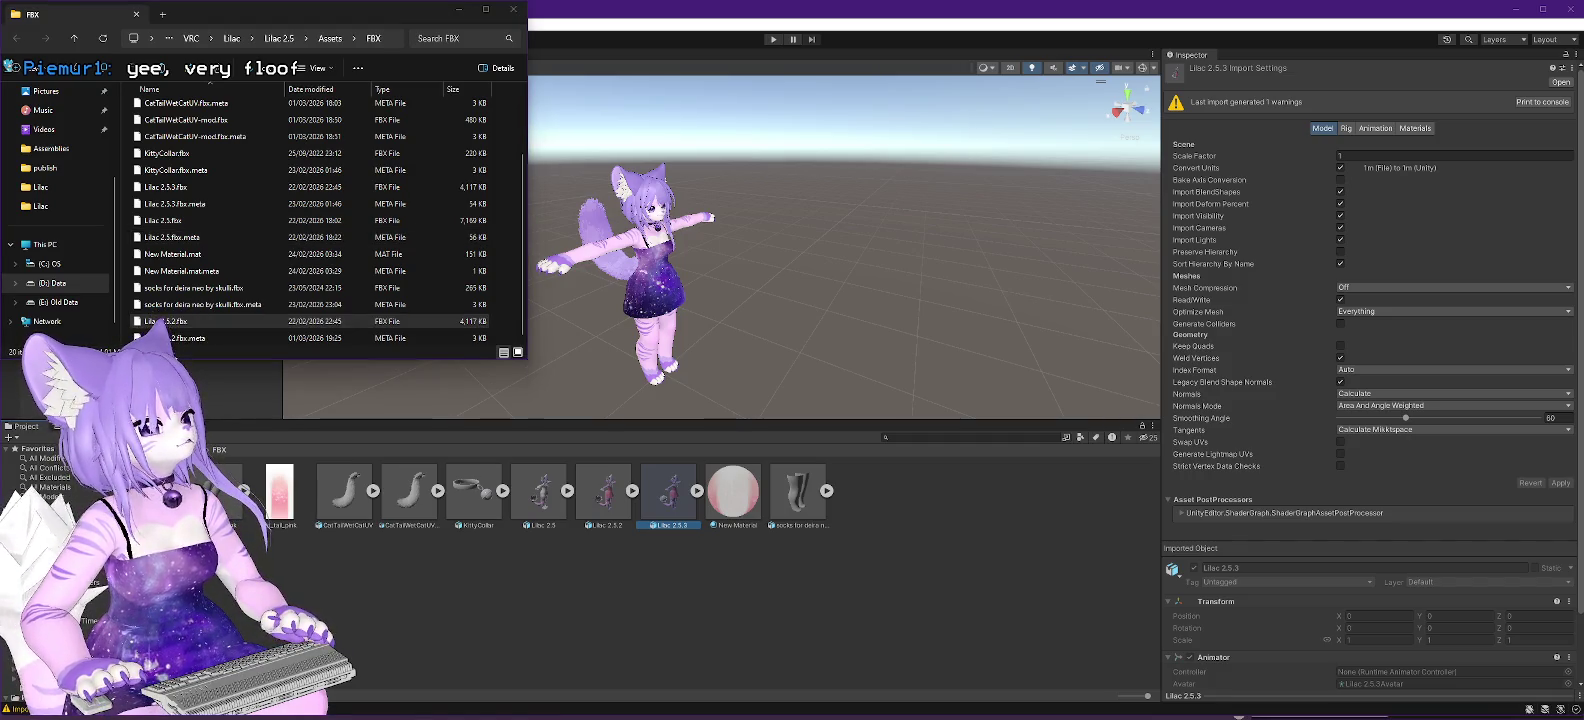
Move Lilac 2.5.3.fbx from D:\VRC\Lilac into the FBX folder, replacing the older file, then return to Unity.
click(40, 187)
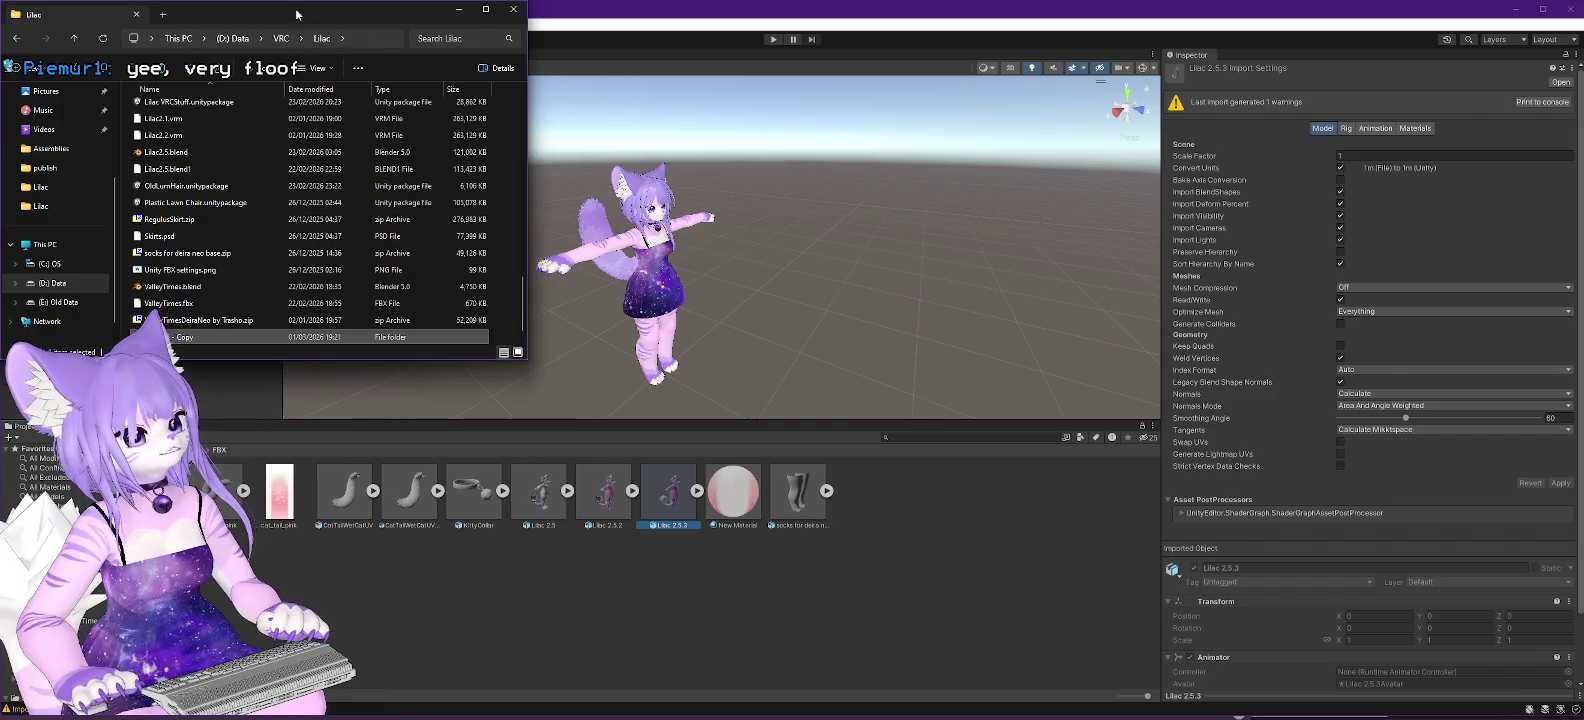
drag(296, 14, 1254, 124)
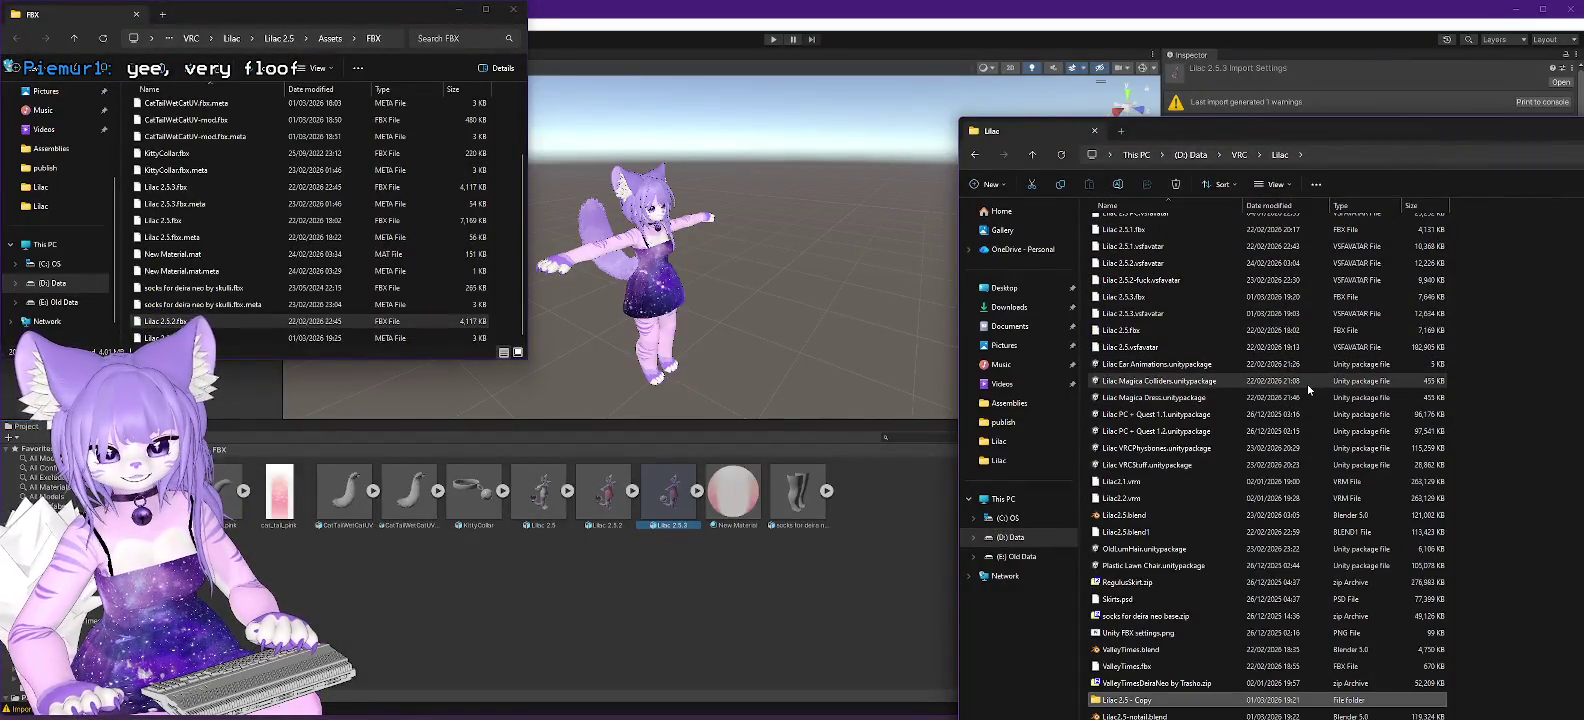
scroll(1307, 382, up, 1)
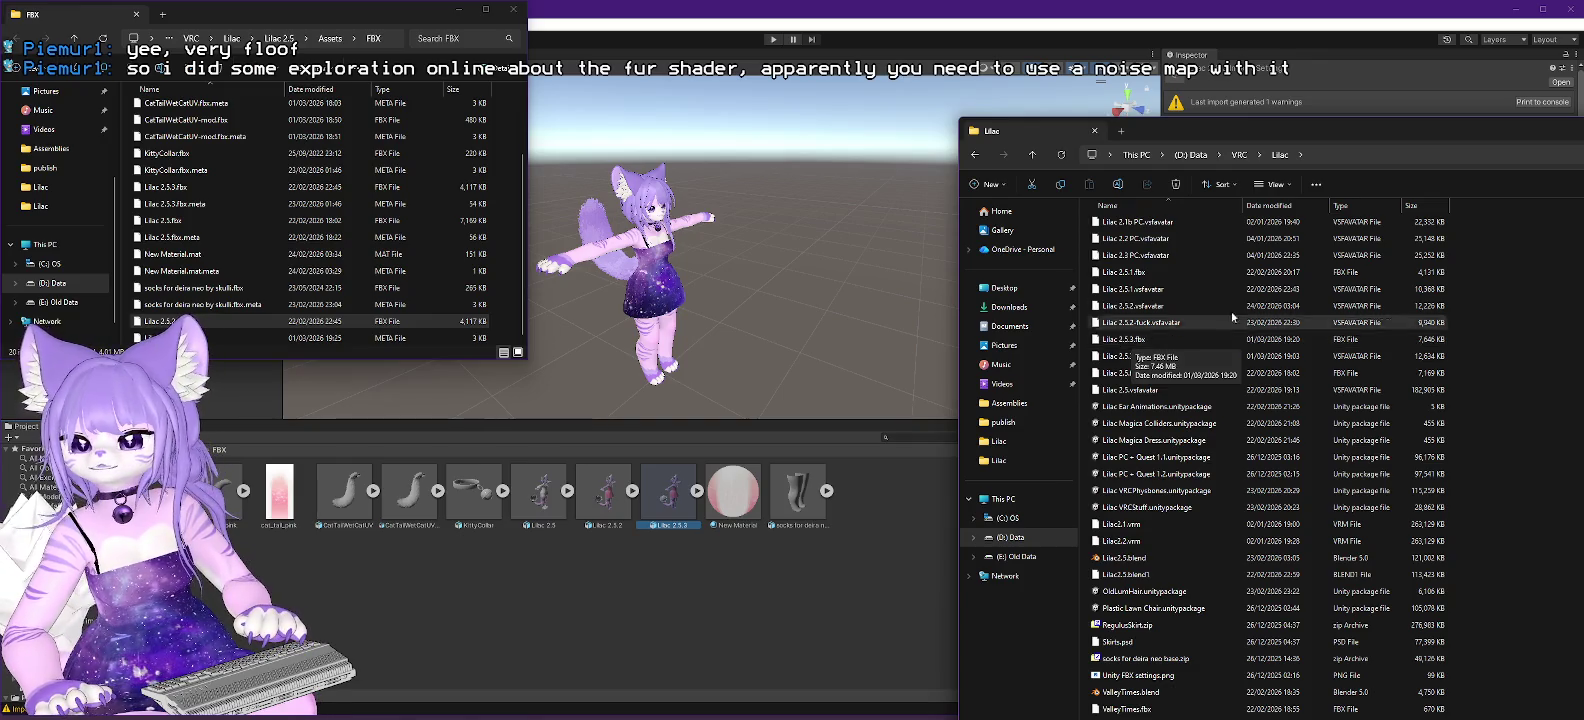
mouse_move(1250, 130)
mouse_down()
mouse_move(1141, 137)
mouse_move(1165, 124)
mouse_up()
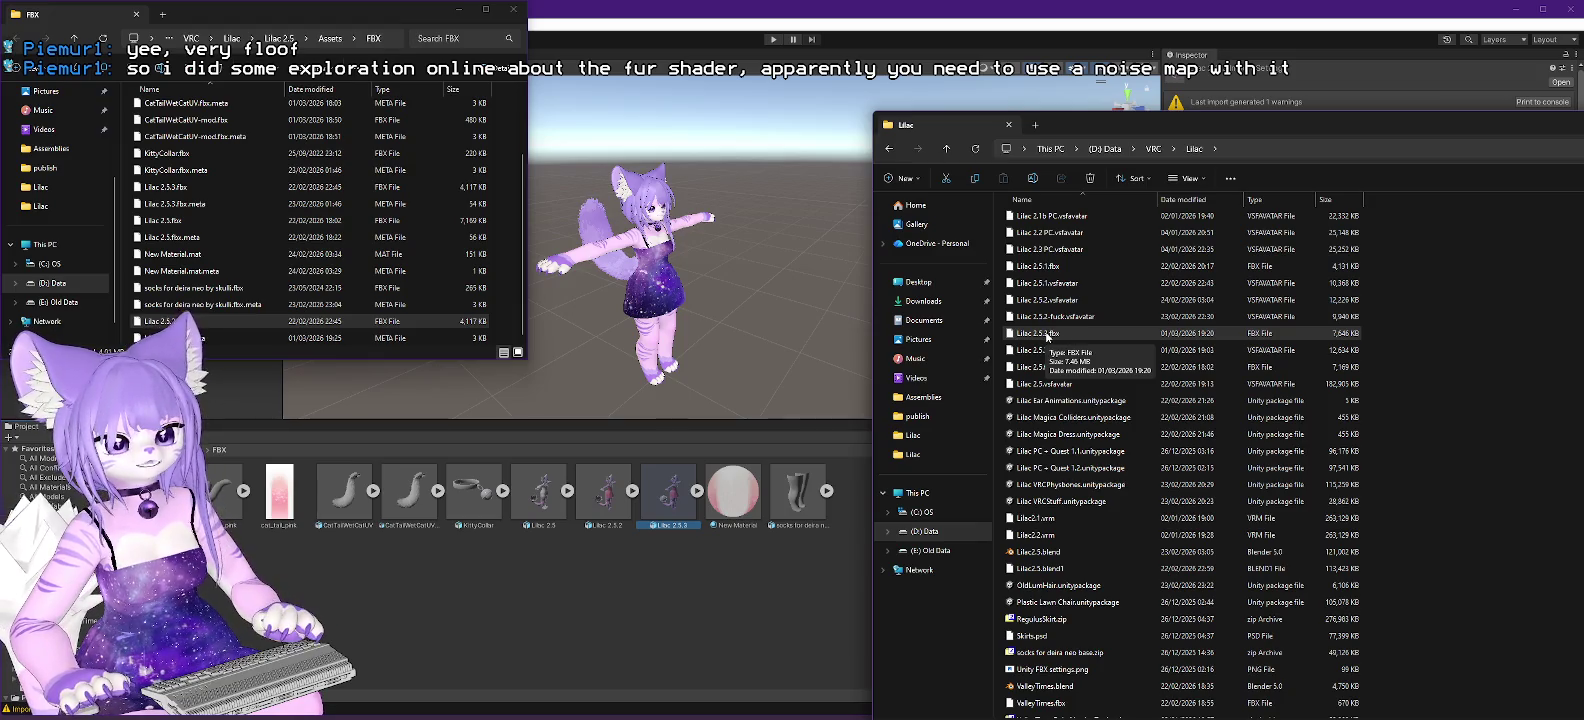
drag(1046, 338, 502, 298)
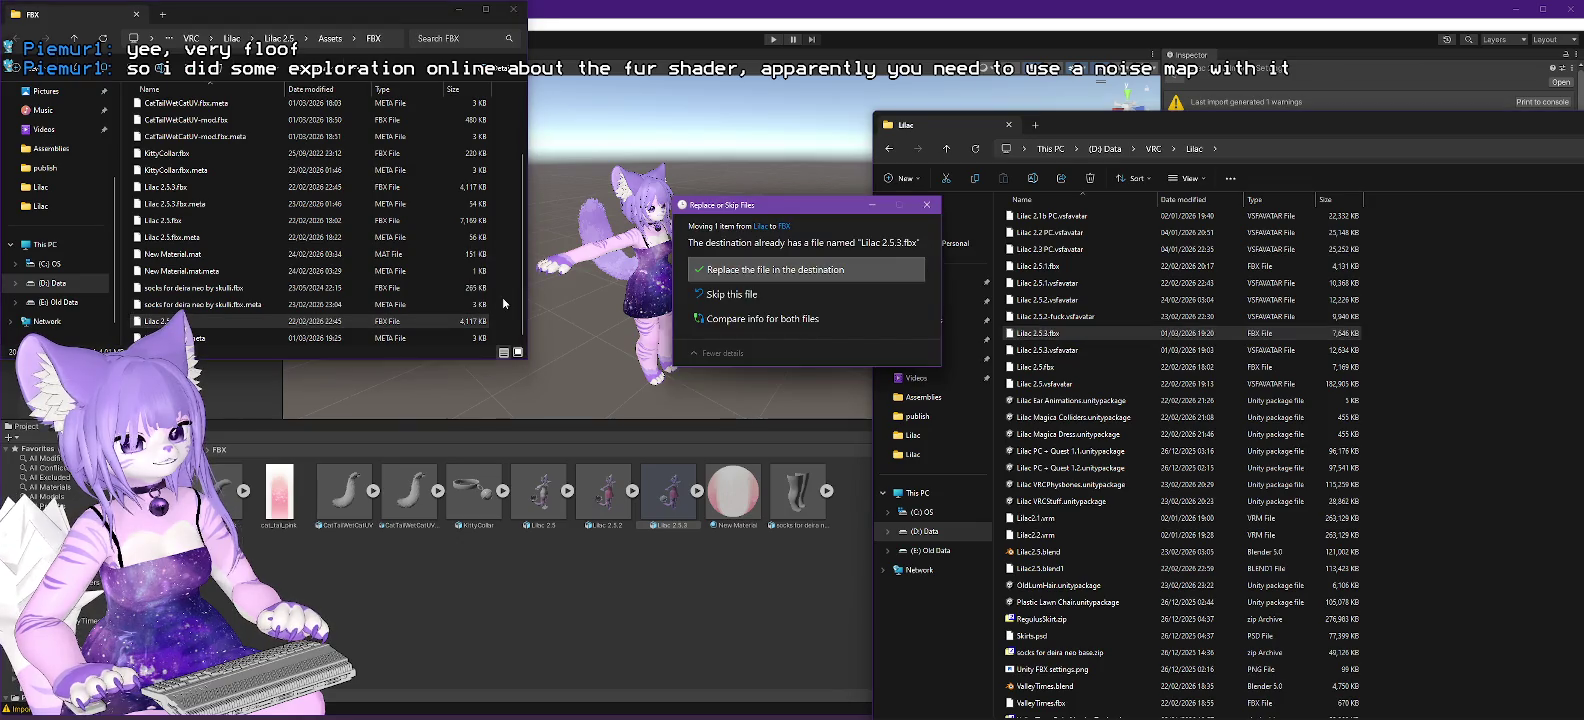
click(832, 272)
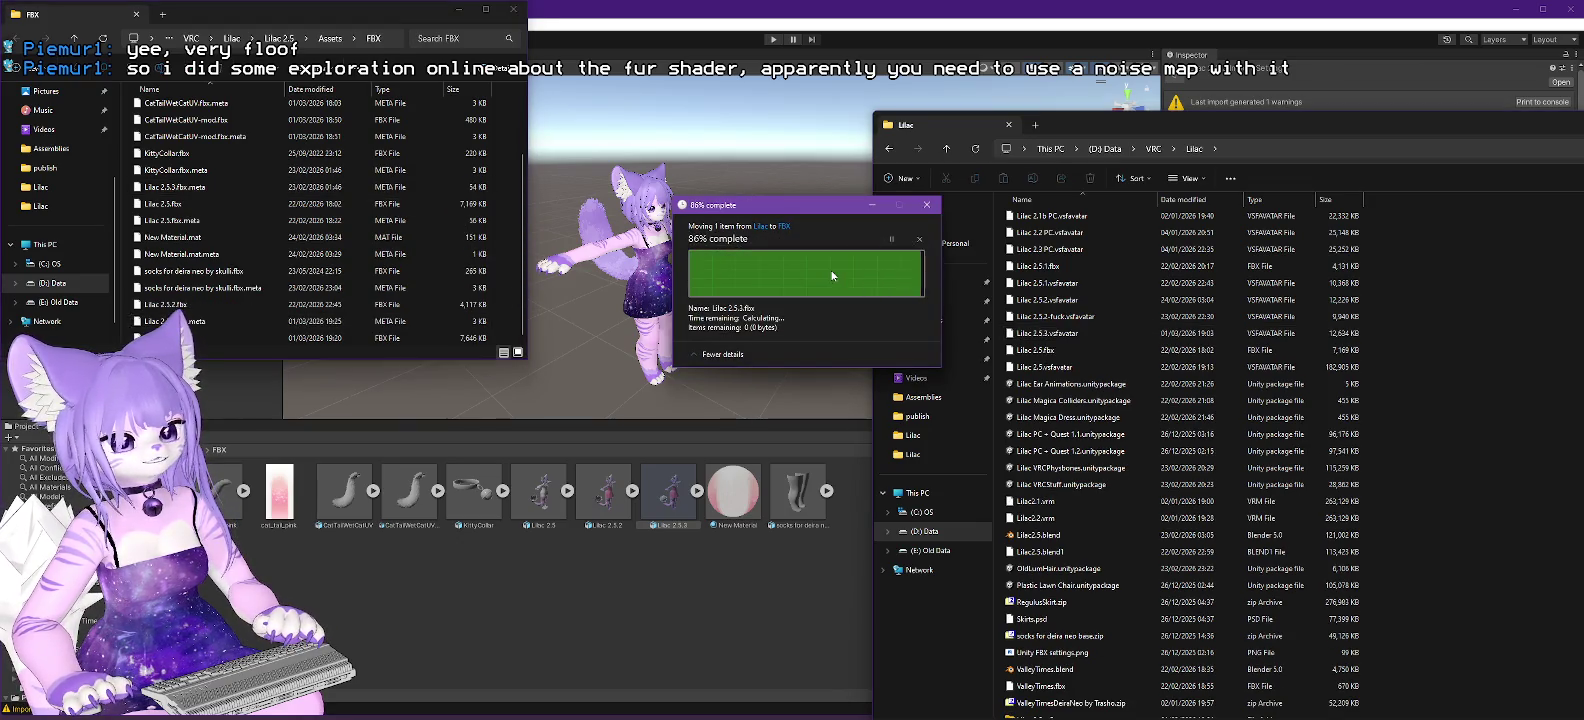
click(587, 629)
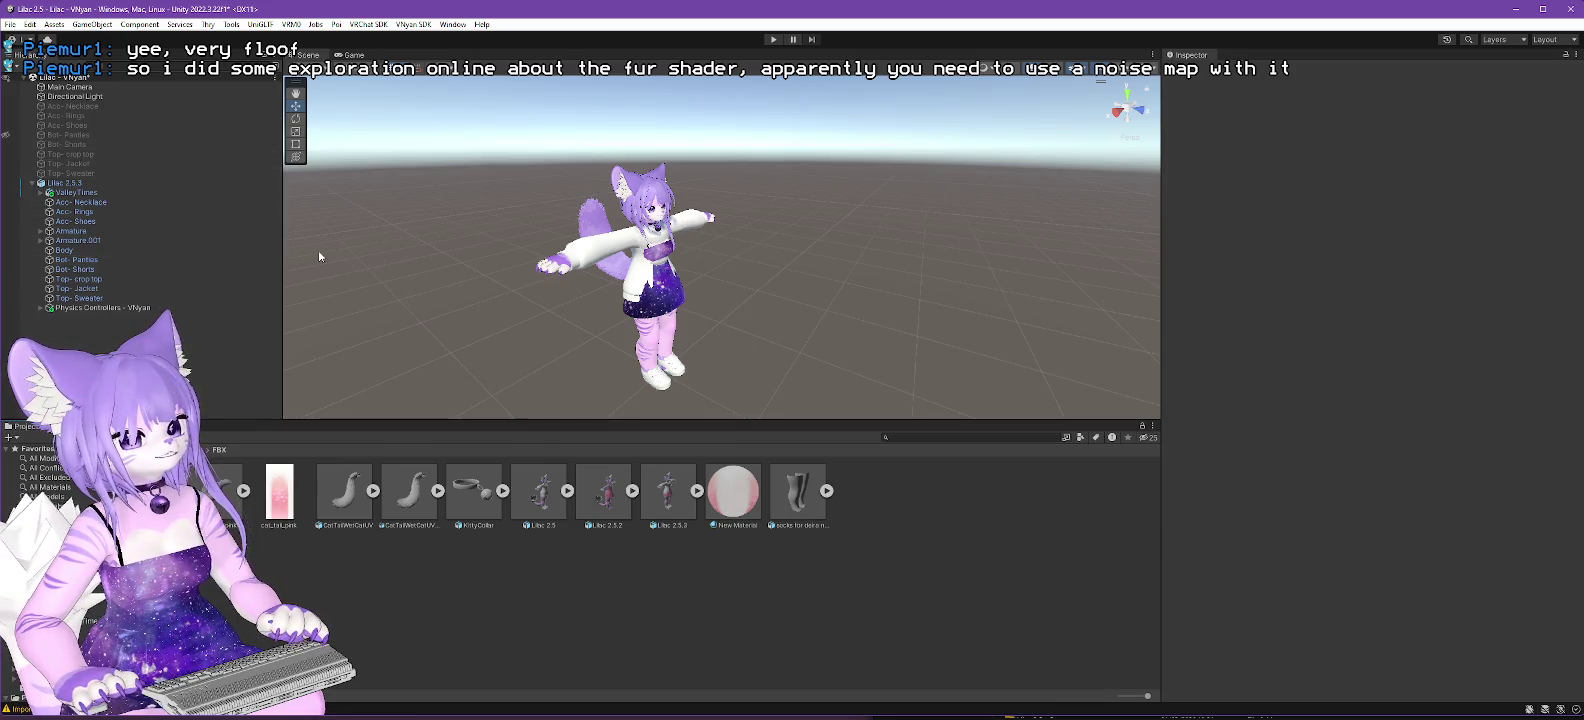
Delete the old clothing objects from Acc- Necklace through Top- Sweater.
click(72, 106)
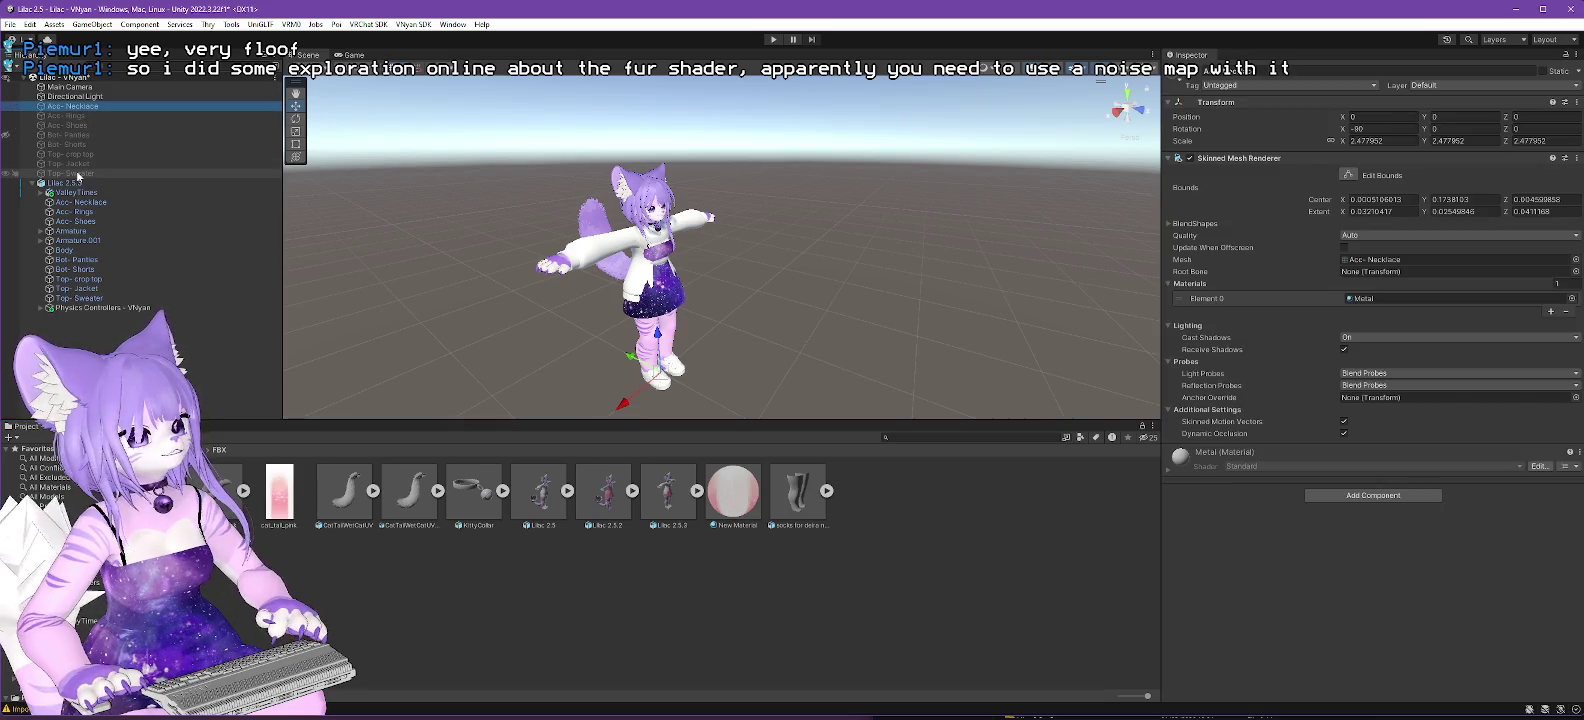
shift+click(77, 174)
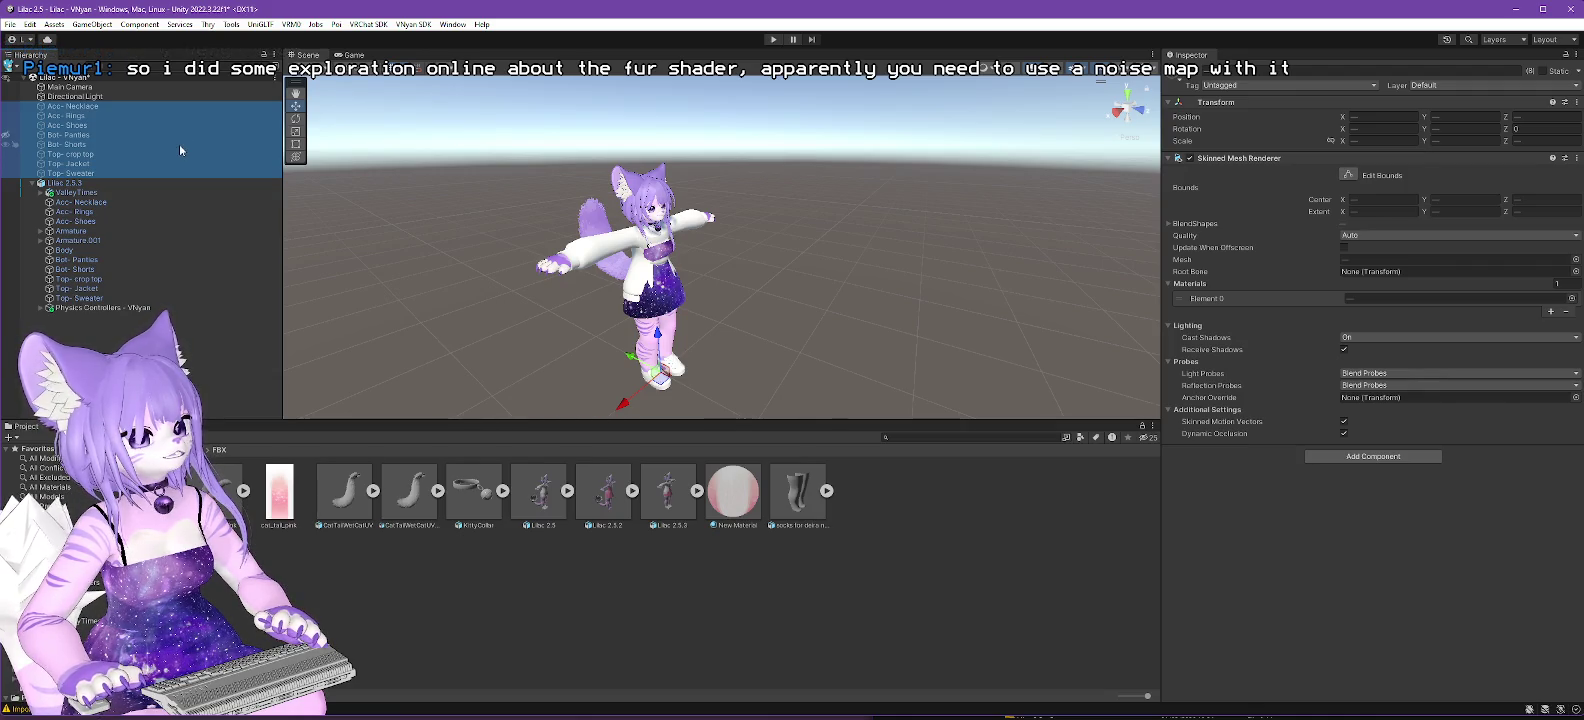
key(Delete)
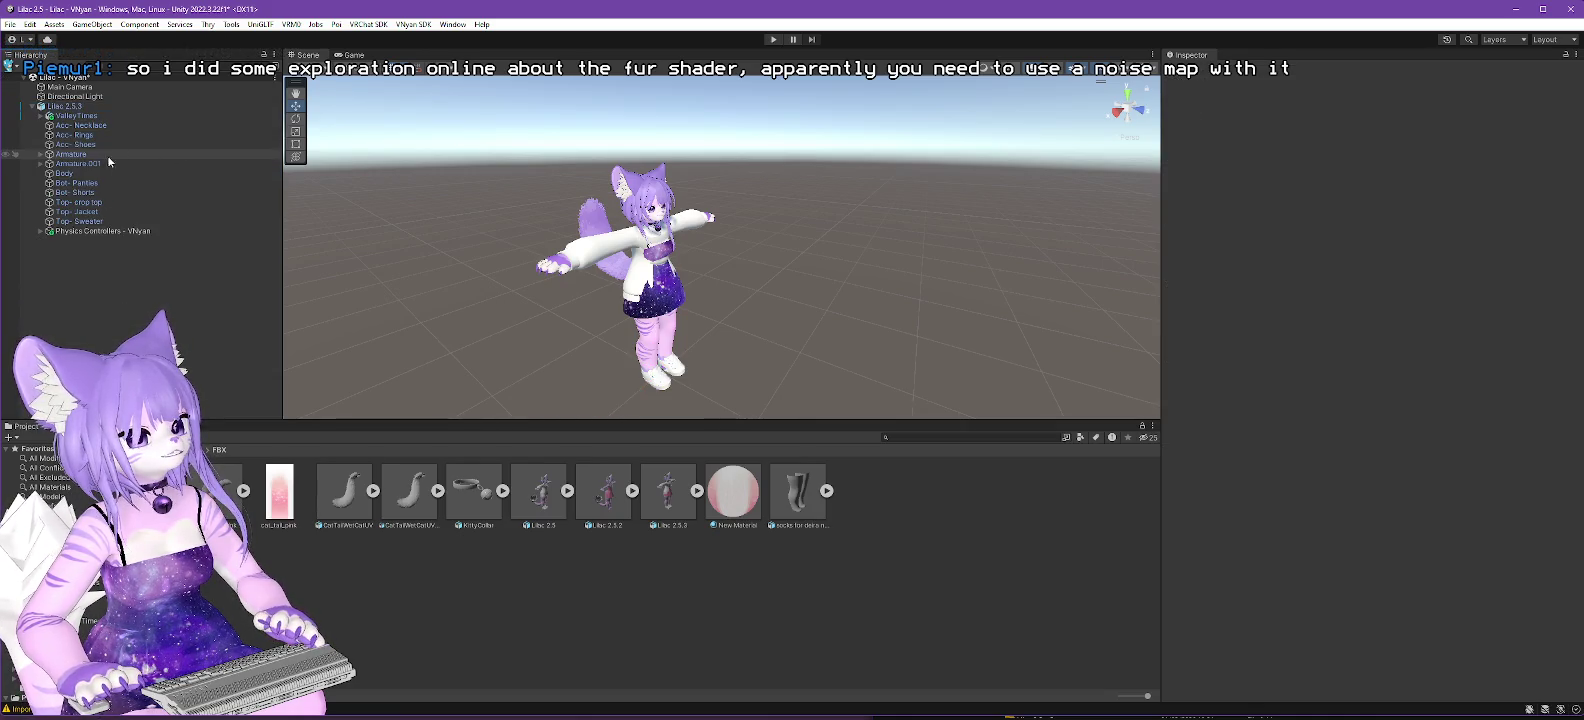
Check the Armature and ValleyTimes hierarchies, then delete the extra Armature.001.
click(135, 163)
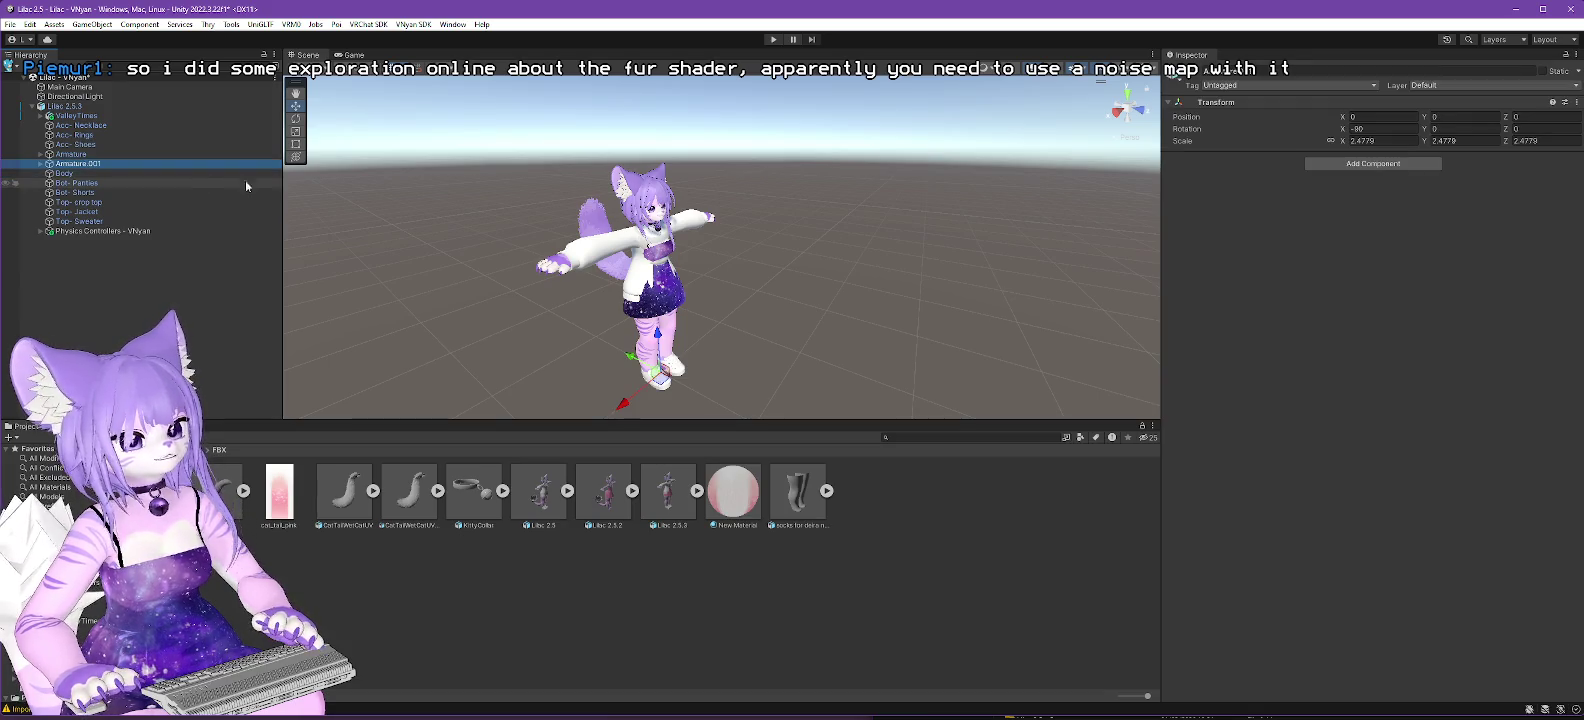
click(40, 154)
click(47, 164)
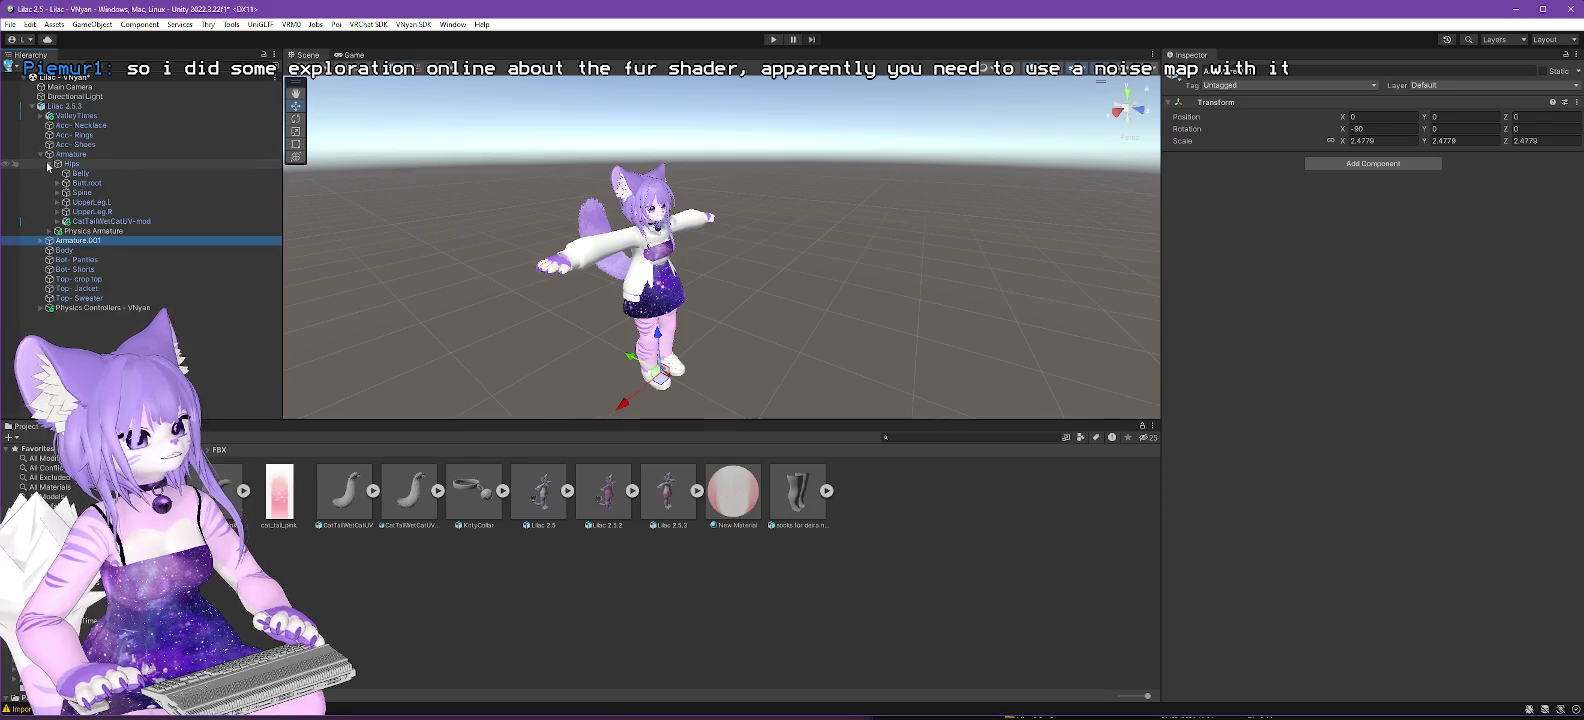
click(40, 154)
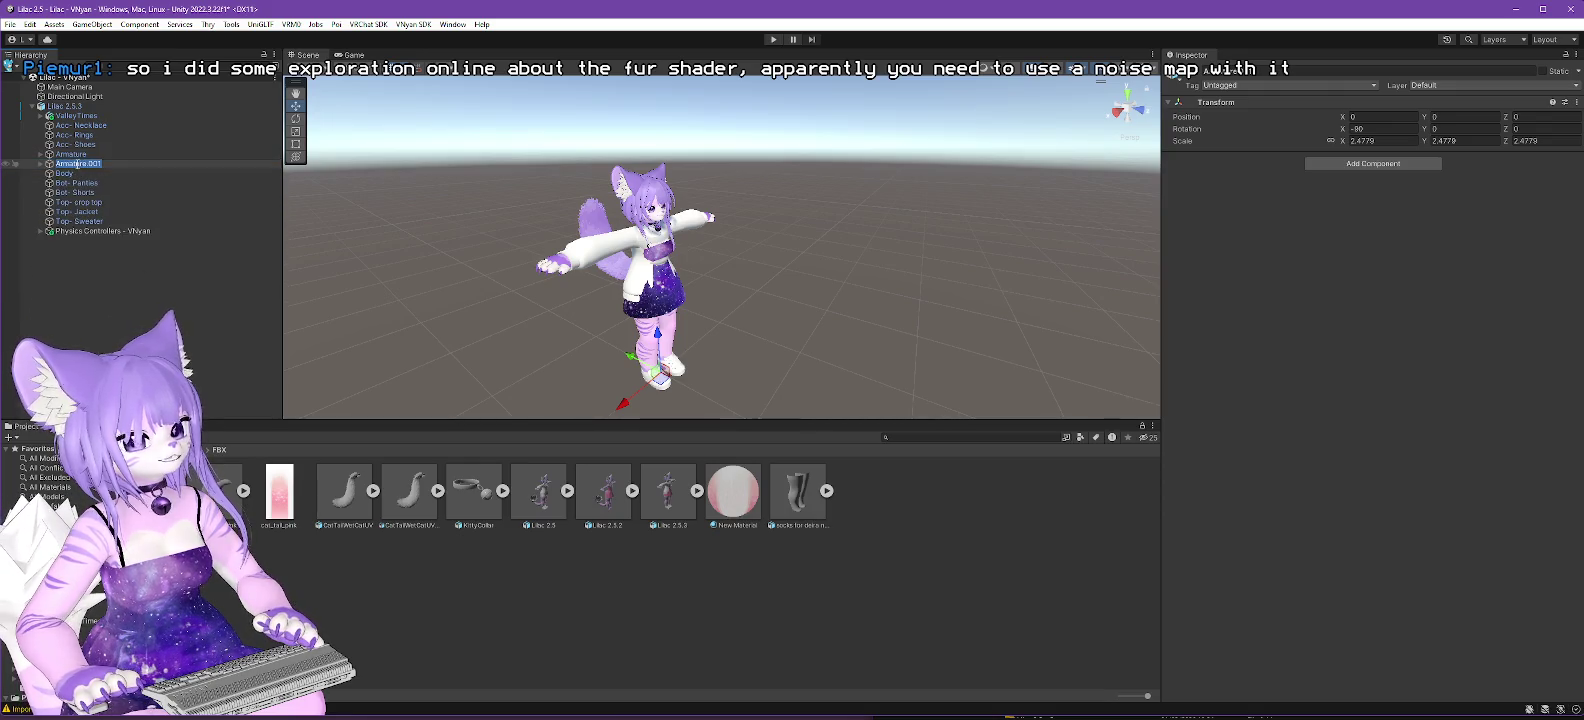
click(299, 217)
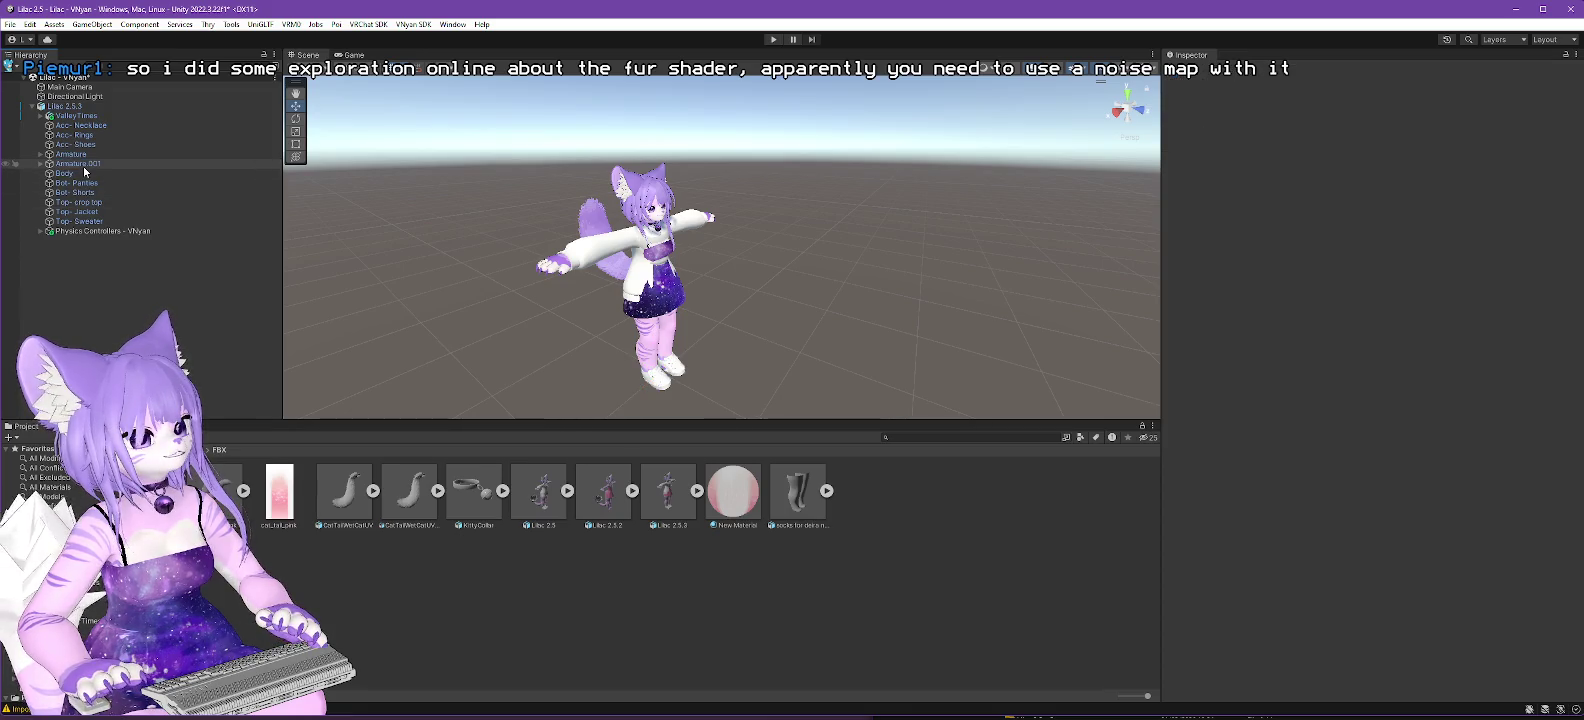
click(84, 164)
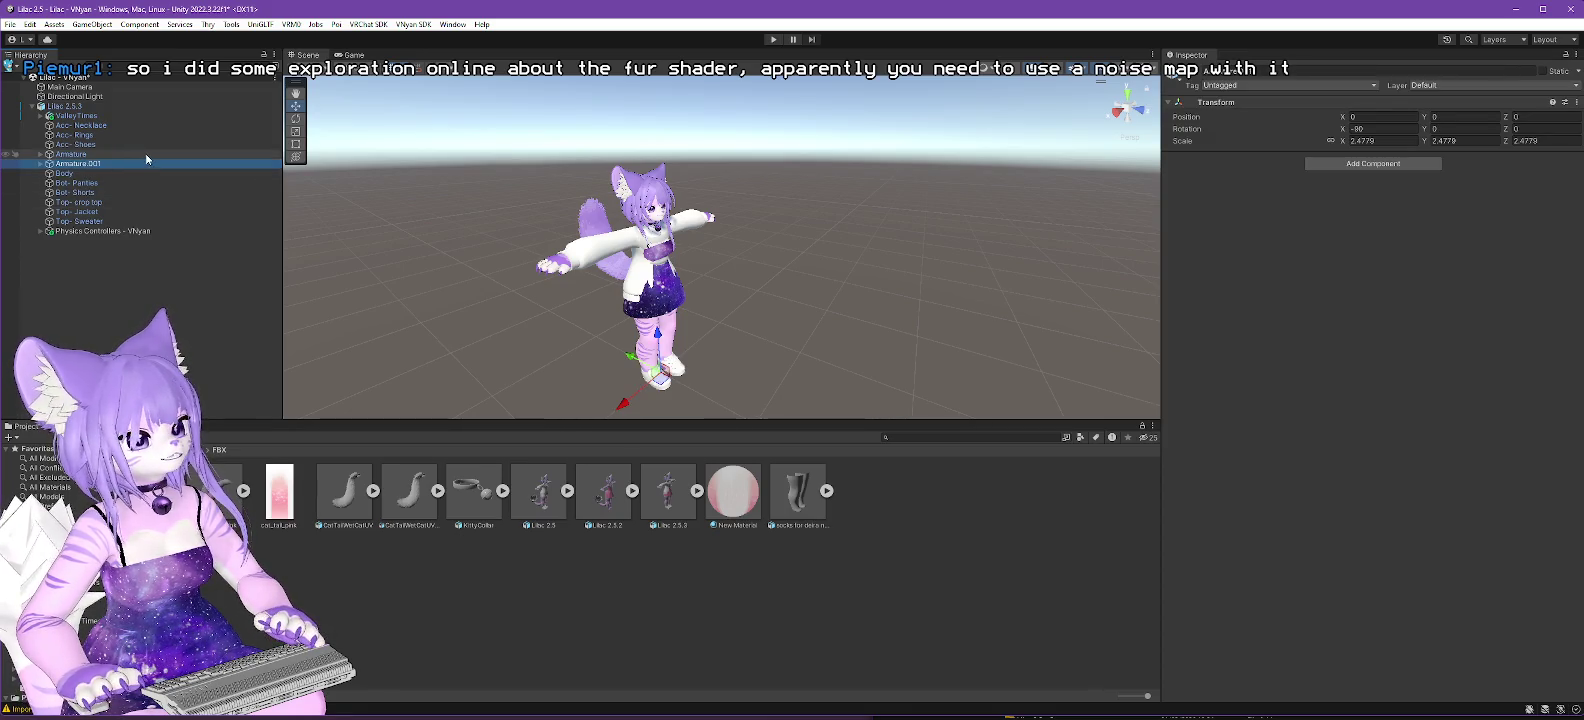
click(50, 116)
click(40, 116)
click(40, 116)
click(84, 164)
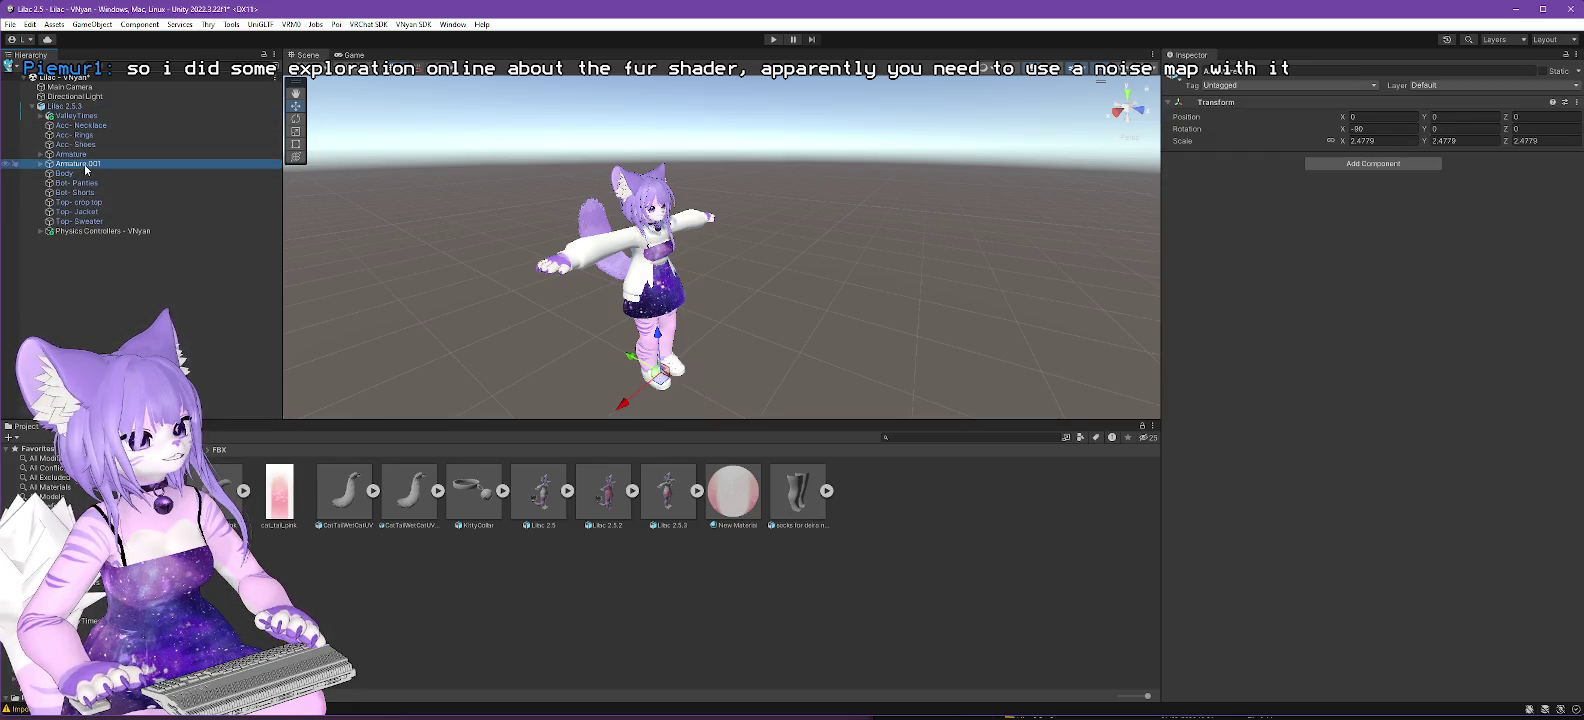
key(Delete)
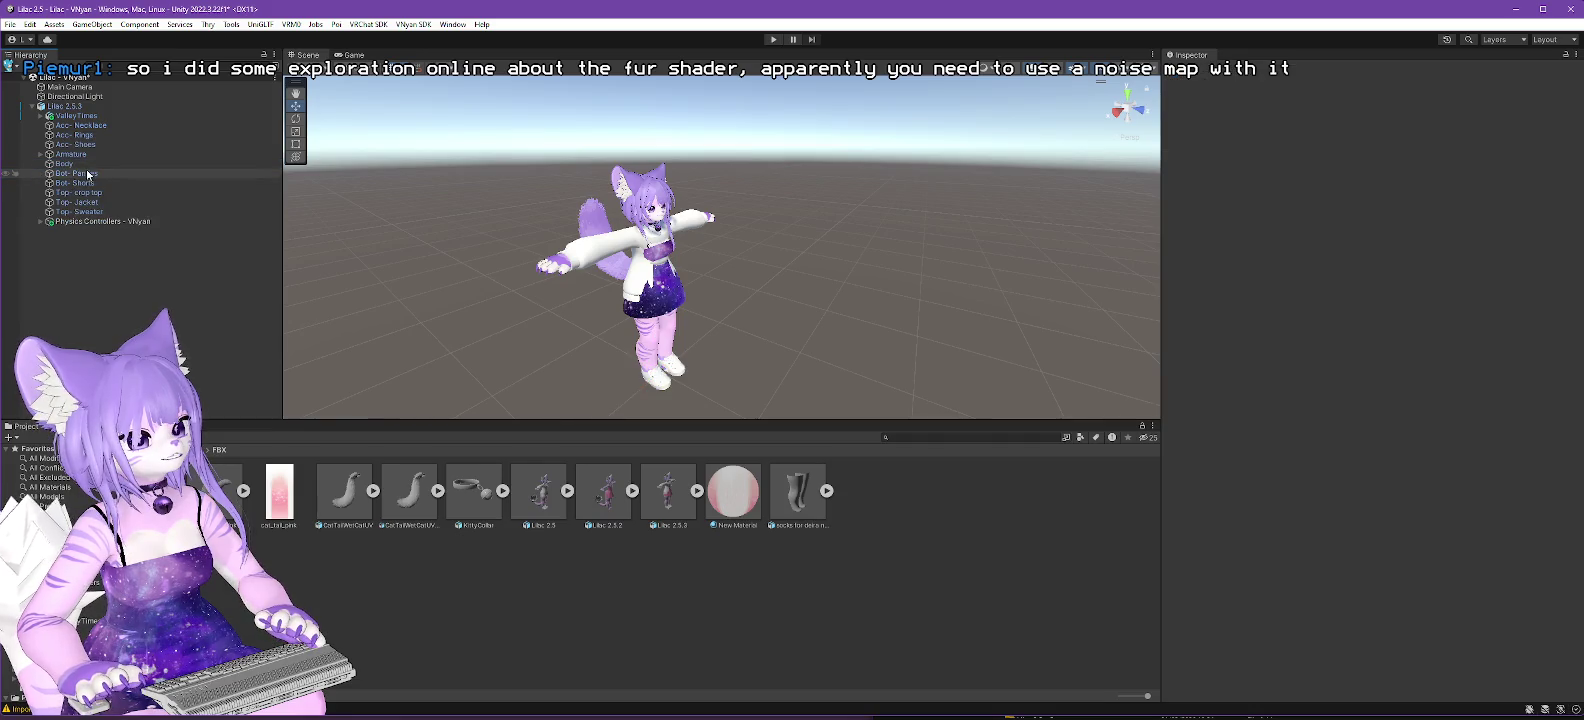
Select Bot- Panties through Top- Sweater and drag them to the scene root.
click(74, 165)
click(76, 173)
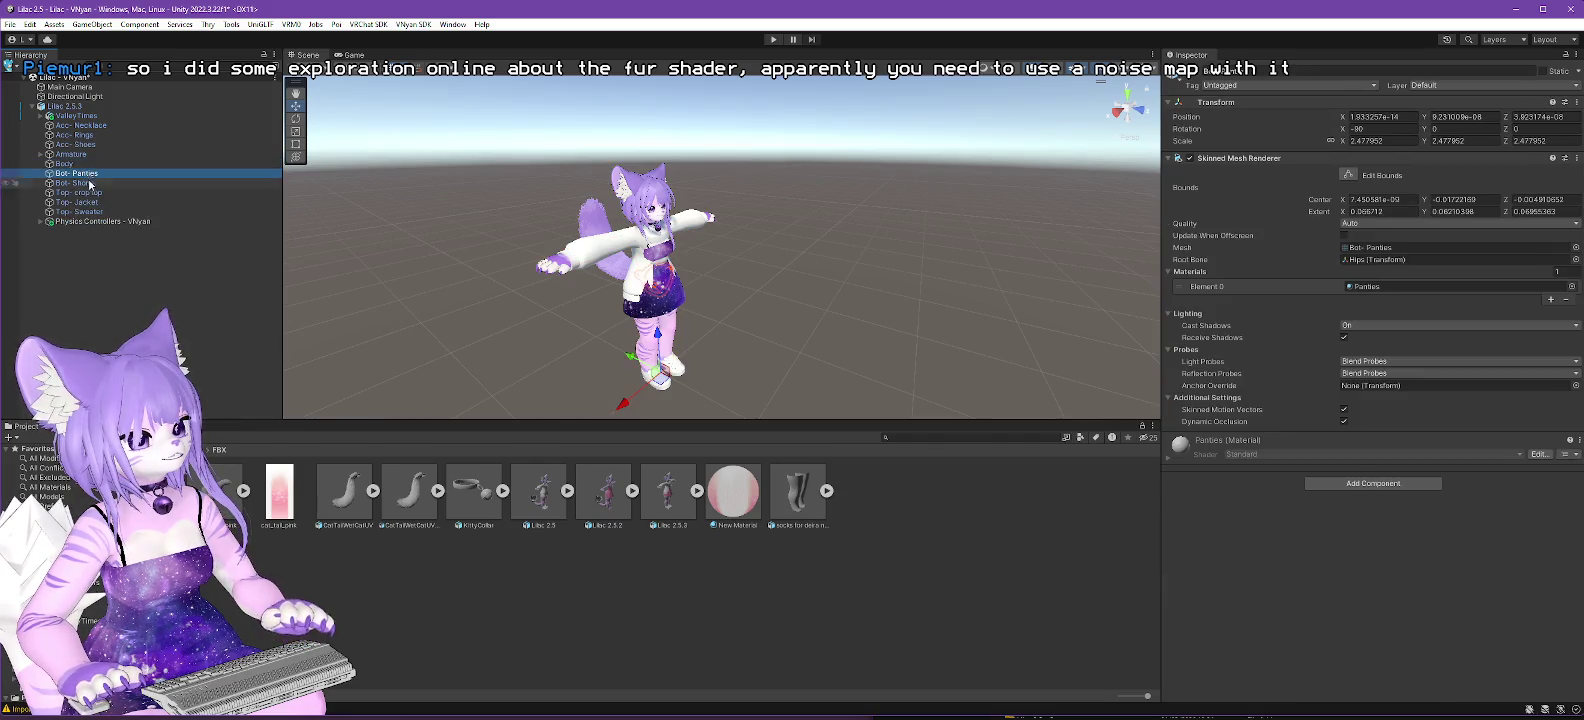
shift+click(96, 212)
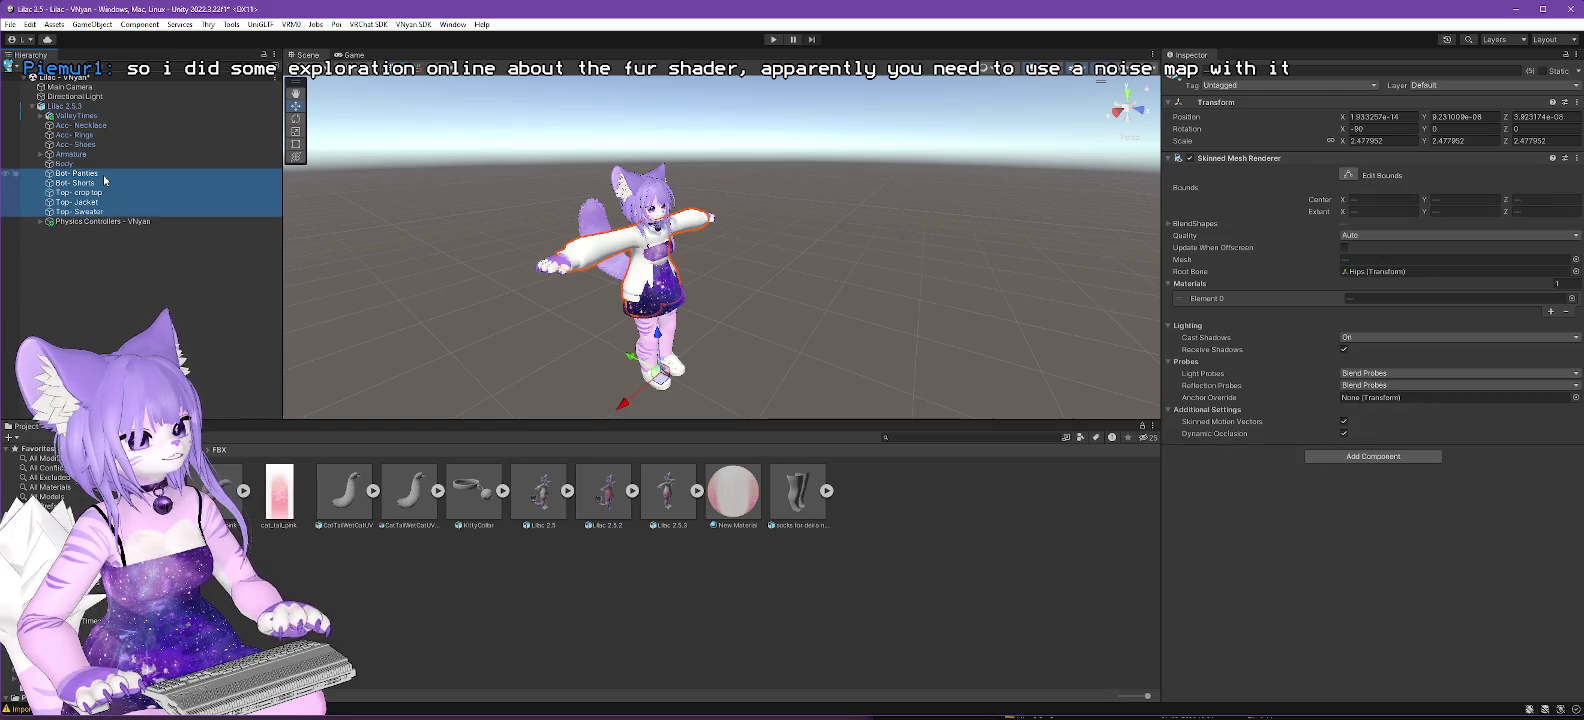
drag(68, 88, 66, 80)
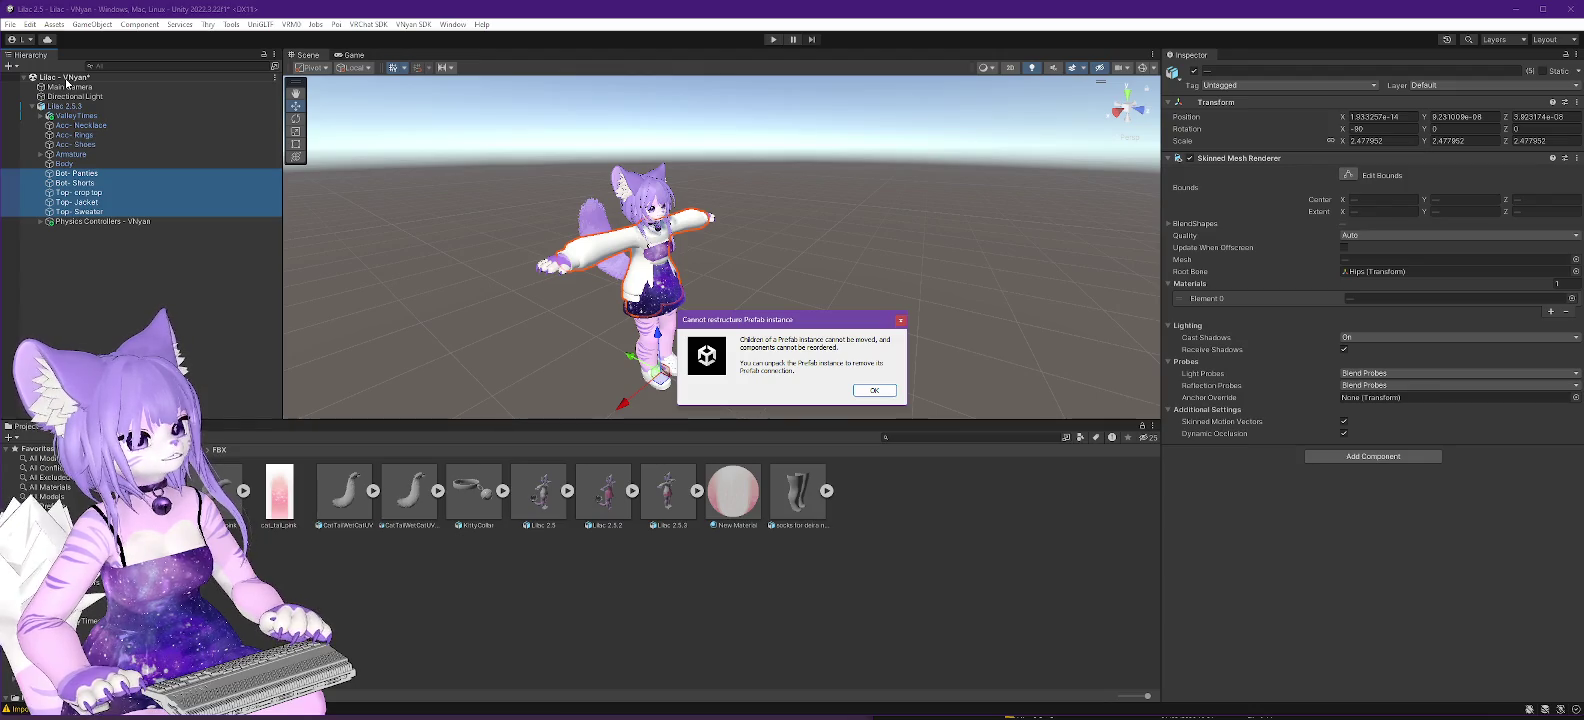
Dismiss the restructure warning and fully unpack the Lilac 2.5.3 prefab.
click(875, 391)
right_click(58, 107)
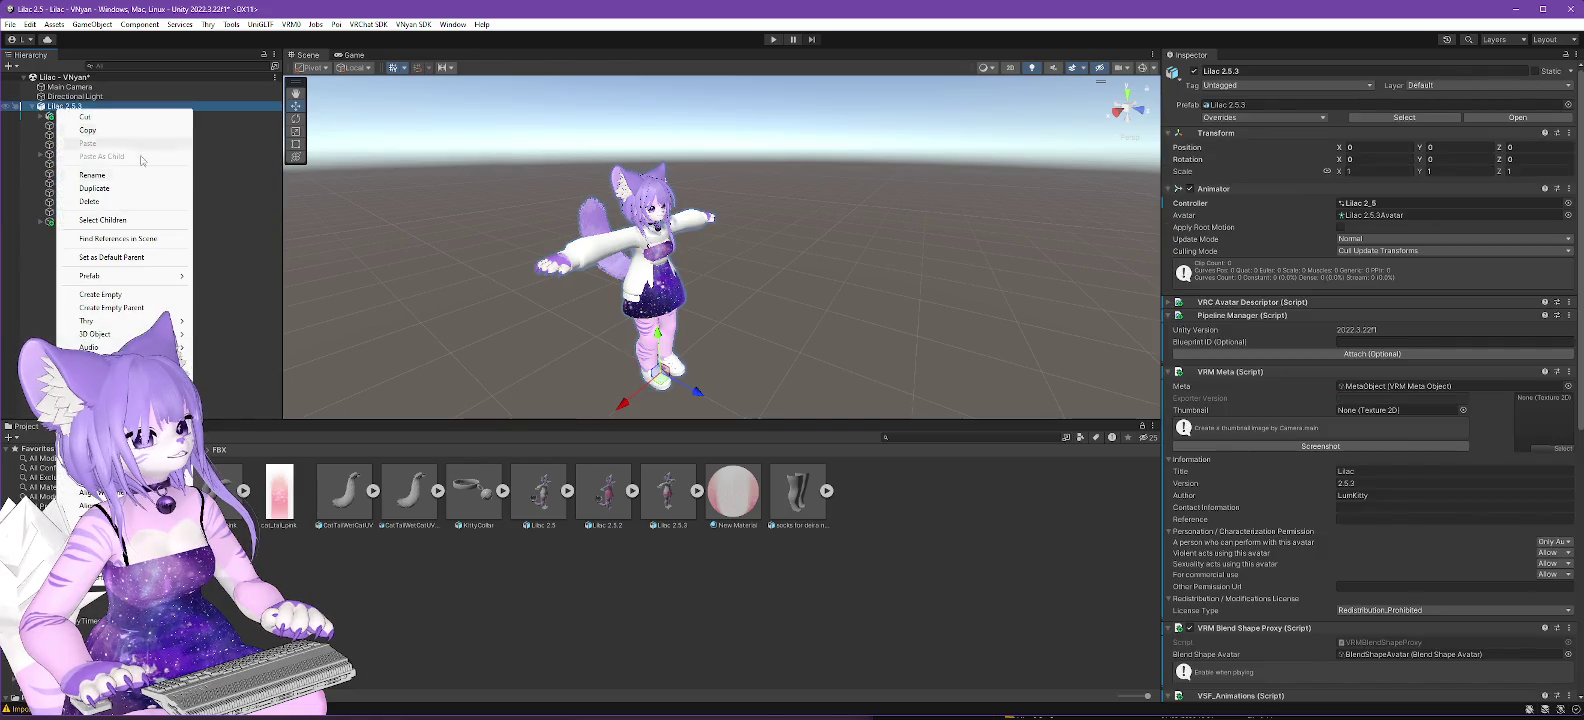
mouse_move(184, 279)
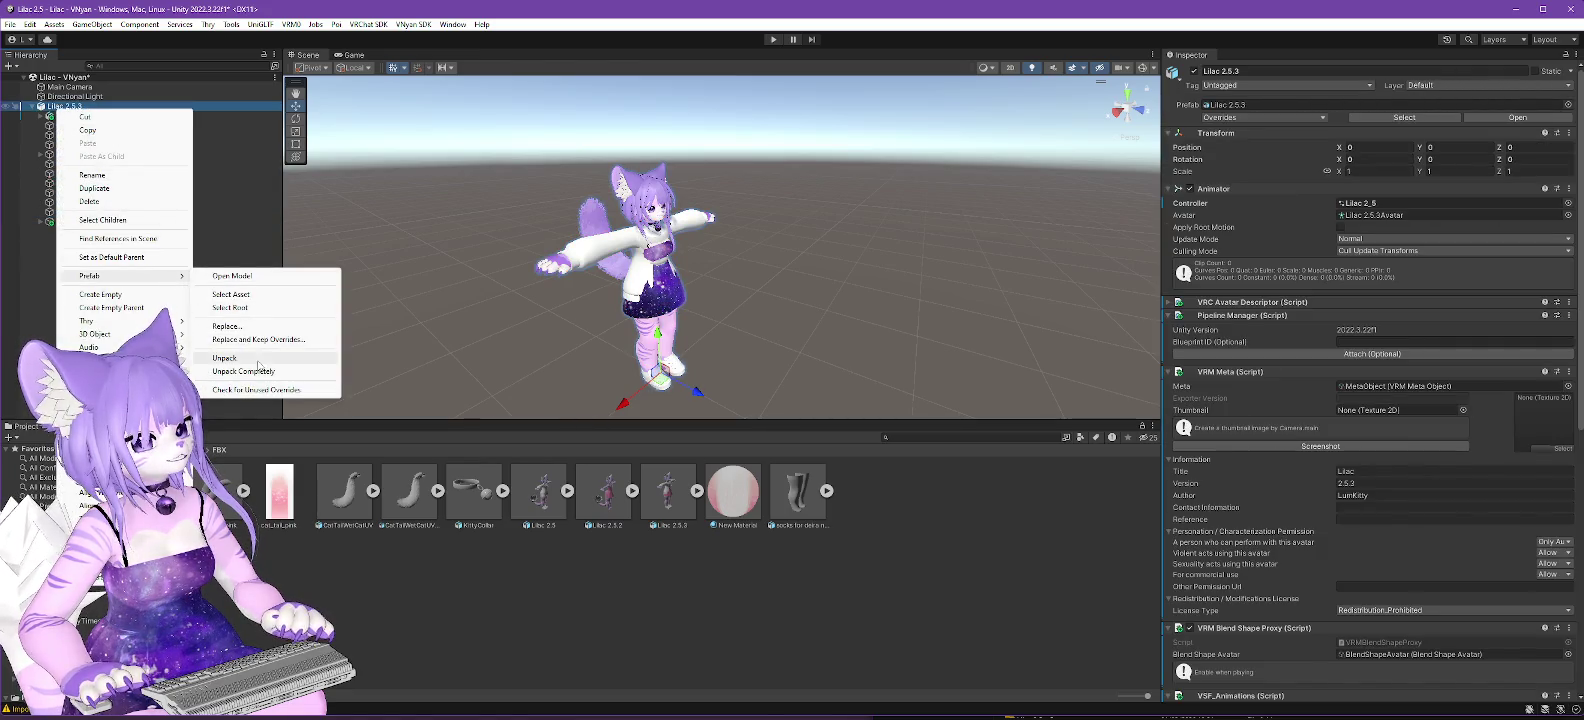
click(245, 371)
click(714, 428)
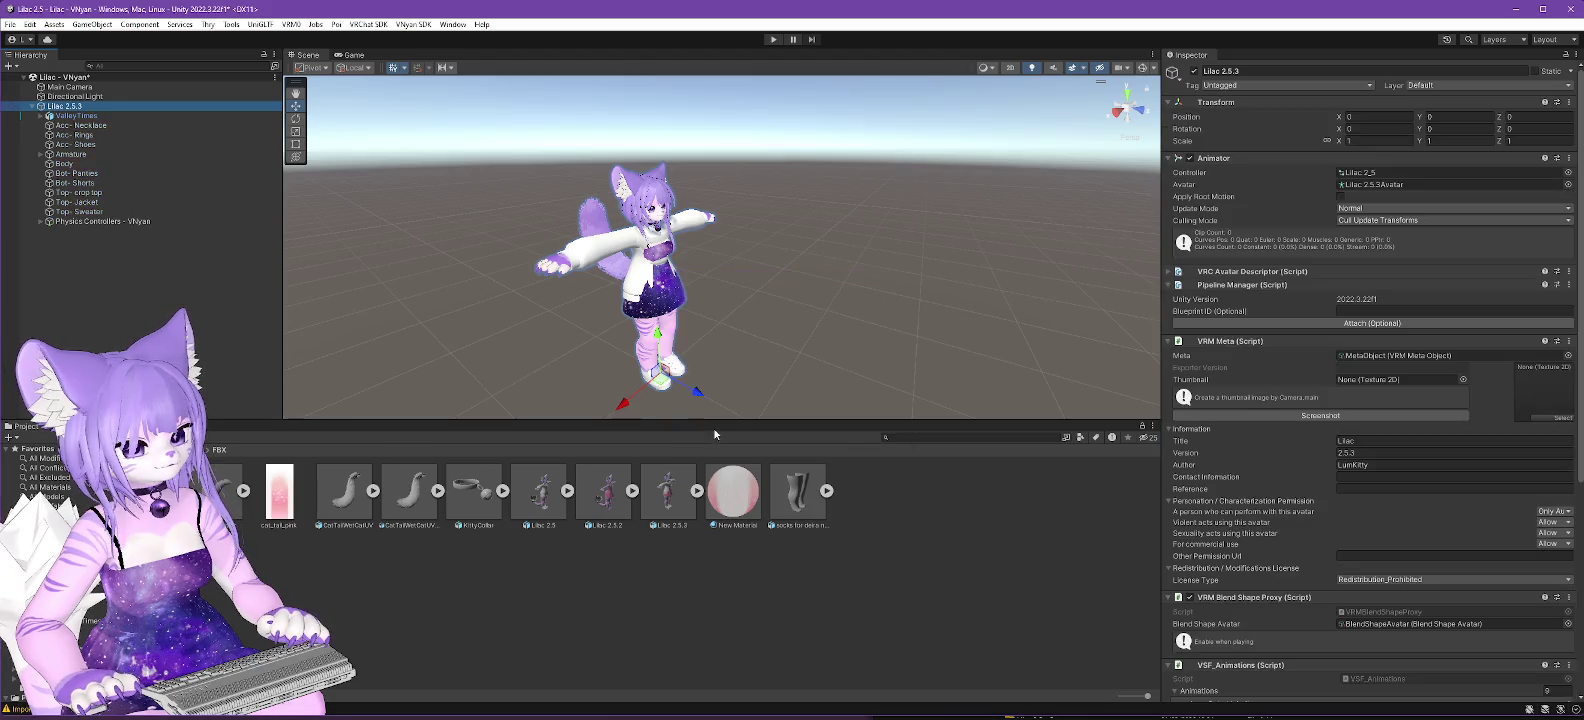
Move the five clothing meshes, Bot- Panties through Top- Sweater, to the scene root and hide them.
click(82, 174)
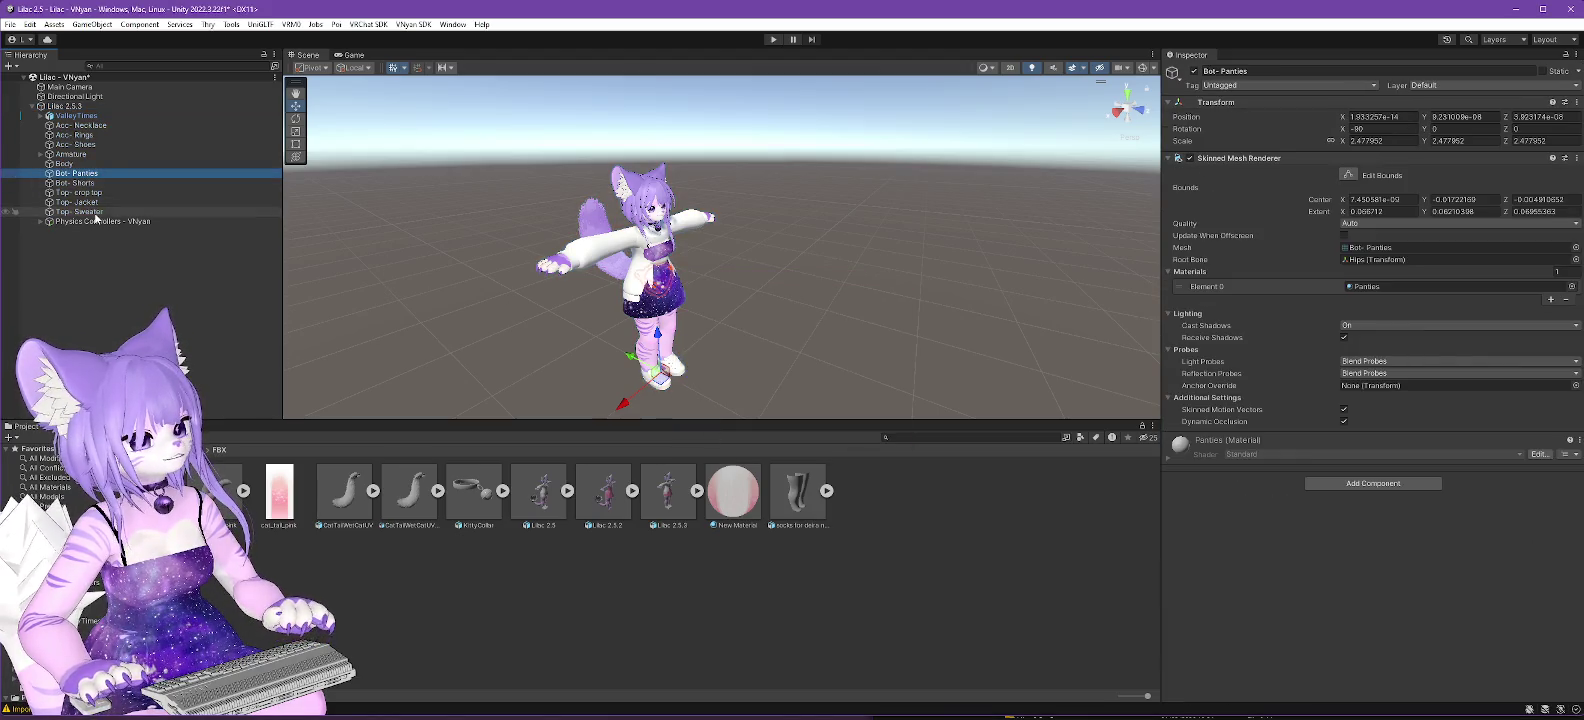
shift+click(88, 211)
drag(89, 179, 65, 106)
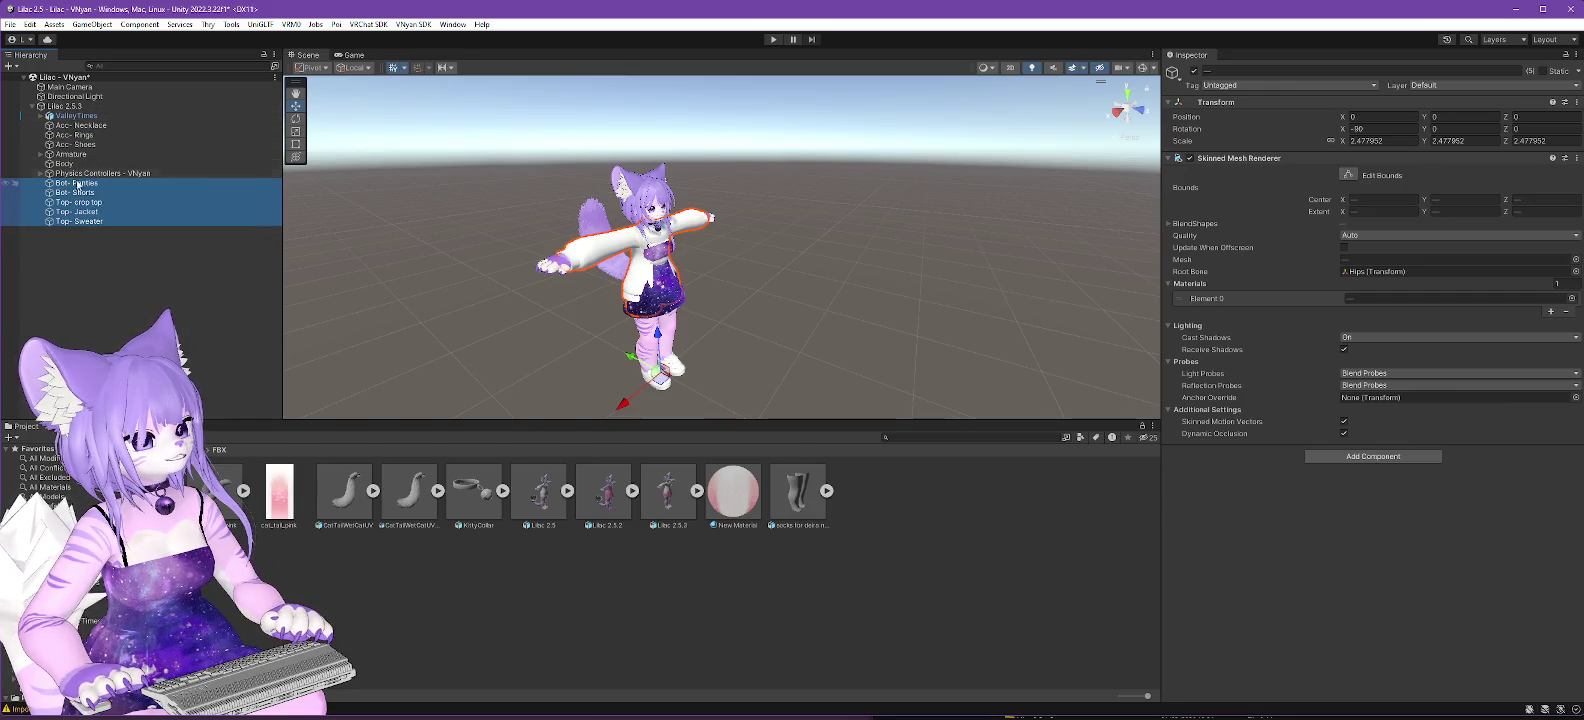
drag(78, 186, 58, 78)
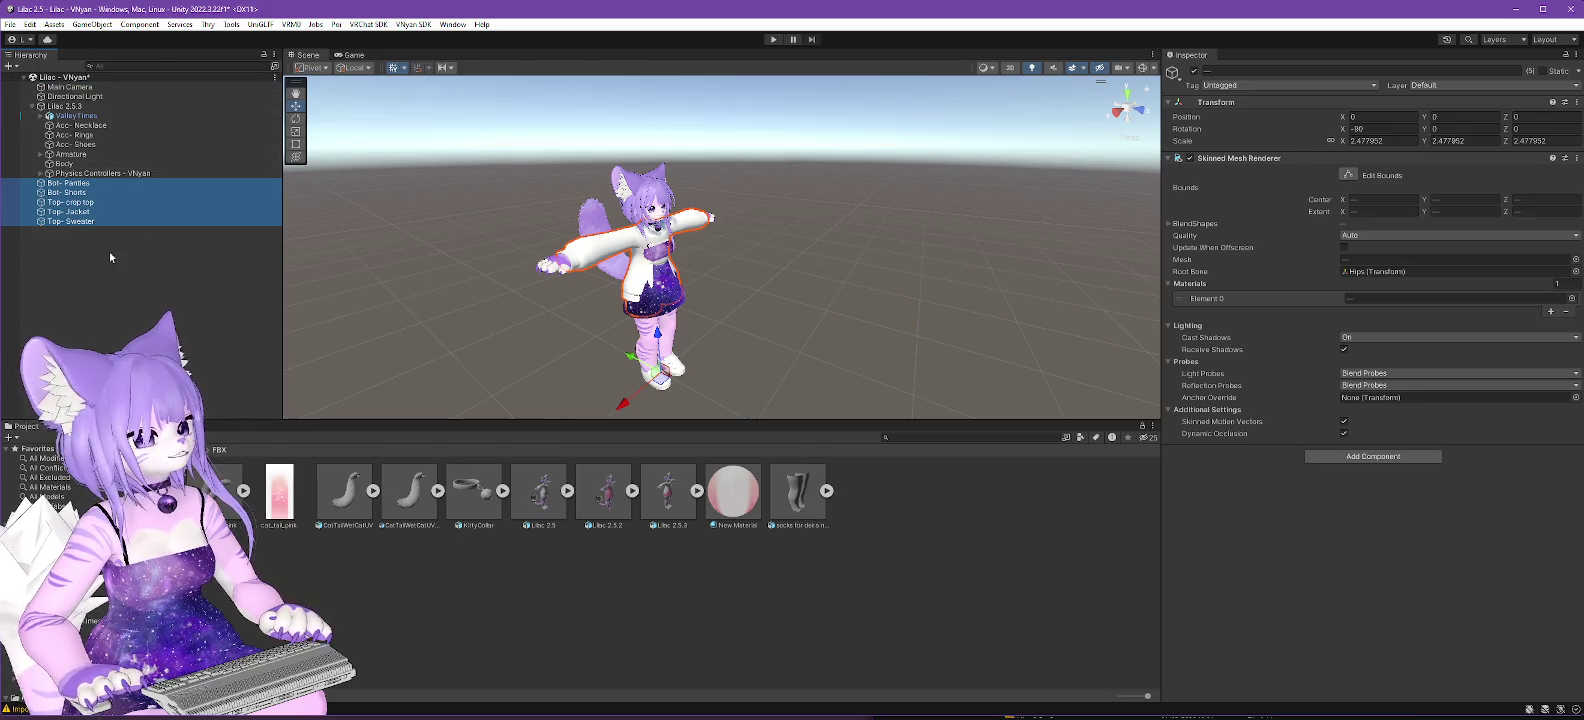
click(1195, 72)
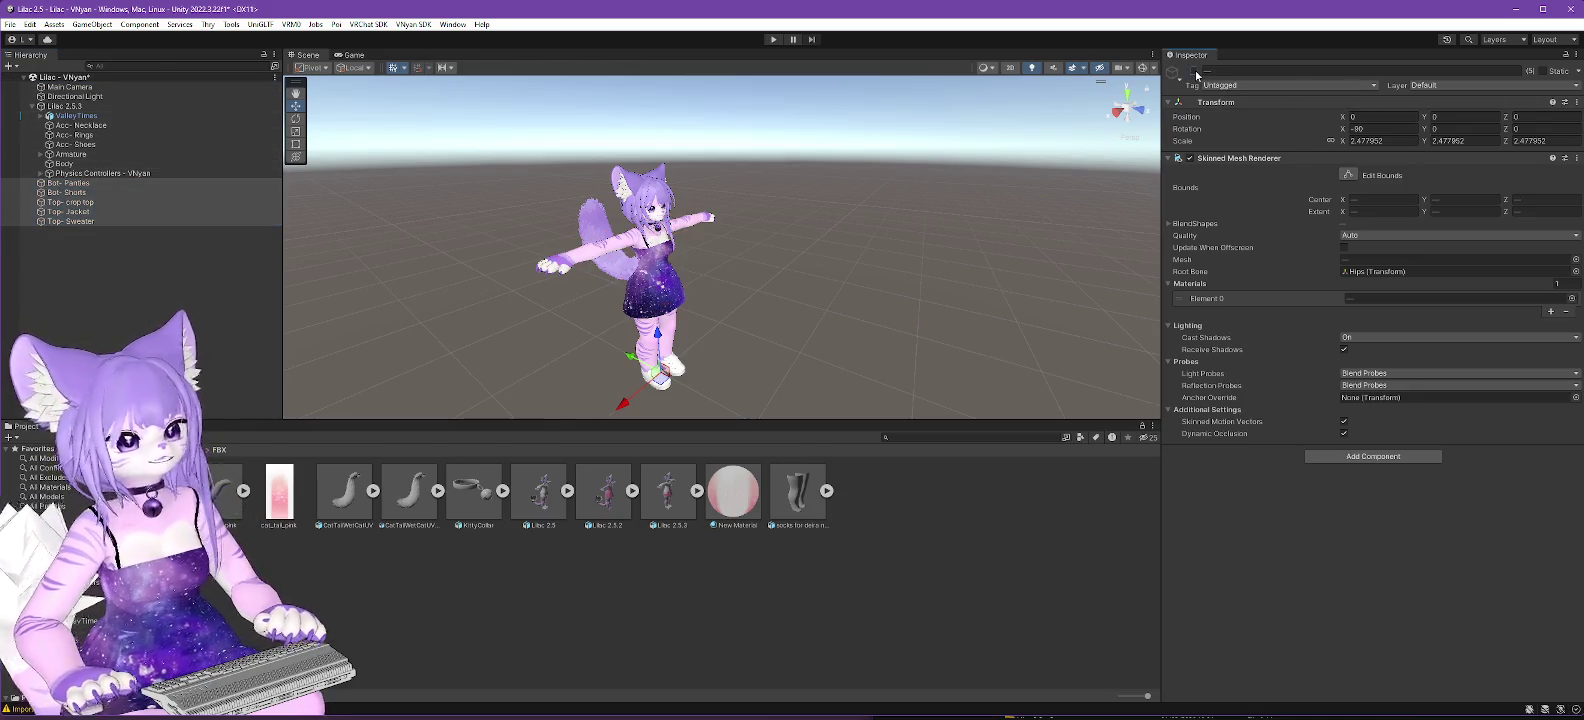
Inspect the Body mesh and the ValleyTimes outfit's ValleyTimesDeira dress from the side and front.
click(58, 165)
scroll(746, 243, up, 3)
drag(719, 288, 580, 290)
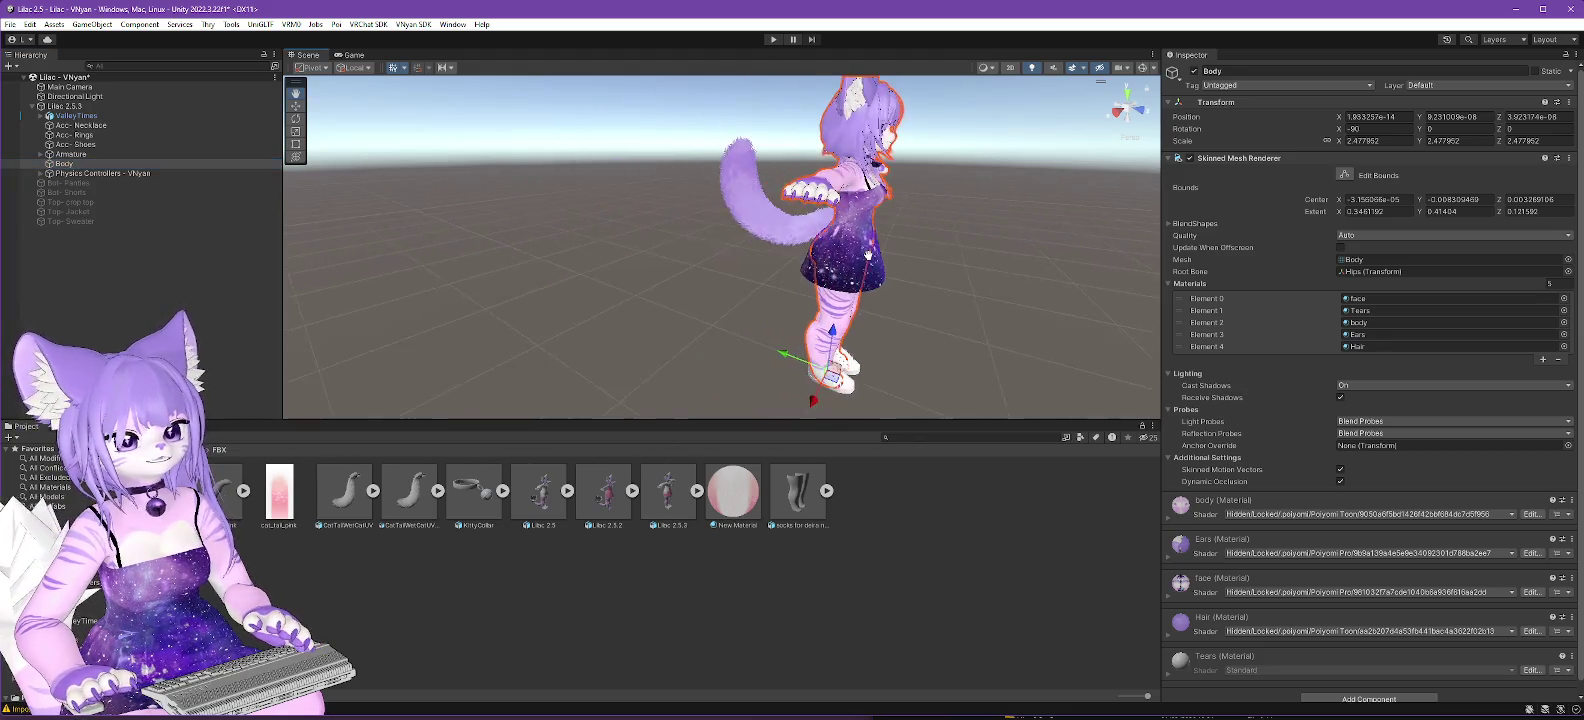
click(62, 116)
click(41, 116)
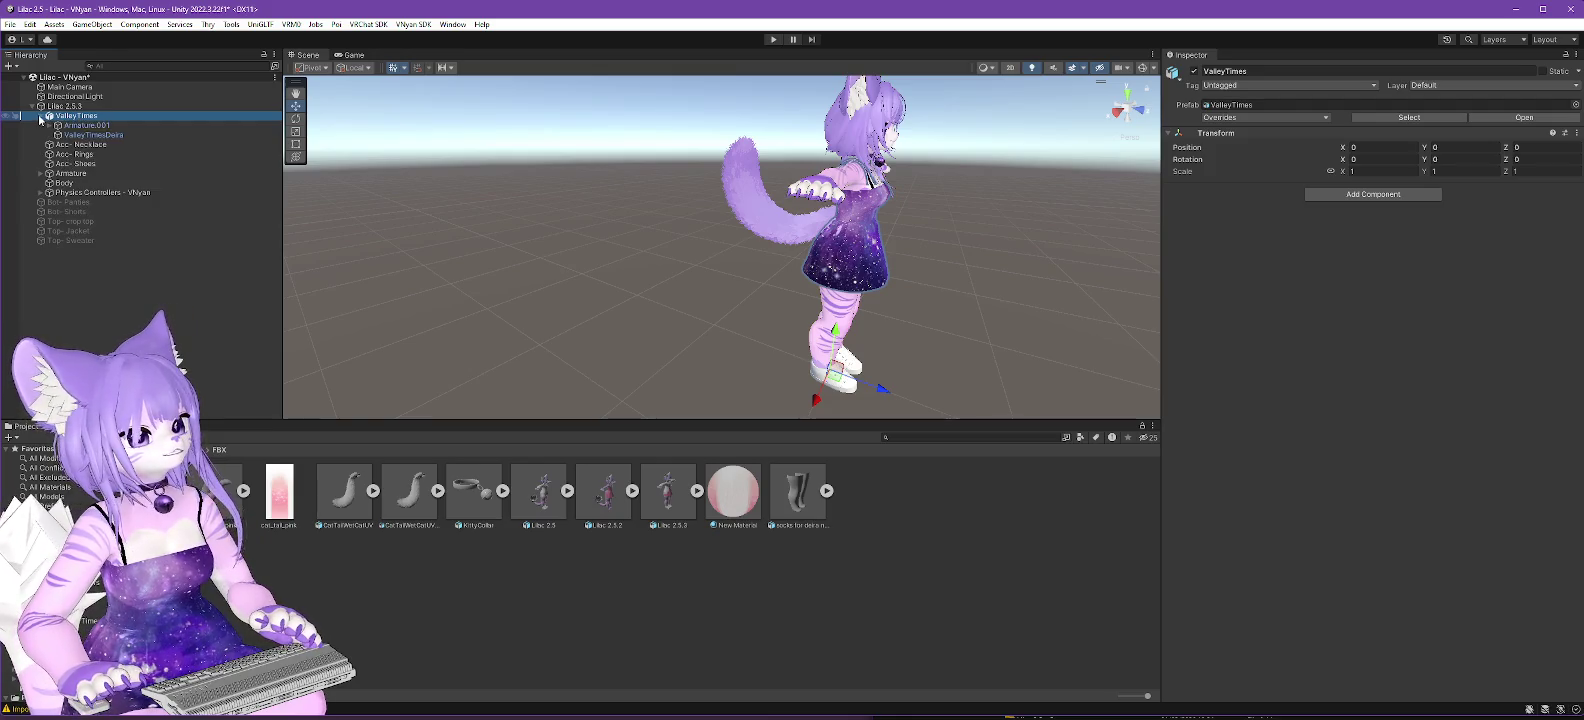
click(80, 135)
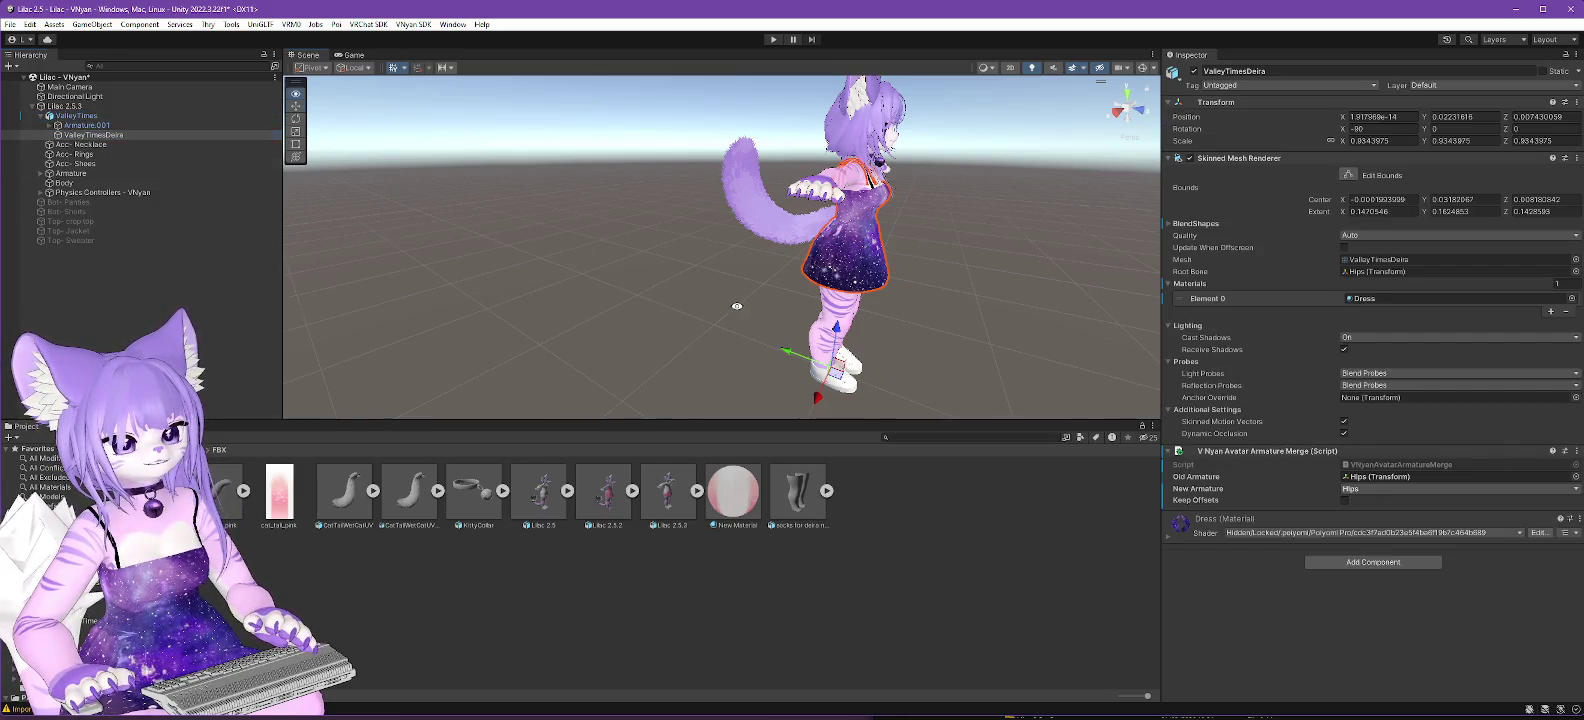
drag(420, 275, 313, 270)
Deactivate Acc- Necklace, Acc- Rings and Acc- Shoes and move them to the scene root.
click(80, 144)
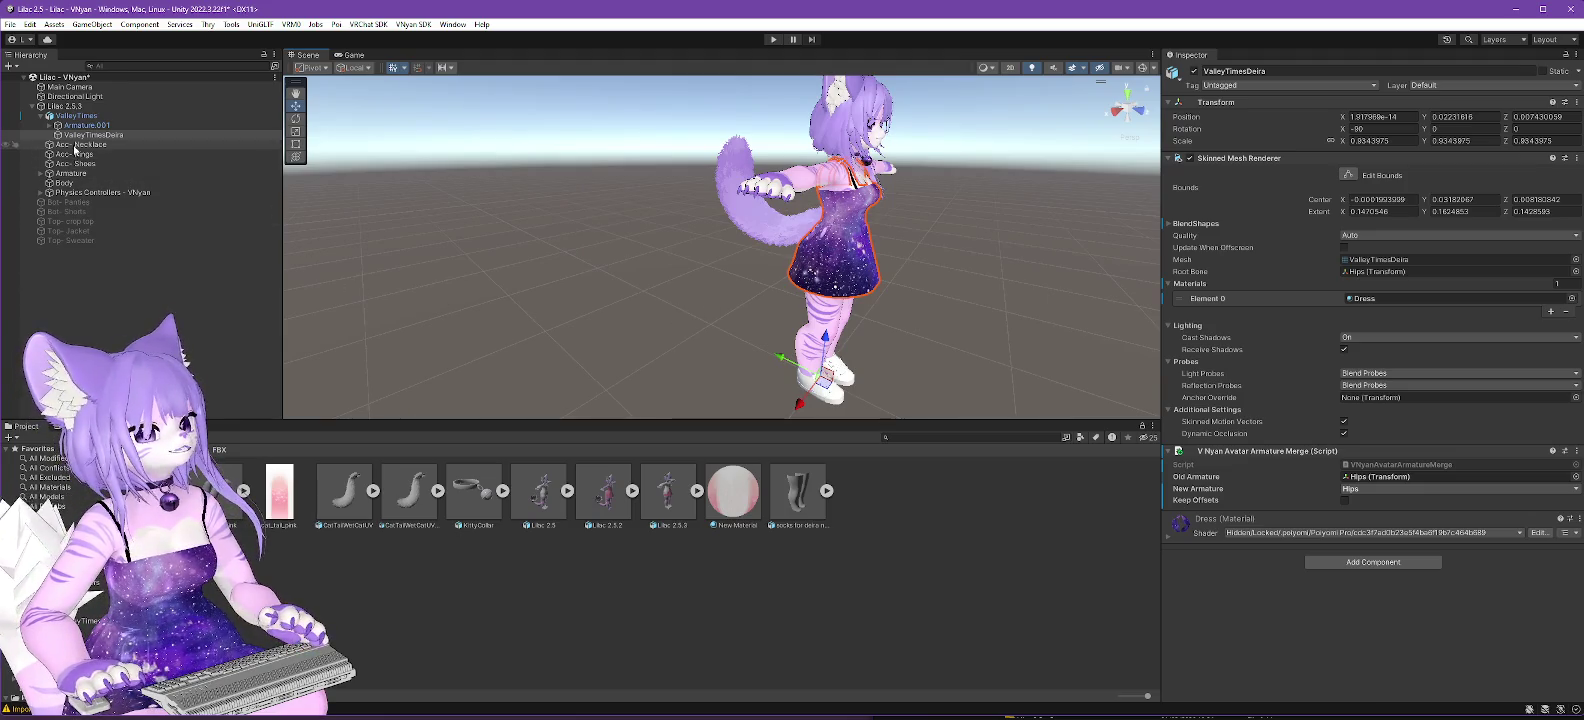
shift+click(88, 164)
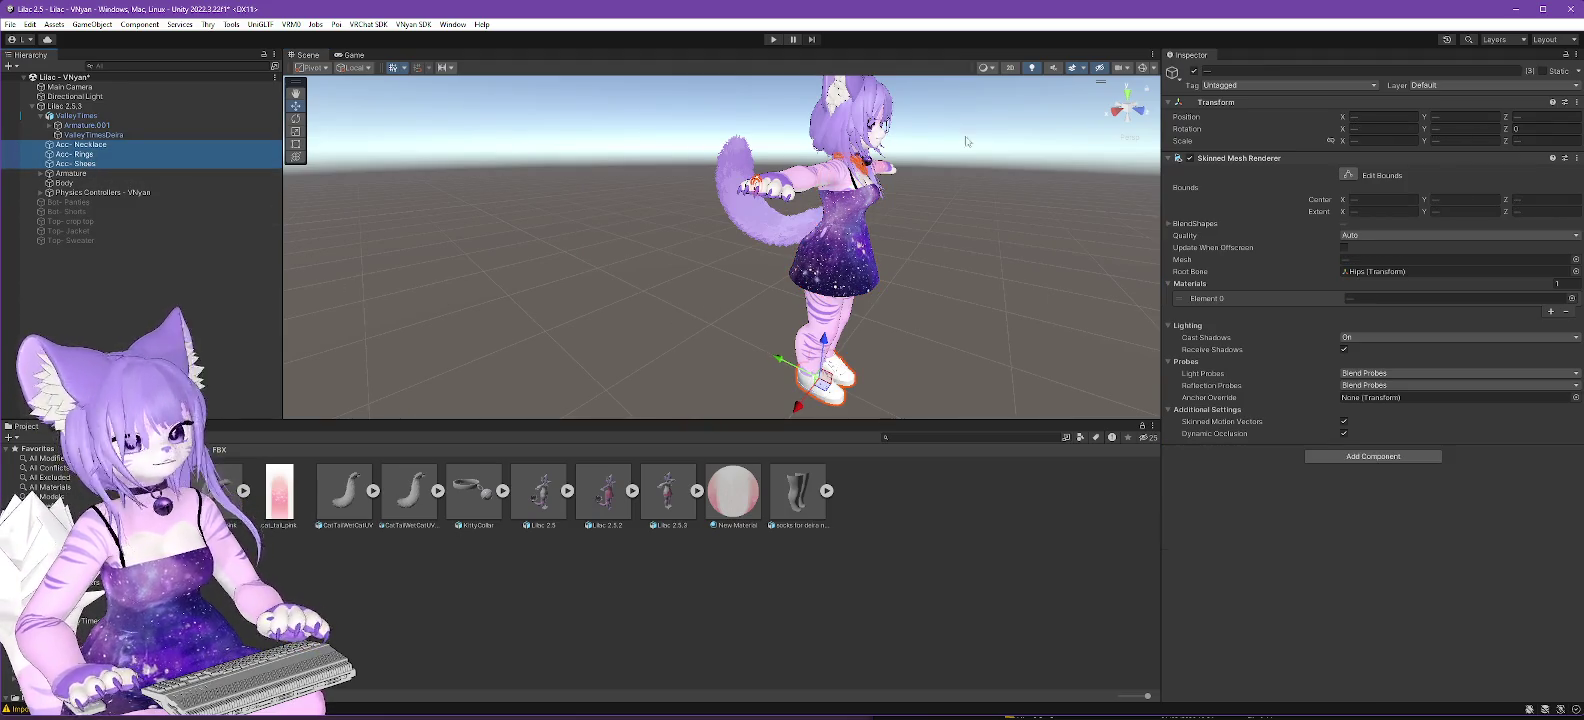
click(1194, 71)
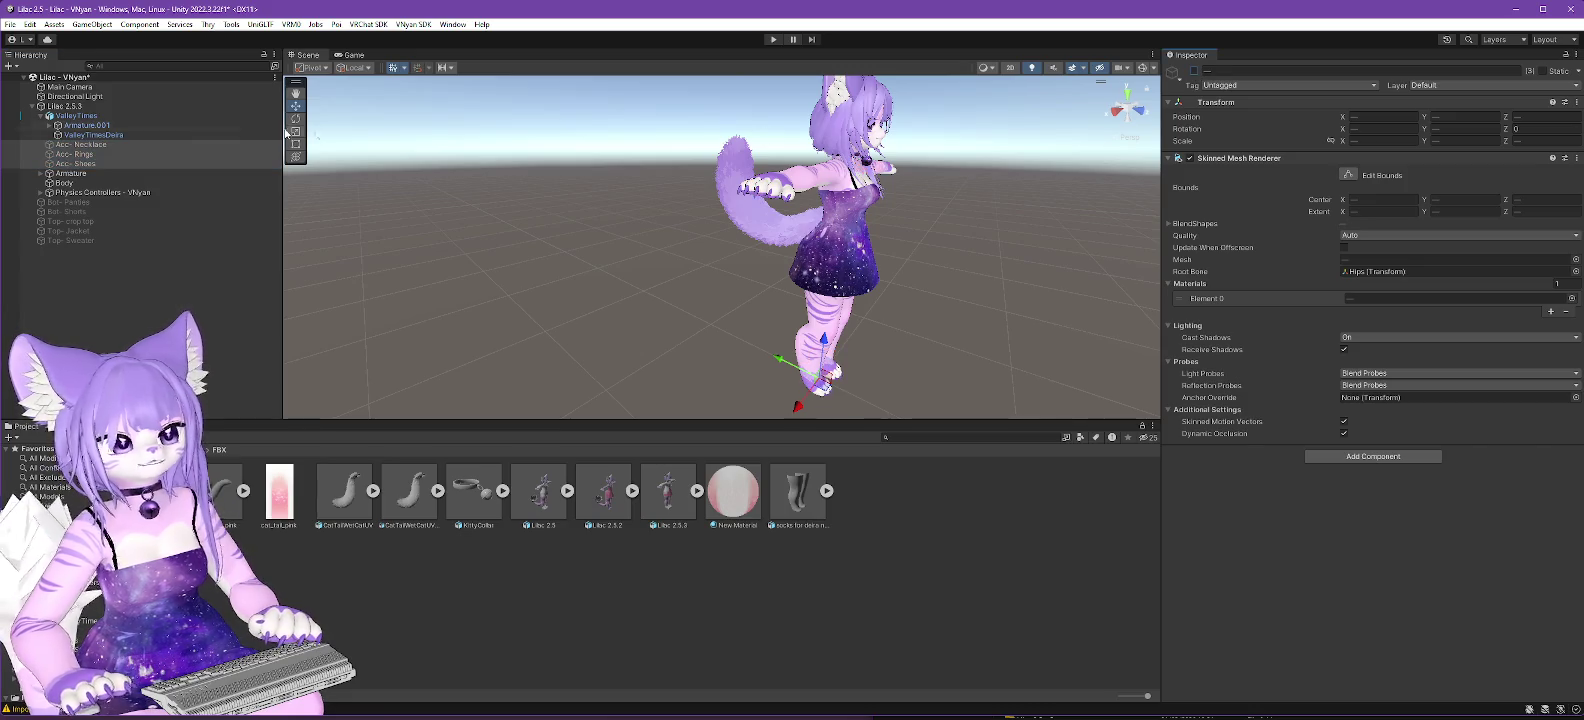
drag(63, 84, 64, 84)
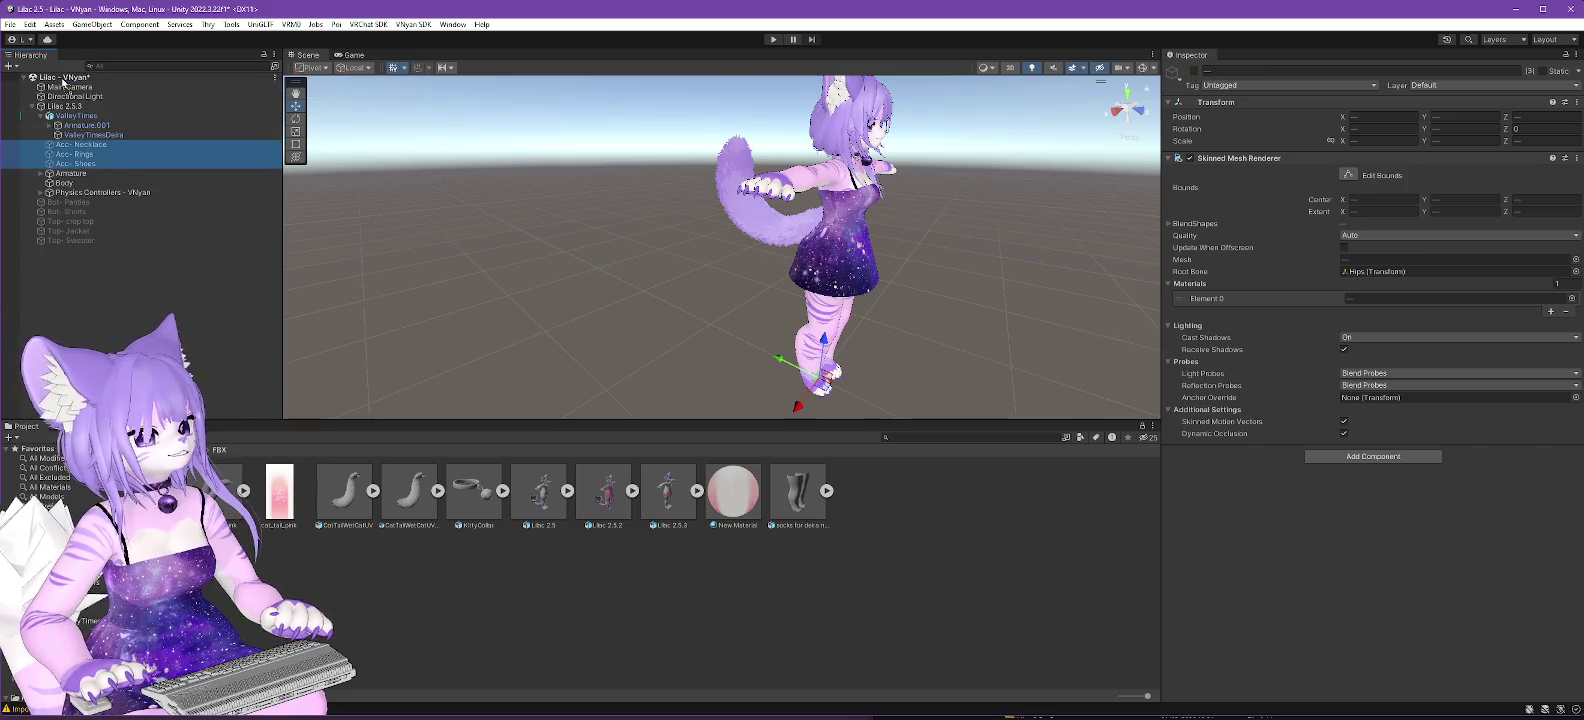
click(207, 330)
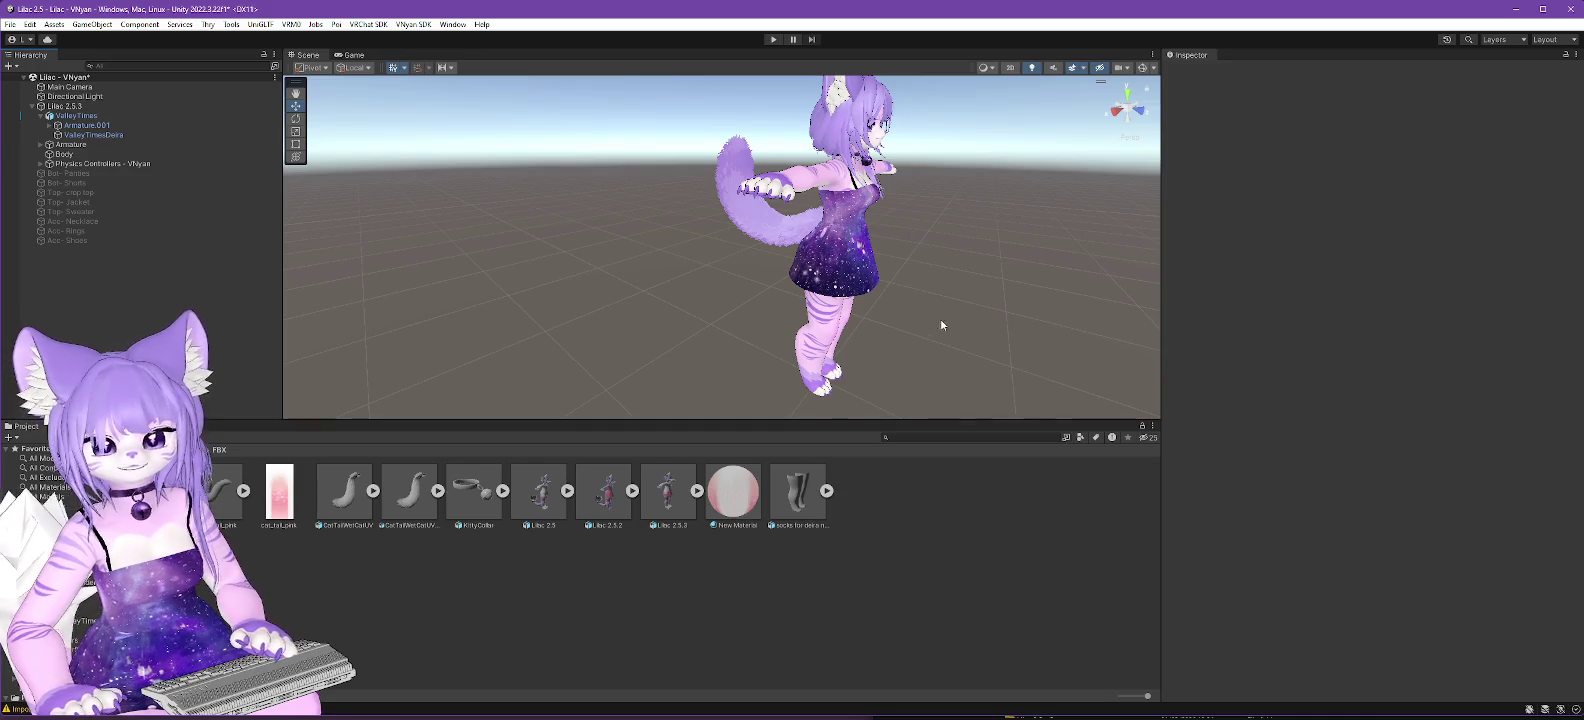
Select Lilac 2.5.3, scroll through its 12 VRChat SDK alerts, and move the SDK window off the Inspector.
click(64, 107)
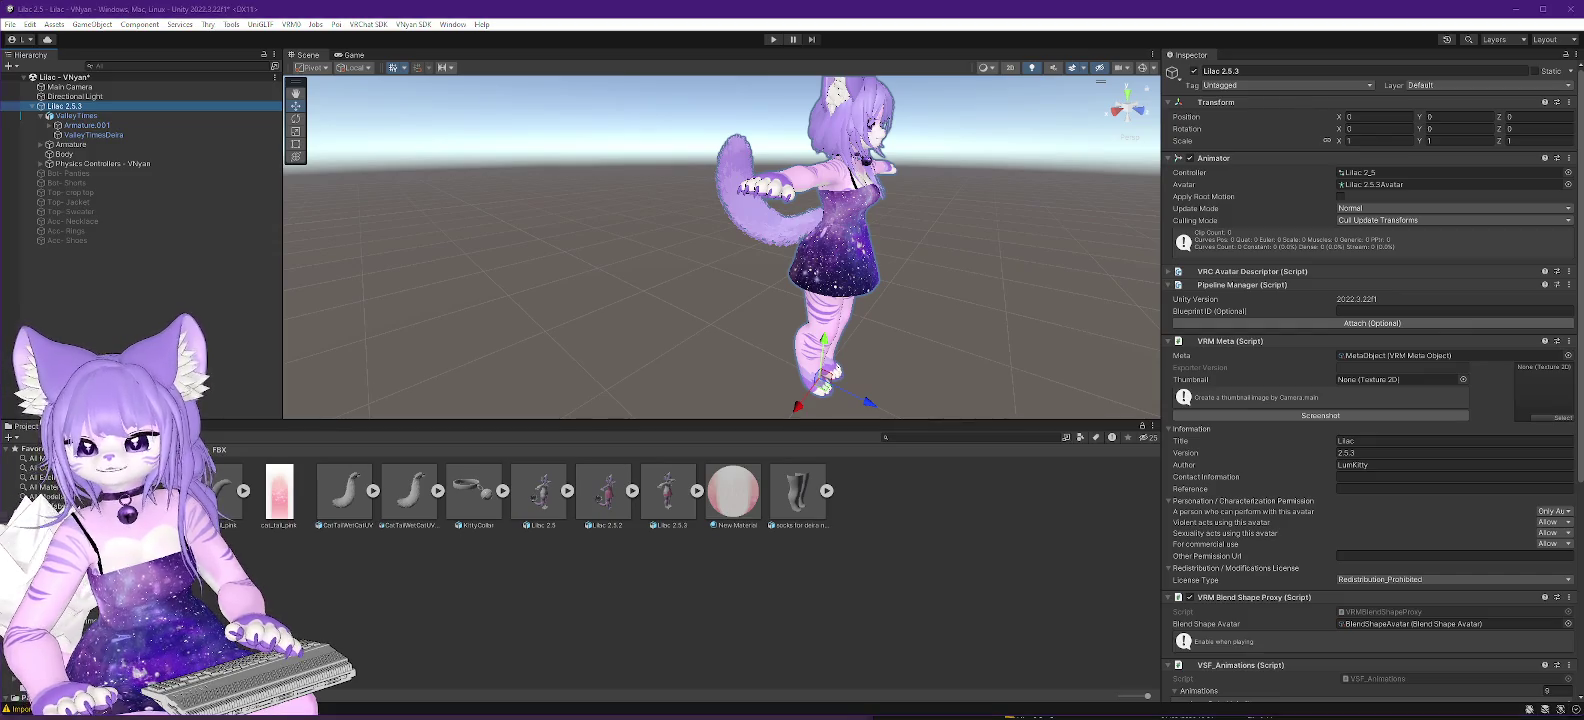
drag(1307, 108, 1314, 109)
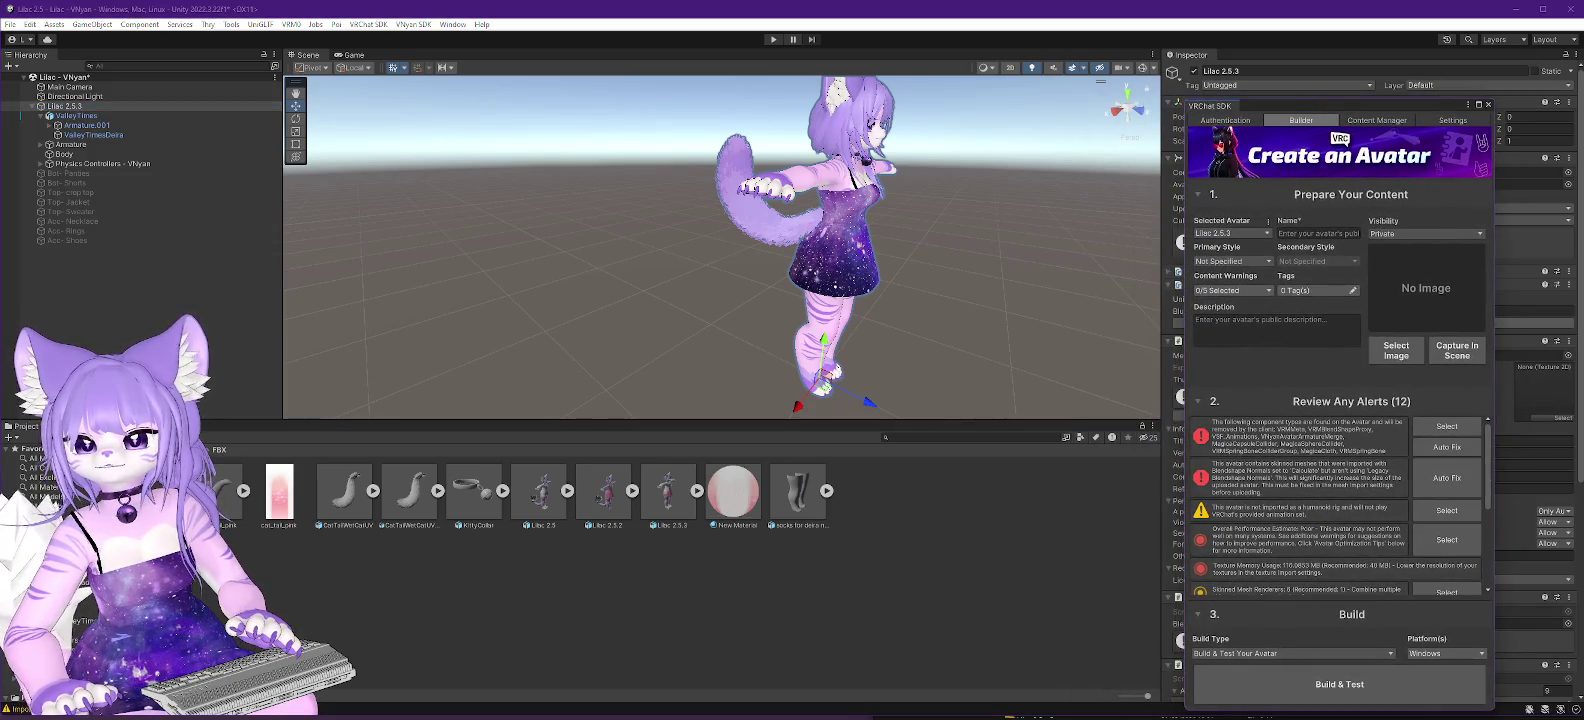
scroll(1350, 500, down, 5)
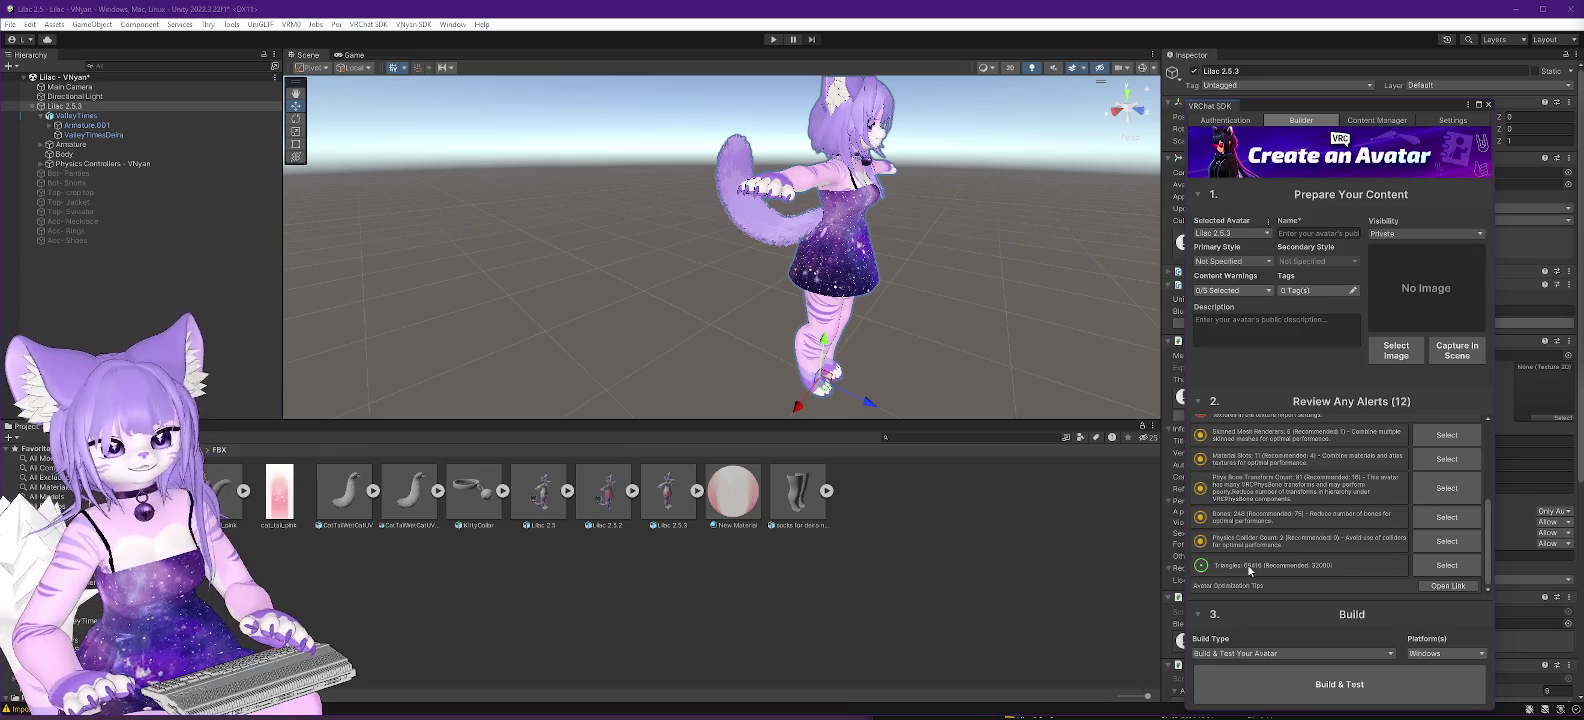
scroll(1069, 234, up, 5)
mouse_move(968, 268)
mouse_down()
mouse_move(948, 250)
mouse_move(924, 305)
mouse_up()
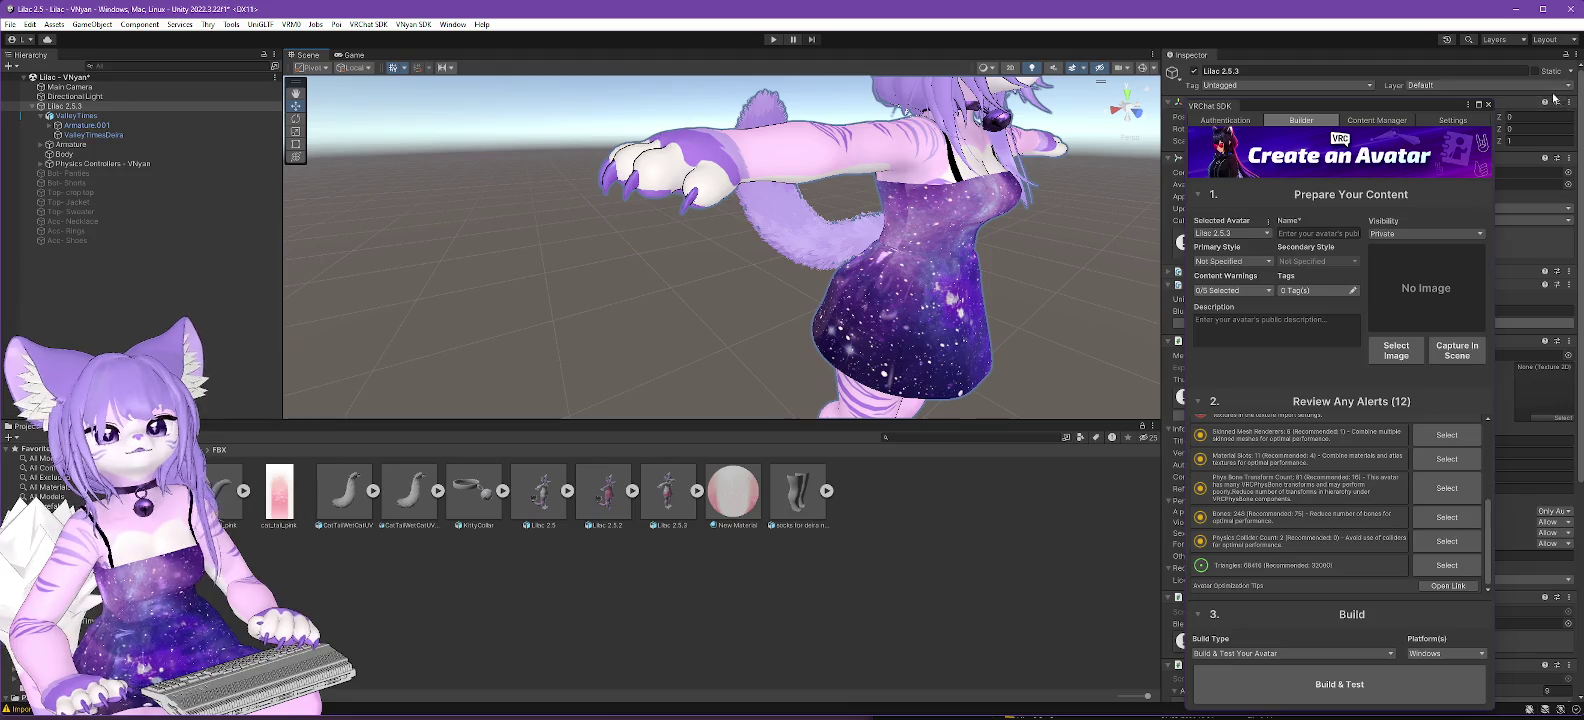
drag(1437, 109, 1500, 449)
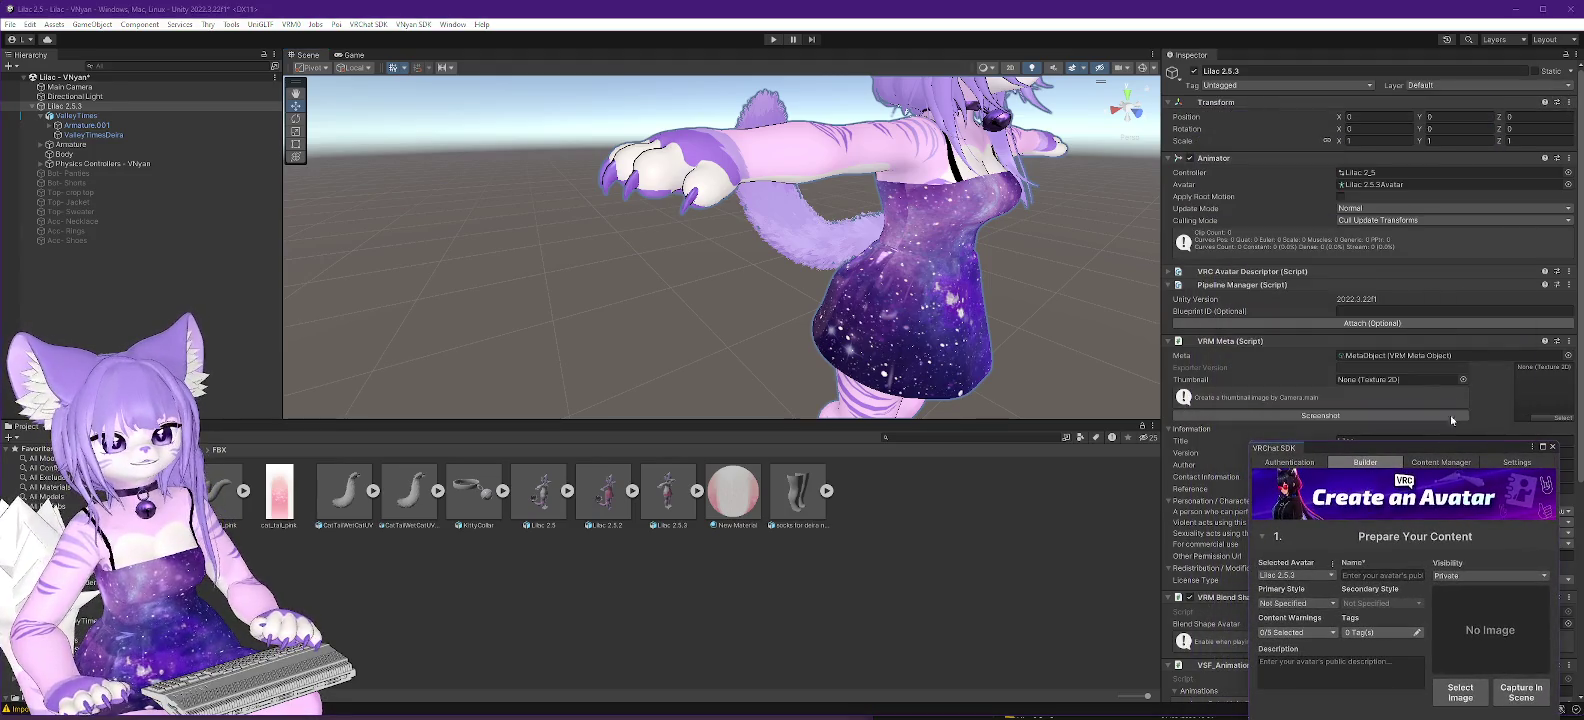
click(53, 108)
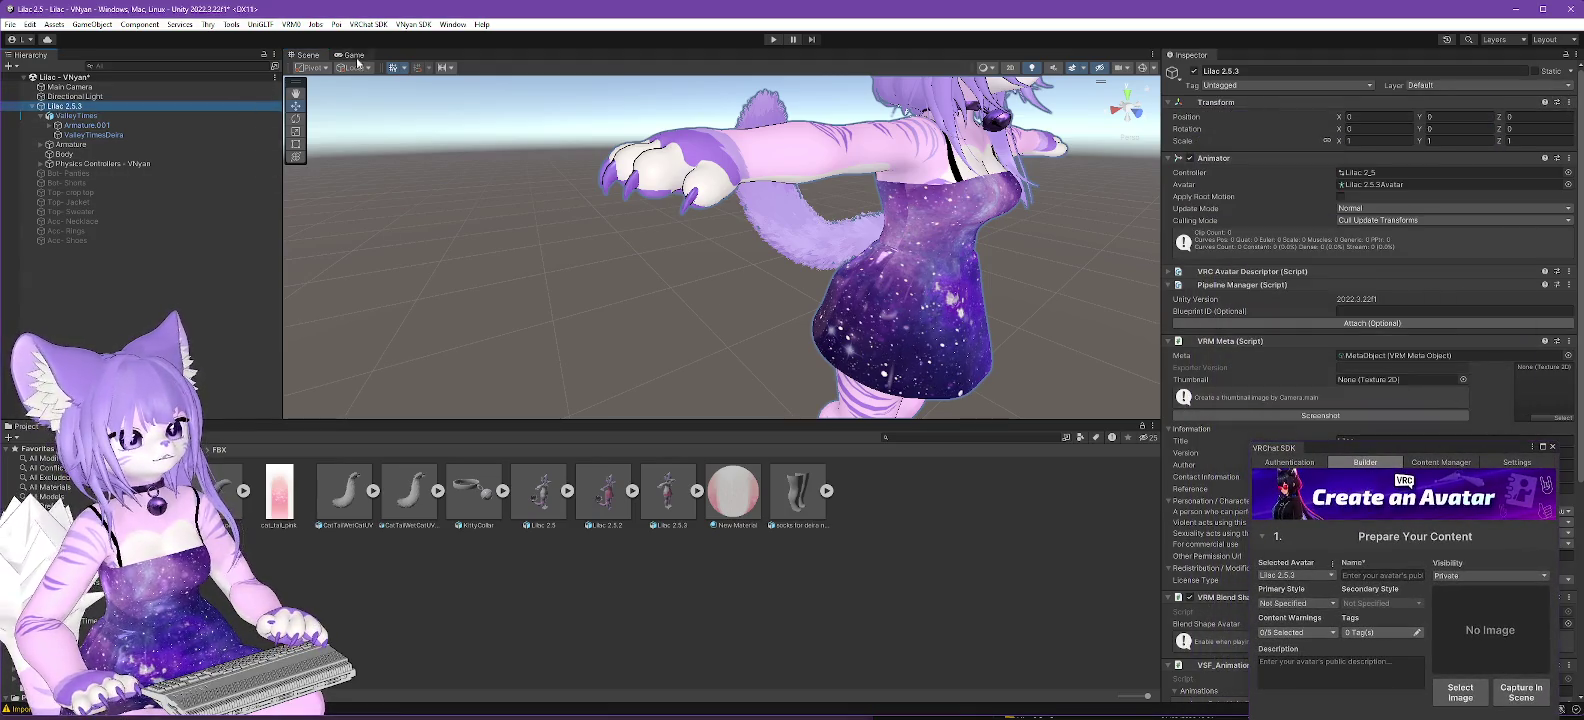
Export Lilac 2.5.3 via VNyan SDK > Avatar > Export VNyan Avatar, rerunning it with the root selected.
click(414, 24)
mouse_move(450, 46)
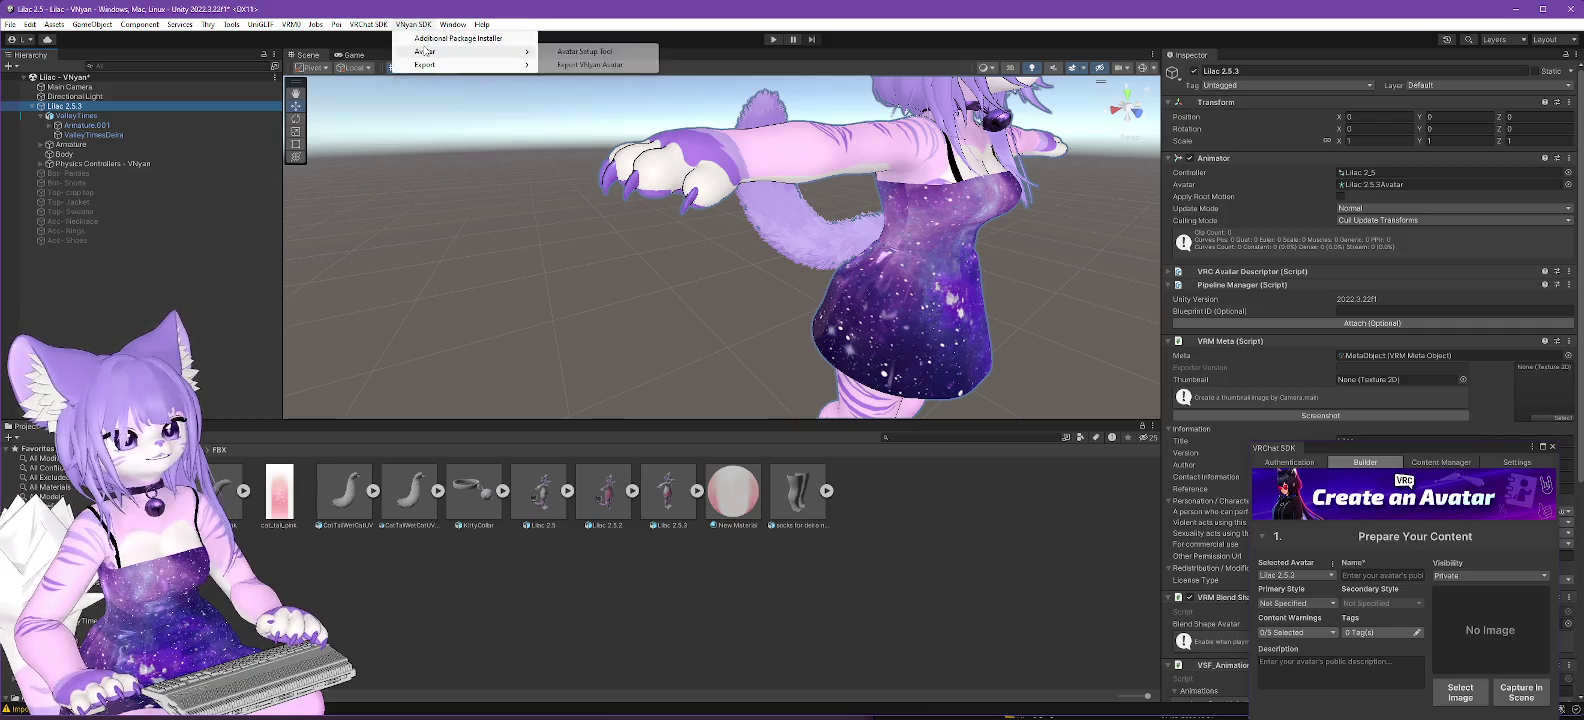
click(618, 65)
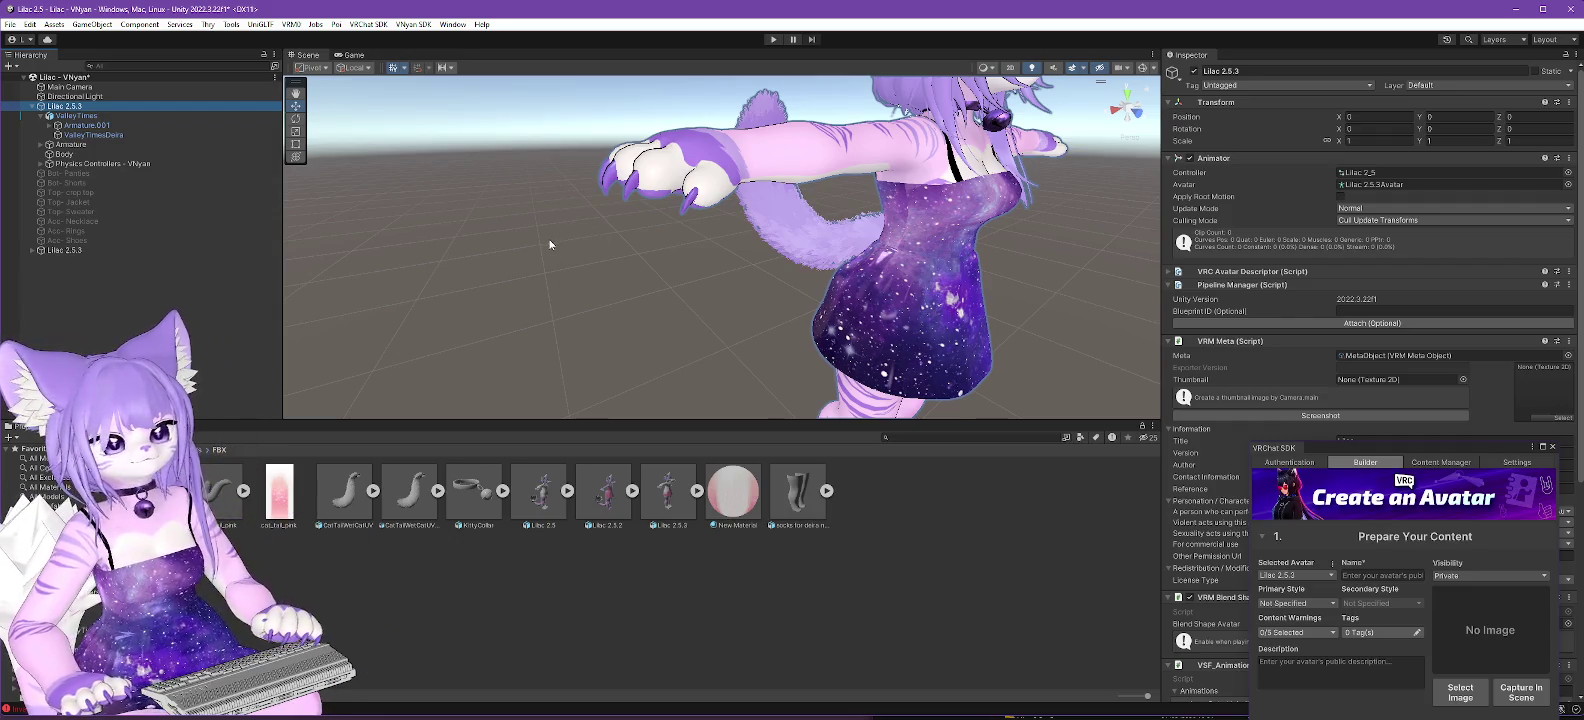
click(63, 97)
click(63, 105)
click(413, 24)
mouse_move(465, 51)
click(590, 65)
click(55, 262)
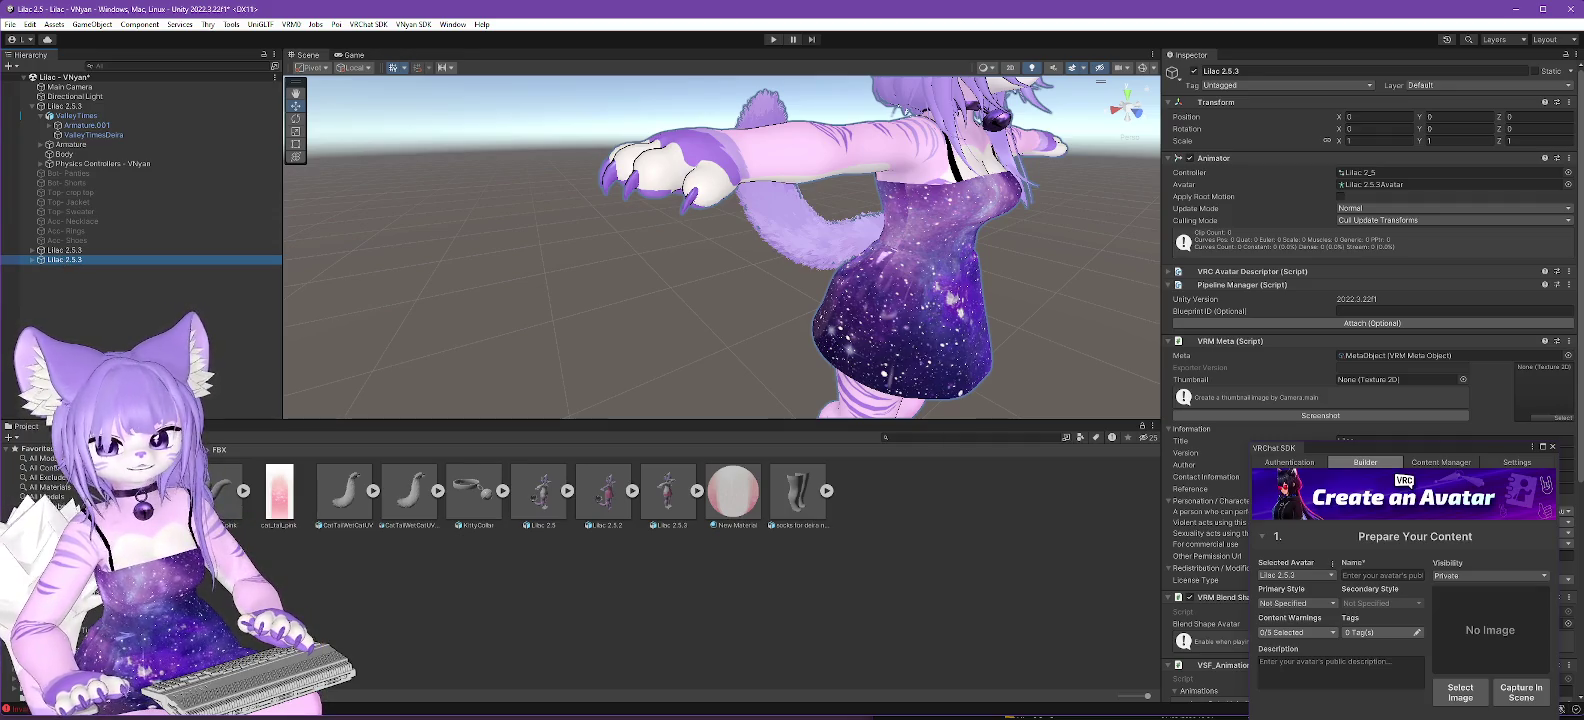
click(82, 270)
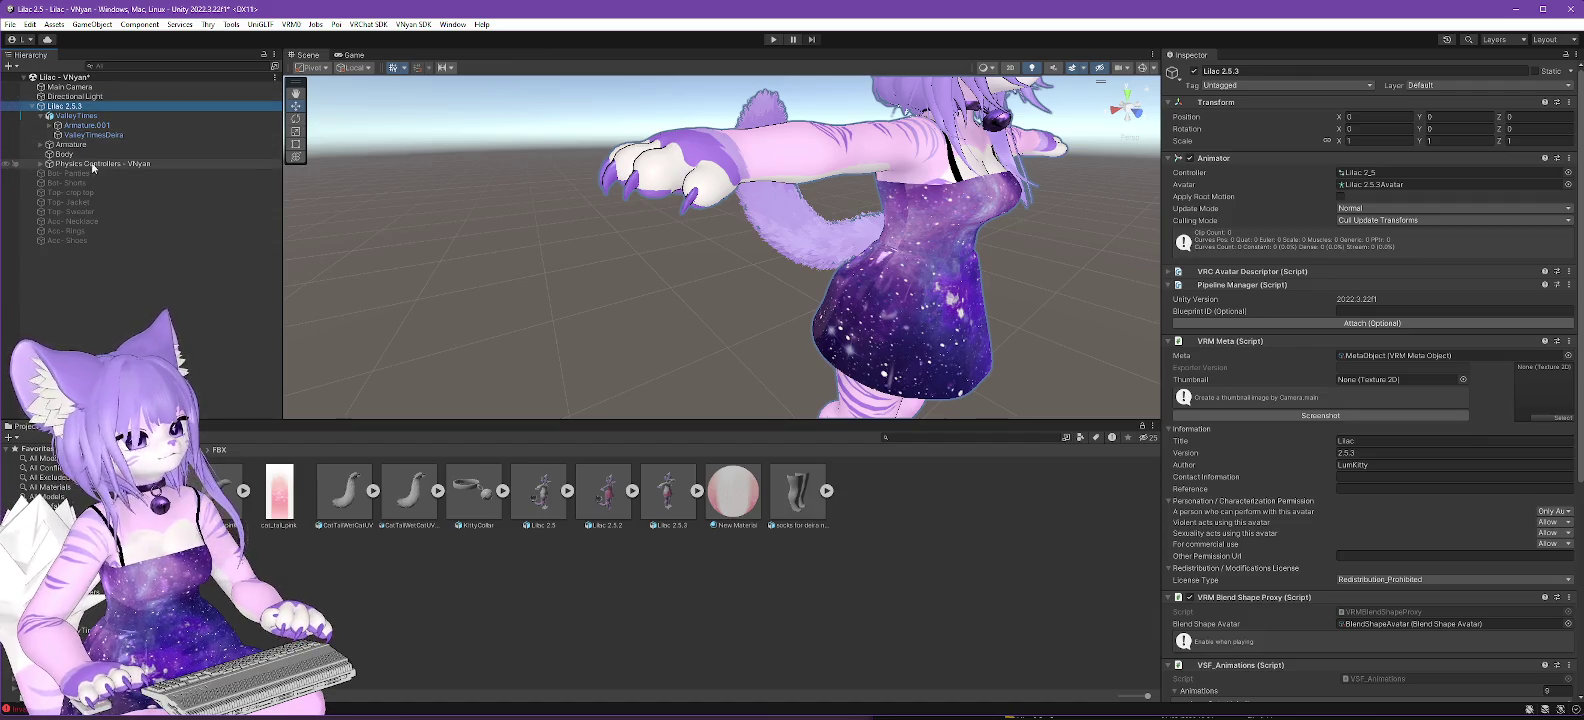
Compare the Body mesh and avatar root, then select the Lilac 2.5.3 model file's import settings.
click(62, 155)
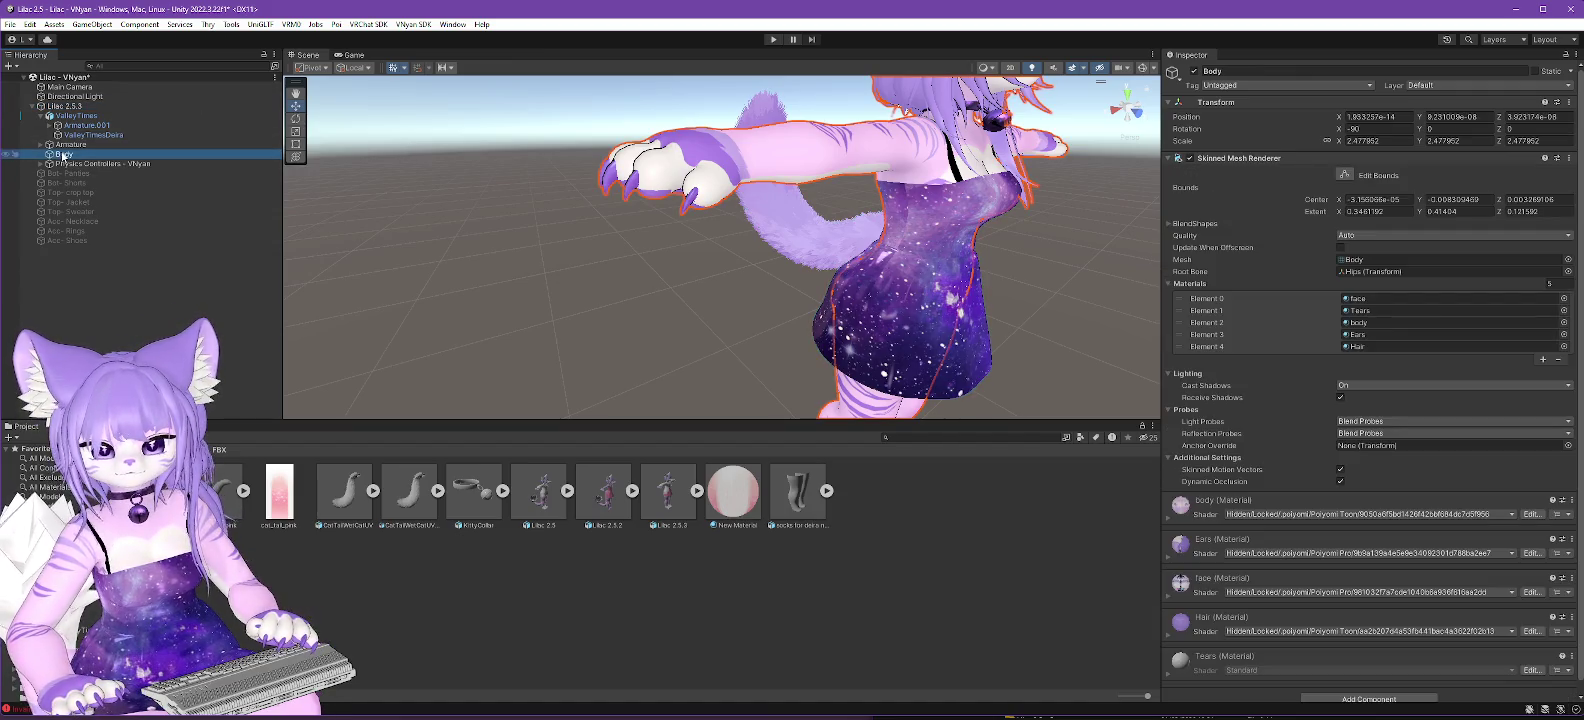
click(80, 106)
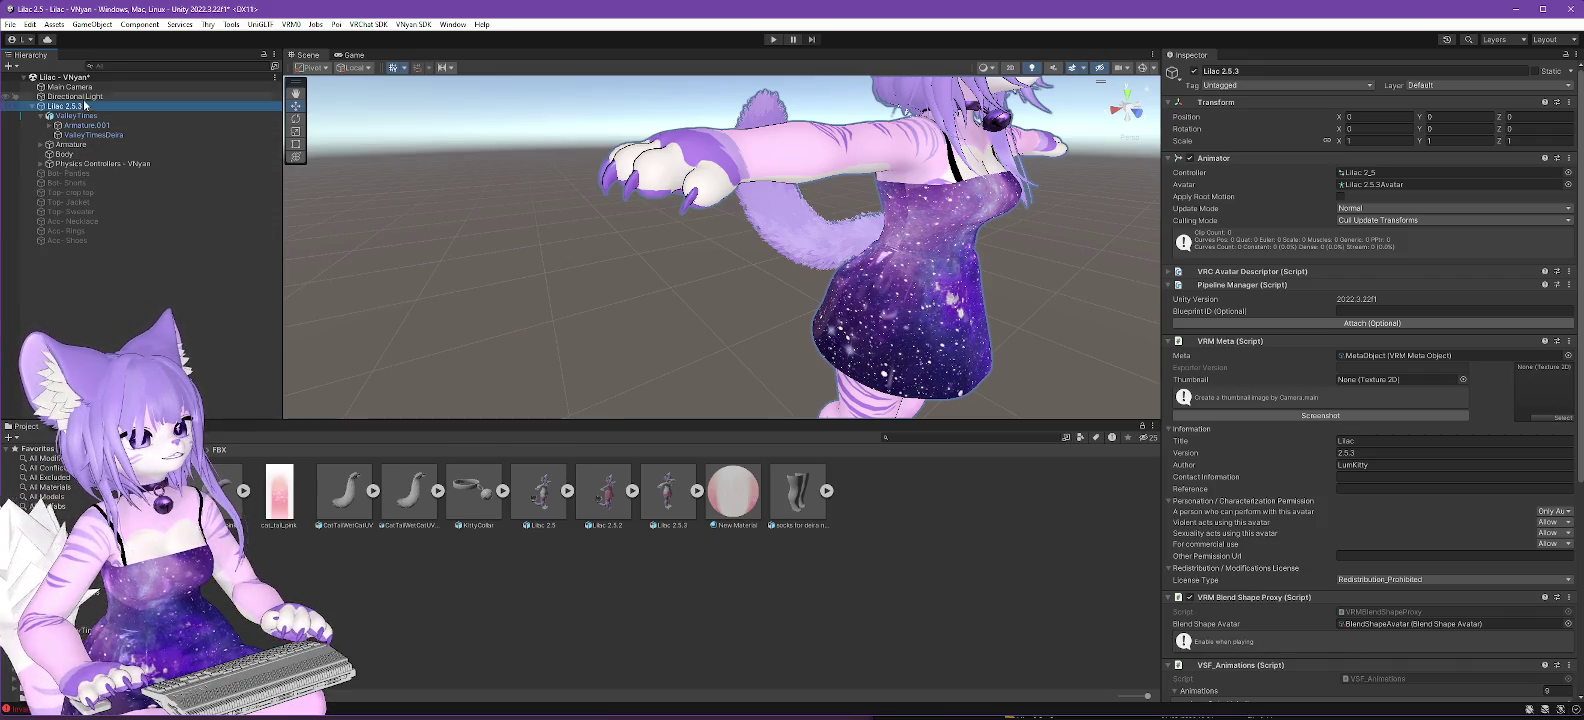
click(70, 156)
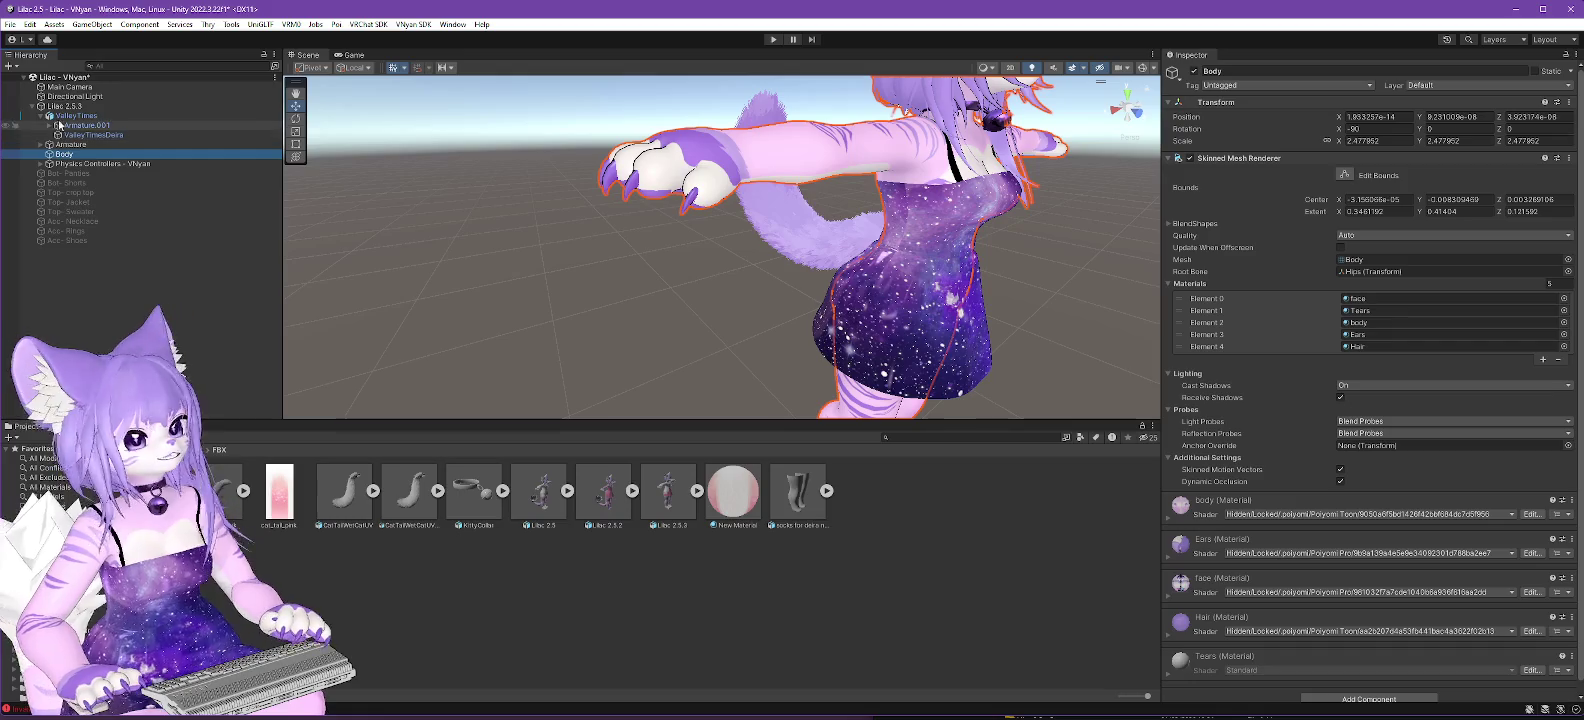
click(57, 107)
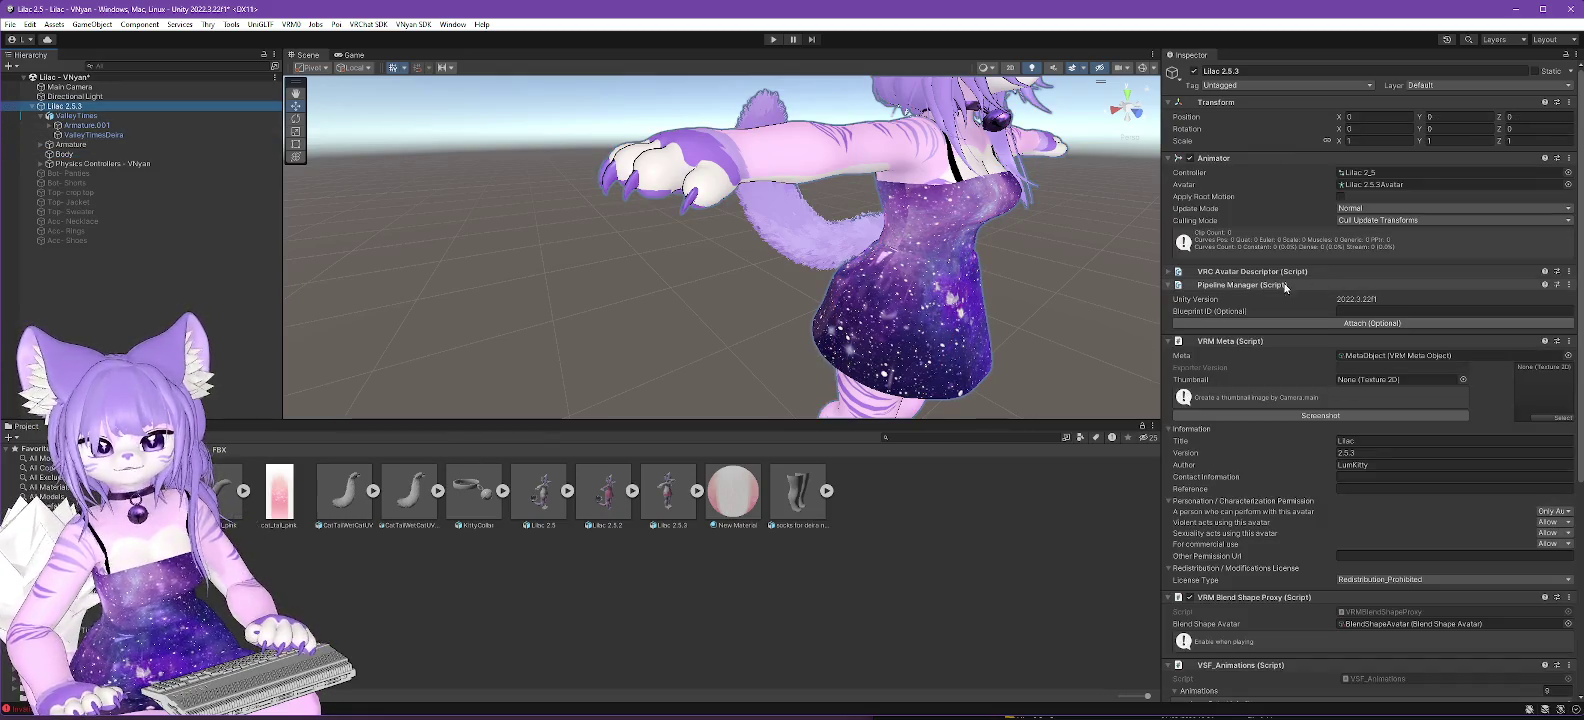
click(668, 492)
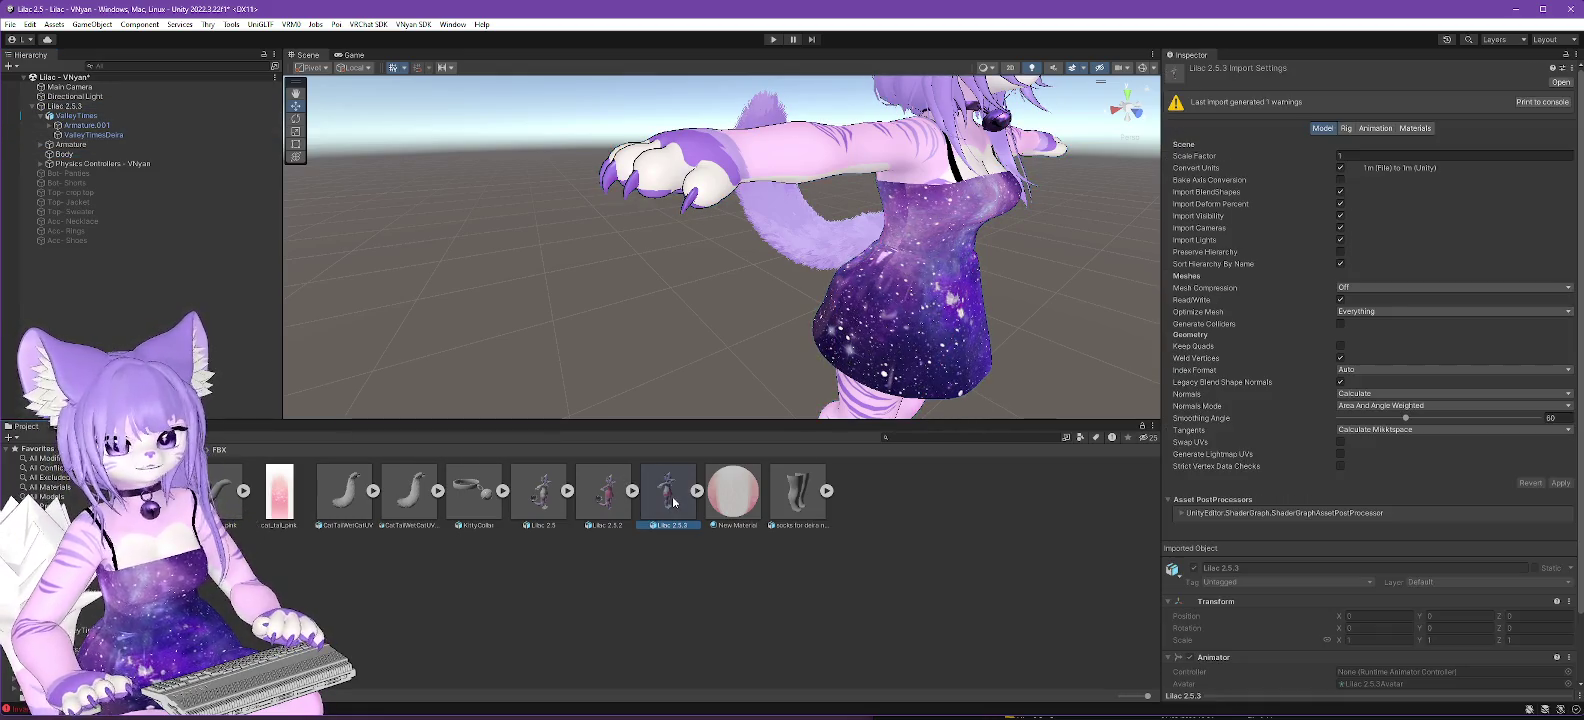
Browse the Rig, Model, Materials and Animation import tabs, then read the import warnings in the Console.
click(1347, 129)
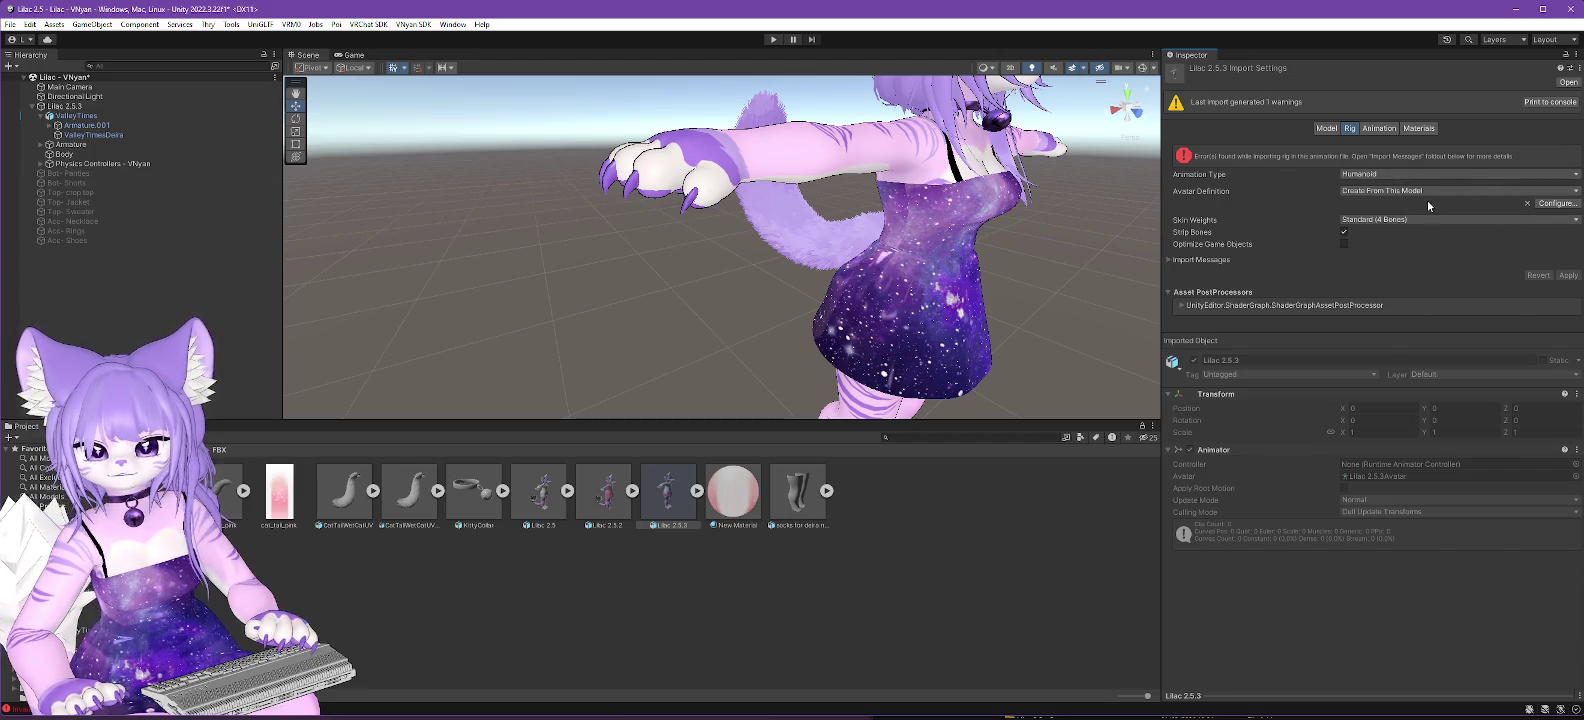
click(1460, 191)
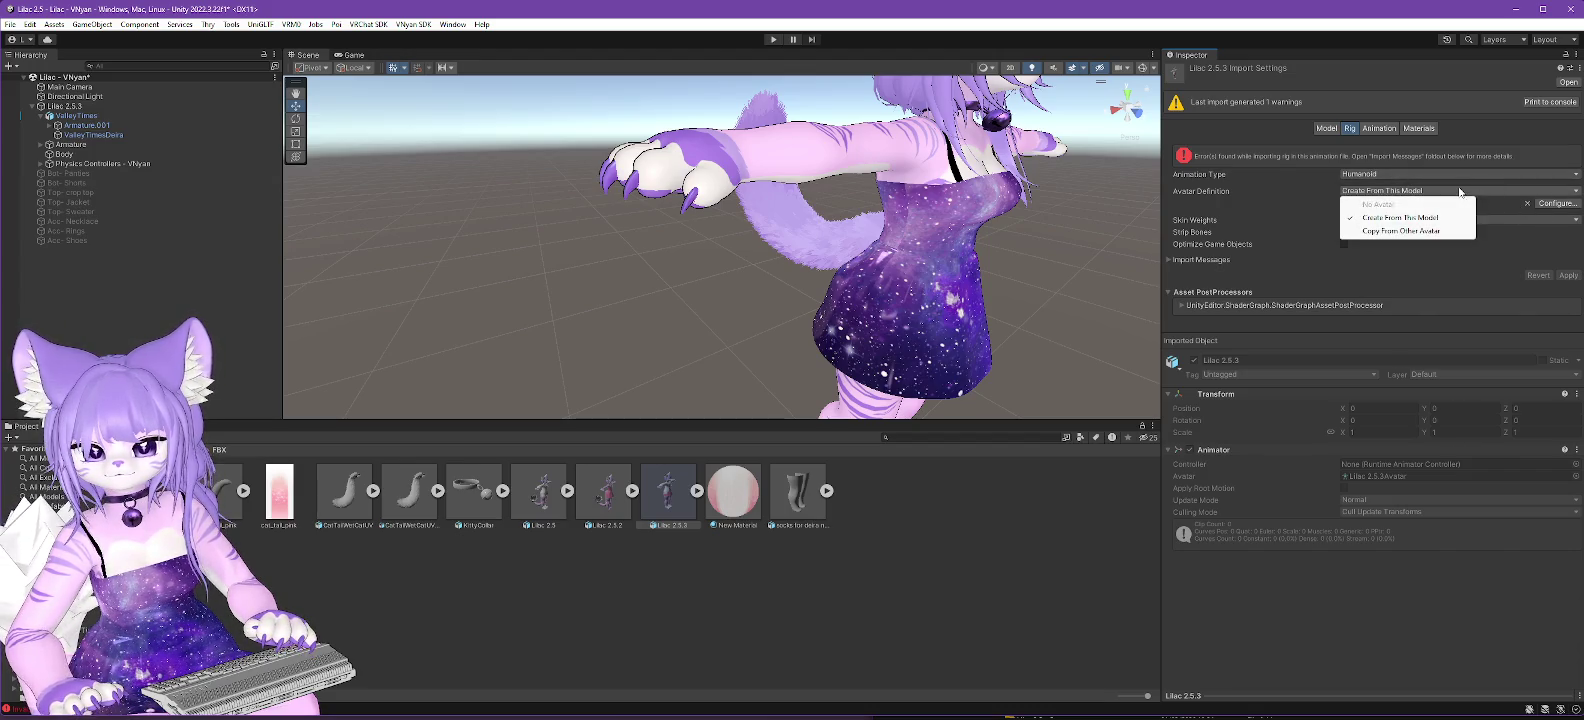
click(1249, 200)
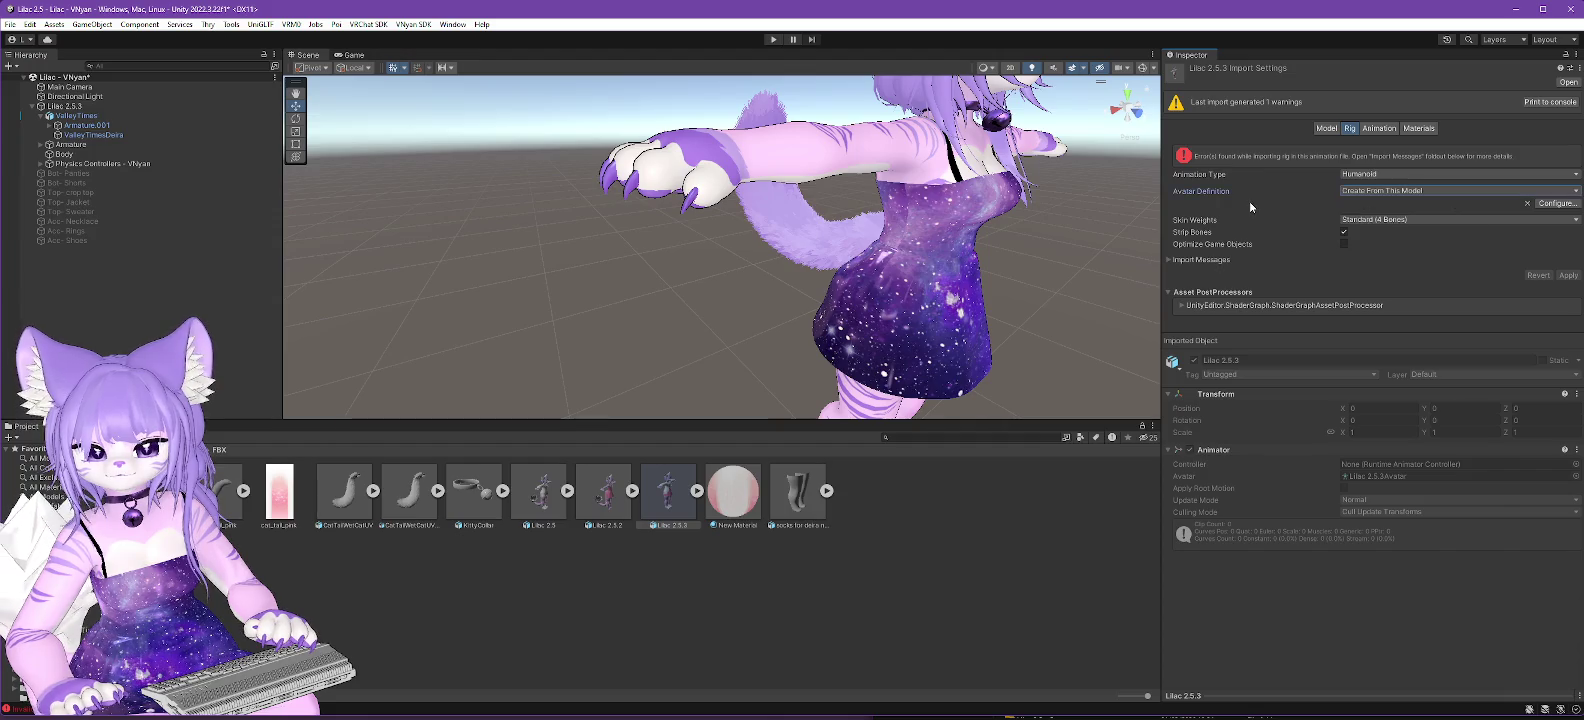
click(1324, 129)
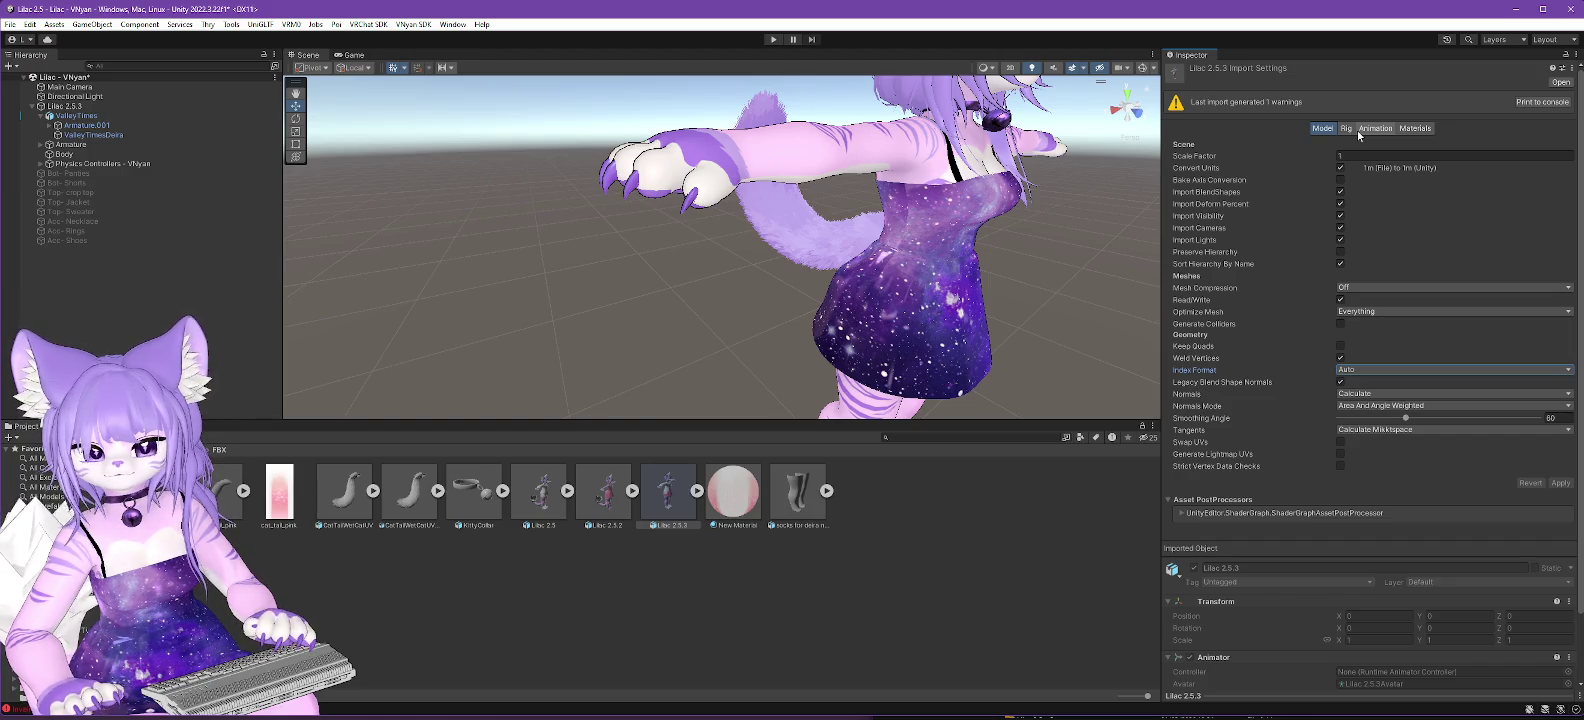
click(1419, 130)
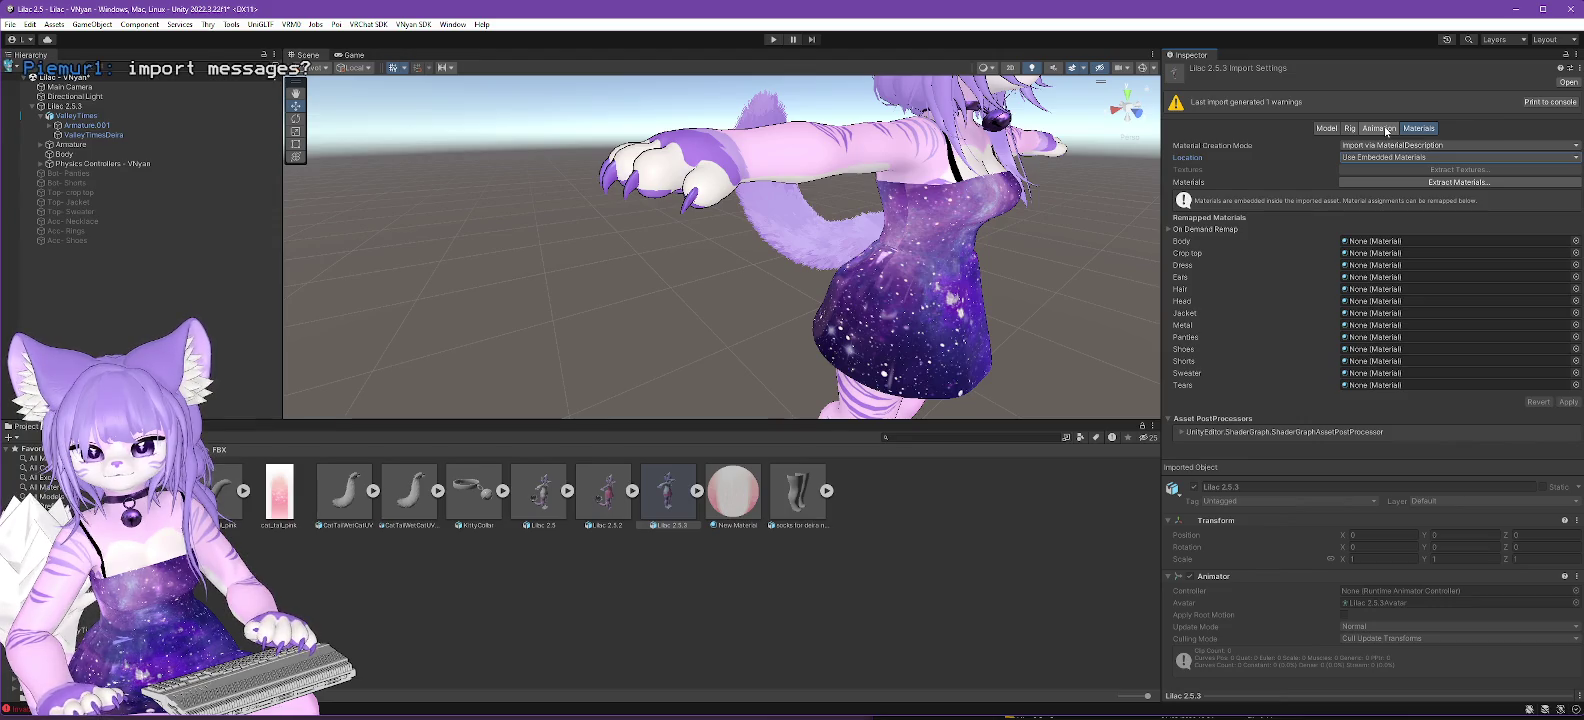
click(1386, 131)
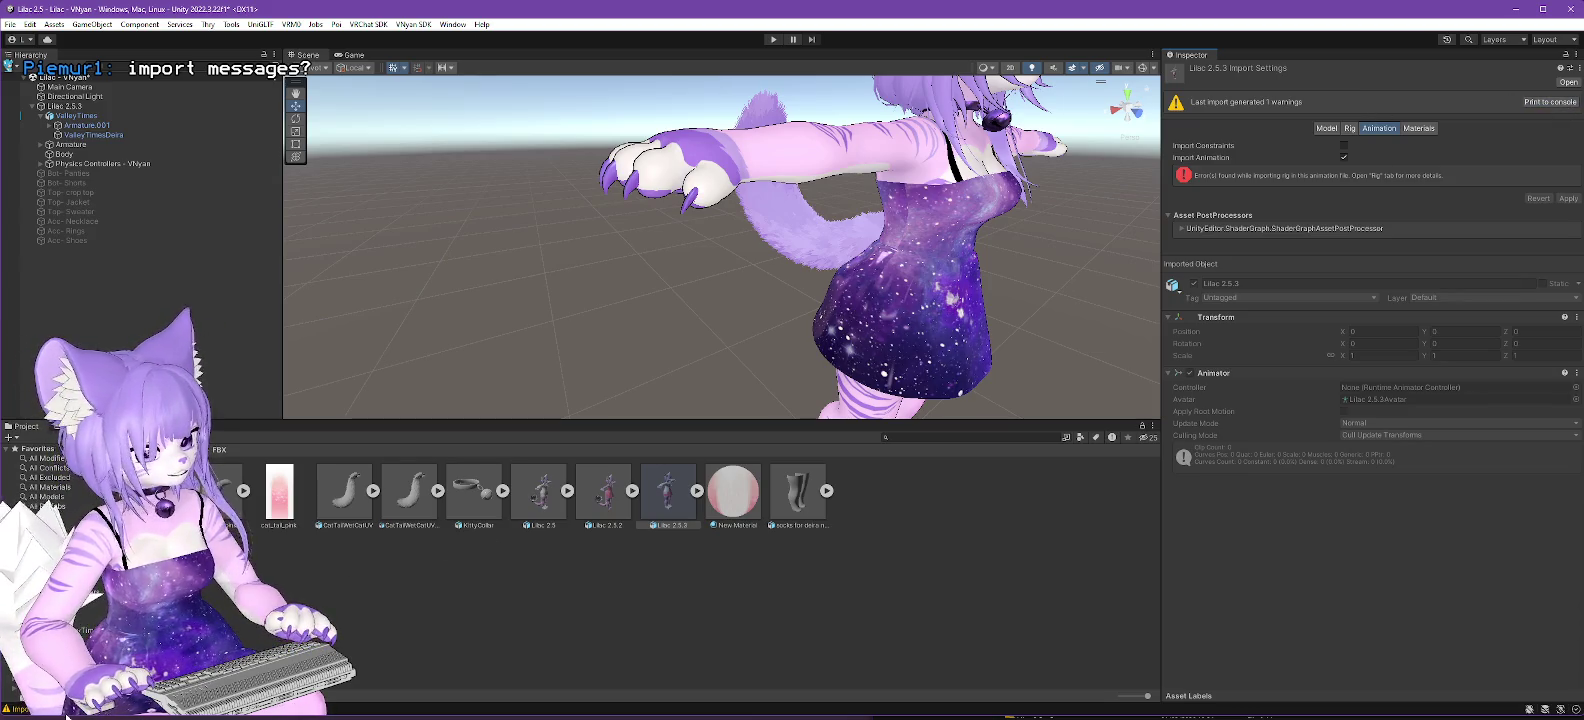
click(66, 714)
click(40, 456)
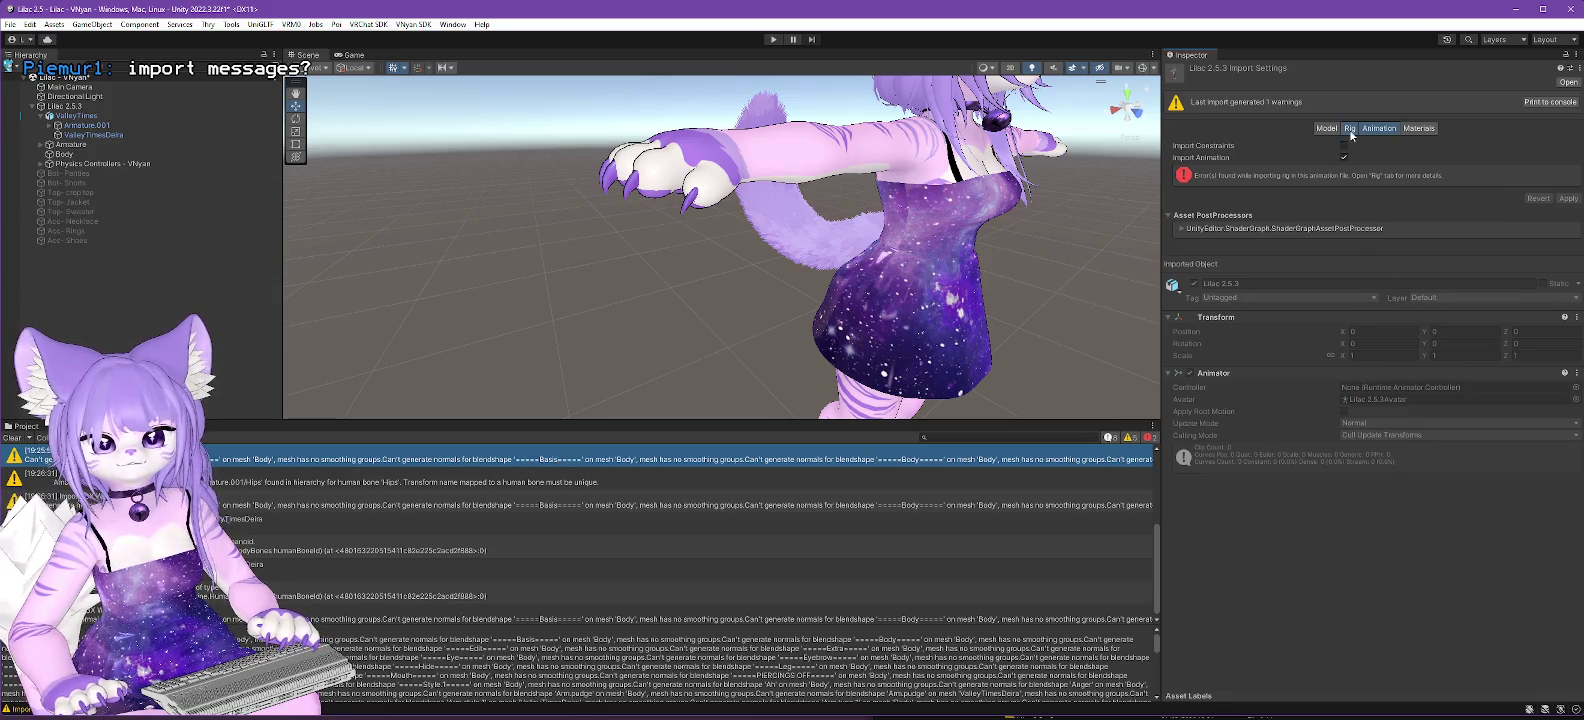
click(1349, 129)
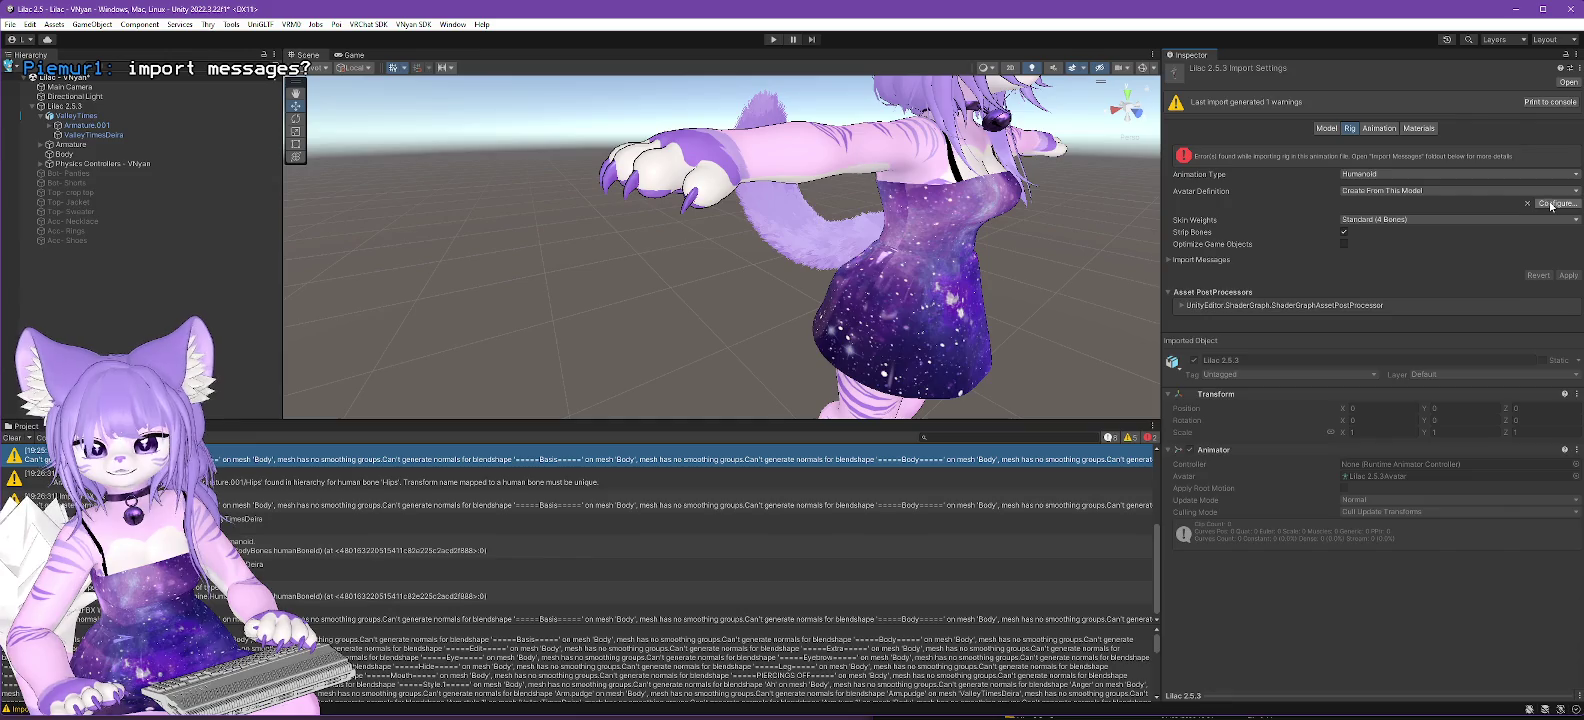
click(1550, 204)
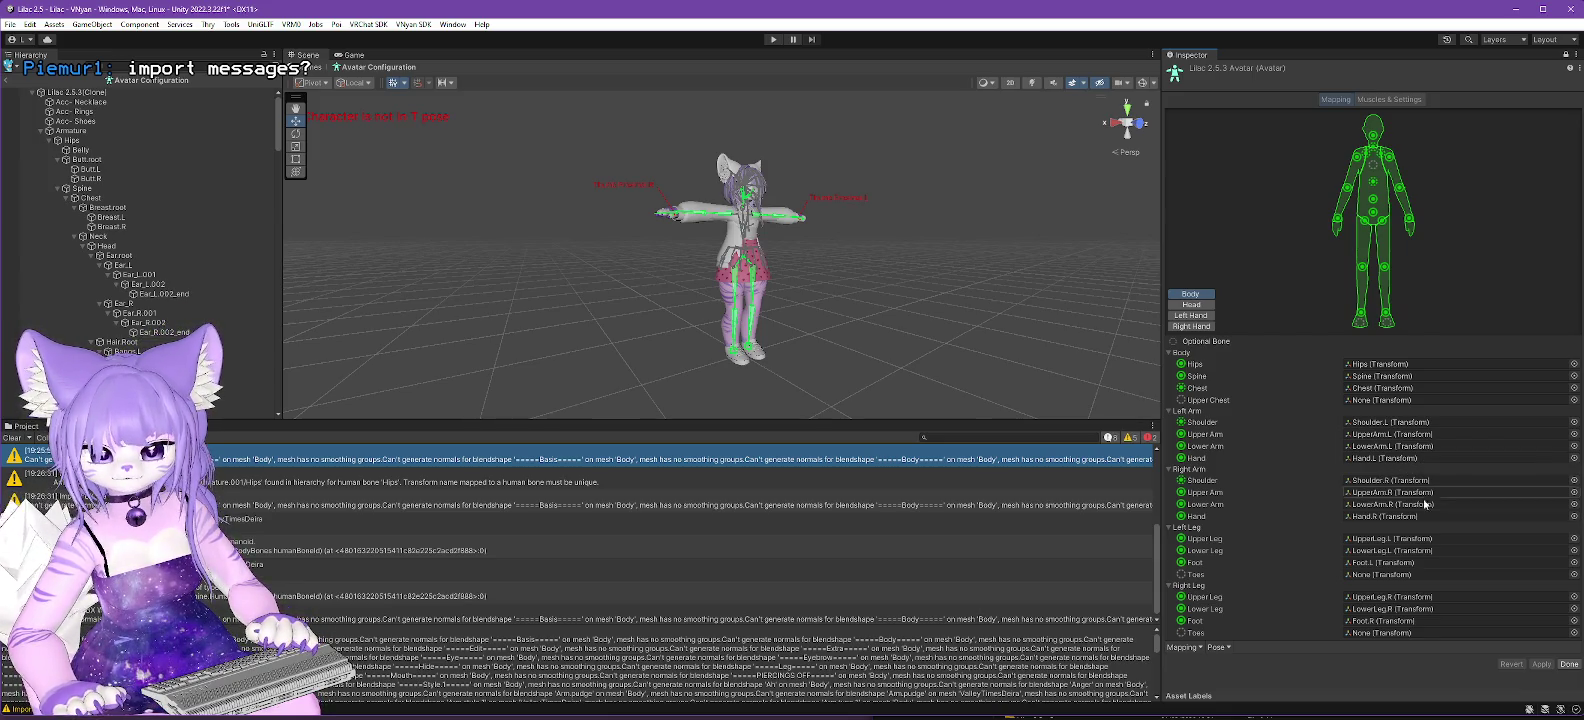
click(1194, 305)
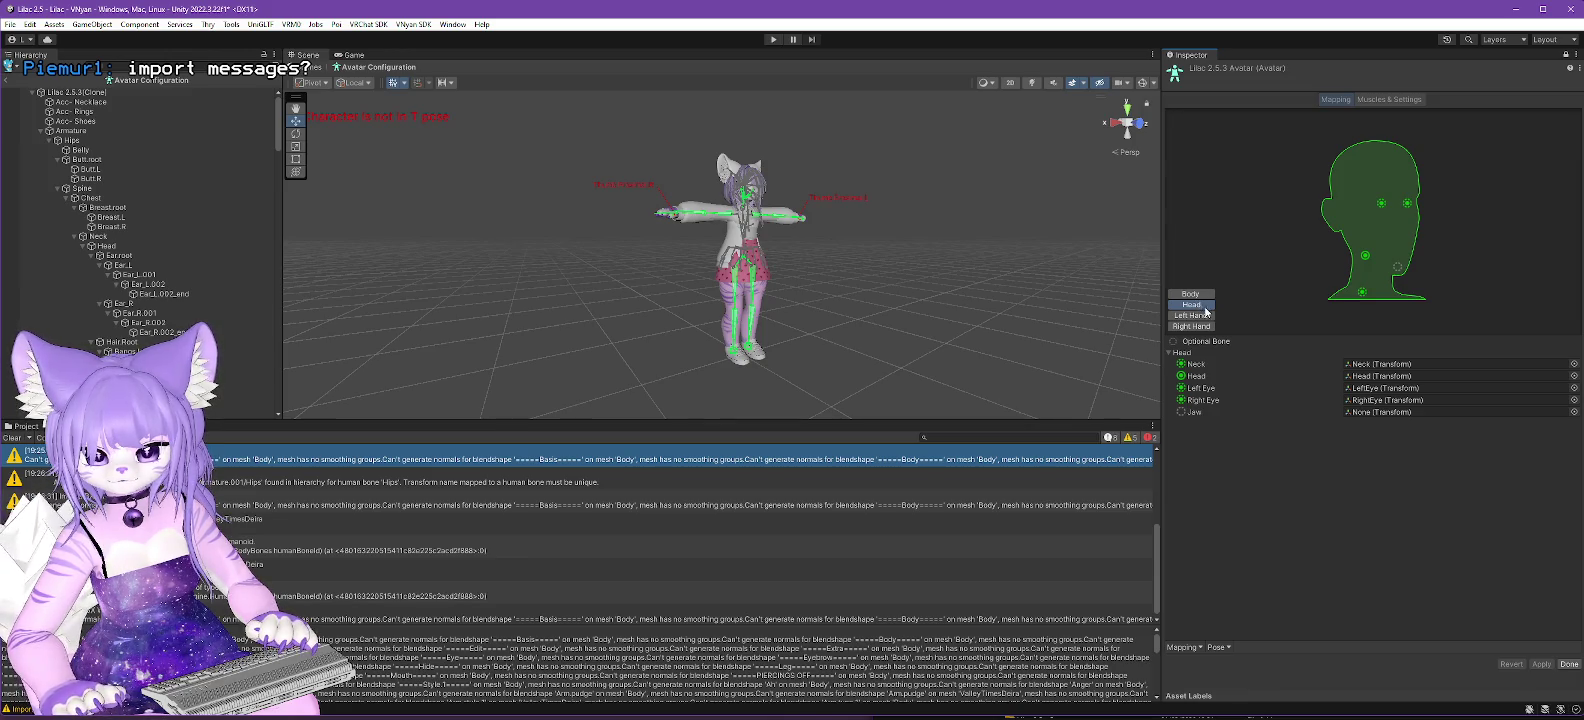
click(1205, 316)
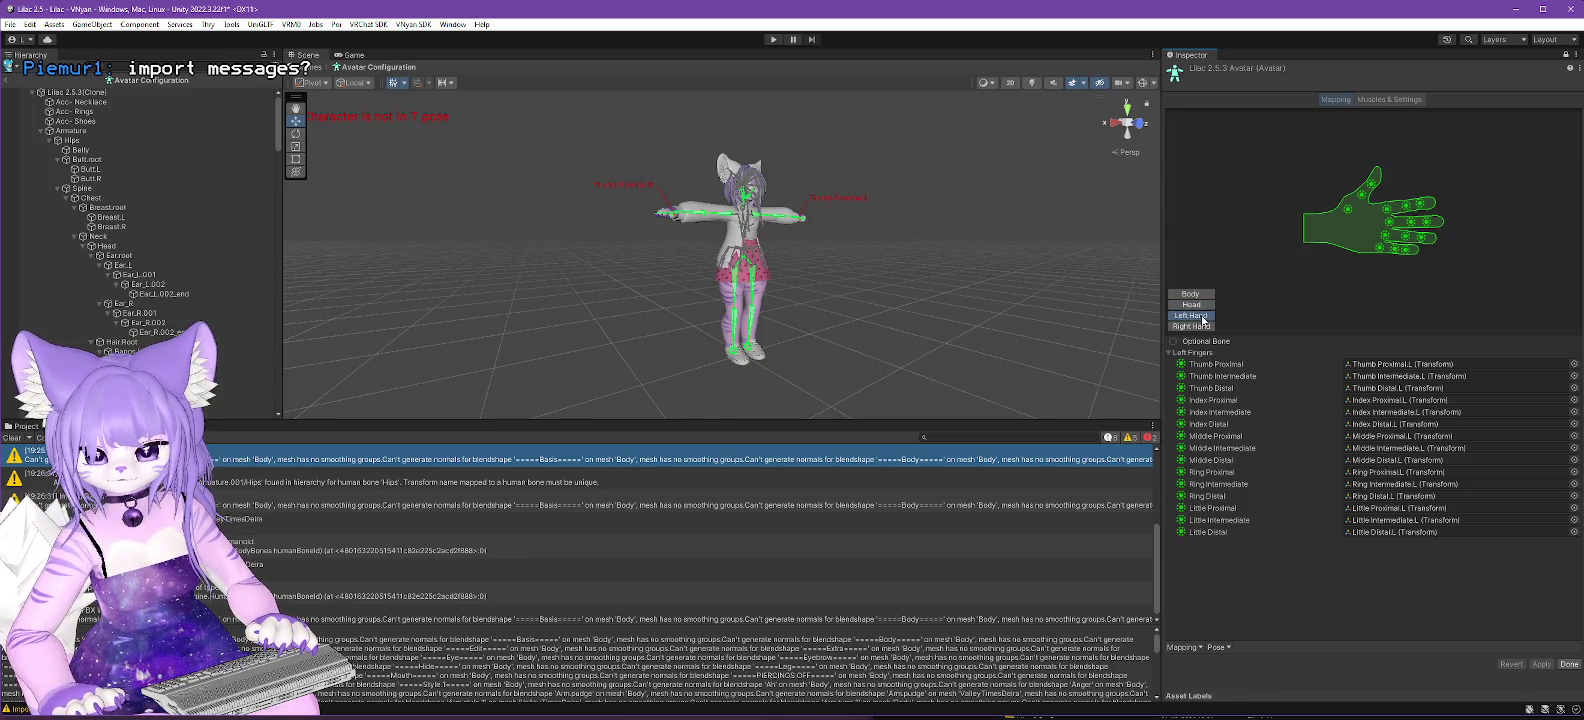
click(1199, 327)
click(1195, 295)
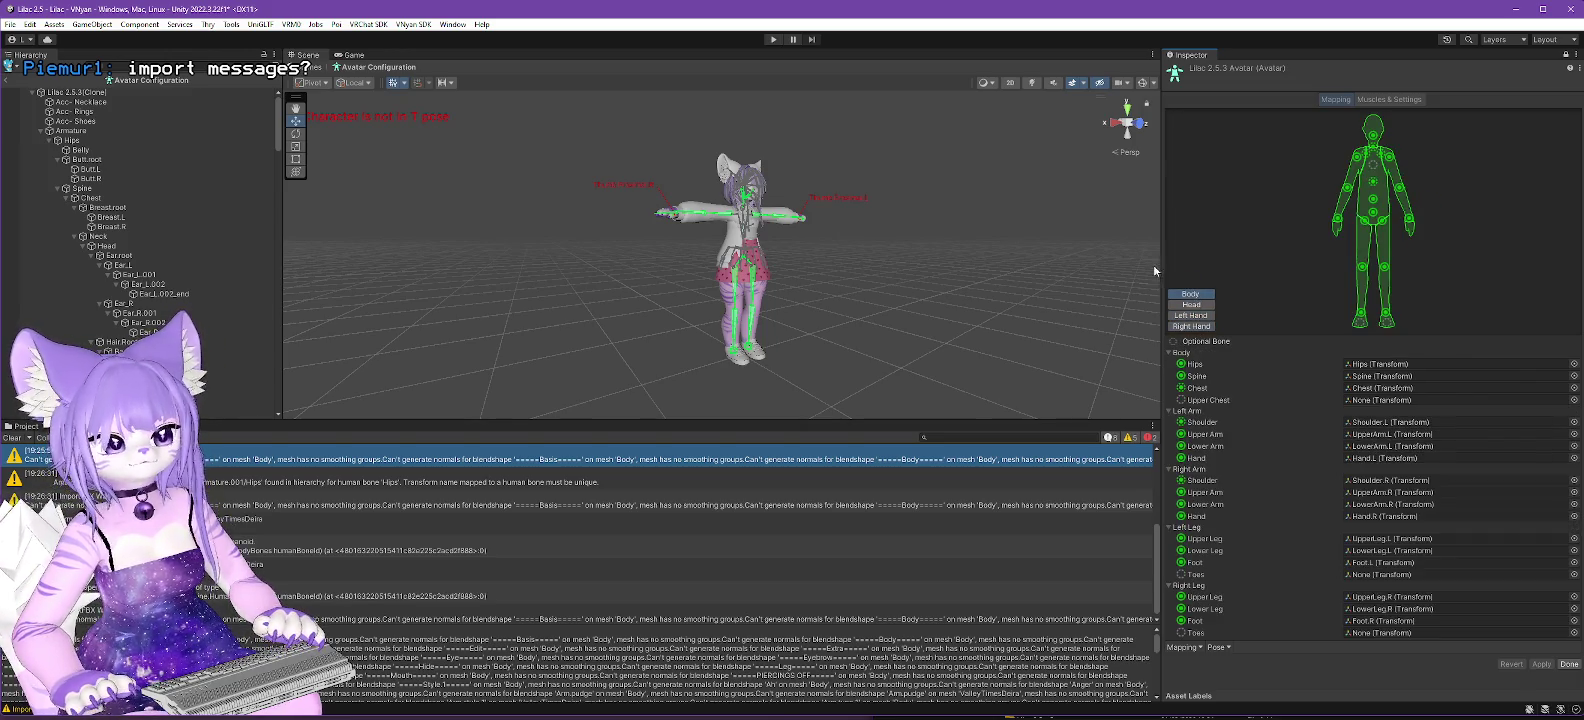
click(400, 24)
mouse_move(500, 53)
click(628, 57)
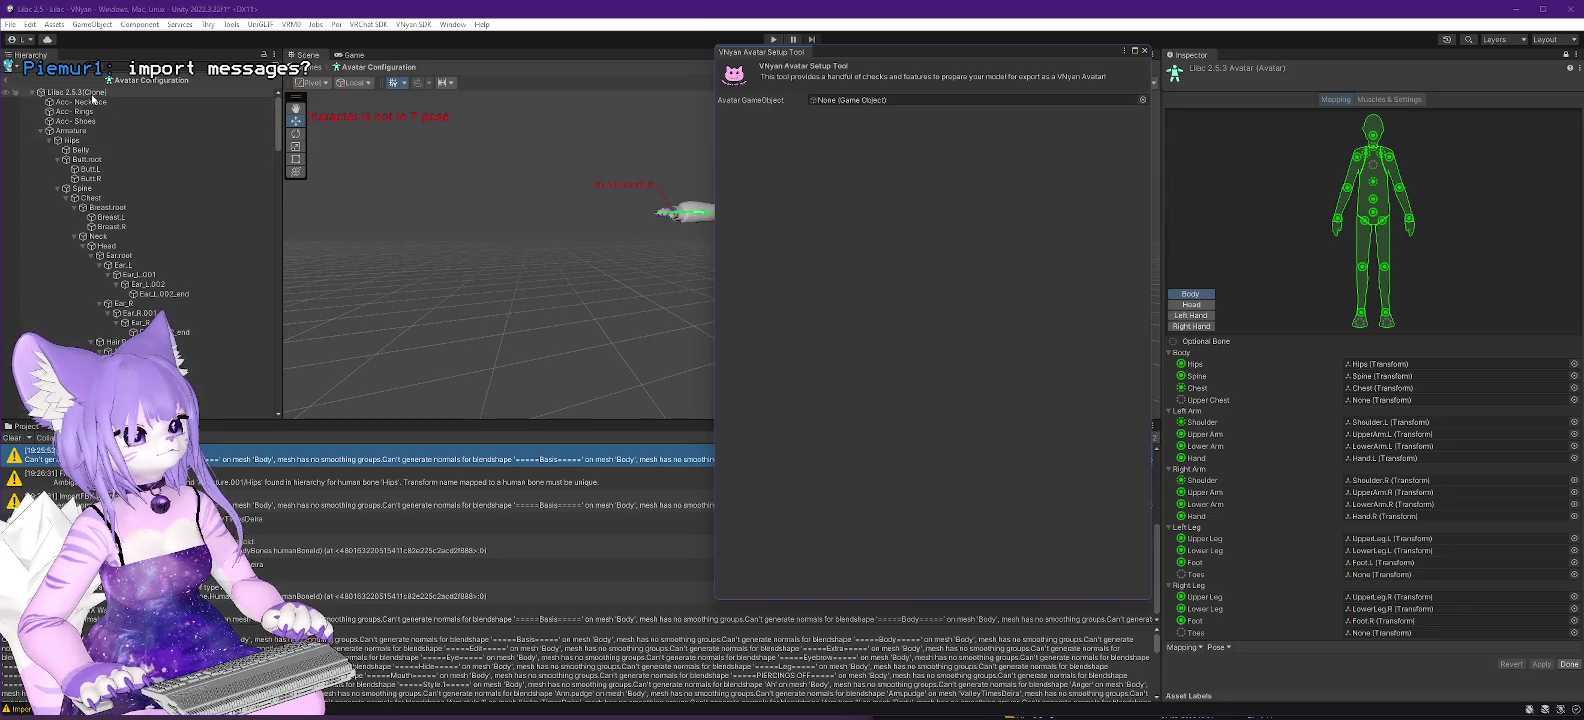
Close the VNyan Avatar Setup Tool, leave avatar configuration, and relaunch the tool with Lilac 2.5.3 selected.
click(1144, 50)
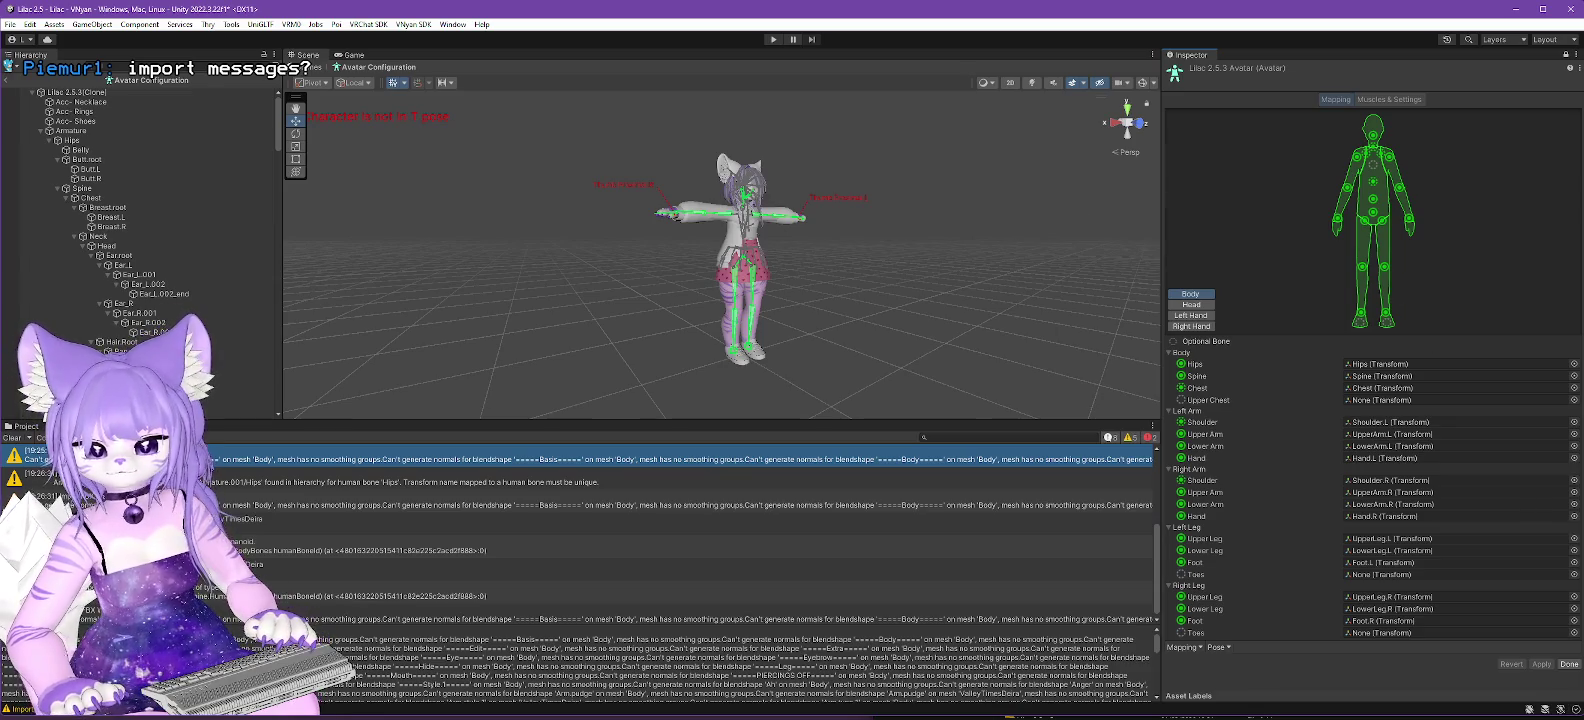
click(1568, 664)
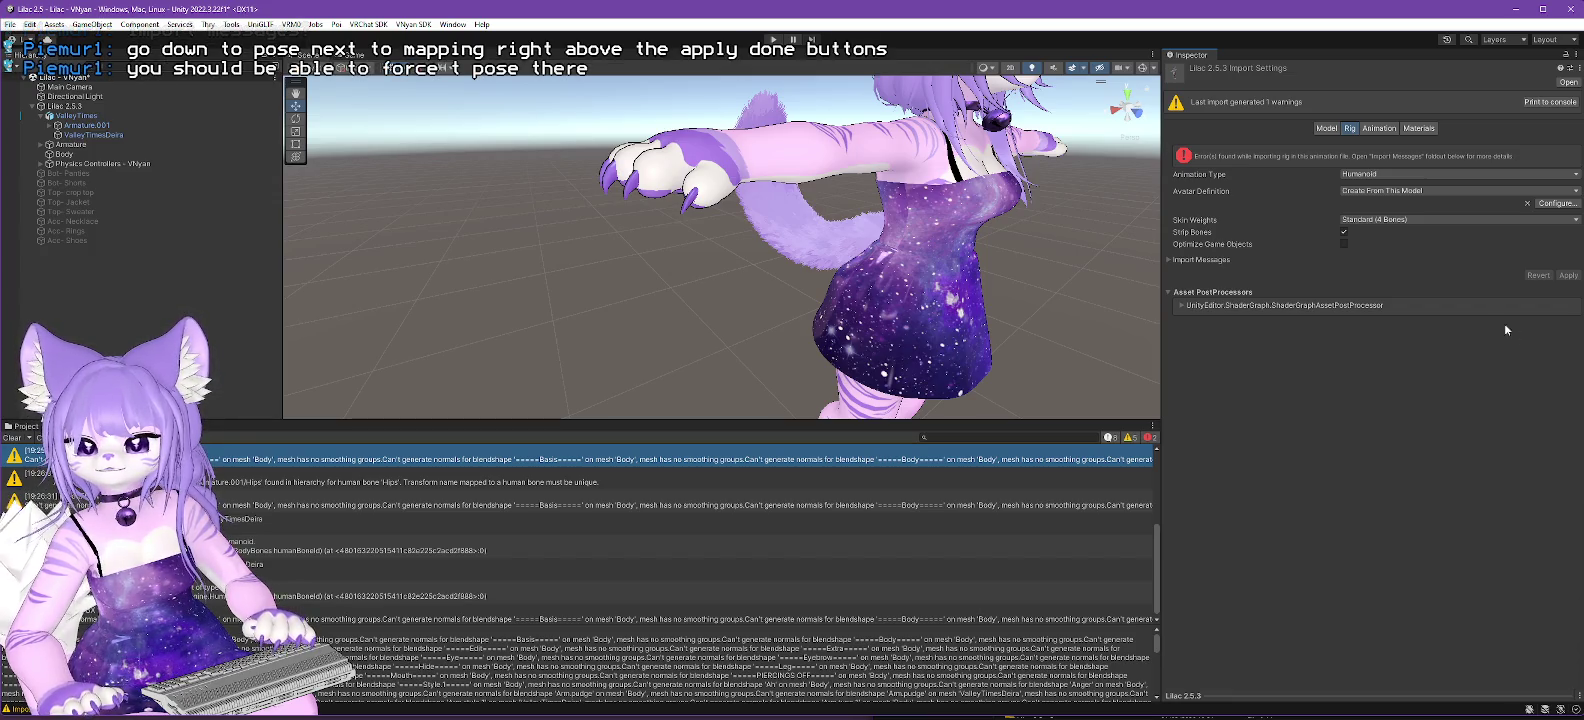
click(65, 106)
click(413, 24)
click(450, 51)
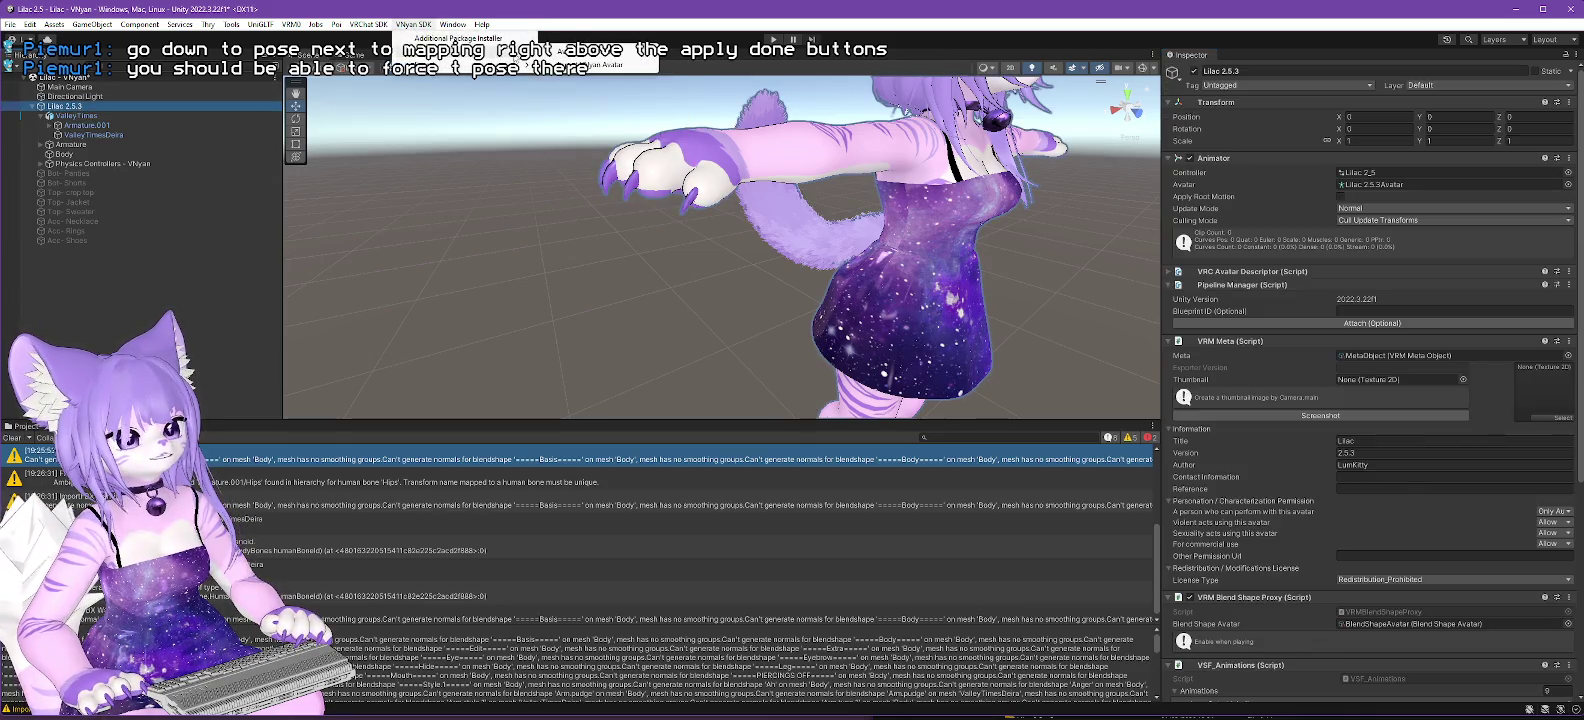
Assign Lilac 2.5.3 in the Avatar Setup Tool, close it, and select the Lilac 2.5.3 FBX asset.
drag(83, 113, 856, 101)
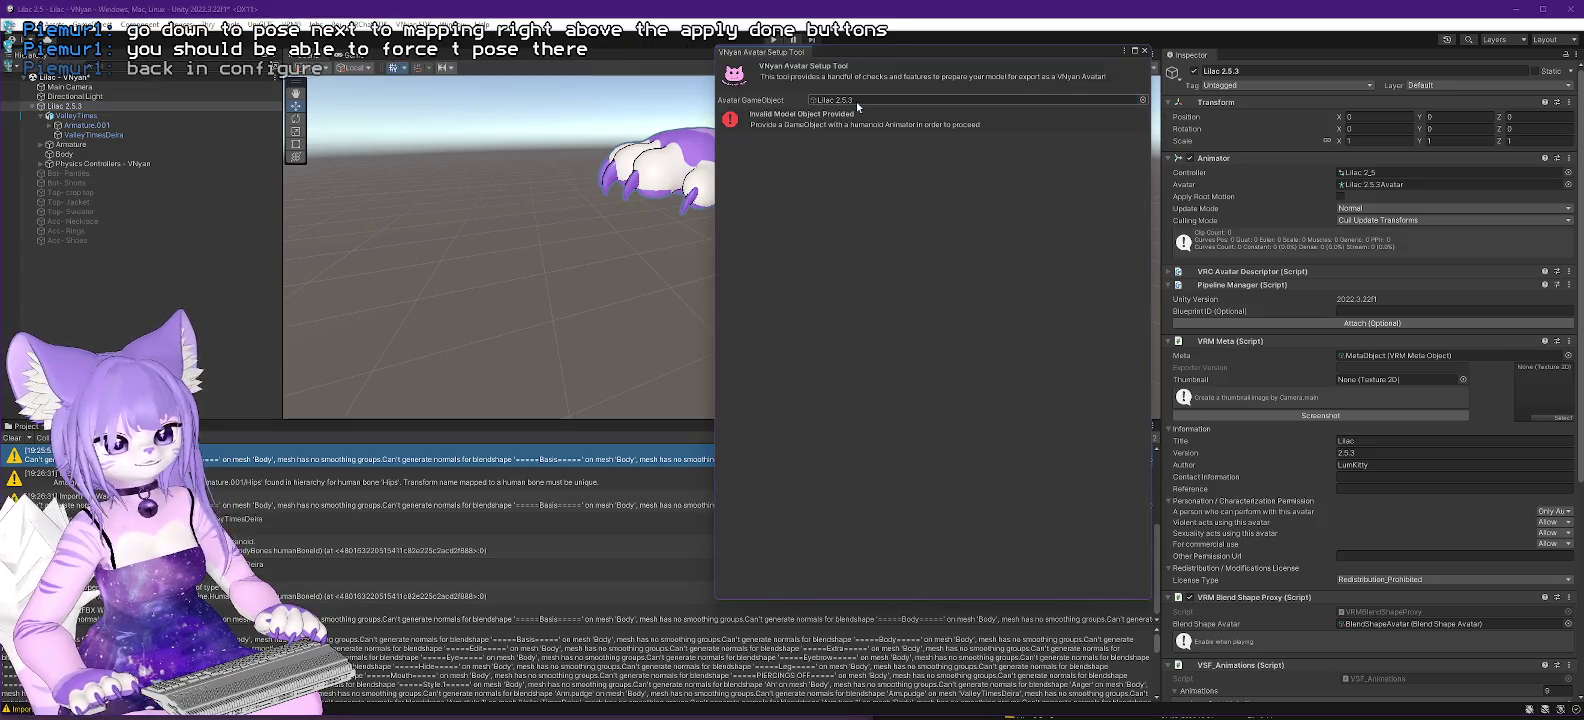
click(1144, 50)
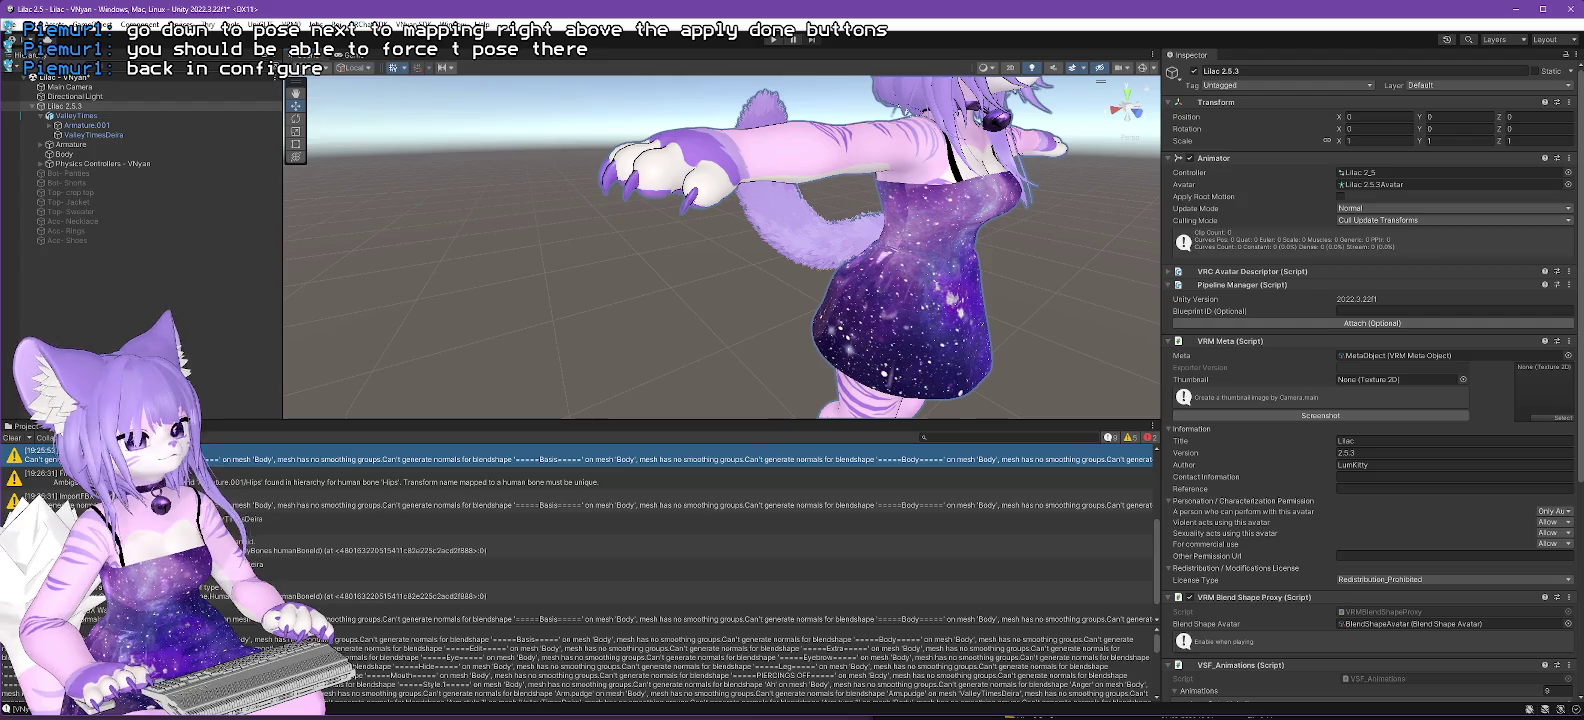
click(24, 426)
click(663, 500)
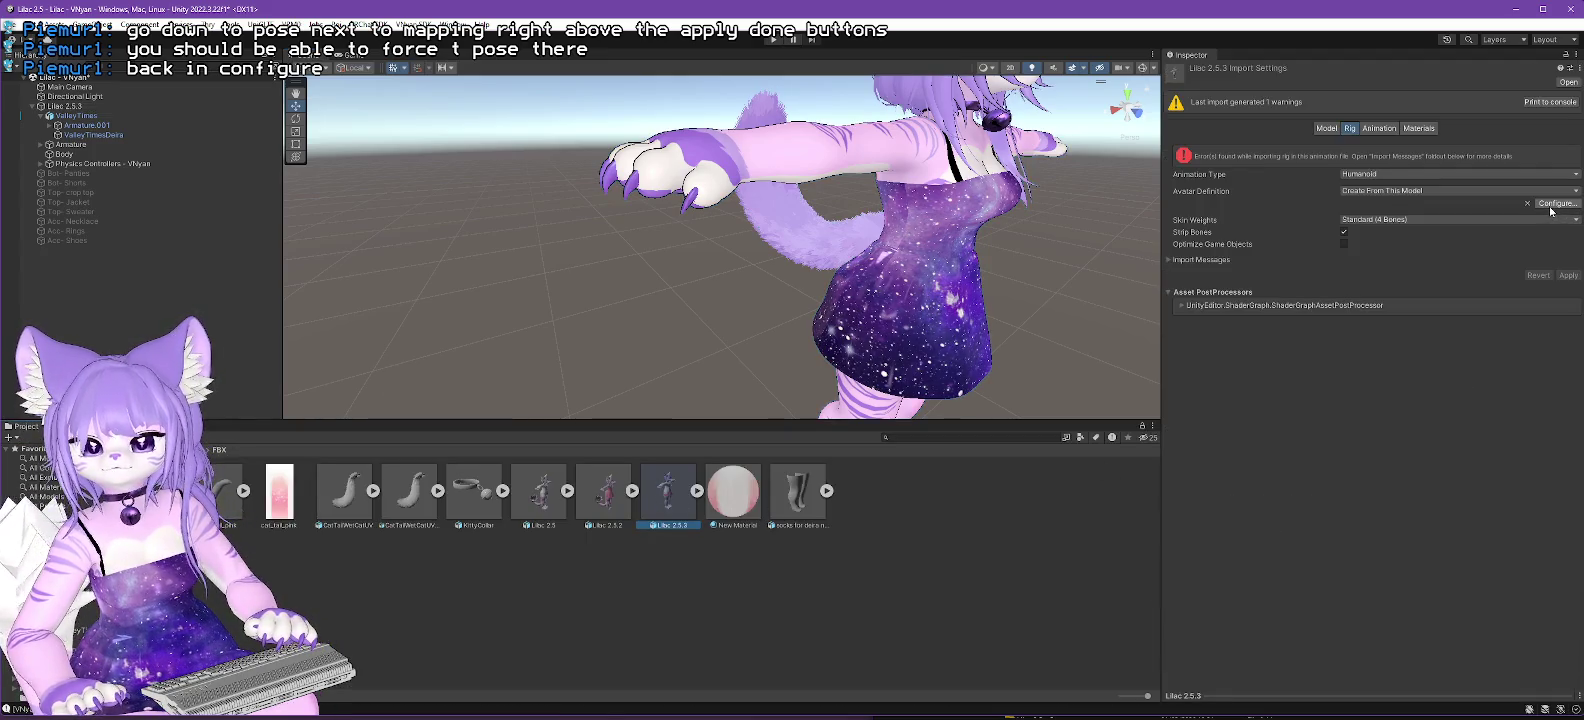
Enforce T-Pose in the avatar configuration, apply it, and click Done.
click(1551, 205)
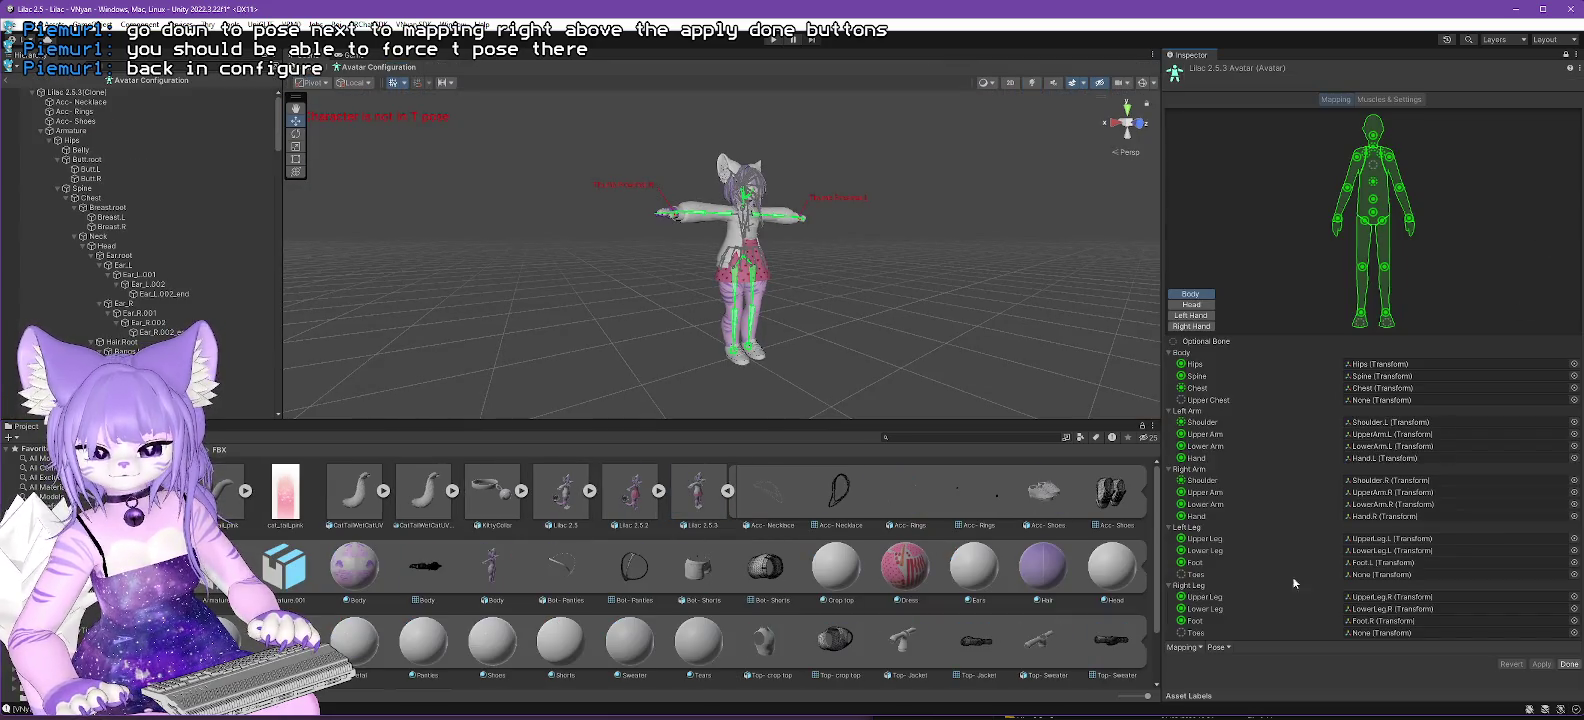
click(1220, 648)
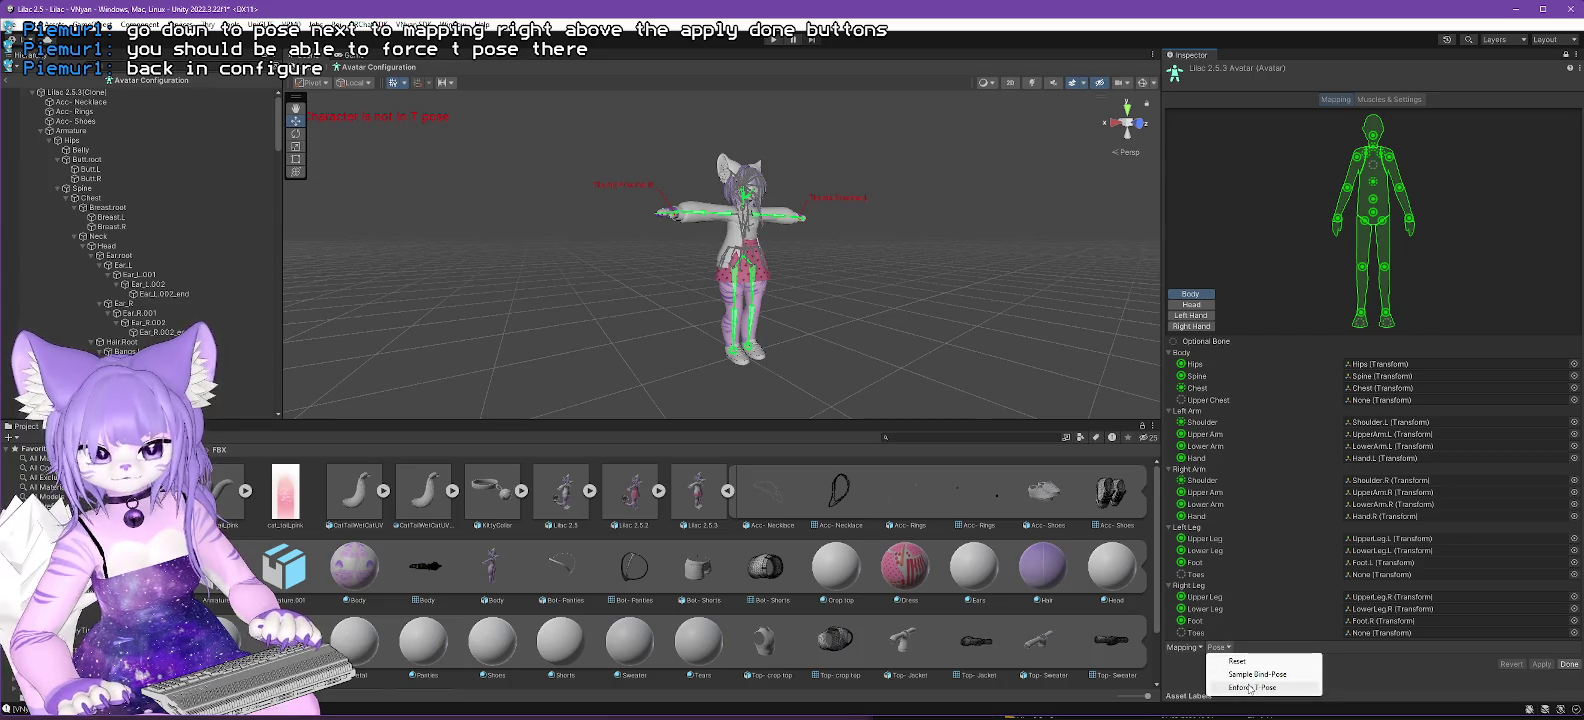
click(1249, 688)
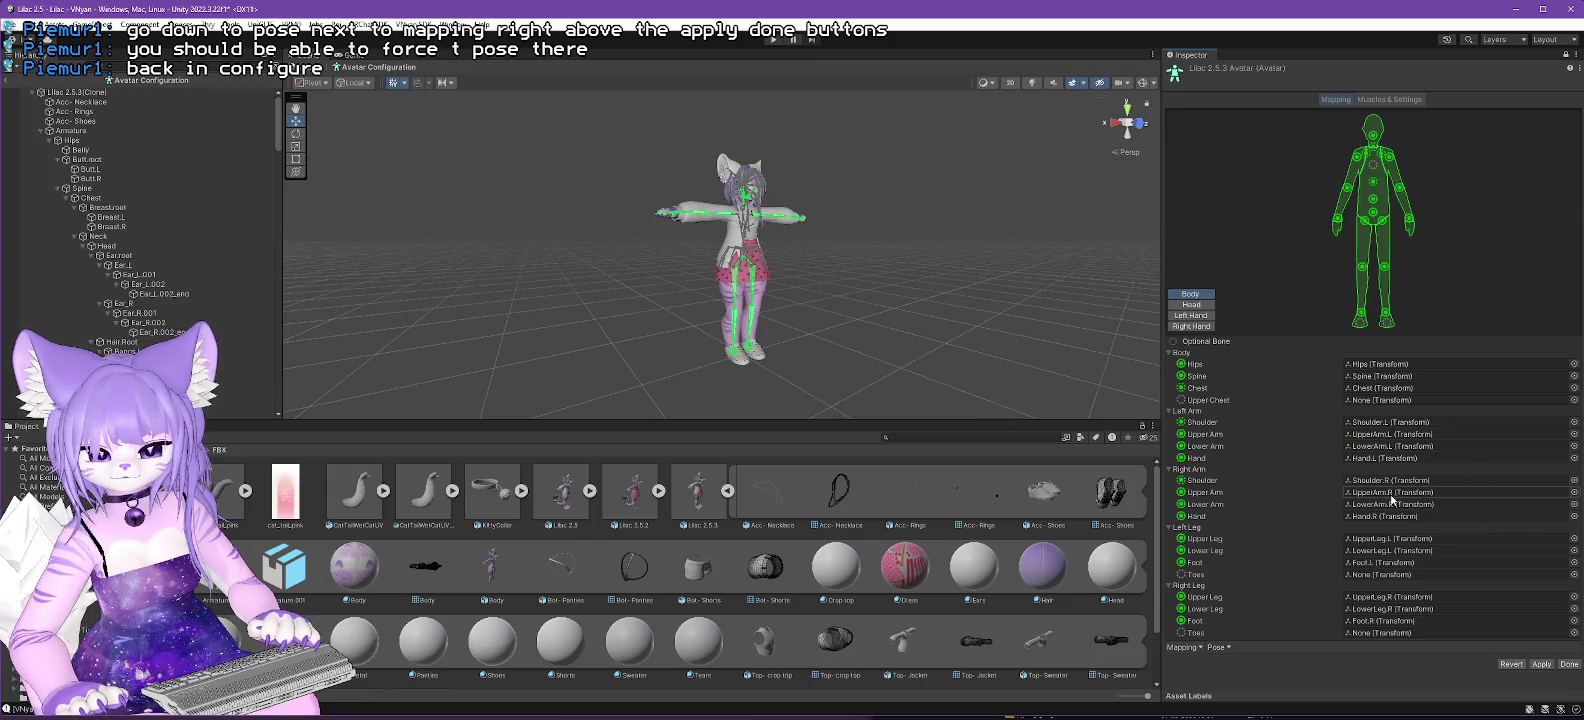
click(1540, 664)
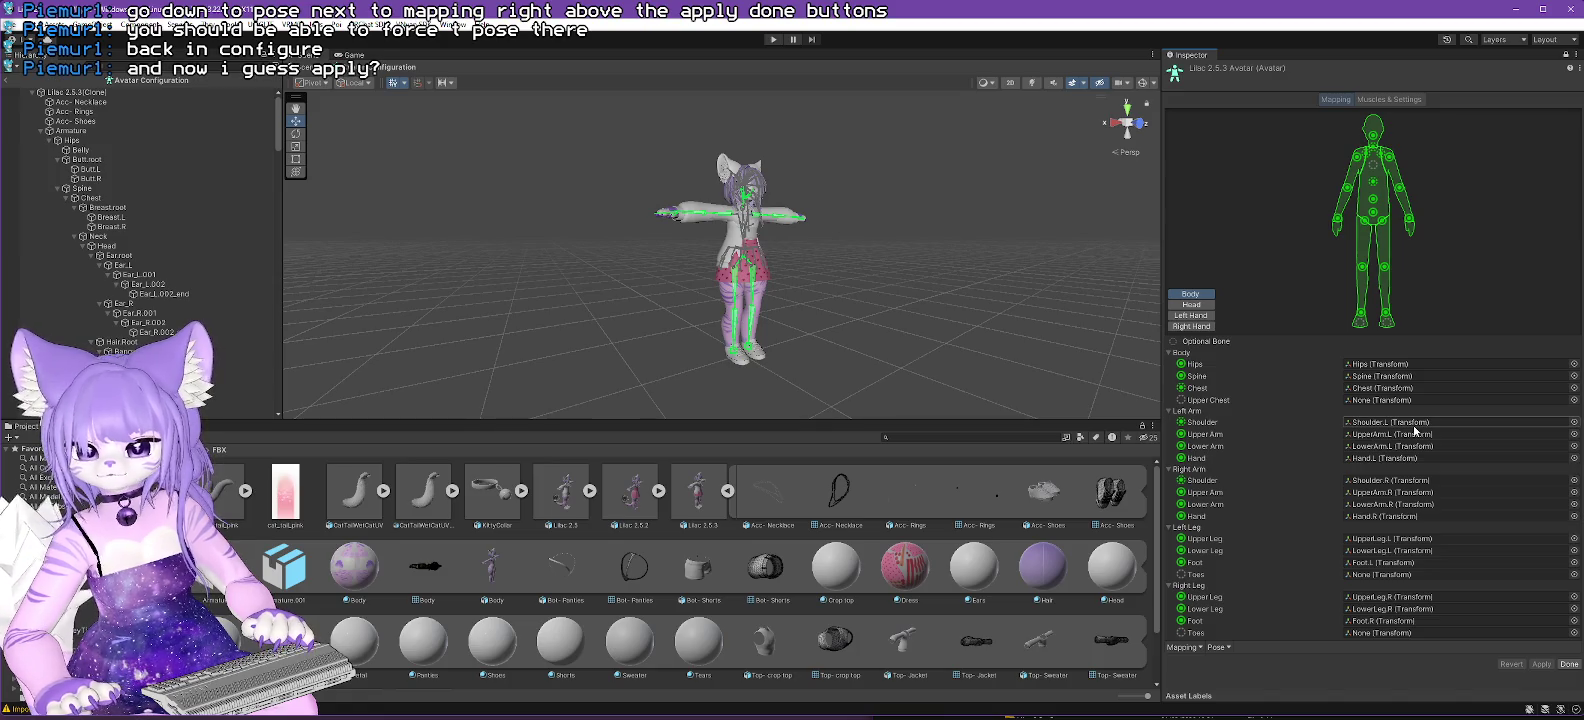
click(1570, 665)
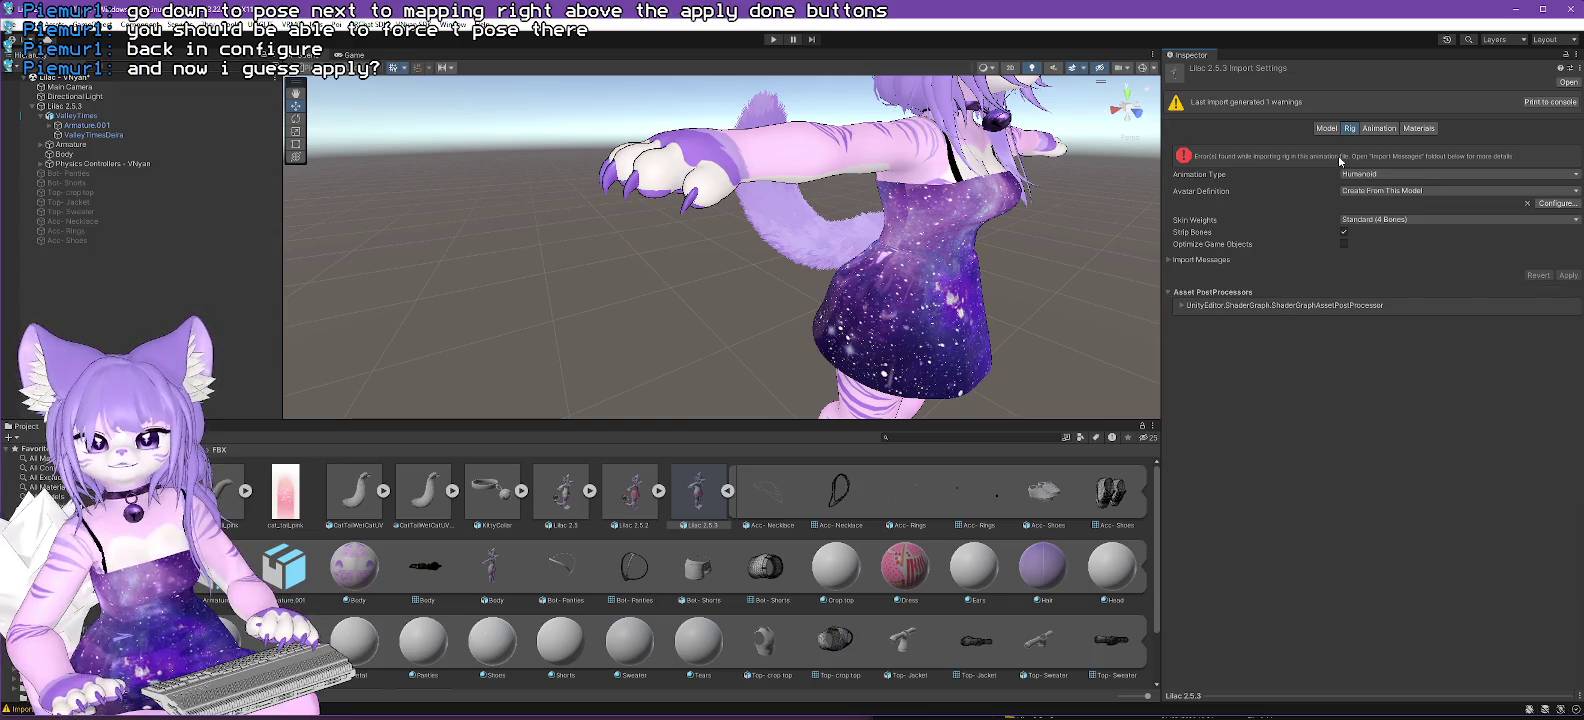
click(729, 492)
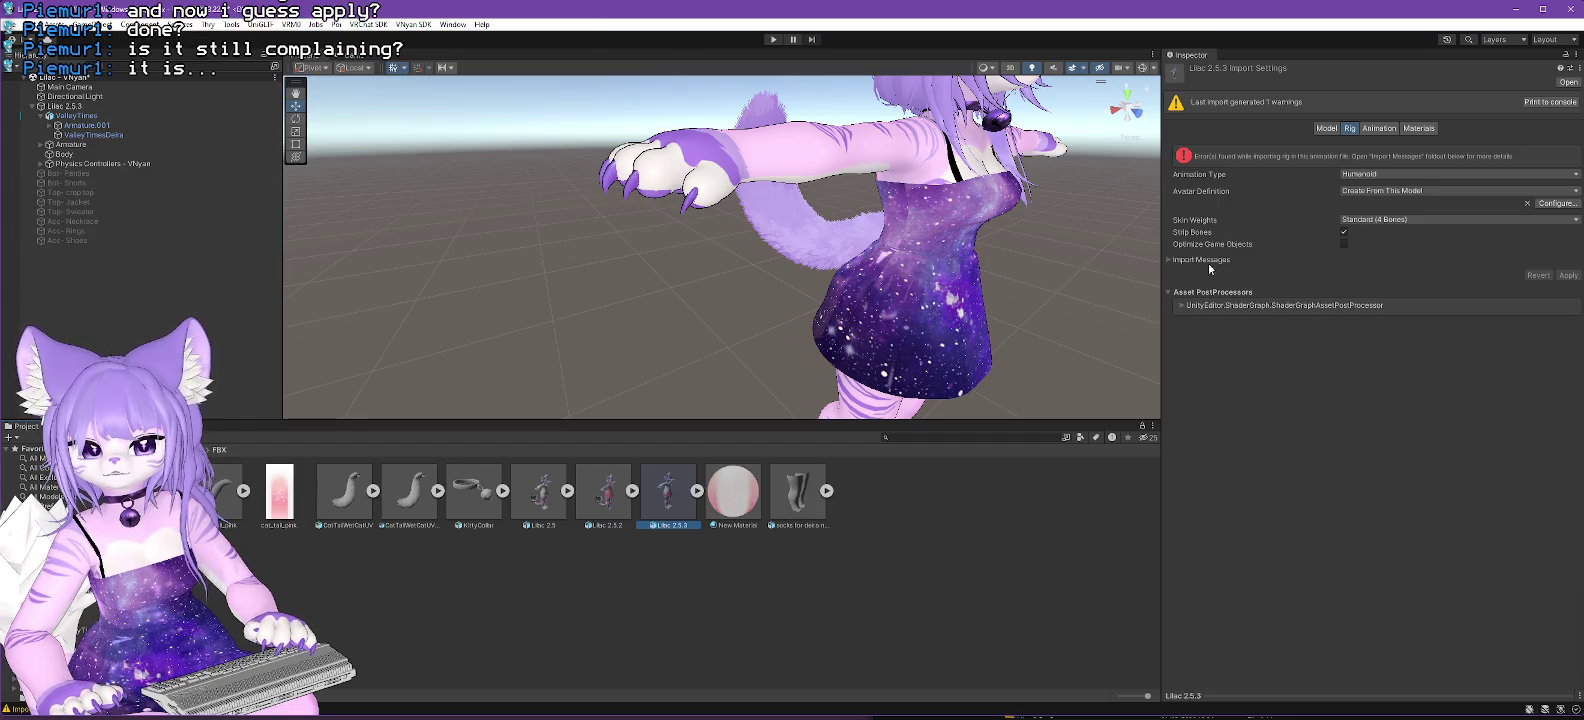
Expand Import Messages to read the ambiguous-Hips avatar error, then switch to Blender.
click(1180, 264)
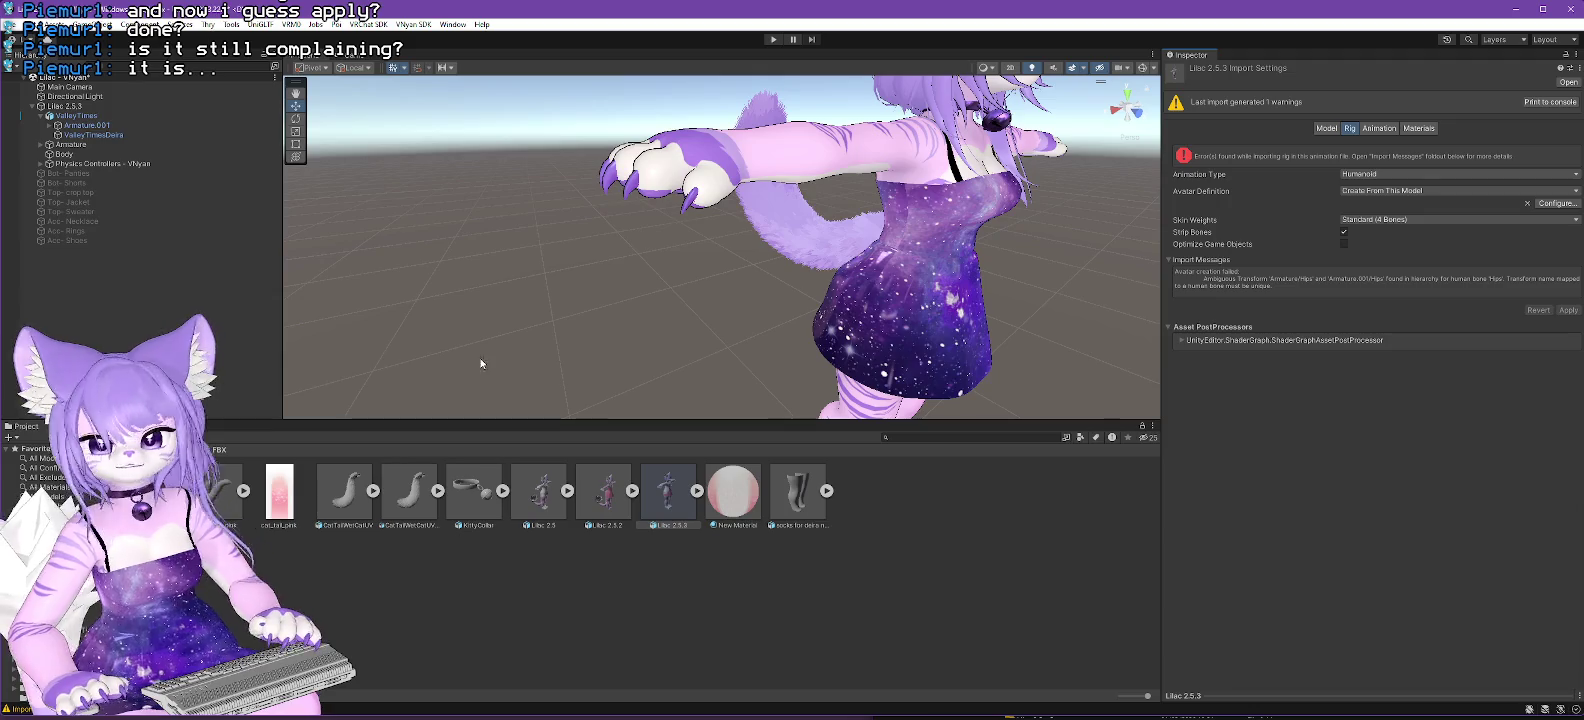
key(alt+Tab)
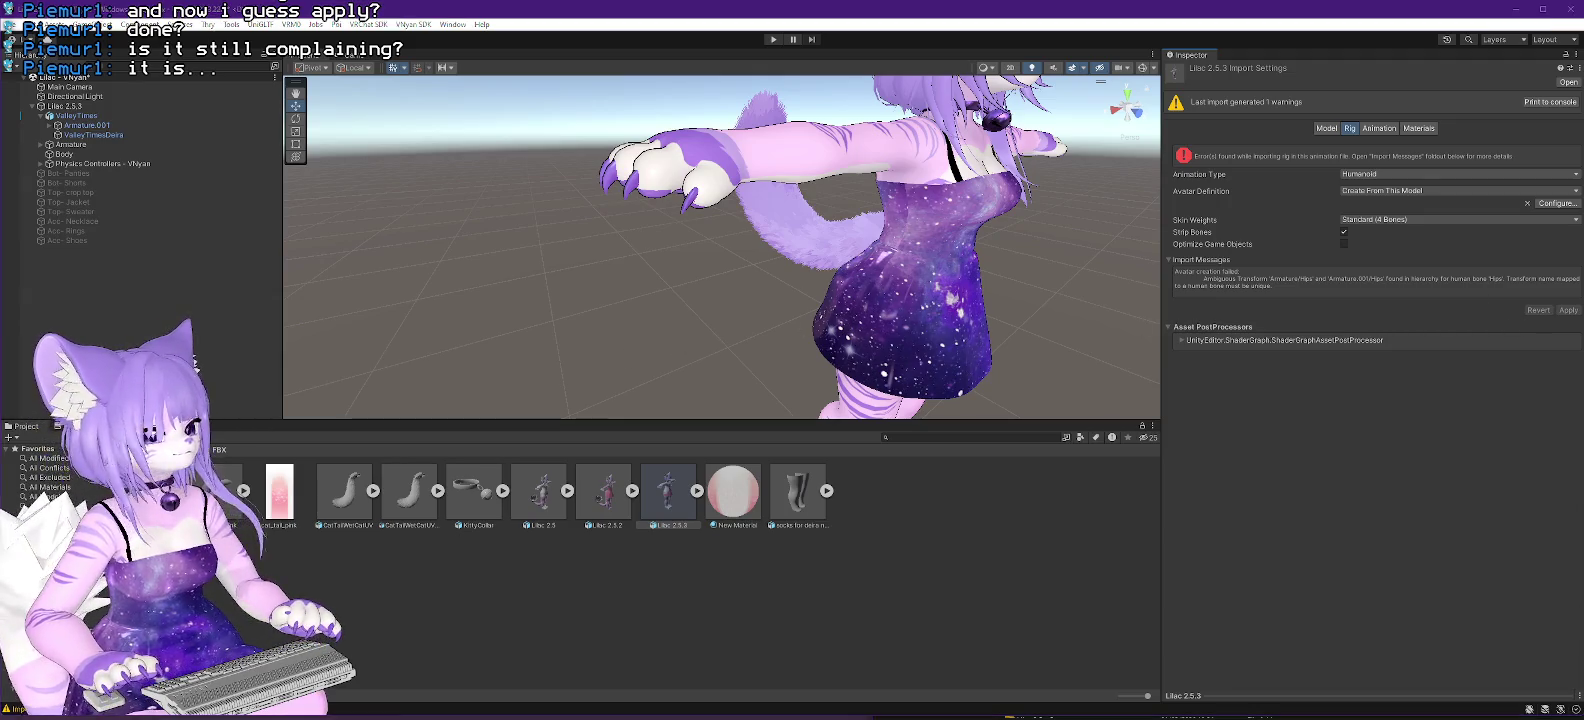
scroll(821, 306, down, 3)
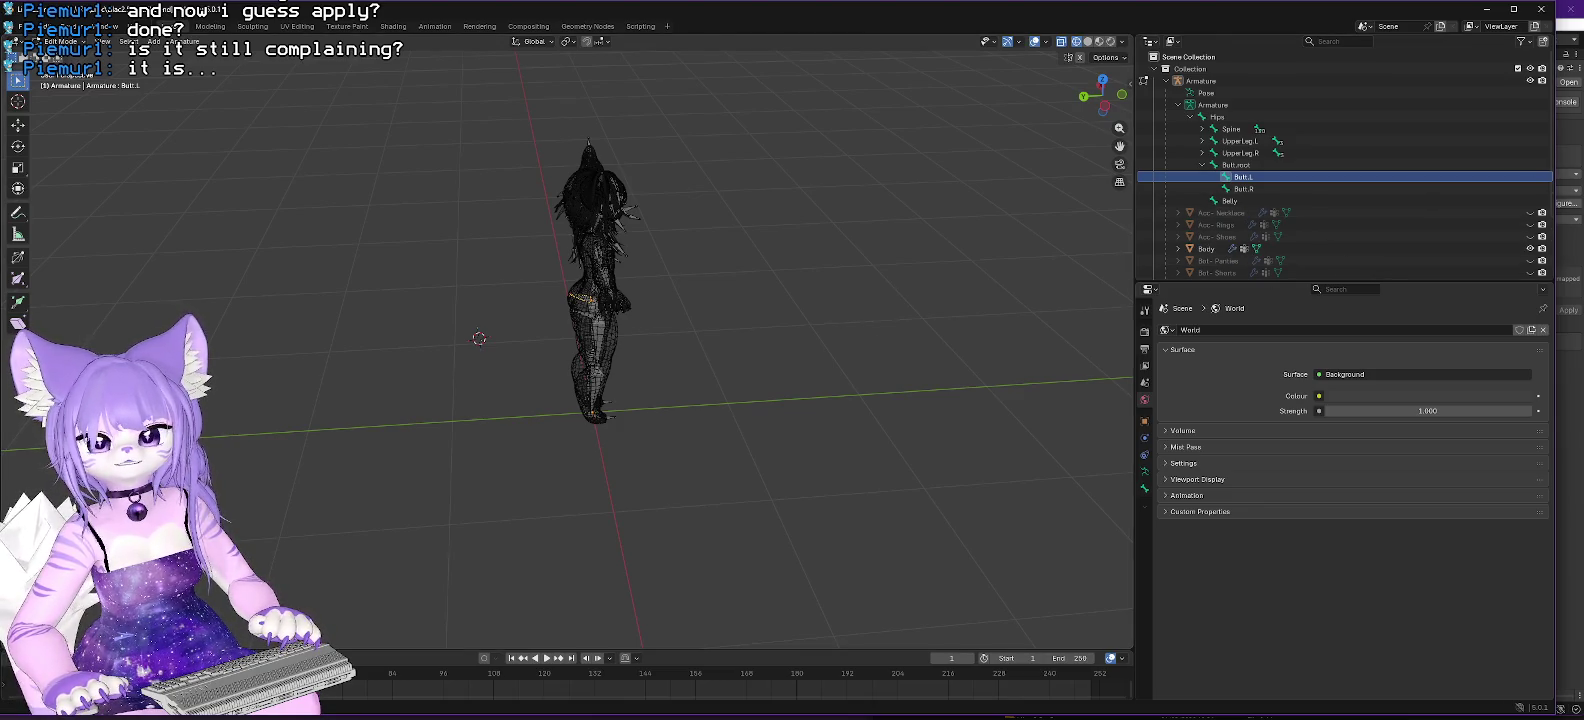
Inspect Armature.003 in the Outliner, select only the main Armature, and open the File menu for export.
click(1178, 104)
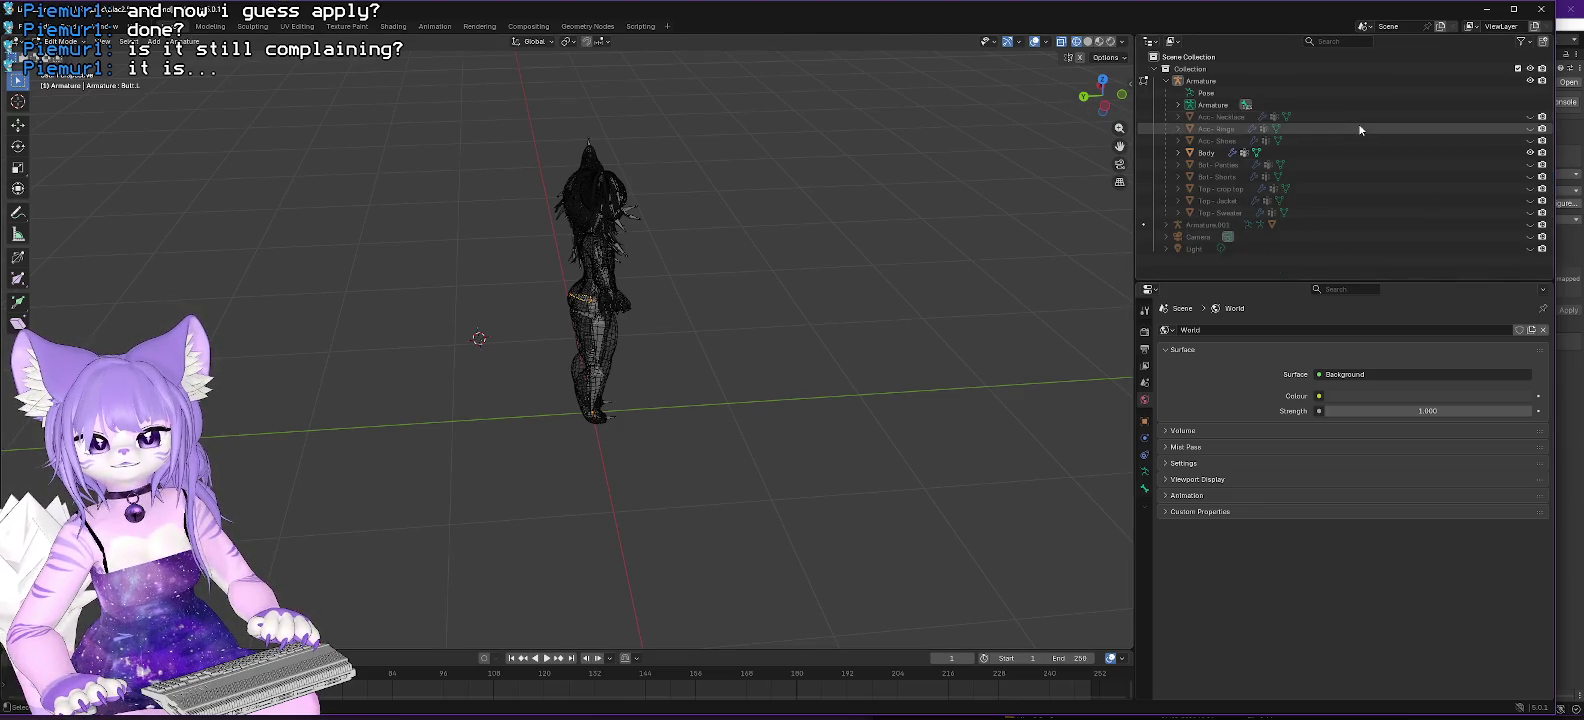
click(1167, 226)
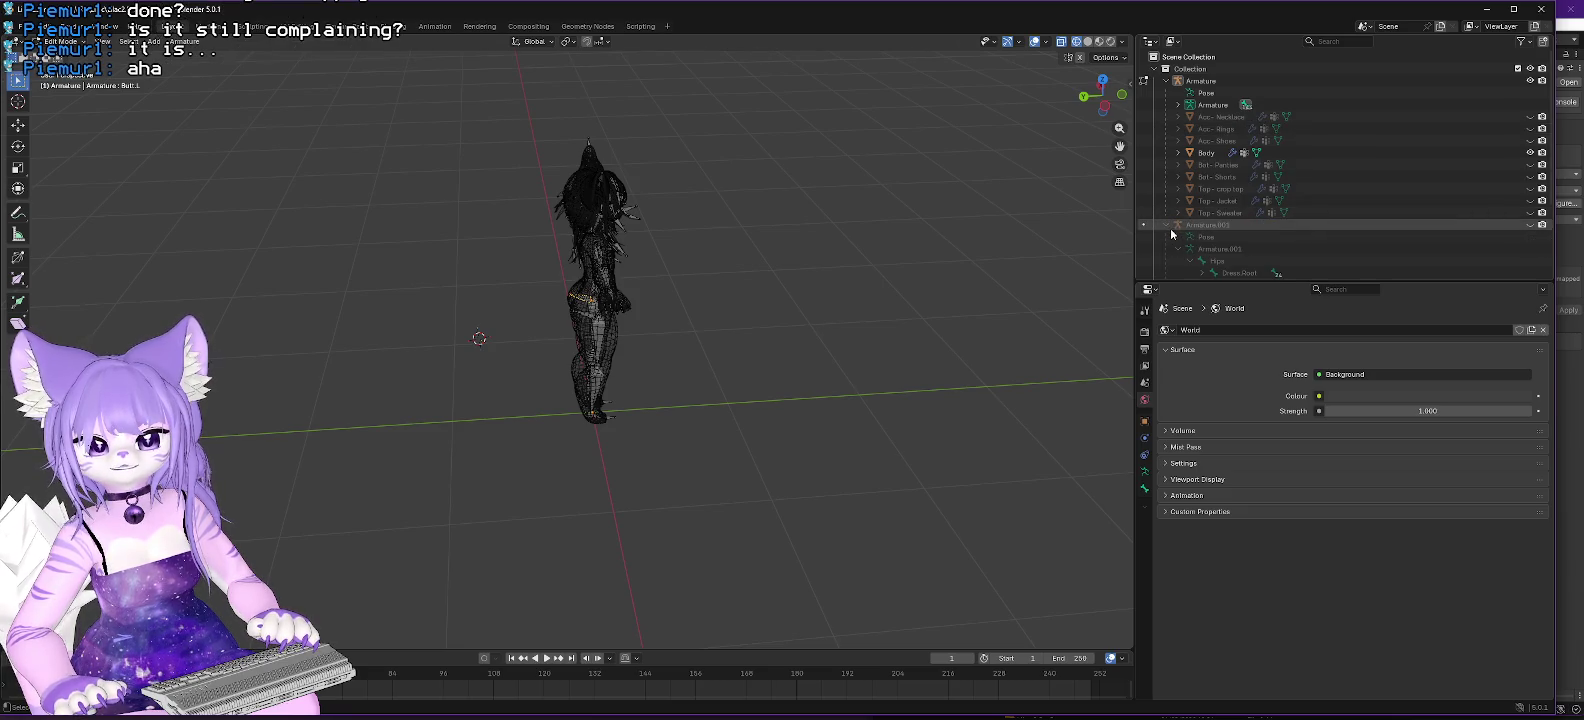
click(1167, 226)
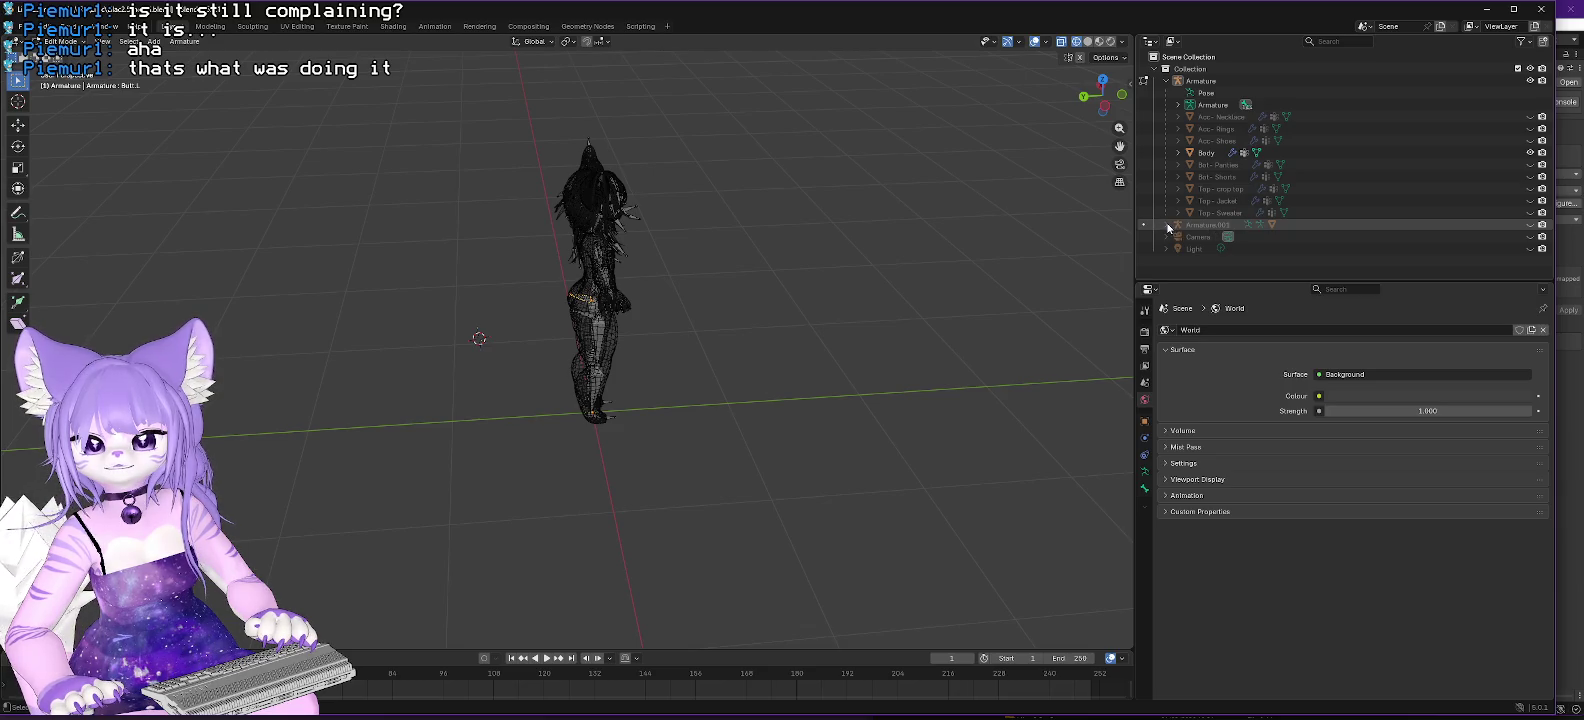
click(1193, 84)
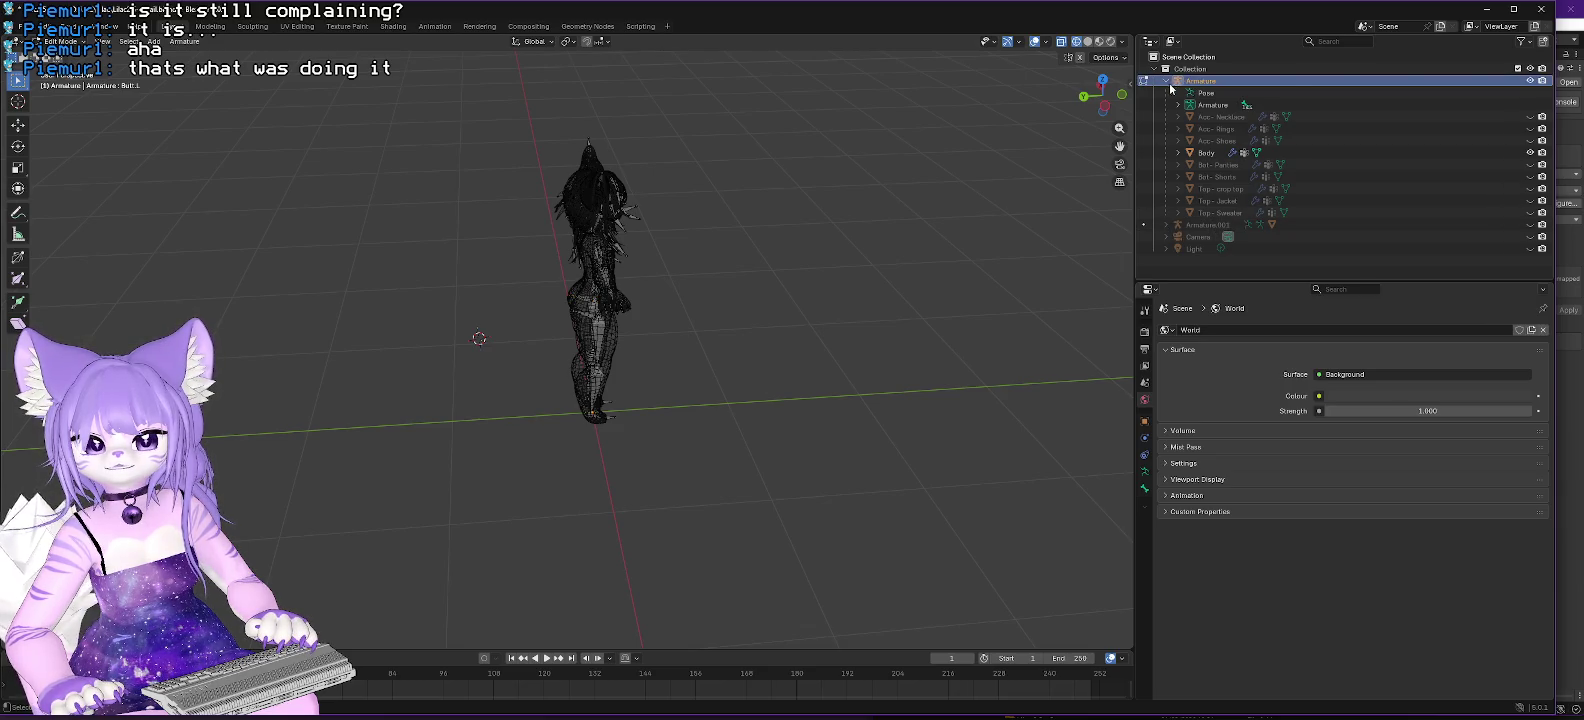
click(1167, 81)
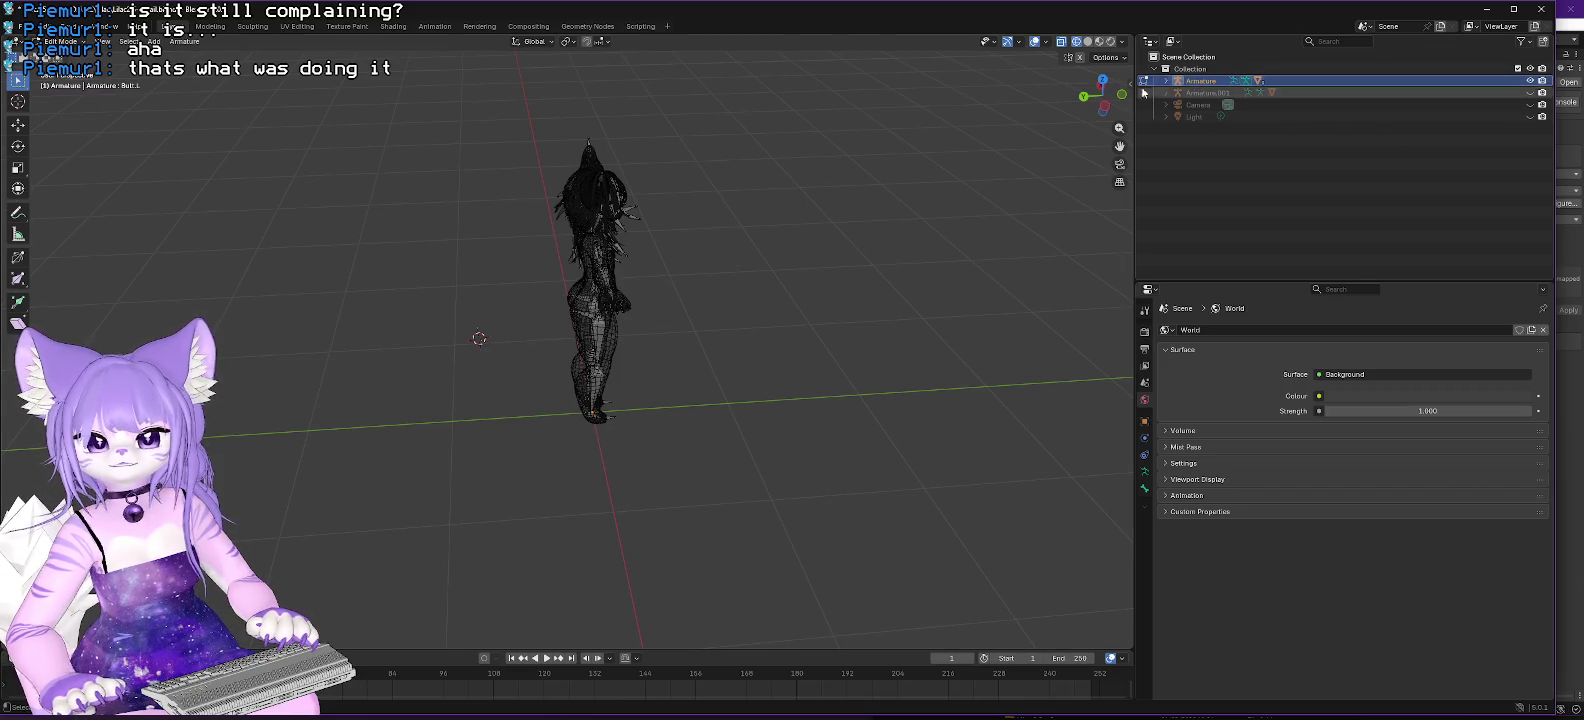
click(18, 26)
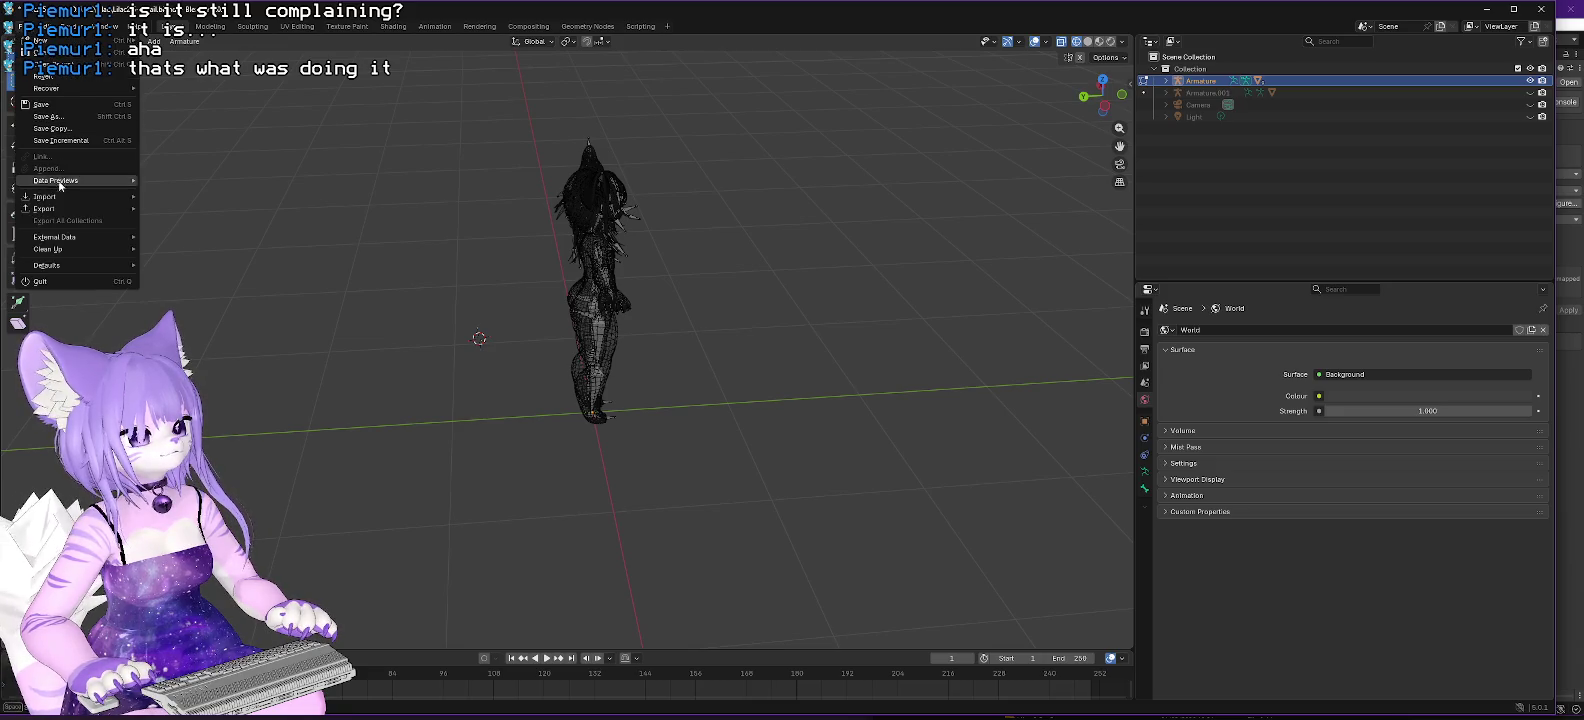
Start an FBX export limited to selected objects, including empty, camera, lamp, armature and mesh types.
mouse_move(60, 208)
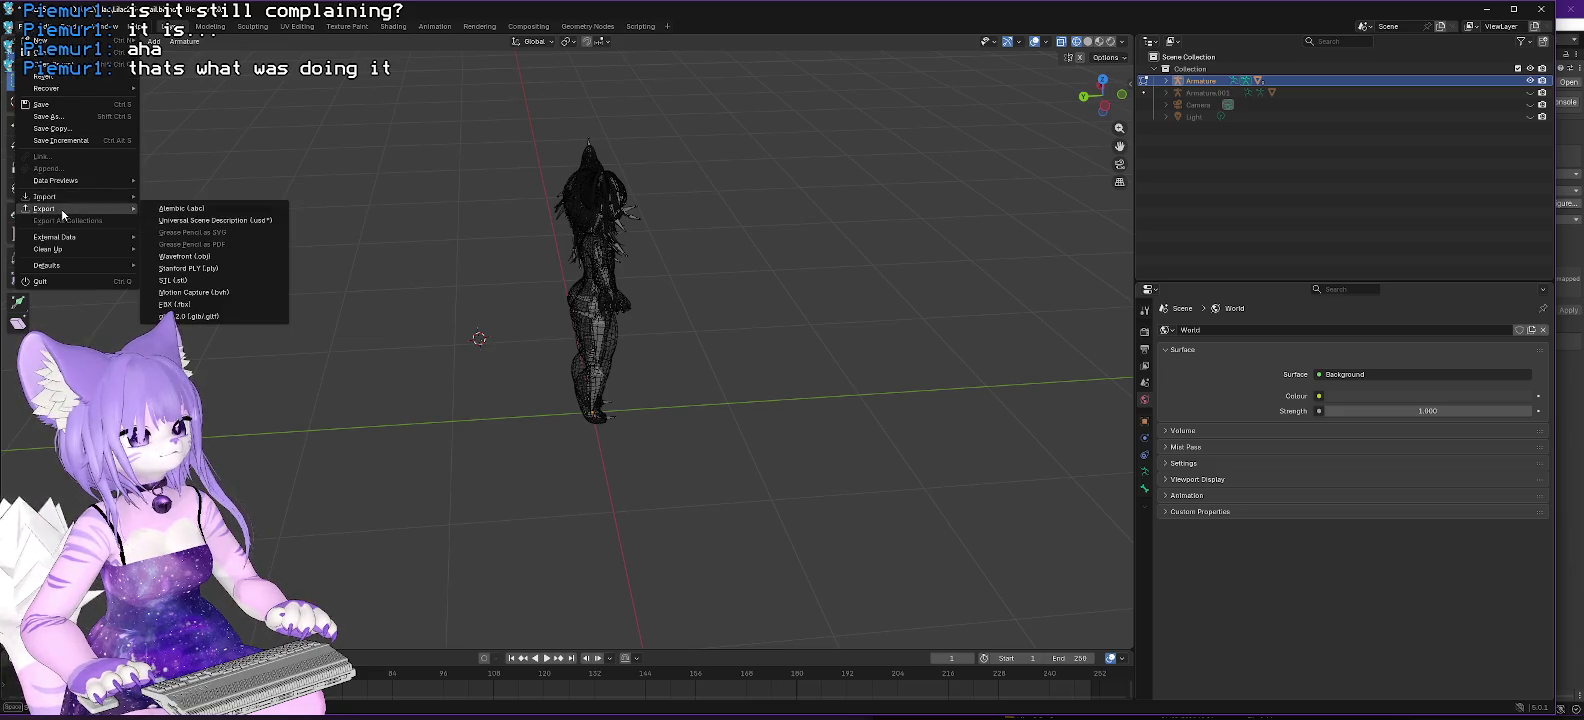
click(176, 304)
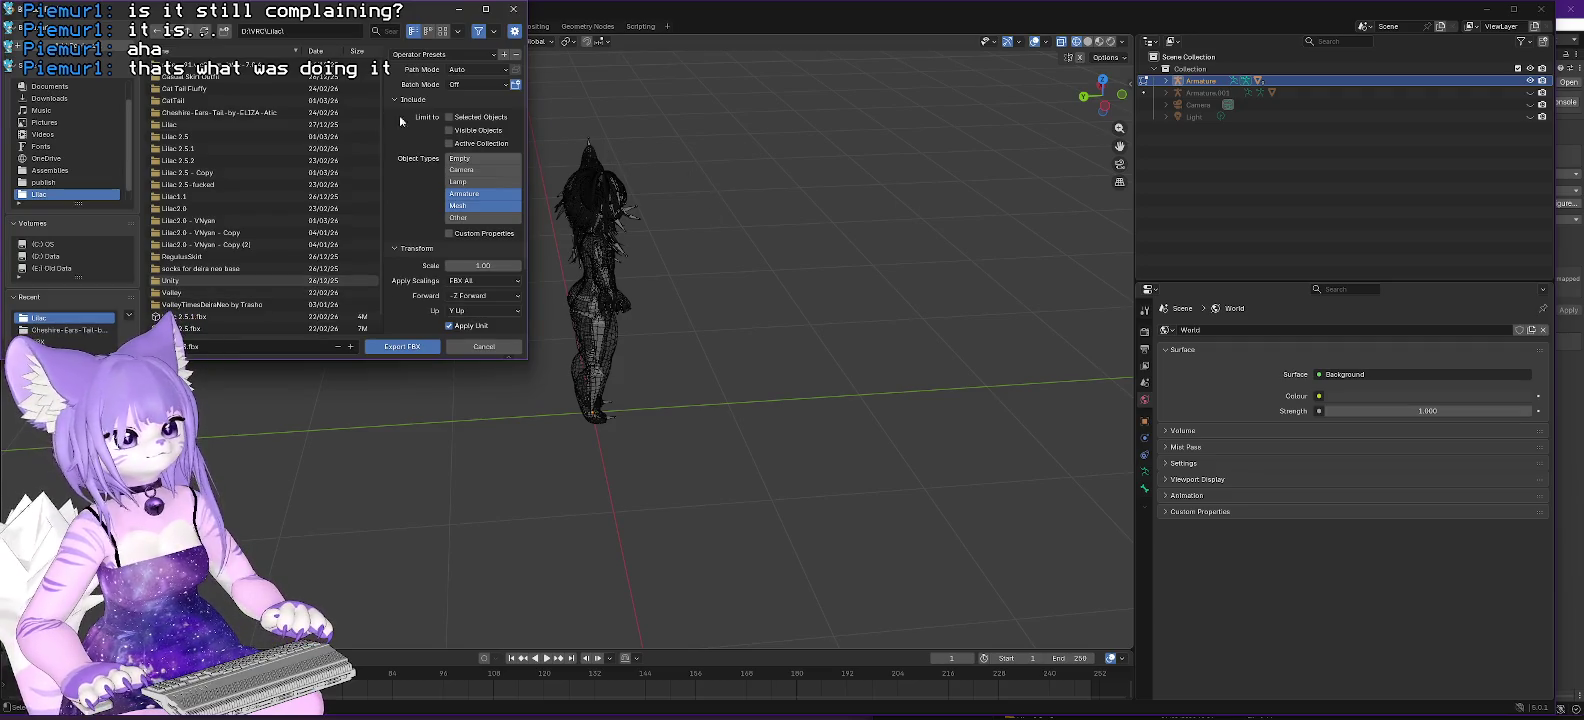
click(450, 117)
click(462, 169)
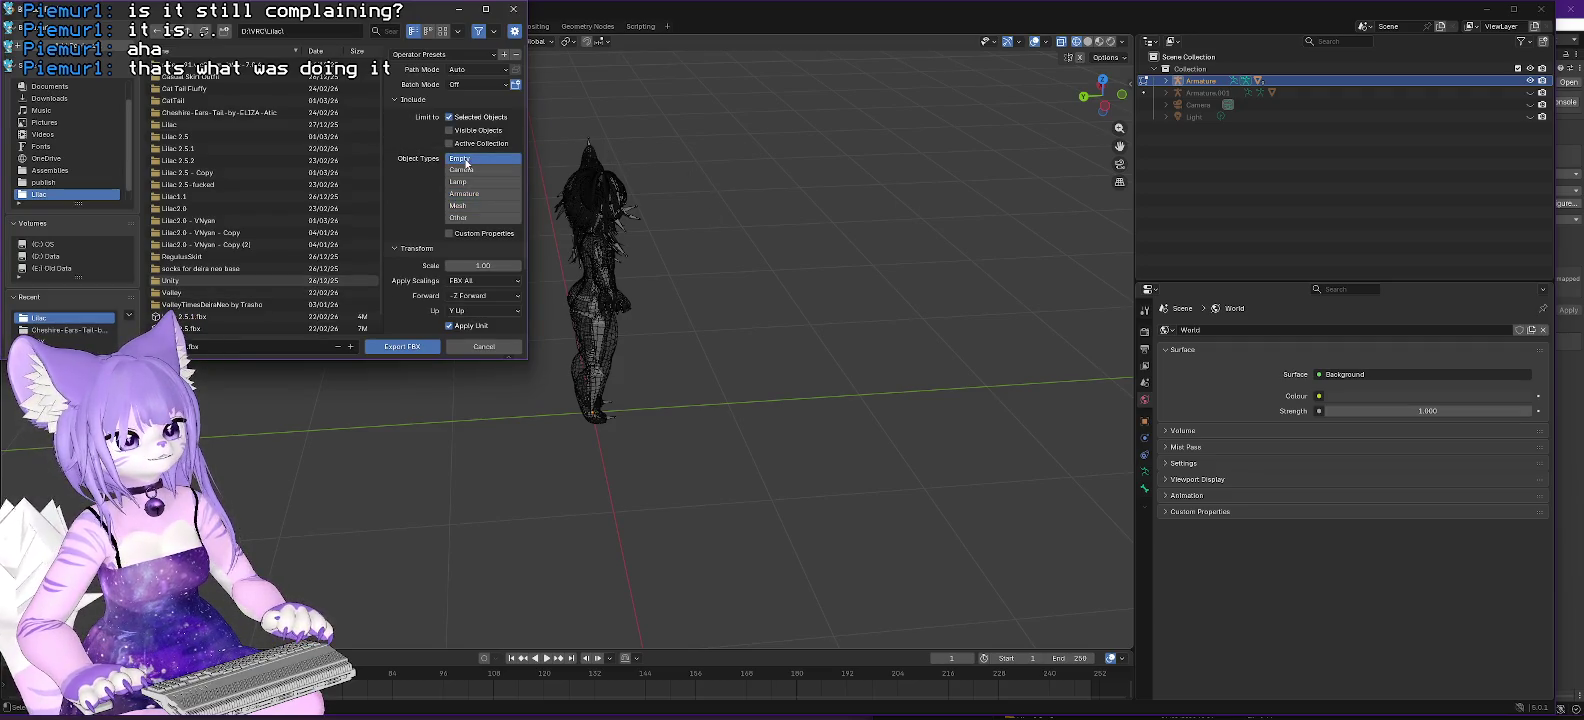
drag(460, 158, 472, 220)
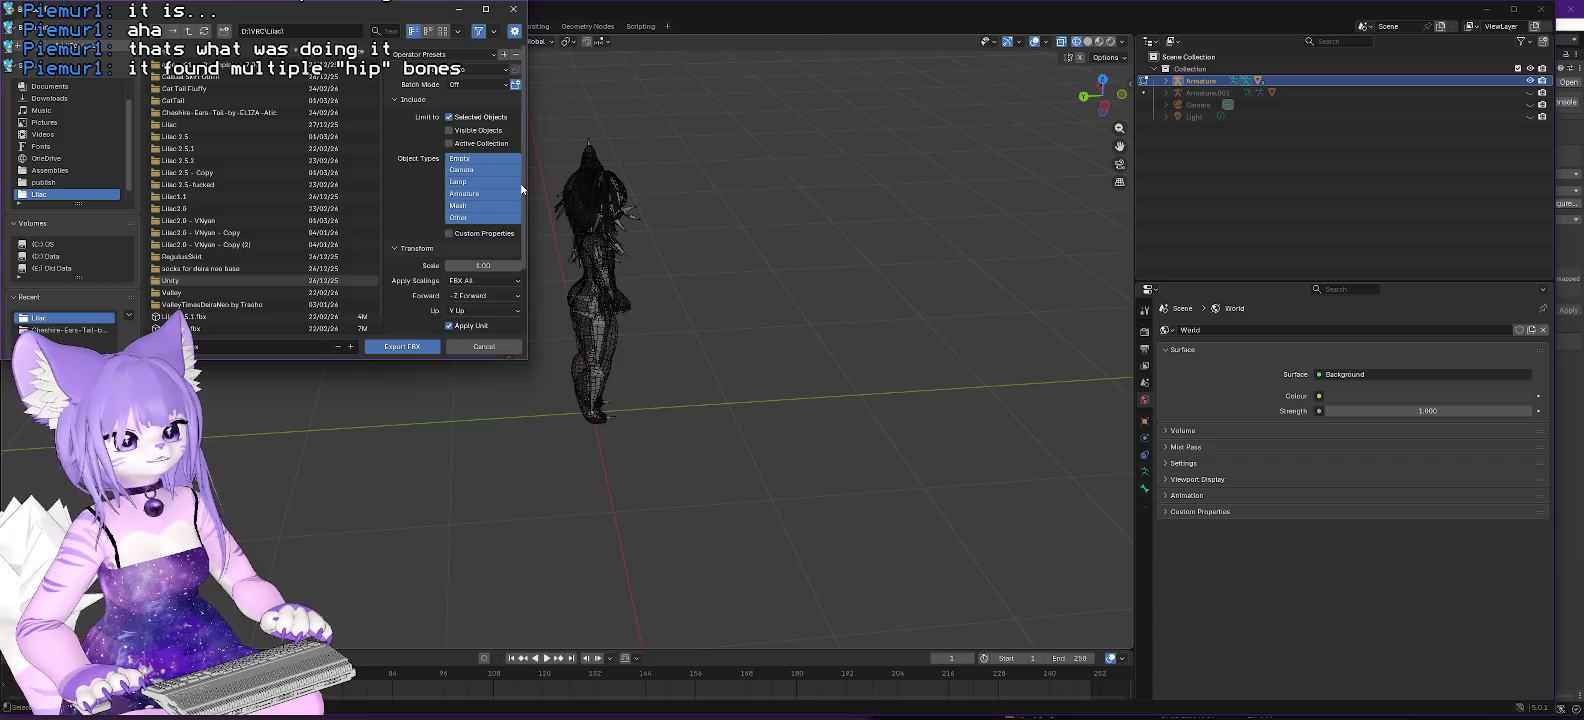
Export the FBX file, then switch to the Lilac folder in File Explorer.
scroll(522, 183, down, 3)
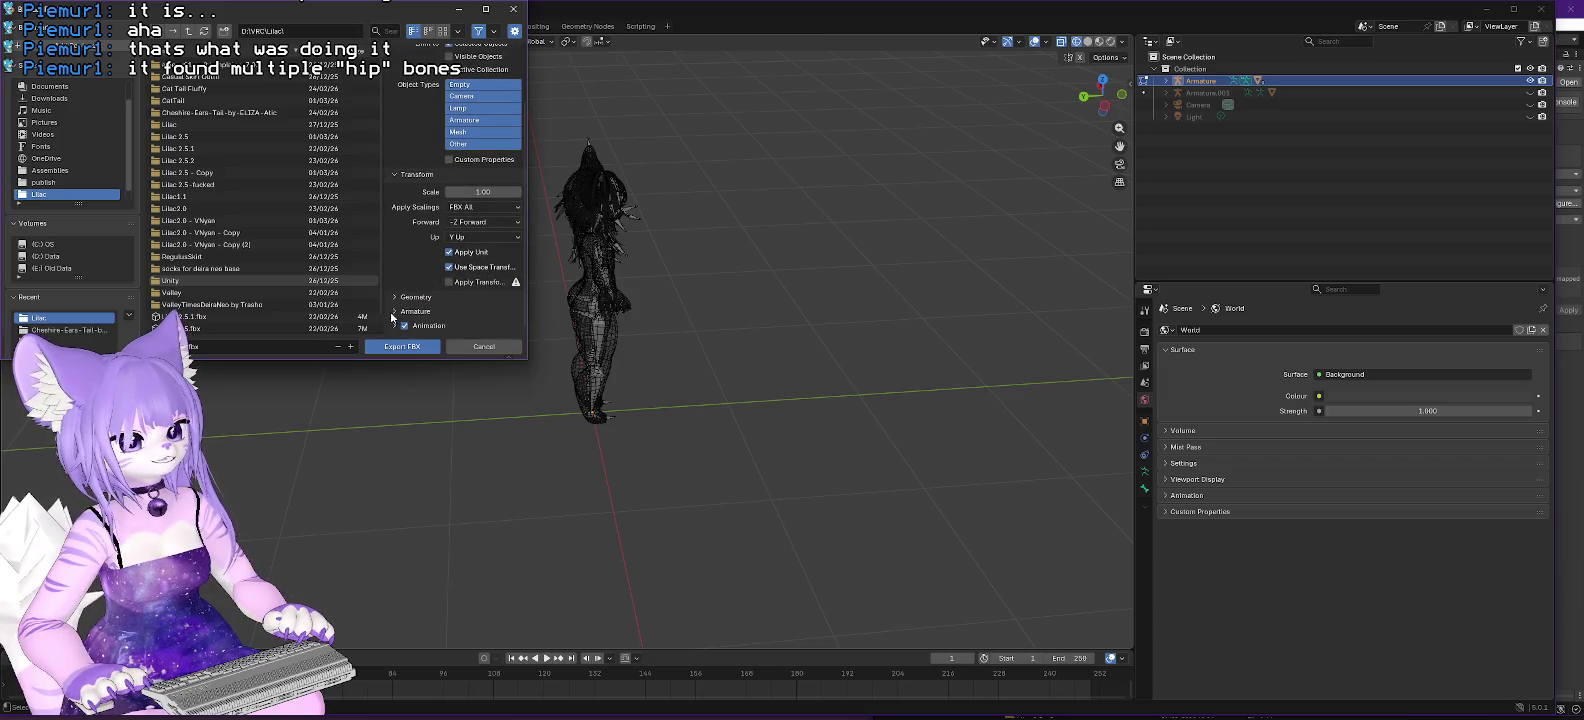
scroll(526, 252, down, 3)
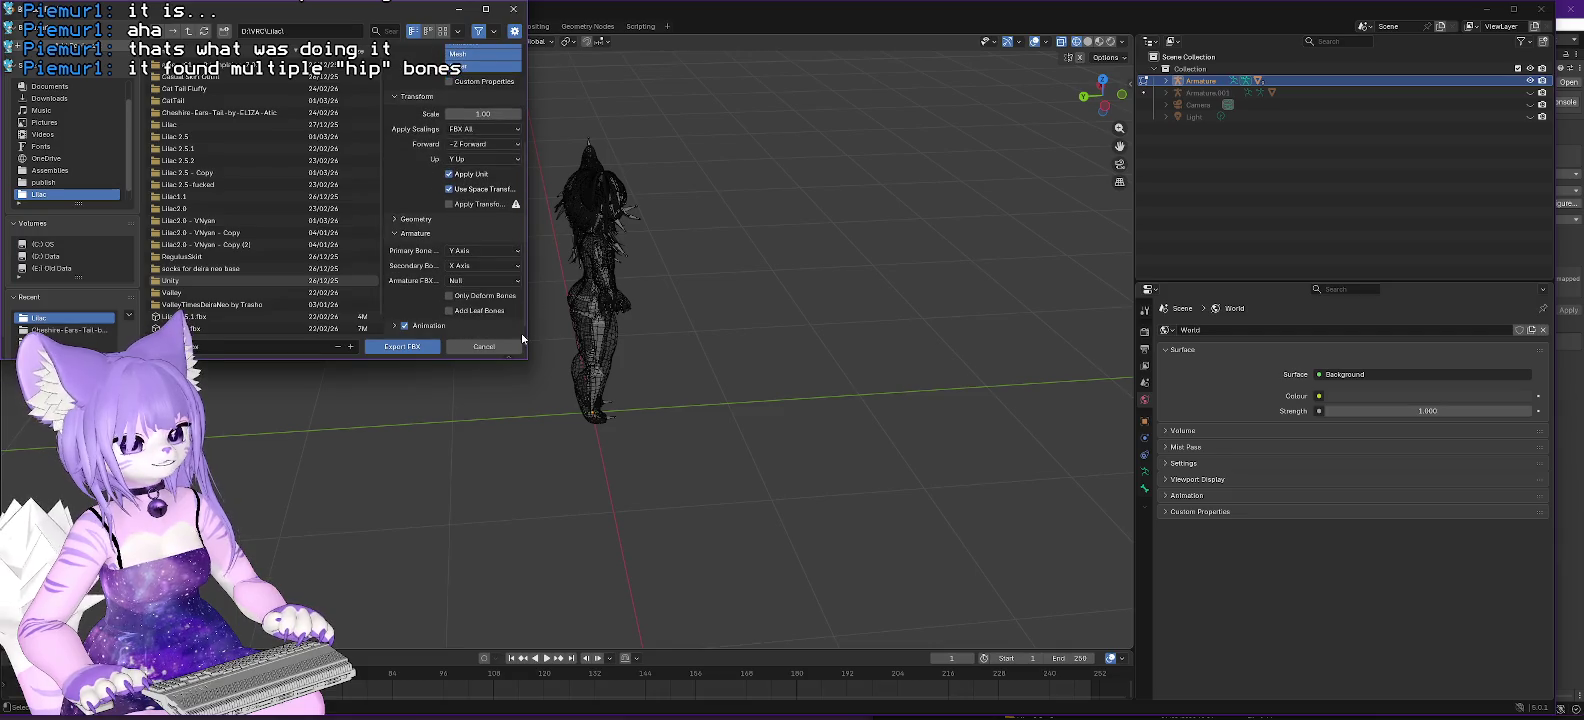
click(402, 347)
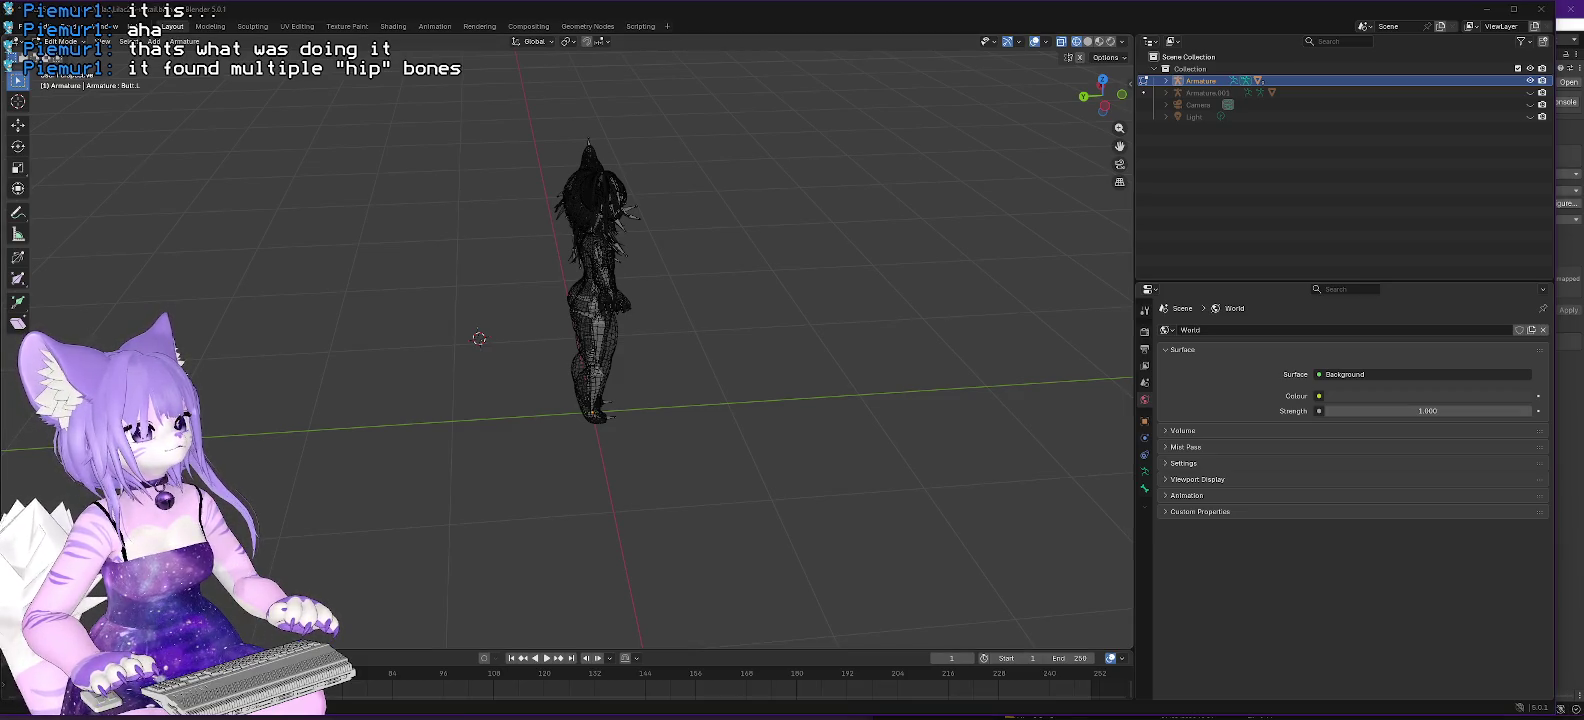
key(alt+Tab)
key(alt+Tab)
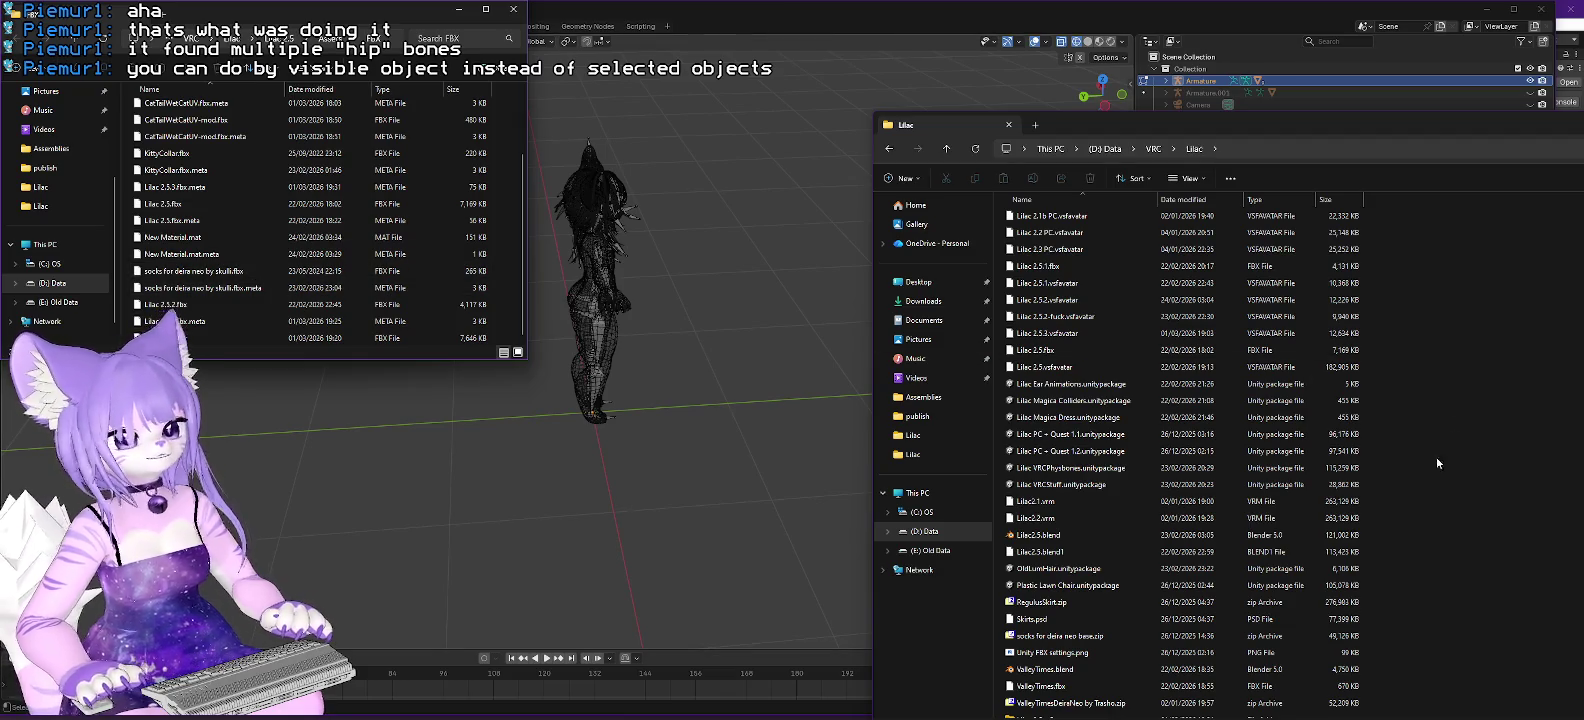
Drag Lilac 2.5.3.fbx into the FBX folder, replace the existing copy, then switch to Unity.
scroll(1214, 500, down, 1)
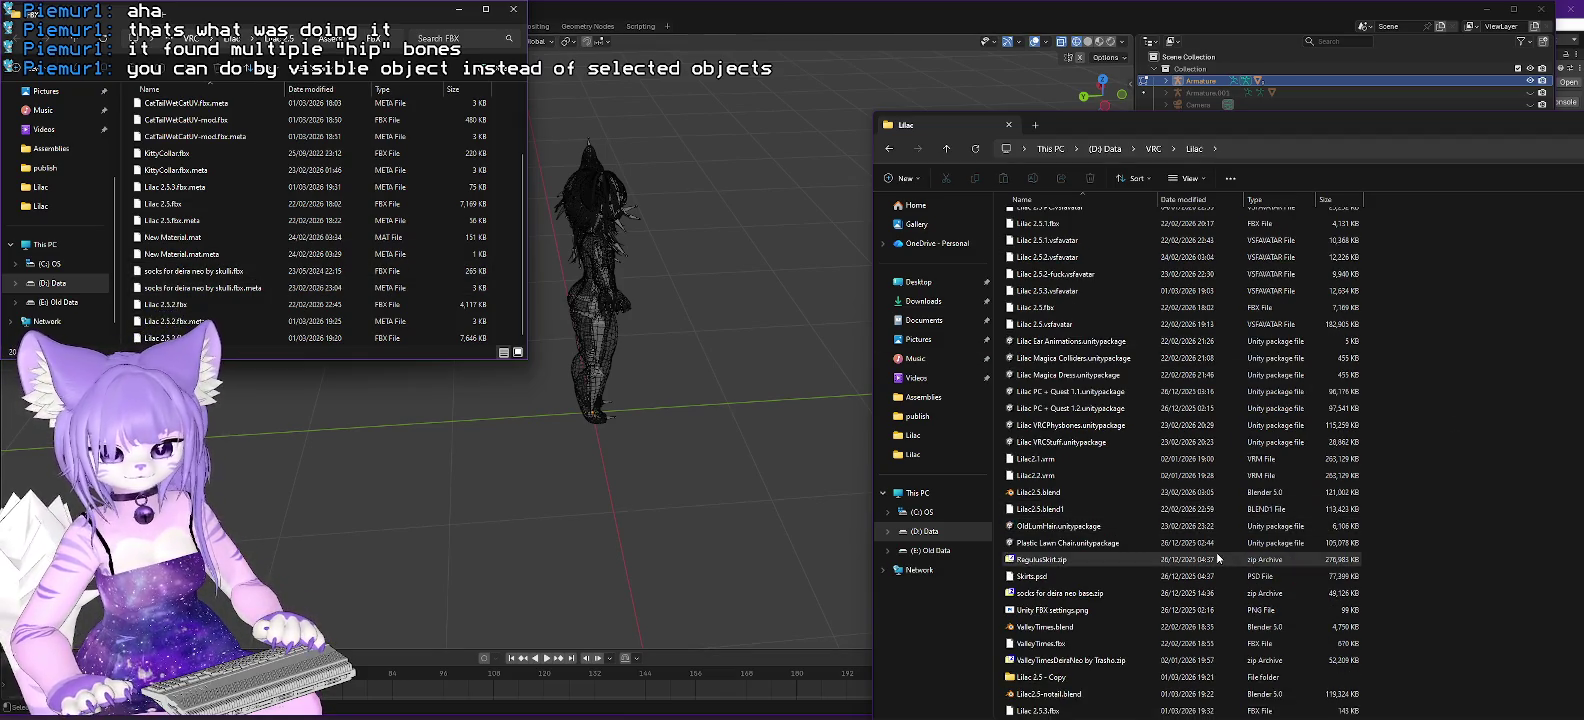
mouse_move(1047, 706)
mouse_down()
mouse_move(937, 555)
mouse_move(507, 290)
mouse_up()
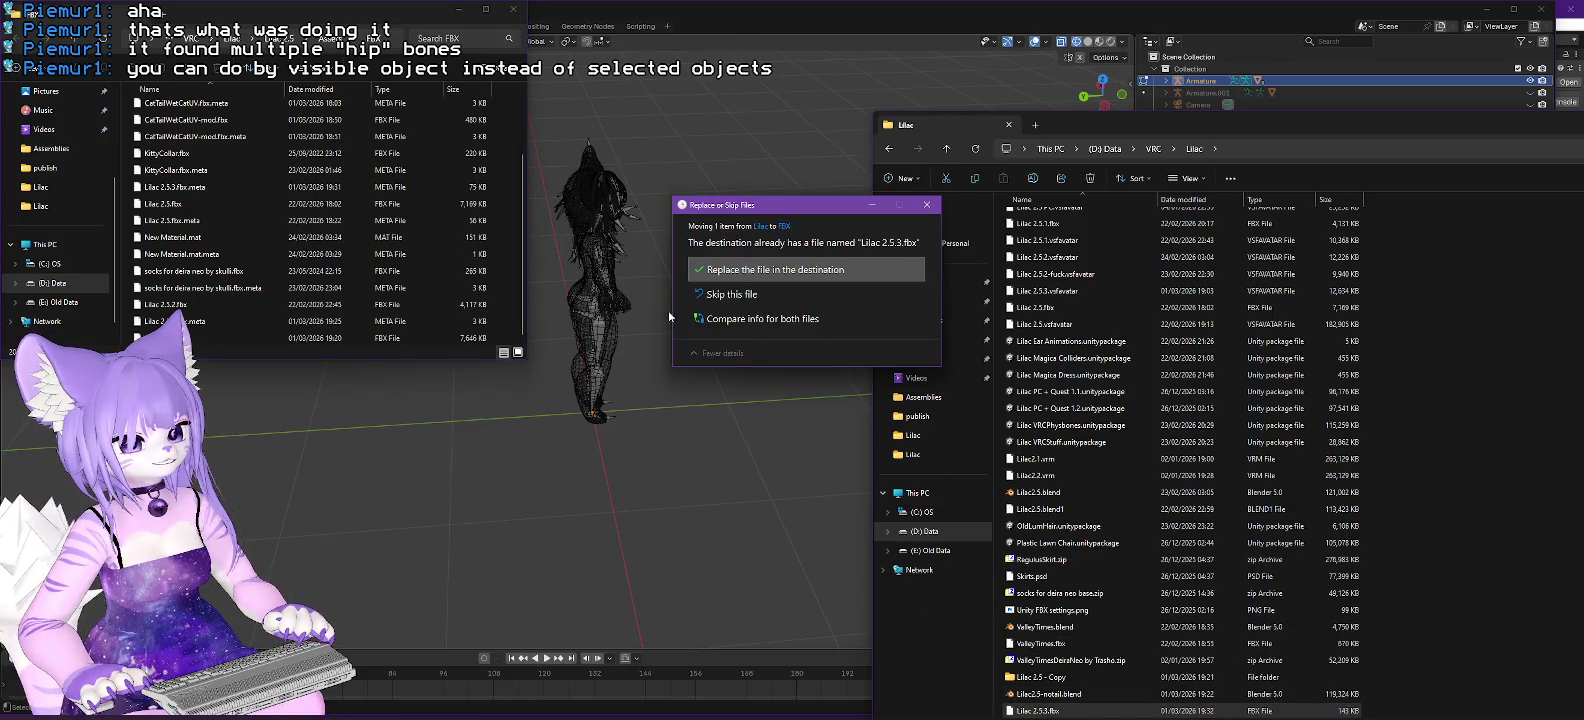
click(782, 270)
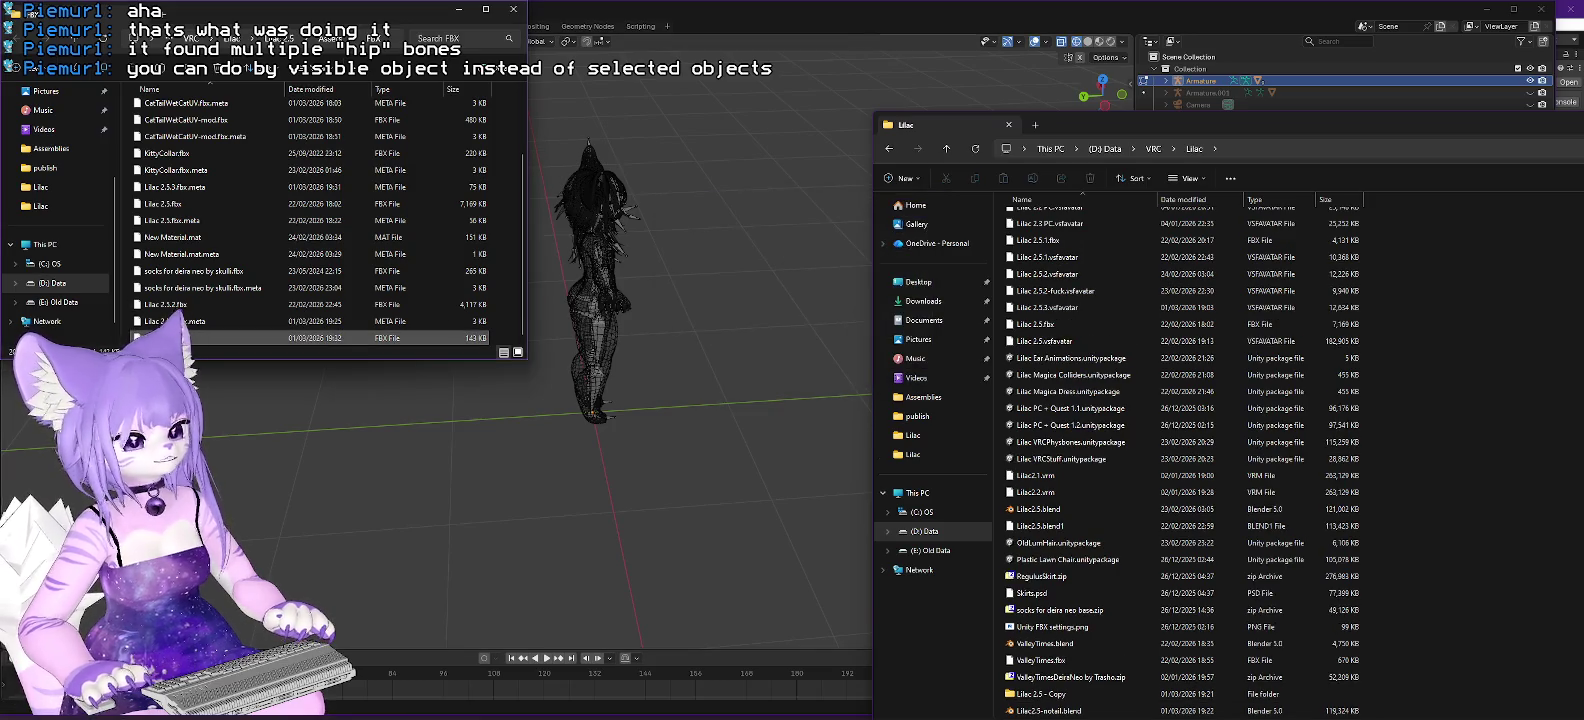
key(alt+Tab)
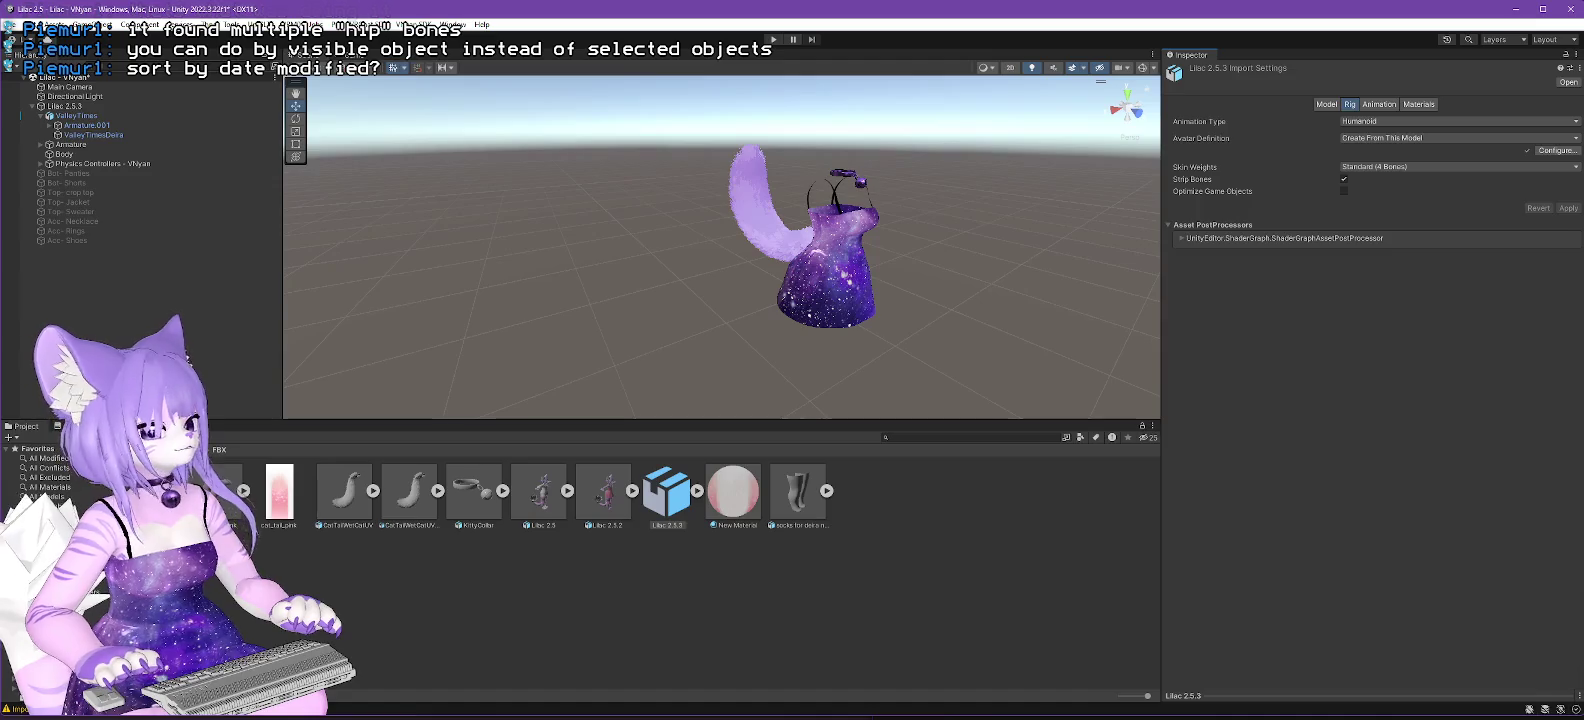
Check the FBX and Lilac folders, select Lilac 2.5.fbx, then return to Blender's File menu.
key(alt+Tab)
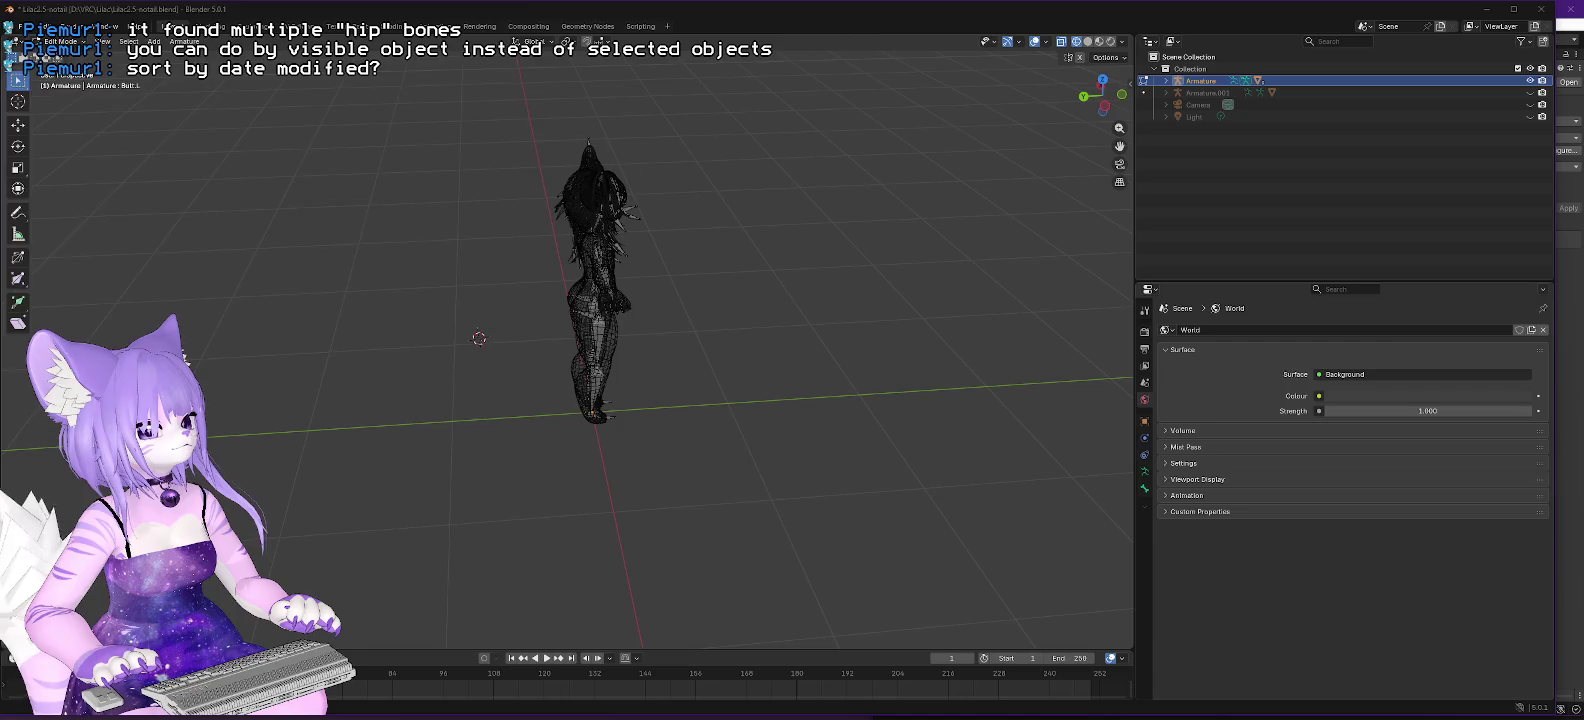
key(alt+Tab)
key(alt+Tab)
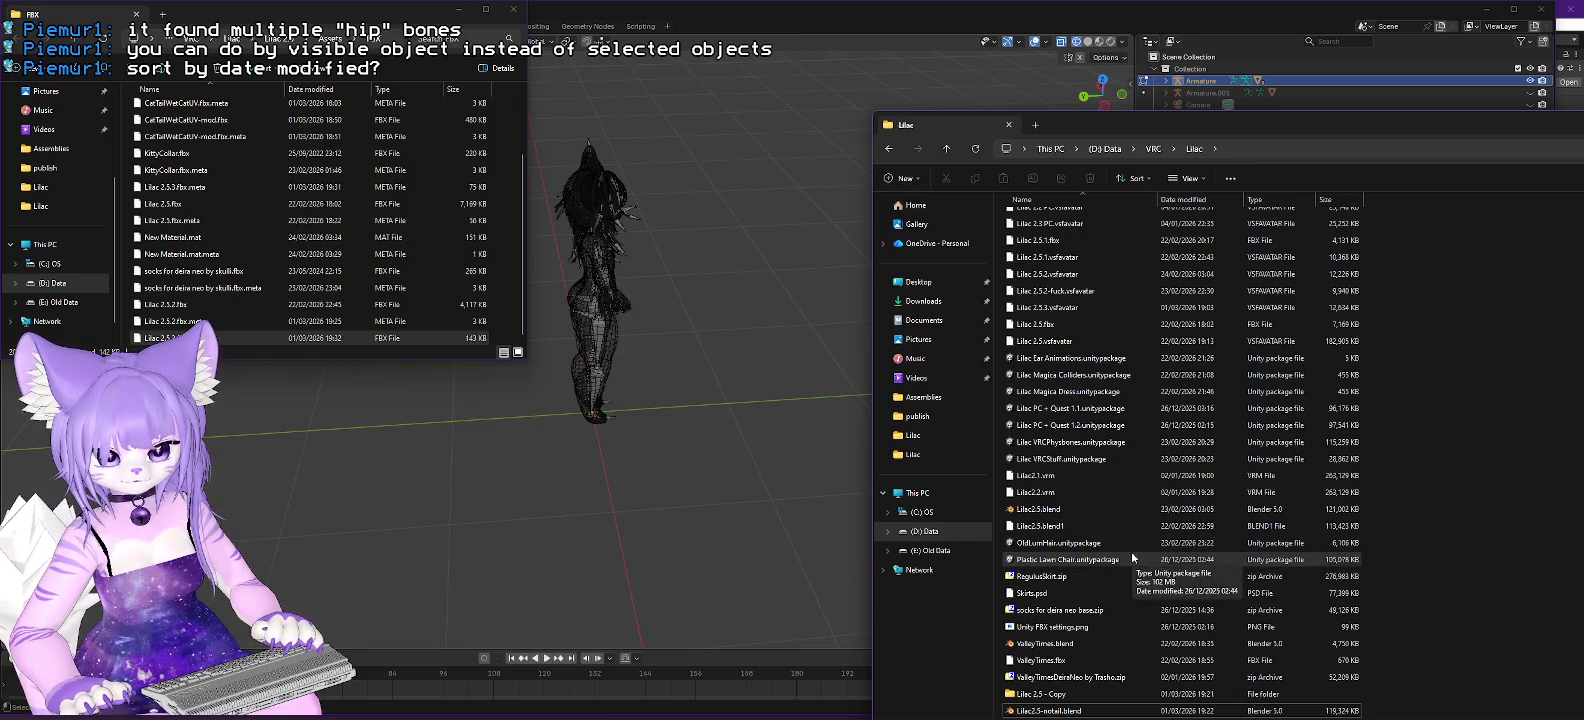
click(1036, 326)
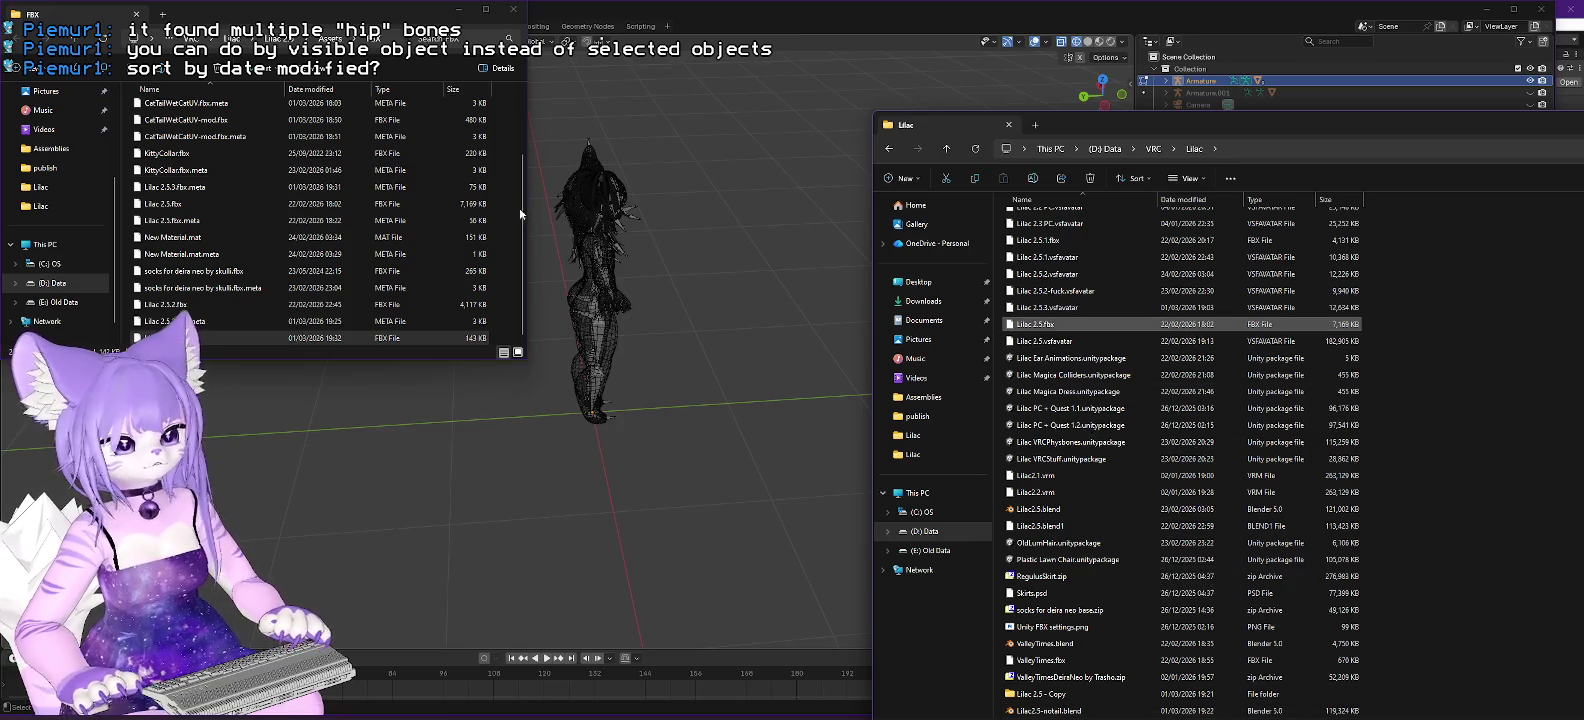
key(alt+Tab)
click(20, 26)
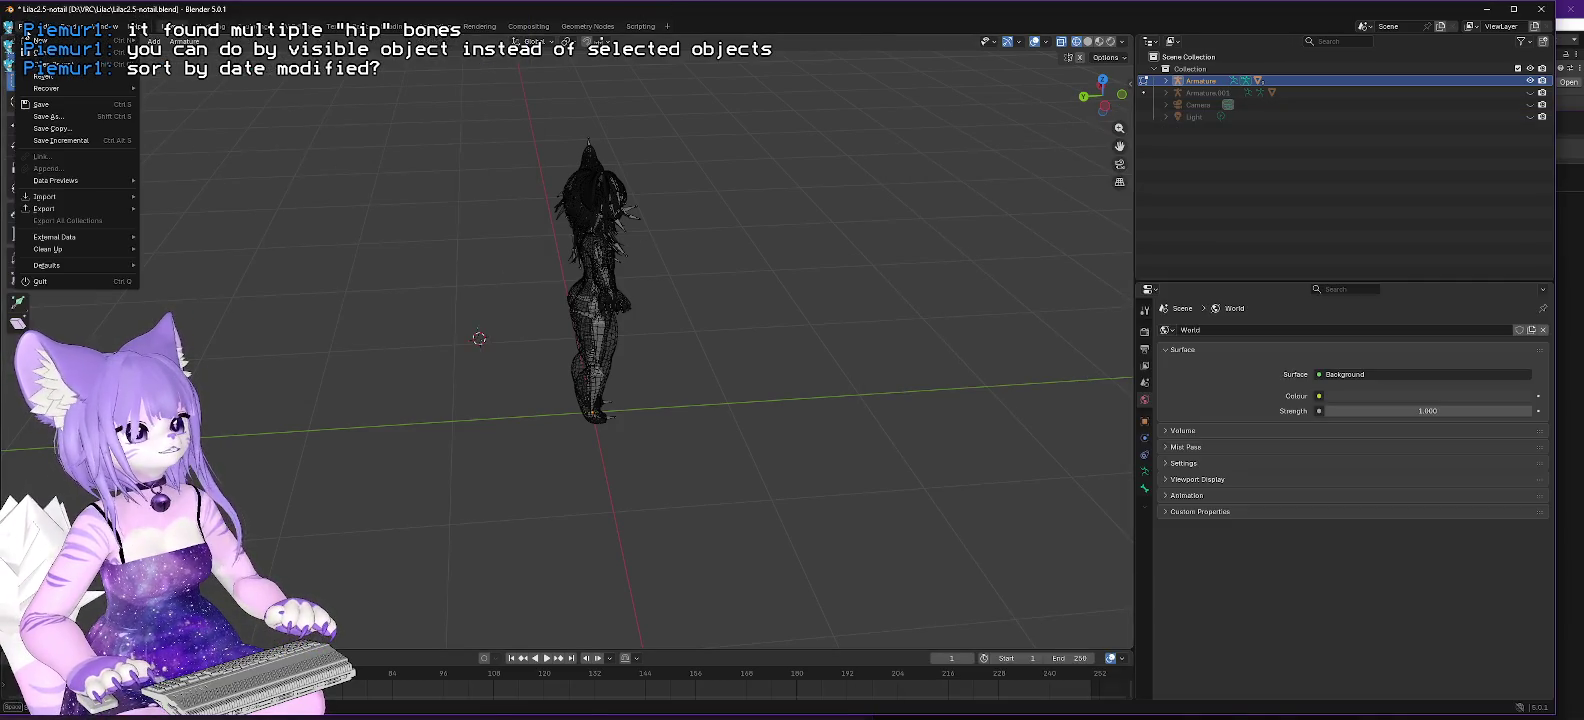
Select the Armature and its entire child hierarchy in the Outliner.
mouse_move(48, 26)
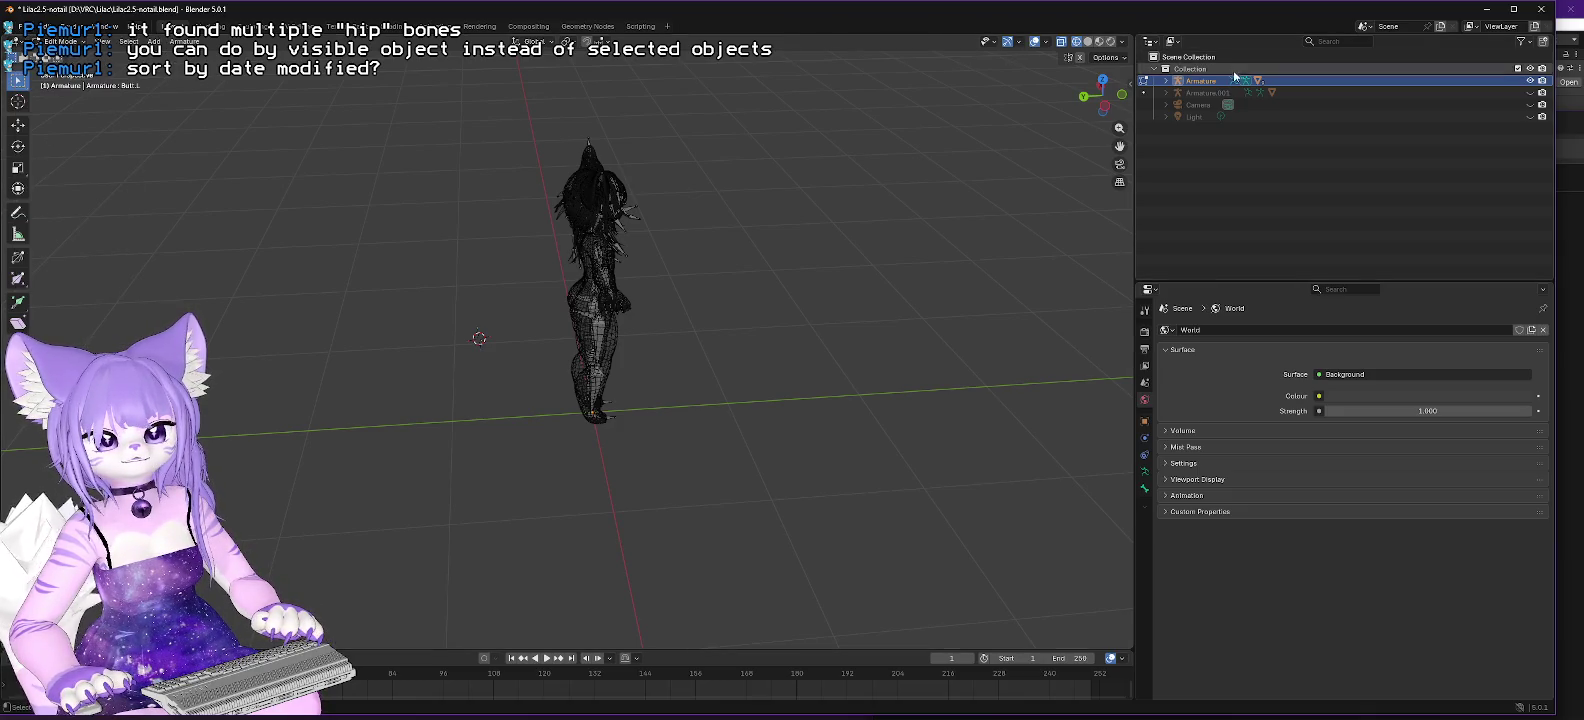
right_click(1200, 80)
click(1162, 151)
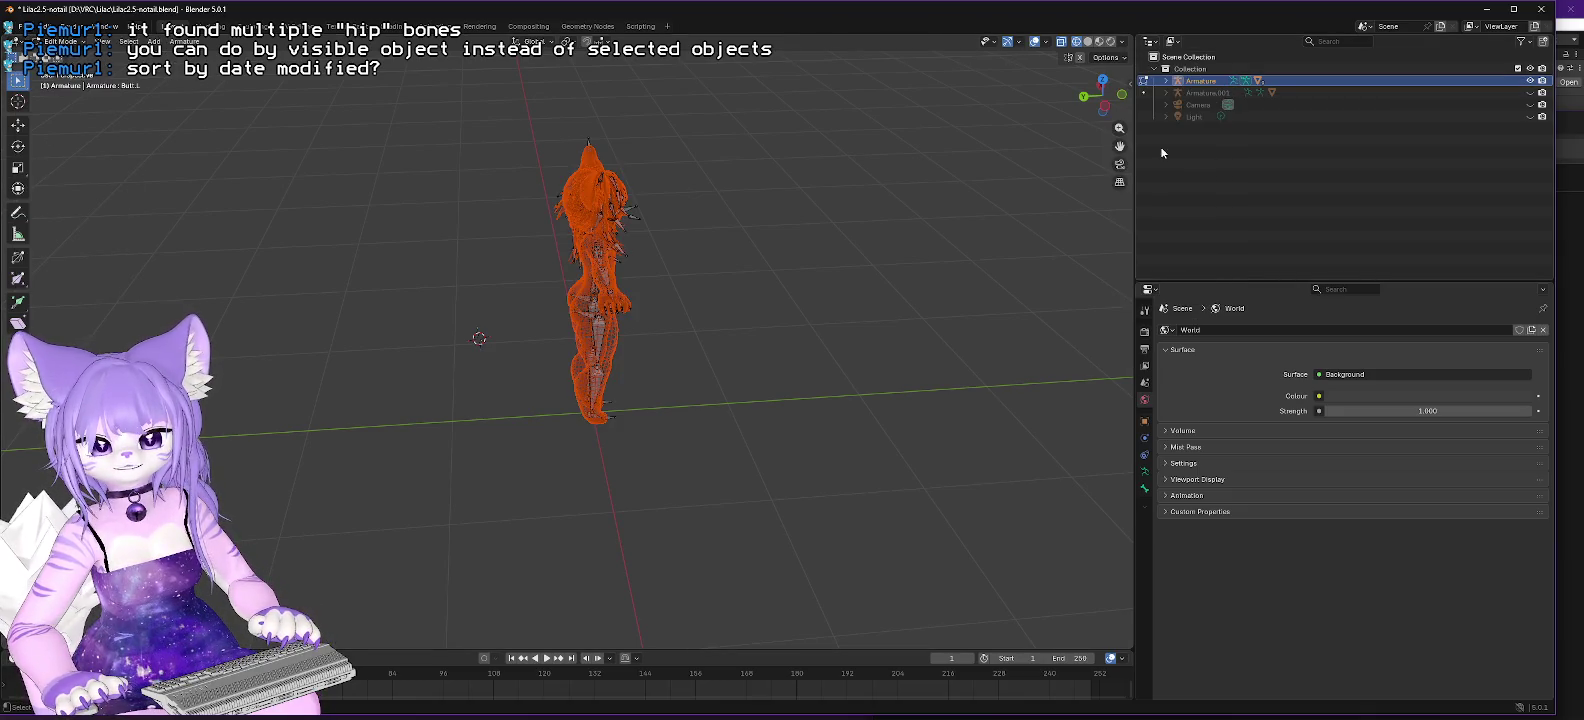
Export the selected hierarchy as an FBX file and minimize Blender.
click(30, 24)
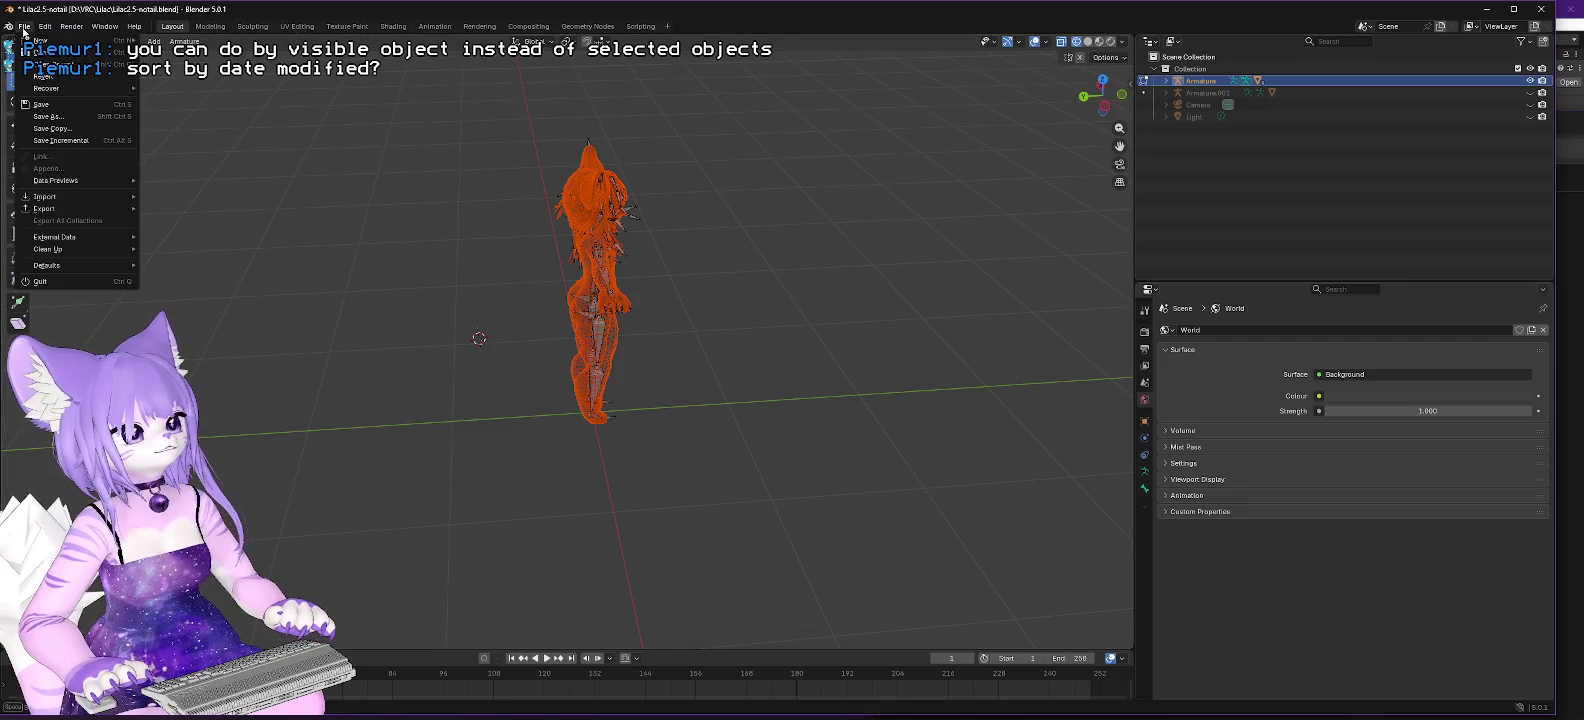
mouse_move(45, 208)
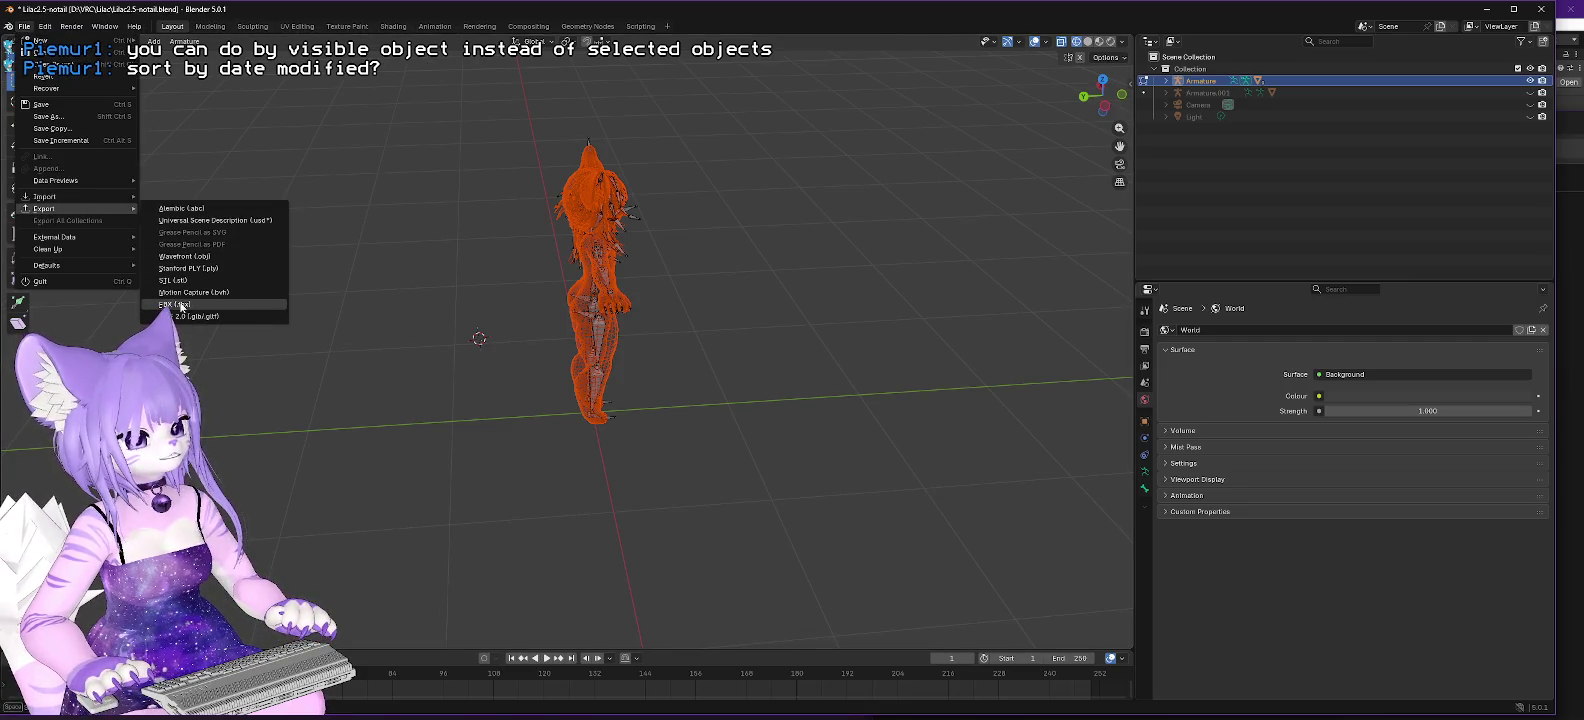
click(178, 304)
scroll(351, 265, down, 1)
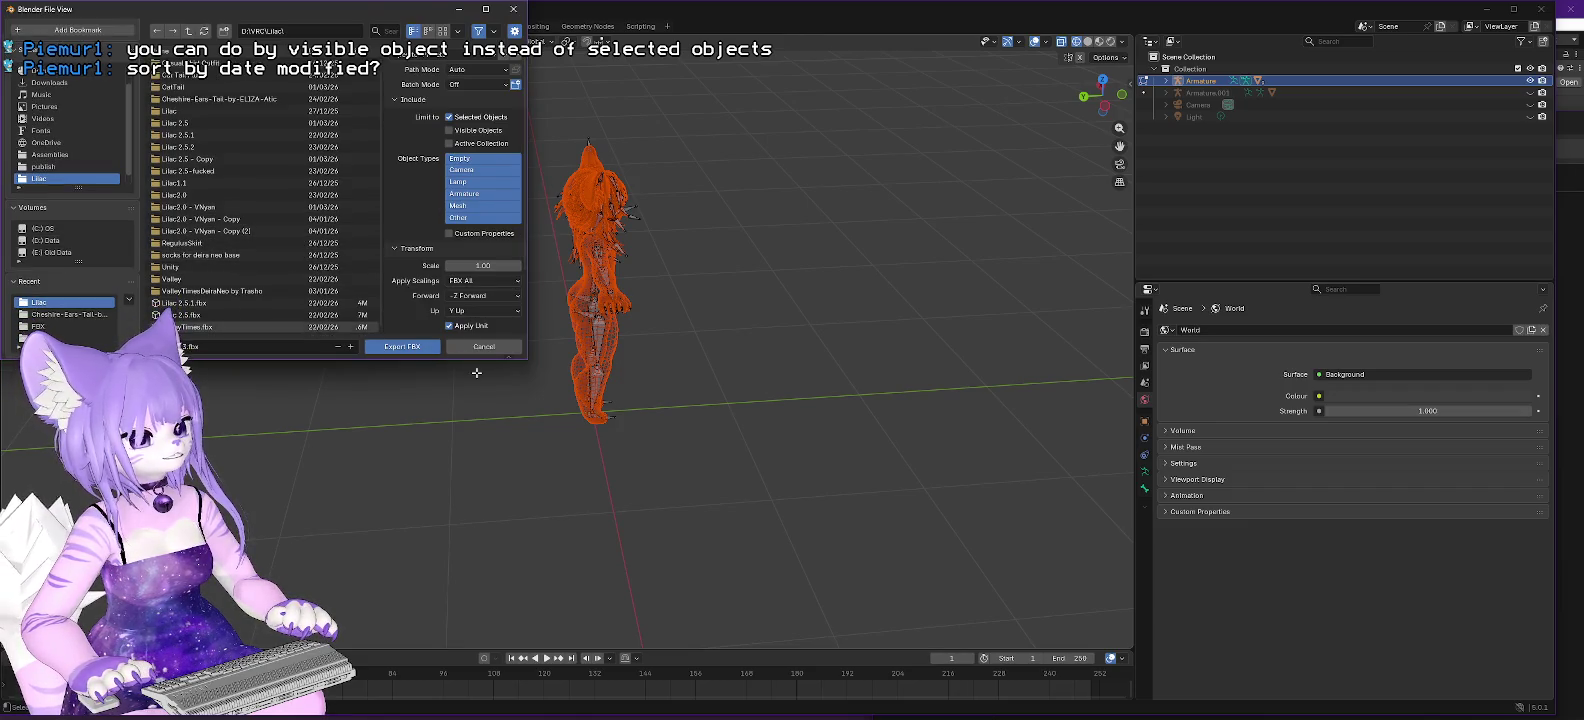
click(389, 347)
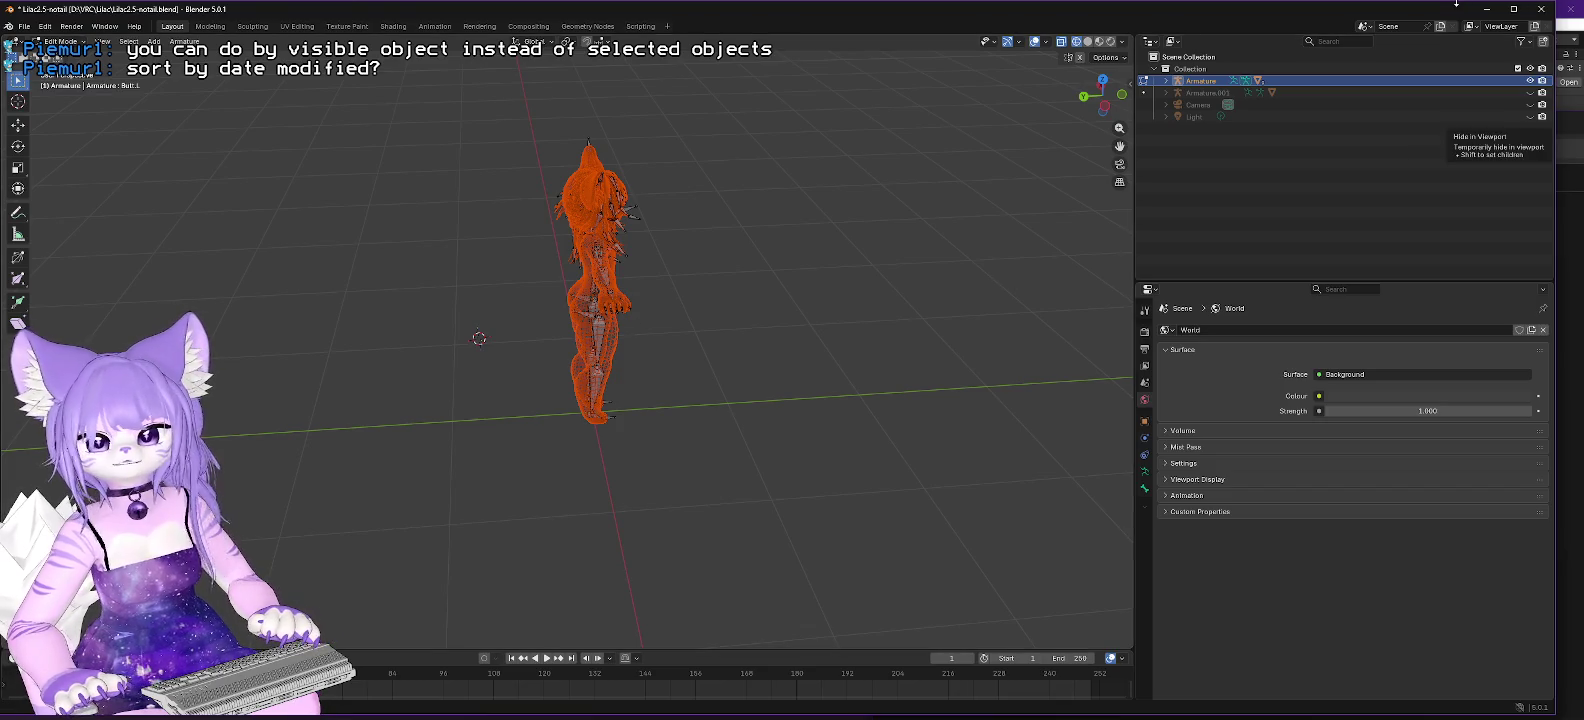
click(1484, 8)
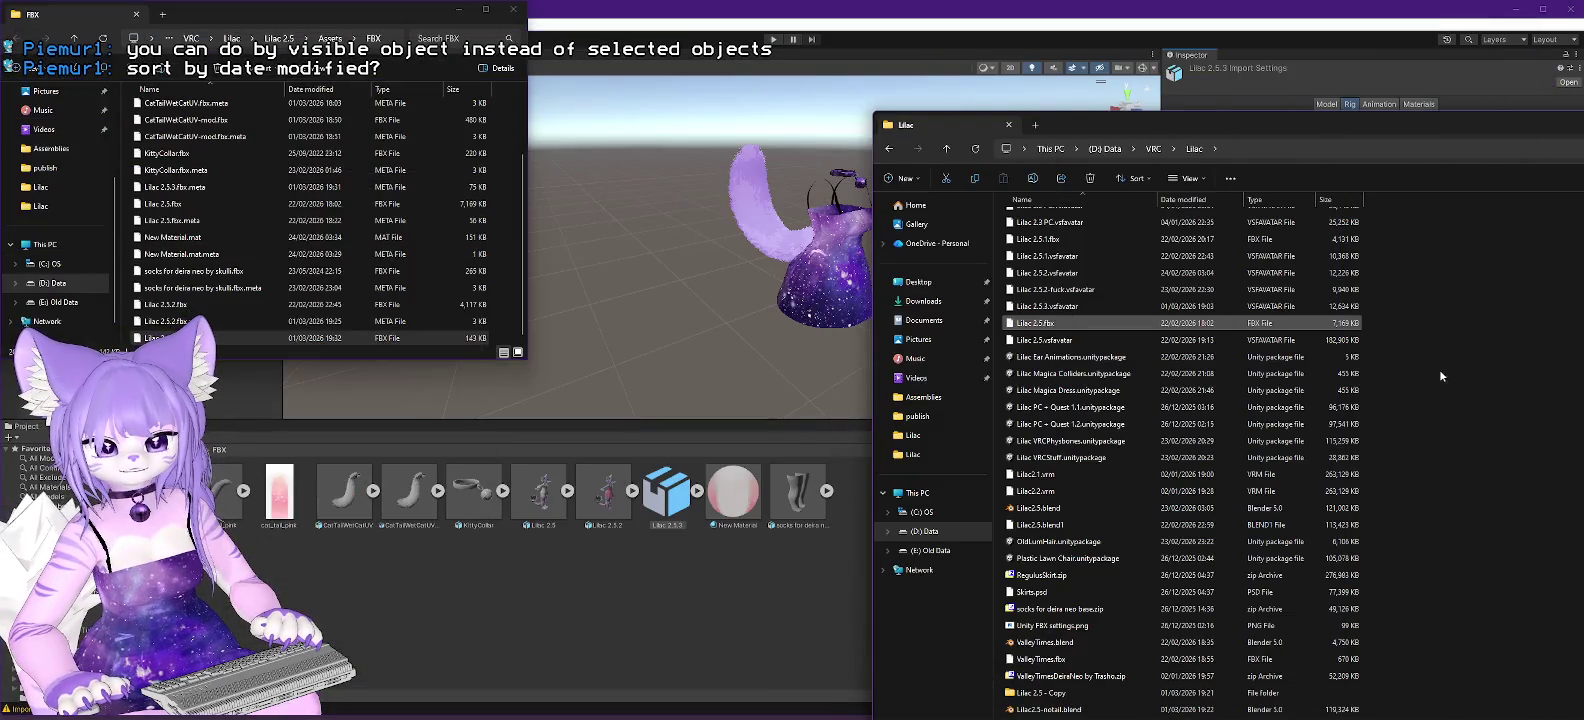
Move the newly exported Lilac 2.5.3.fbx into the FBX folder, replacing the old file.
scroll(1196, 330, down, 1)
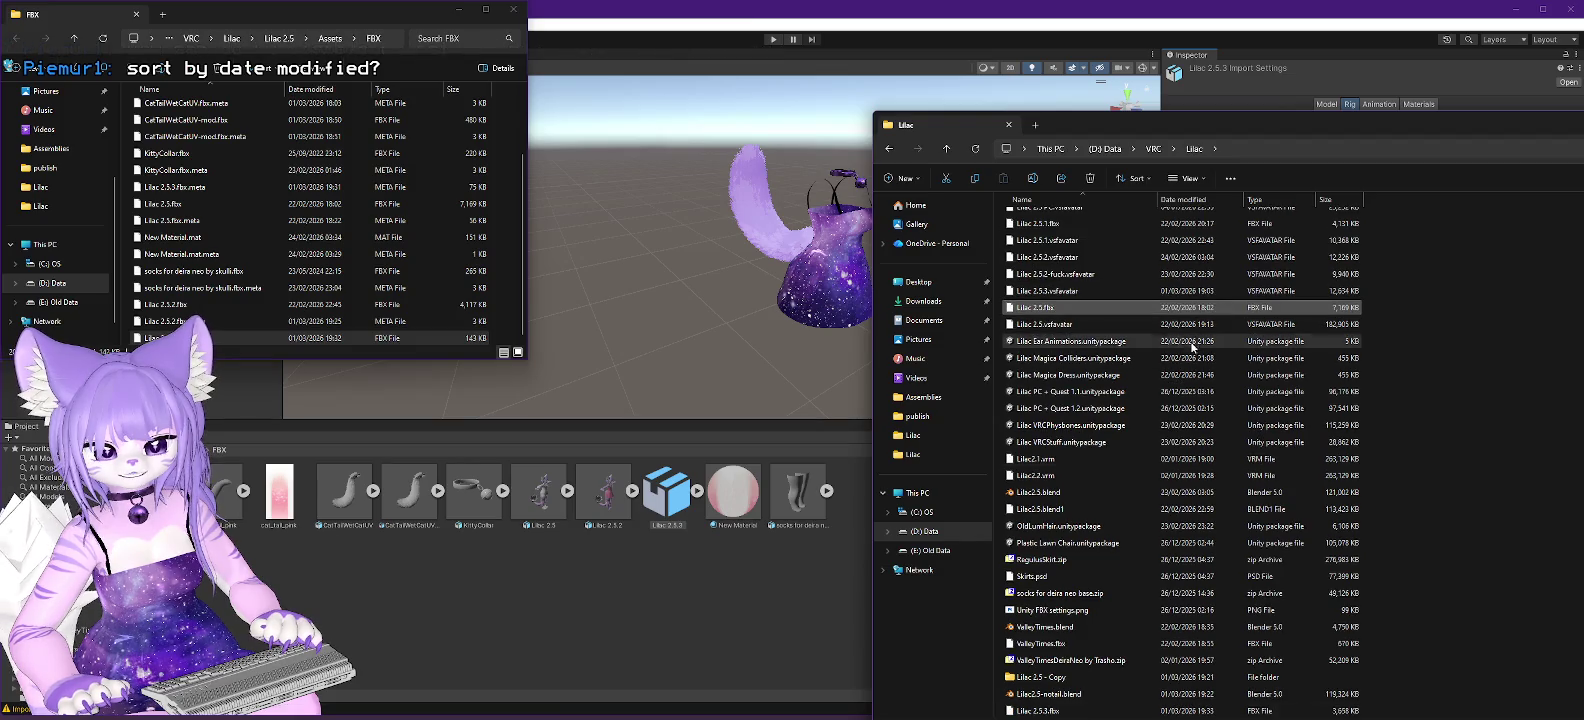
click(1052, 711)
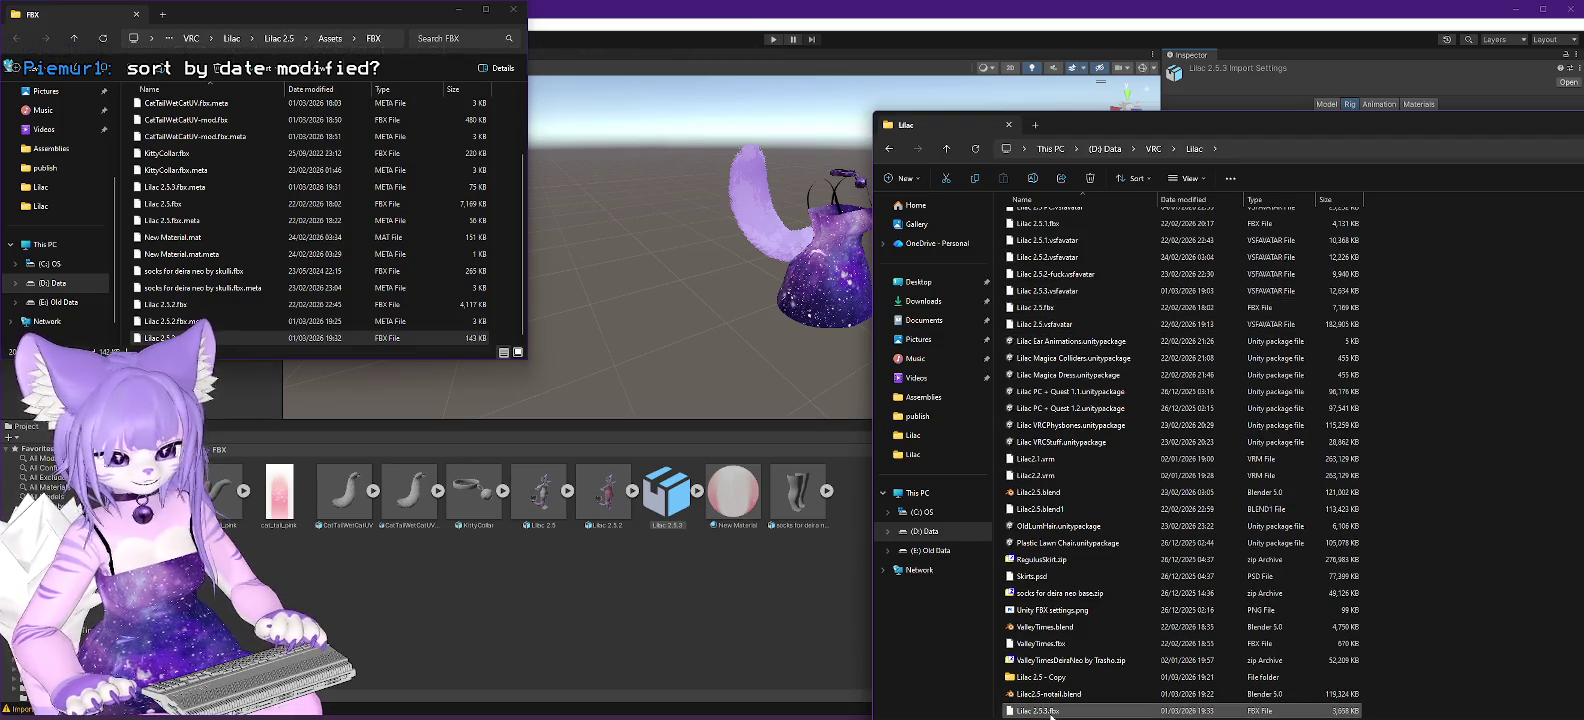
scroll(1120, 660, up, 4)
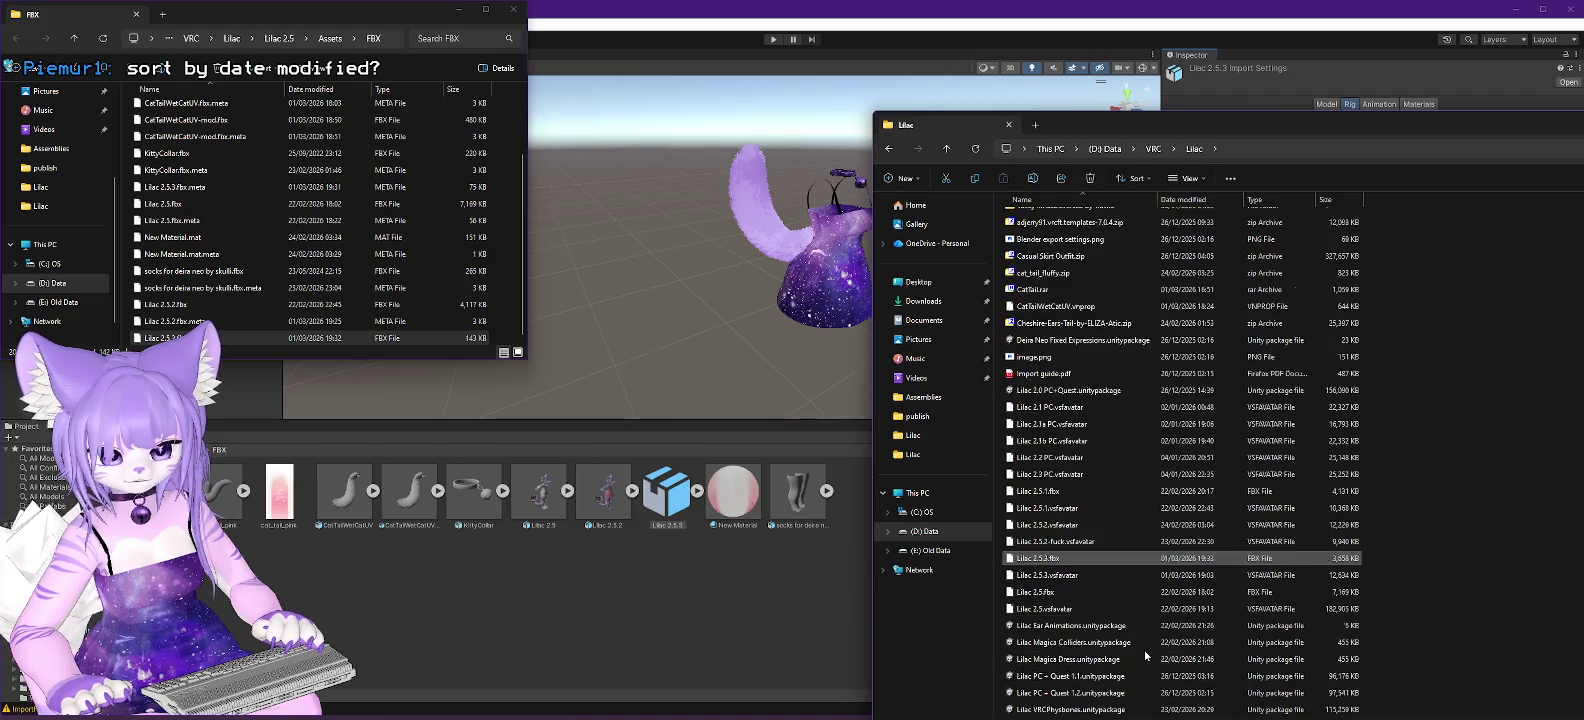
scroll(1249, 457, down, 1)
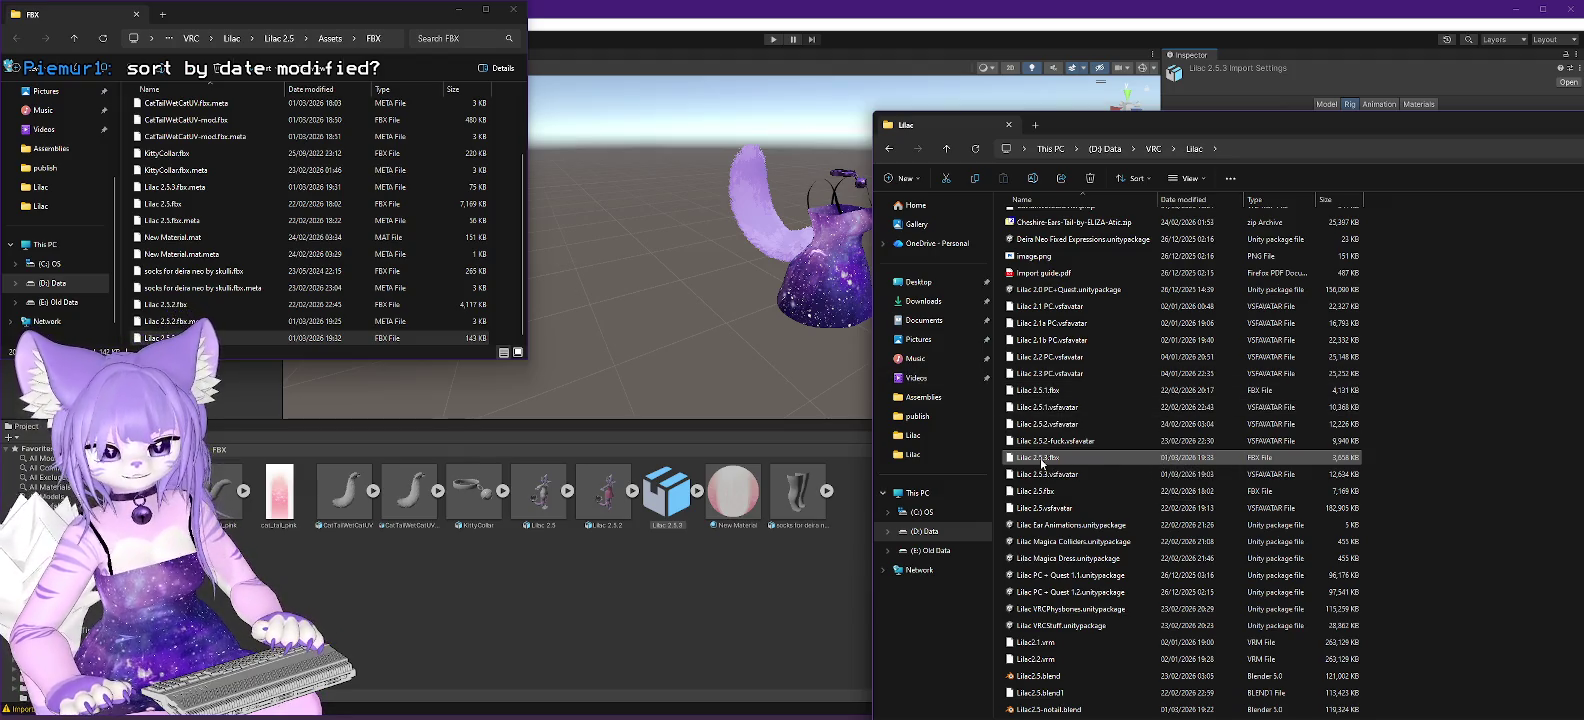
mouse_move(1043, 461)
mouse_down()
mouse_move(1035, 440)
mouse_move(503, 323)
mouse_up()
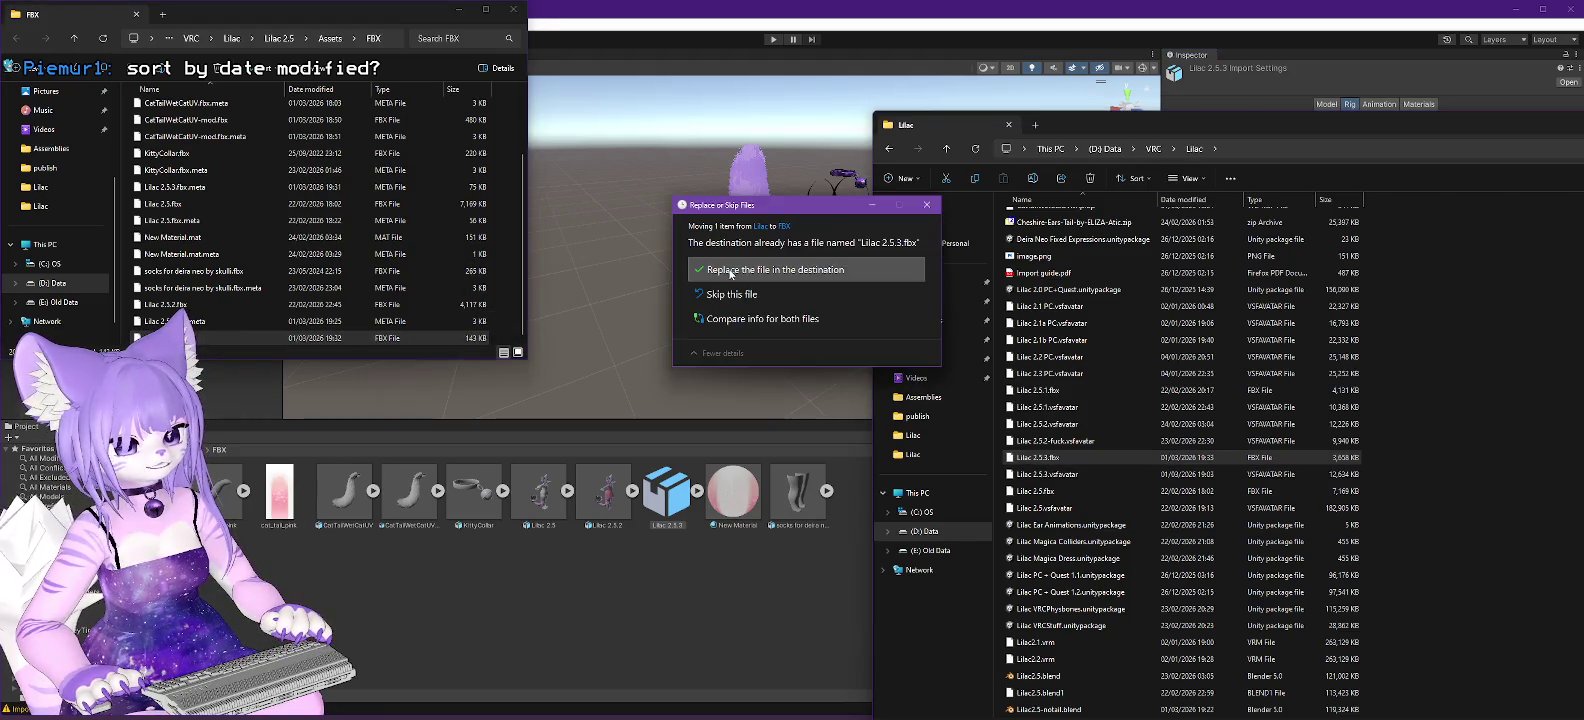
click(730, 272)
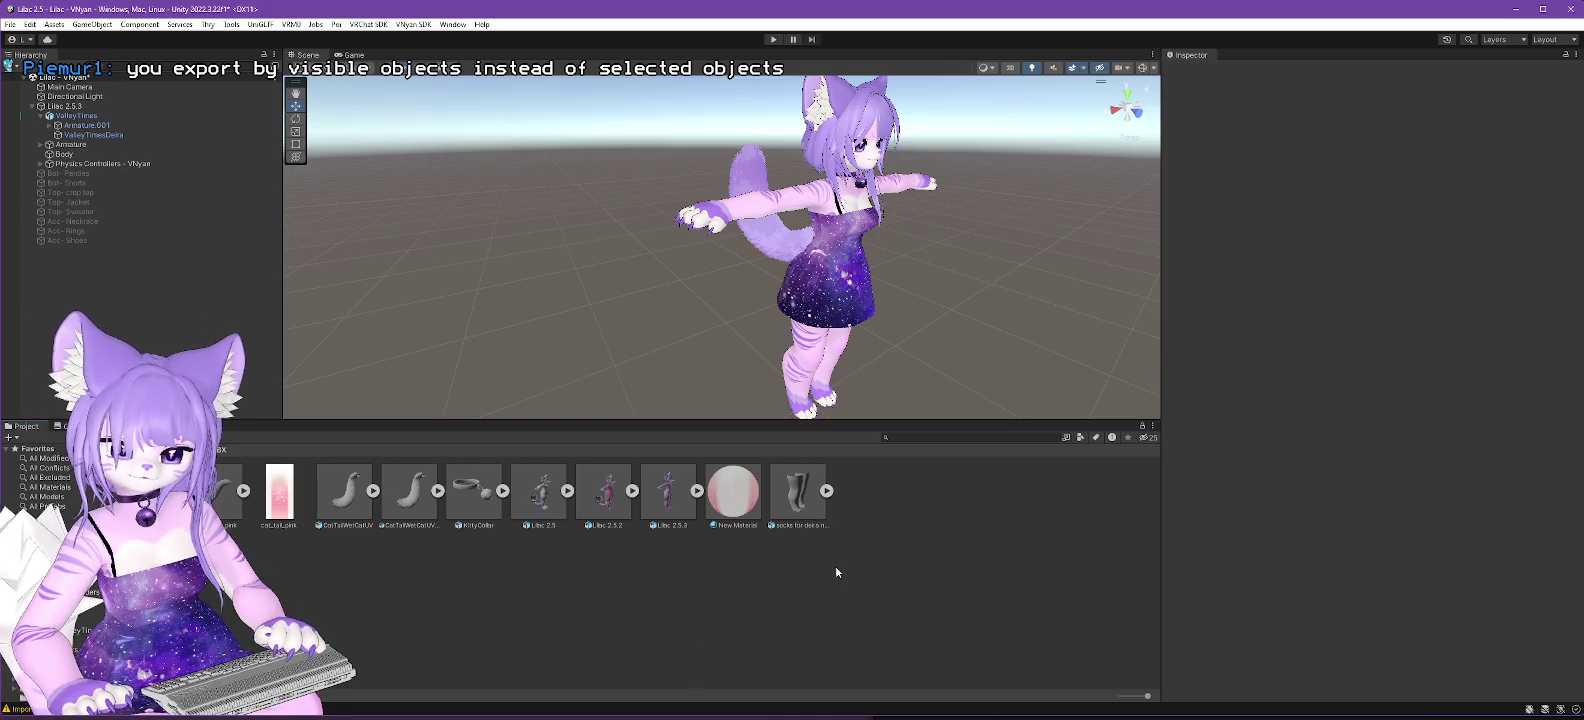
Select the Lilac 2.5.3 avatar and start the VNyan SDK VSFAvatar export.
click(668, 492)
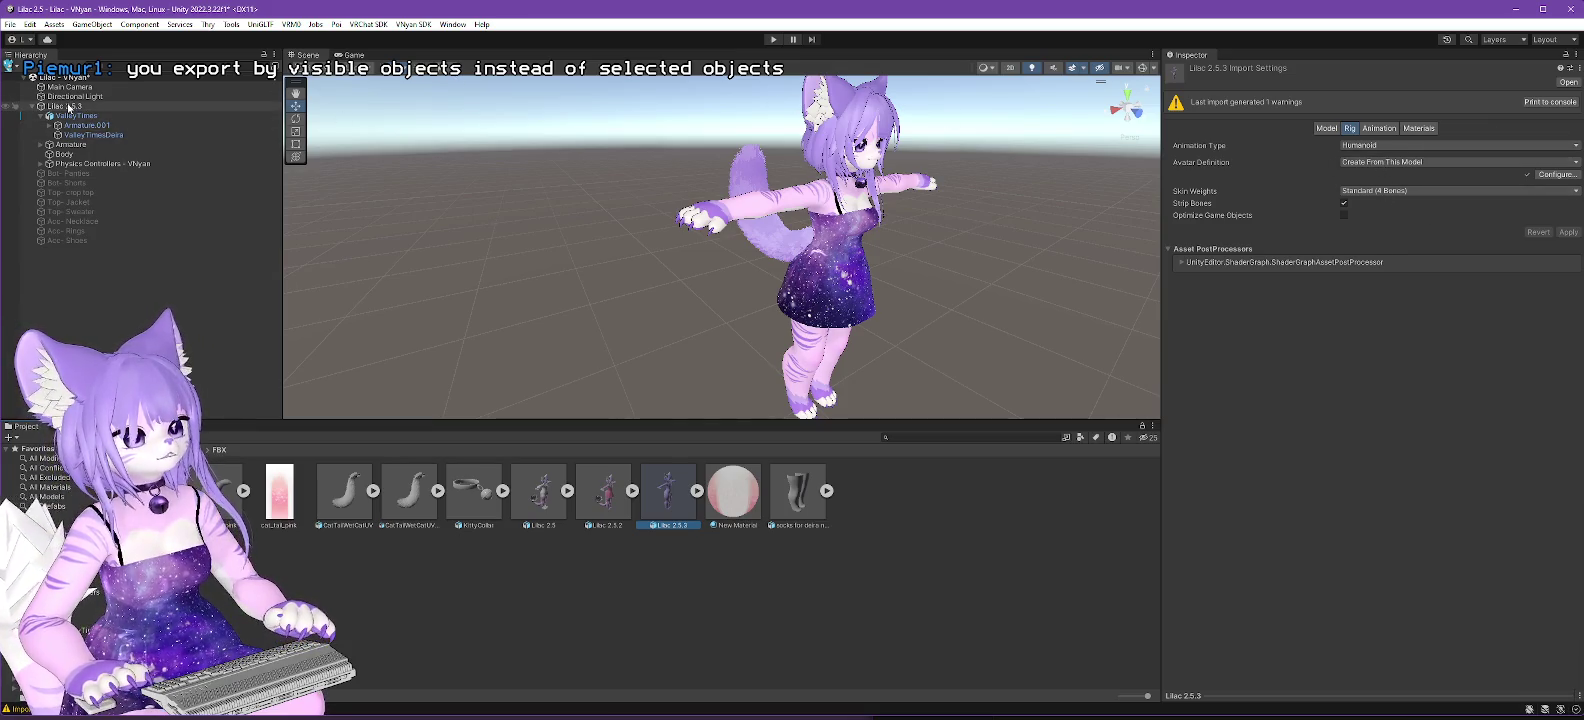
click(170, 106)
click(412, 24)
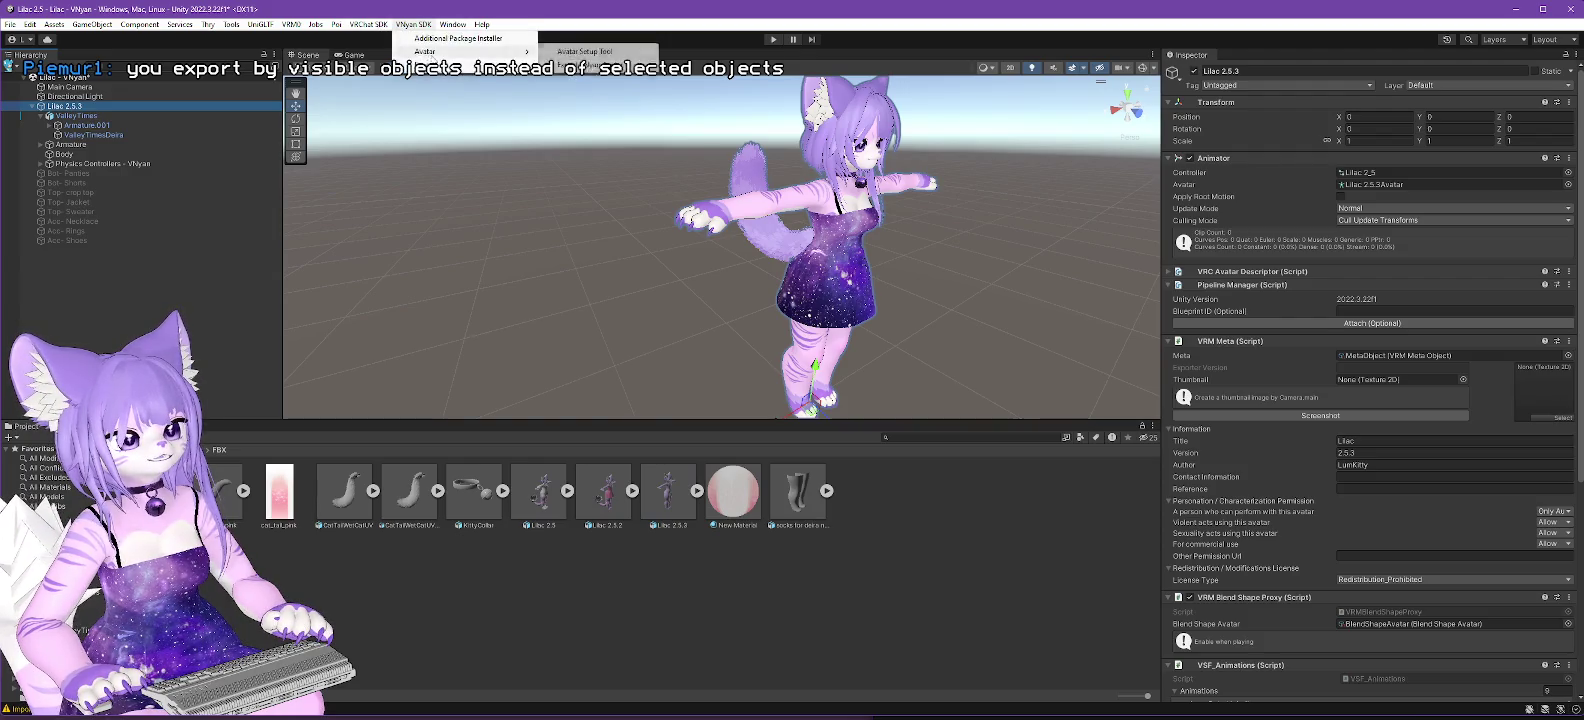
click(603, 68)
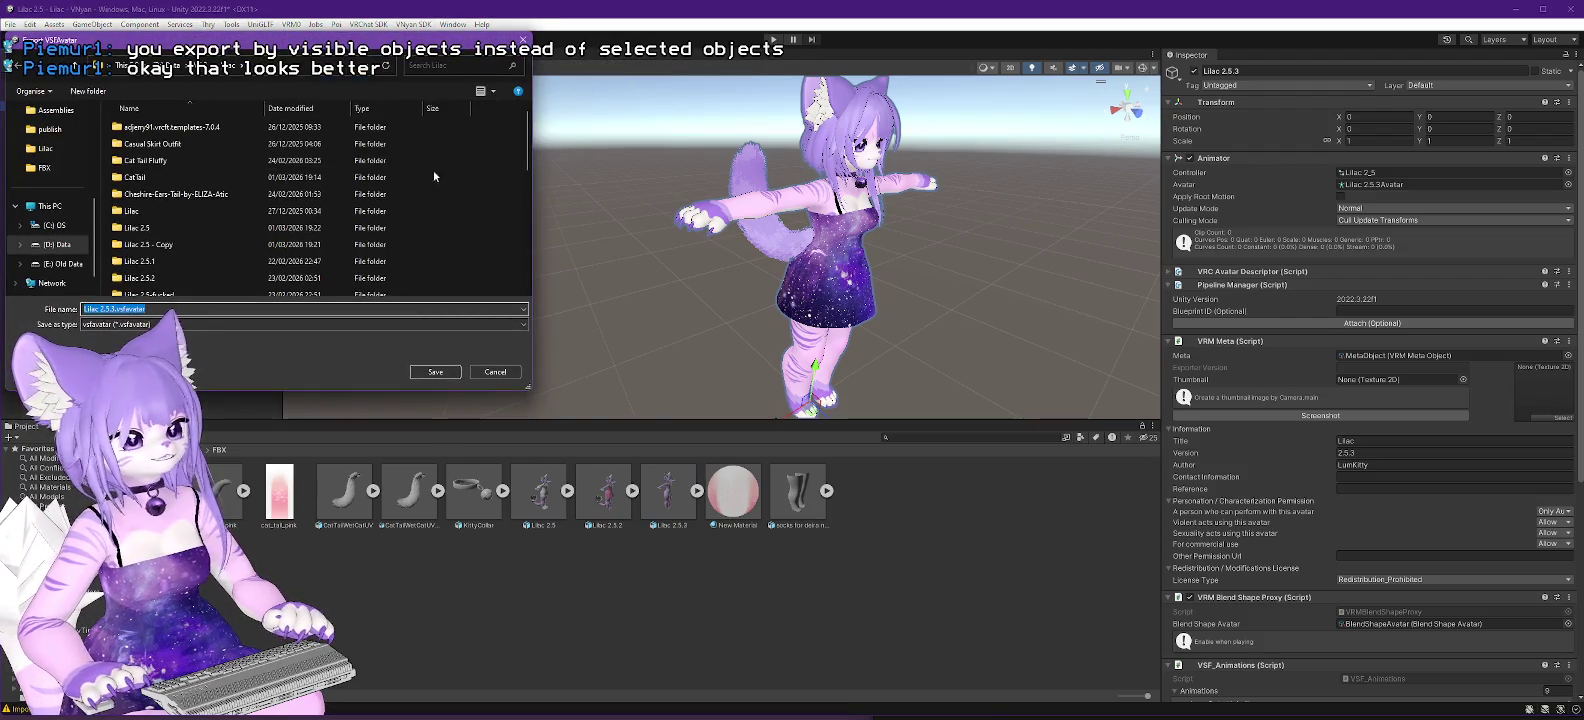
Save over Lilac 2.5.3.vsfavatar, confirm the overwrite, and dismiss the completion message.
scroll(158, 269, down, 10)
click(158, 271)
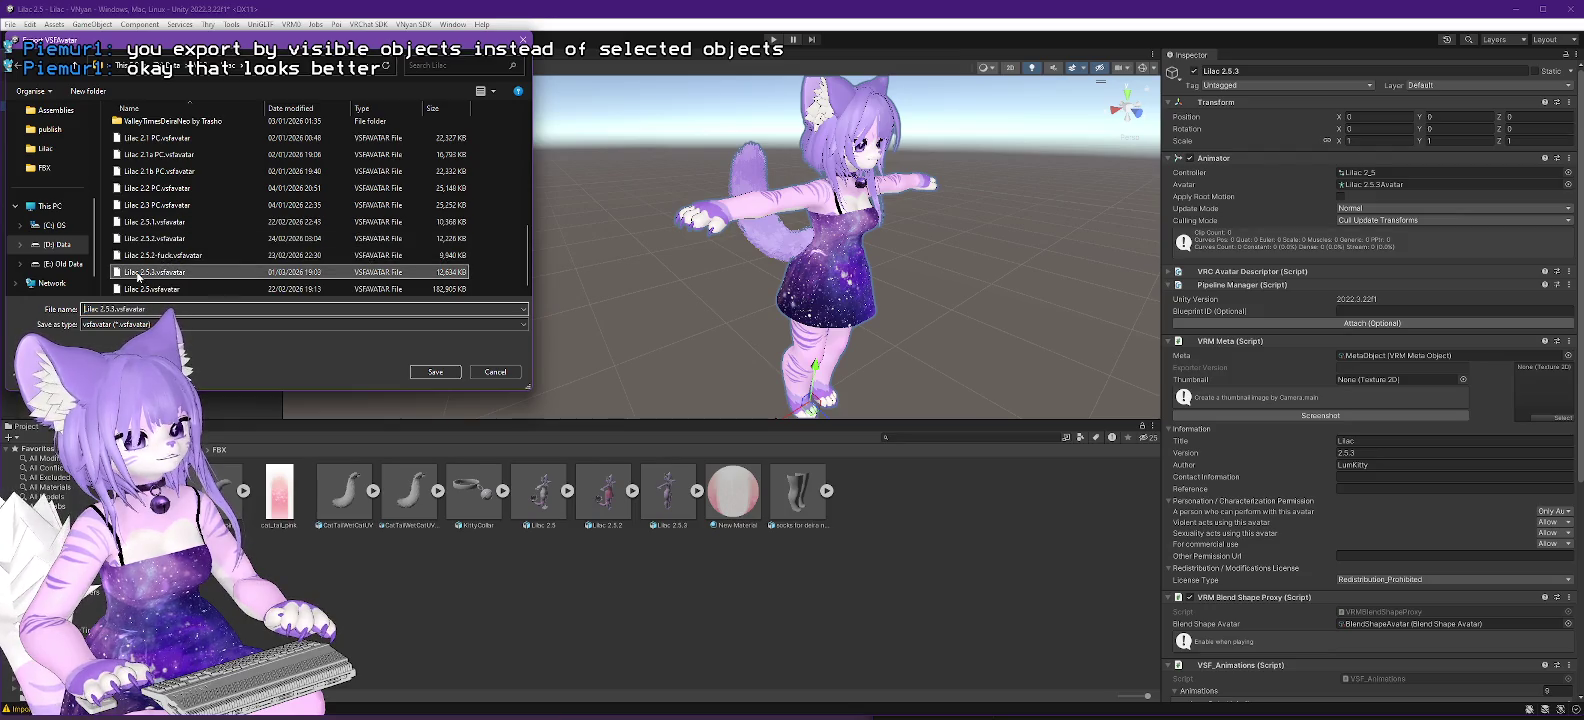
click(435, 371)
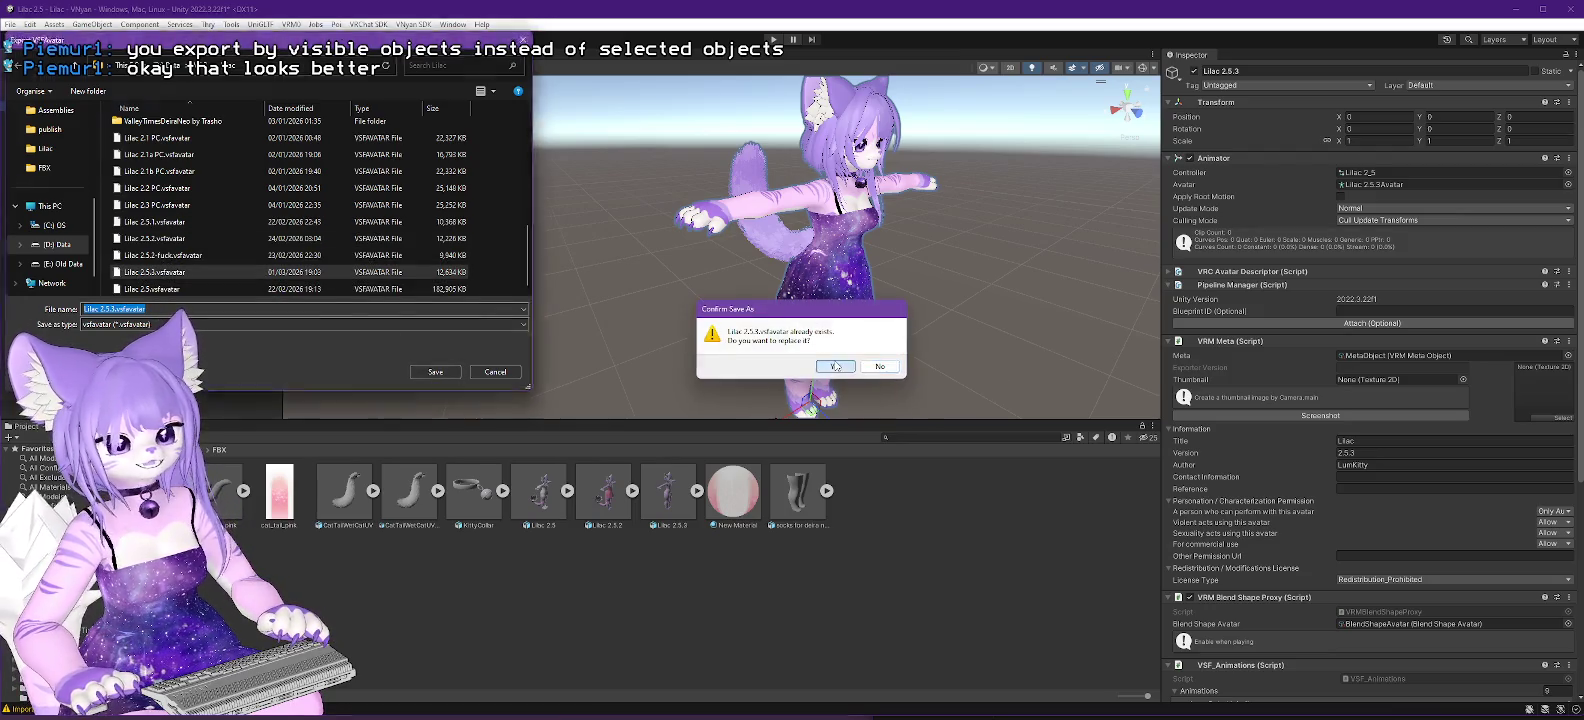
click(835, 366)
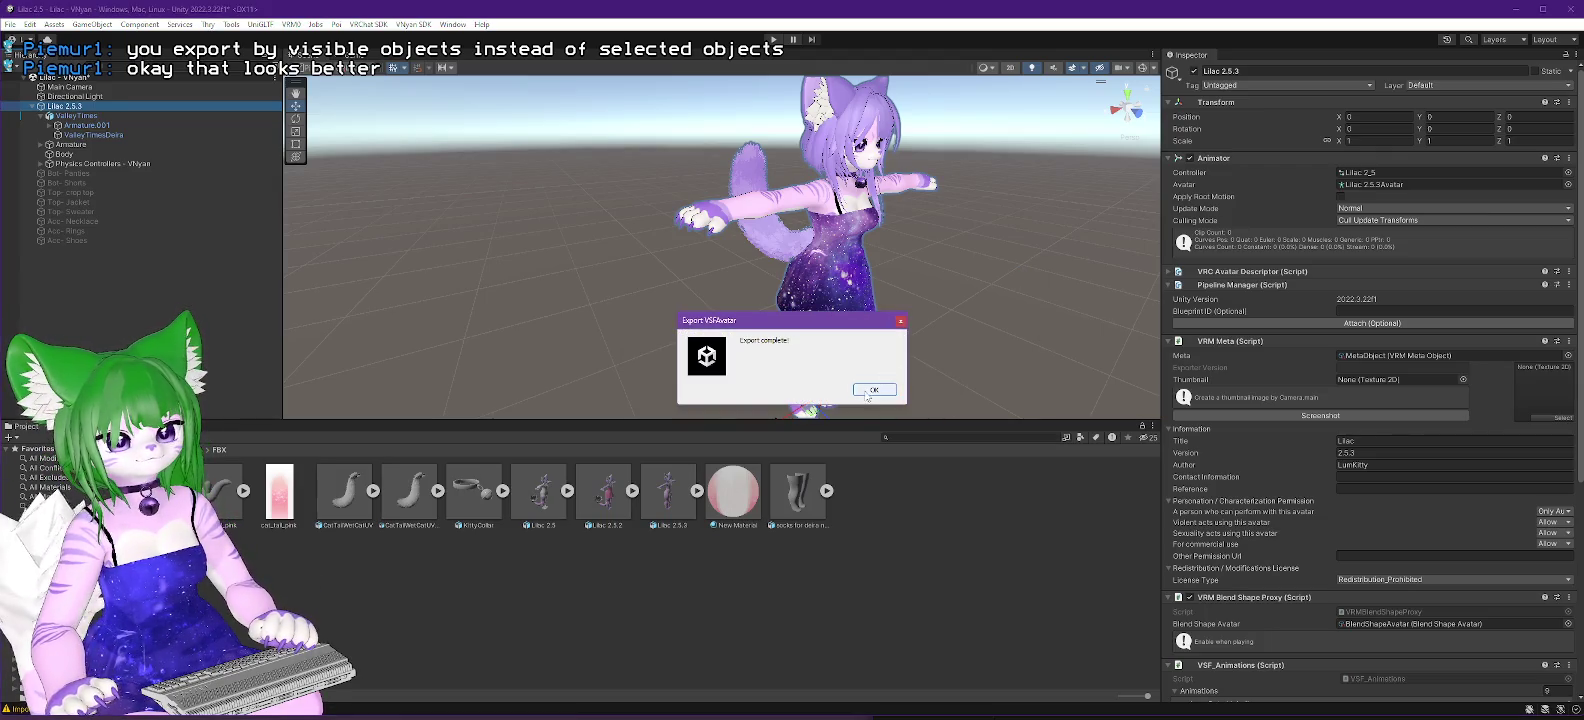
click(866, 391)
key(alt+Tab)
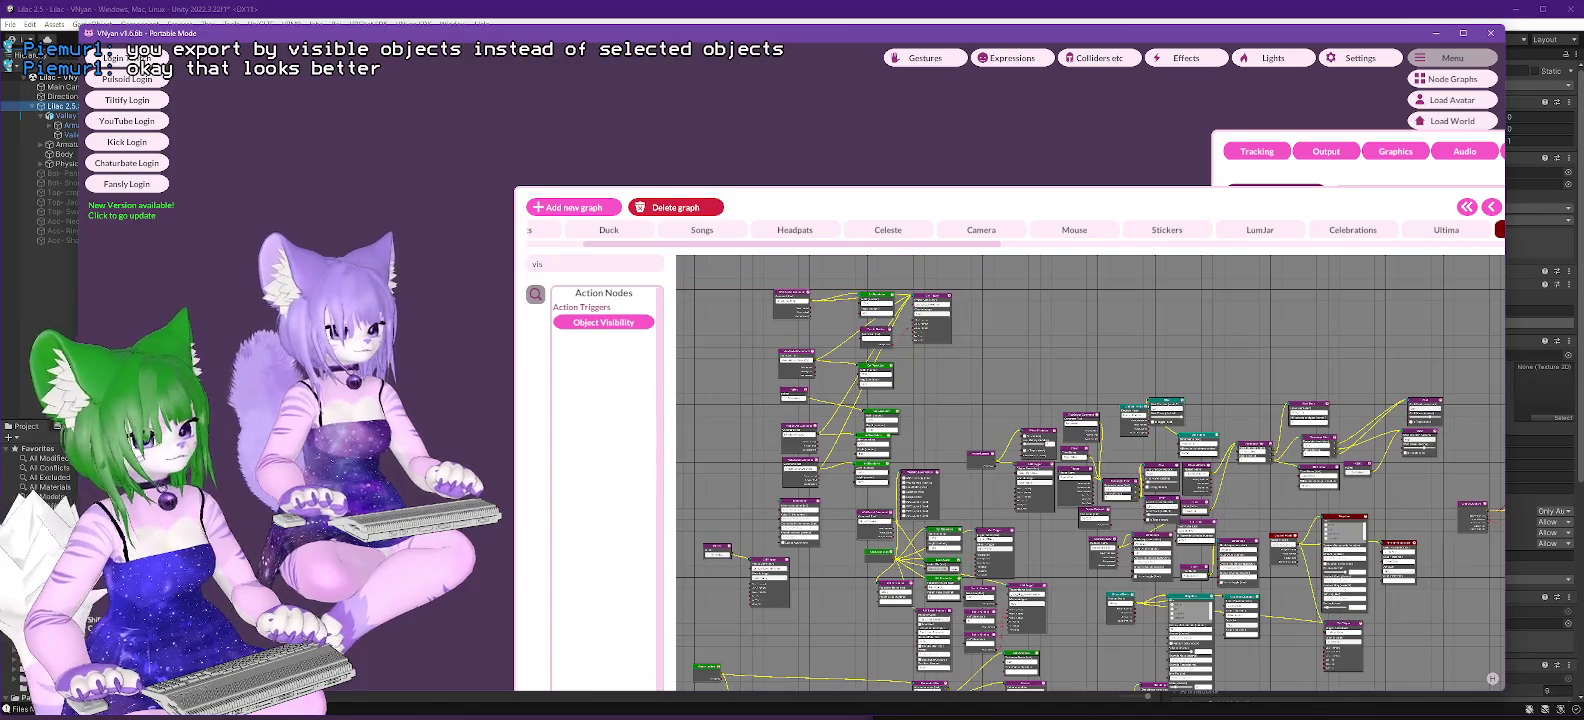
Load Lilac 2.5.3.vsfavatar through VNyan's Load Avatar file picker.
click(1436, 103)
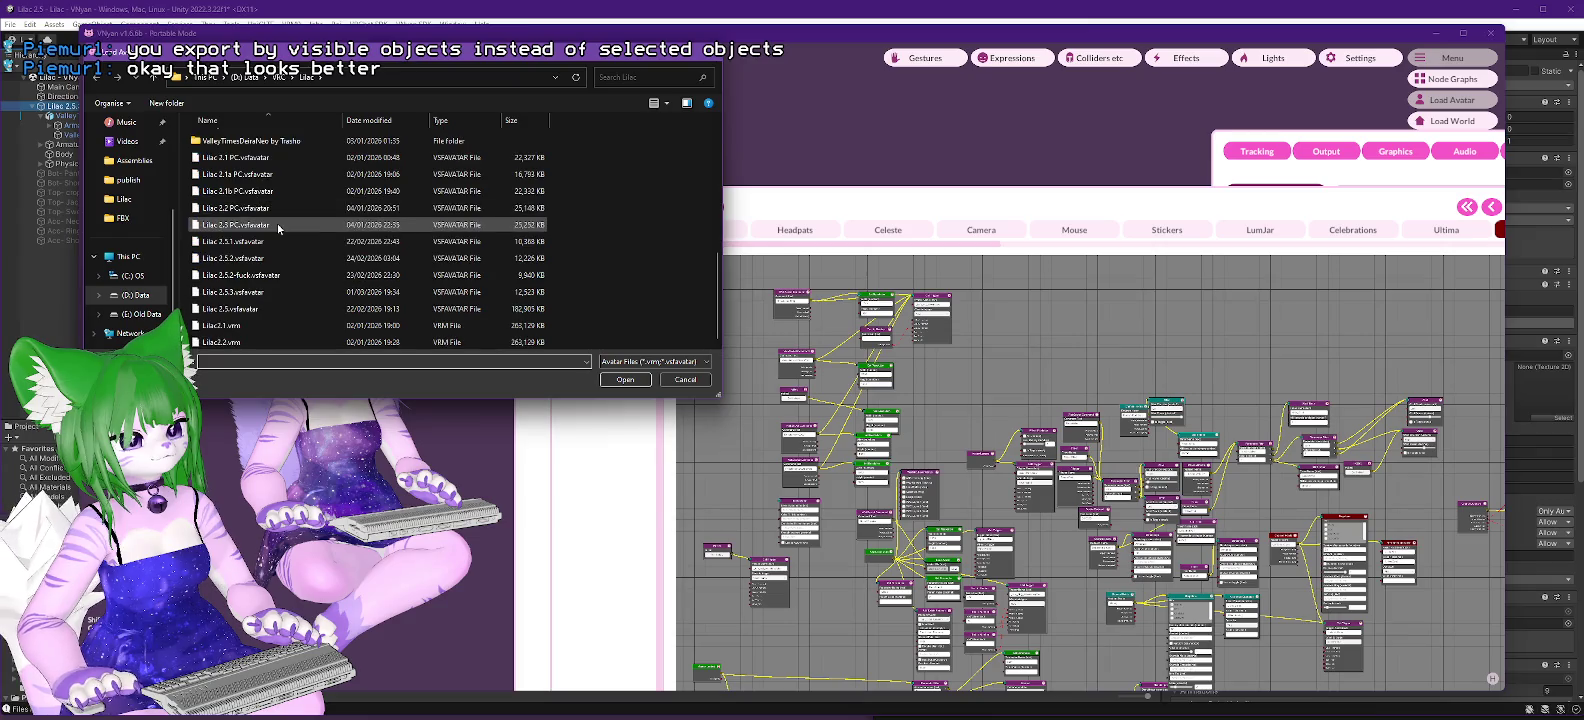
double_click(230, 291)
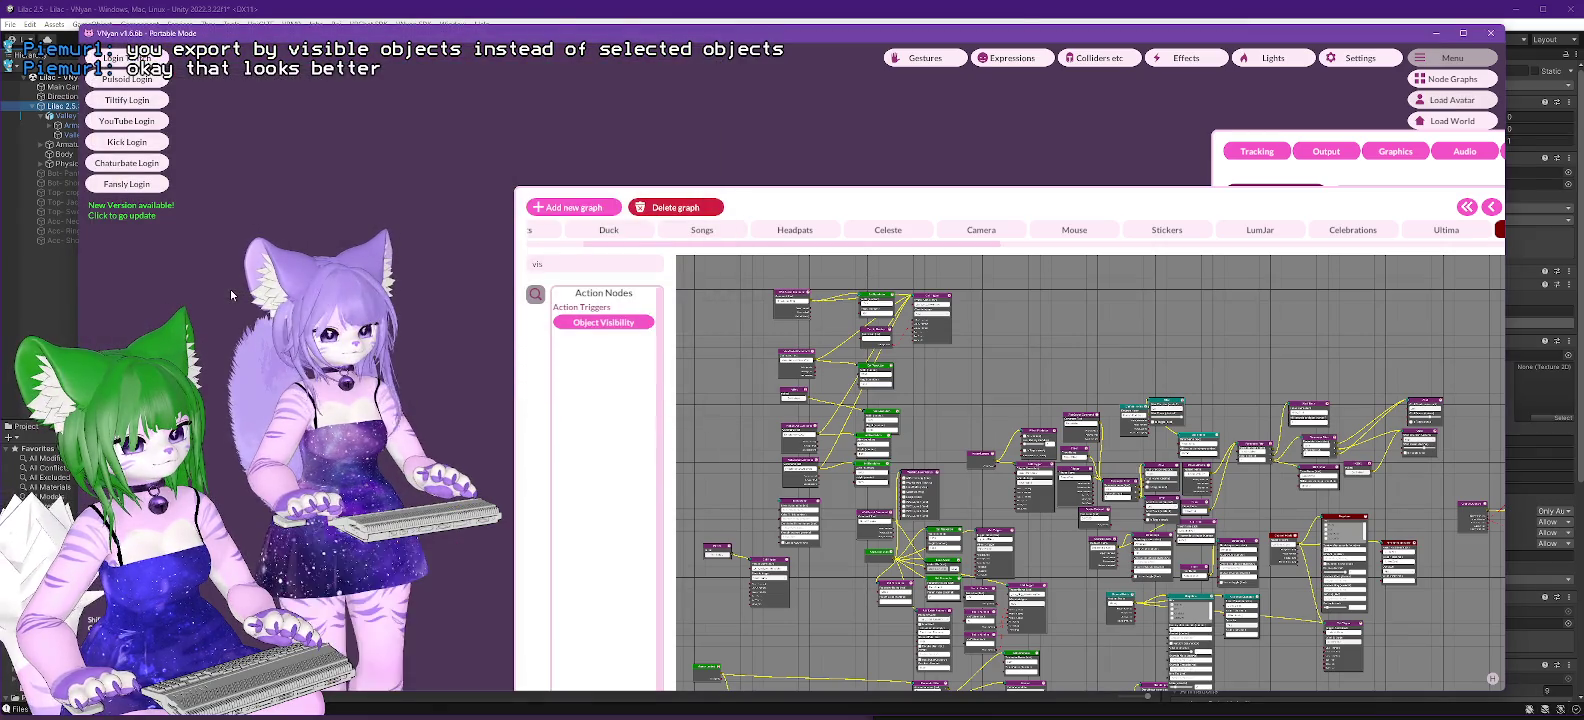
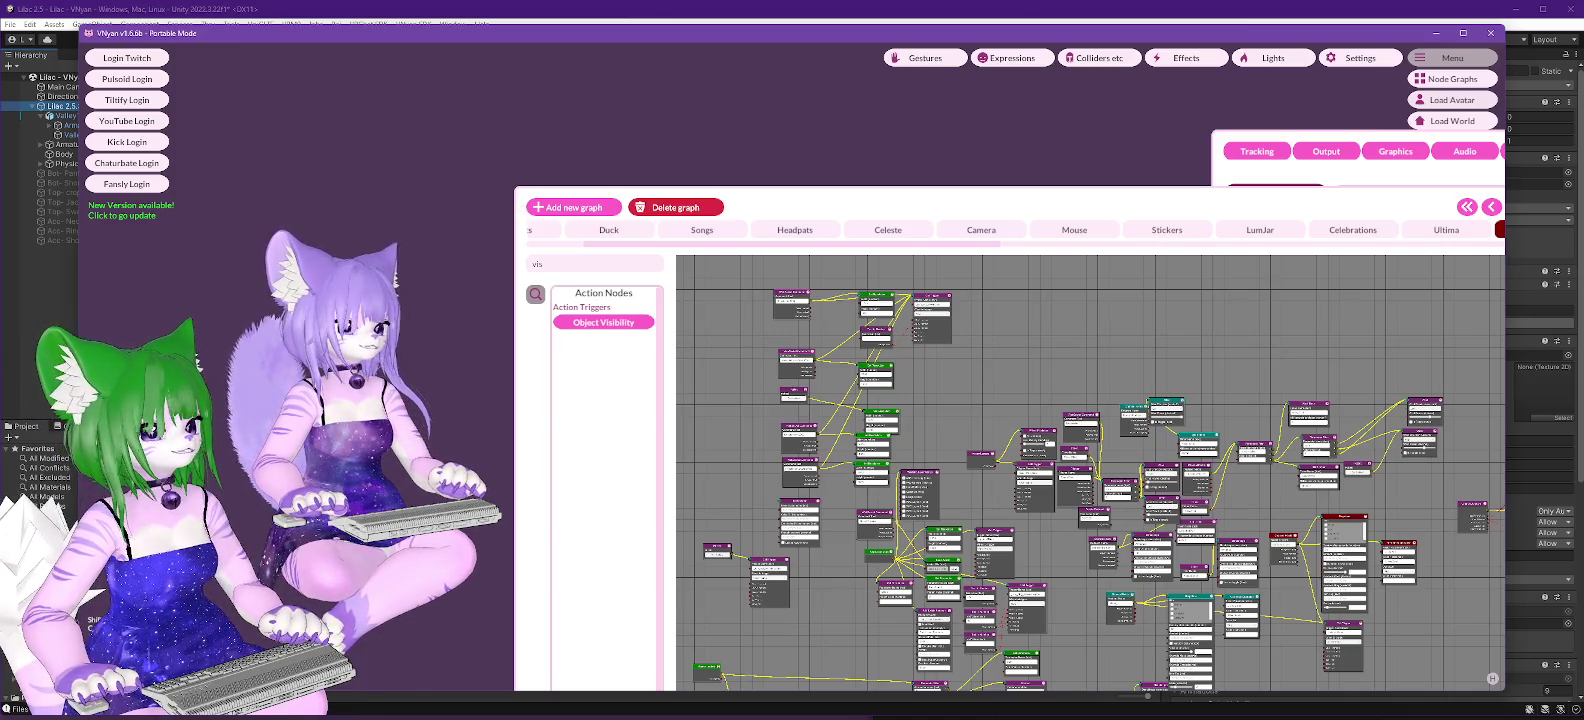
In GIMP's TestTexture grid, select the right half of the top-row red block.
key(alt+Tab)
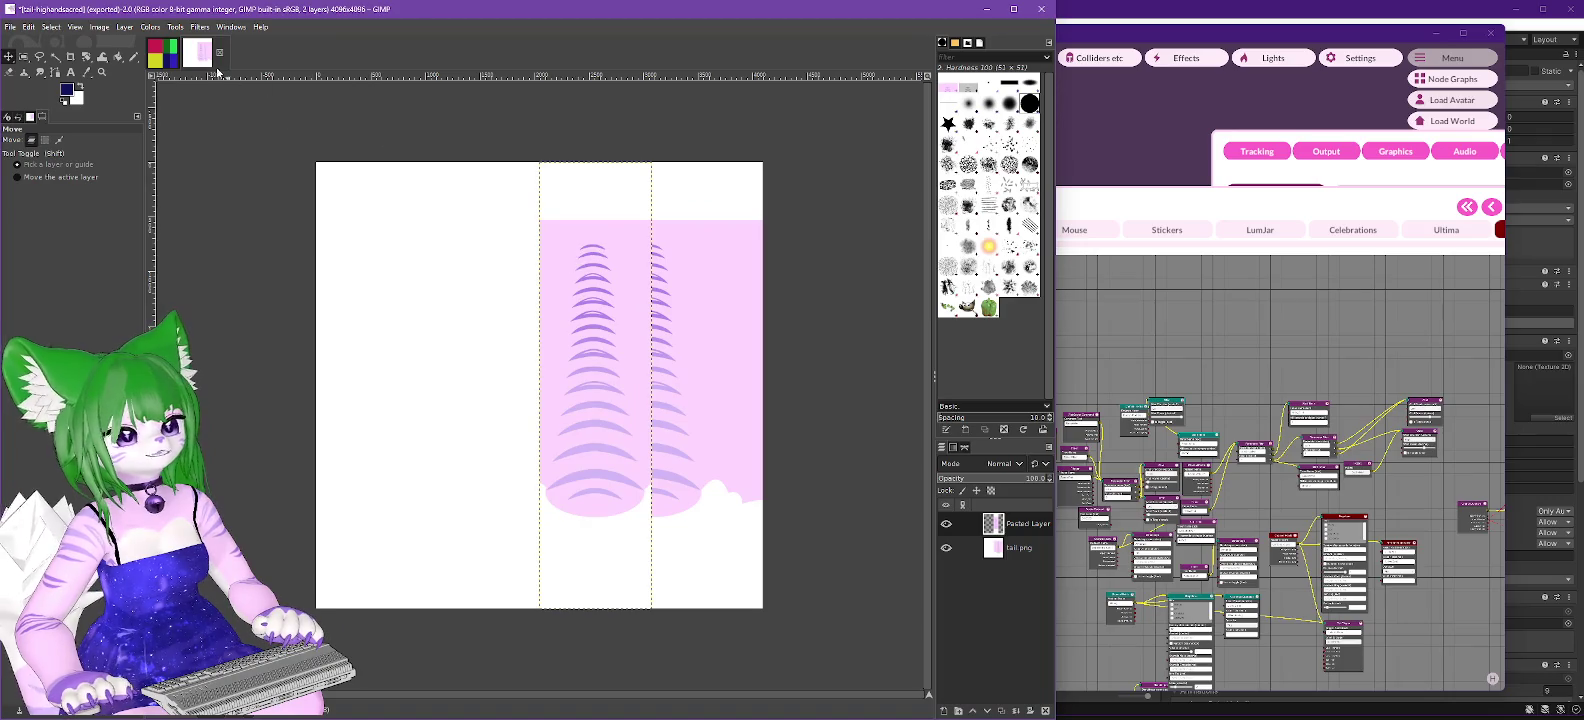
click(158, 60)
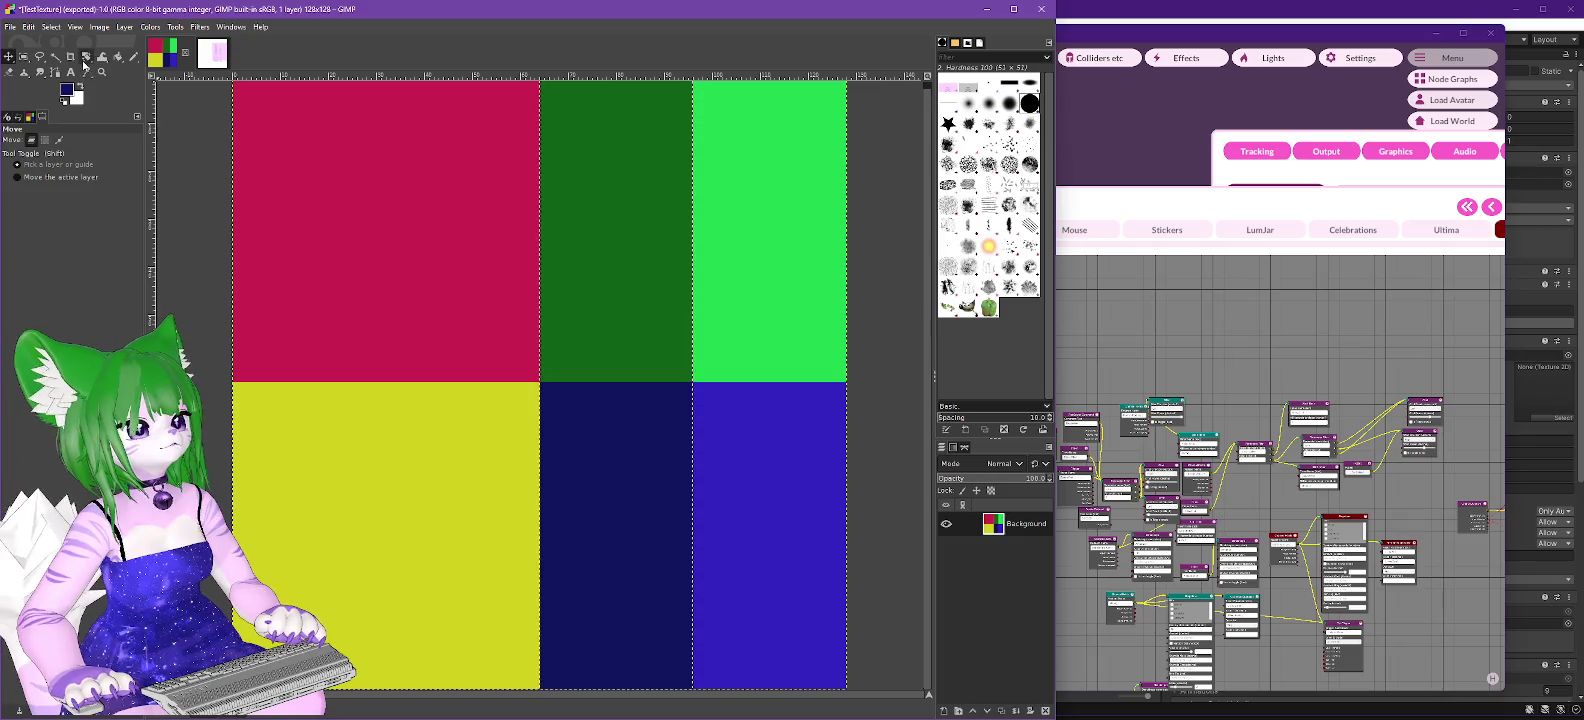
click(26, 59)
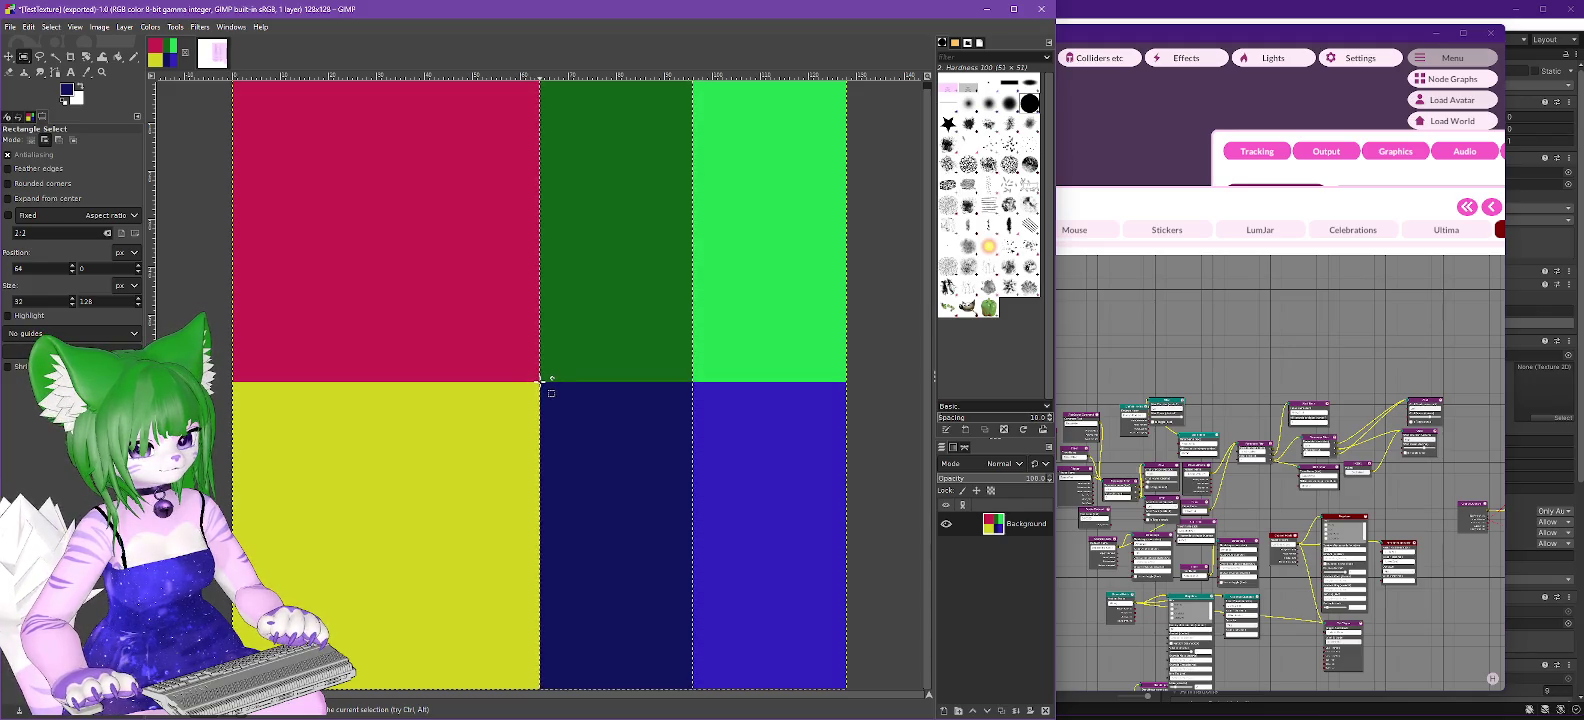
click(51, 27)
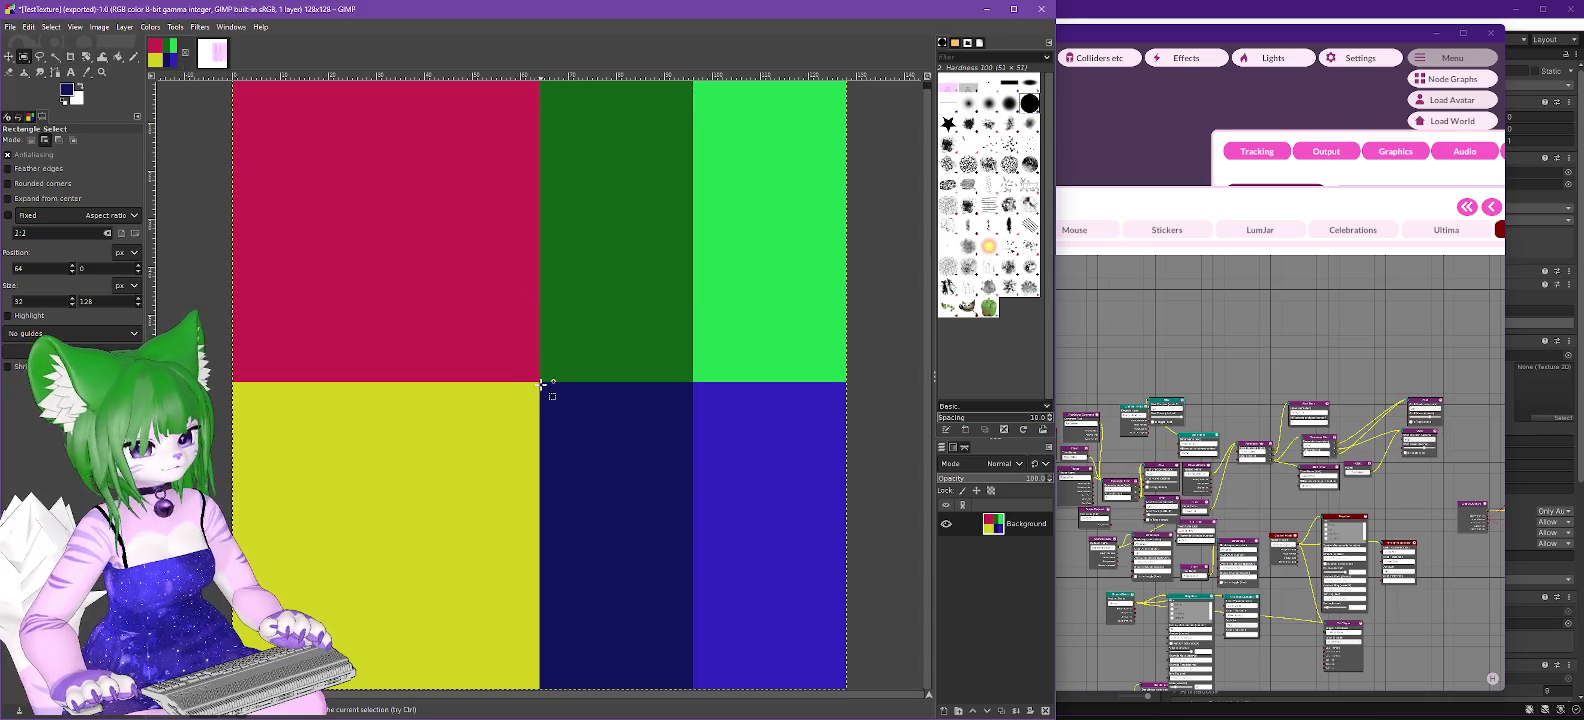
mouse_move(539, 381)
mouse_down()
mouse_move(484, 292)
mouse_move(403, 45)
mouse_move(386, 86)
mouse_up()
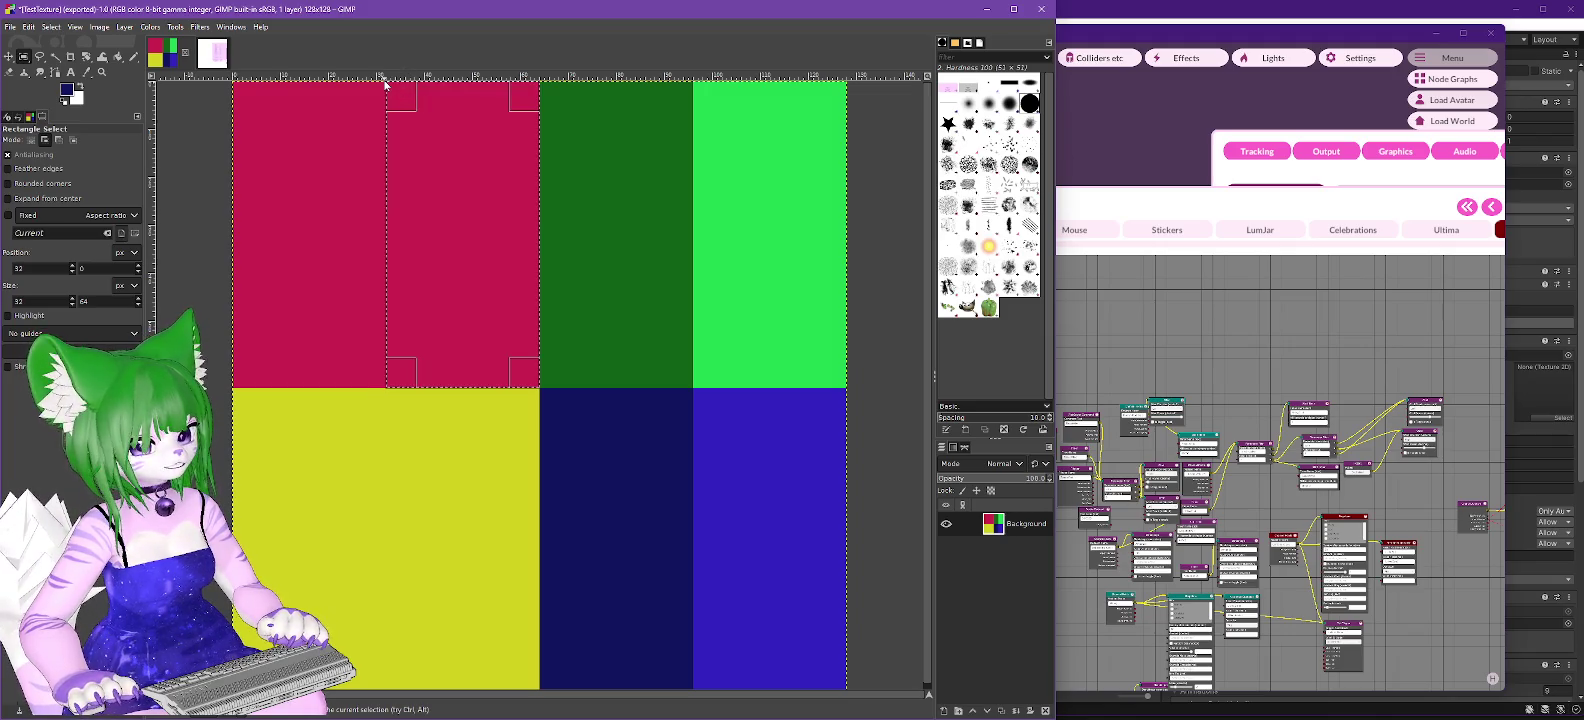
Fill the selected right half of the red block with dark red.
click(66, 88)
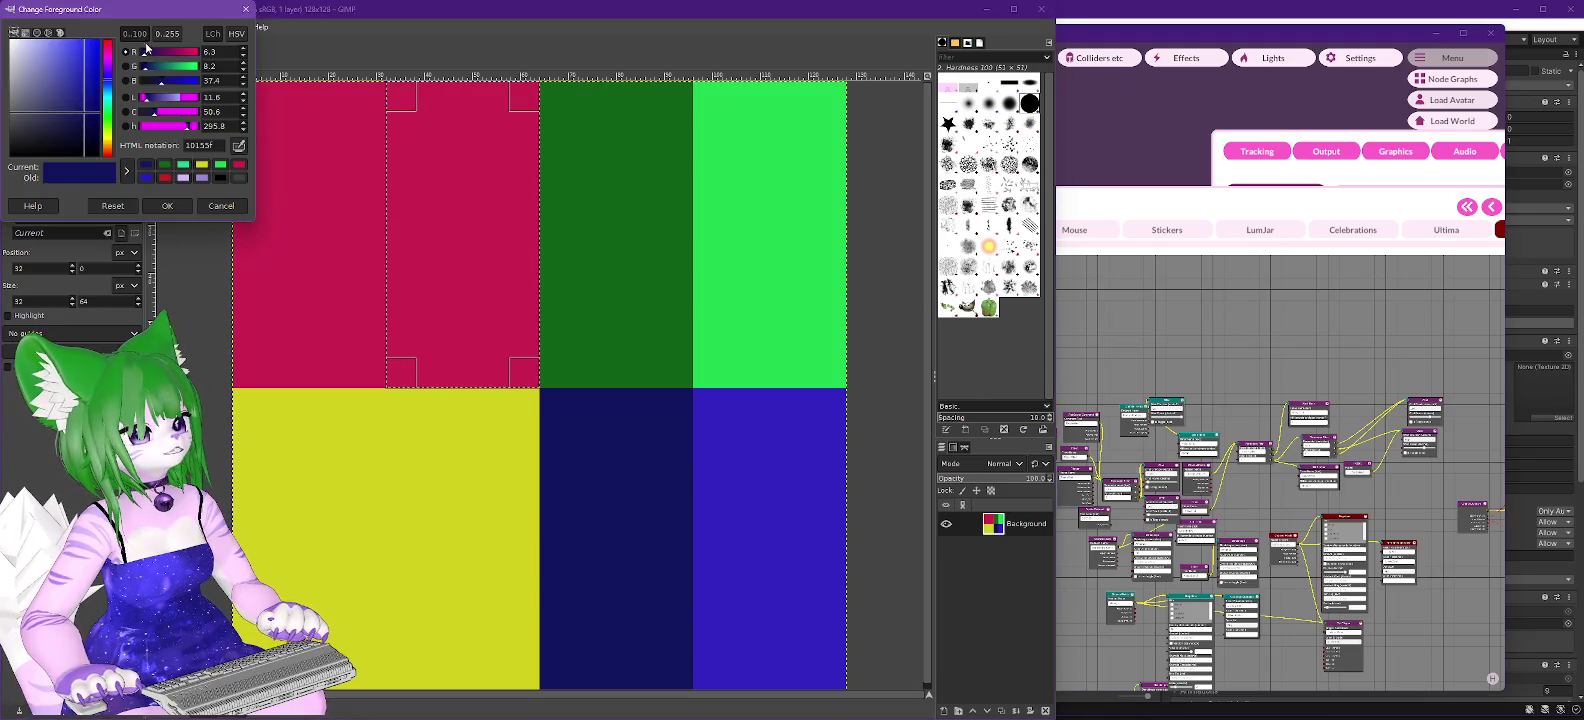
click(109, 47)
click(167, 207)
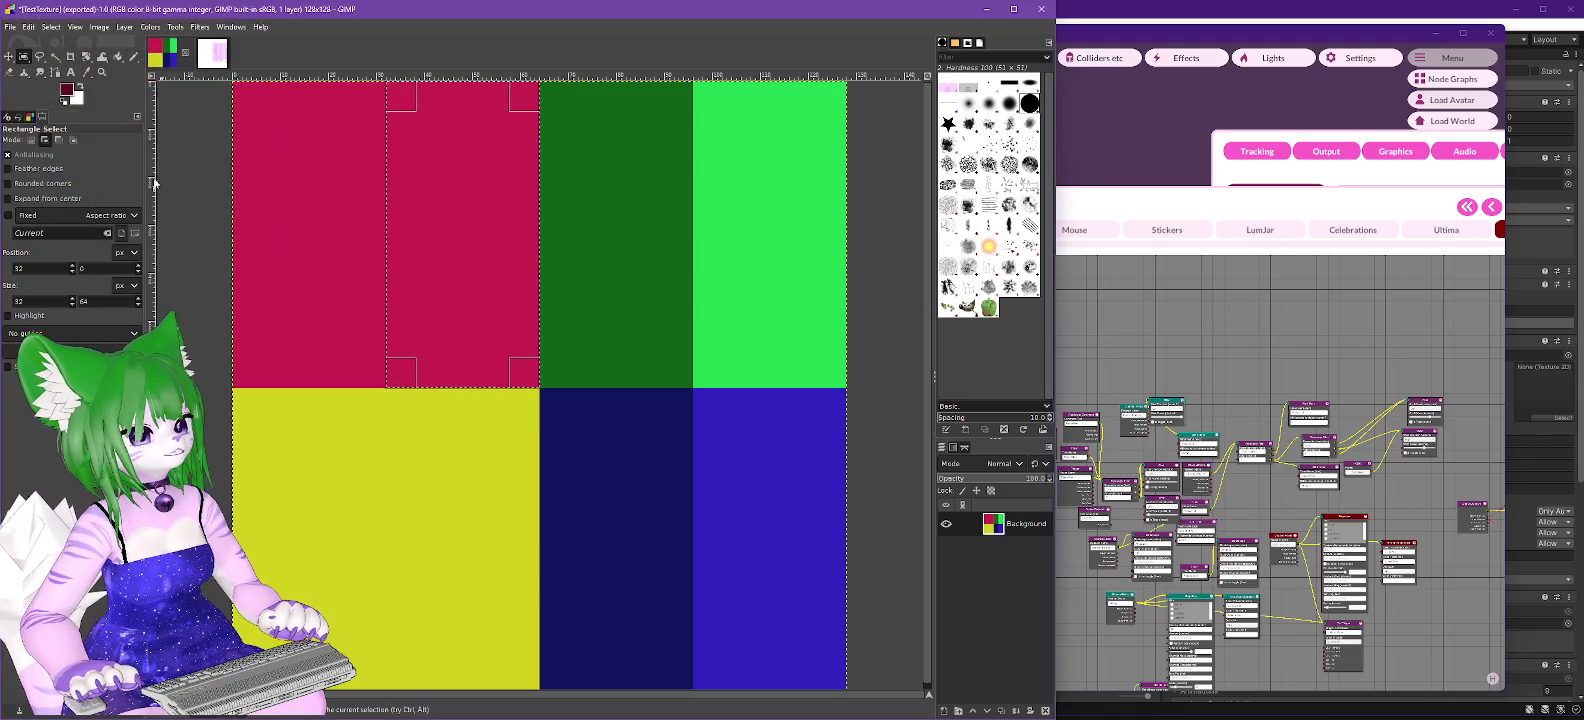
click(118, 57)
click(462, 212)
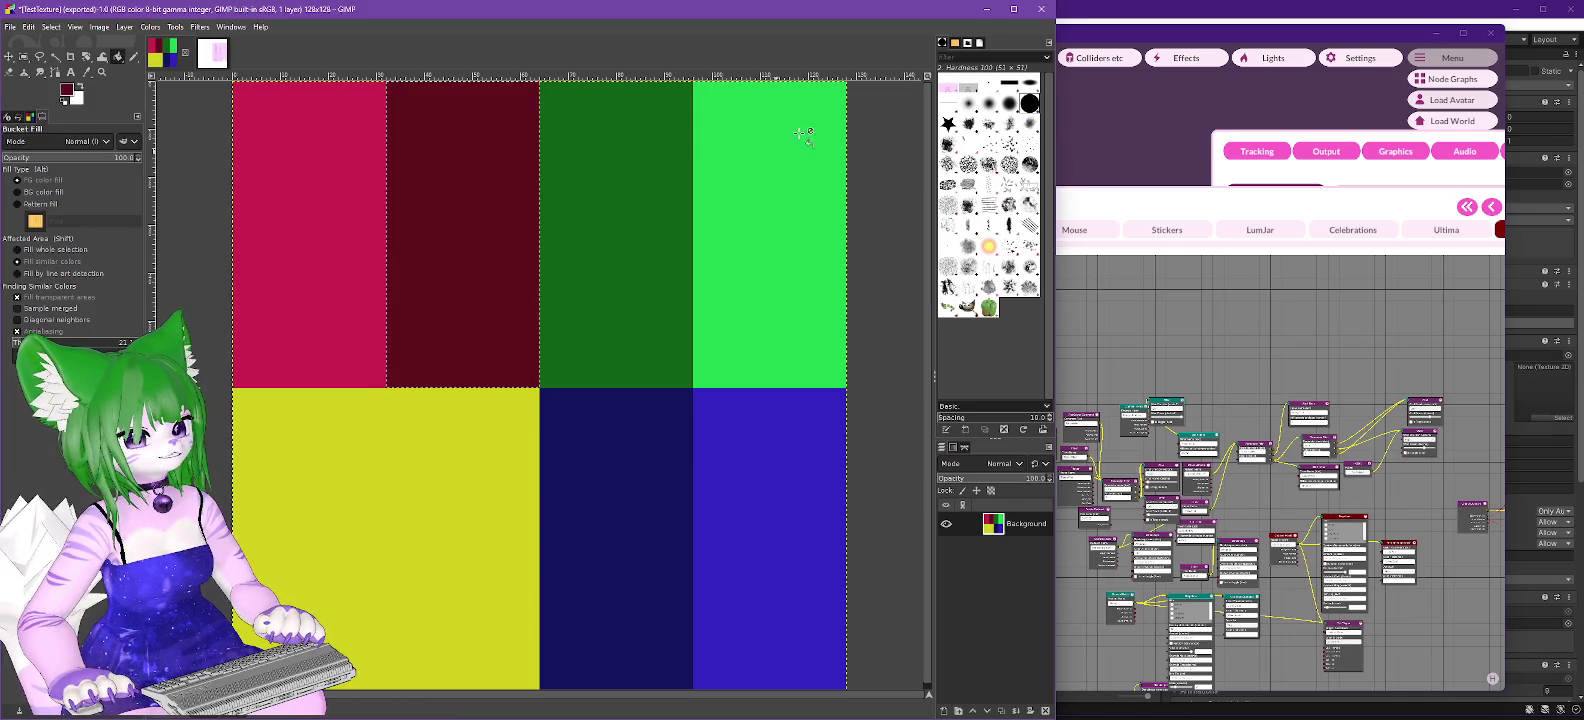
Select the right half of the yellow block and fill it with dark olive.
click(27, 59)
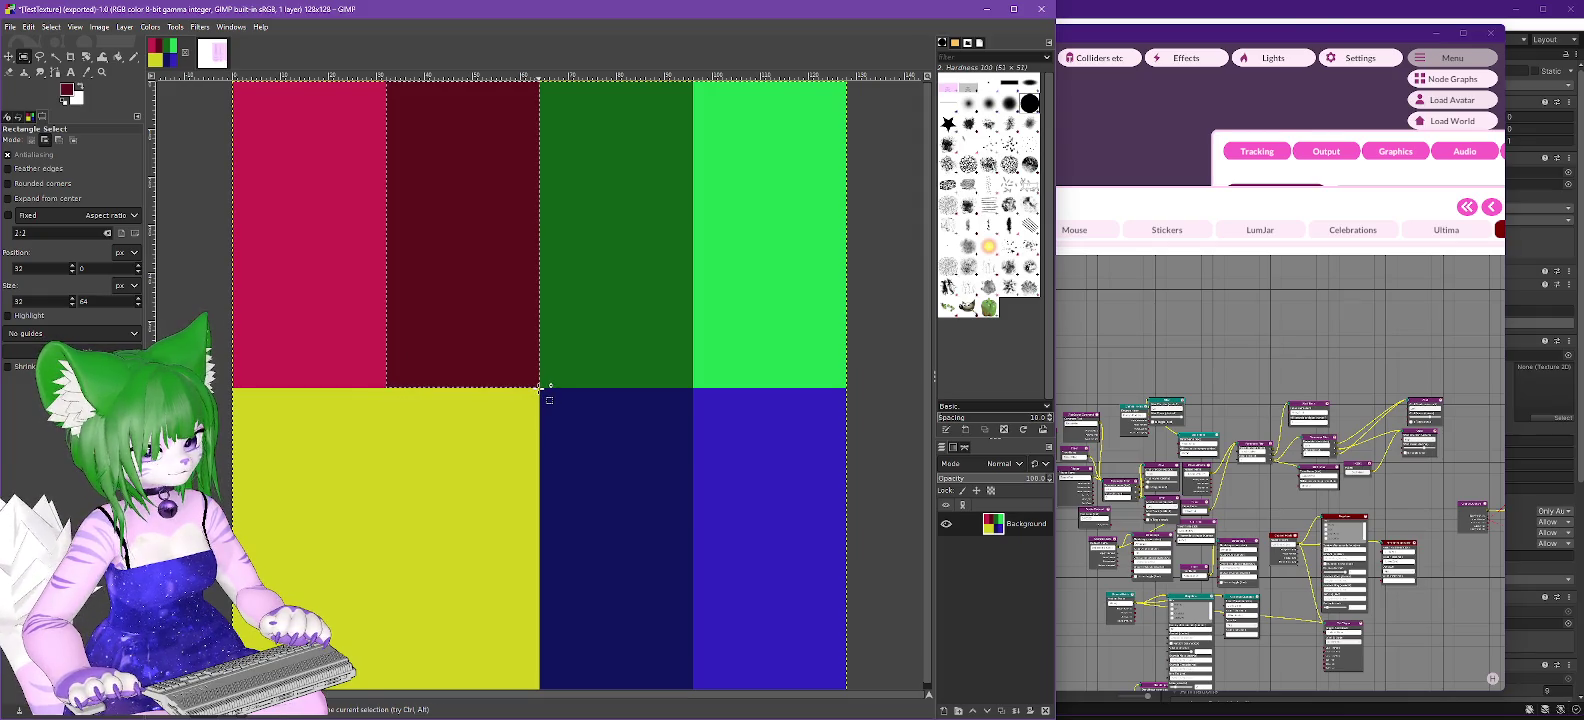
mouse_move(540, 387)
mouse_down()
mouse_move(396, 601)
mouse_move(388, 715)
mouse_move(388, 690)
mouse_up()
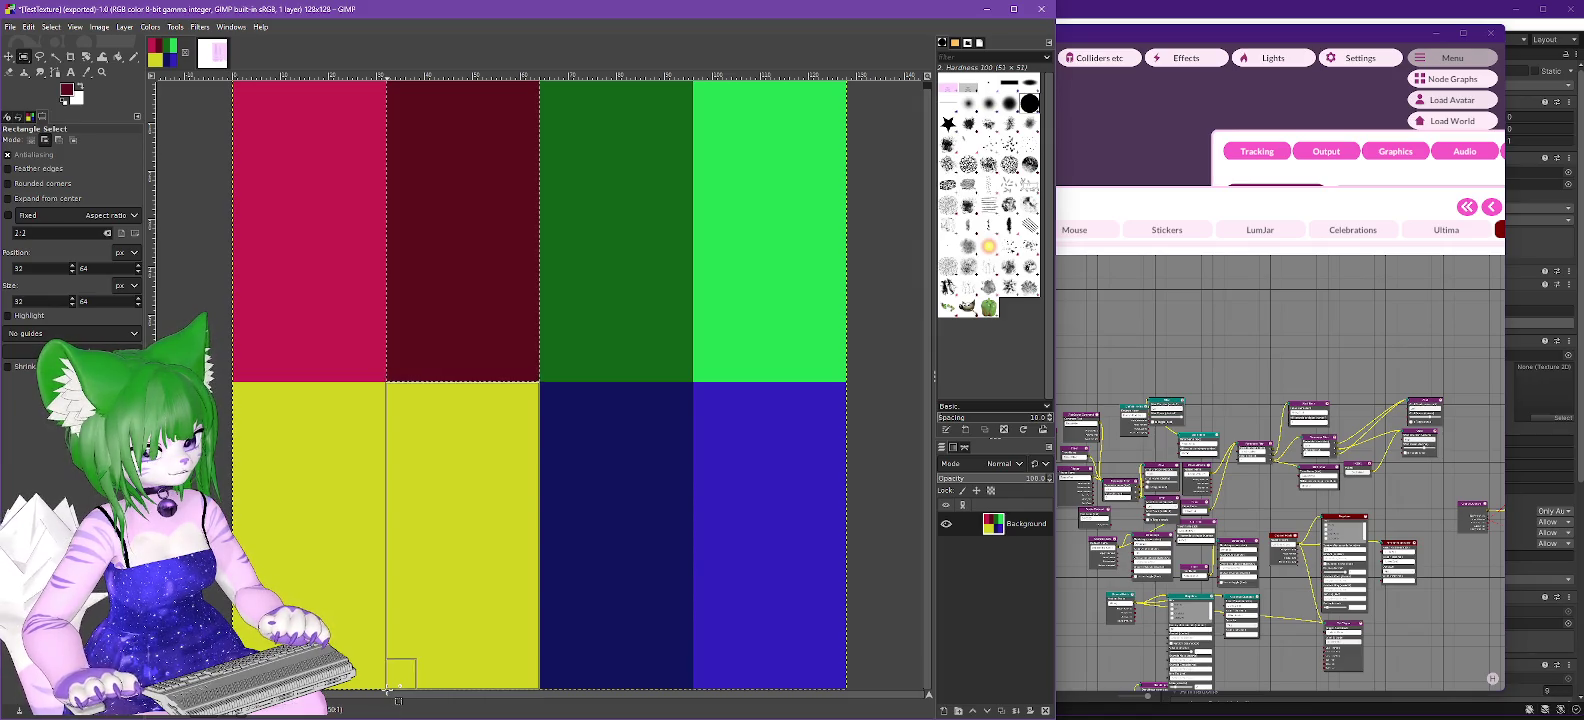
click(67, 90)
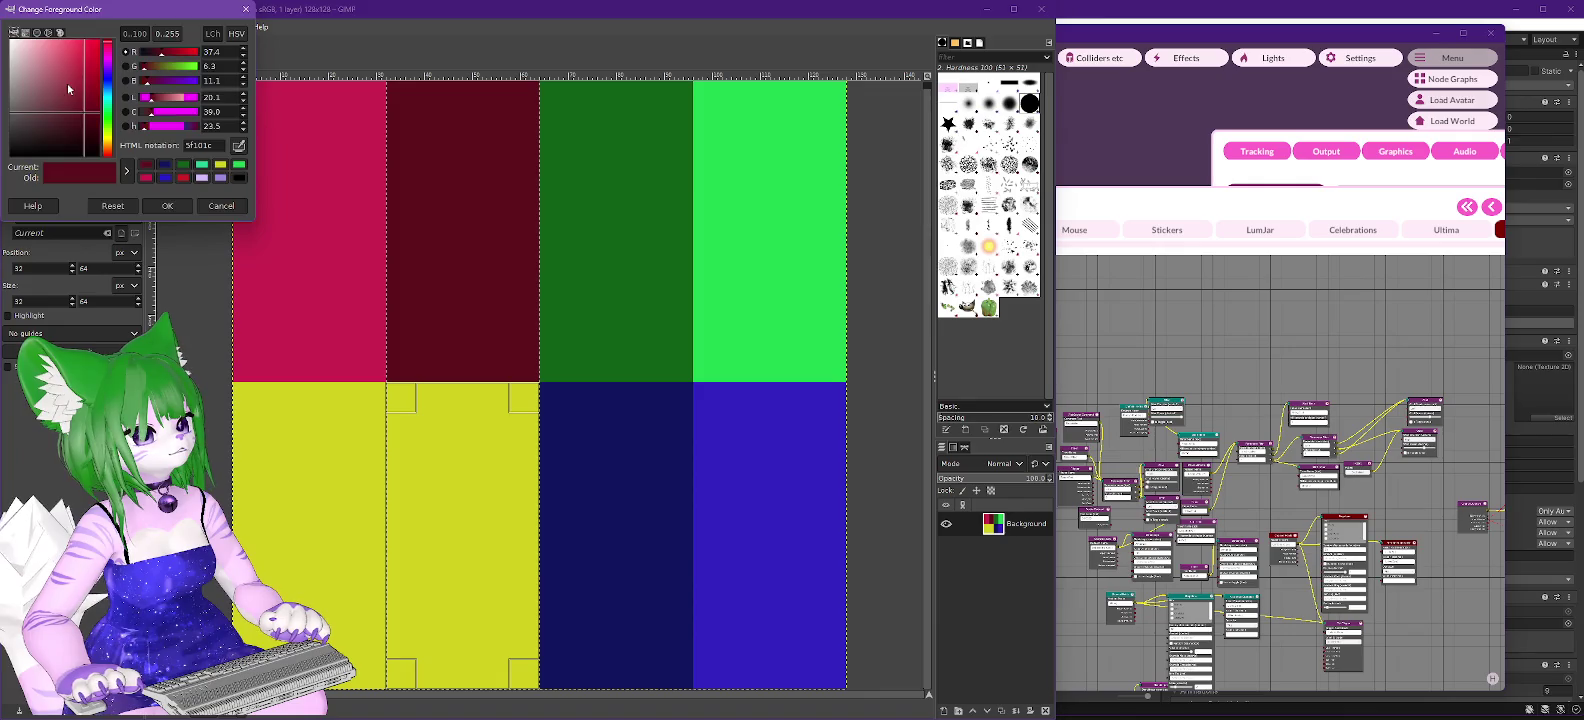
click(222, 166)
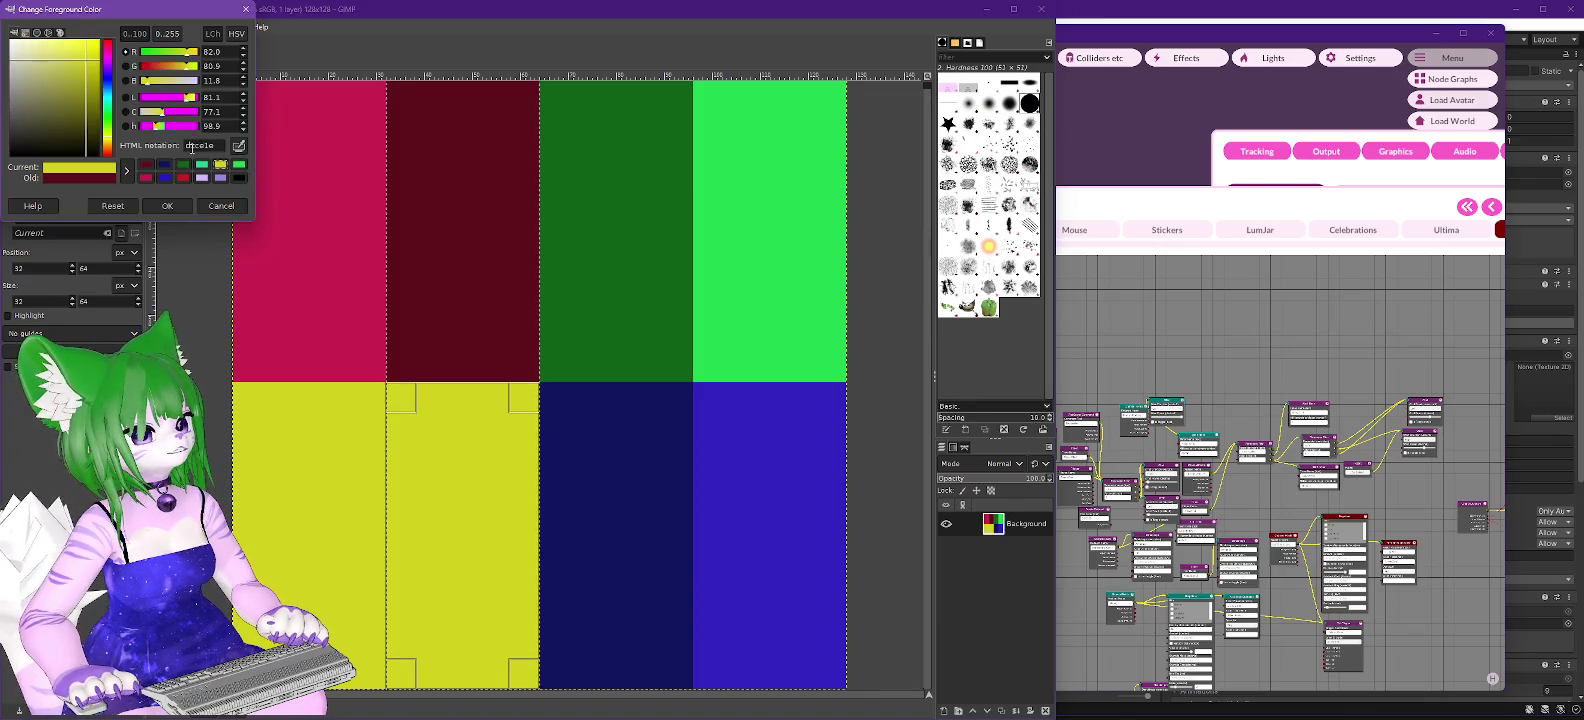
click(172, 208)
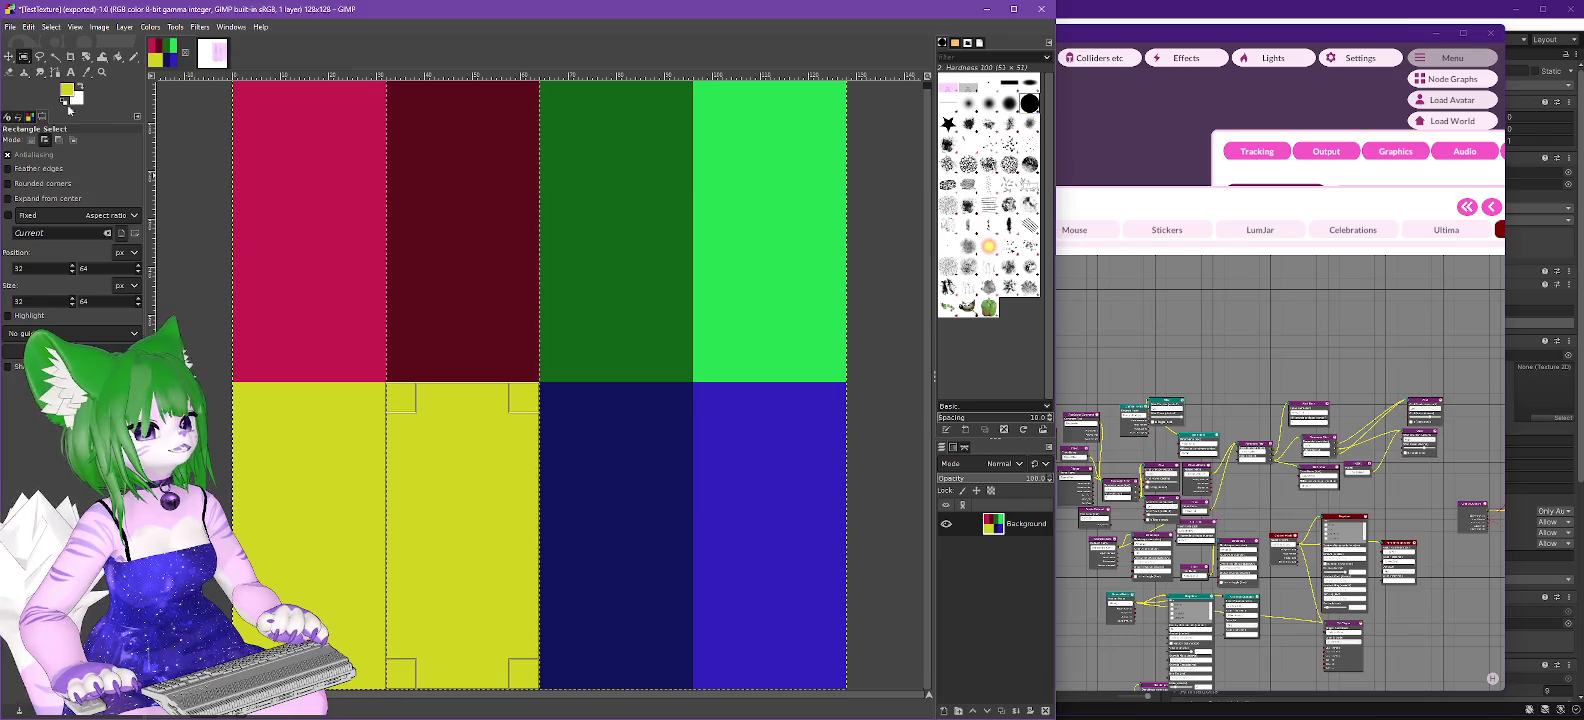
click(118, 57)
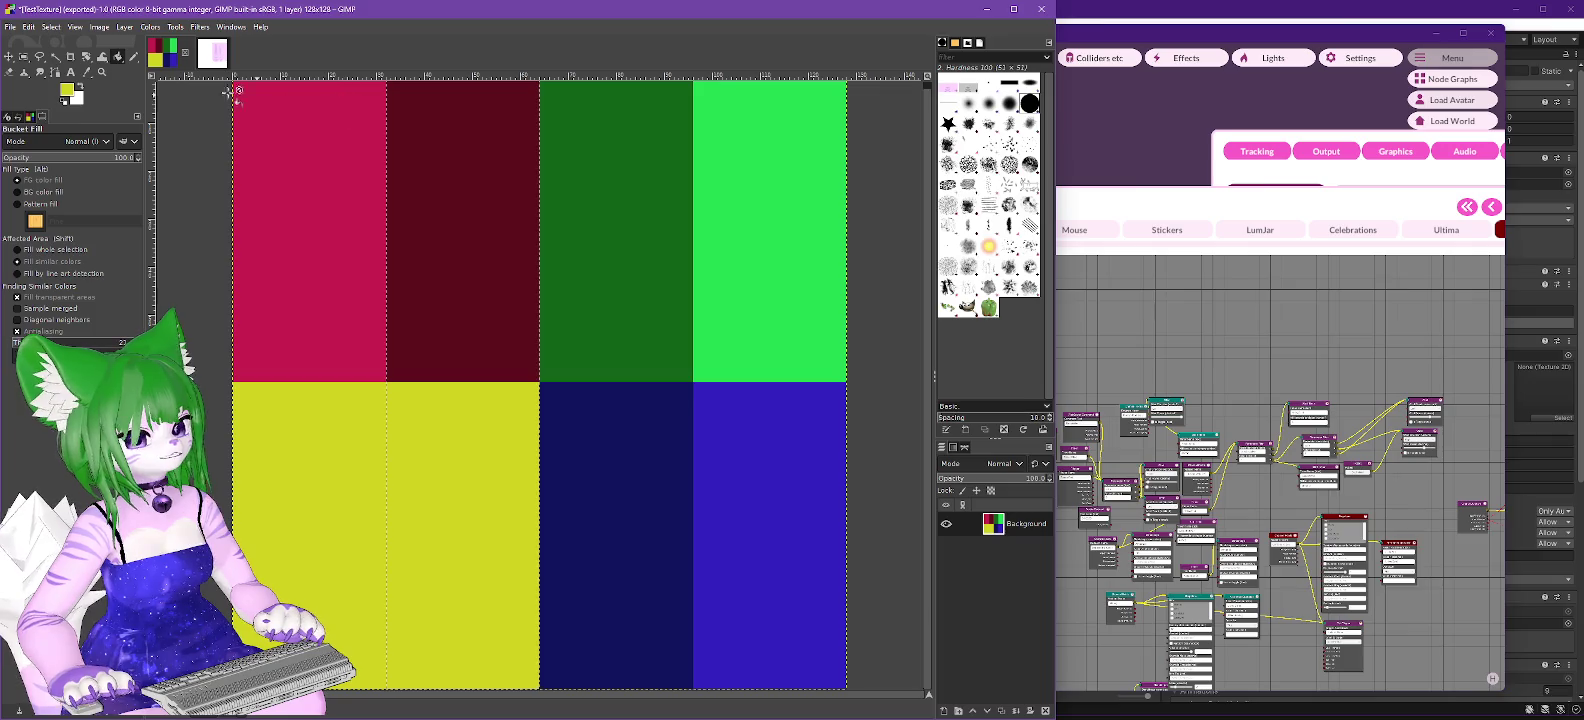
click(66, 93)
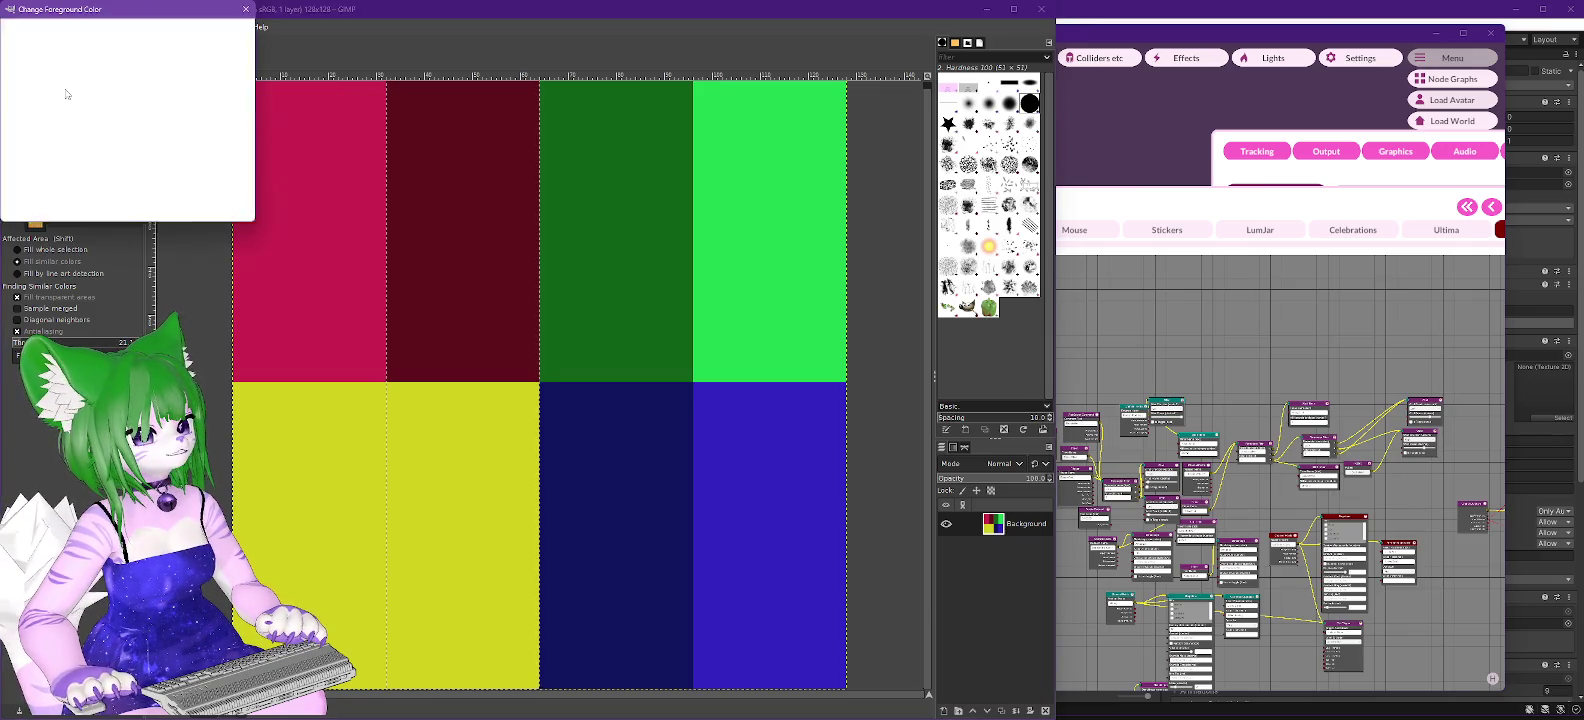
click(87, 121)
click(167, 205)
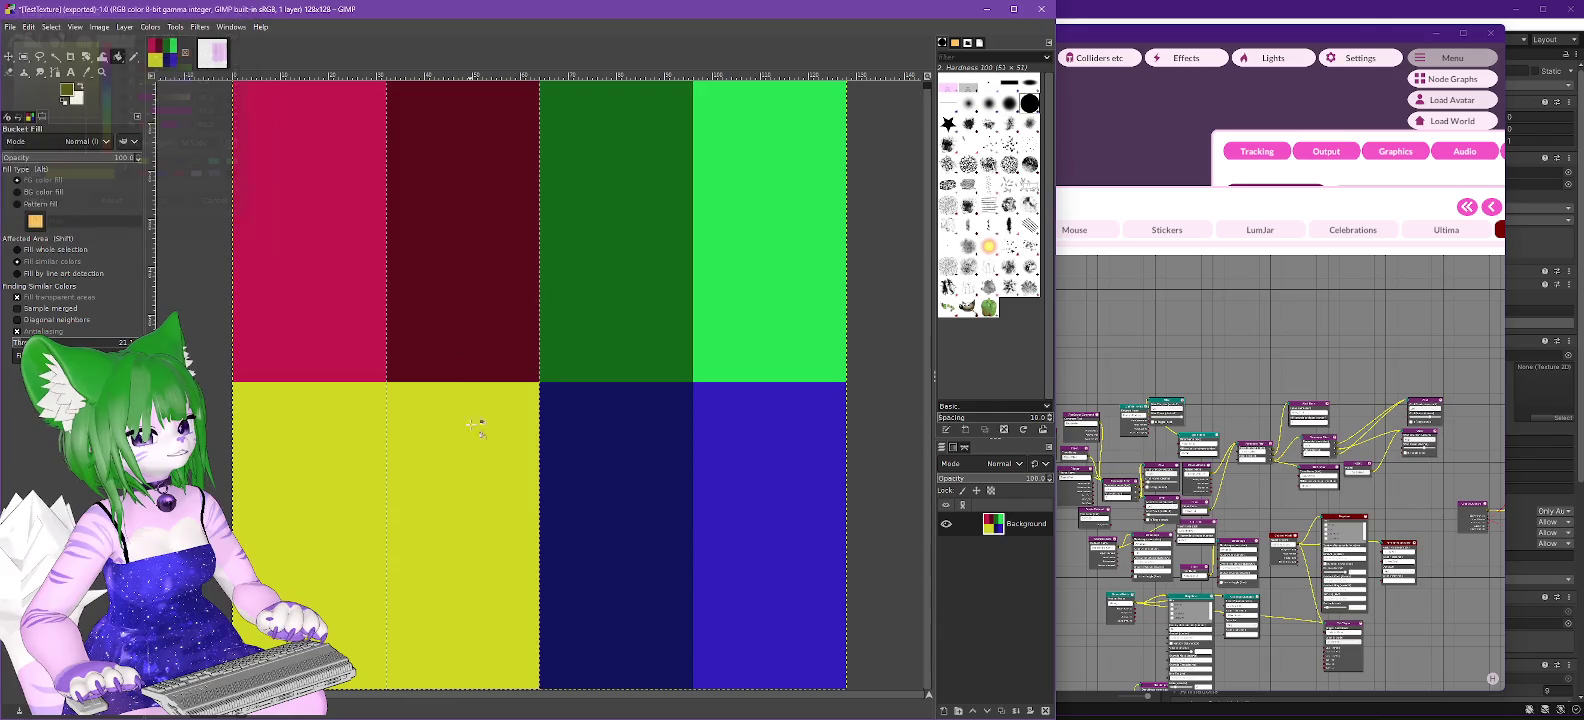
click(477, 428)
Export the recoloured image to TestTexture.png and return to Unity.
click(28, 27)
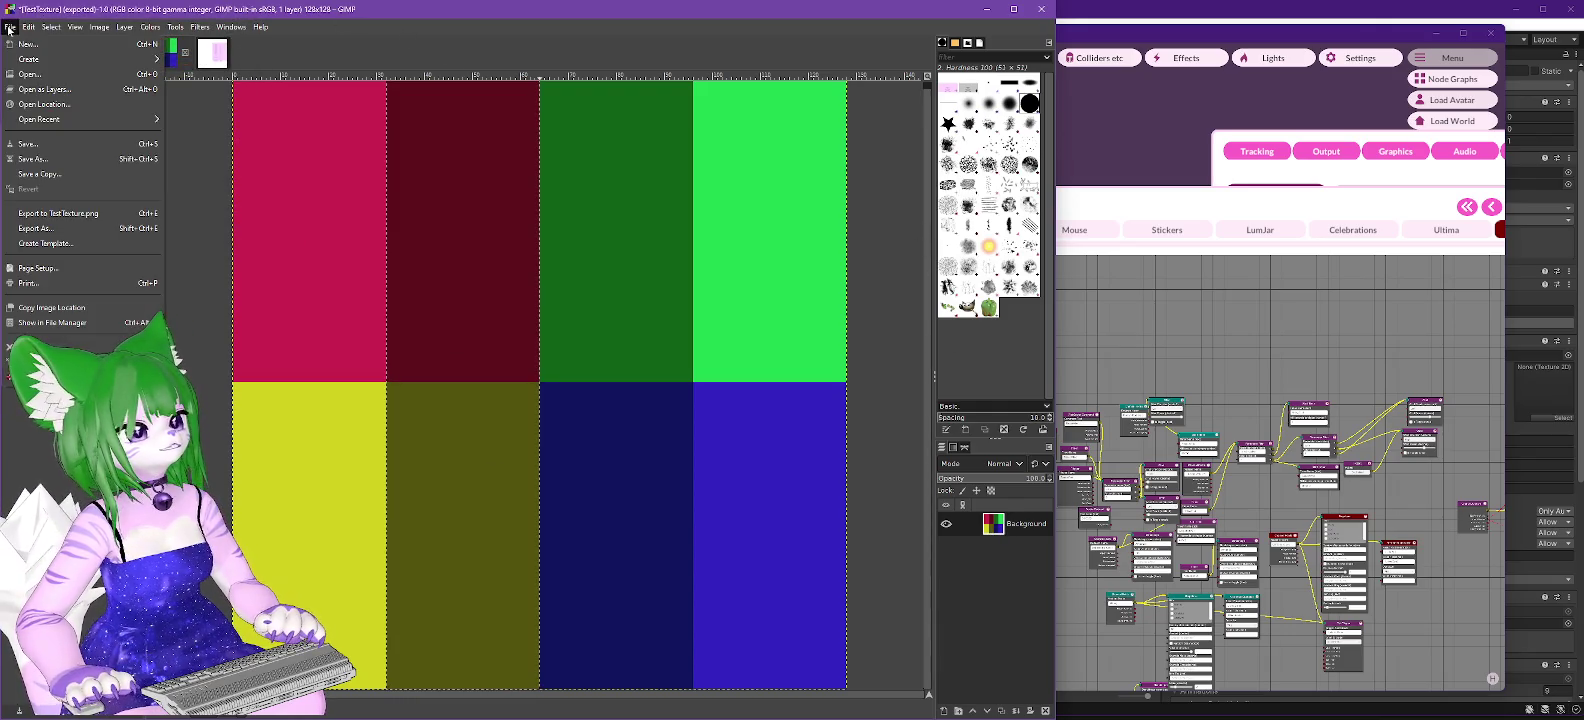
click(50, 216)
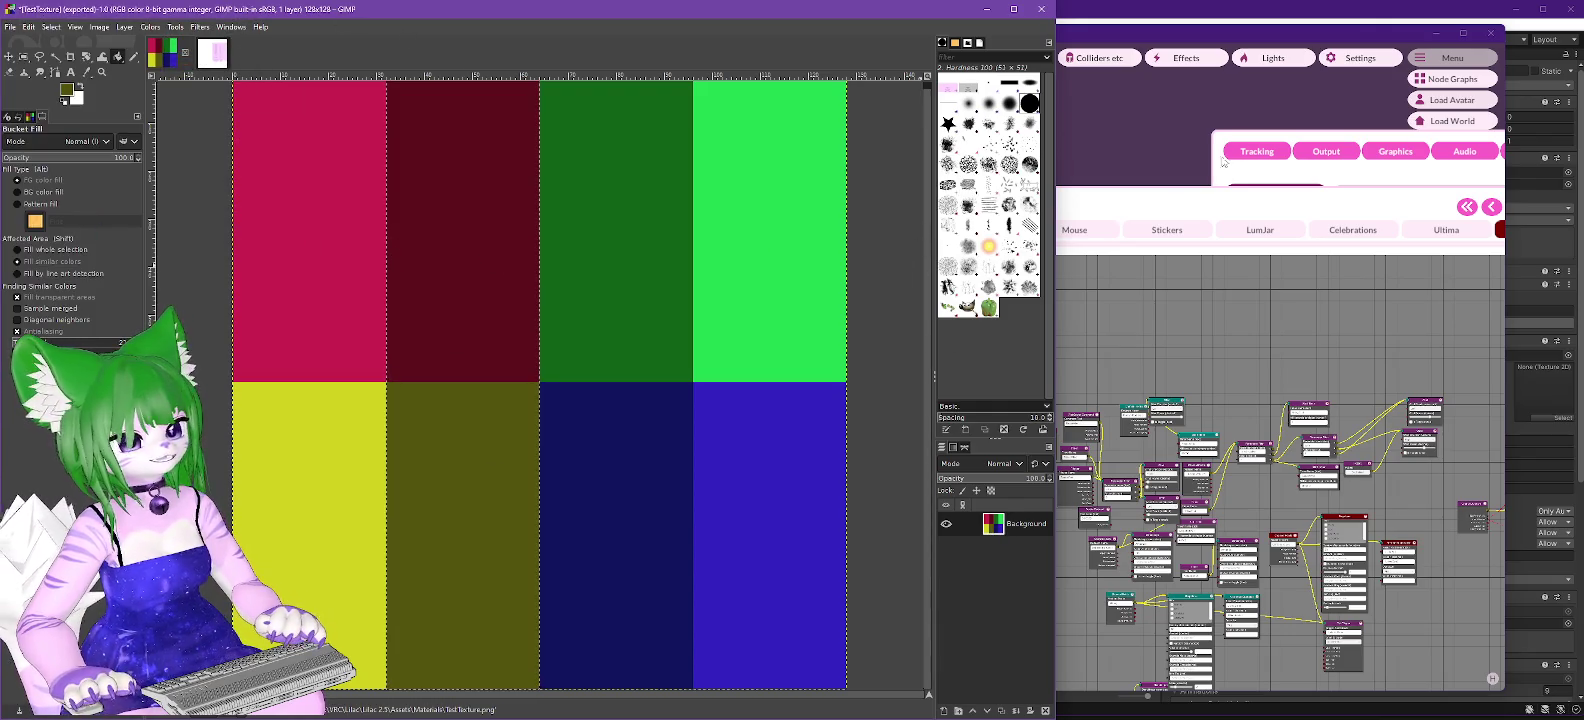
key(alt+Tab)
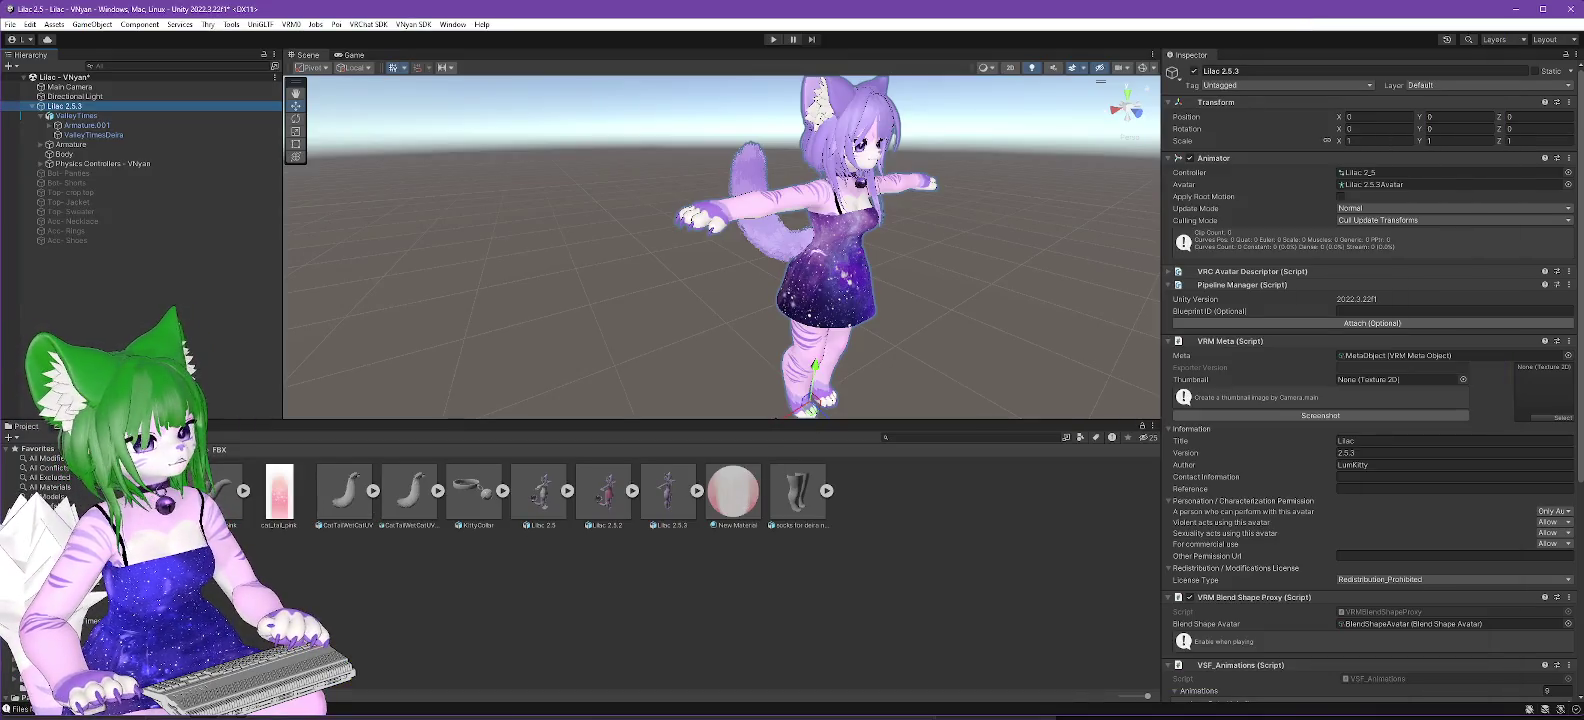
Unlock the Tail (High&Sacred) shader, assign TestTexture as its Color & Alpha texture, and view the tail from behind.
click(806, 497)
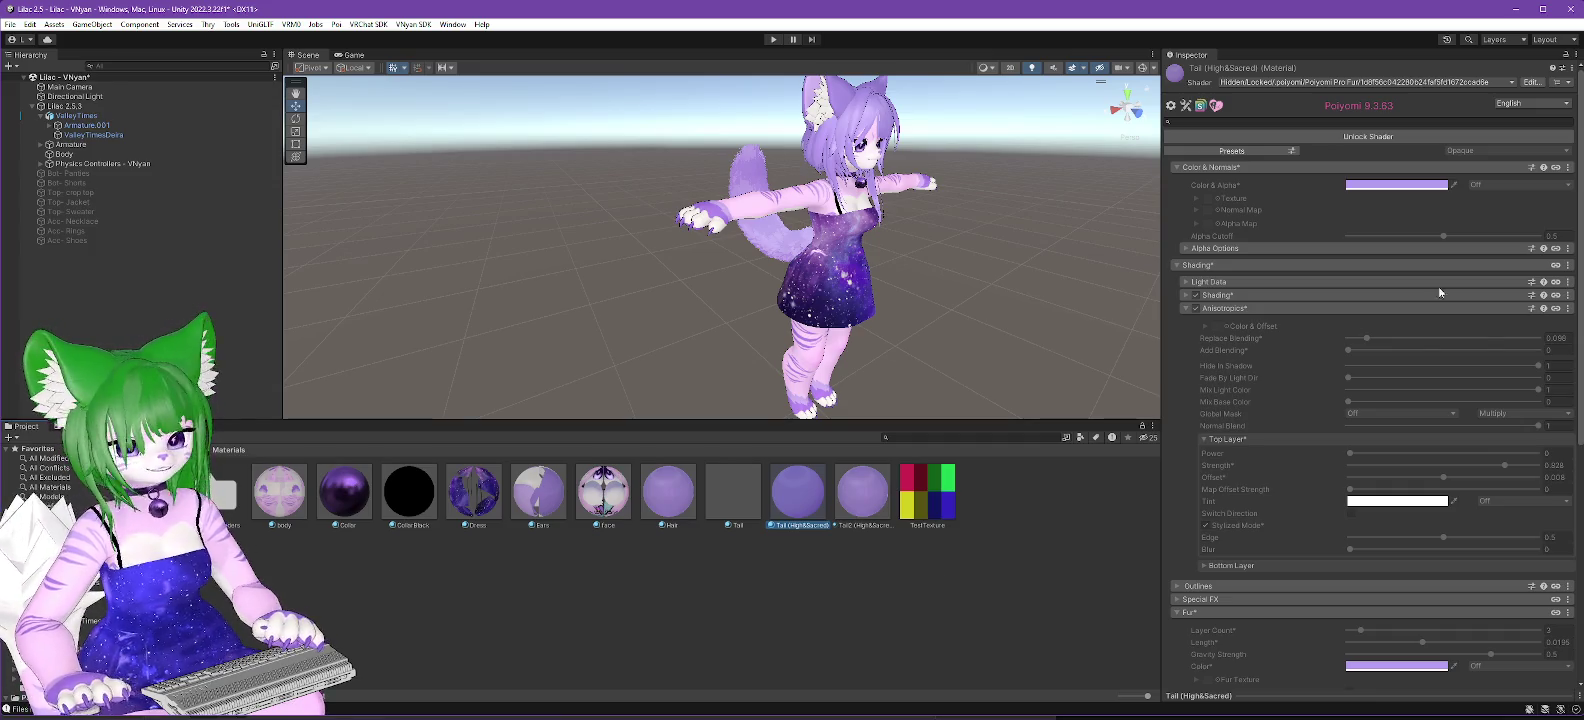
click(1346, 138)
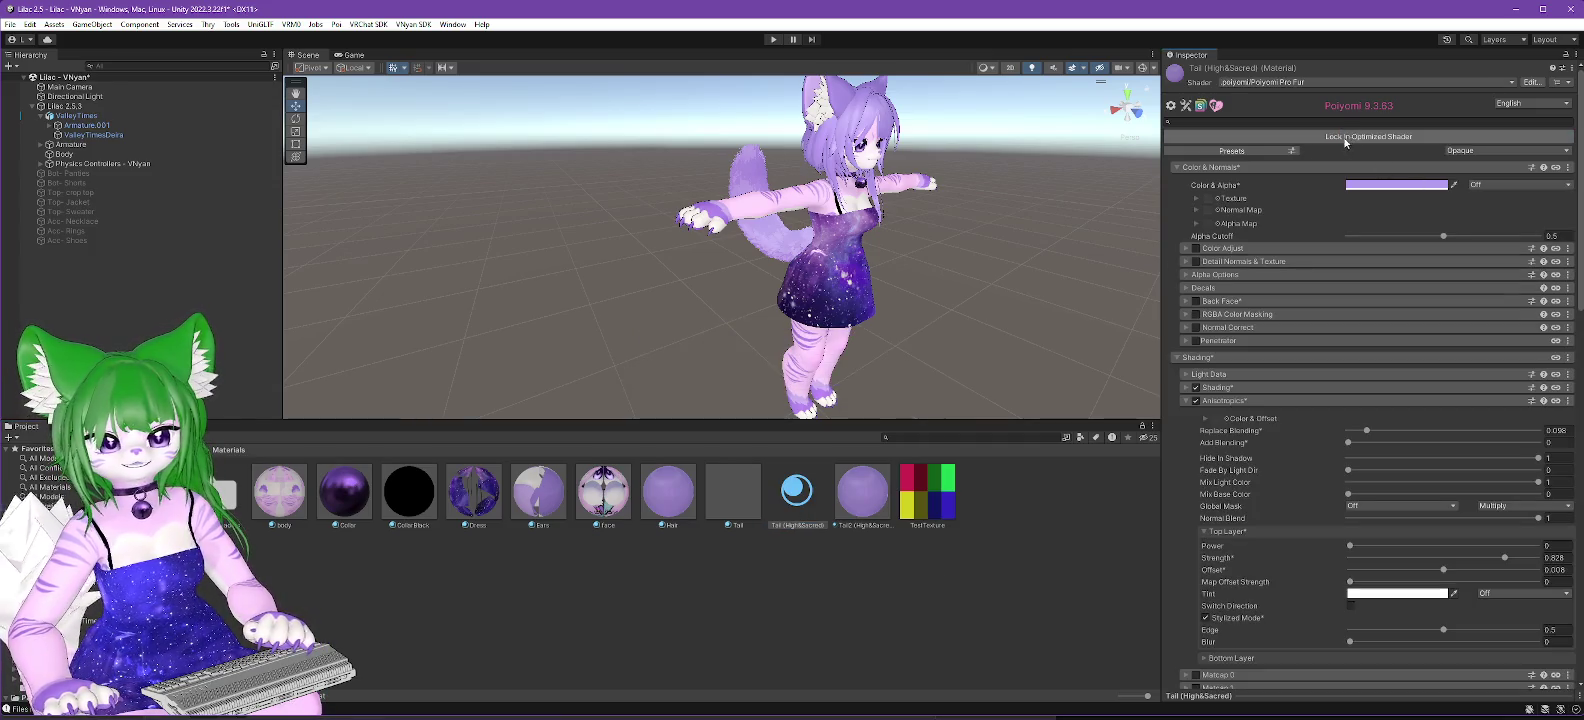
drag(1135, 286, 1209, 204)
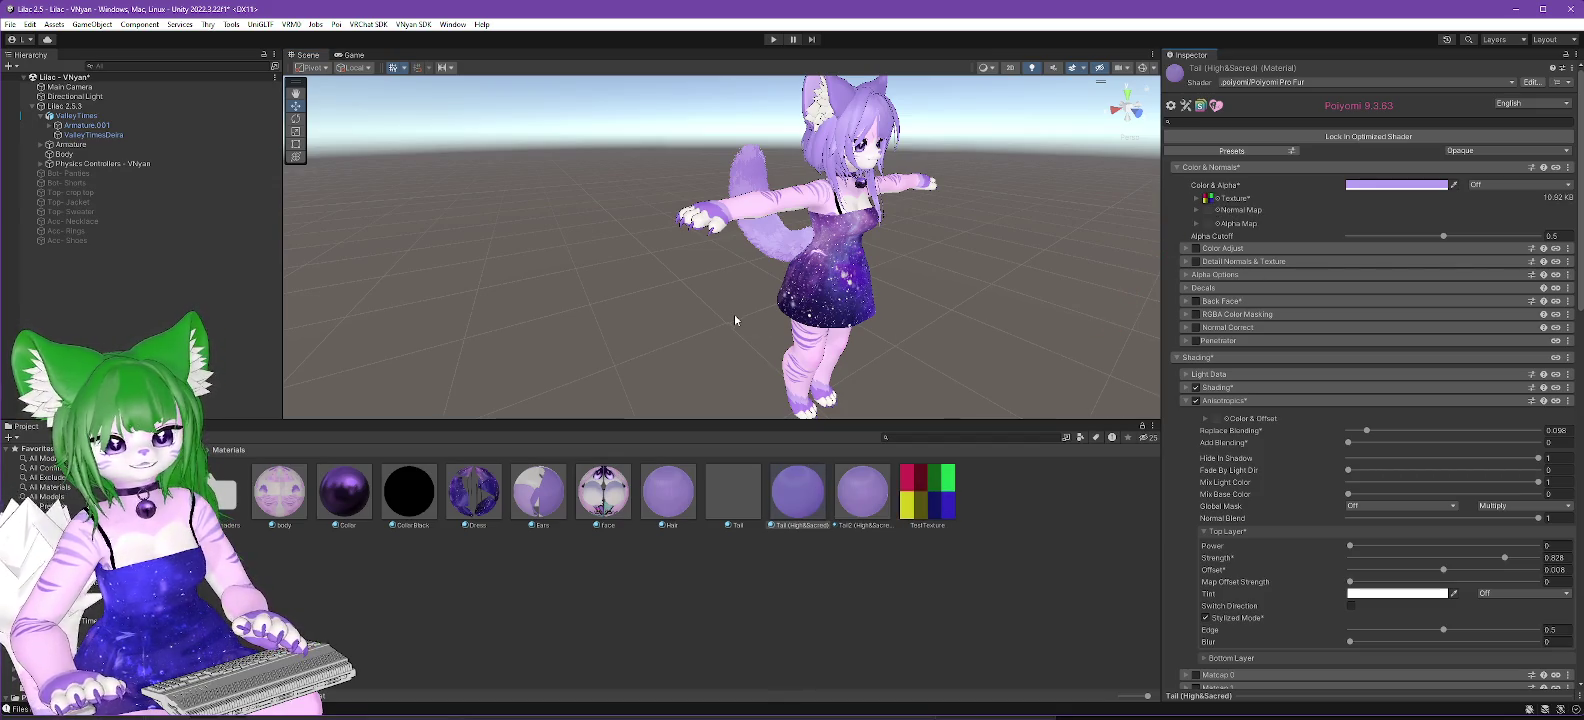
mouse_move(731, 313)
mouse_down()
mouse_move(989, 316)
mouse_move(969, 261)
mouse_move(895, 212)
mouse_move(857, 312)
mouse_move(1273, 244)
mouse_up()
scroll(855, 349, up, 3)
scroll(855, 349, down, 2)
scroll(1160, 298, up, 2)
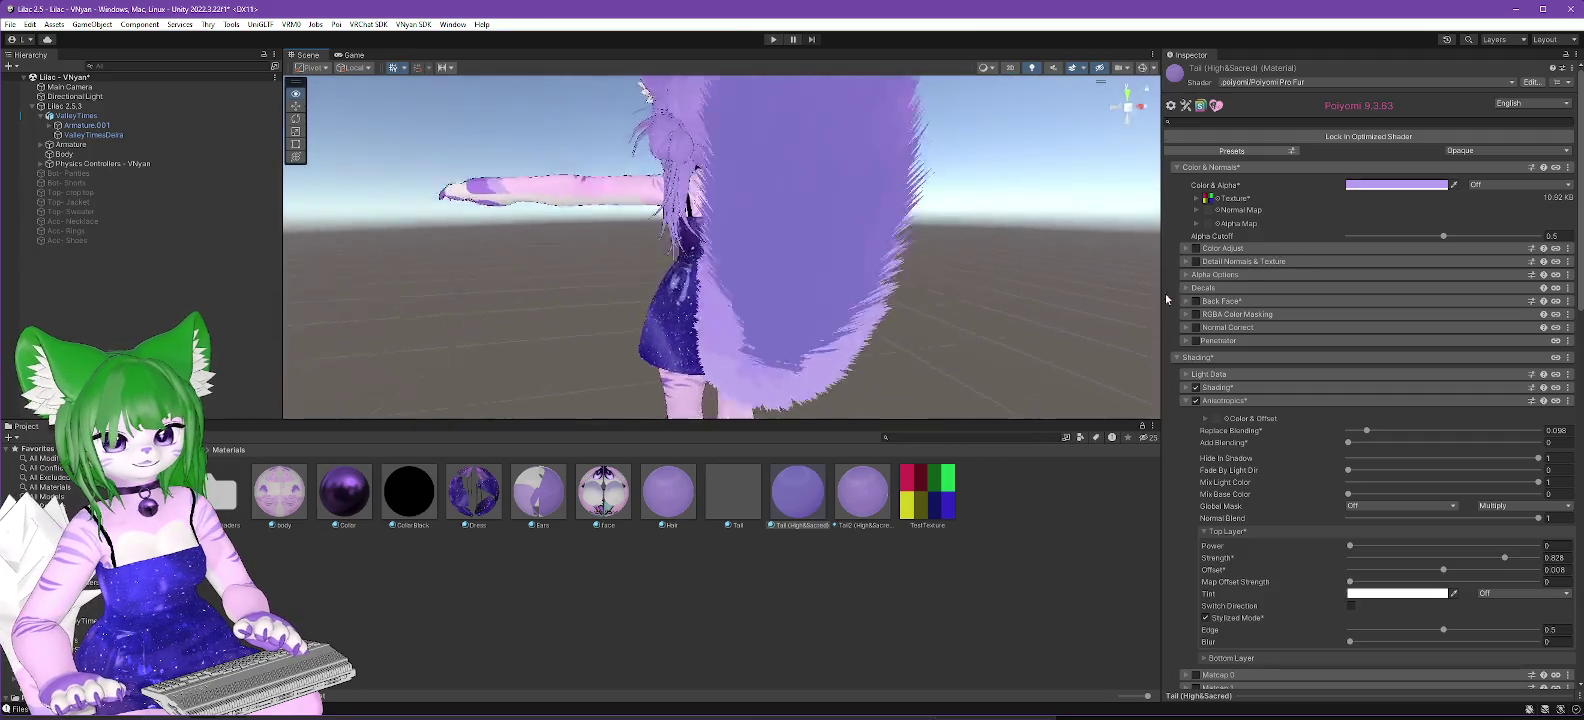
drag(1166, 298, 181, 261)
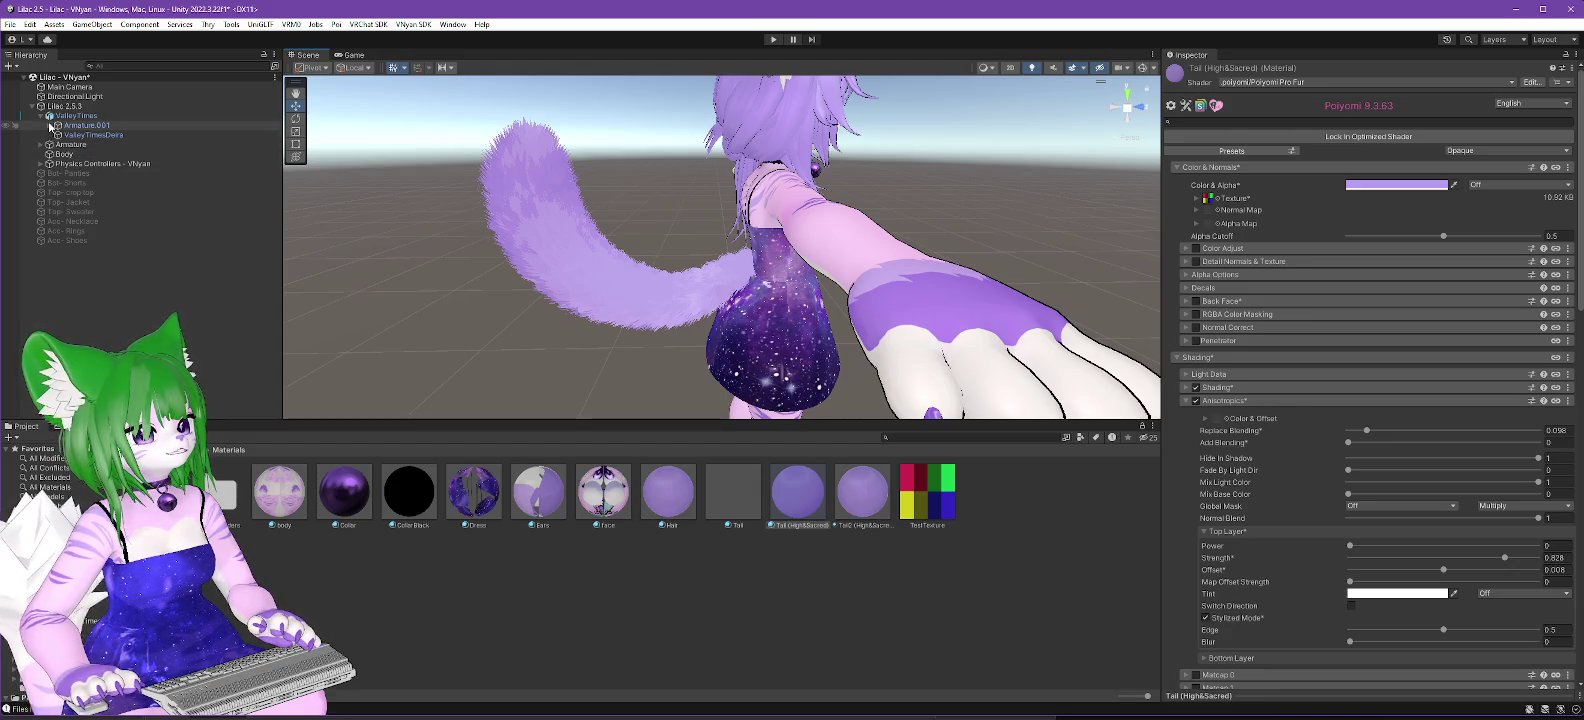
Expand Armature.001 > Hips and select the CatTailWetCatUV-mod tail object.
click(49, 125)
click(58, 135)
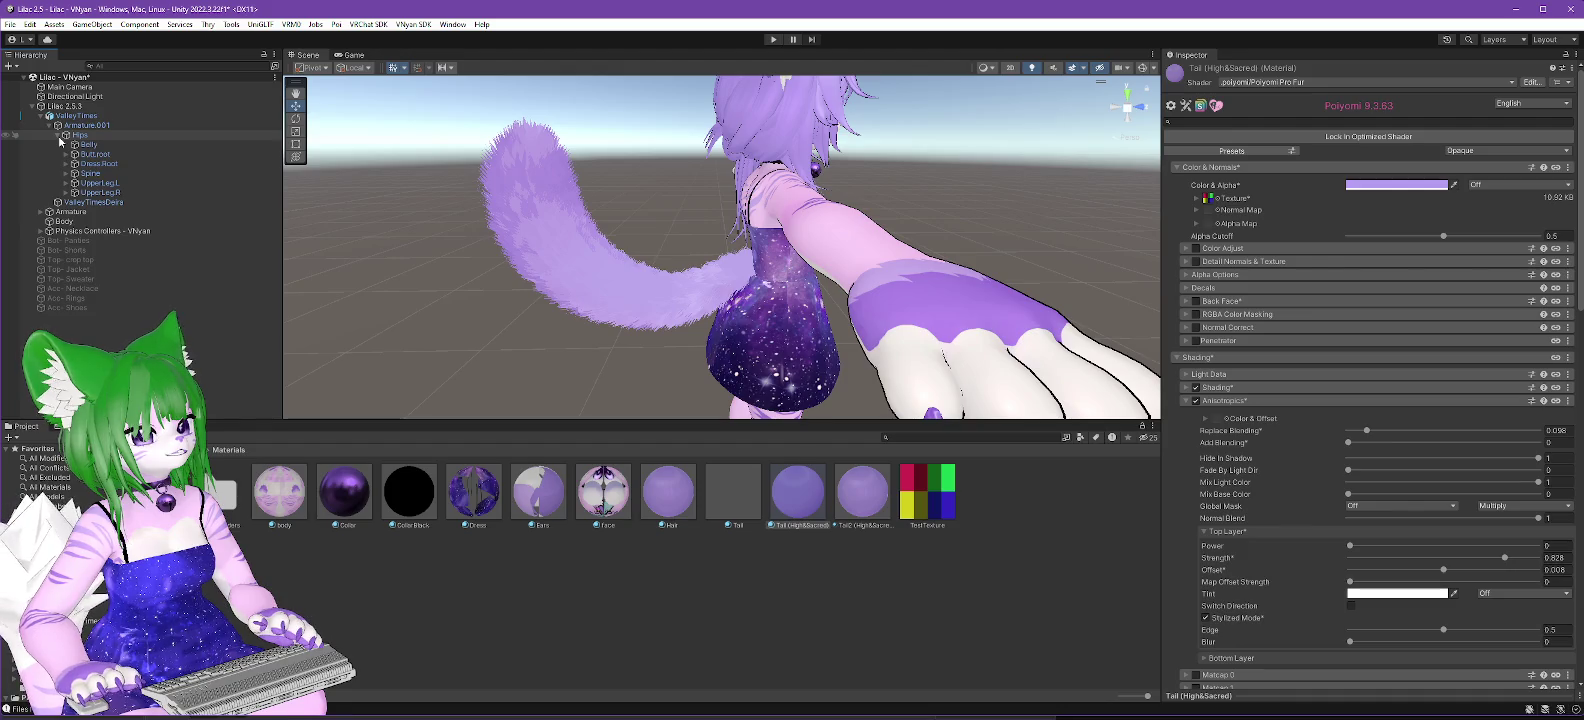
mouse_move(292, 296)
mouse_down()
mouse_move(400, 333)
mouse_move(471, 276)
mouse_up()
click(603, 267)
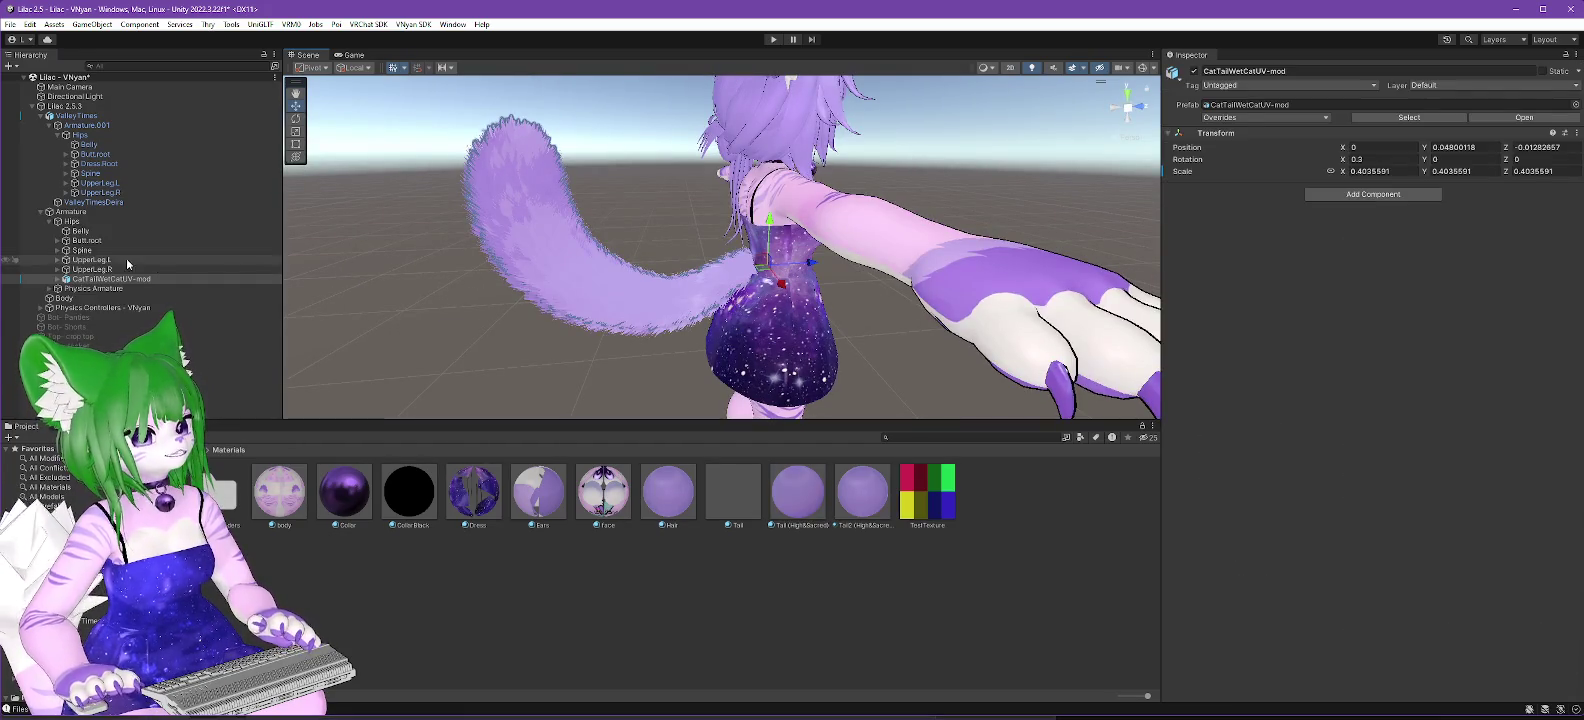
click(82, 280)
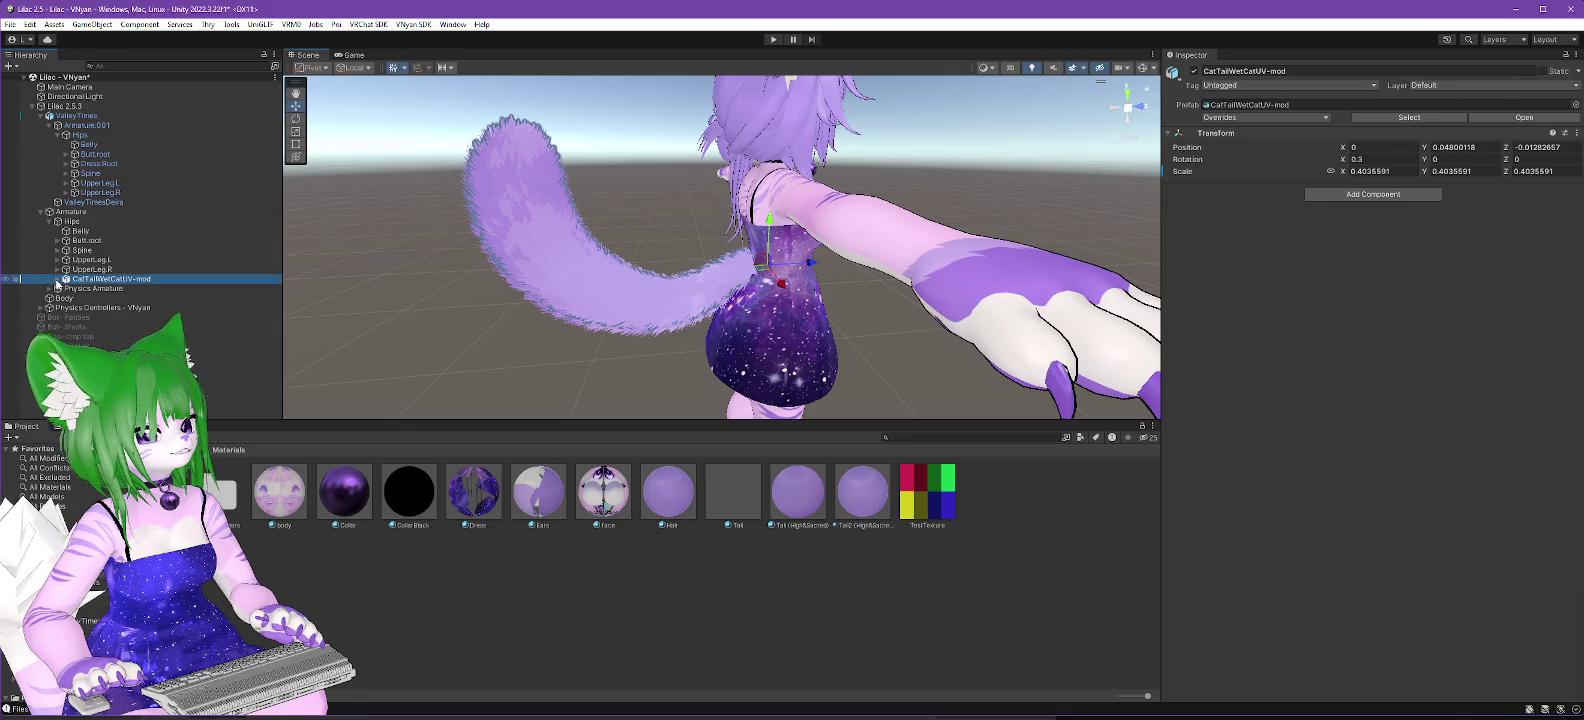
key(Right)
Try a pure white Color & Alpha tint on the tail material, then undo it to keep lavender.
click(800, 495)
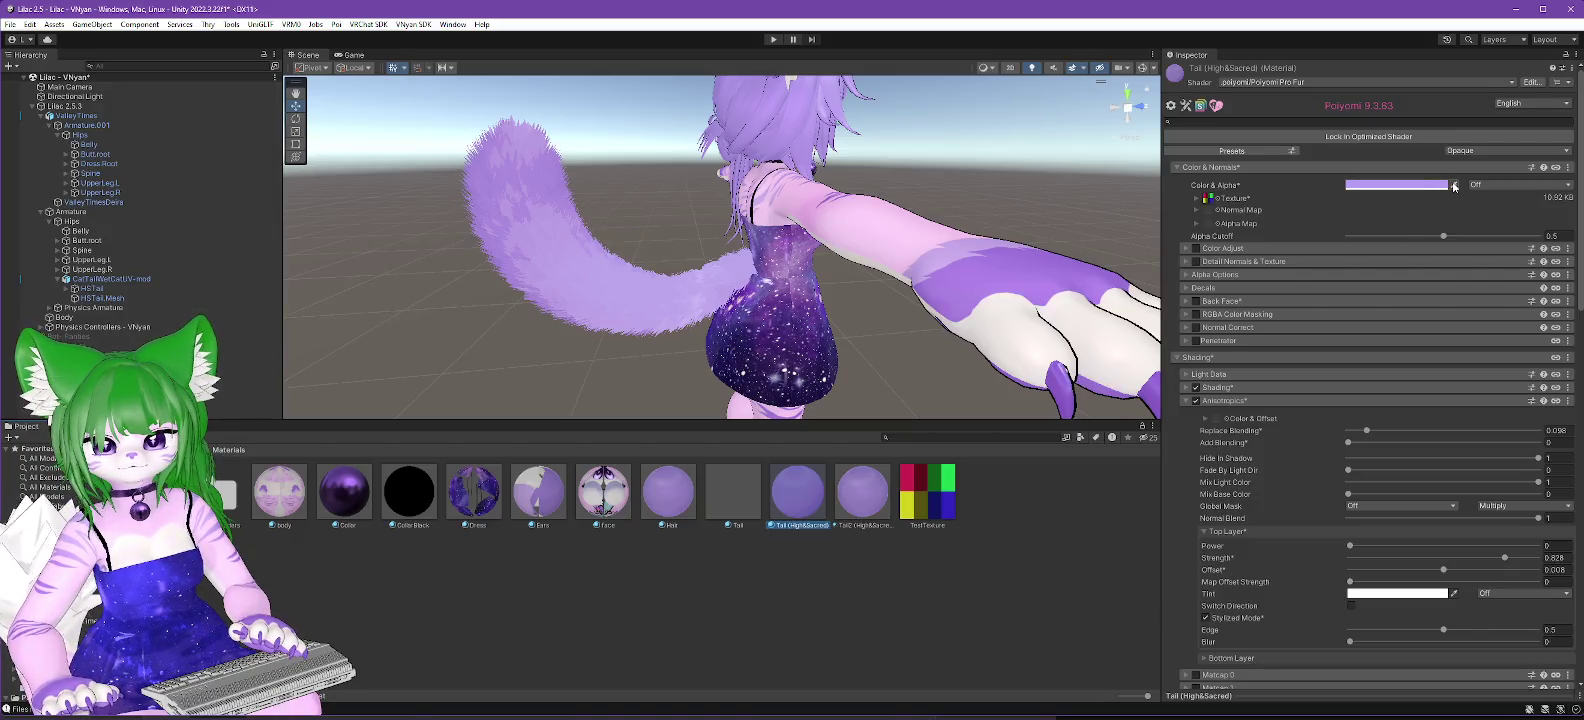
click(1448, 188)
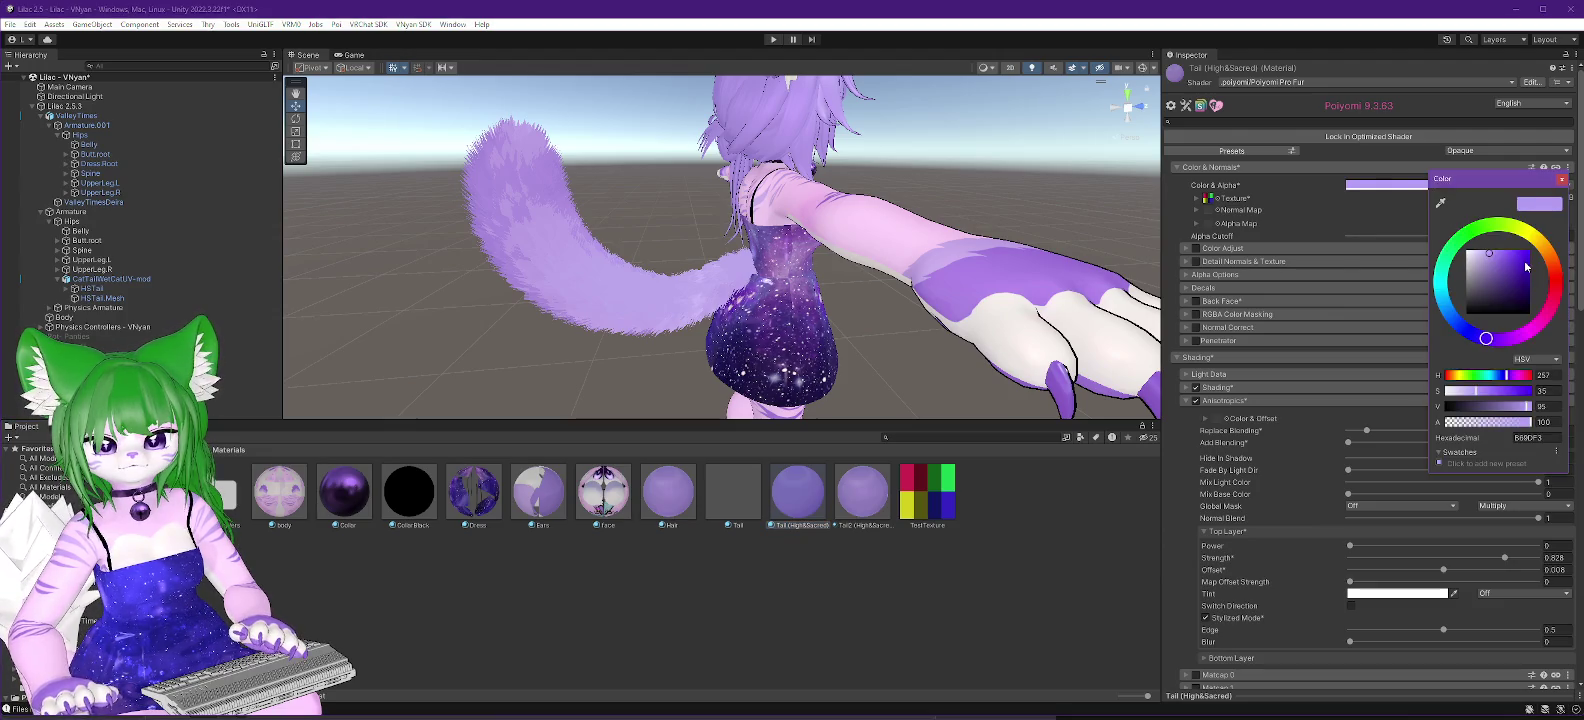
drag(1470, 255, 1395, 229)
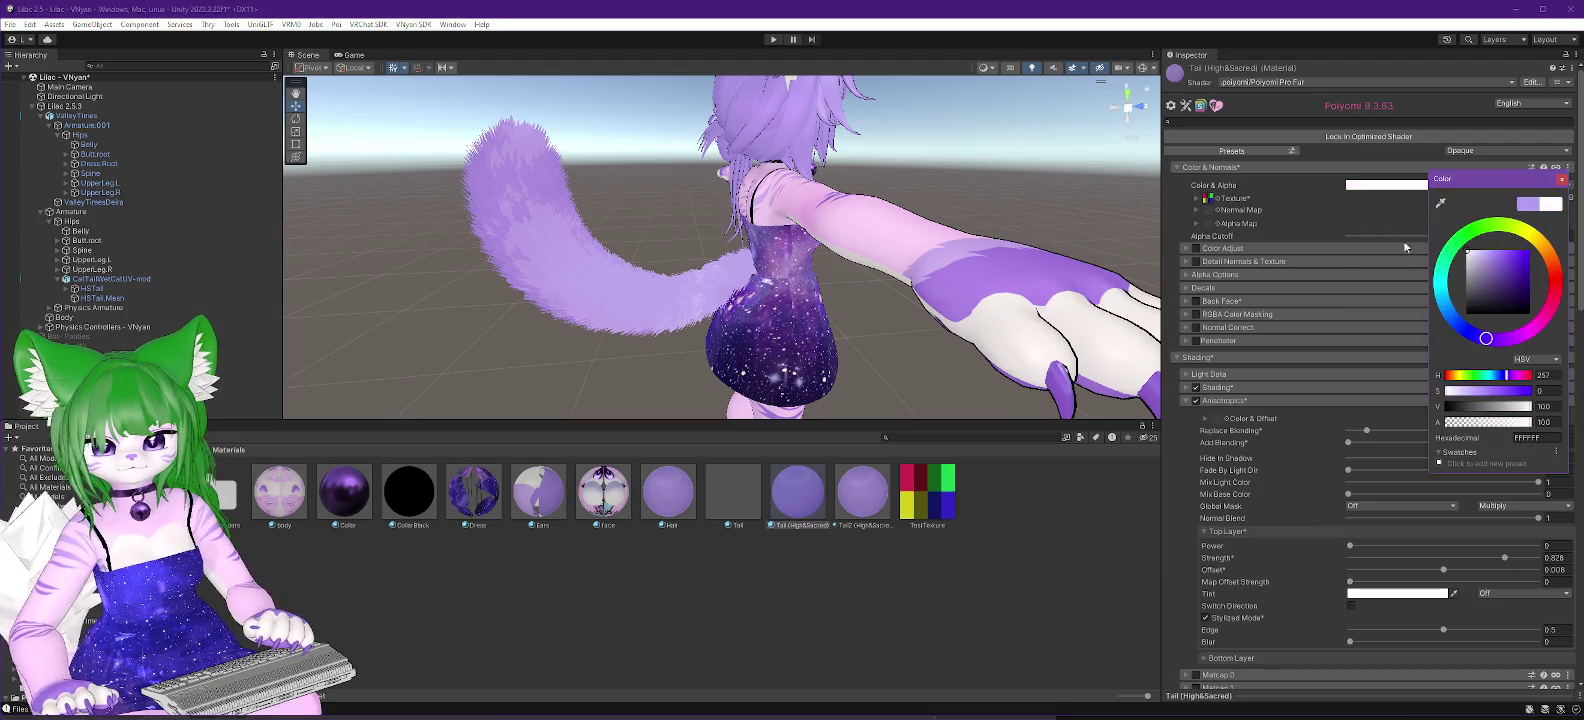
click(1562, 179)
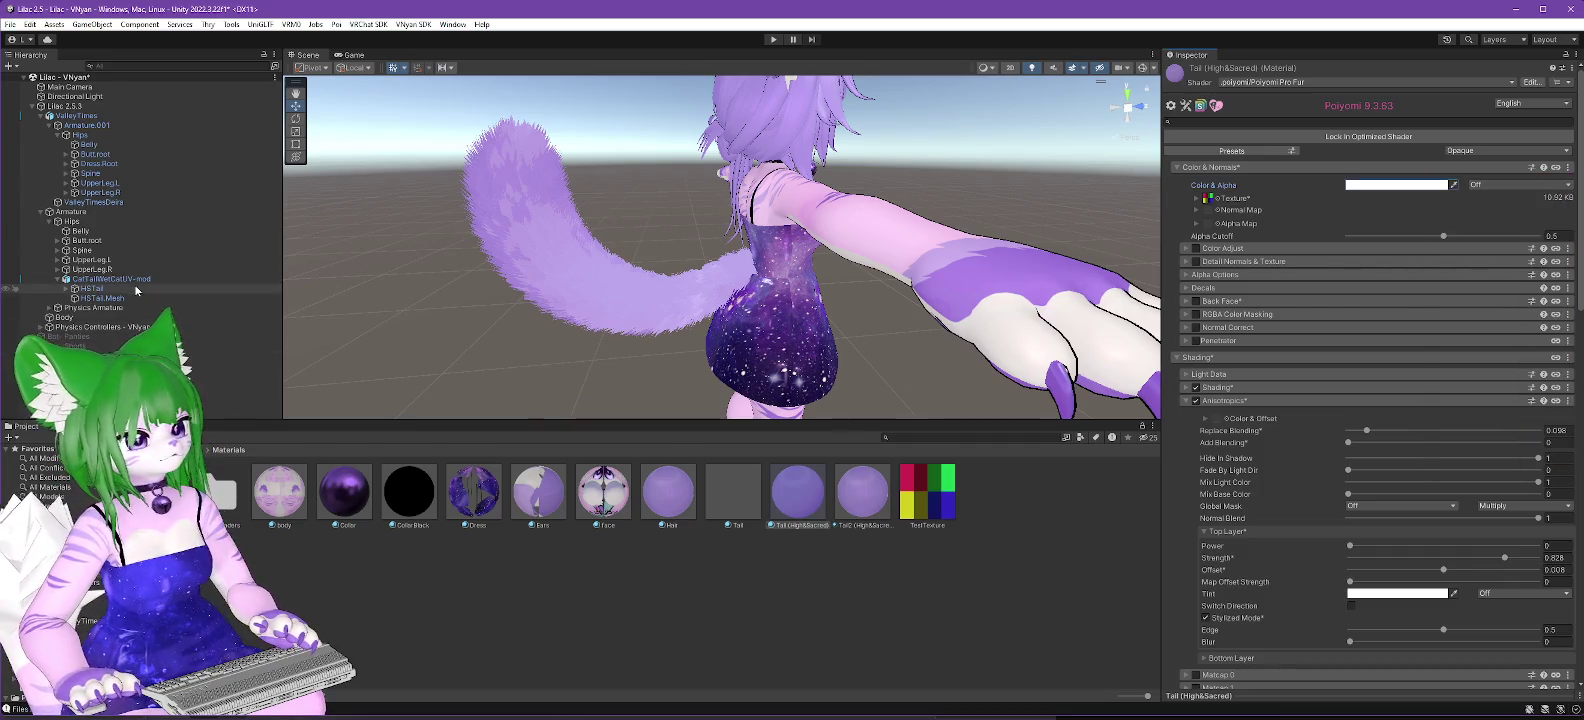
mouse_move(700, 310)
mouse_down()
mouse_move(1010, 318)
mouse_move(806, 304)
mouse_move(548, 325)
mouse_up()
key(f)
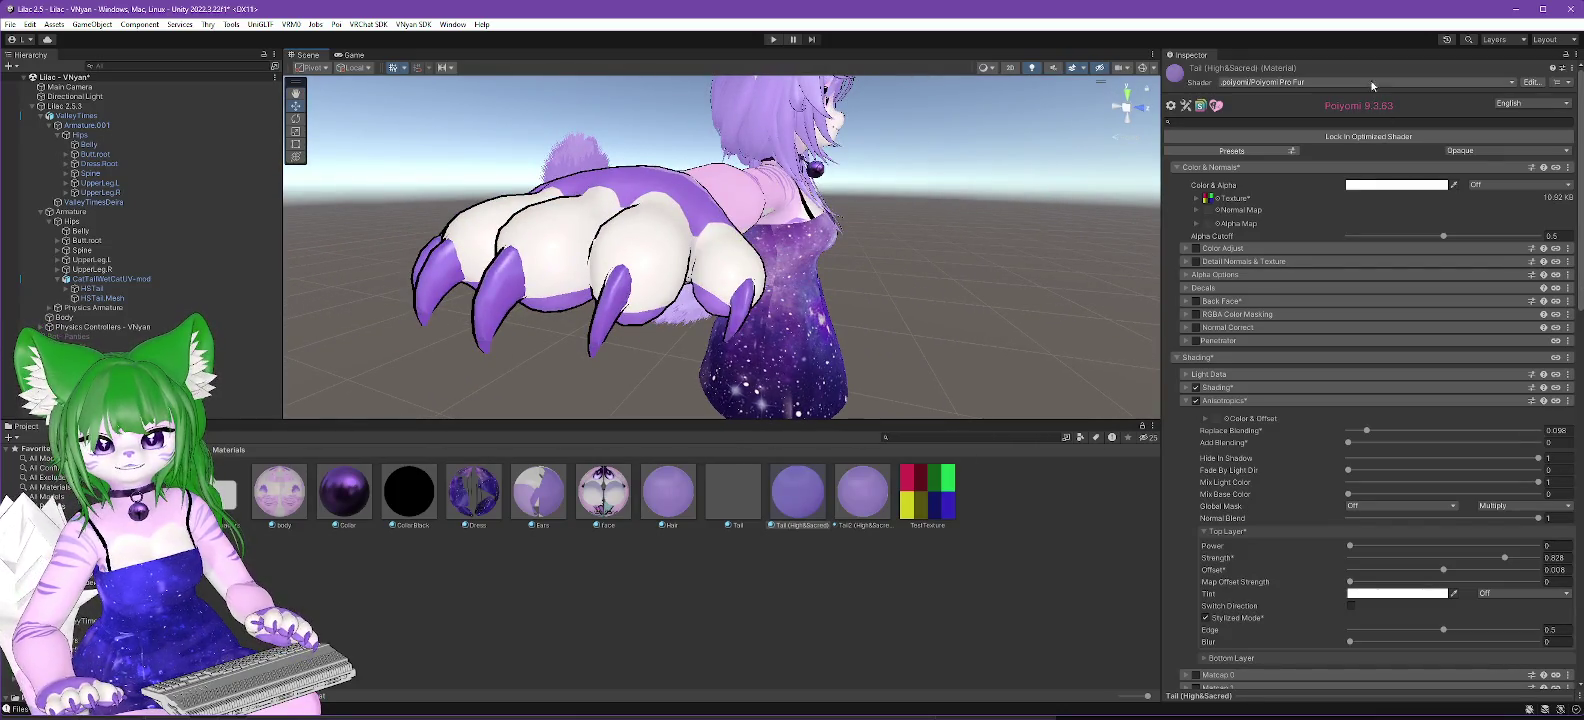
key(ctrl+z)
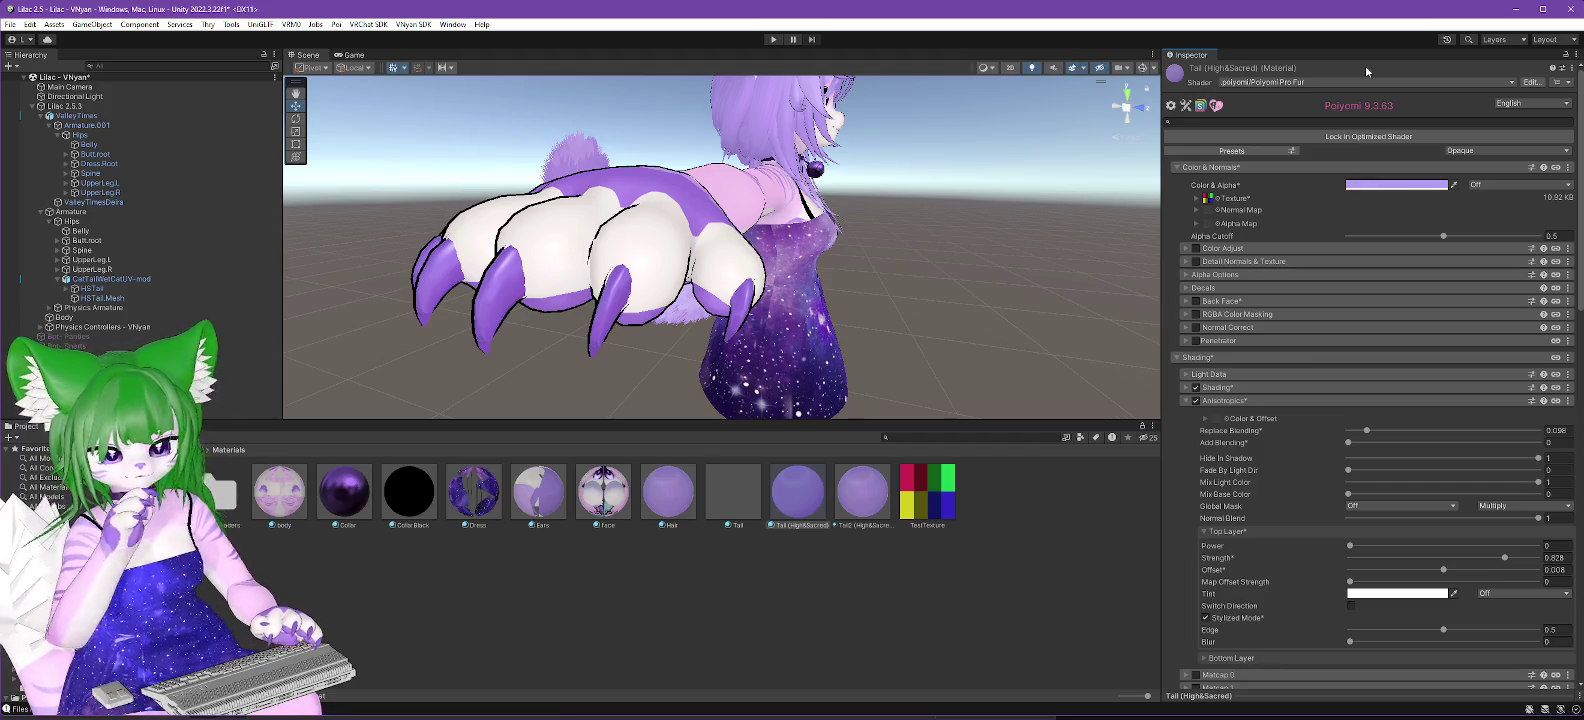
Review the Tail material's Fur section, including the Fur Texture tiling options.
scroll(1345, 330, down, 6)
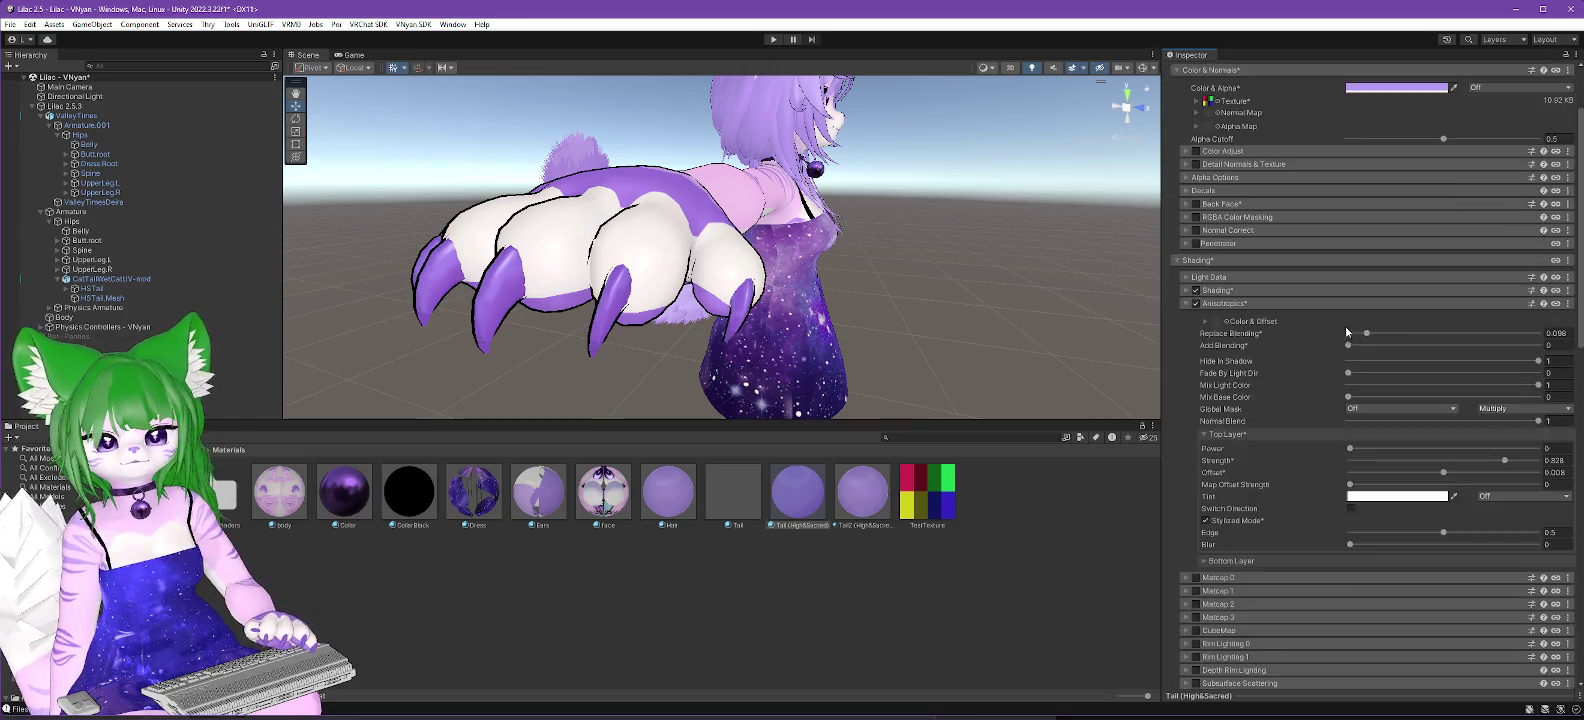
scroll(1327, 403, up, 2)
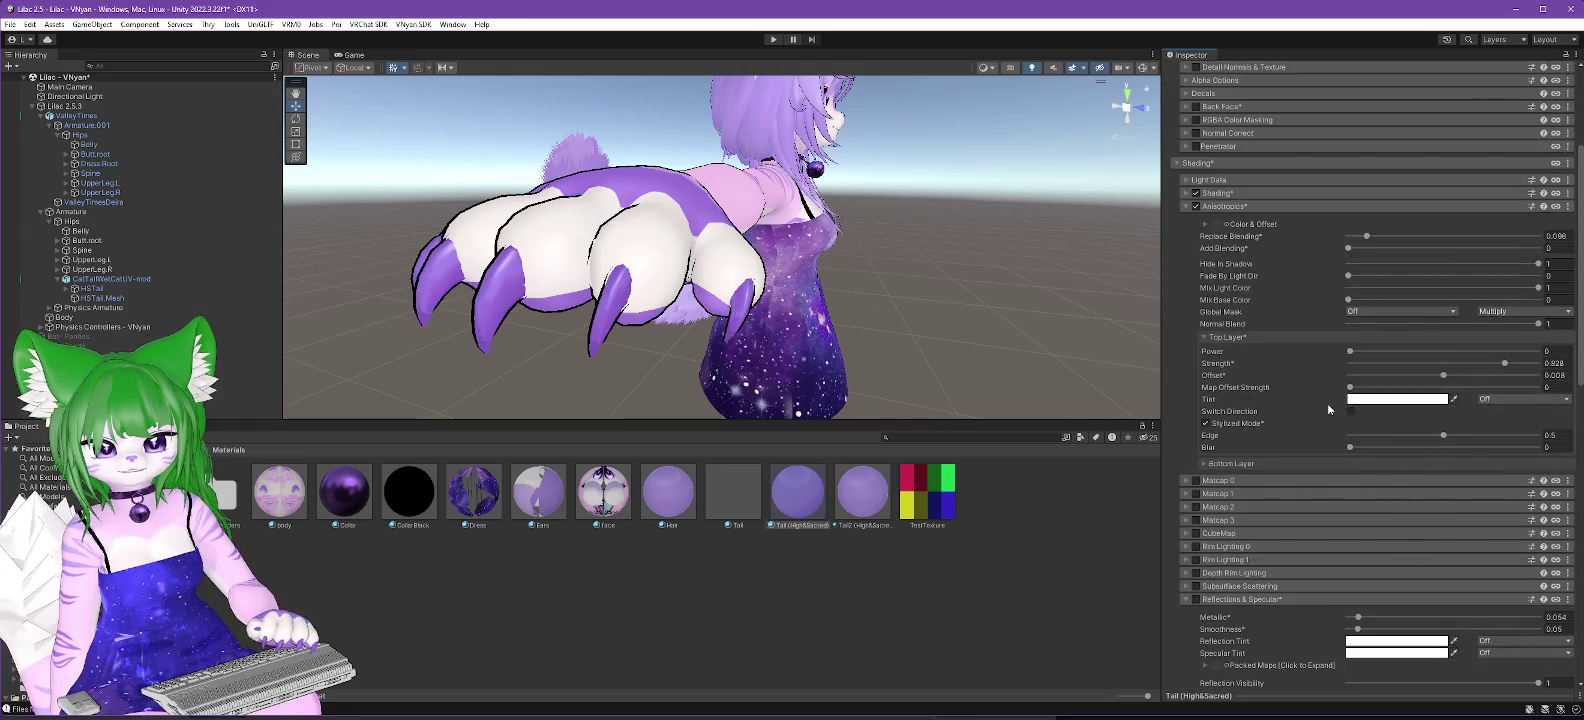
scroll(1325, 402, down, 8)
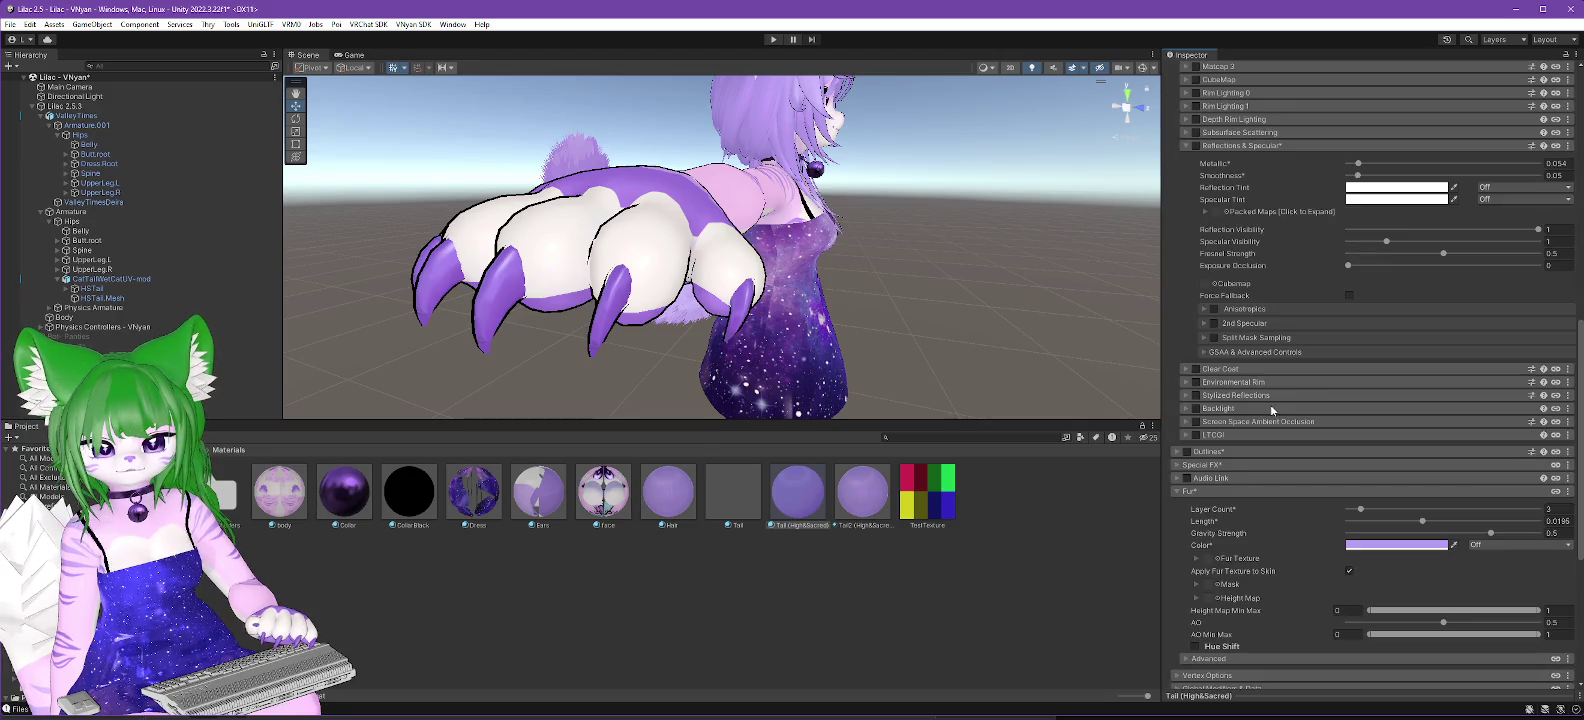
scroll(1271, 409, down, 2)
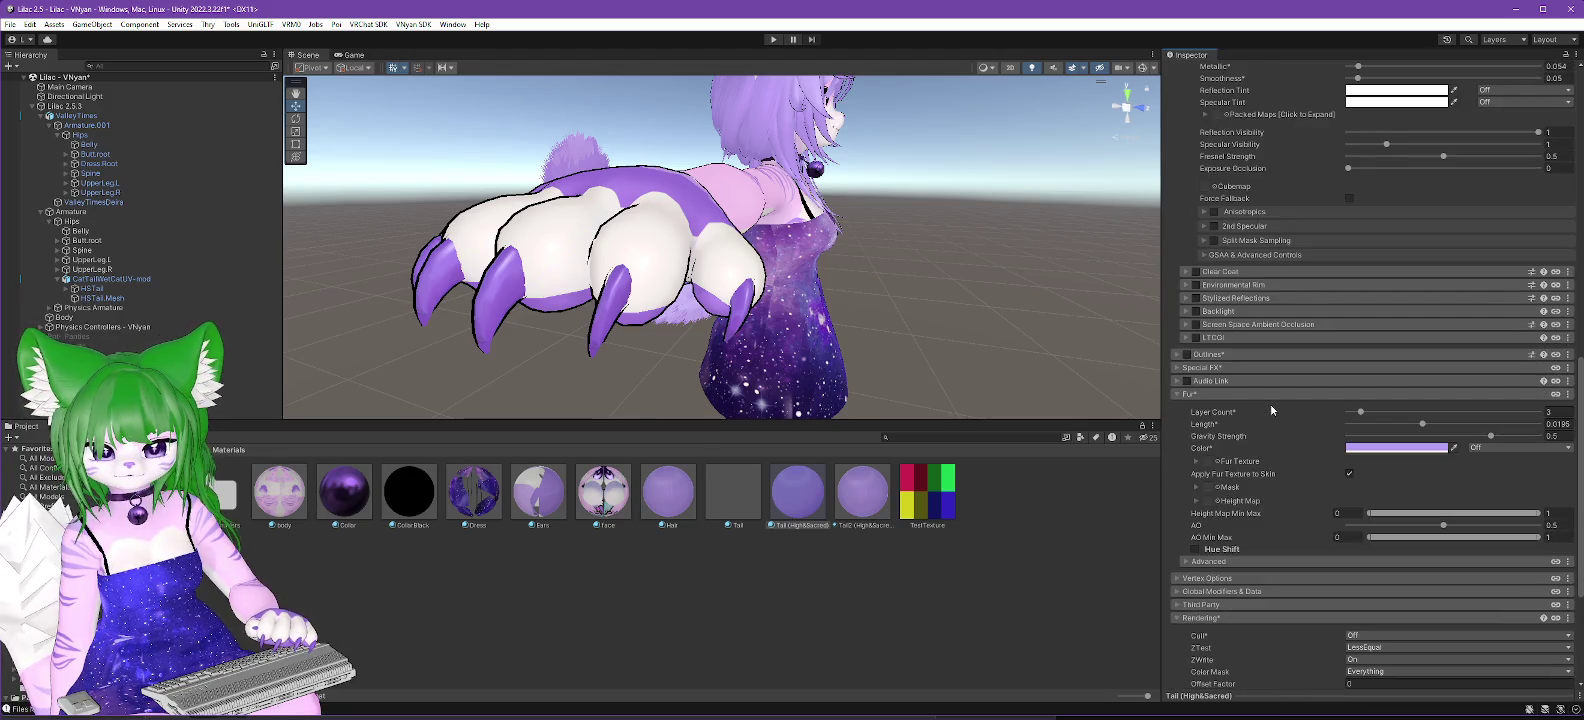
scroll(1270, 403, down, 2)
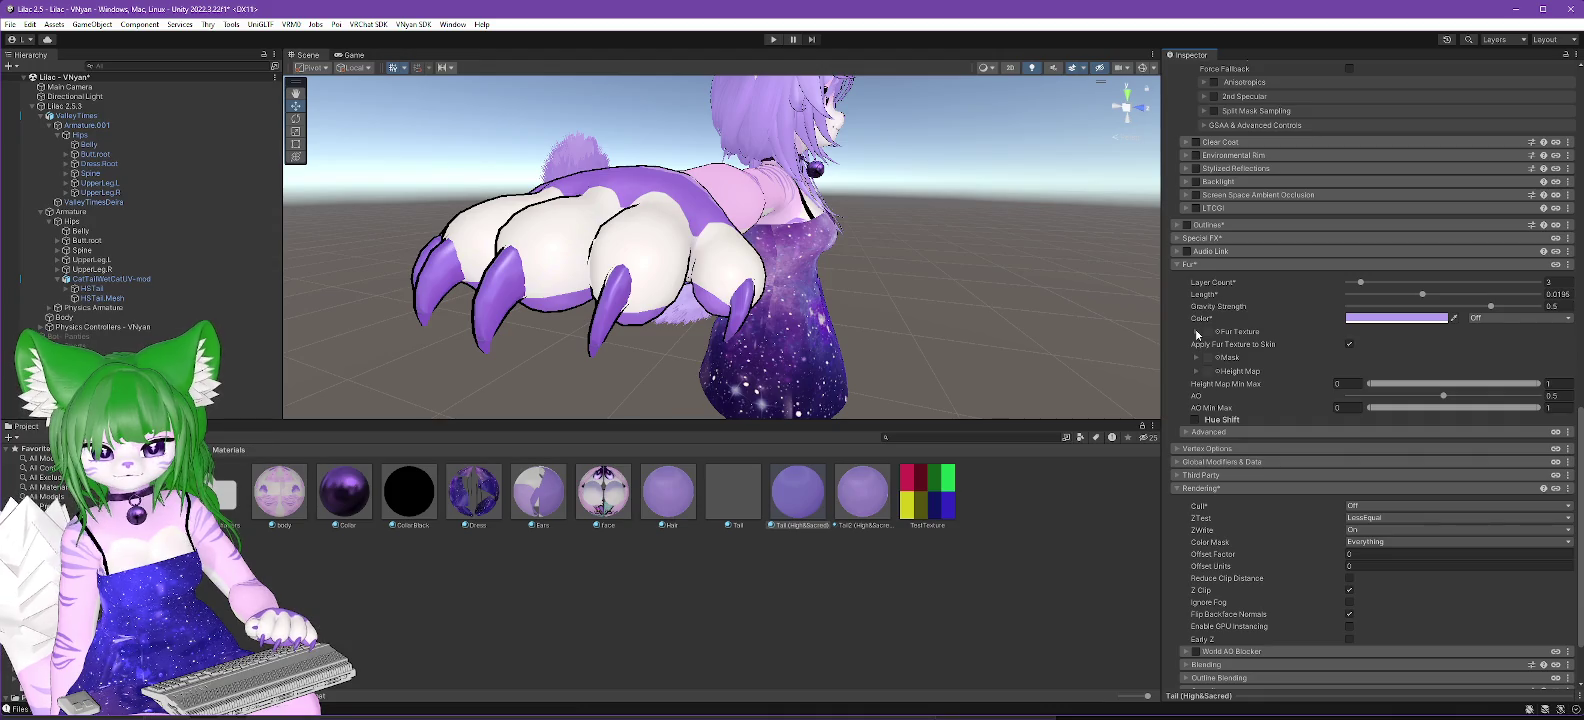
click(1197, 332)
click(1197, 332)
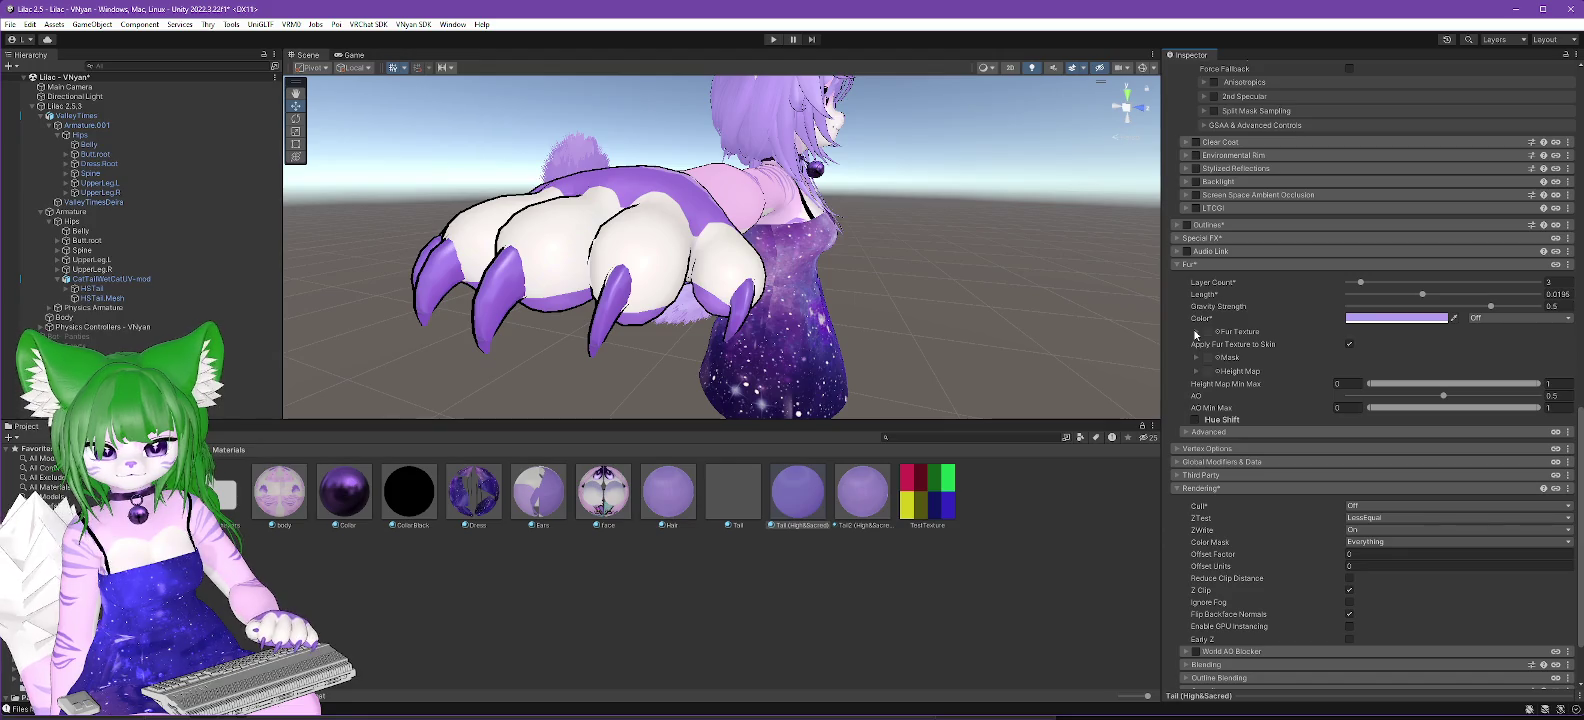
click(1176, 264)
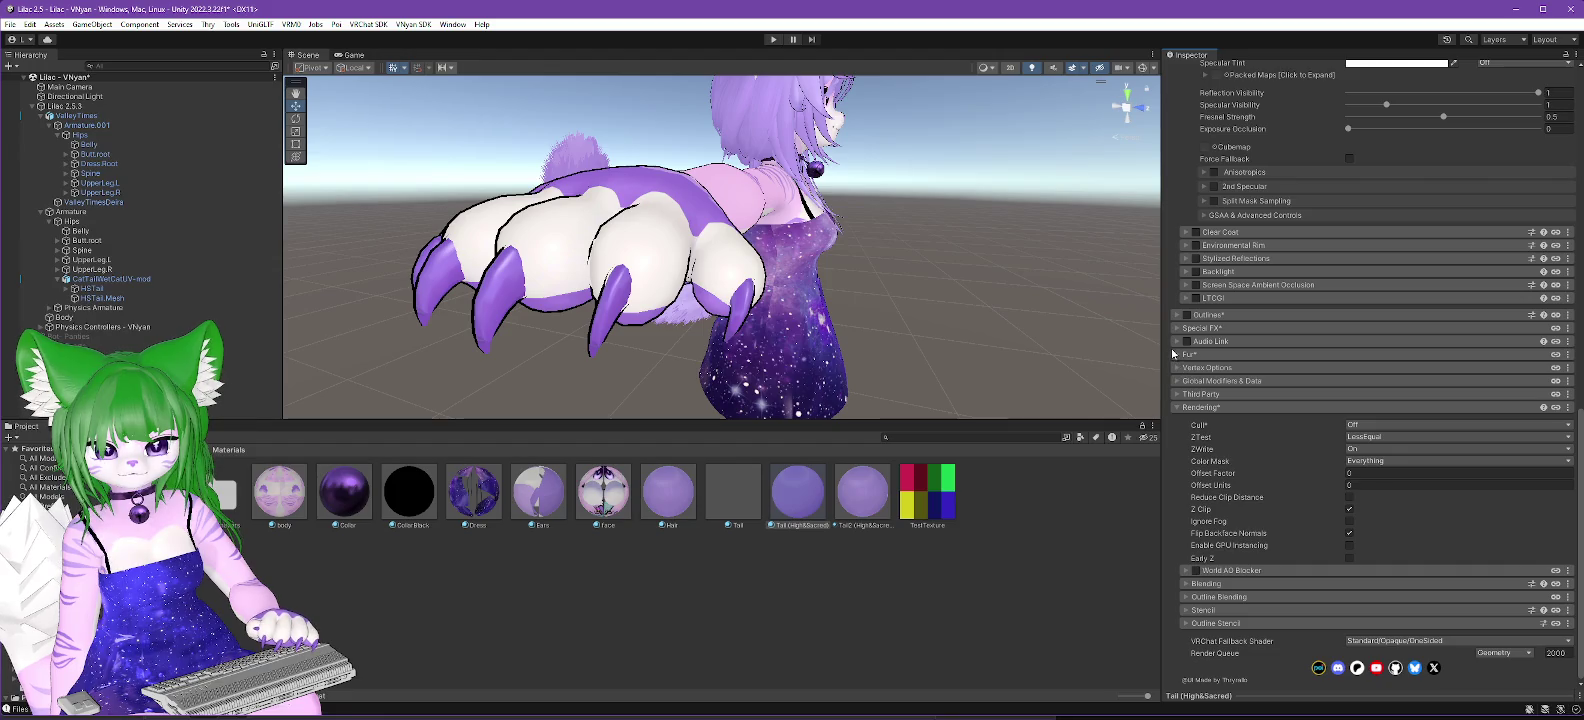
click(1176, 355)
drag(850, 300, 694, 320)
Show the .poiyomi shader variants in the Tail material's Shader dropdown.
scroll(694, 320, up, 3)
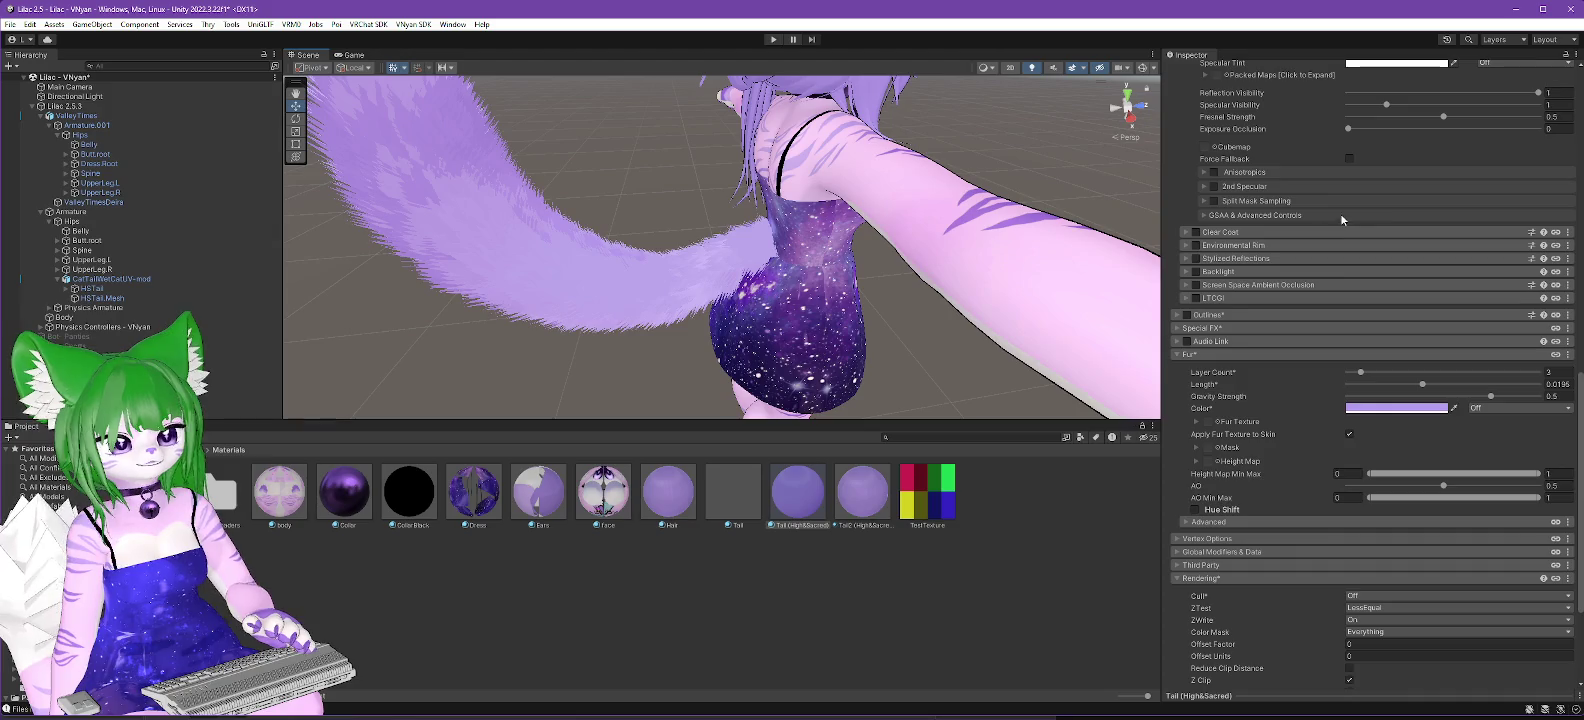
scroll(1340, 213, up, 3)
scroll(1335, 240, up, 10)
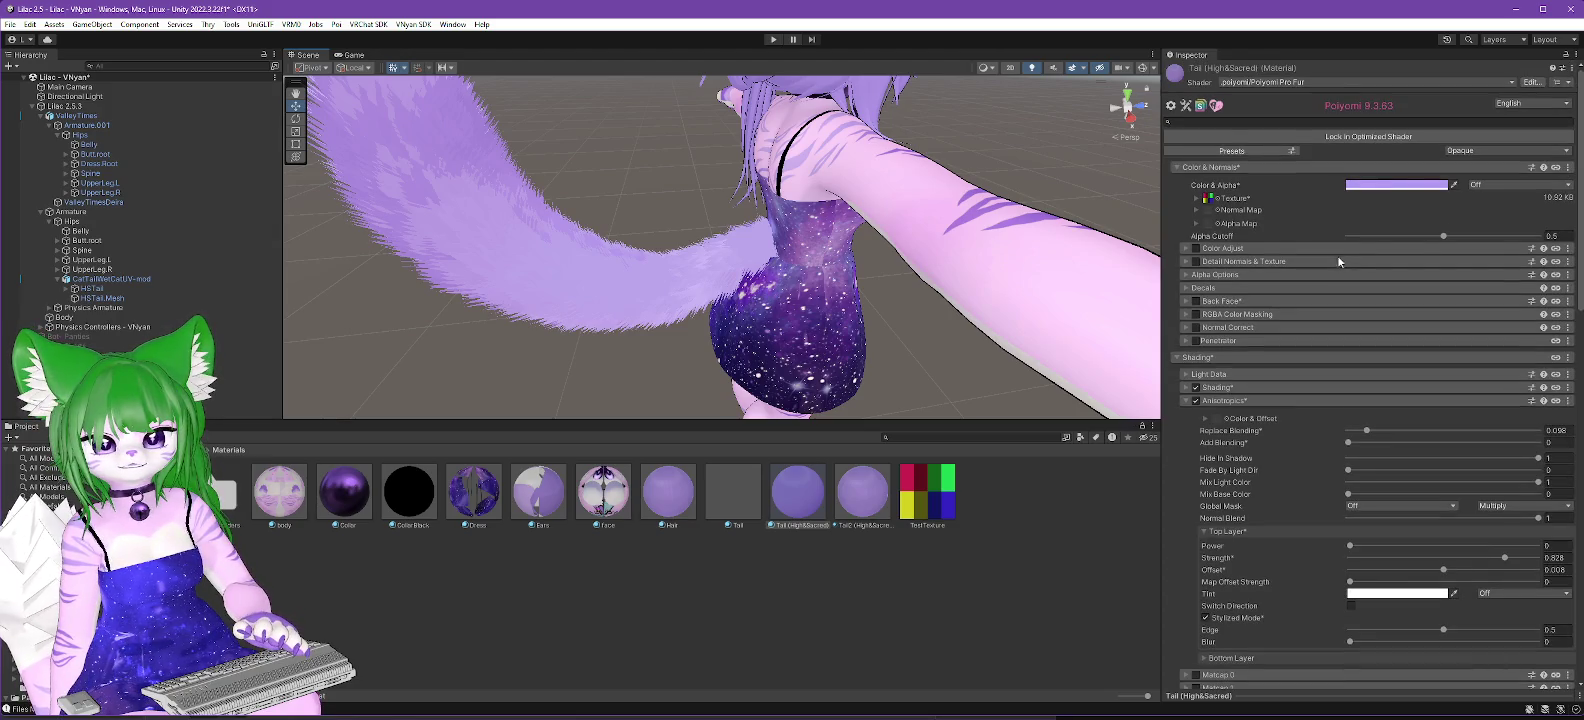
click(1283, 84)
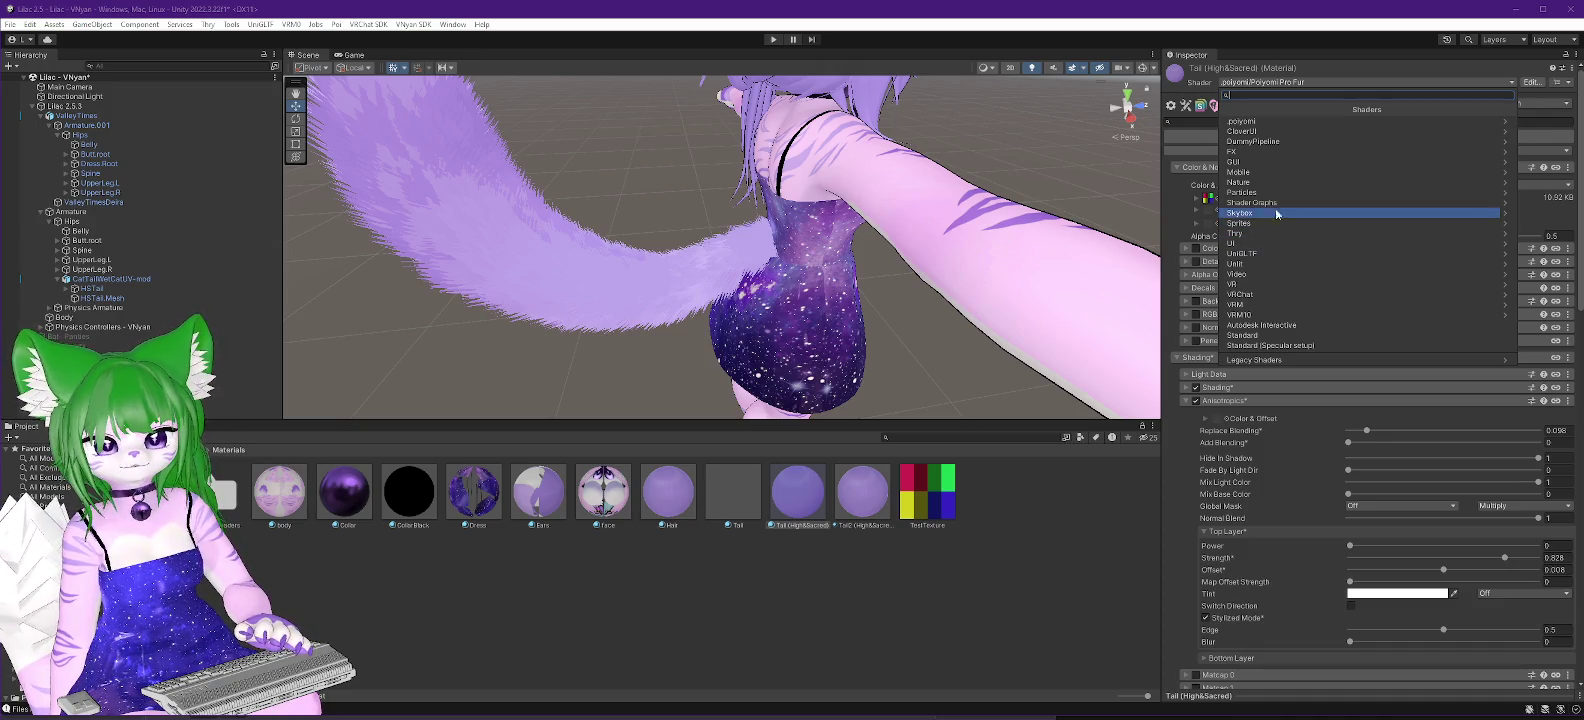
click(1265, 121)
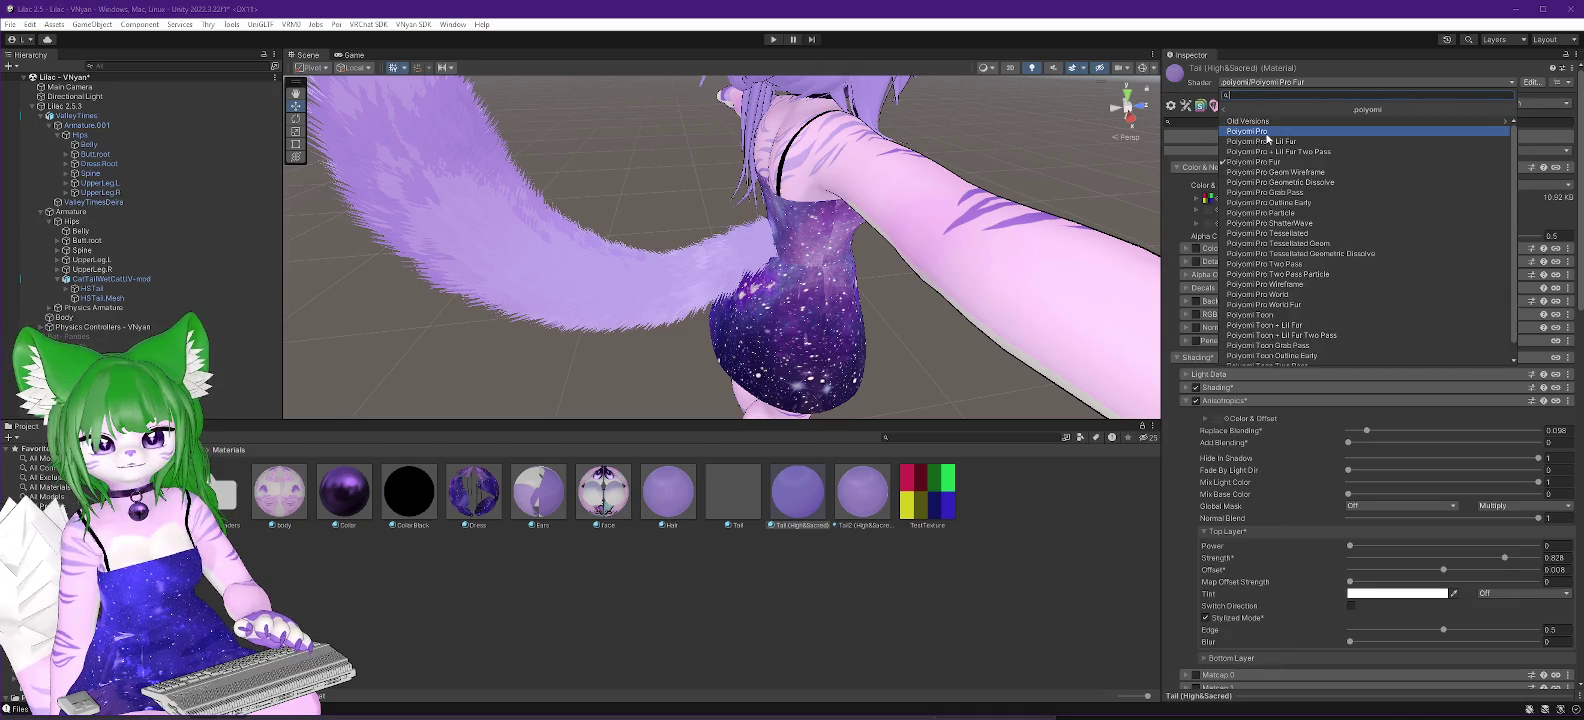
Try the Poiyomi Pro shader on the tail, then switch it back to Poiyomi Pro Fur.
click(1250, 131)
mouse_move(943, 296)
mouse_down()
mouse_move(772, 352)
mouse_move(1087, 214)
mouse_move(955, 329)
mouse_move(672, 375)
mouse_move(601, 359)
mouse_up()
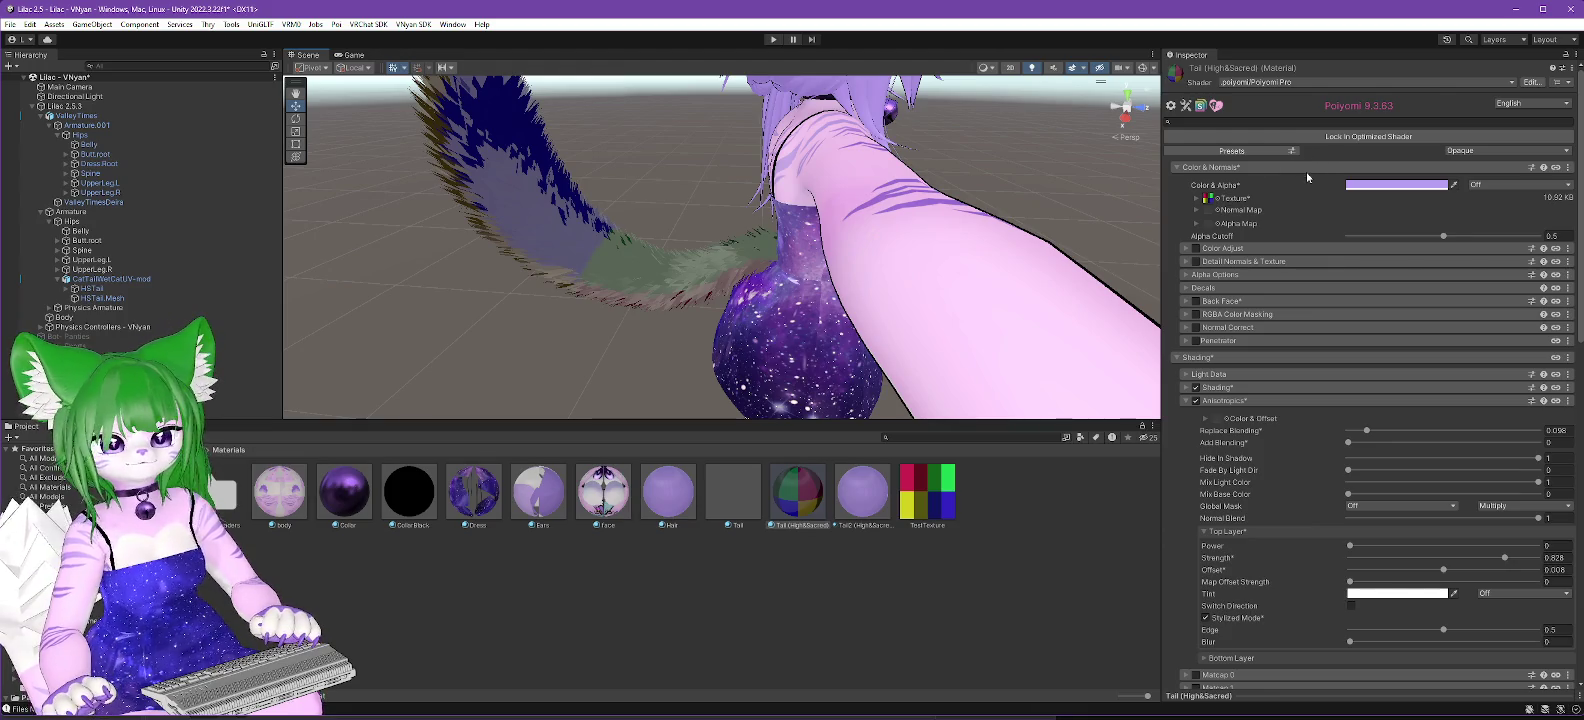
click(1251, 83)
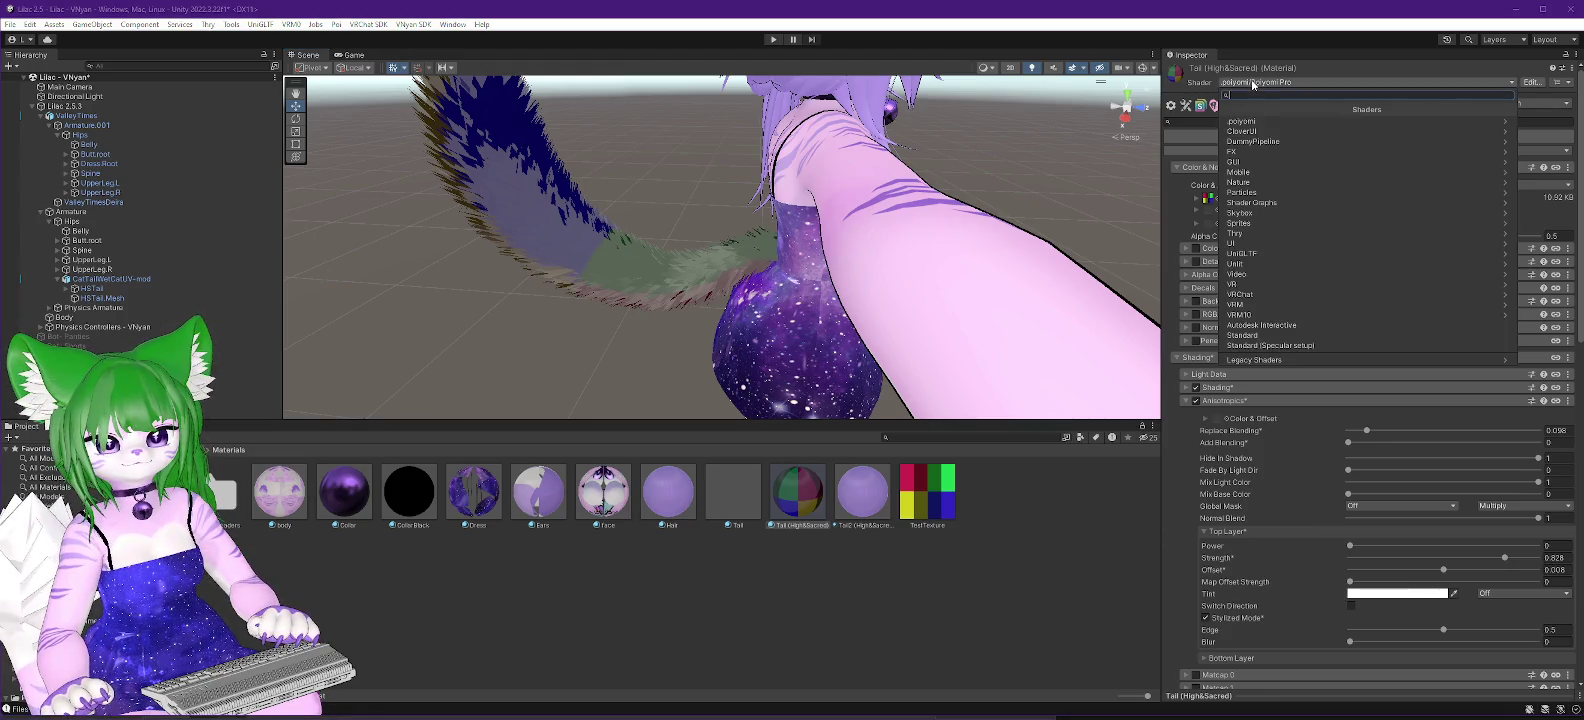
click(1241, 121)
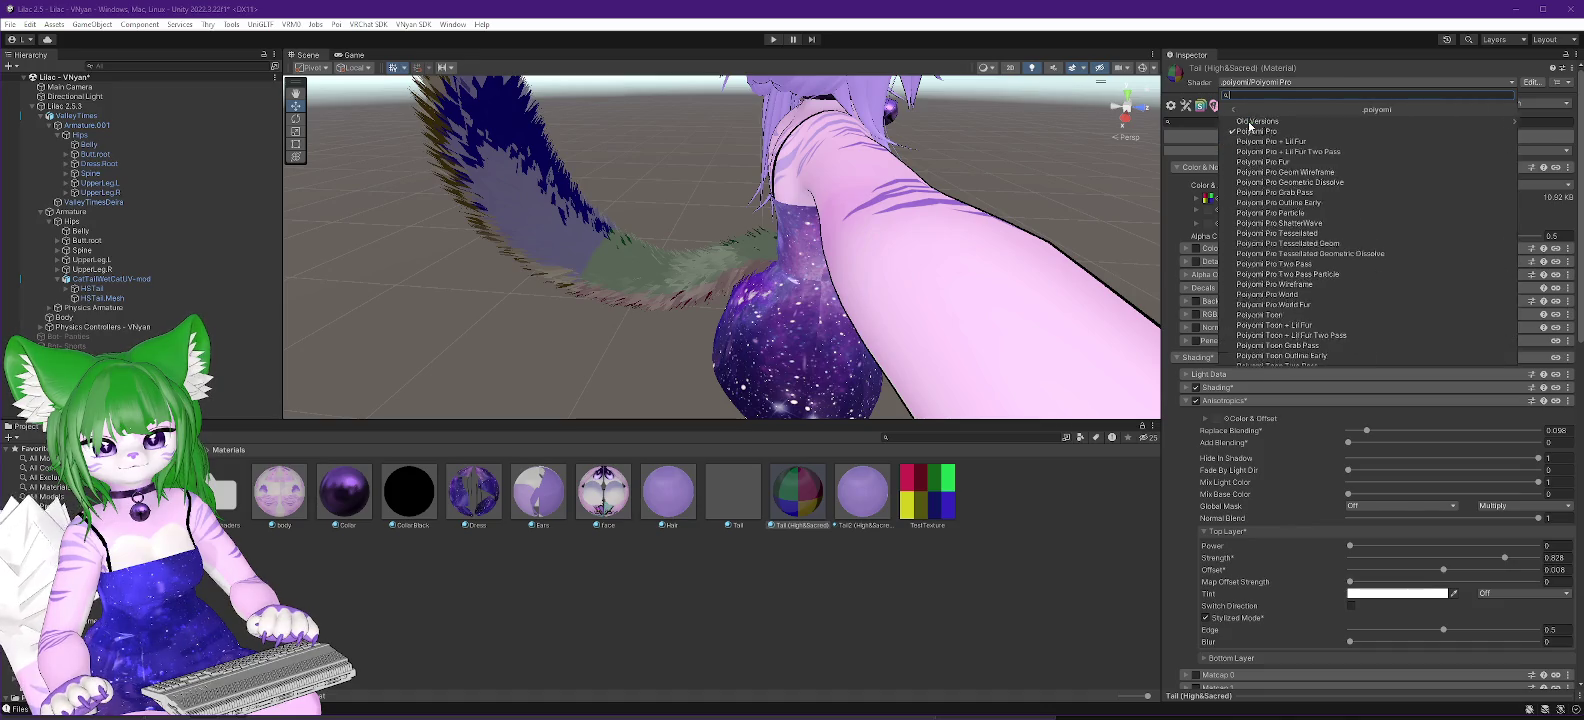
click(1276, 162)
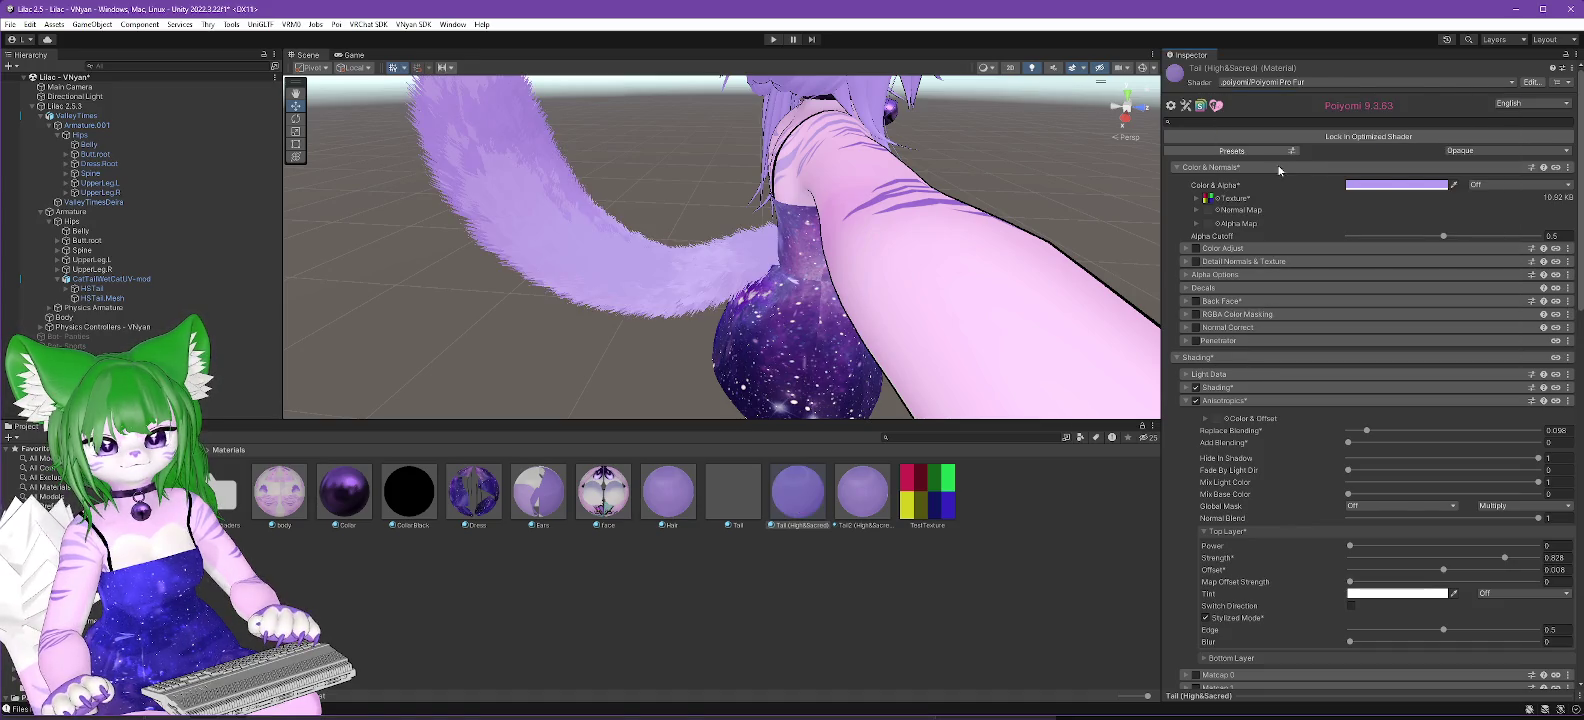
click(1215, 199)
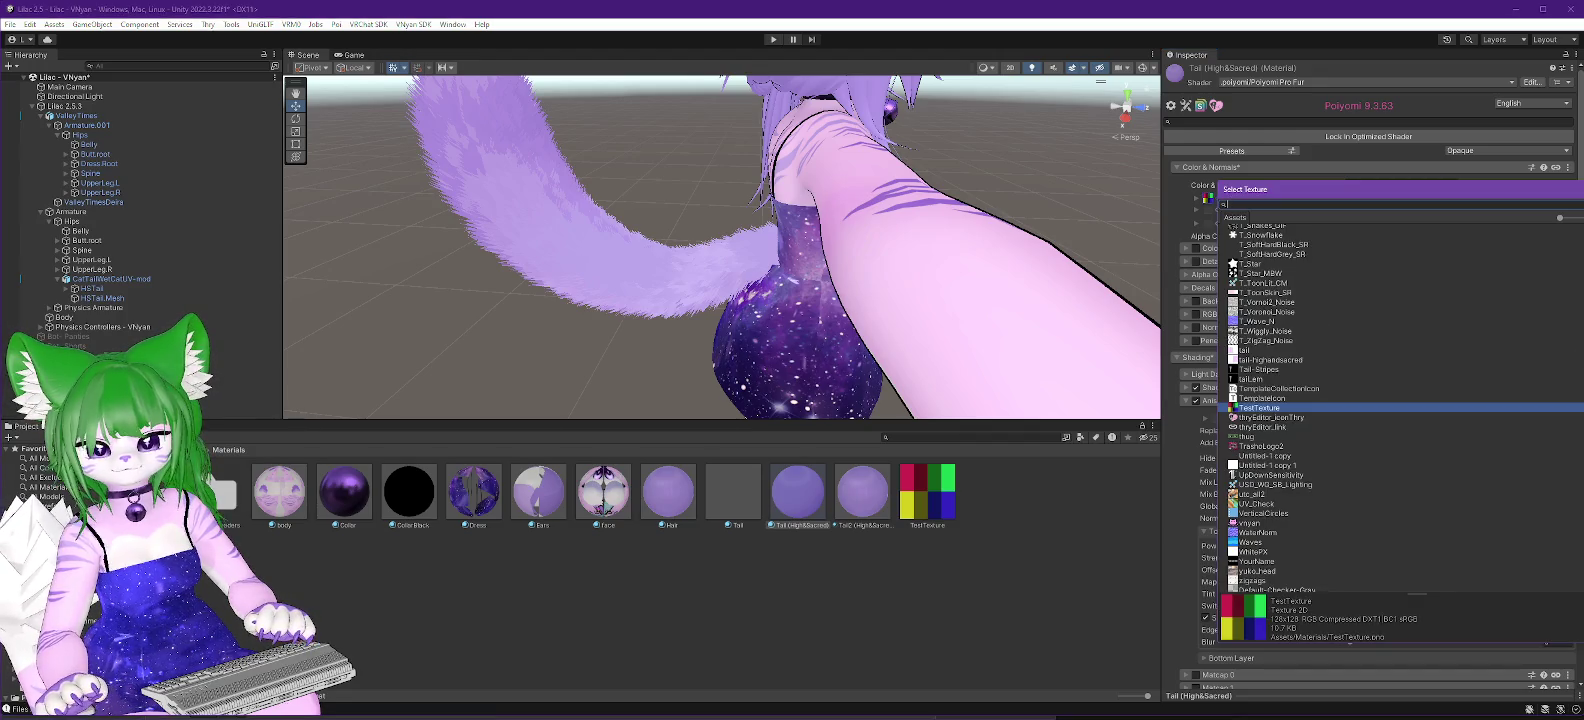
Set the tail's Color & Alpha texture to None, leaving only the lavender tint.
scroll(1448, 229, up, 15)
double_click(1246, 231)
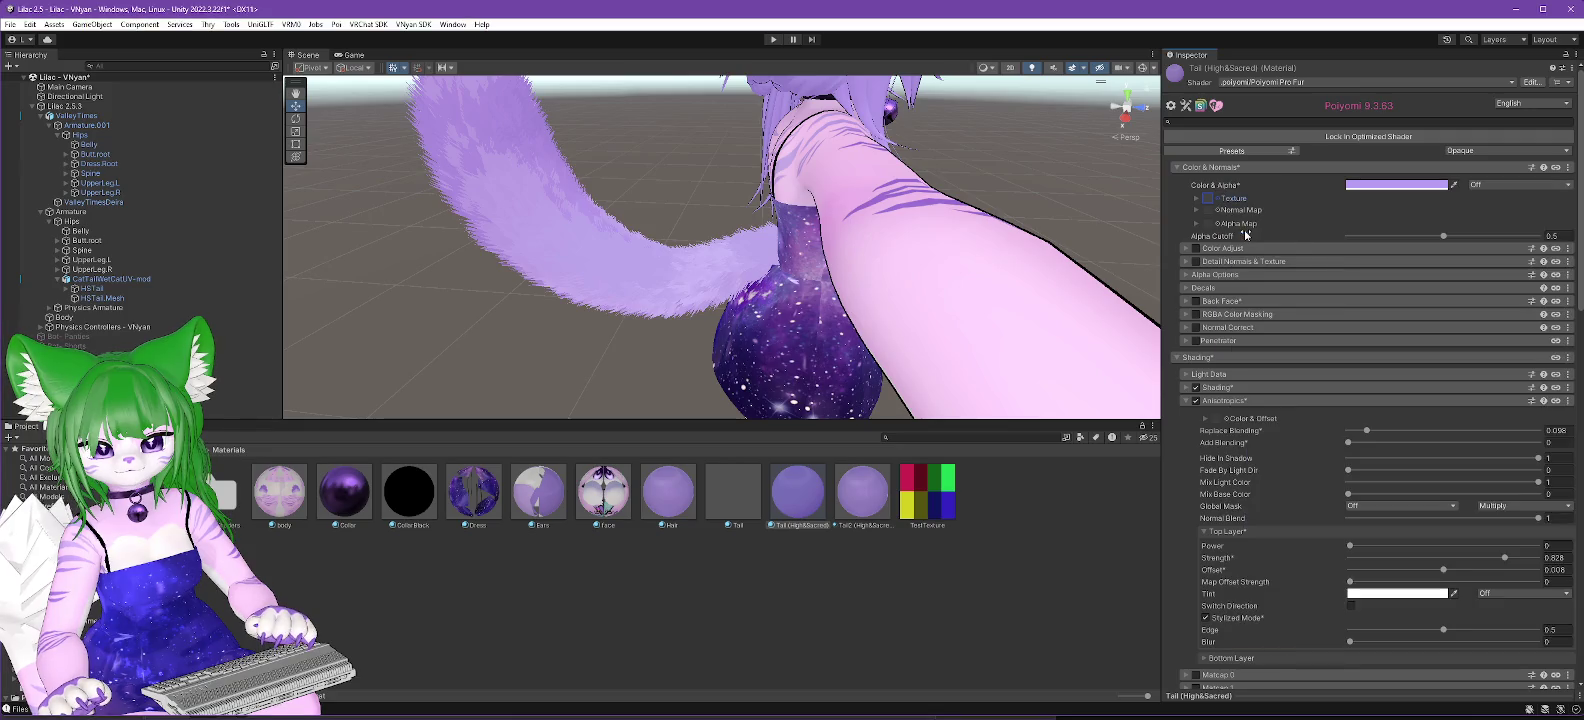
scroll(1249, 370, down, 10)
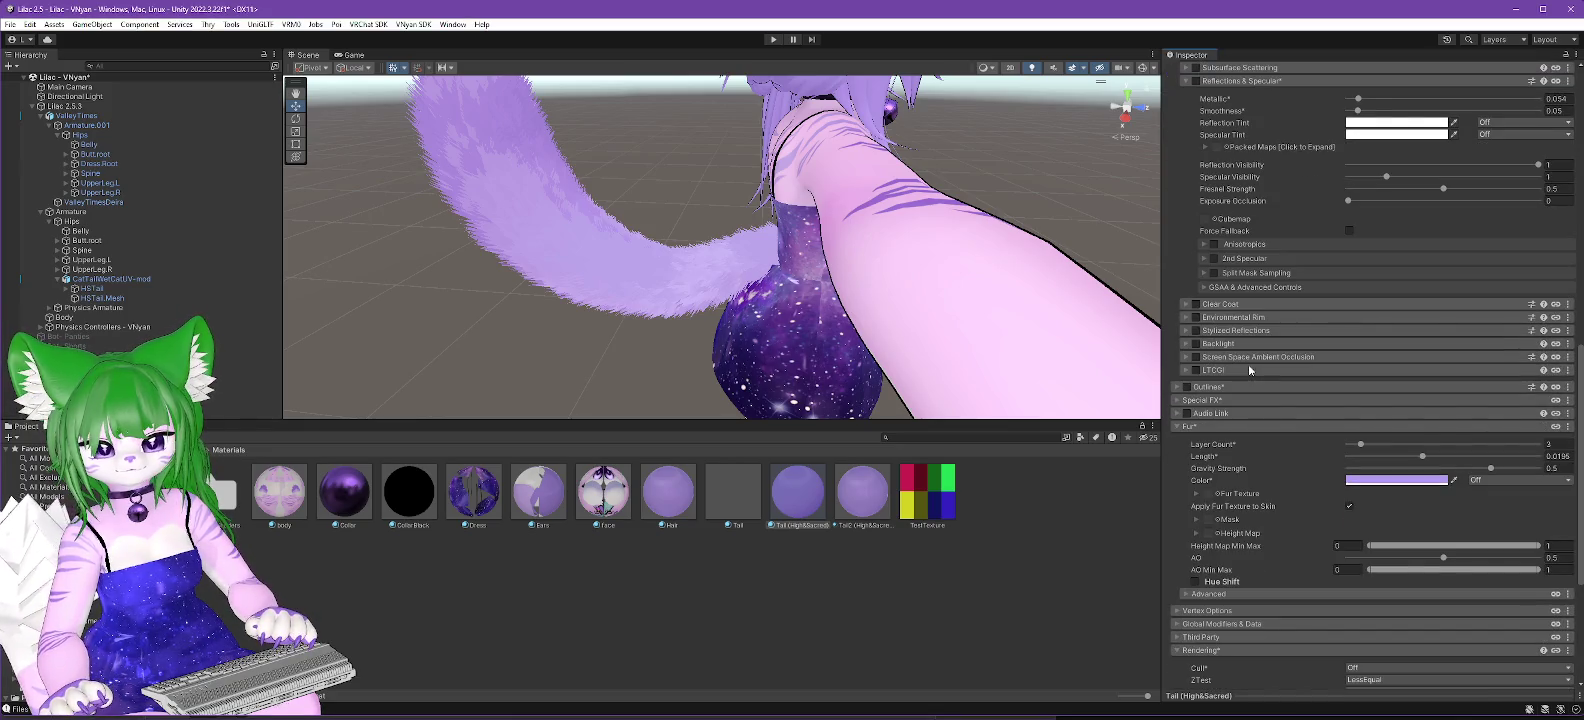
scroll(1248, 368, down, 3)
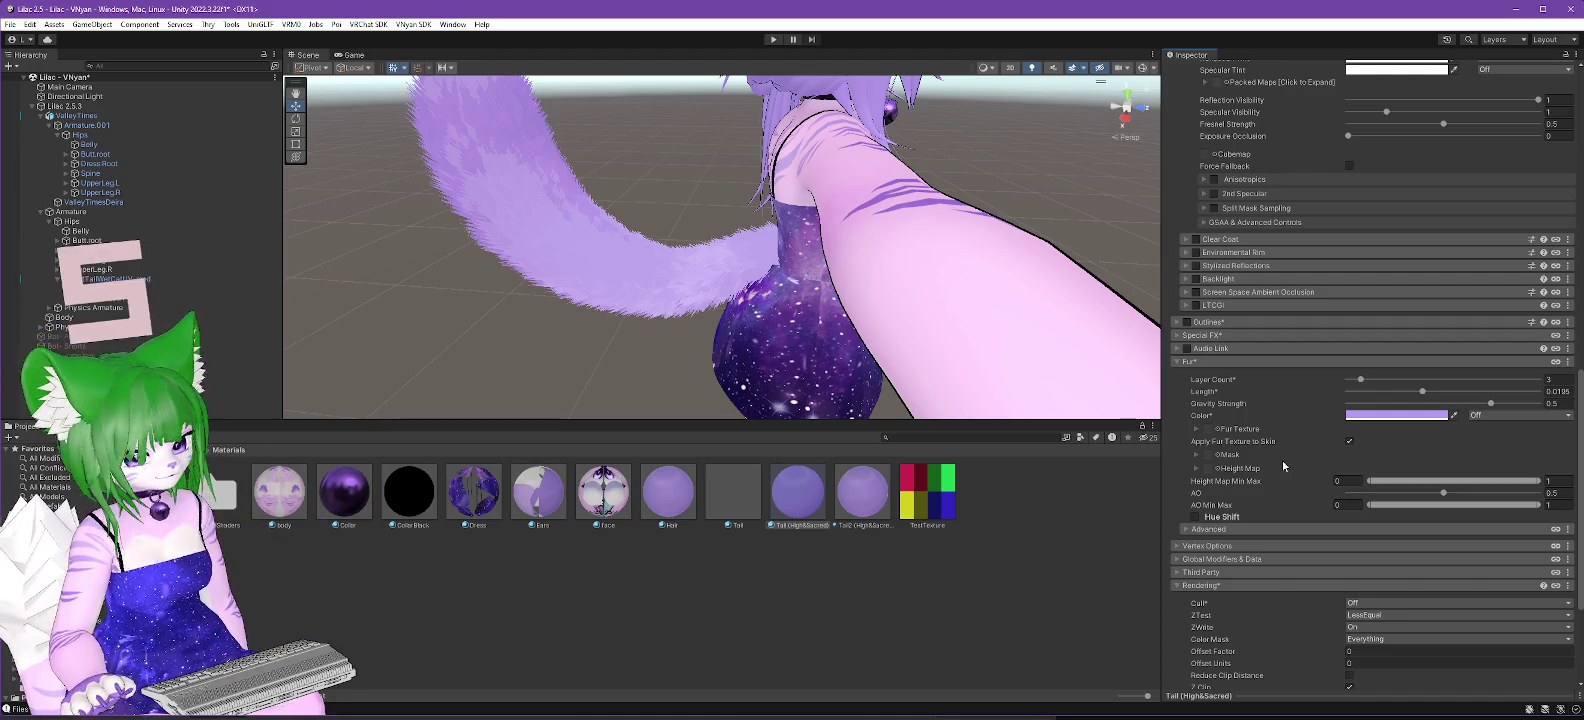
scroll(1255, 355, up, 3)
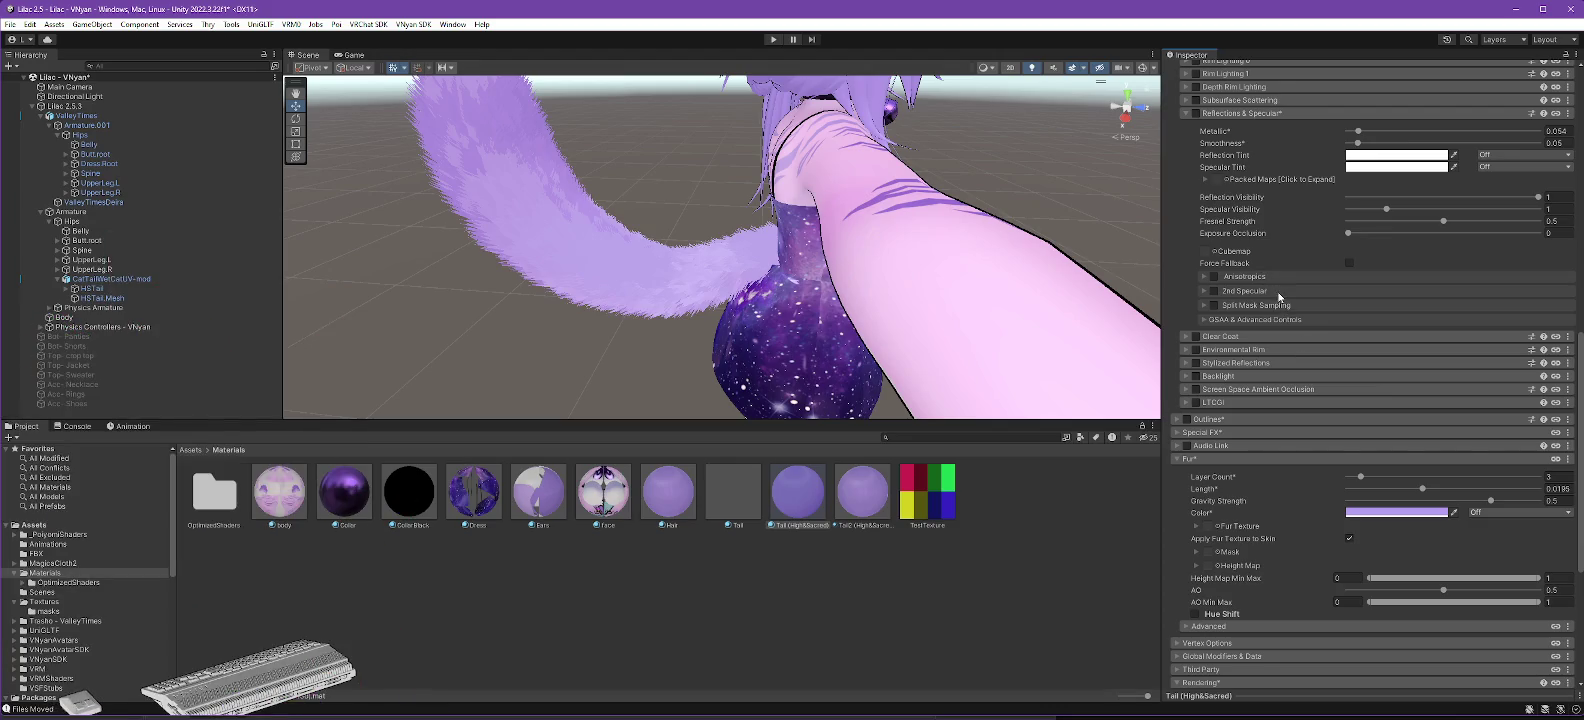
scroll(1279, 300, up, 10)
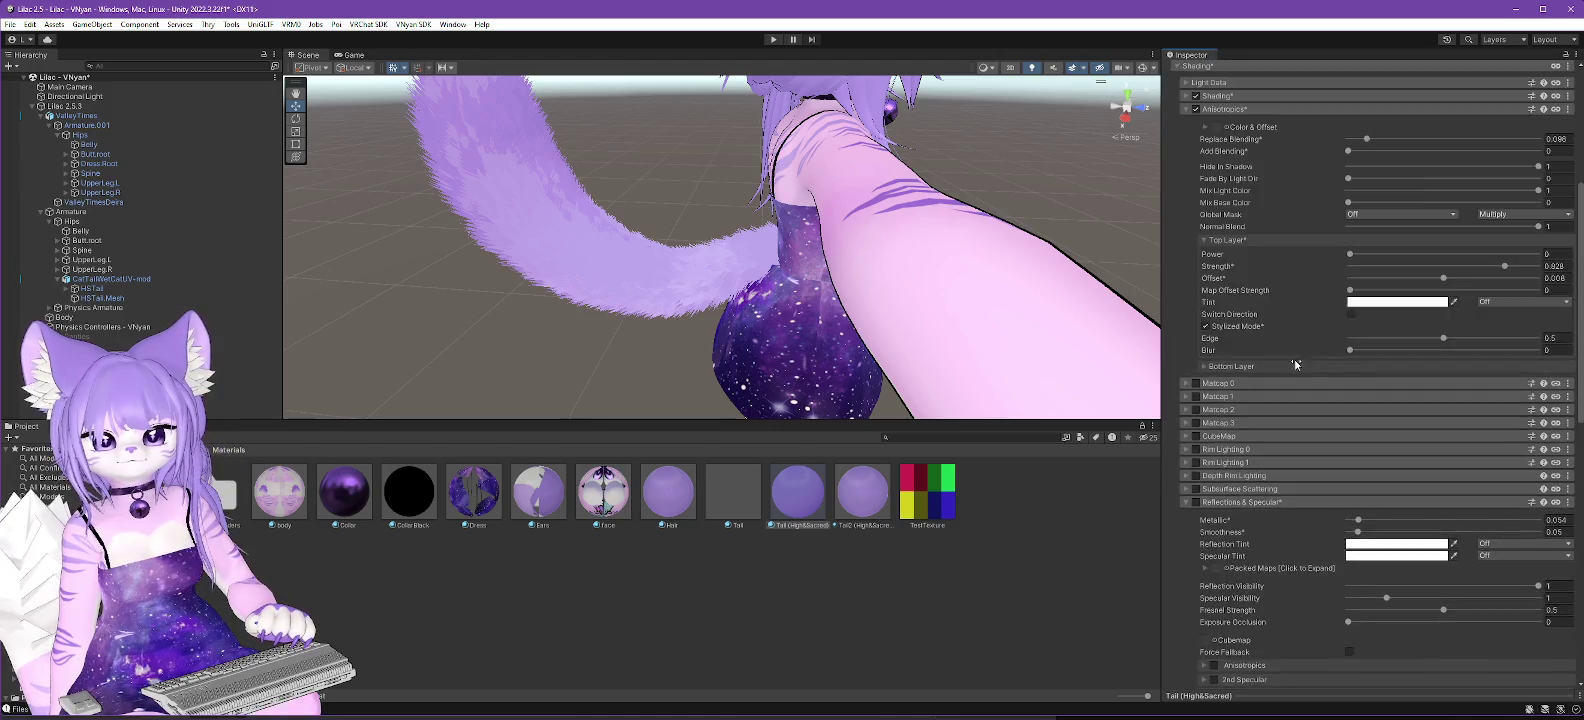
click(1344, 82)
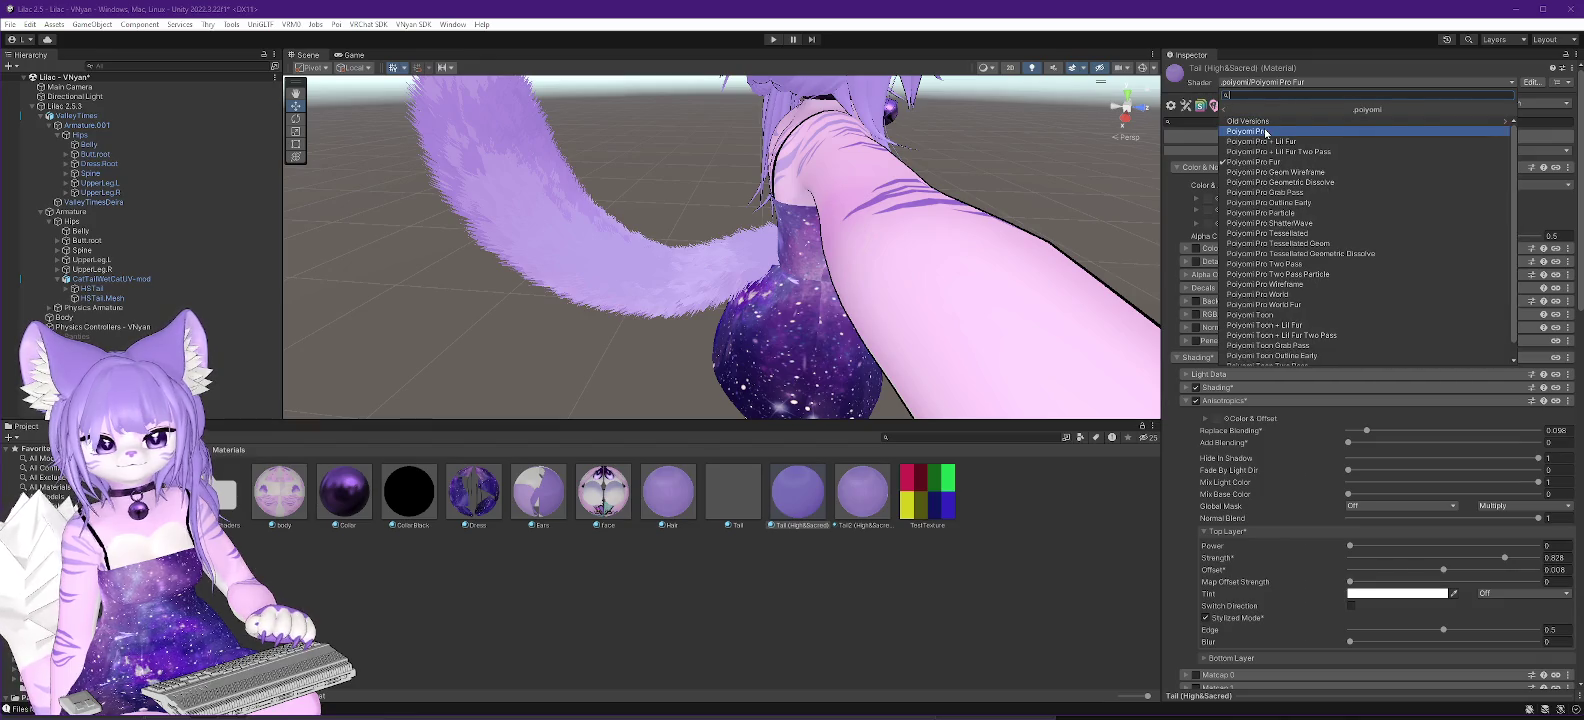
click(1265, 132)
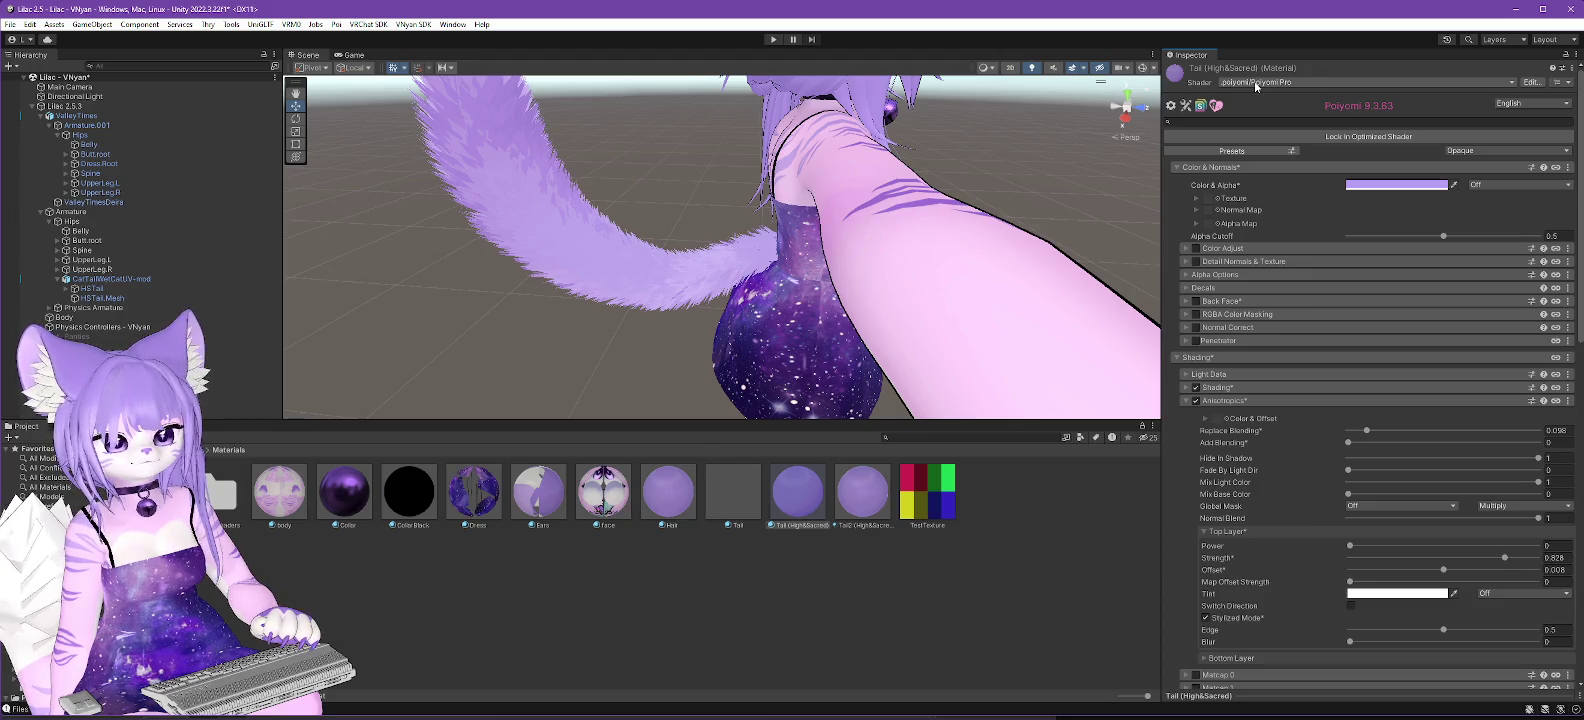
click(1256, 84)
click(1242, 121)
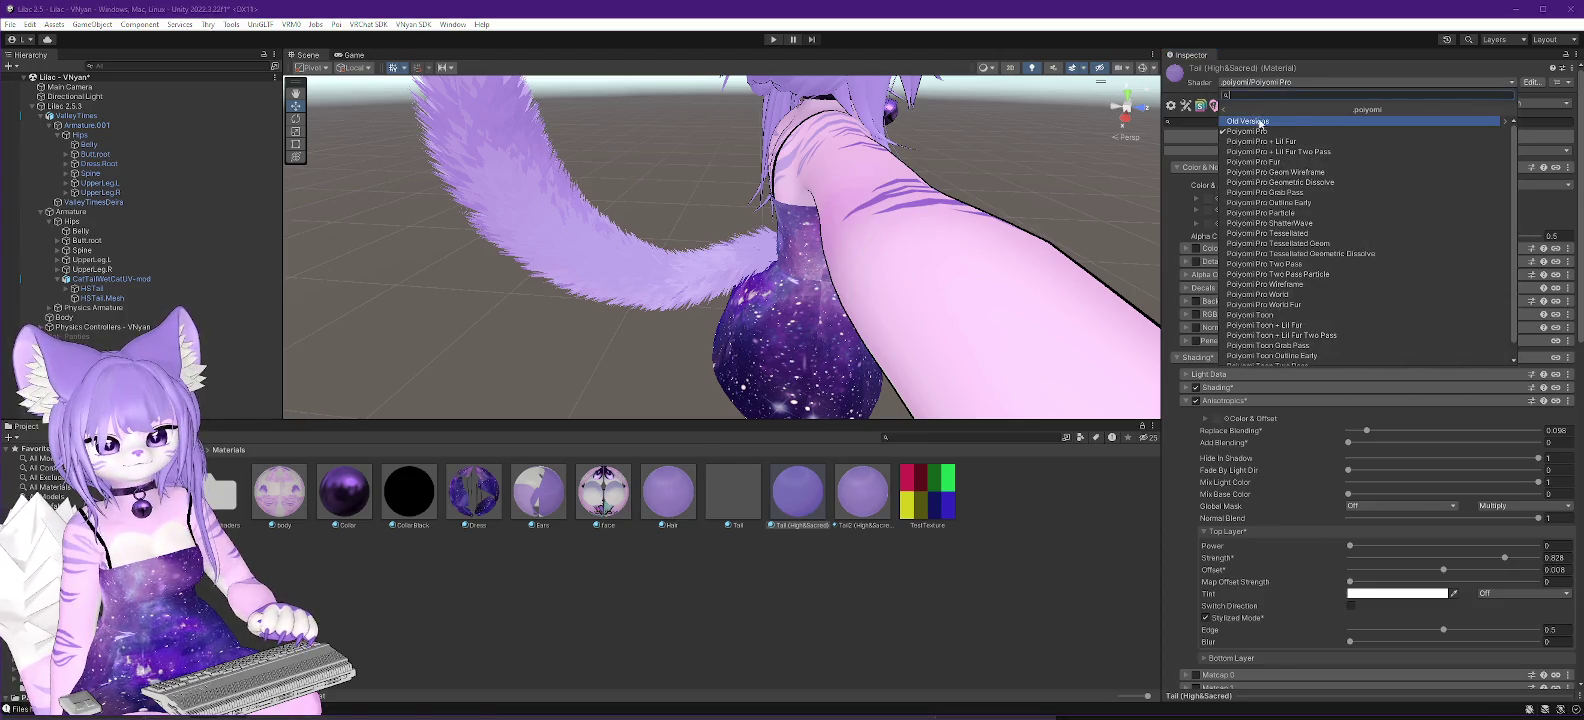
click(1270, 163)
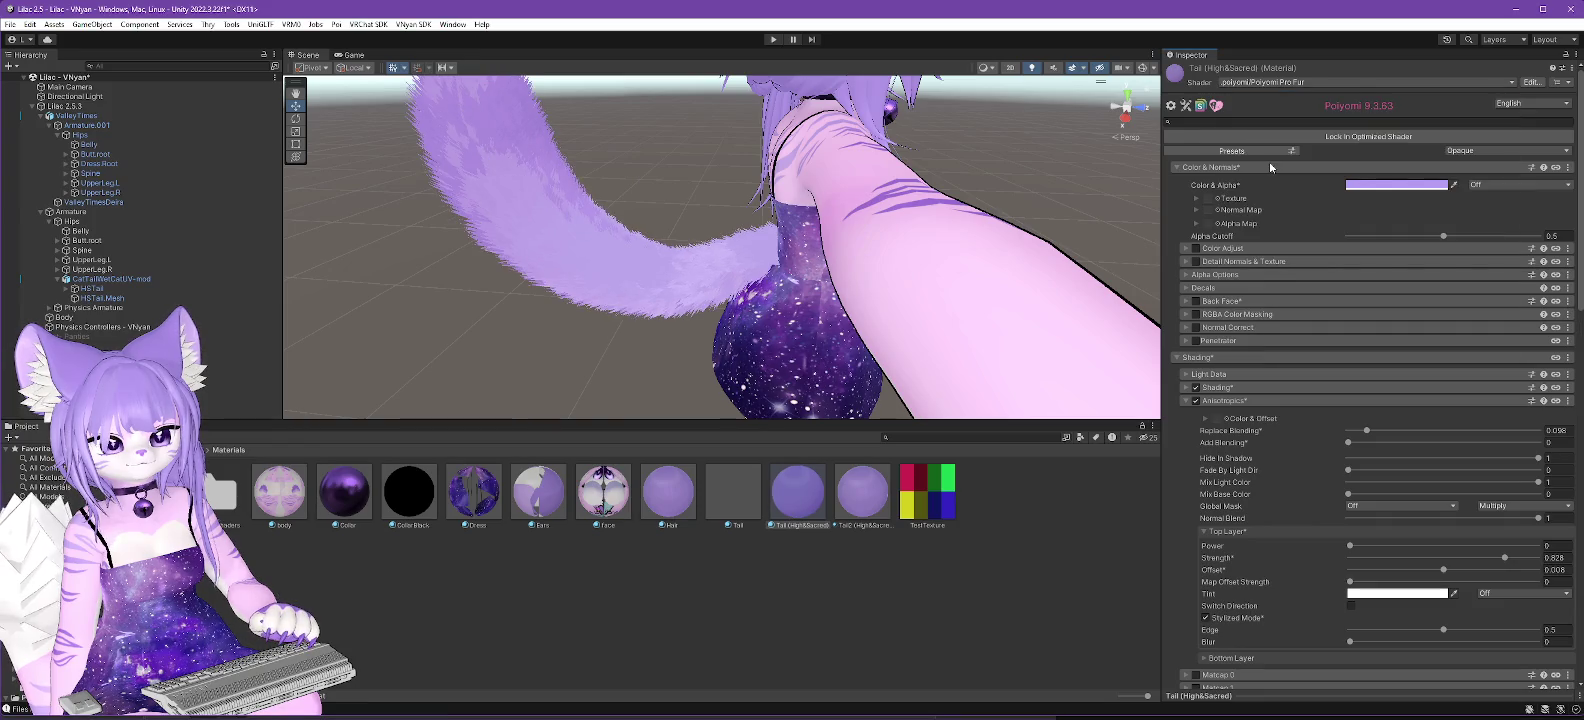
drag(1034, 323, 825, 327)
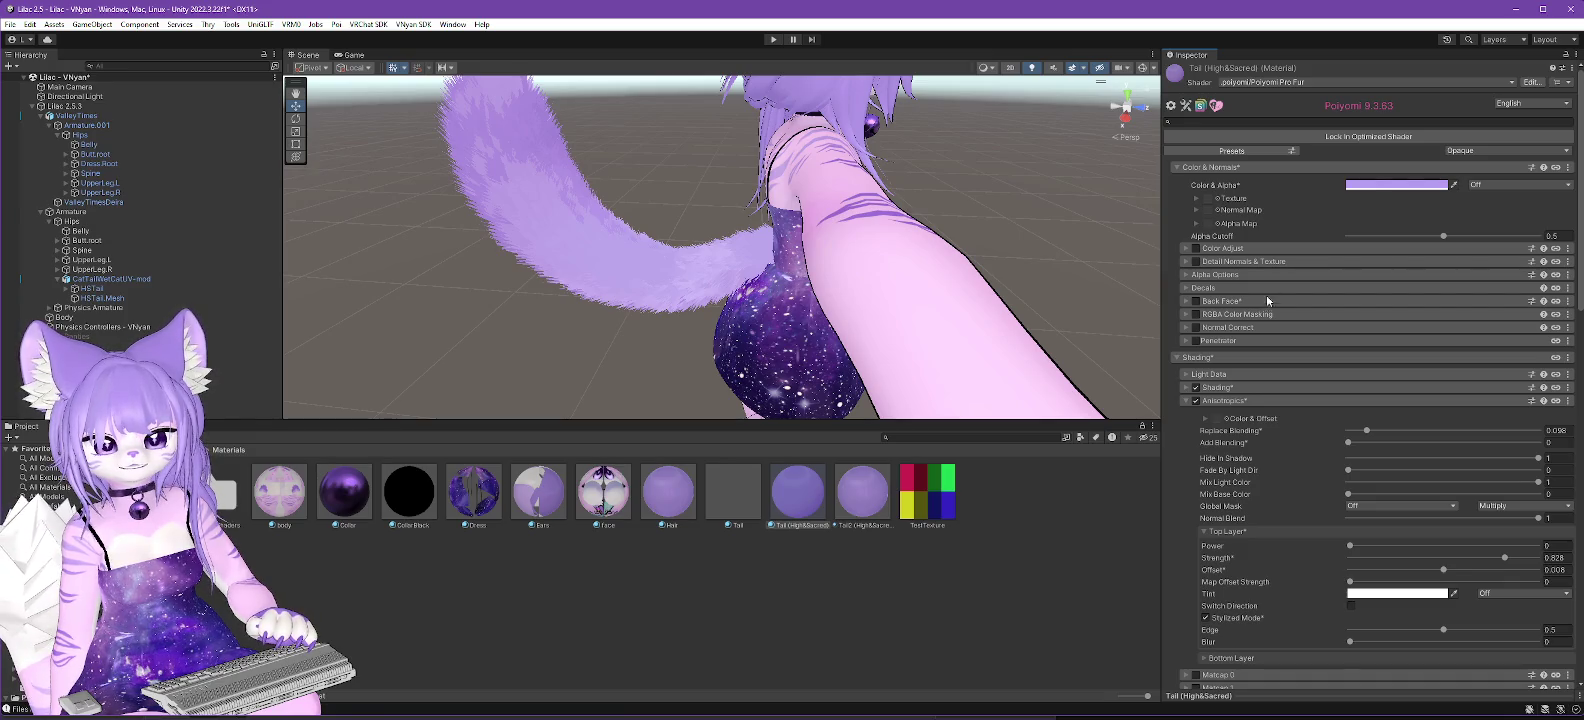
Assign FurHeightMap as the Height Map in the tail material's Fur section.
scroll(1280, 380, down, 15)
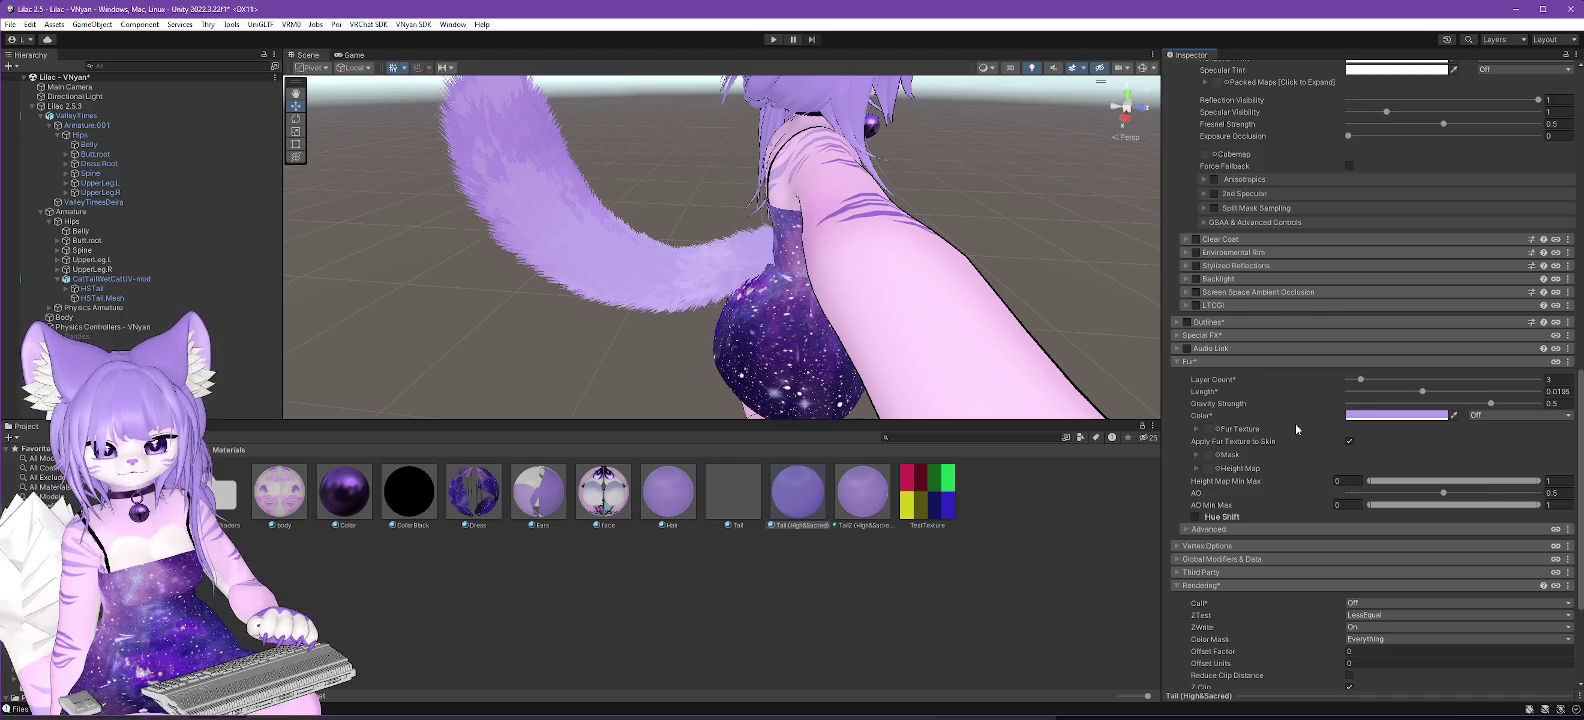
scroll(1296, 428, down, 1)
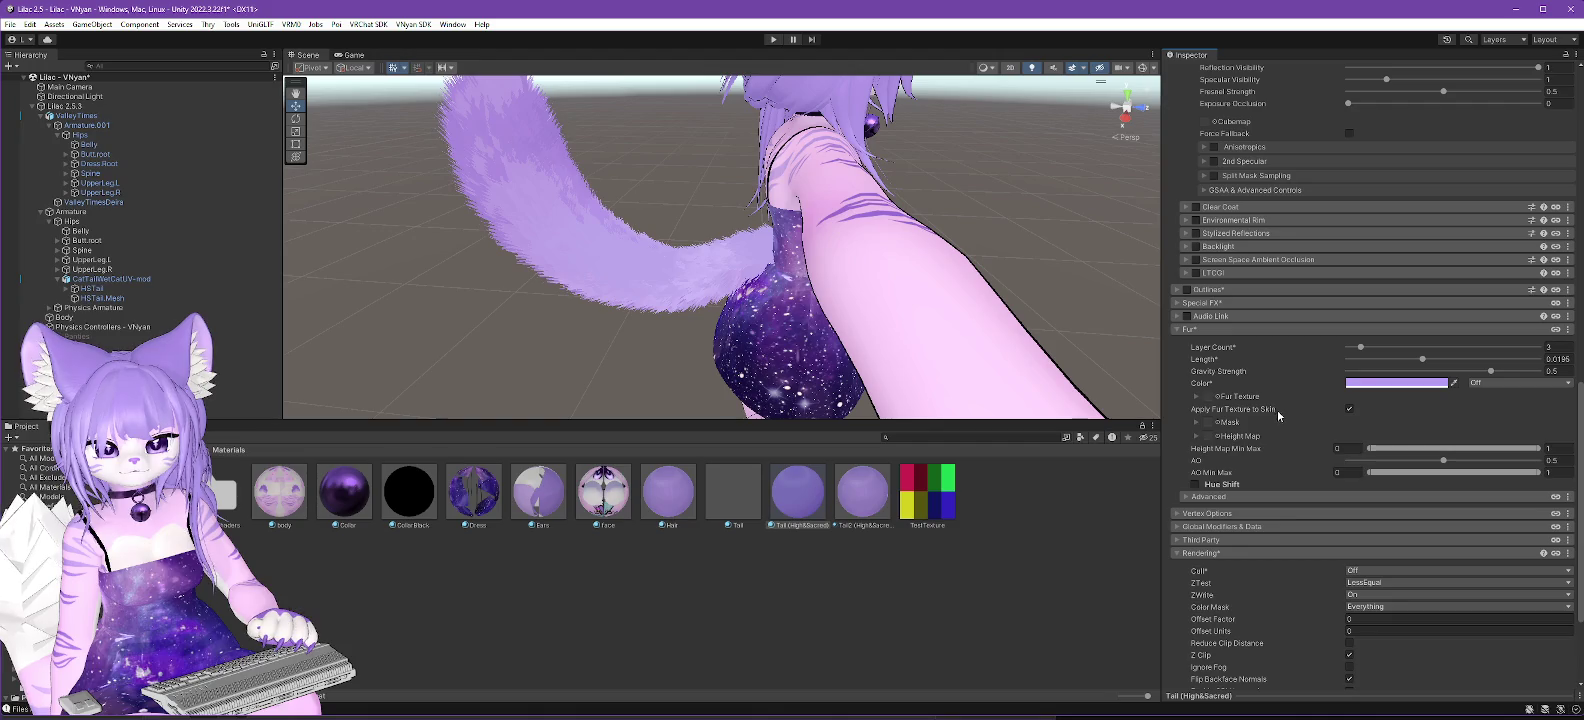
scroll(1272, 410, down, 1)
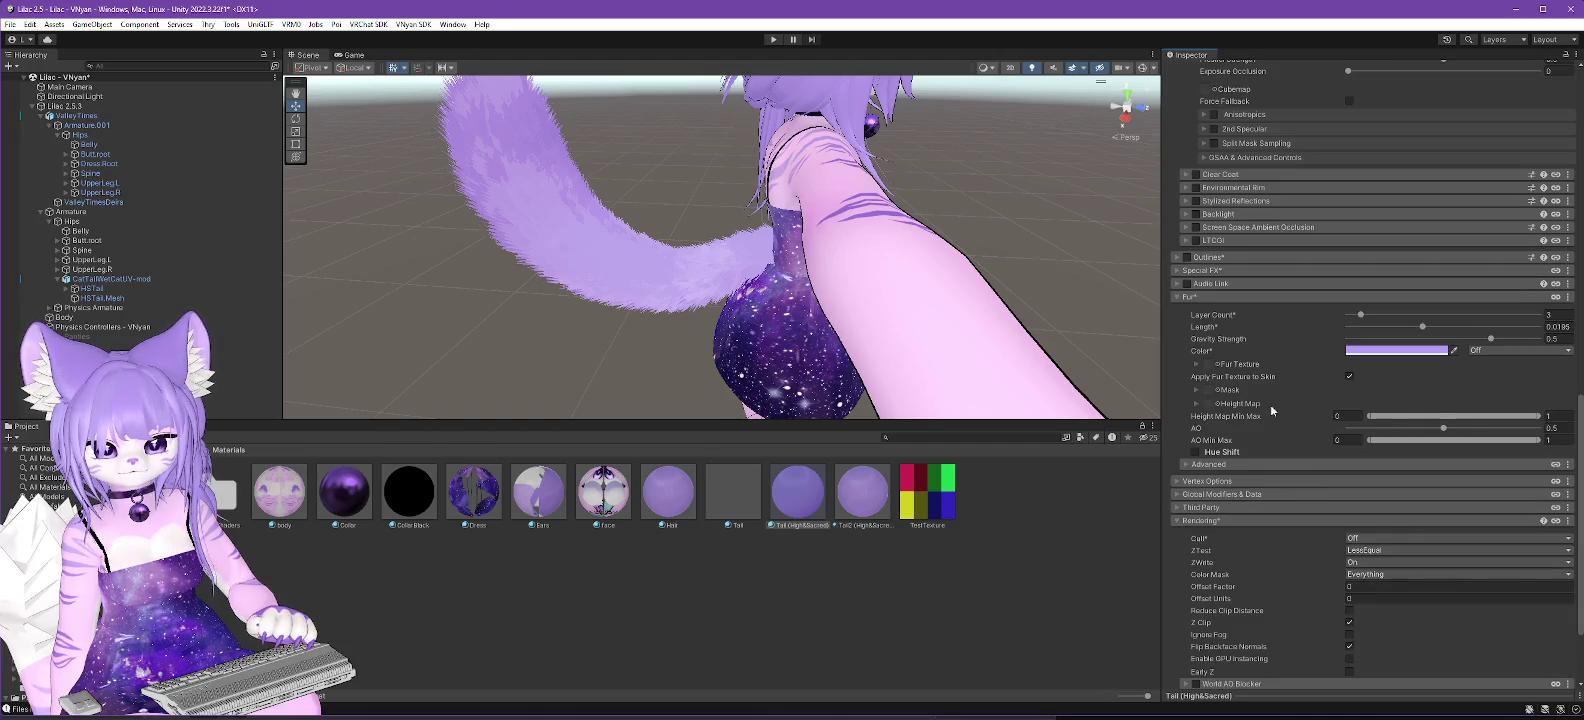
click(1217, 405)
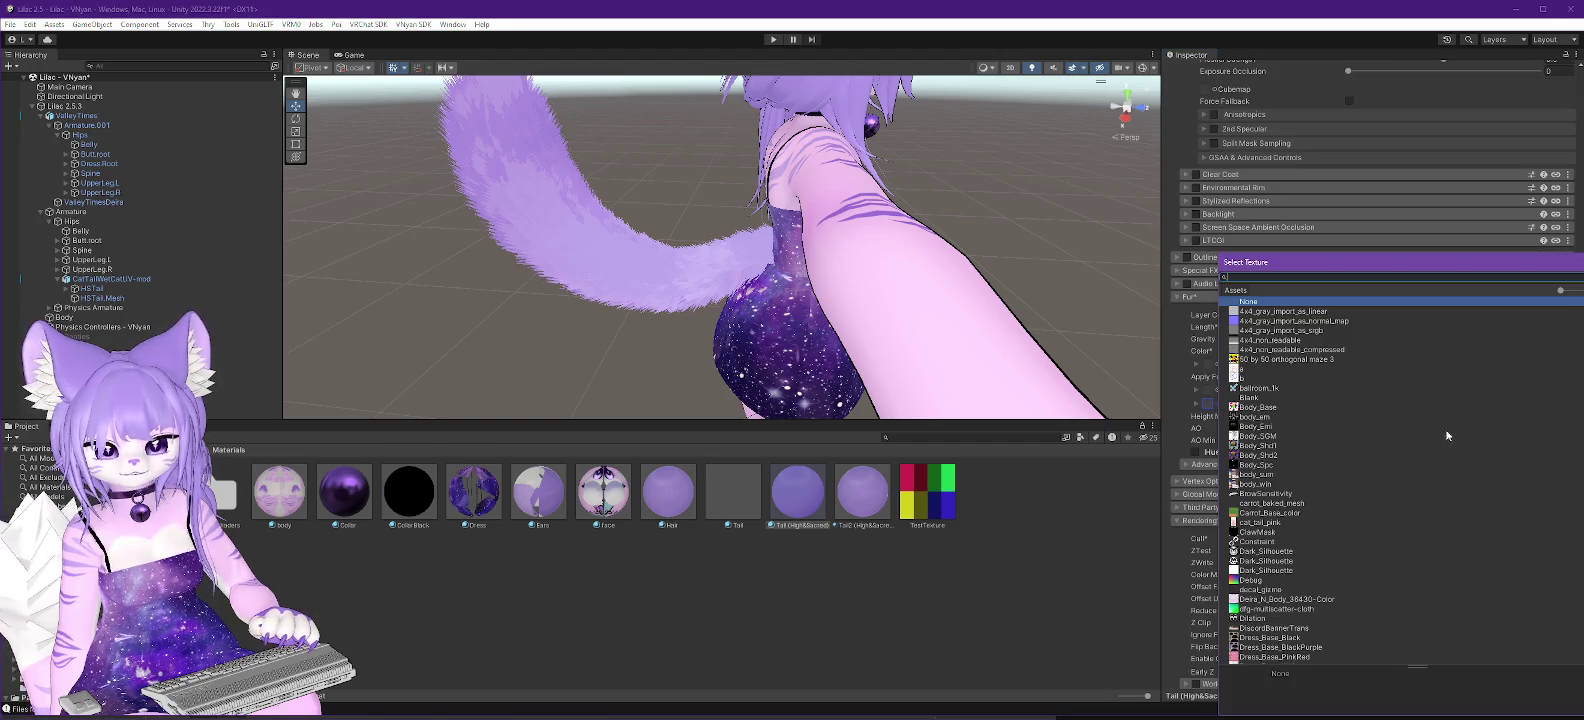
scroll(1440, 476, down, 10)
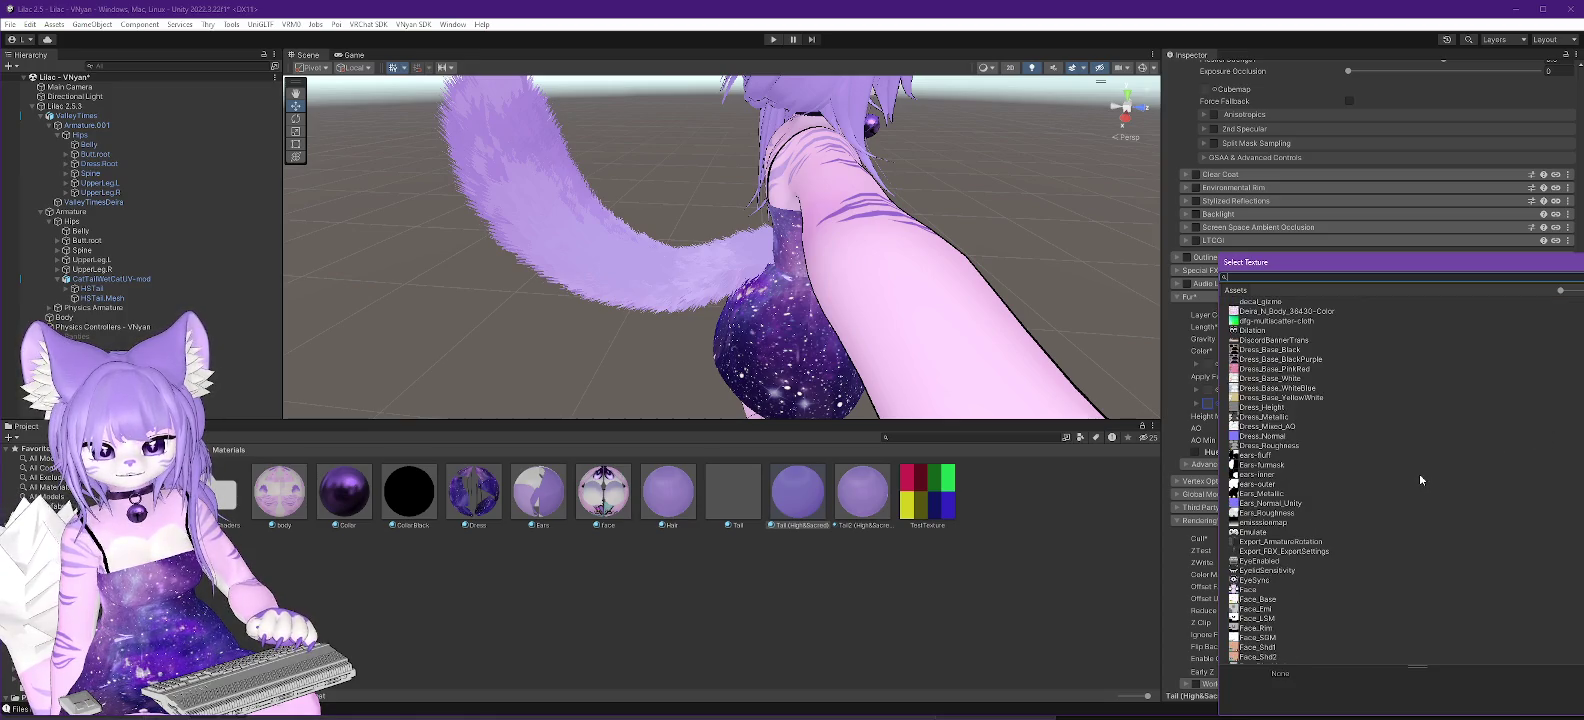
scroll(1419, 474, down, 18)
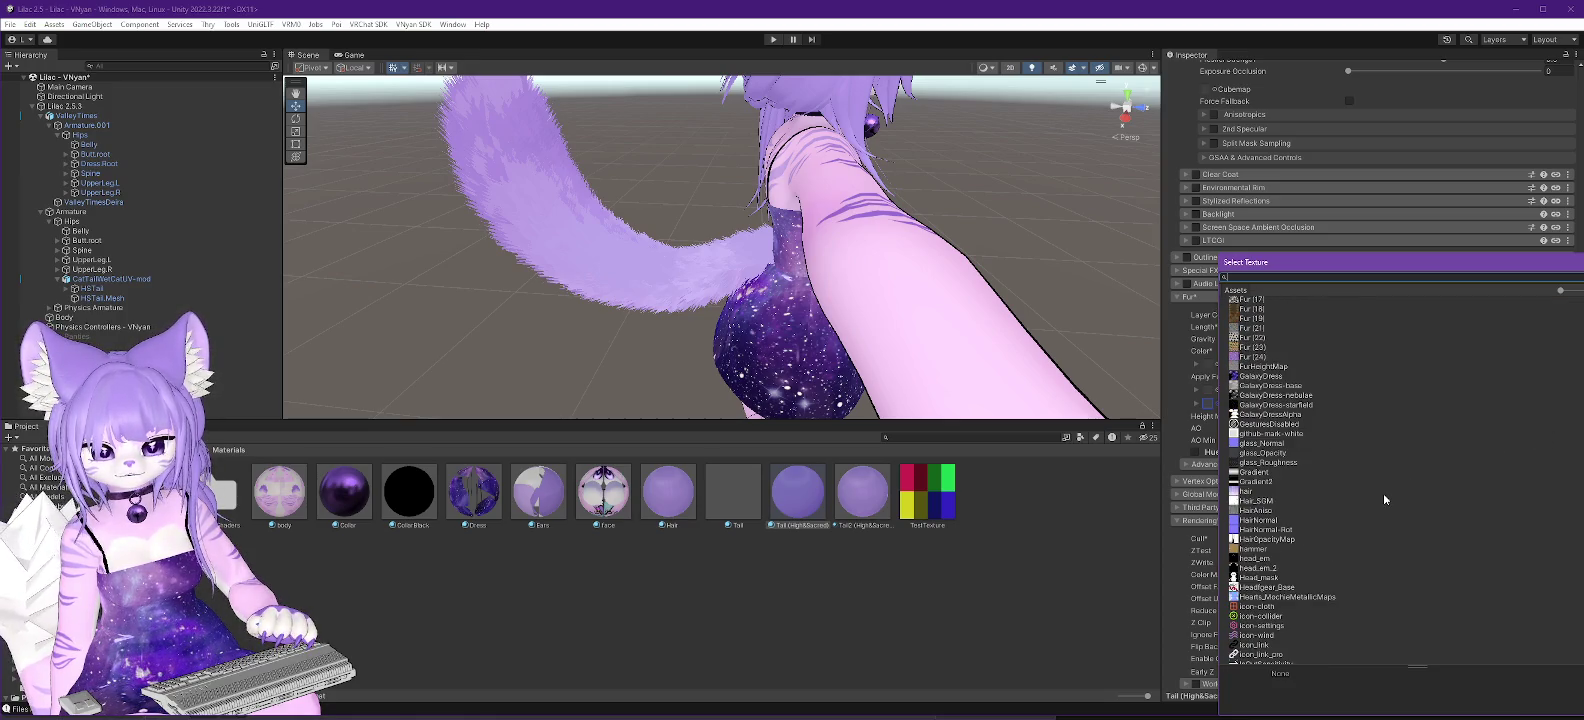
scroll(1384, 493, up, 9)
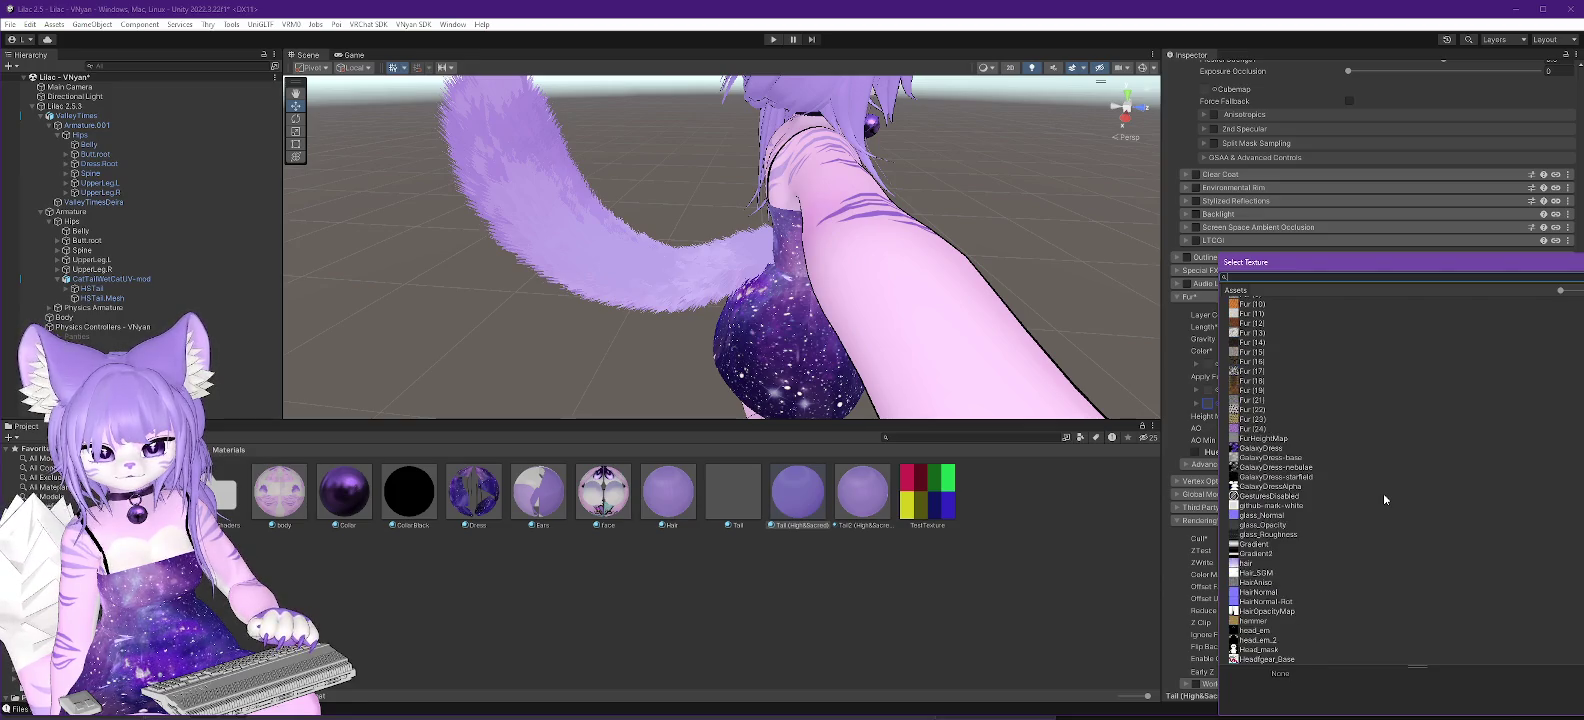
scroll(1382, 496, up, 4)
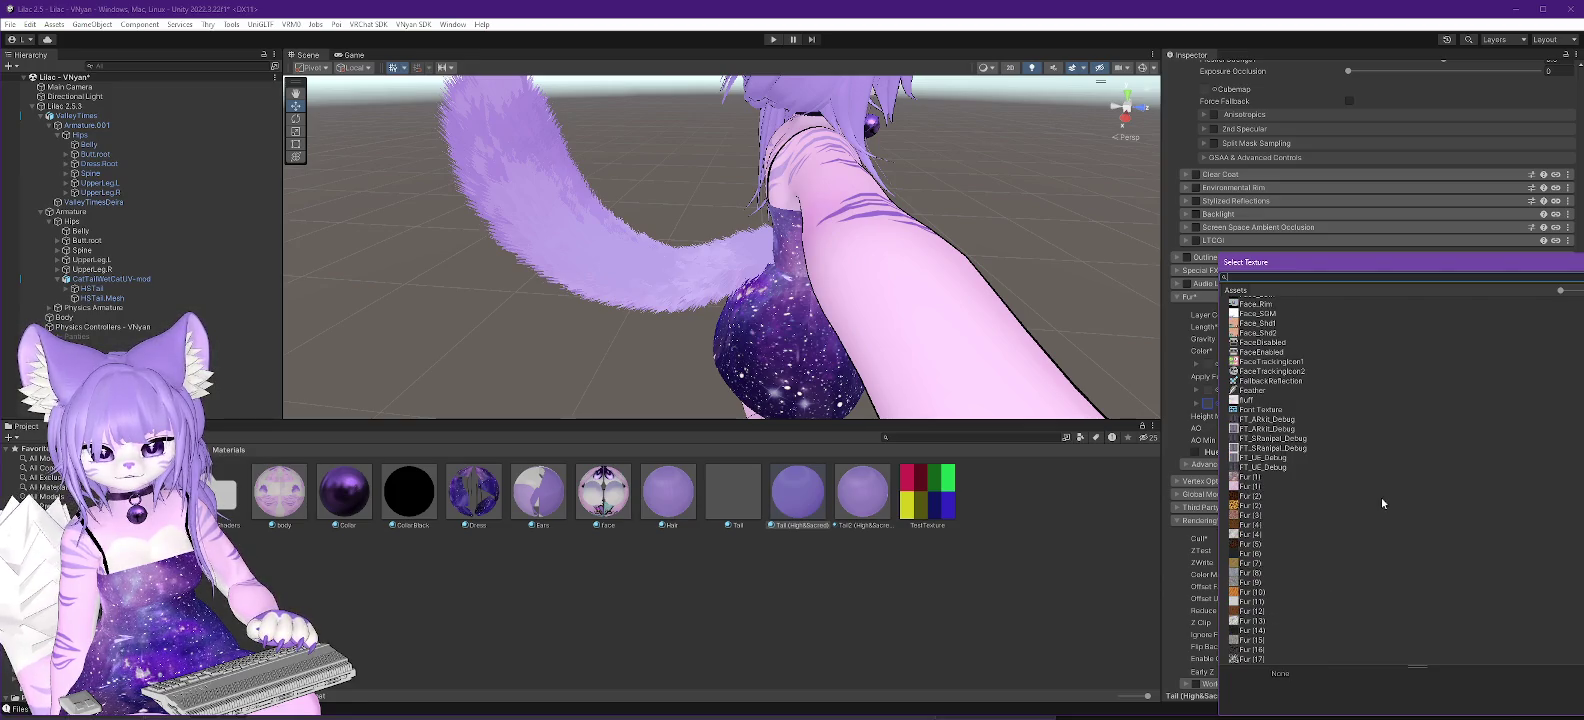
scroll(1381, 497, down, 5)
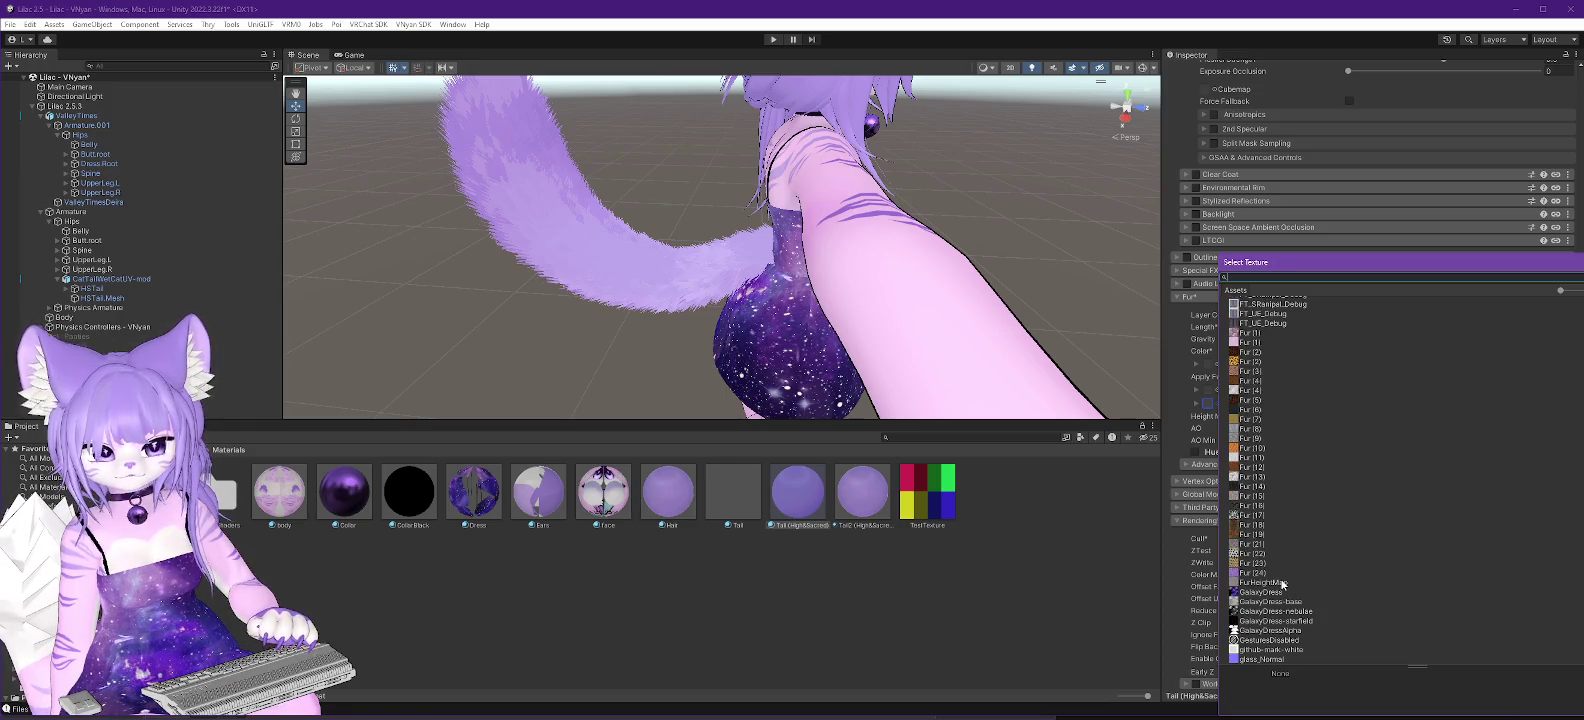
double_click(1282, 583)
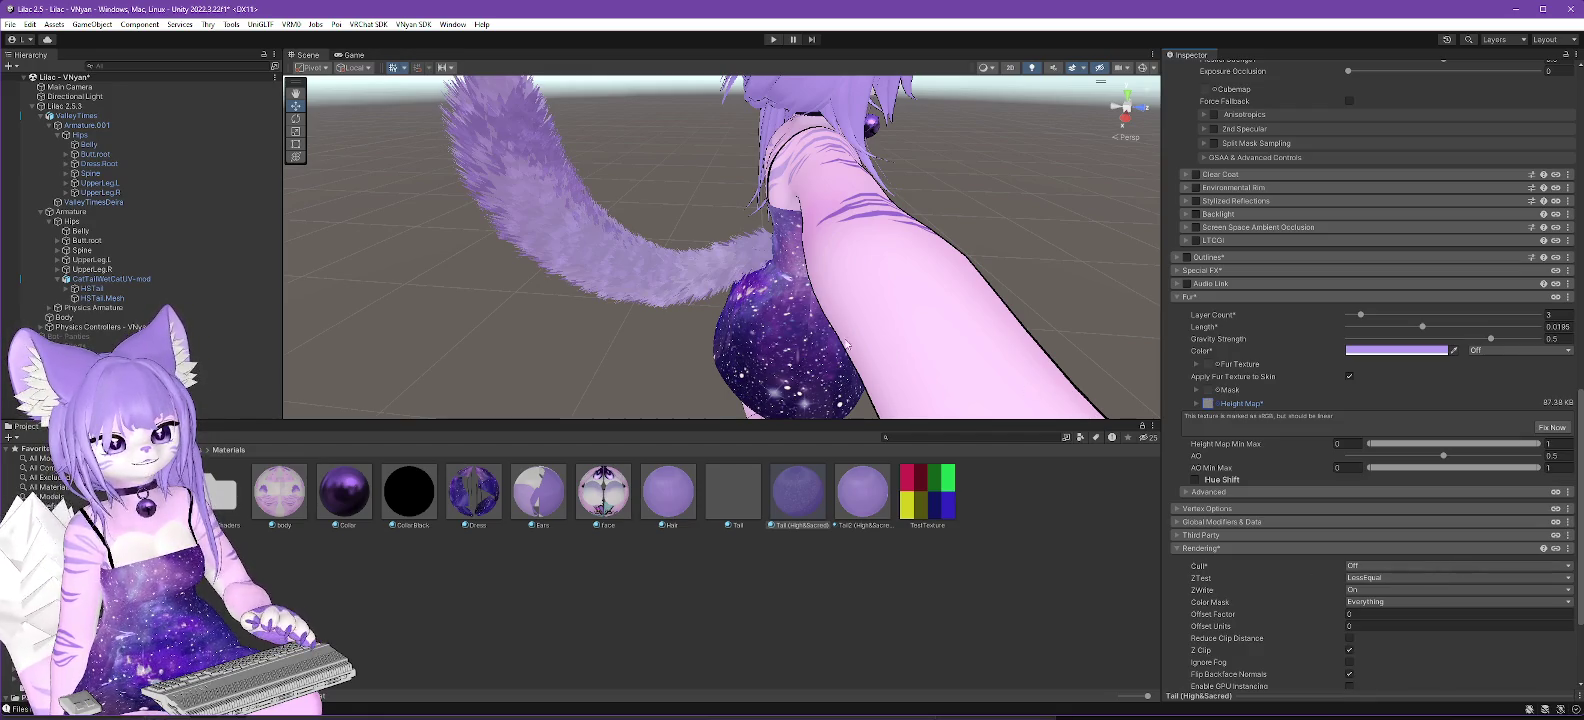
Inspect the tail fur in the scene, keeping FurHeightMap as the height map.
mouse_move(764, 327)
mouse_down()
mouse_move(632, 369)
mouse_move(1063, 285)
mouse_move(574, 351)
mouse_move(566, 378)
mouse_move(877, 350)
mouse_move(910, 314)
mouse_move(645, 326)
mouse_up()
click(1208, 403)
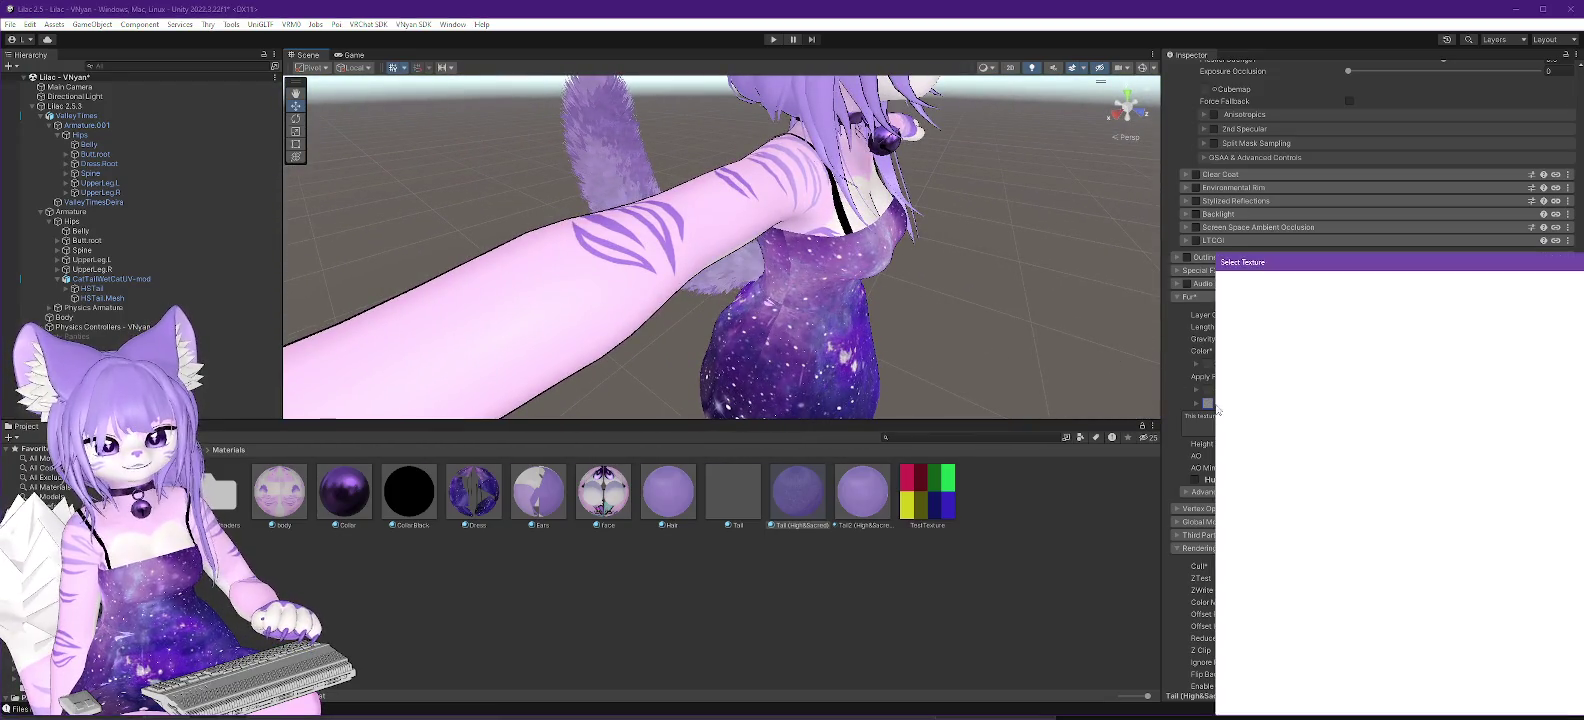
scroll(1256, 304, up, 10)
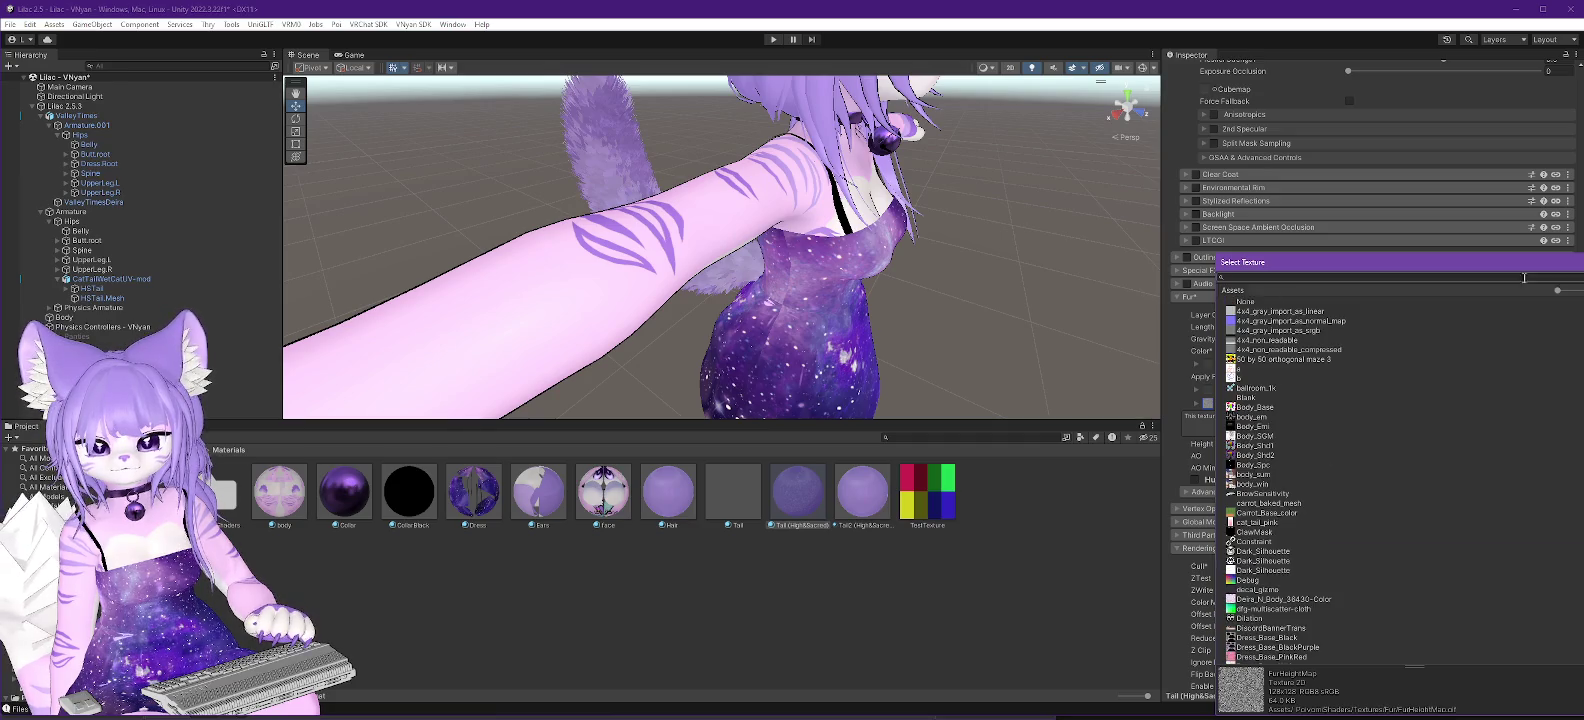
click(905, 321)
drag(905, 321, 967, 336)
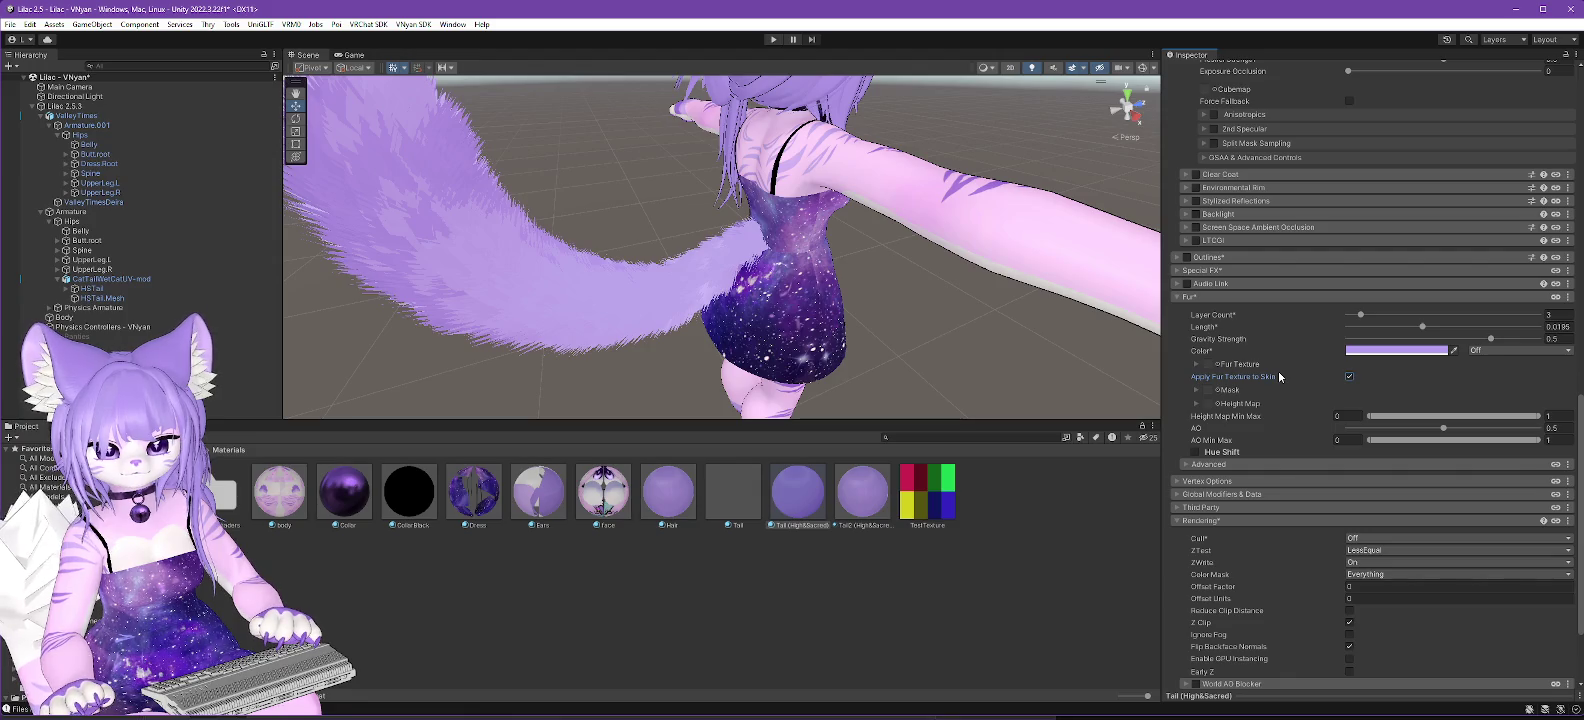
Expand and review the tail fur's Advanced settings while checking the tail in the scene.
scroll(1279, 376, down, 1)
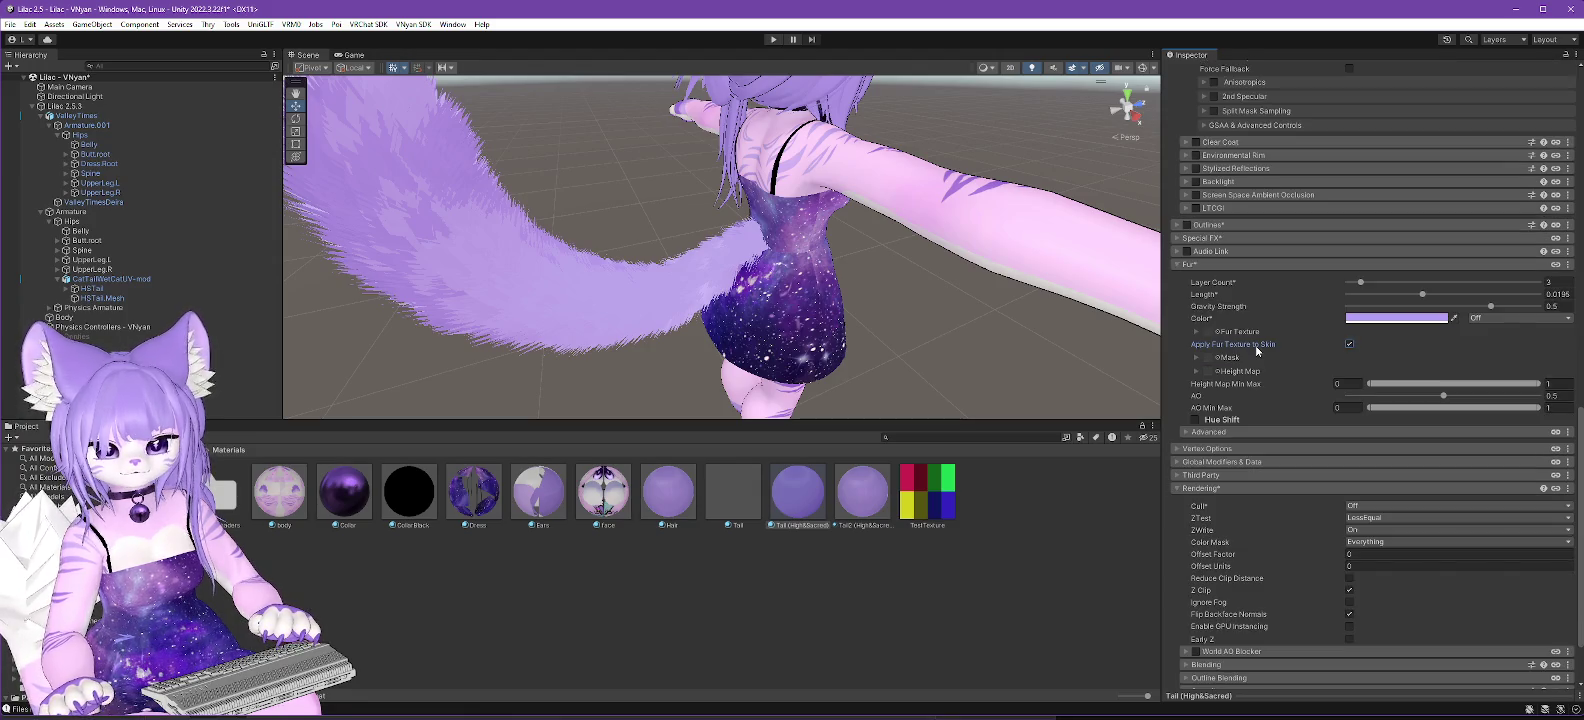
click(1265, 432)
scroll(1272, 402, down, 2)
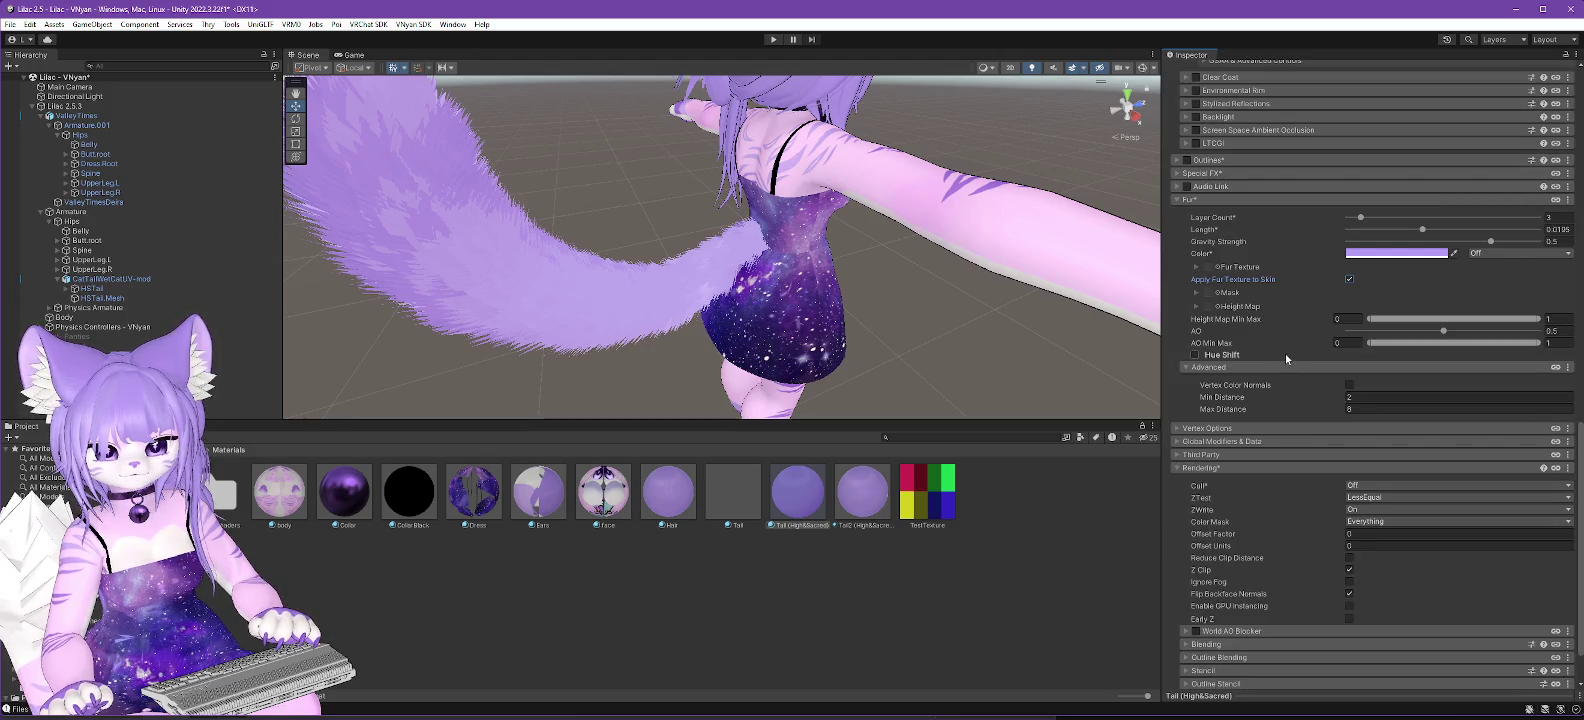
scroll(1275, 357, down, 2)
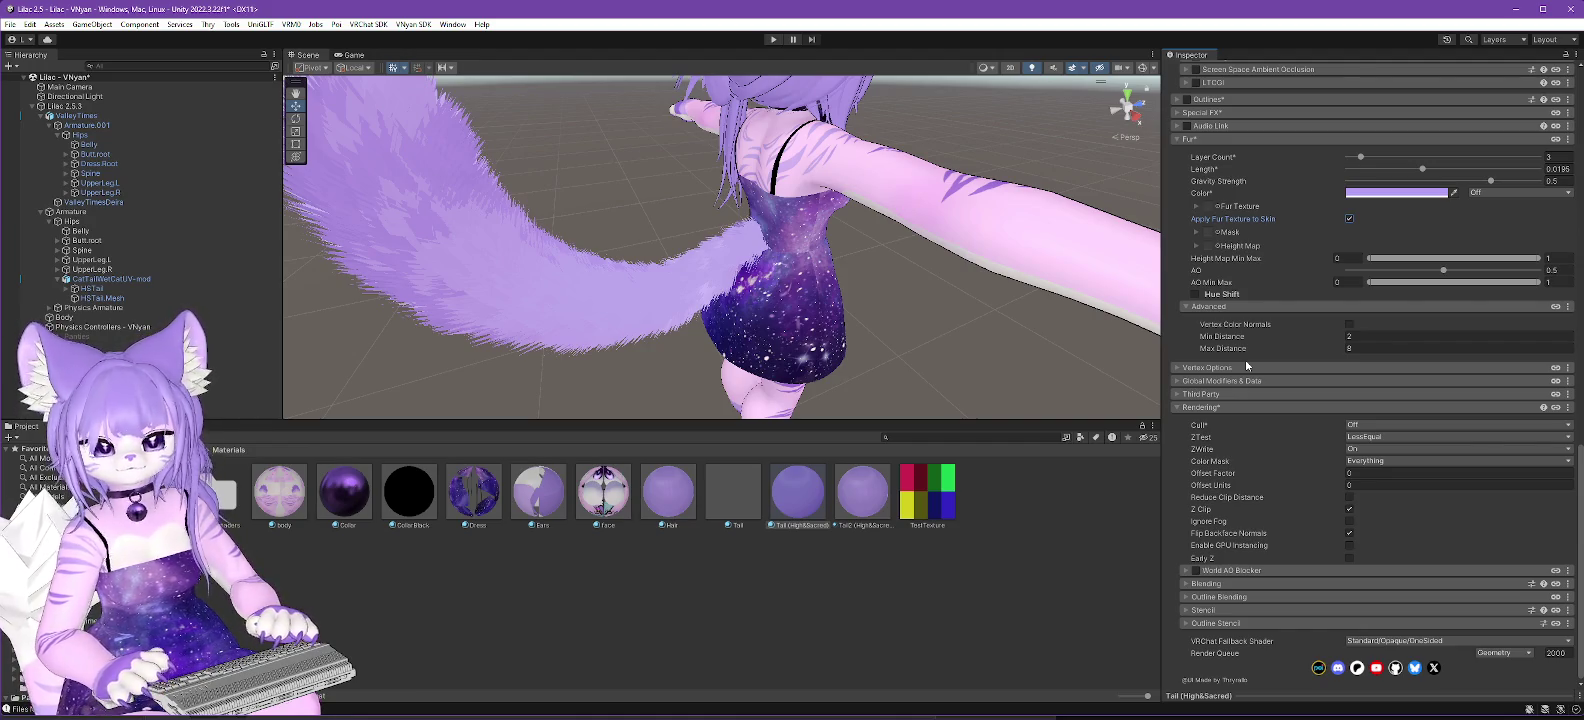
mouse_move(680, 290)
mouse_down()
mouse_move(600, 283)
mouse_move(740, 323)
mouse_up()
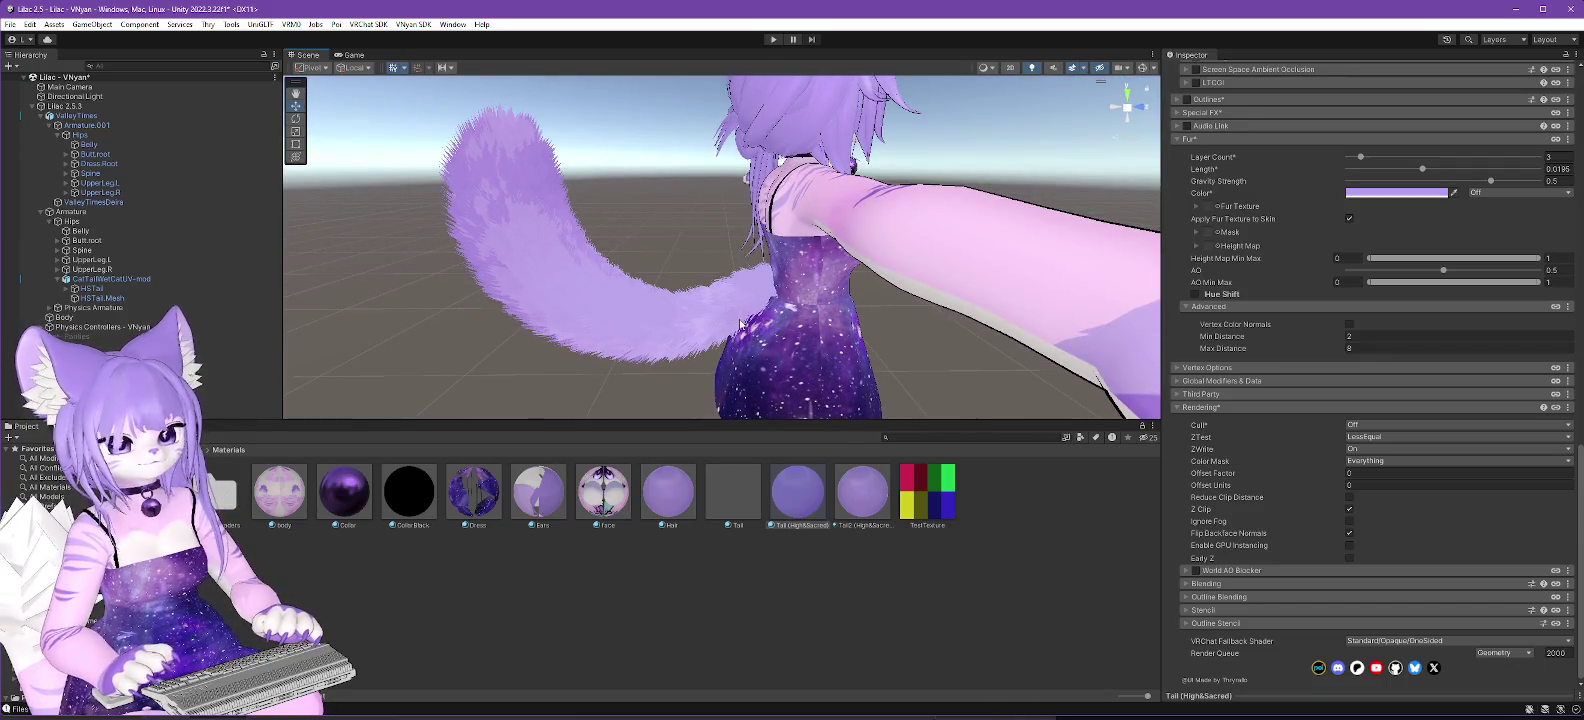
scroll(1340, 235, up, 15)
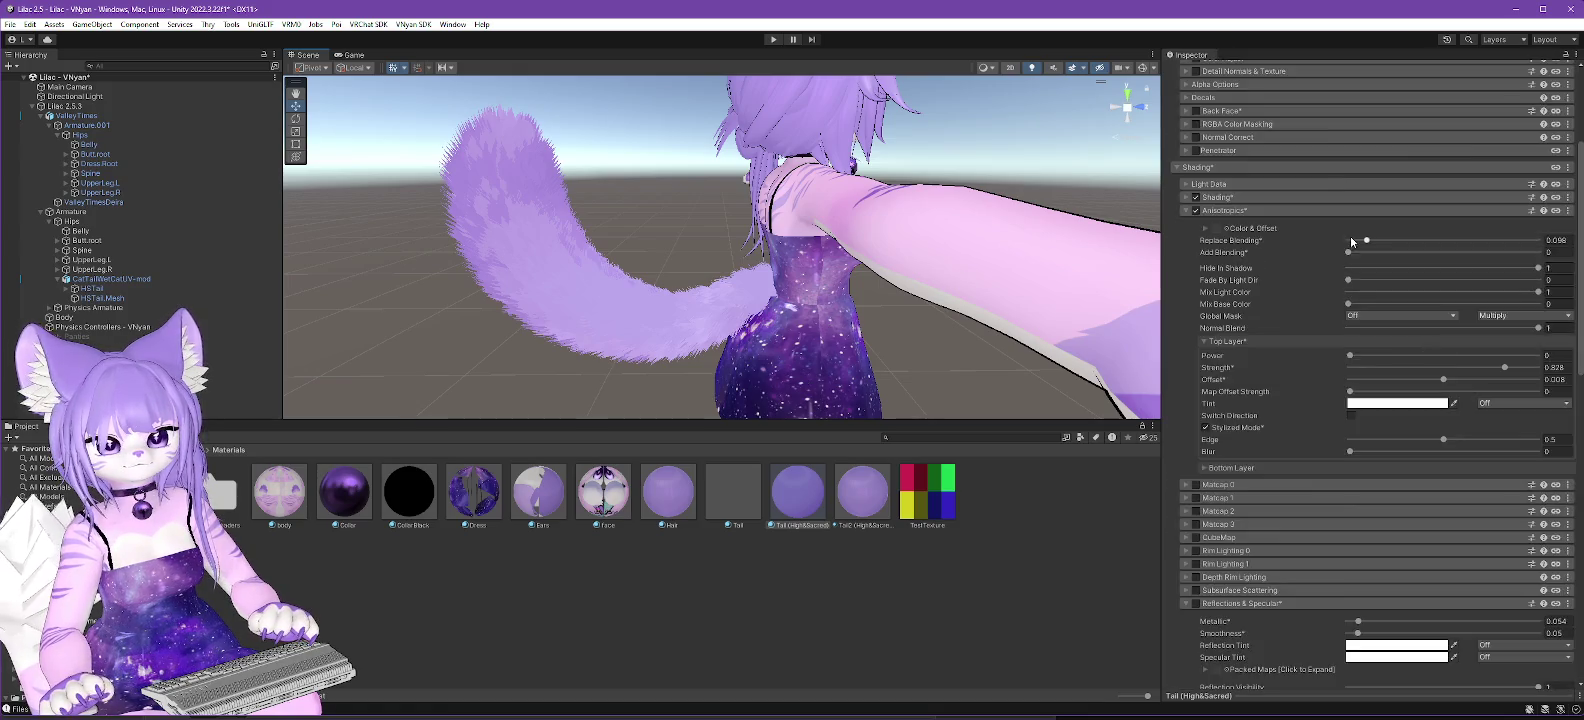
click(1311, 82)
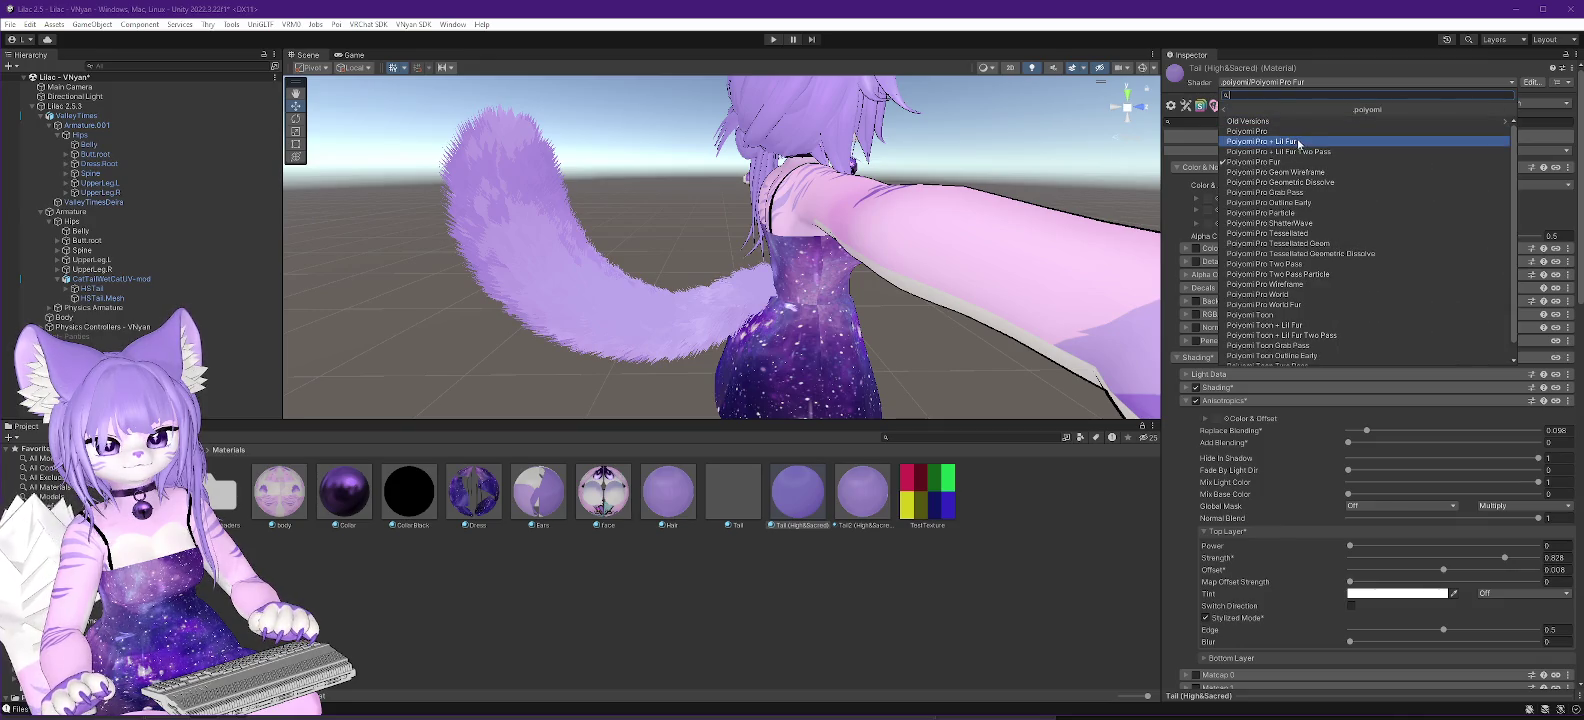
Switch the tail to Poiyomi Pro + Lil Fur and set its lil Fur mode to Transparent.
click(1291, 141)
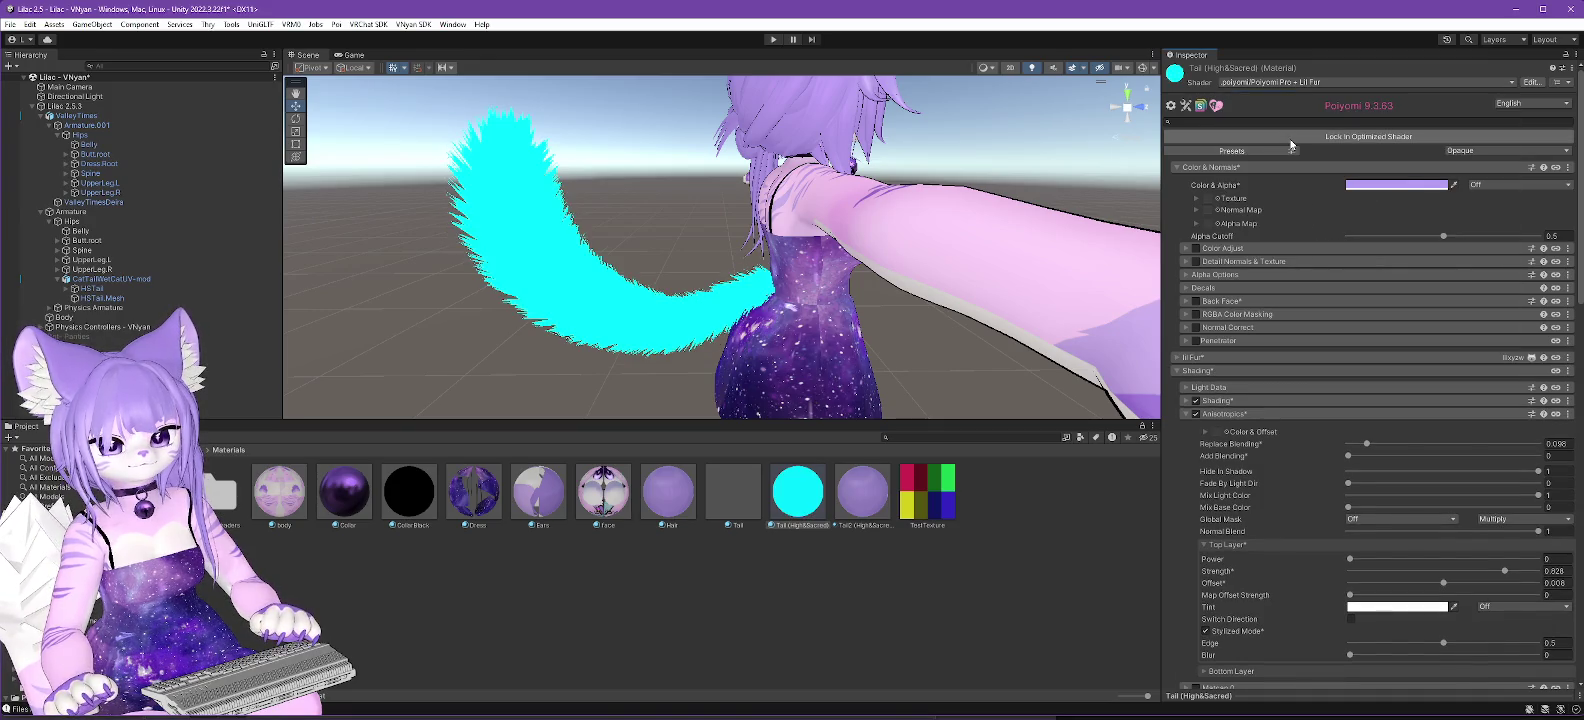
click(1176, 359)
click(1385, 377)
click(1387, 403)
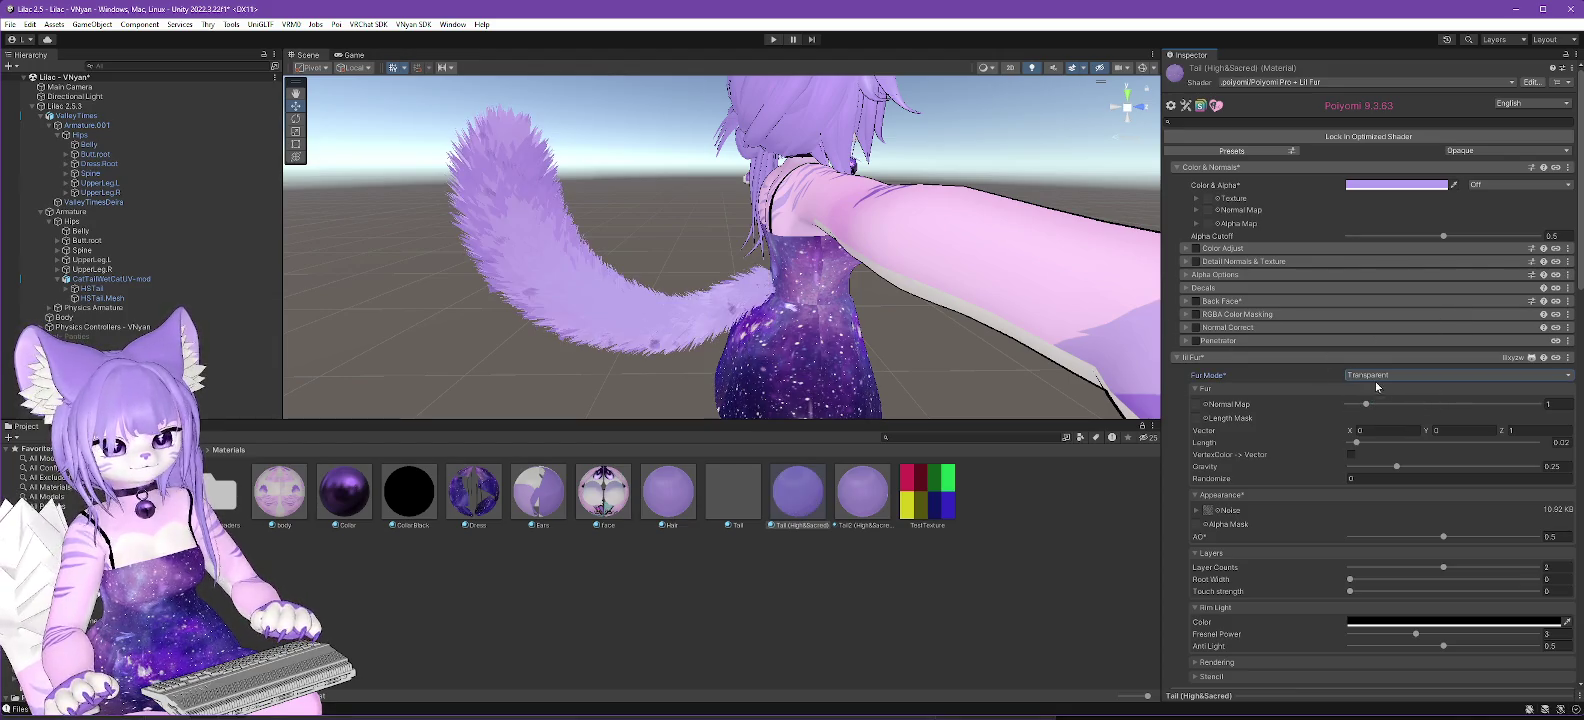
mouse_move(764, 364)
mouse_down()
mouse_move(580, 336)
mouse_move(760, 330)
mouse_move(862, 305)
mouse_move(827, 297)
mouse_move(672, 347)
mouse_move(656, 301)
mouse_move(721, 354)
mouse_up()
Assign a noise texture to the tail fur's Noise slot under Appearance, then reopen the texture picker.
mouse_move(824, 318)
mouse_down()
mouse_move(866, 300)
mouse_move(928, 333)
mouse_up()
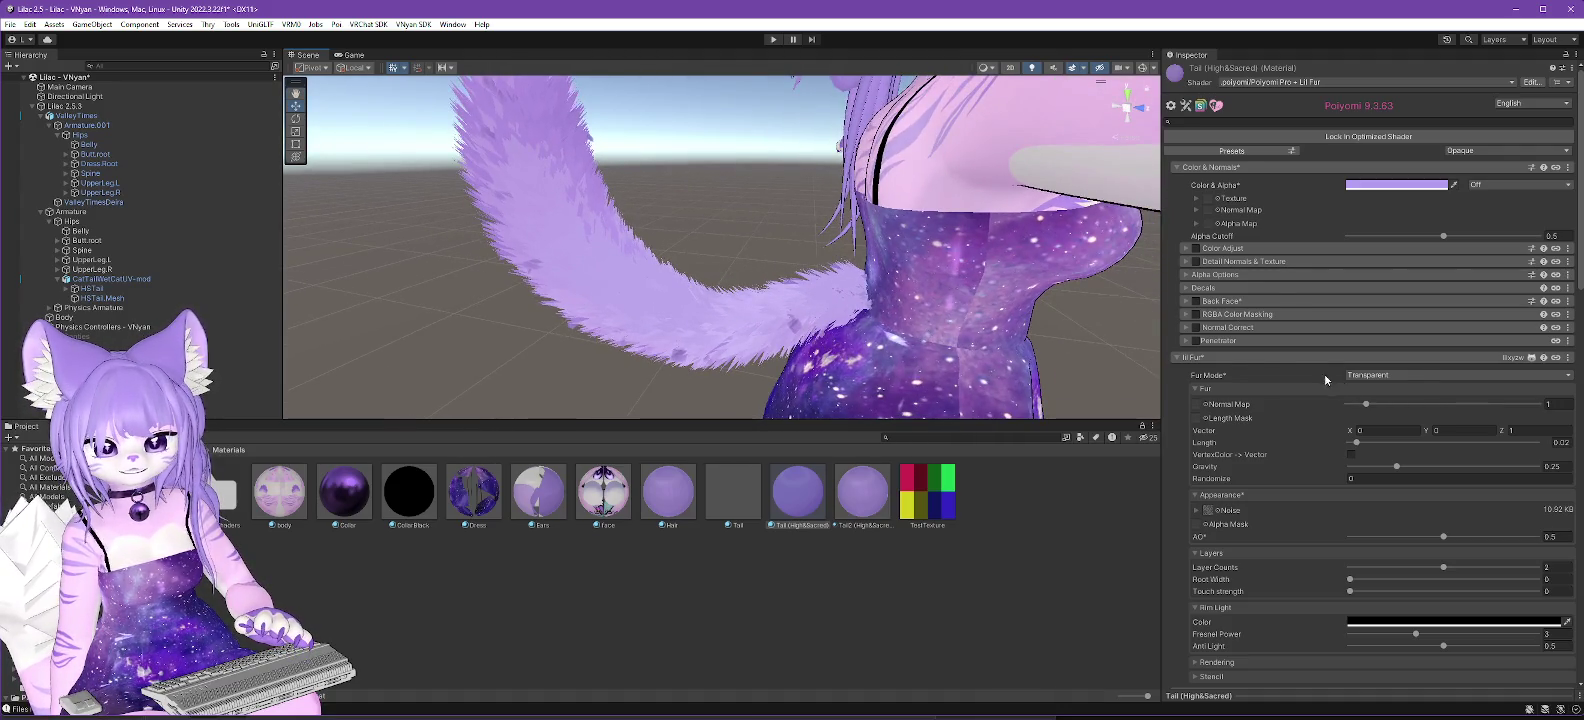
scroll(1328, 378, down, 1)
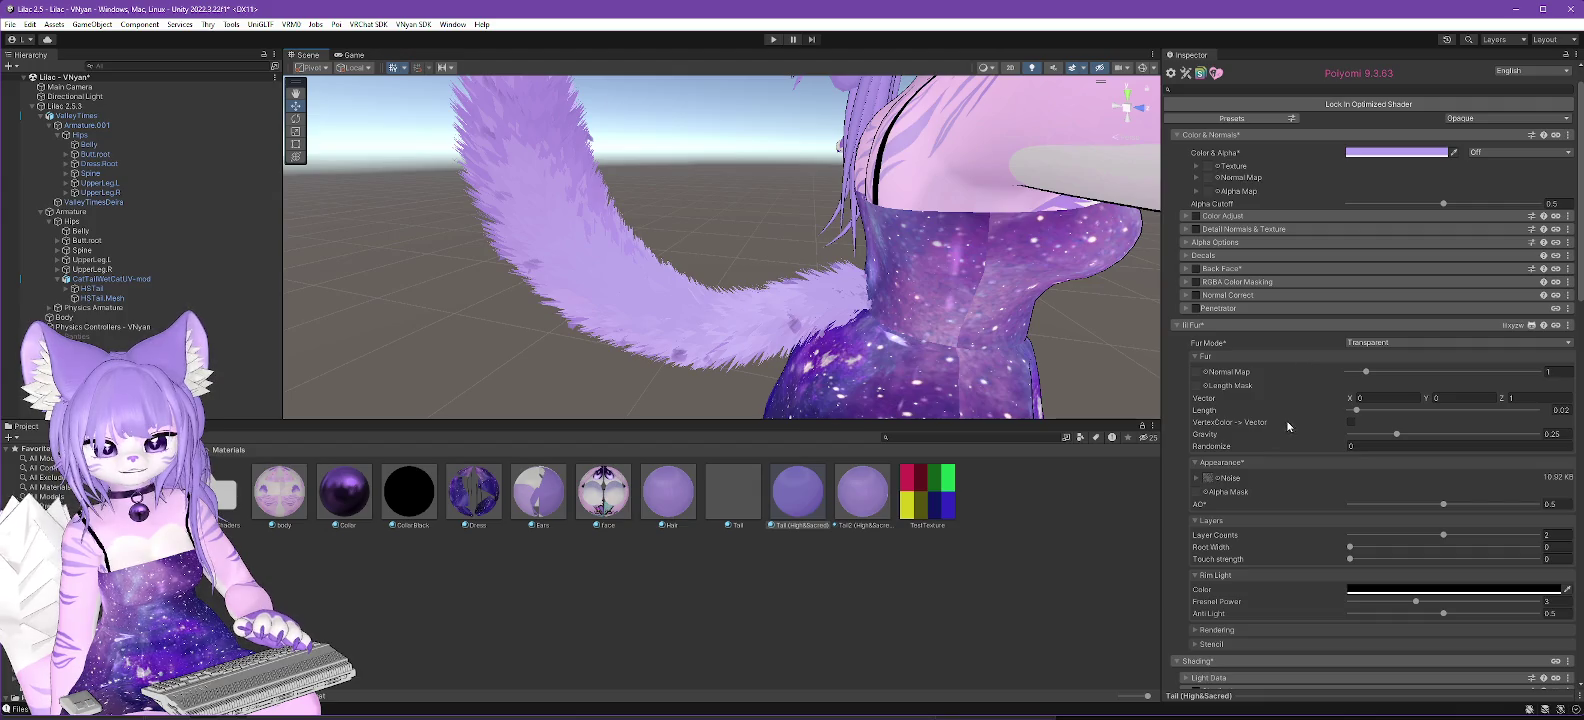
click(1222, 477)
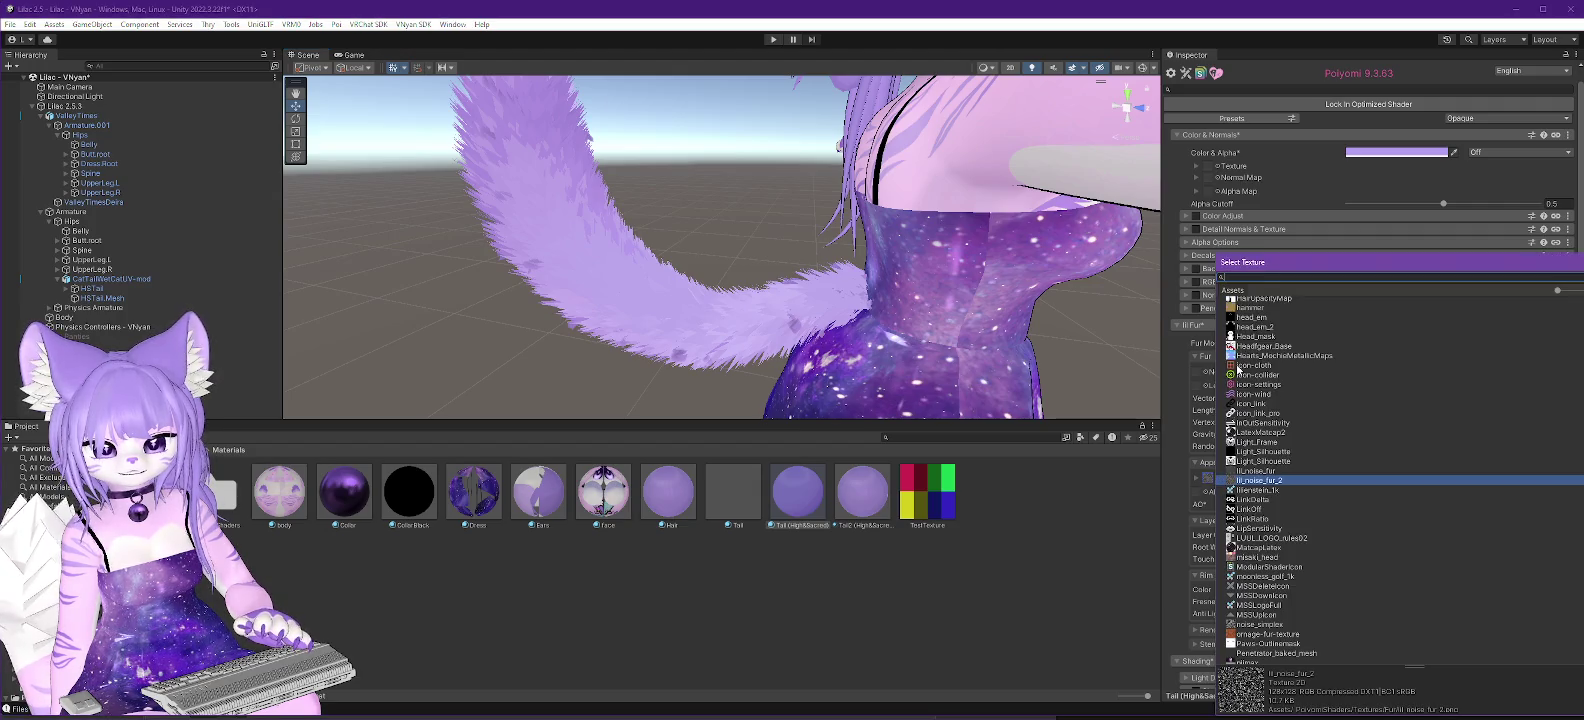
scroll(1290, 480, up, 3)
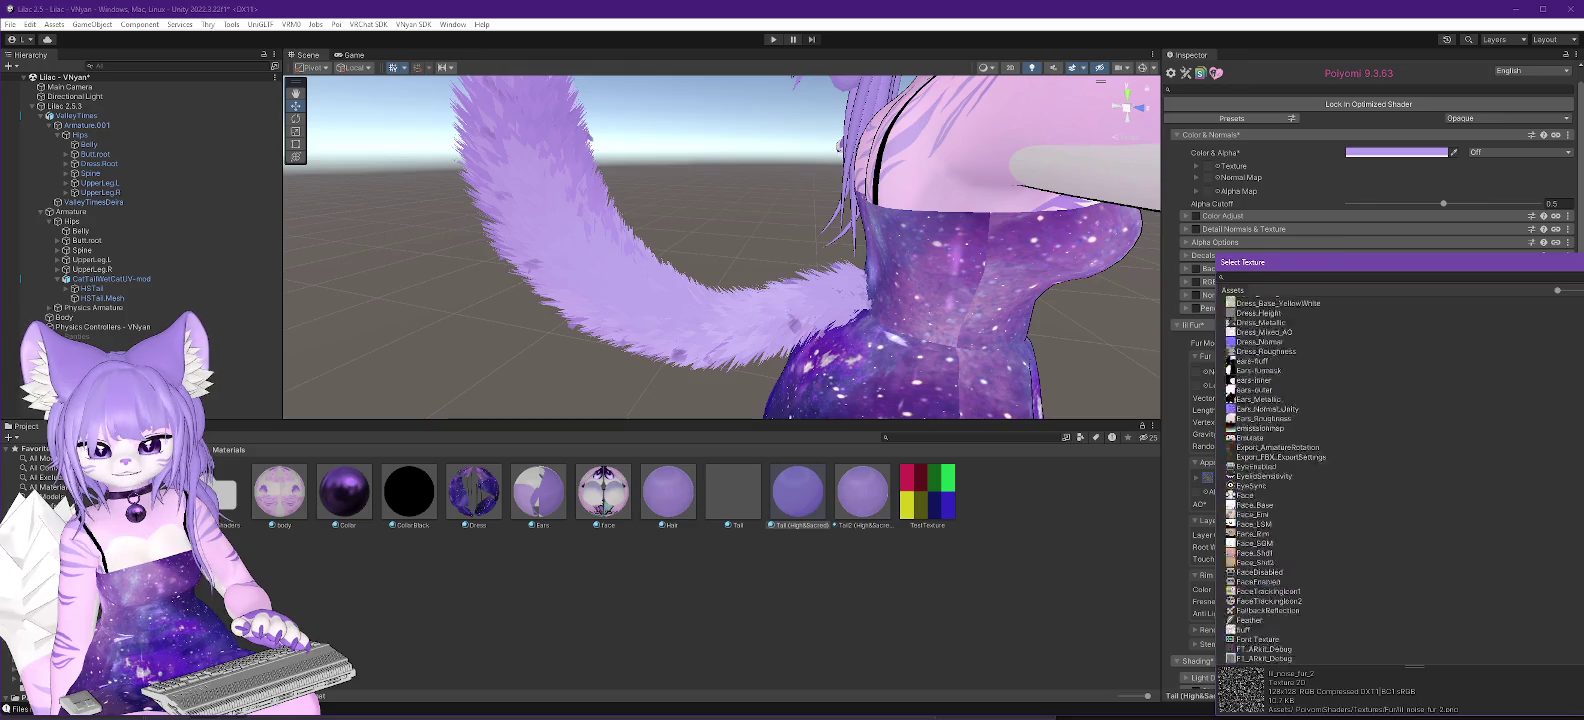
double_click(1263, 303)
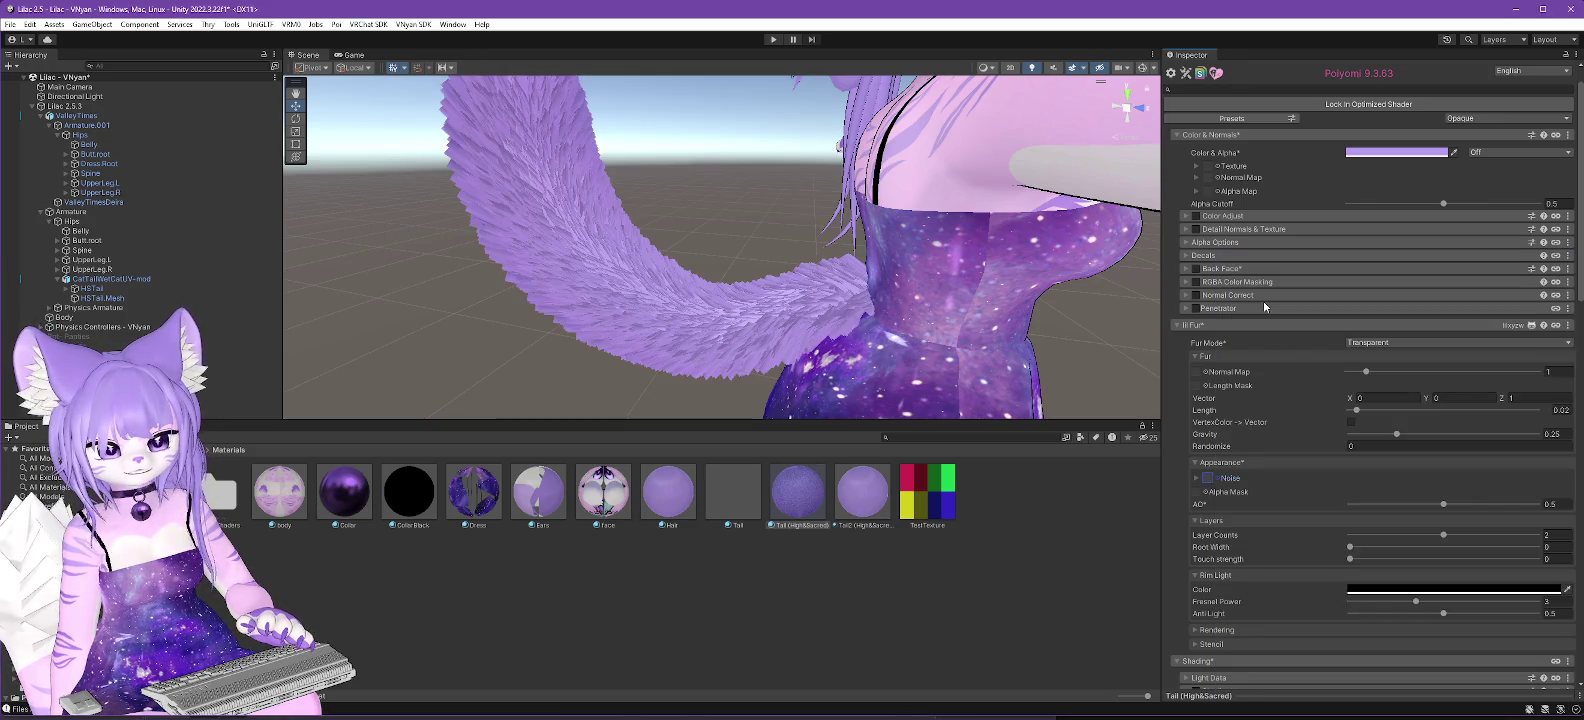
mouse_move(1090, 300)
mouse_down()
mouse_move(1013, 319)
mouse_move(655, 335)
mouse_move(723, 319)
mouse_up()
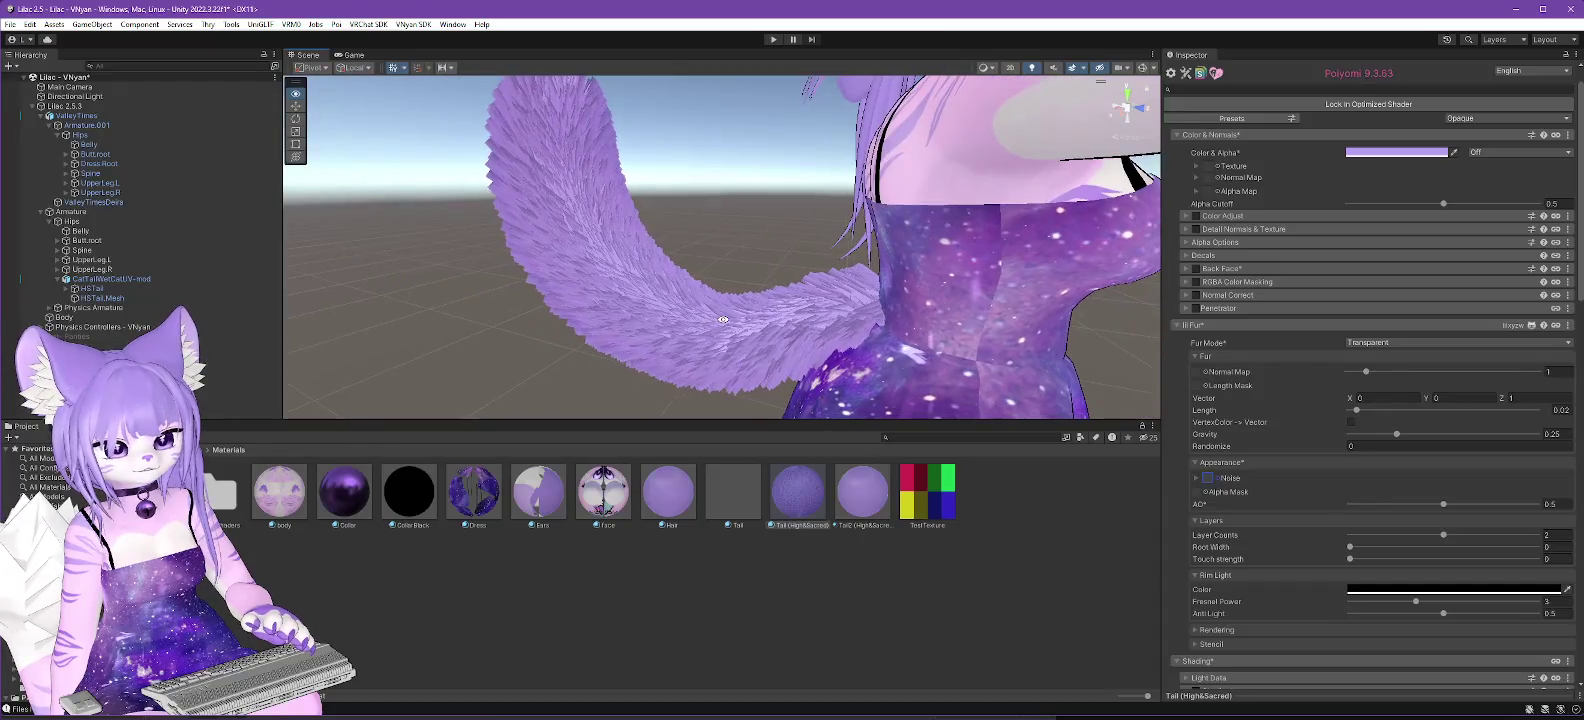
click(1207, 478)
scroll(1317, 458, down, 15)
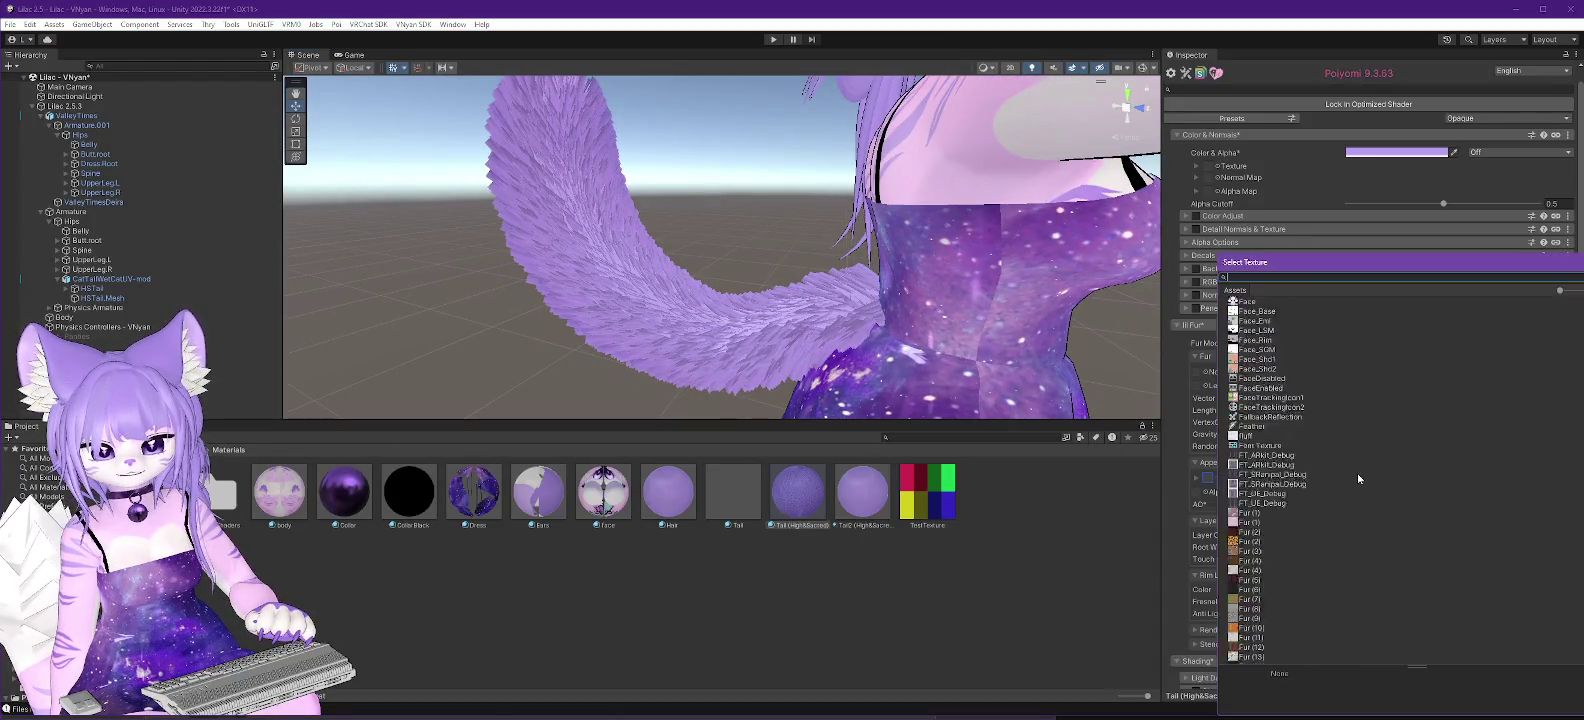
Assign lil_noise_fur_2 as the fur noise texture and inspect the tail's strands from several angles.
scroll(1326, 490, down, 7)
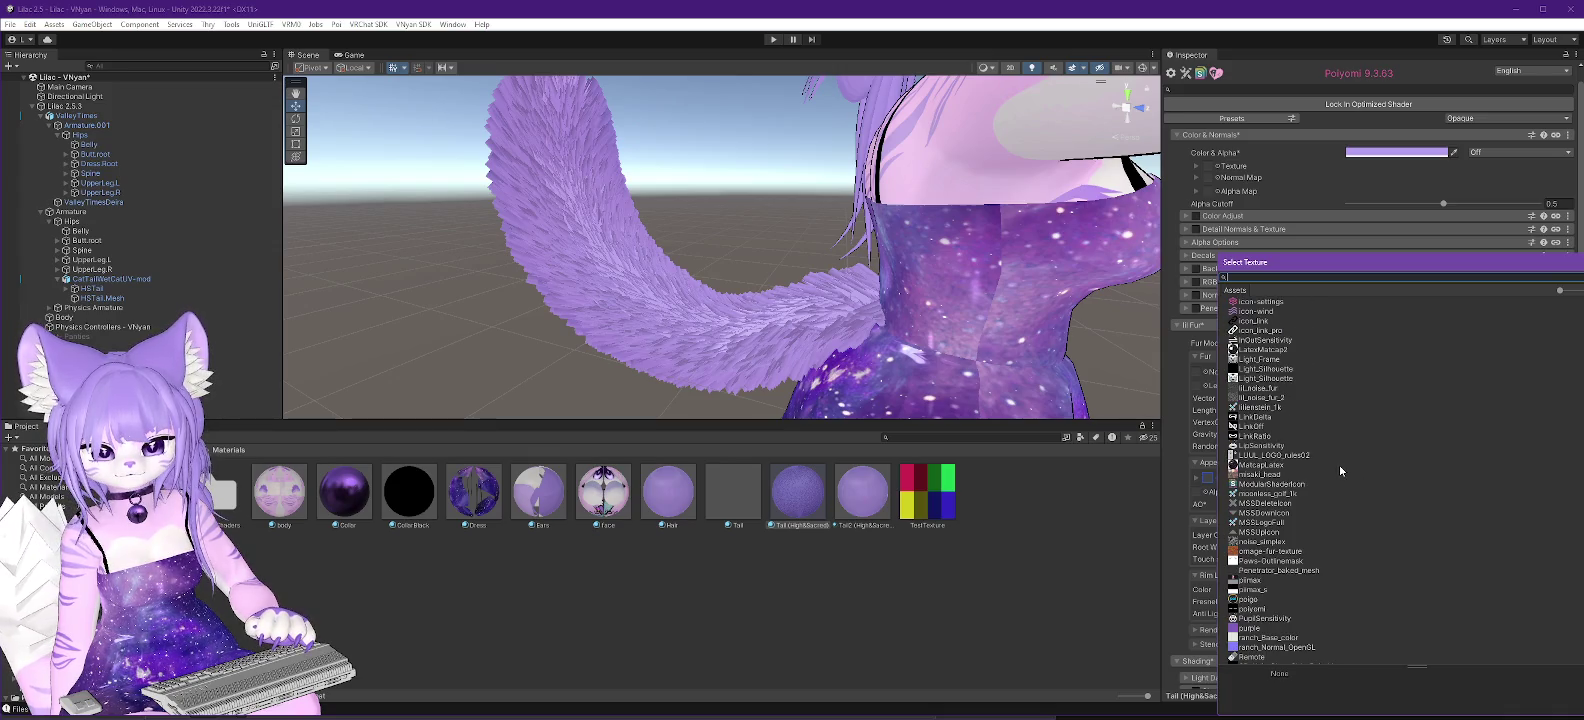
double_click(1245, 397)
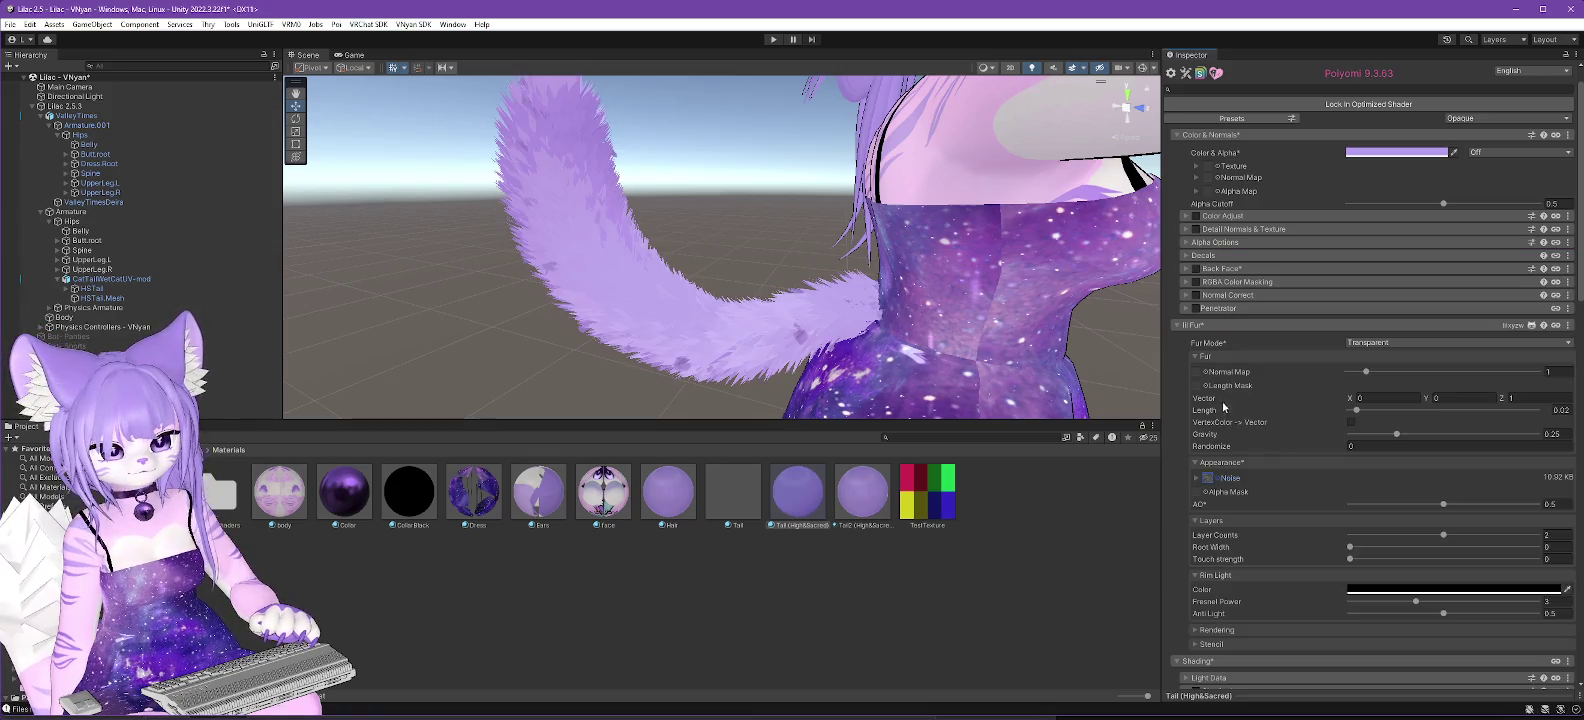
mouse_move(760, 330)
mouse_down()
mouse_move(609, 385)
mouse_move(548, 339)
mouse_move(629, 293)
mouse_move(671, 394)
mouse_move(759, 378)
mouse_move(763, 352)
mouse_move(852, 350)
mouse_up()
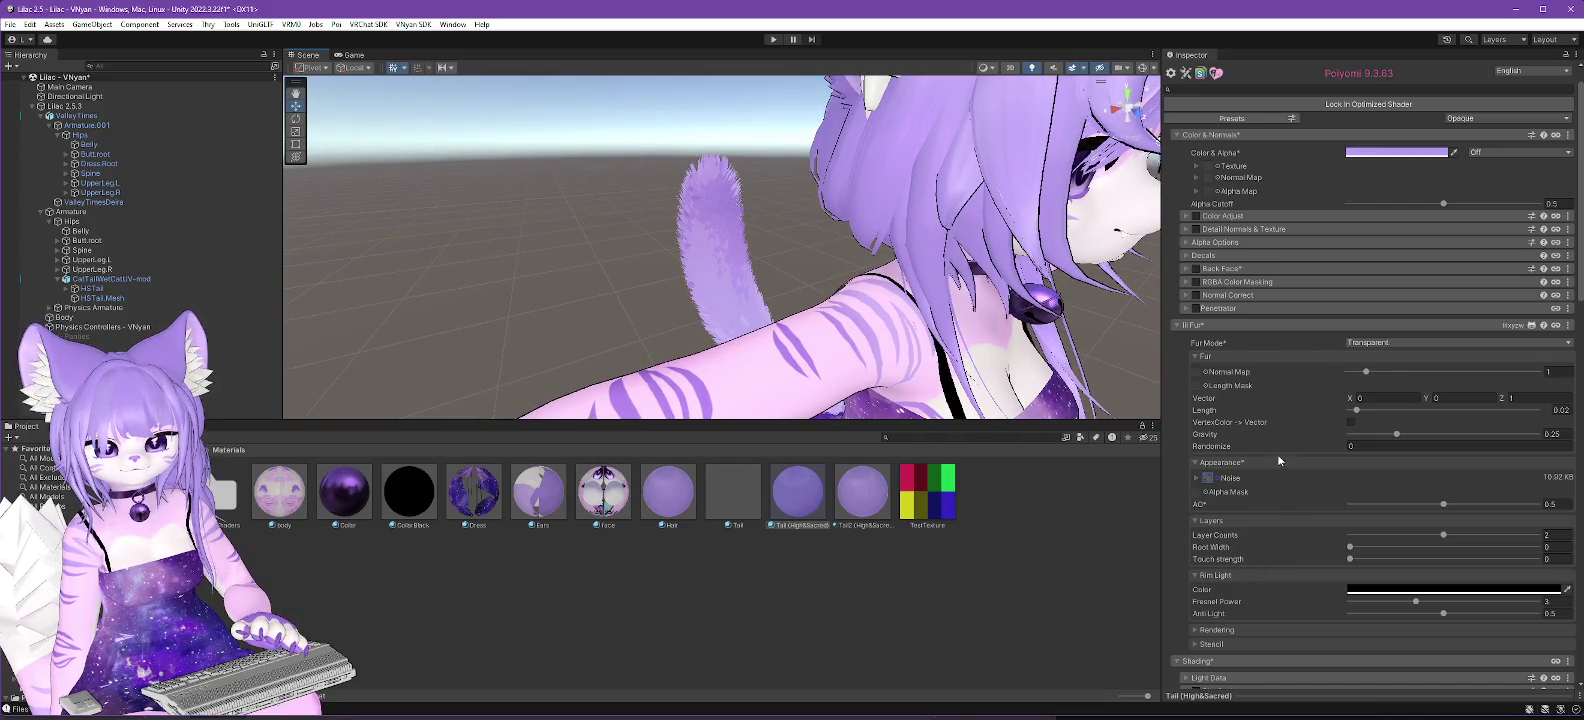
mouse_move(728, 404)
mouse_down()
mouse_move(710, 348)
mouse_move(810, 342)
mouse_up()
scroll(1319, 80, up, 1)
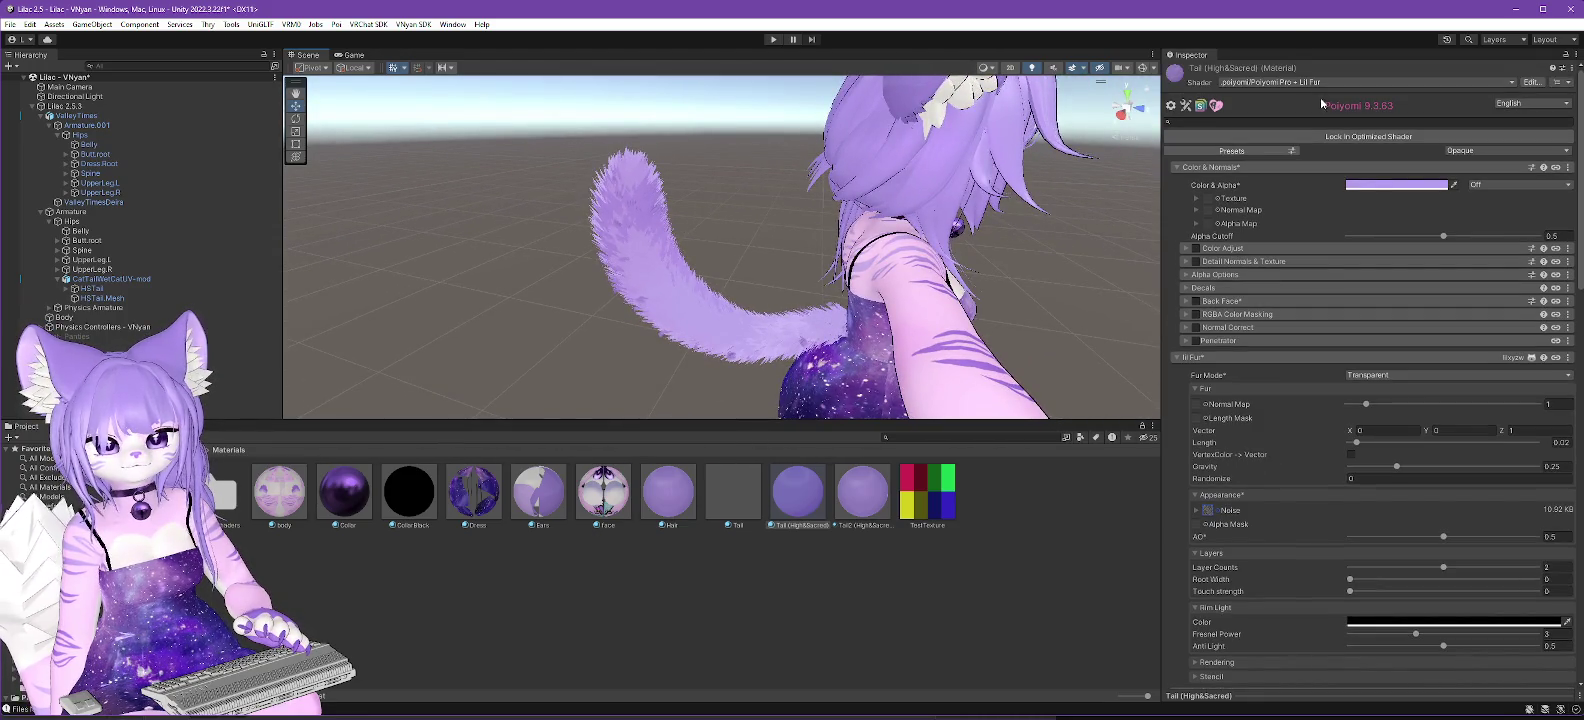
drag(785, 318, 717, 341)
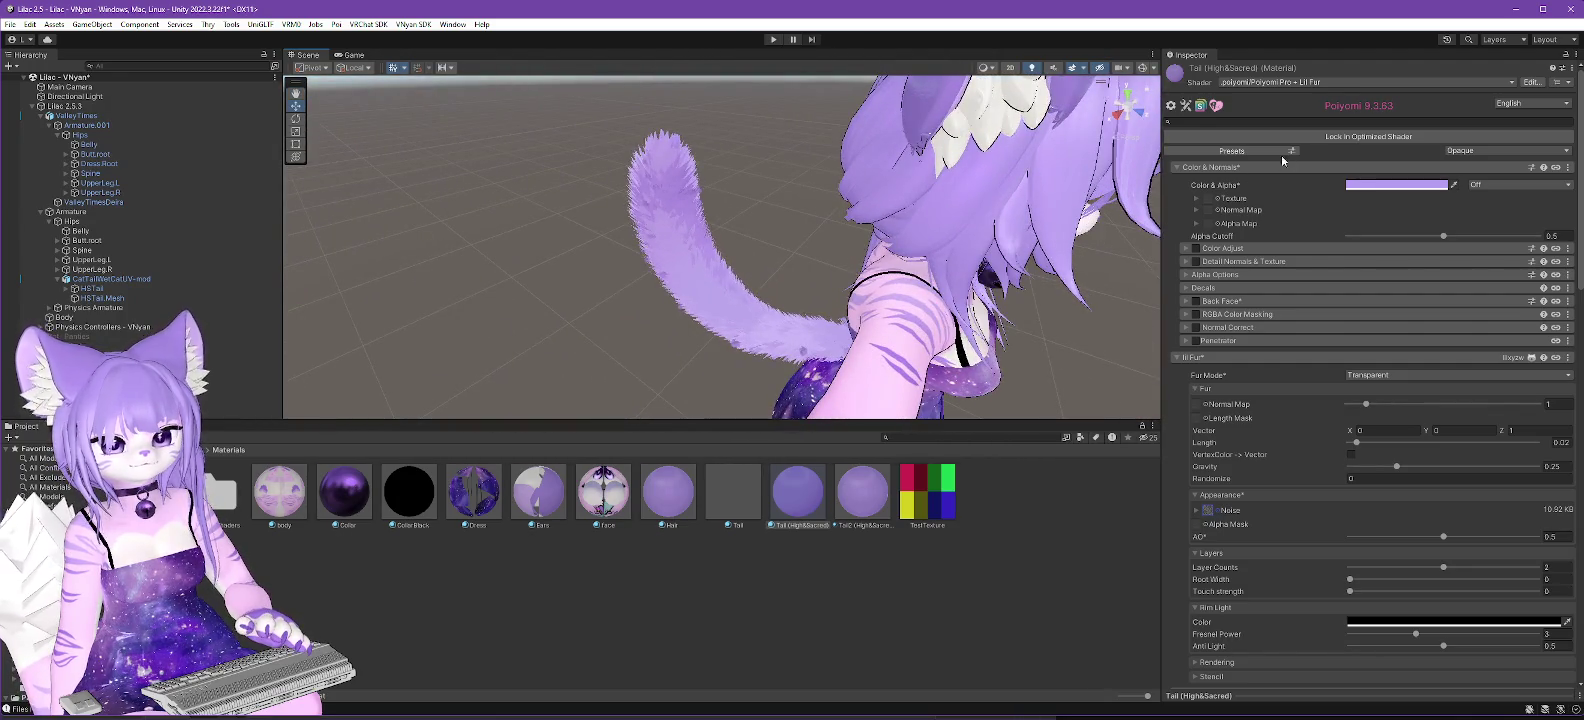
click(1344, 81)
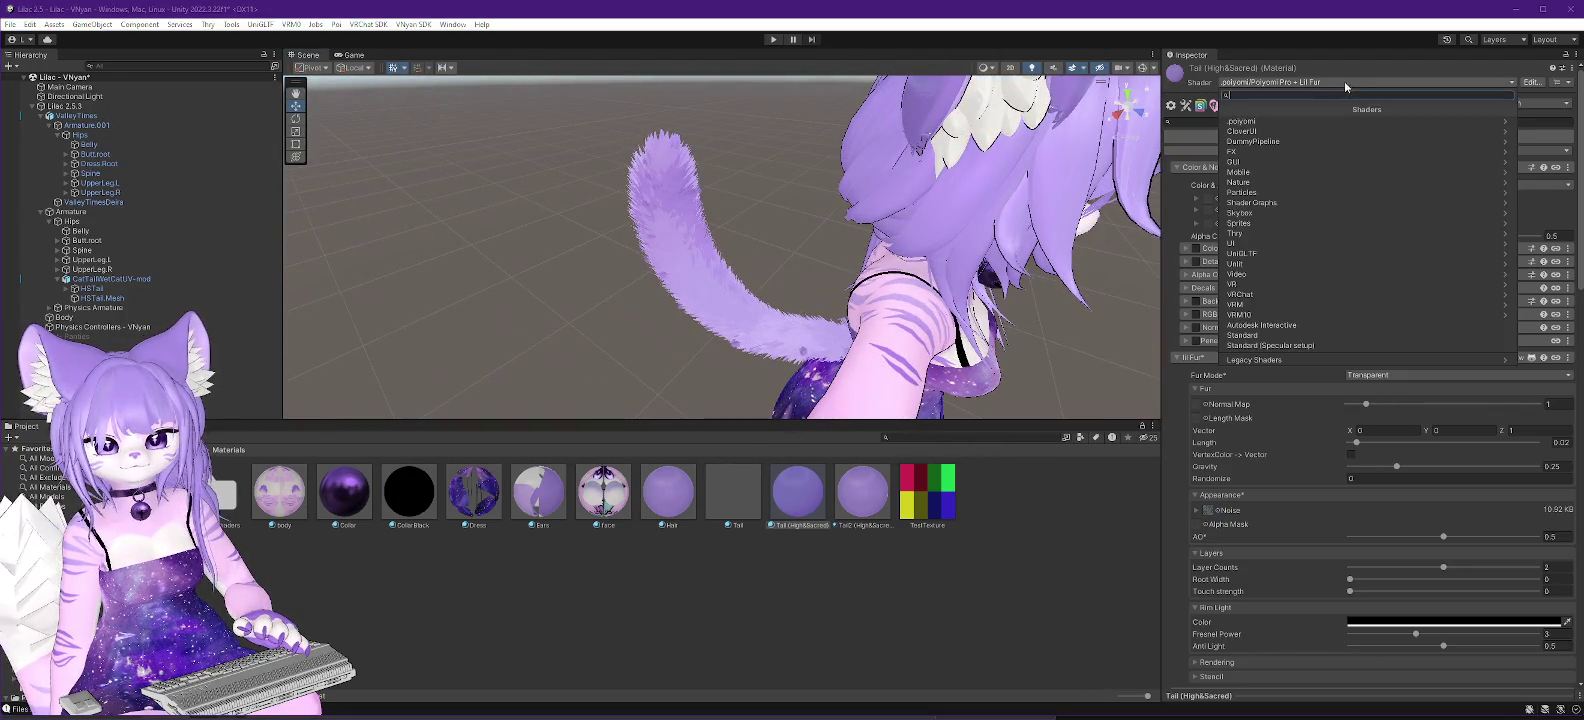
Switch the tail material's shader to .poiyomi > Poiyomi Pro + Lil Fur.
click(1276, 123)
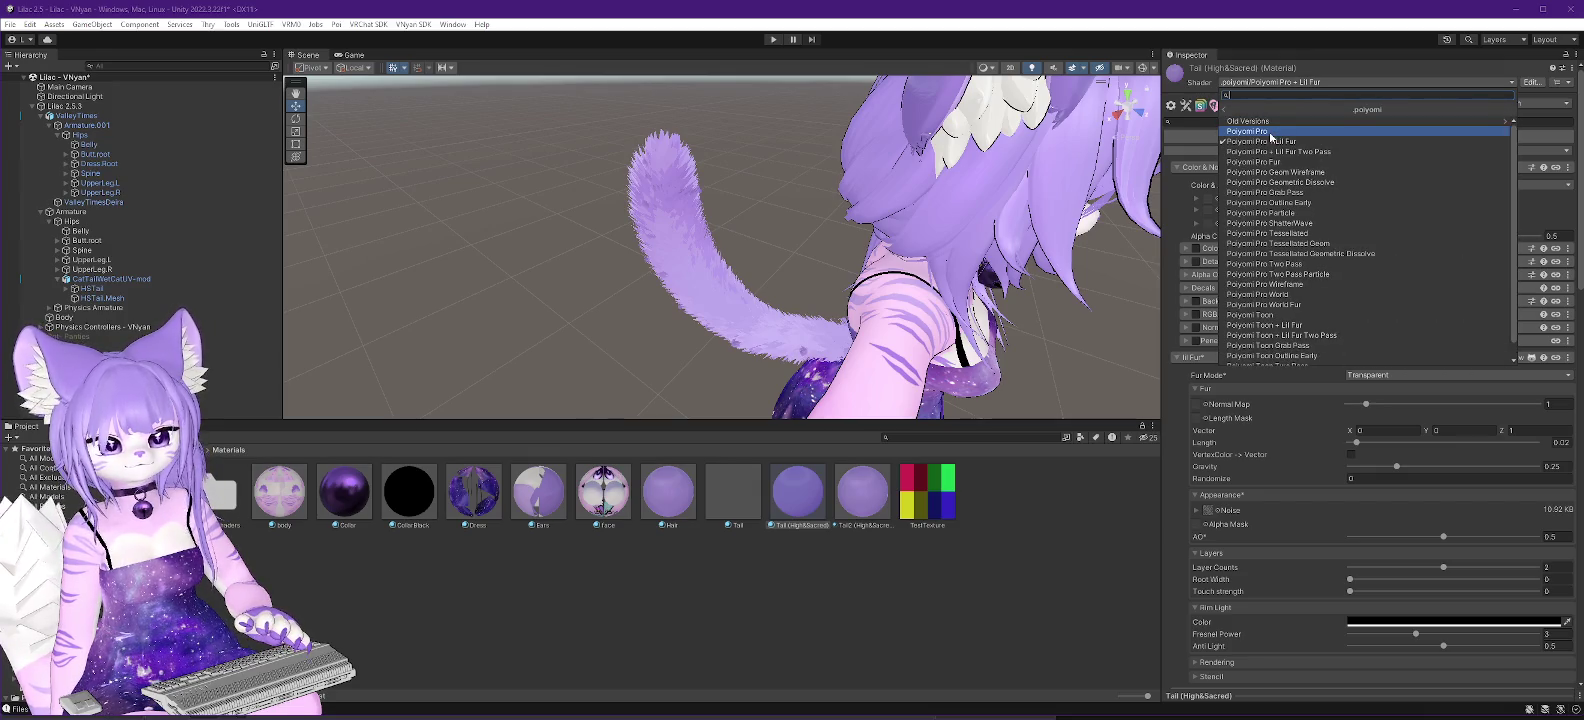
click(1268, 131)
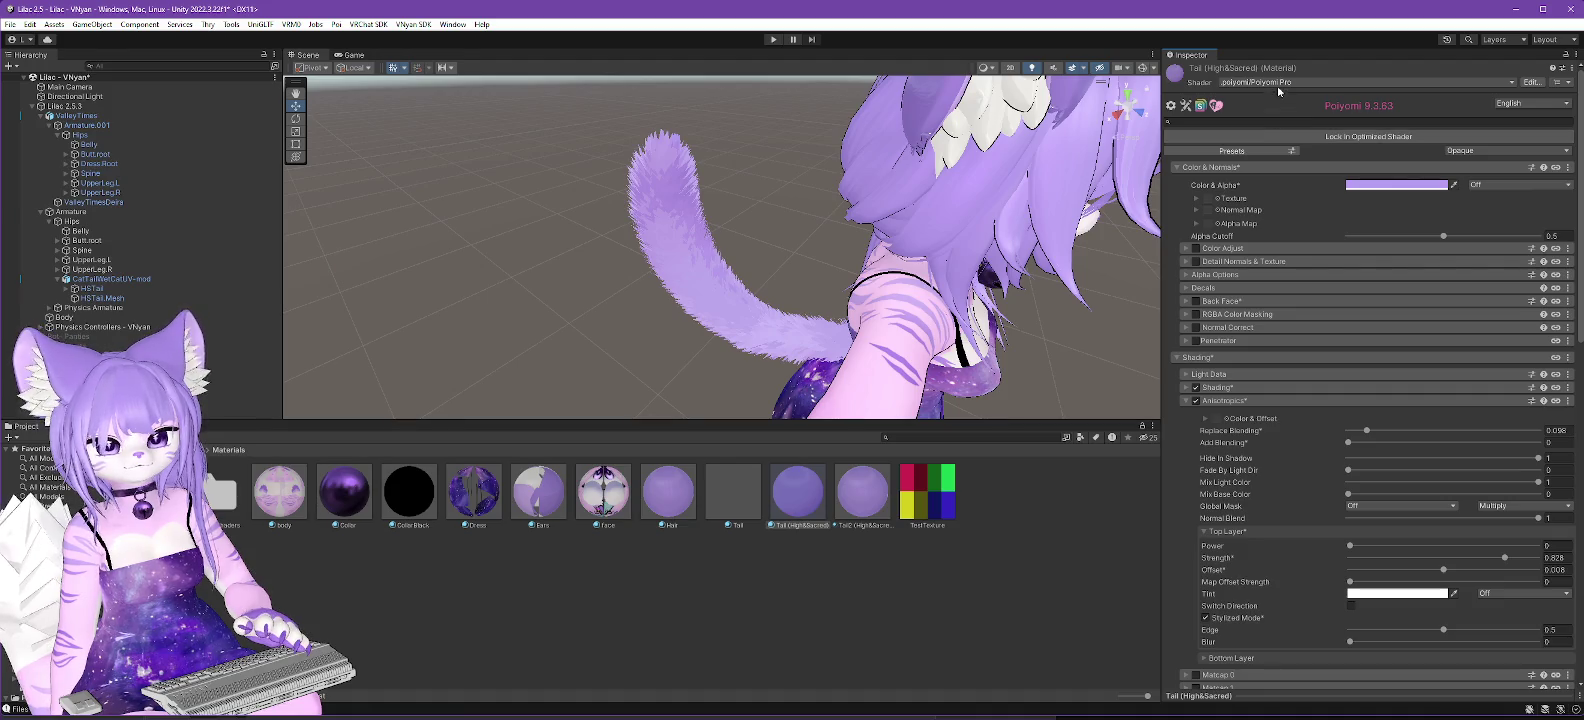
click(1277, 85)
click(1274, 121)
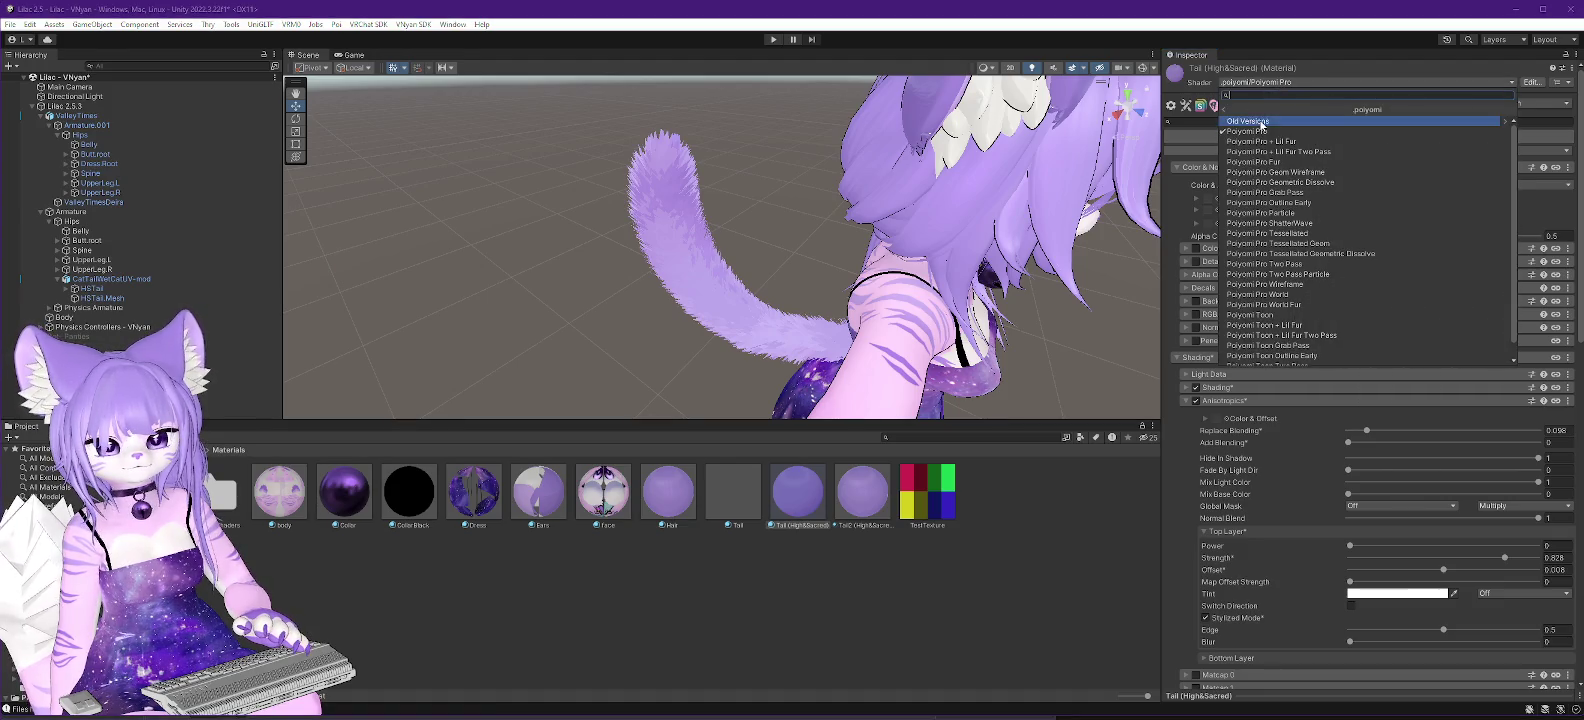
click(1289, 142)
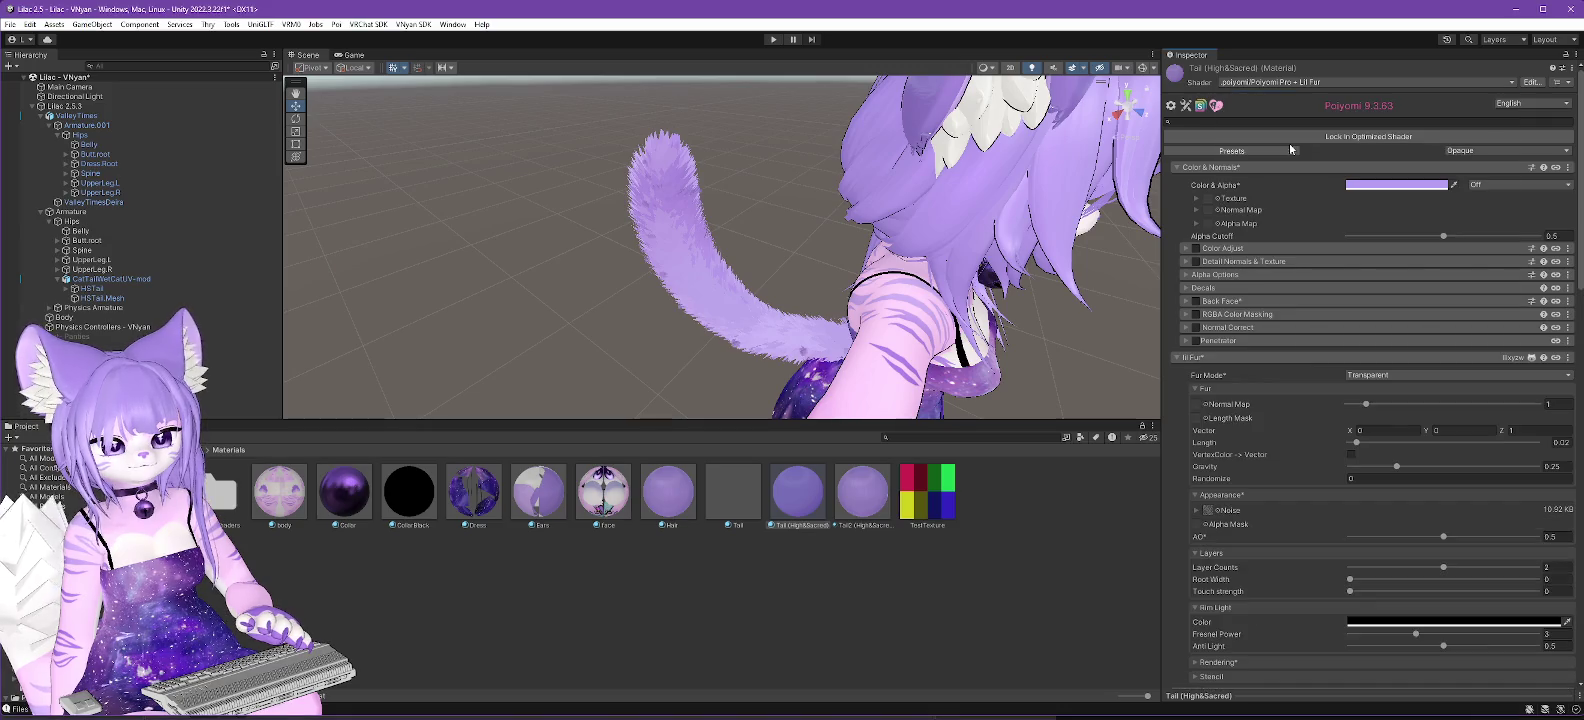
Change the tail shader to Poiyomi Pro + Lil Fur Two Pass.
click(1279, 84)
click(1272, 121)
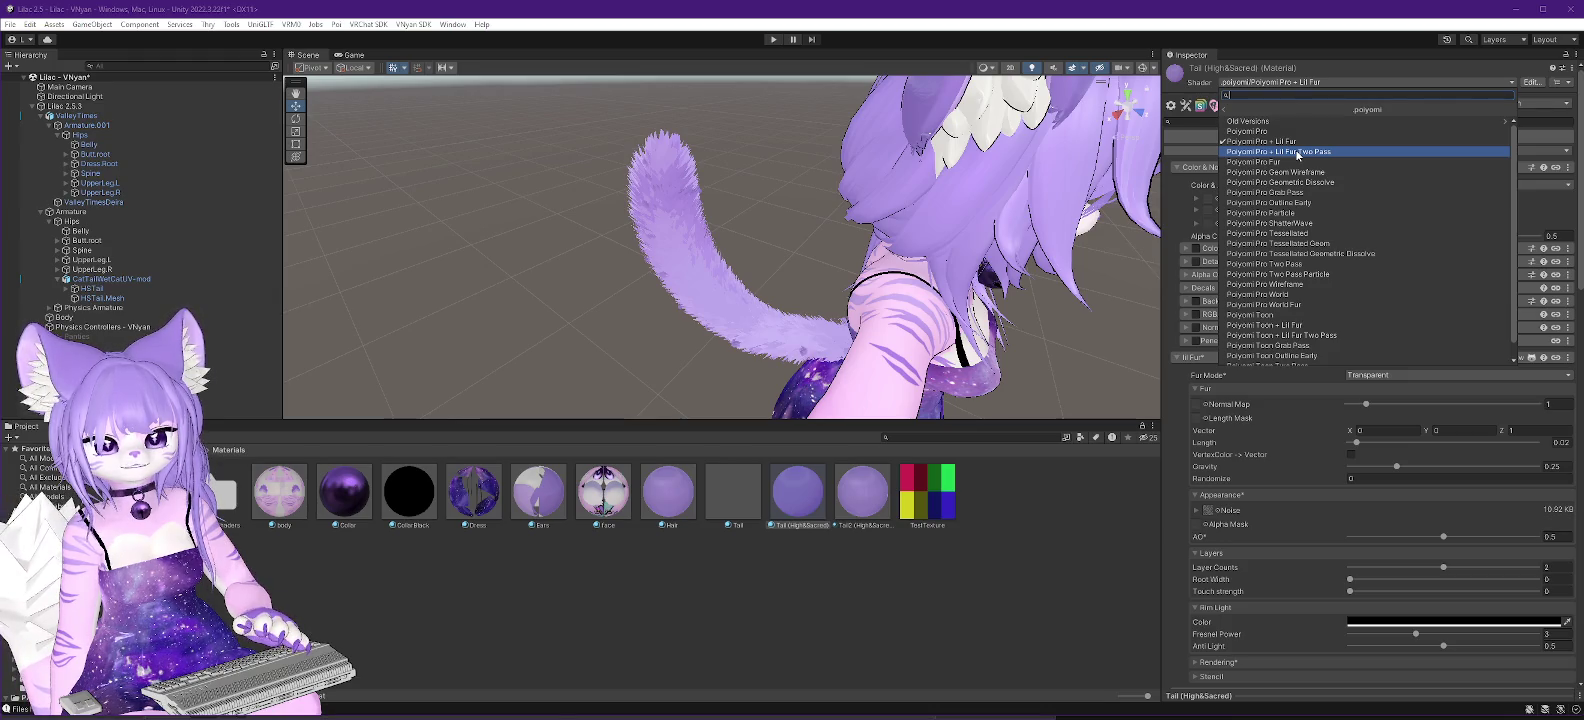
click(1297, 152)
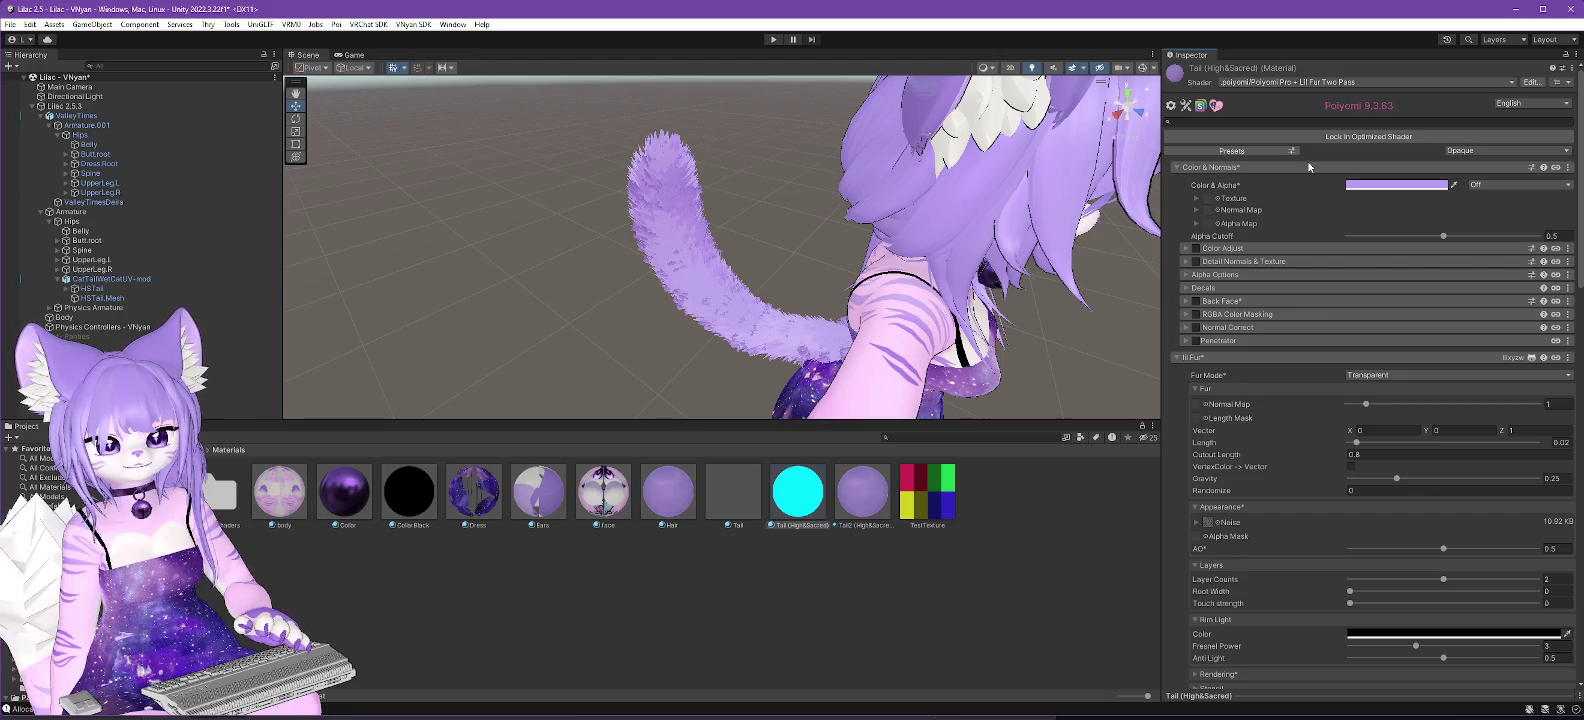
click(1311, 82)
click(1270, 120)
scroll(1316, 283, down, 1)
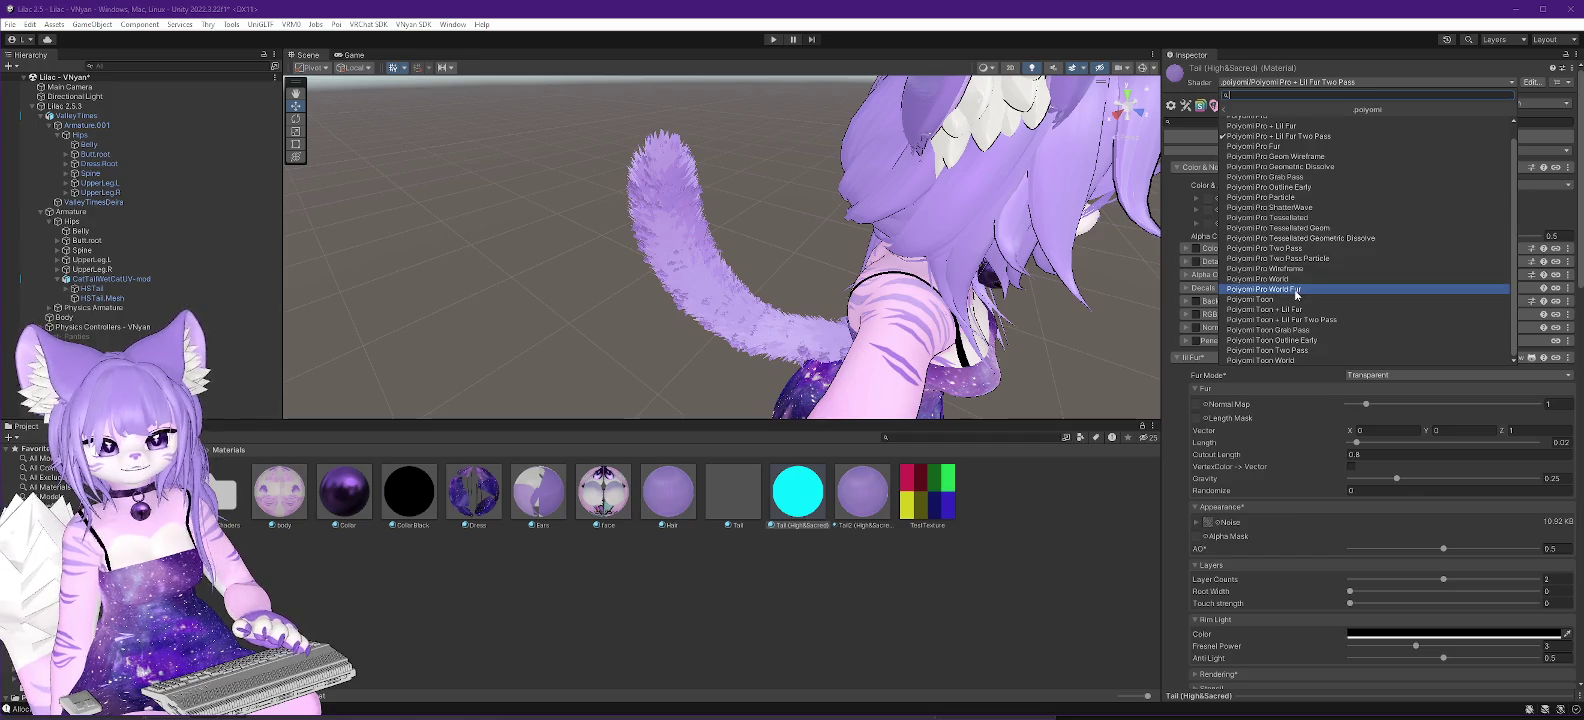
Switch the tail shader to Poiyomi Pro World Fur and review its 3-layer Fur settings.
click(1295, 290)
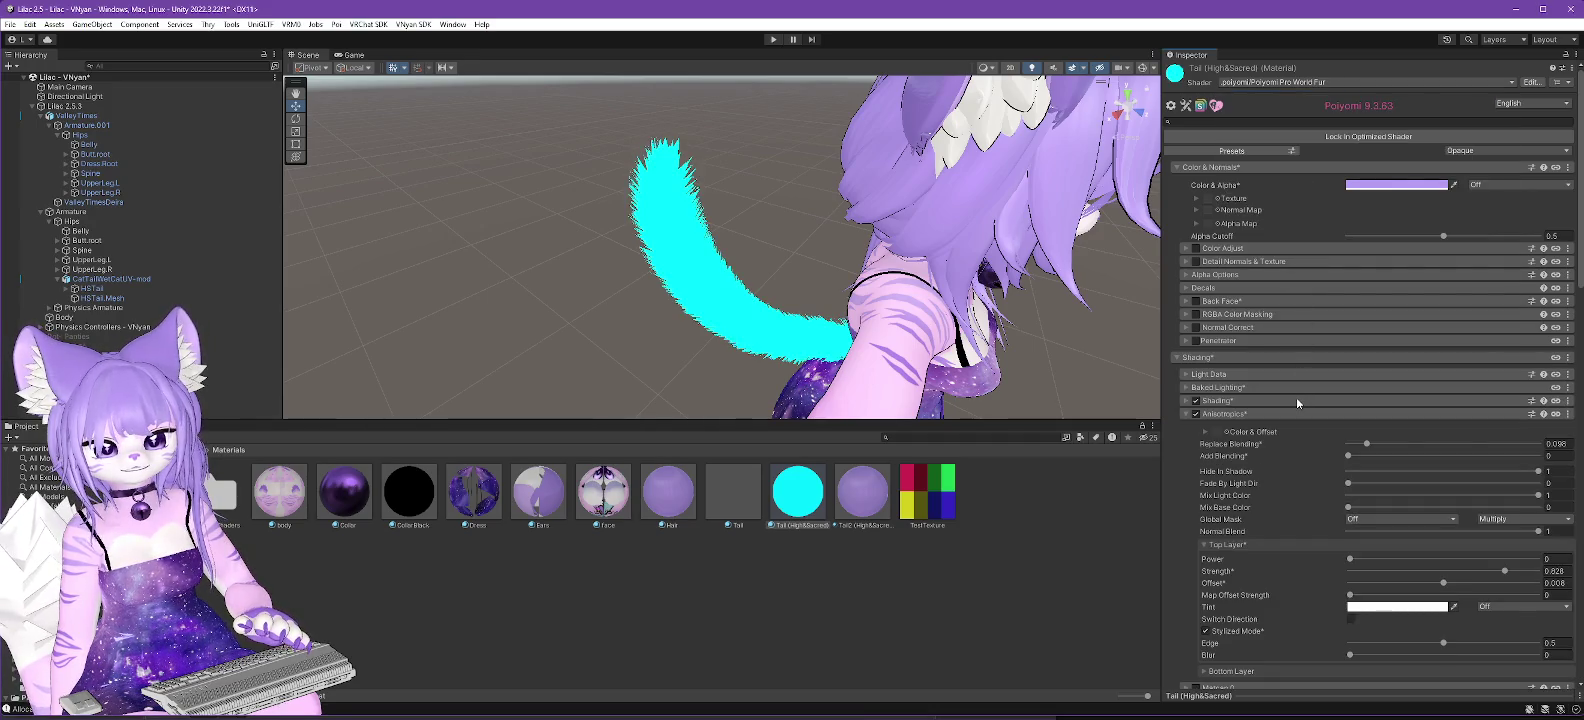
scroll(1296, 396, down, 3)
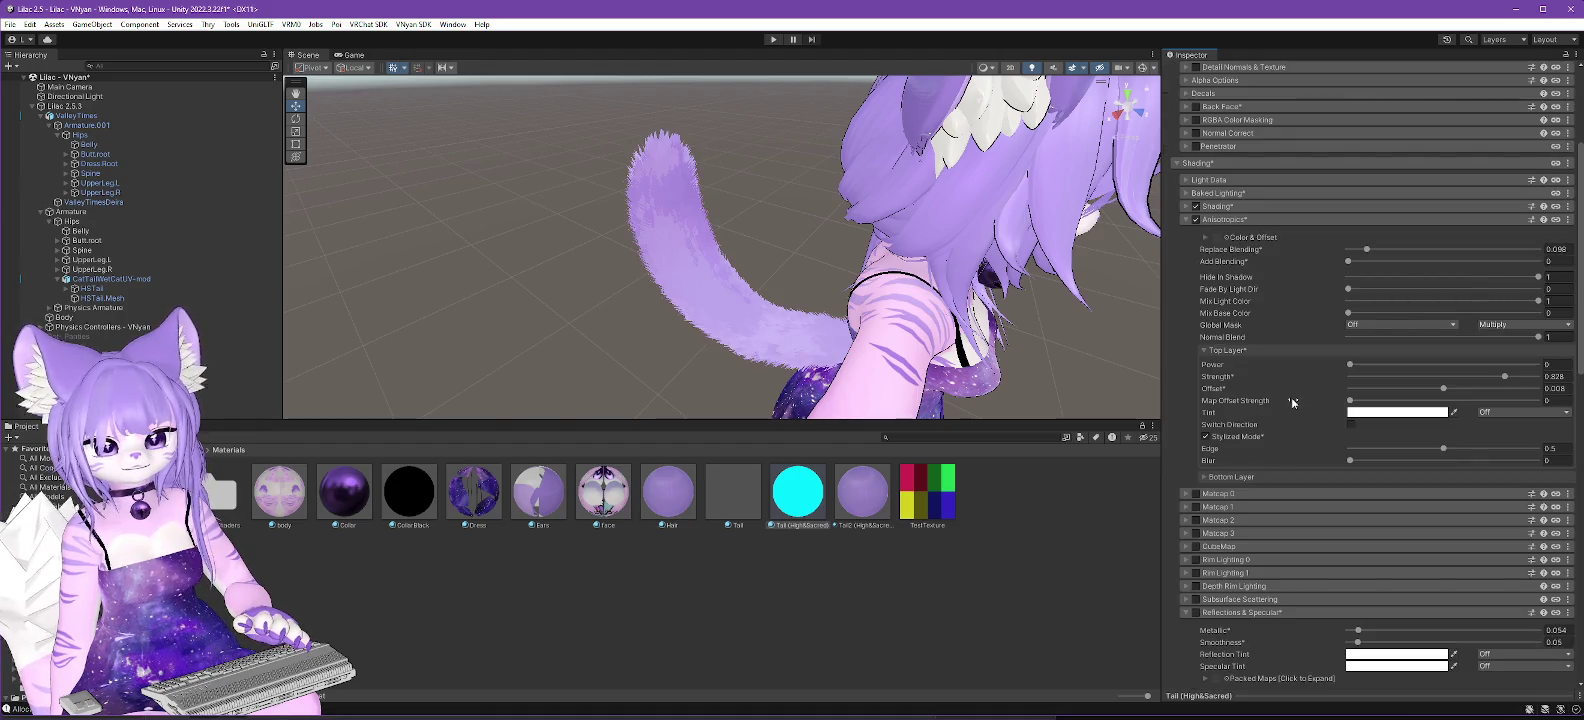
scroll(1290, 400, down, 8)
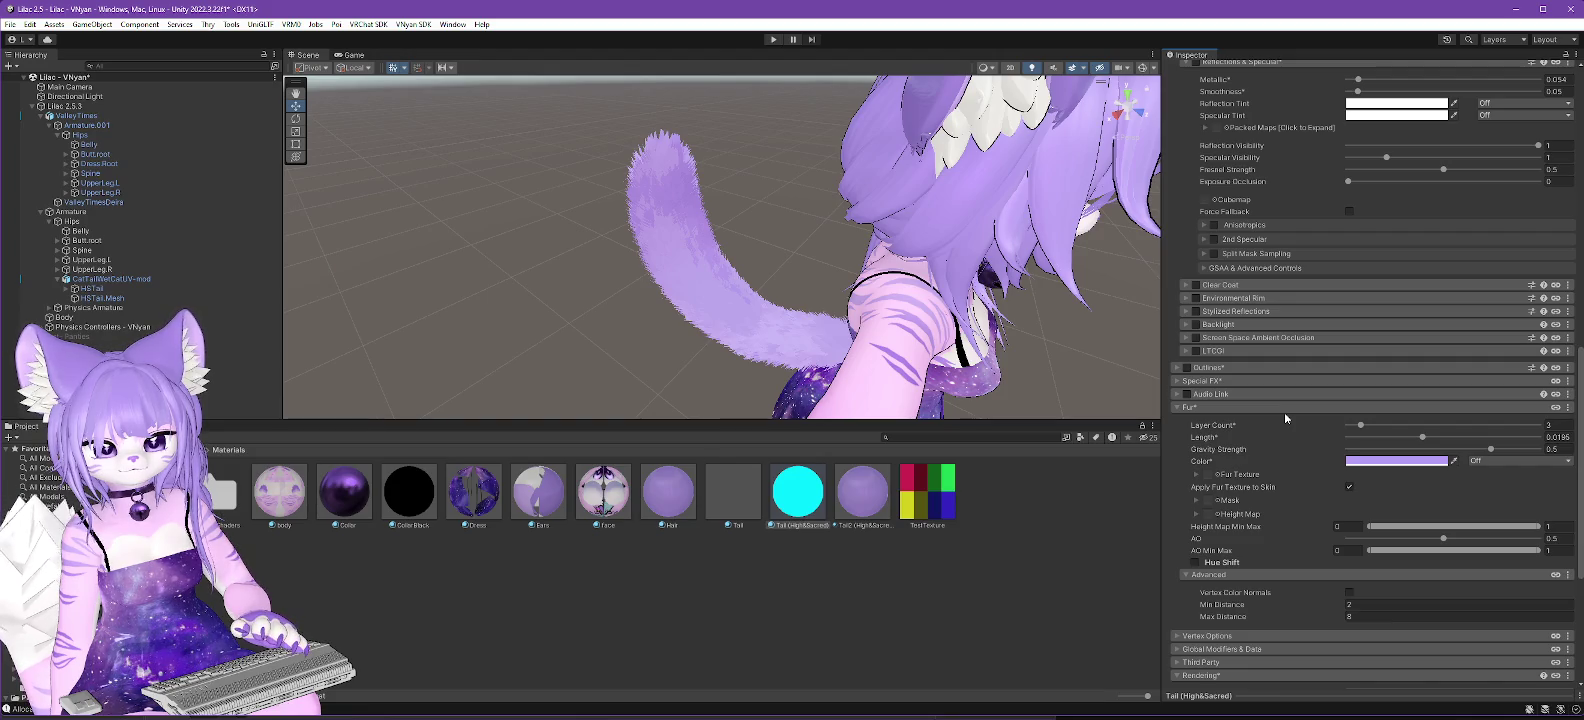
scroll(1285, 412, up, 15)
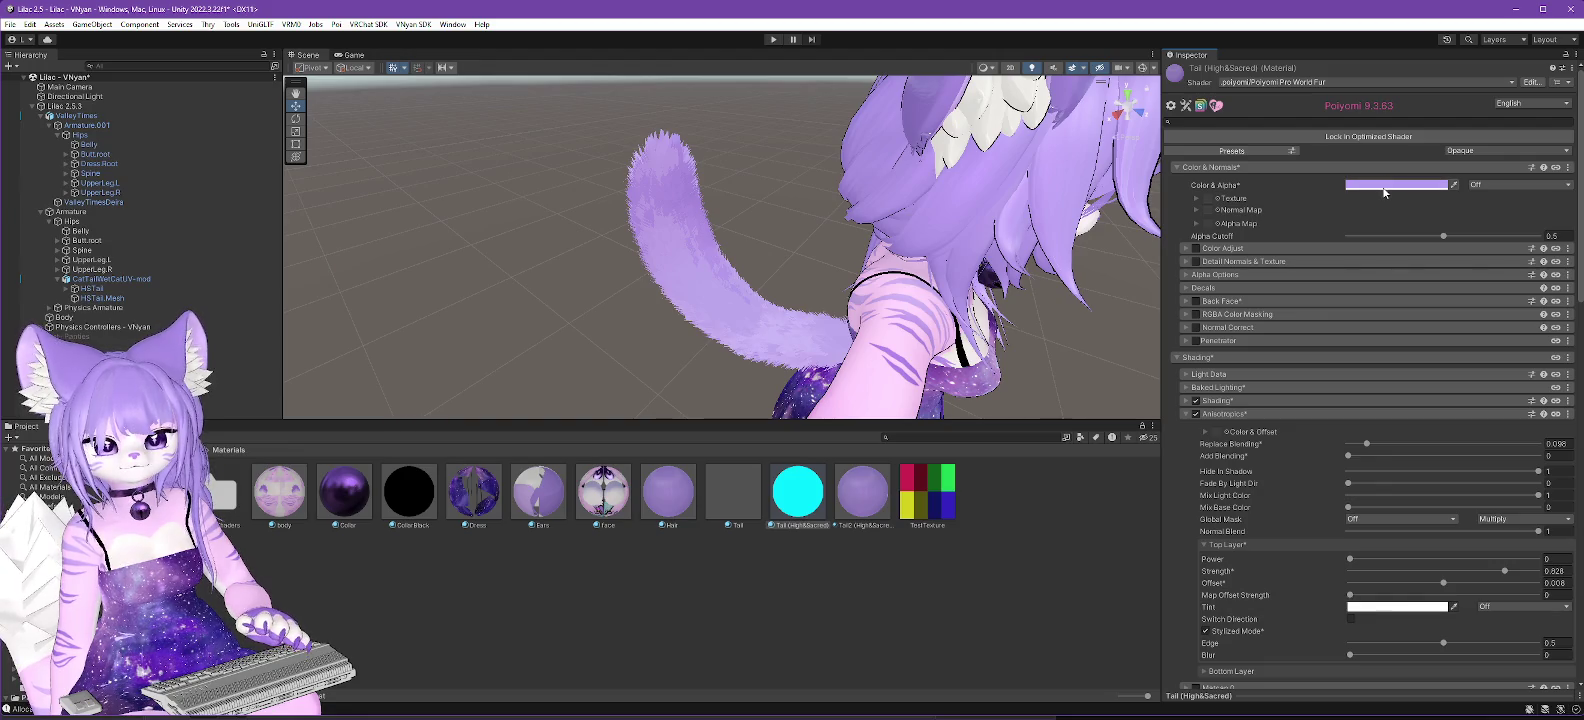
click(1314, 84)
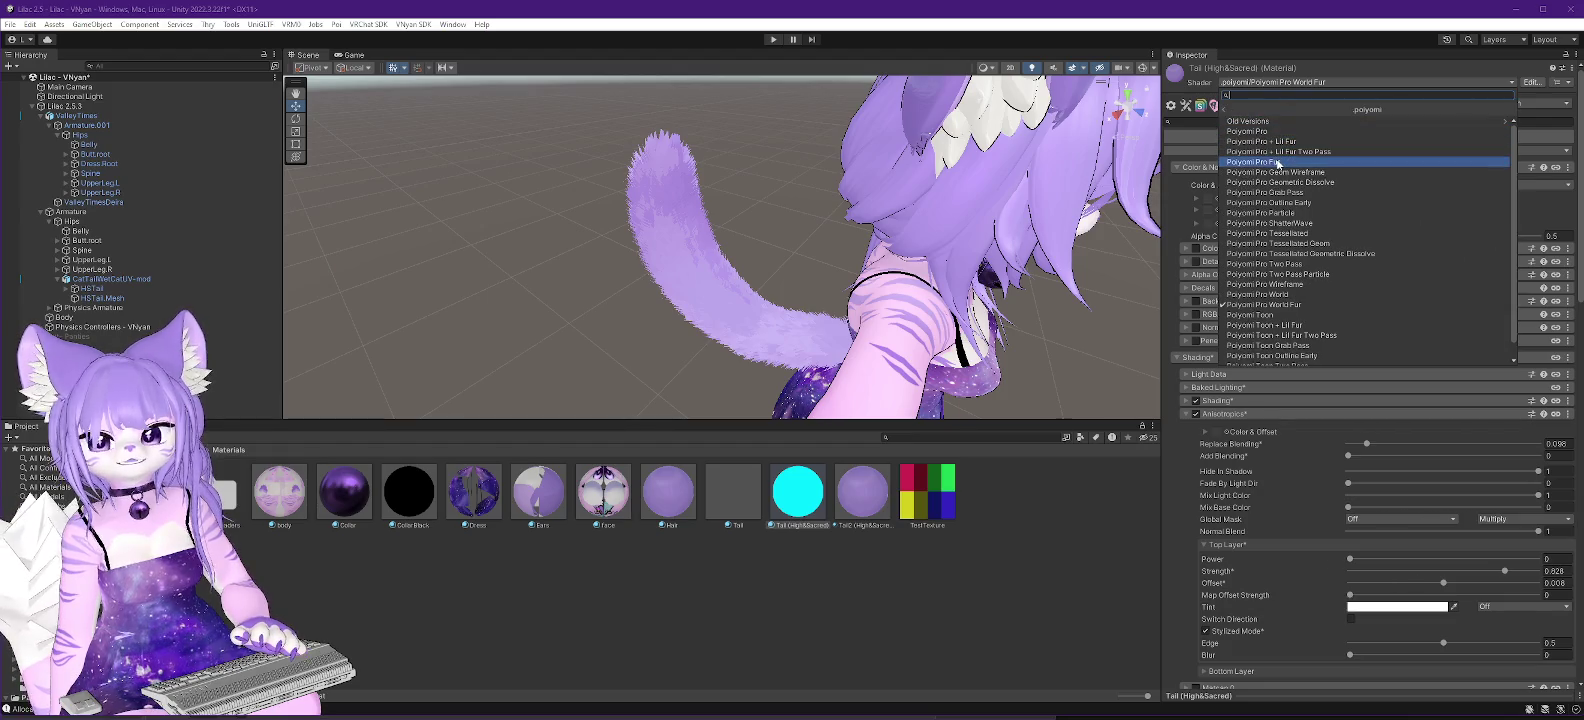
Put the tail material on Poiyomi Pro Fur and view the avatar from the front.
click(1277, 161)
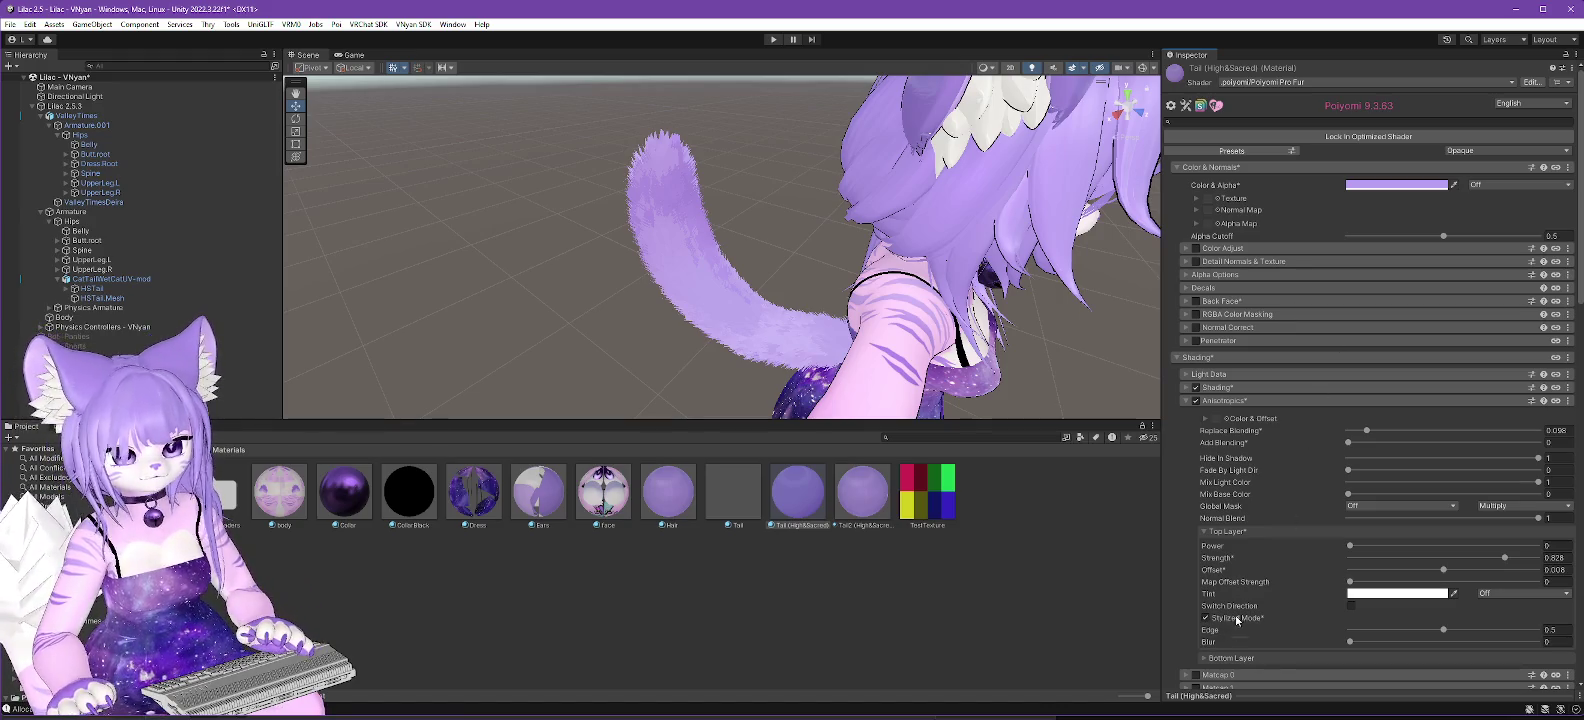
mouse_move(1010, 332)
mouse_down()
mouse_move(900, 228)
mouse_move(962, 364)
mouse_up()
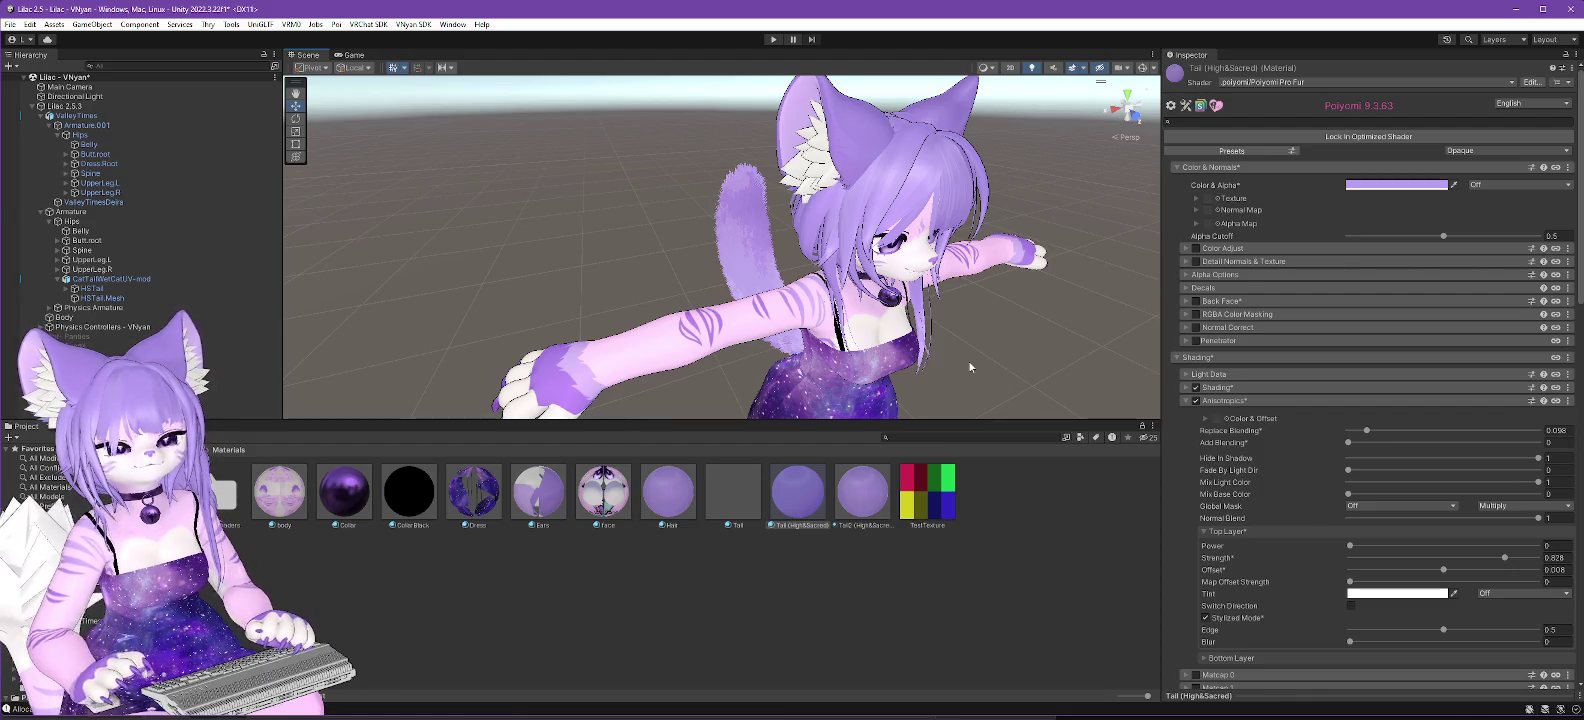
mouse_move(913, 255)
mouse_down()
mouse_move(873, 196)
mouse_move(1152, 276)
mouse_move(732, 323)
mouse_move(786, 305)
mouse_up()
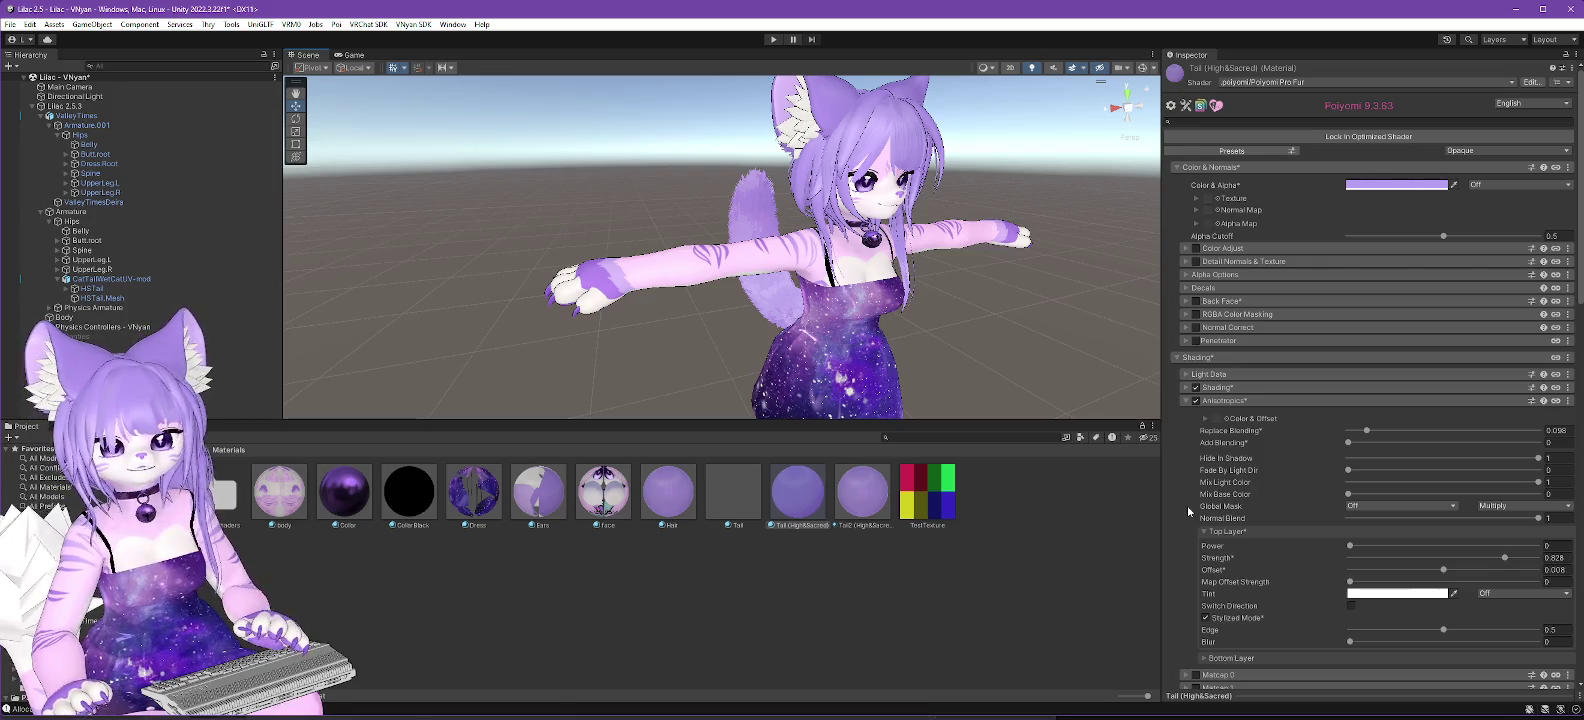
Open the Color & Alpha colour picker and select its lavender hex value.
click(1400, 184)
click(1512, 434)
drag(1512, 434, 1471, 434)
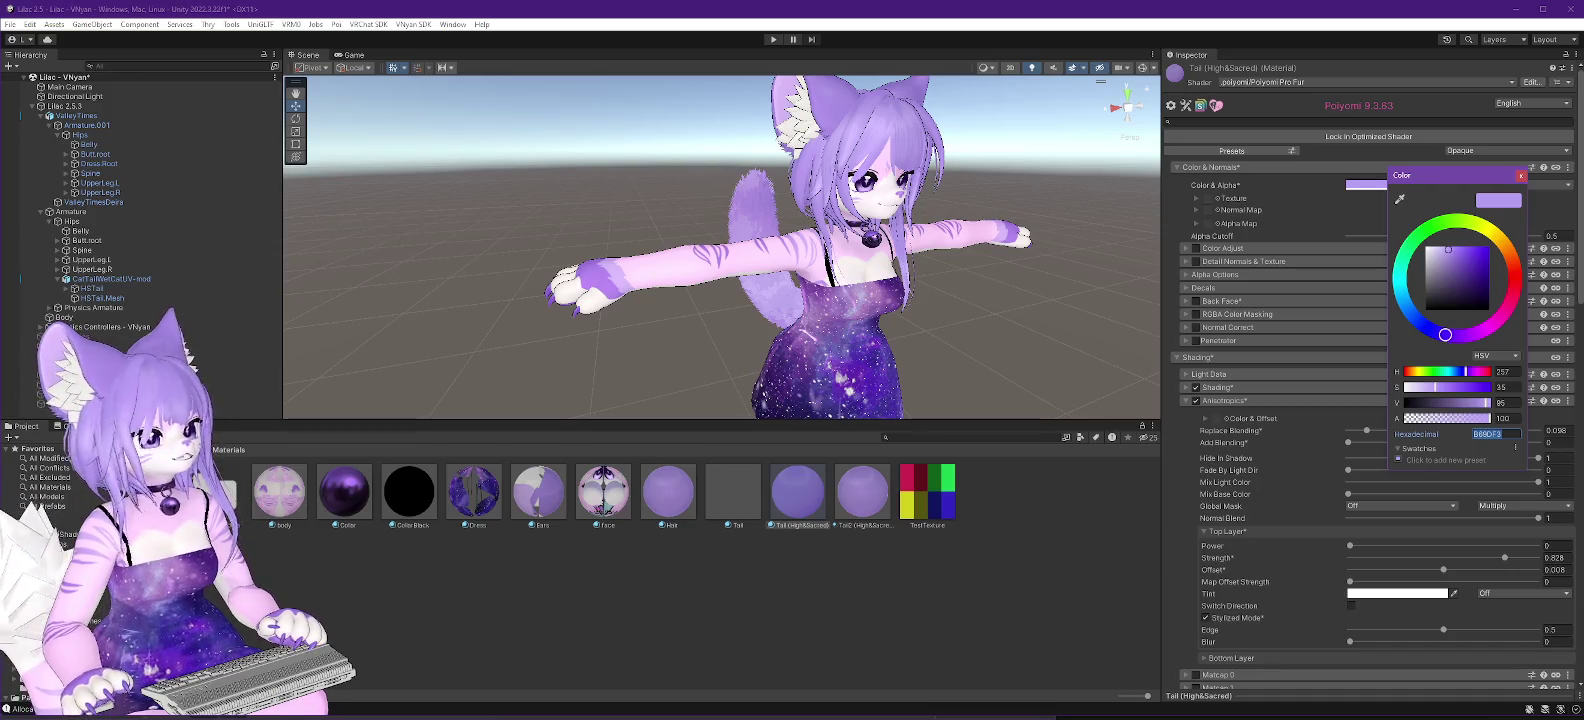
In GIMP, create a new blank image 2048 pixels wide and 2048 pixels high.
key(alt+Tab)
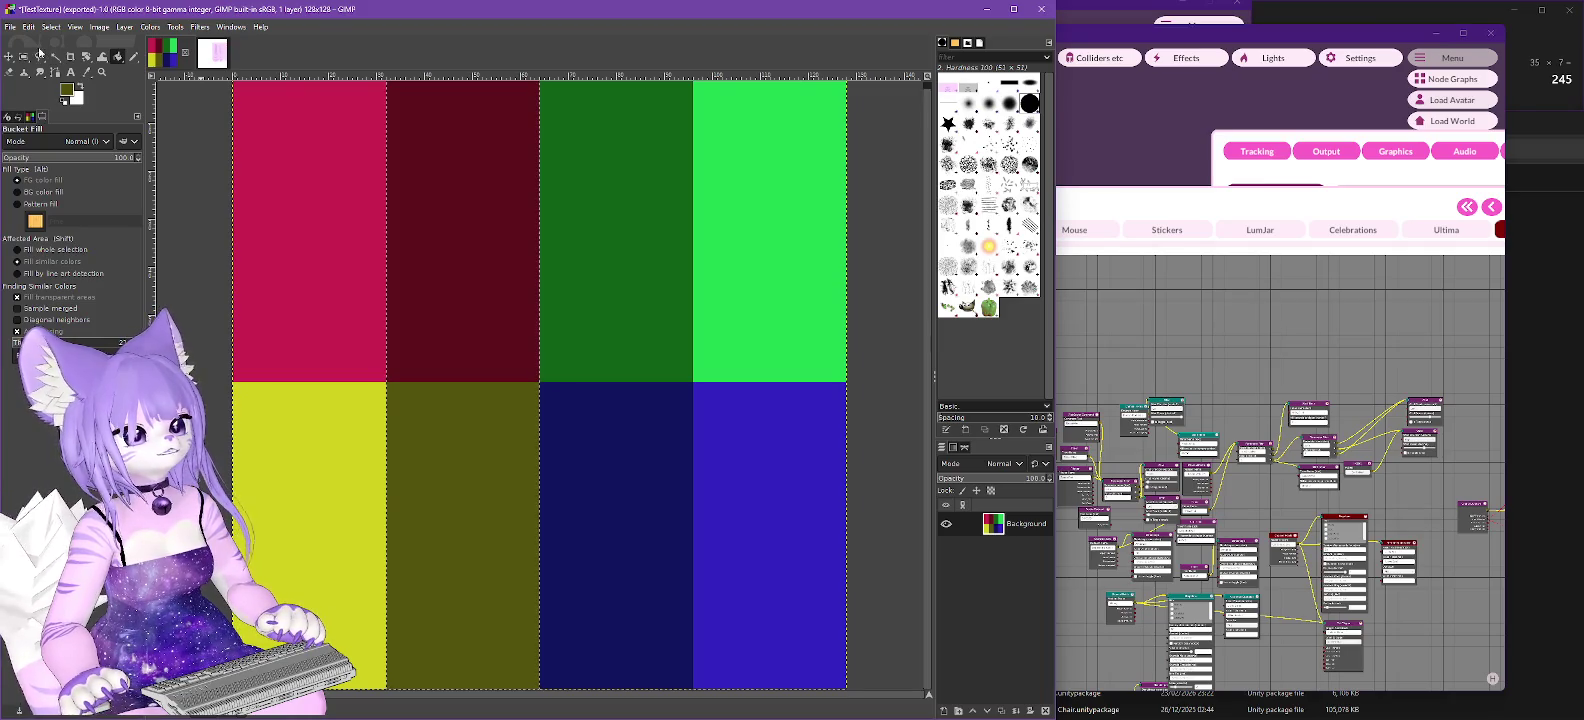
click(12, 27)
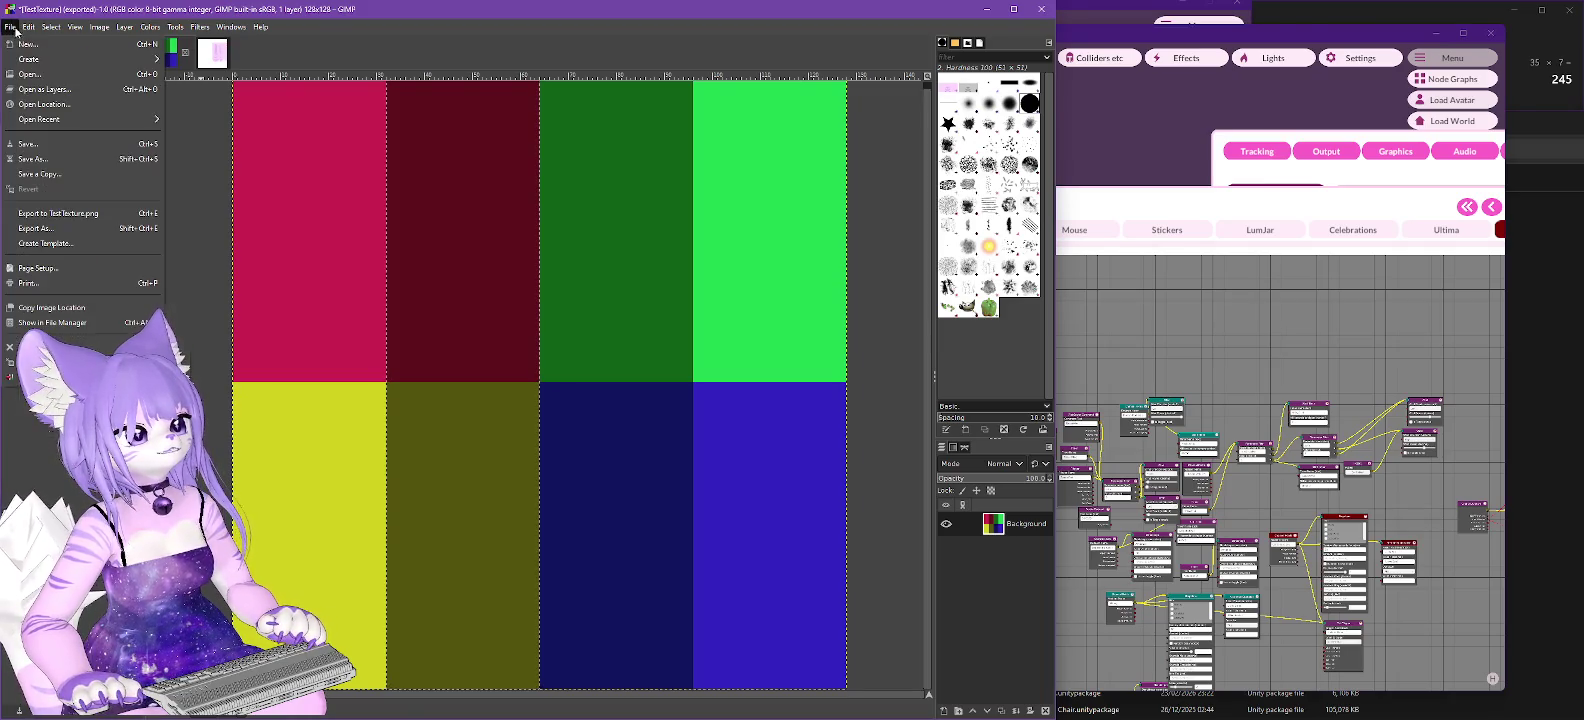
click(27, 46)
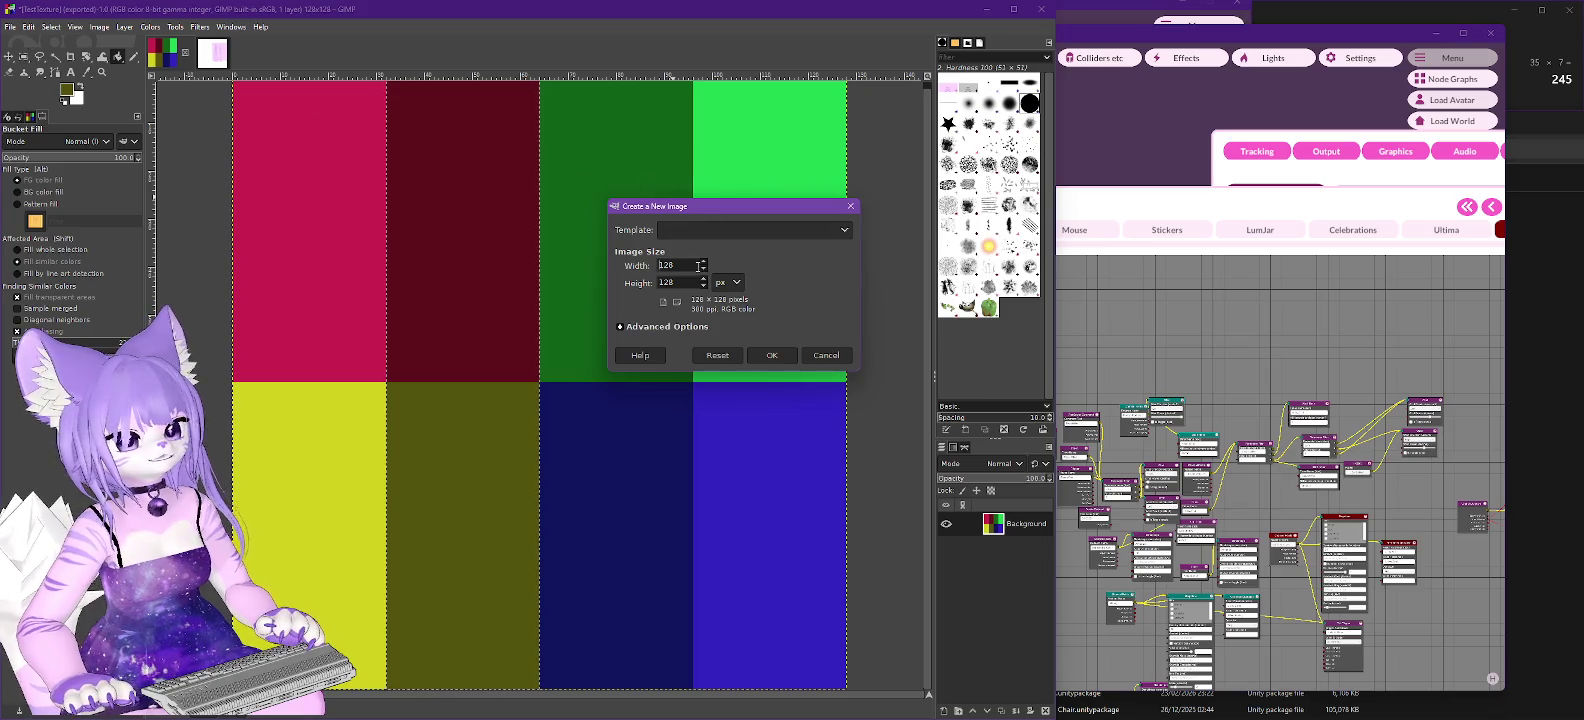
text(1024)
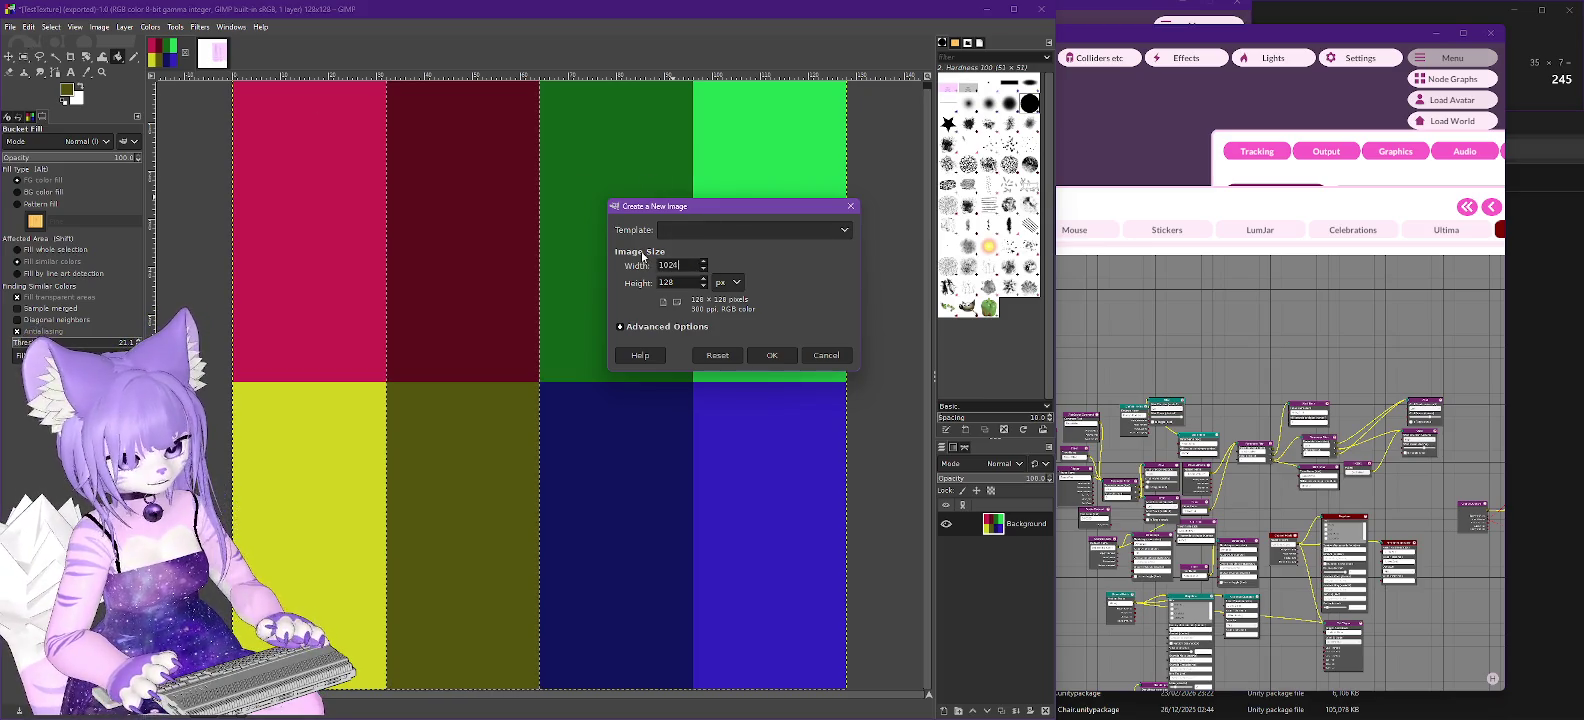
key(BackSpace)
key(BackSpace)
key(BackSpace)
text(2048)
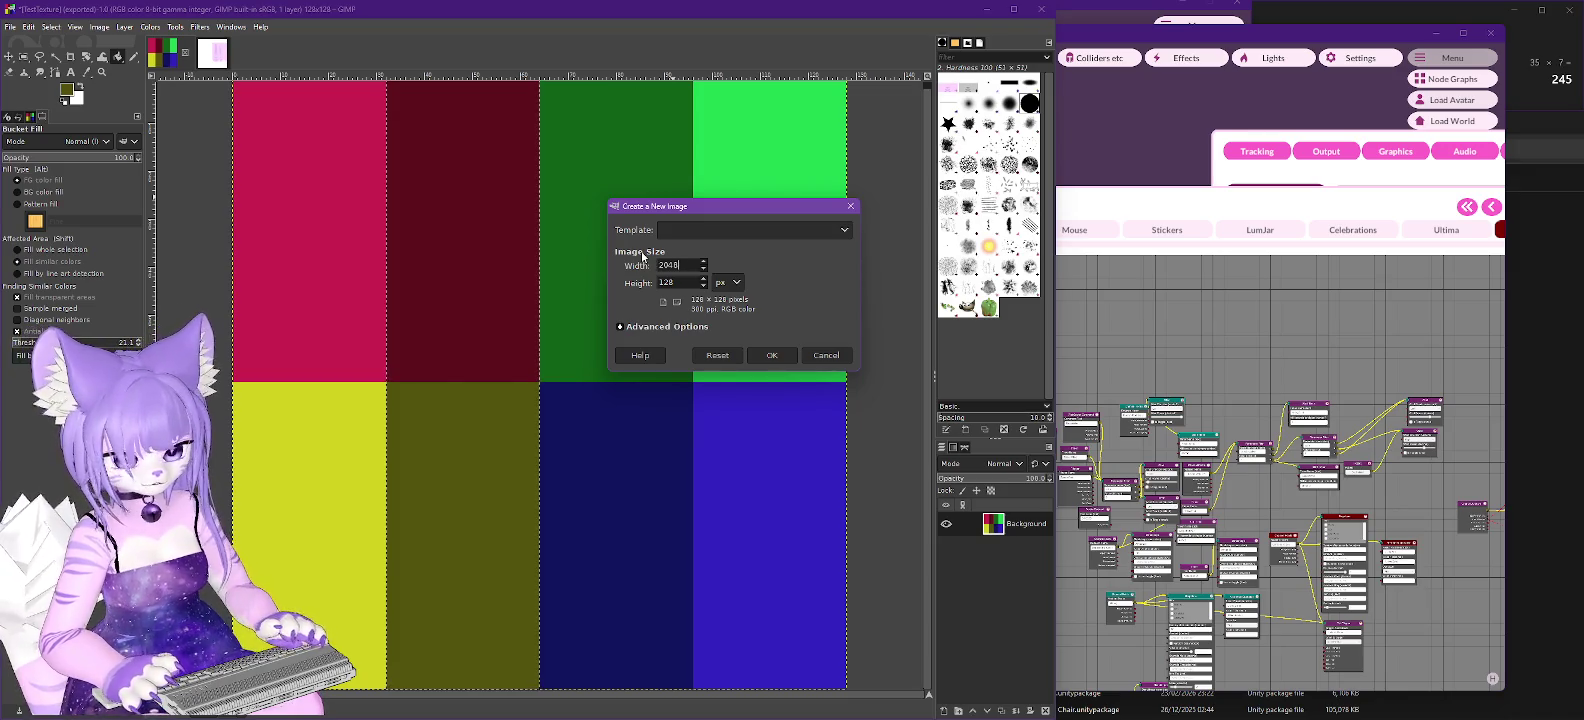
key(Tab)
text(20)
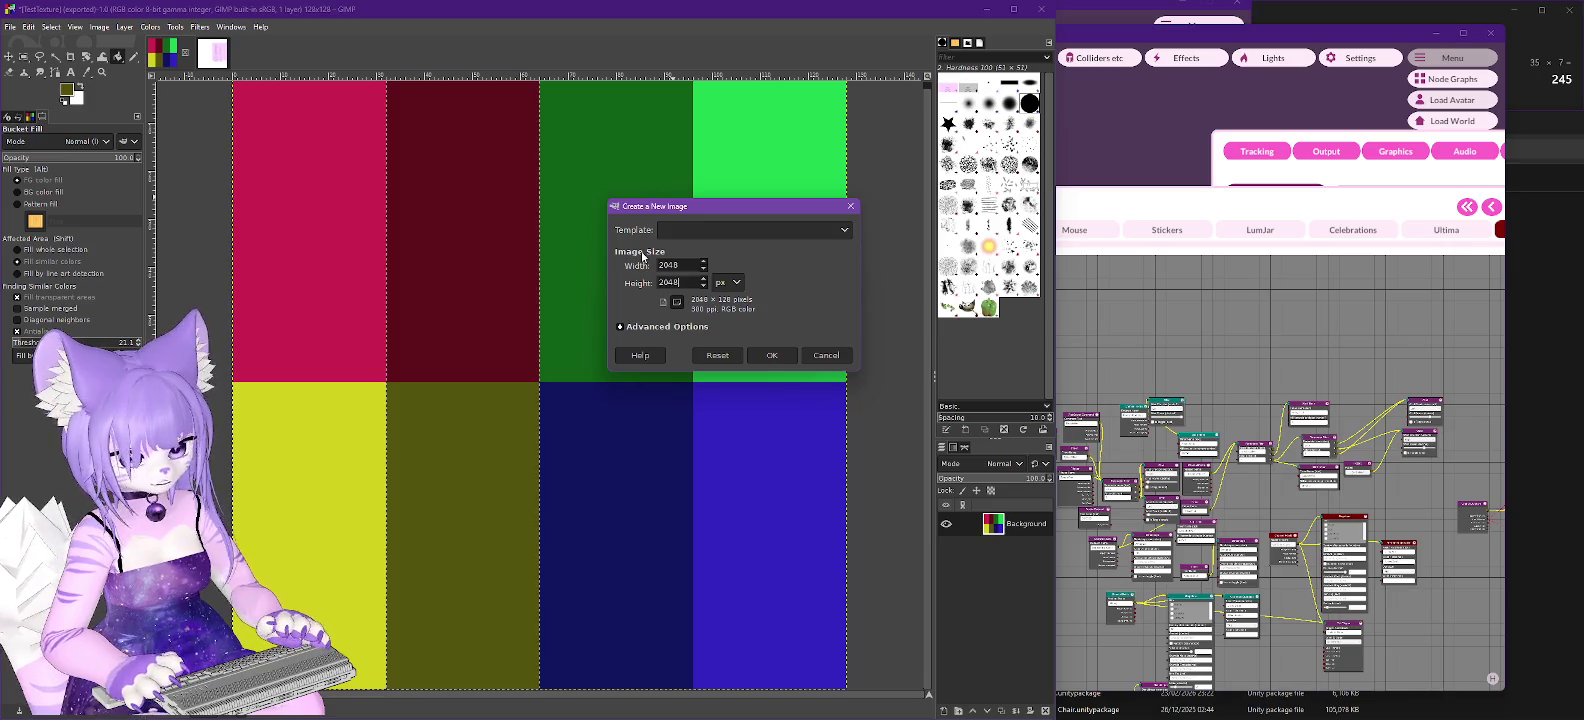
click(774, 356)
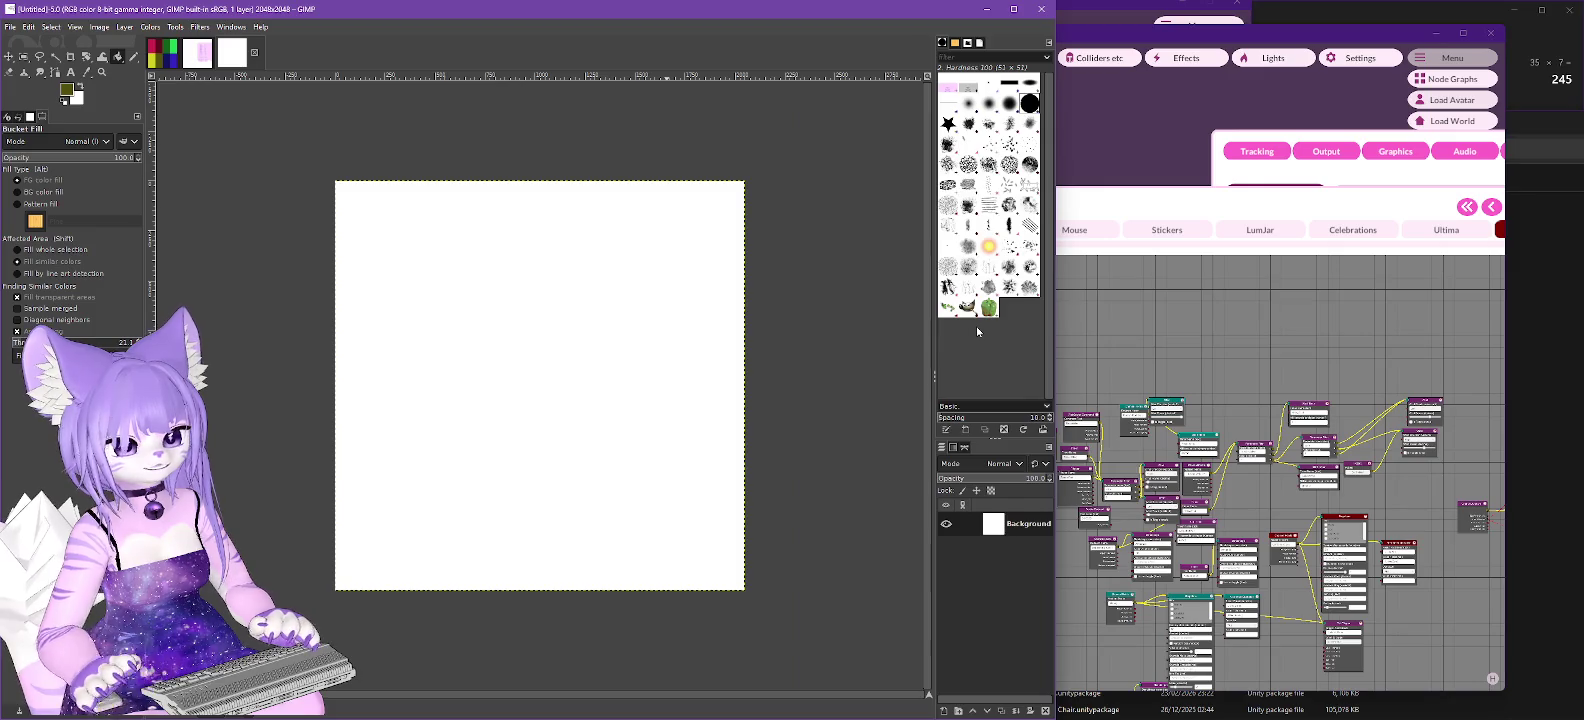
Set GIMP's foreground colour to lavender B69DF3.
click(66, 93)
click(232, 207)
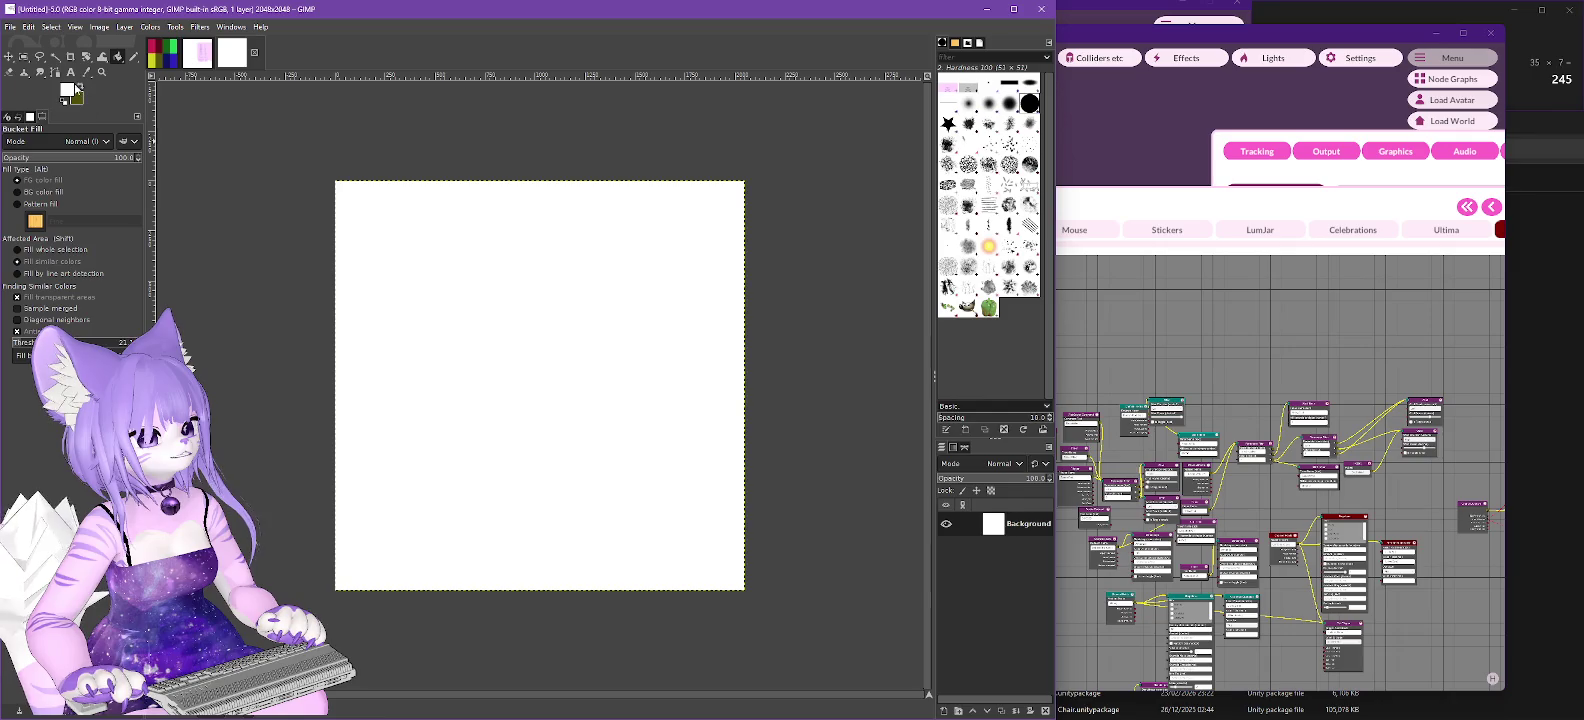
click(68, 92)
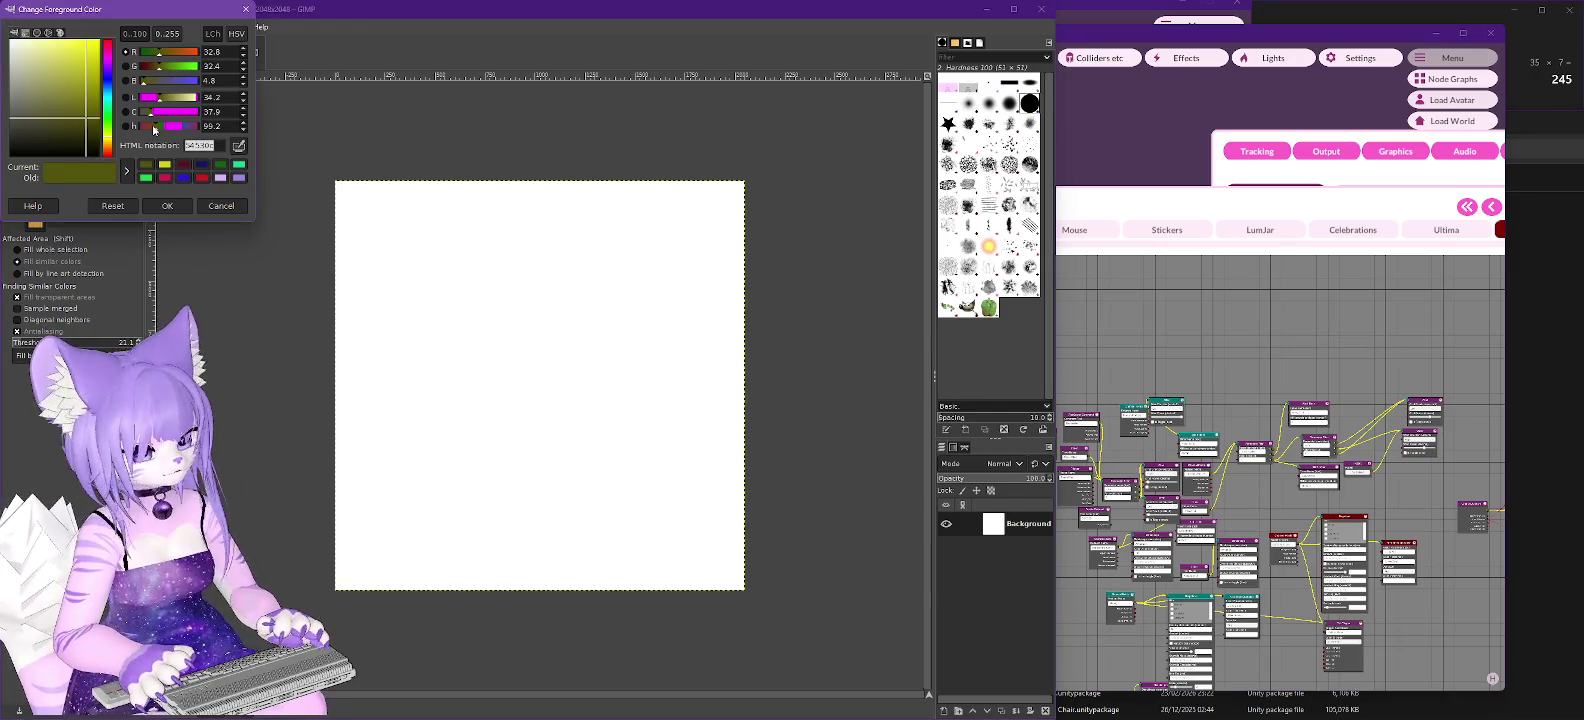
text(B69DF3)
key(Return)
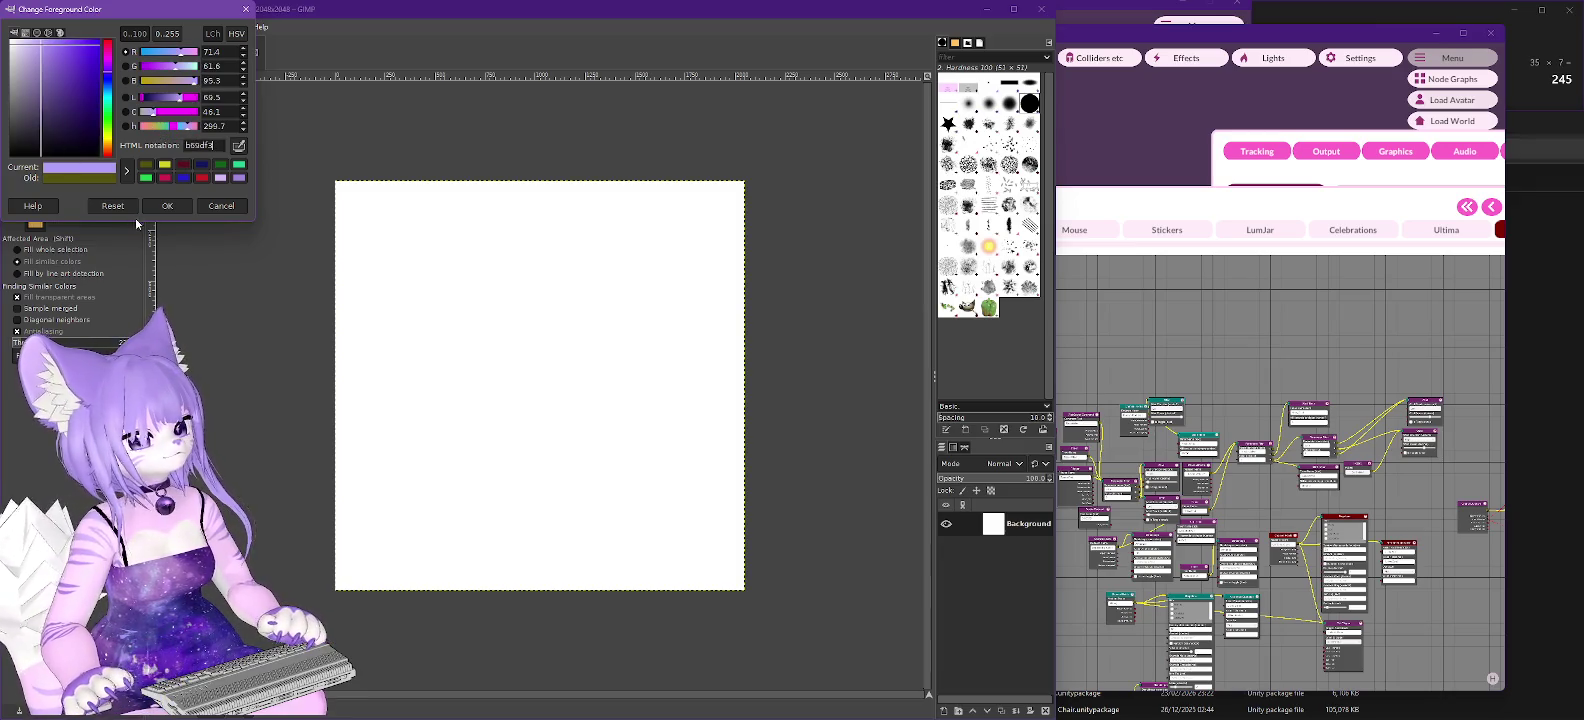
click(167, 205)
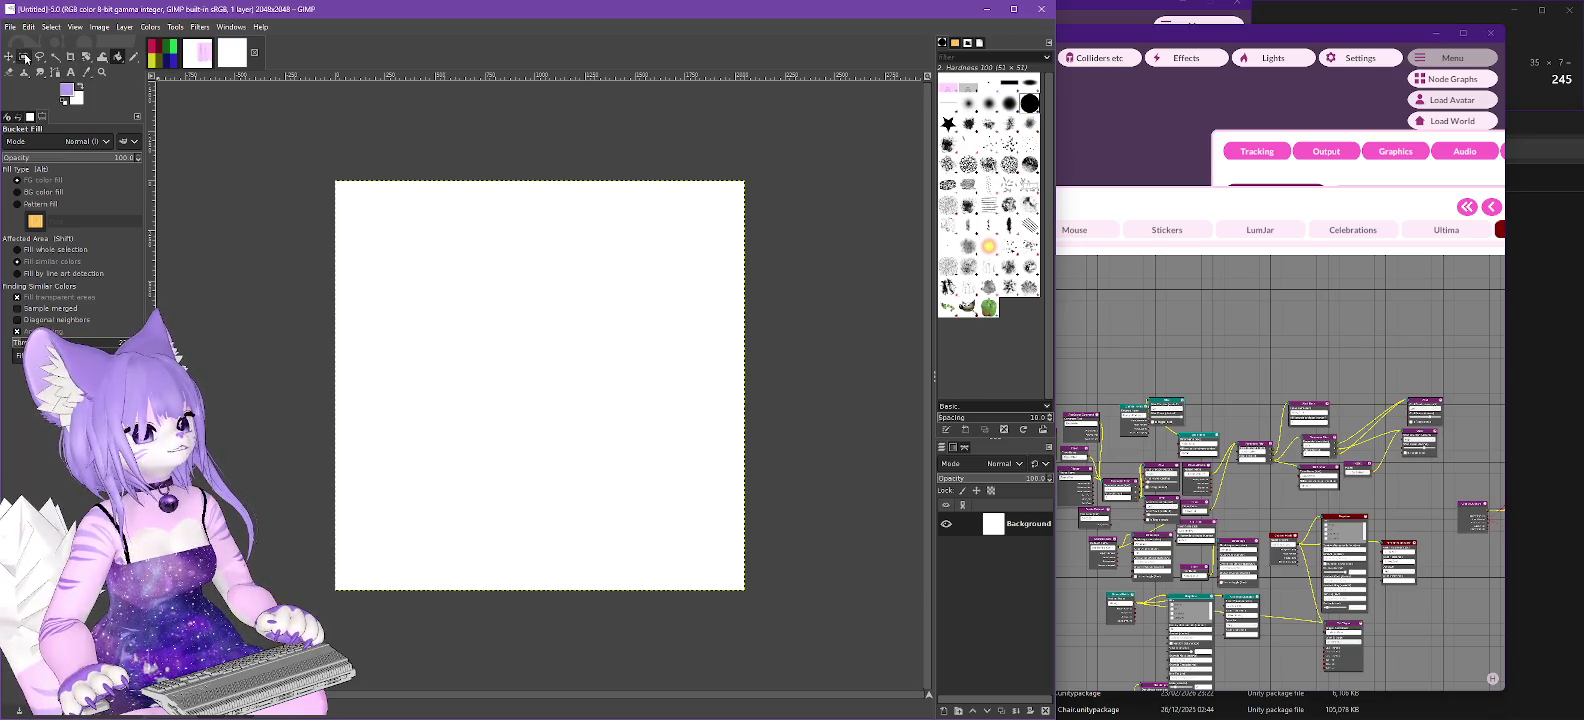
Fill everything above a bottom strip with lavender, leaving a white band at the bottom.
click(24, 57)
mouse_move(320, 171)
mouse_down()
mouse_move(868, 516)
mouse_move(846, 527)
mouse_up()
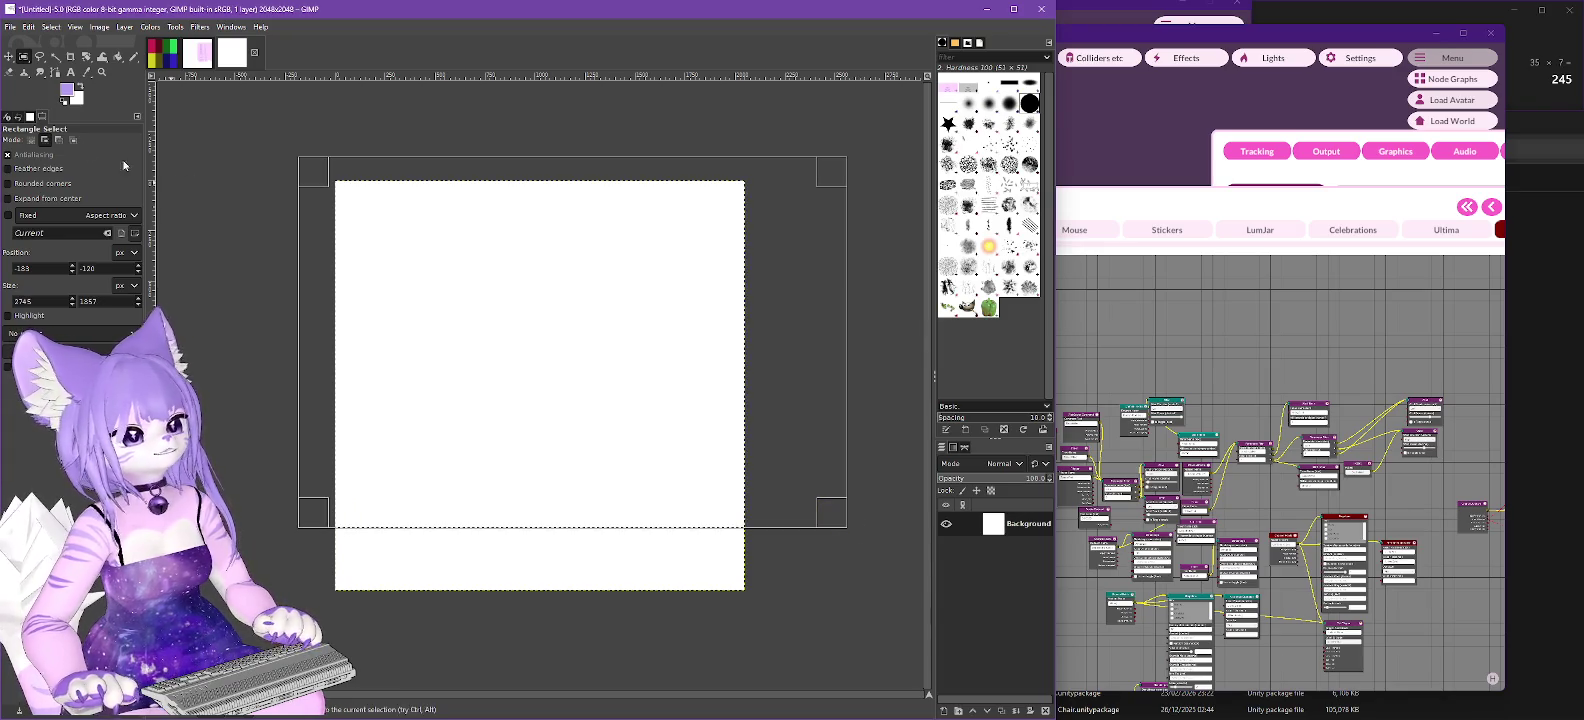
click(118, 57)
click(525, 325)
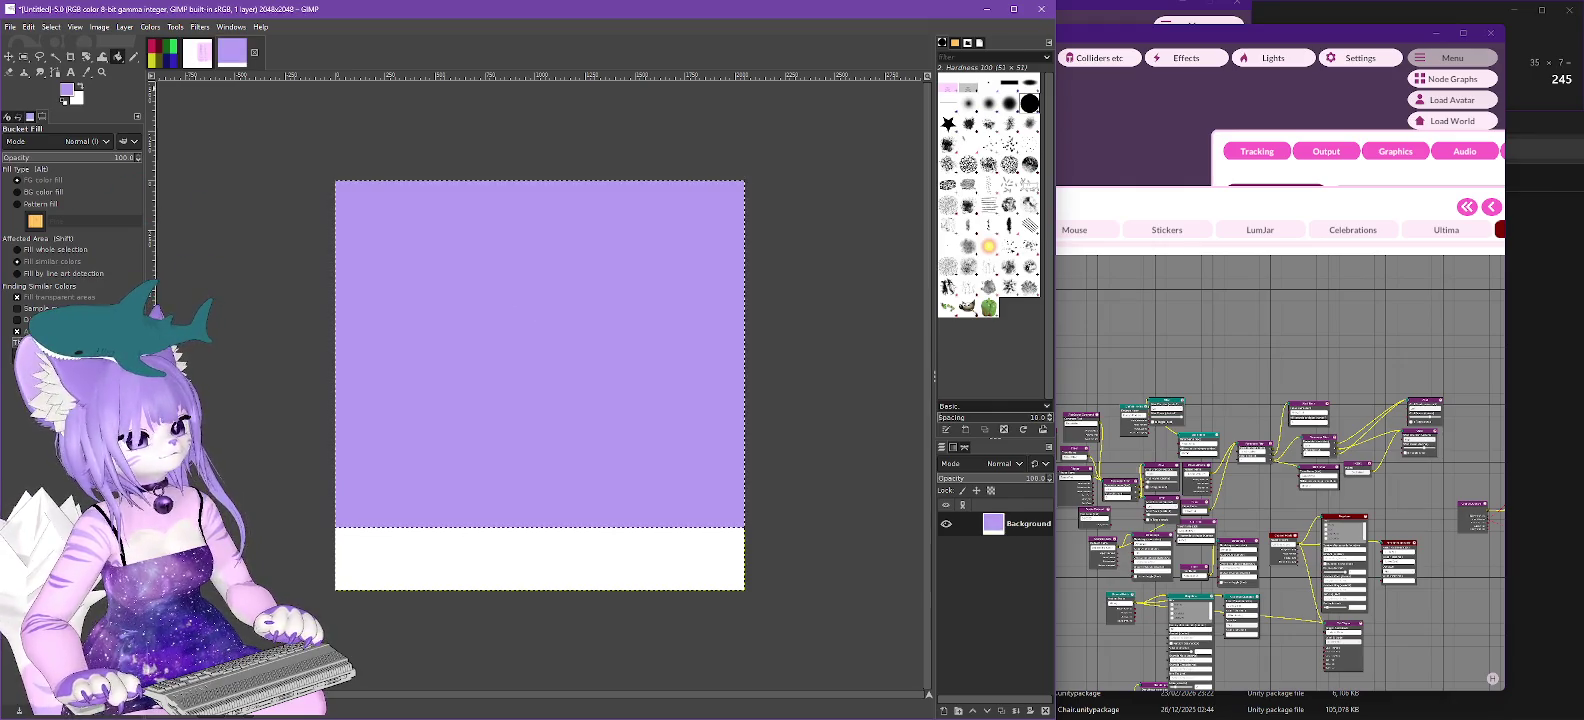
Export the image as HSTail-WhiteTip.png with default PNG settings.
click(10, 27)
click(35, 228)
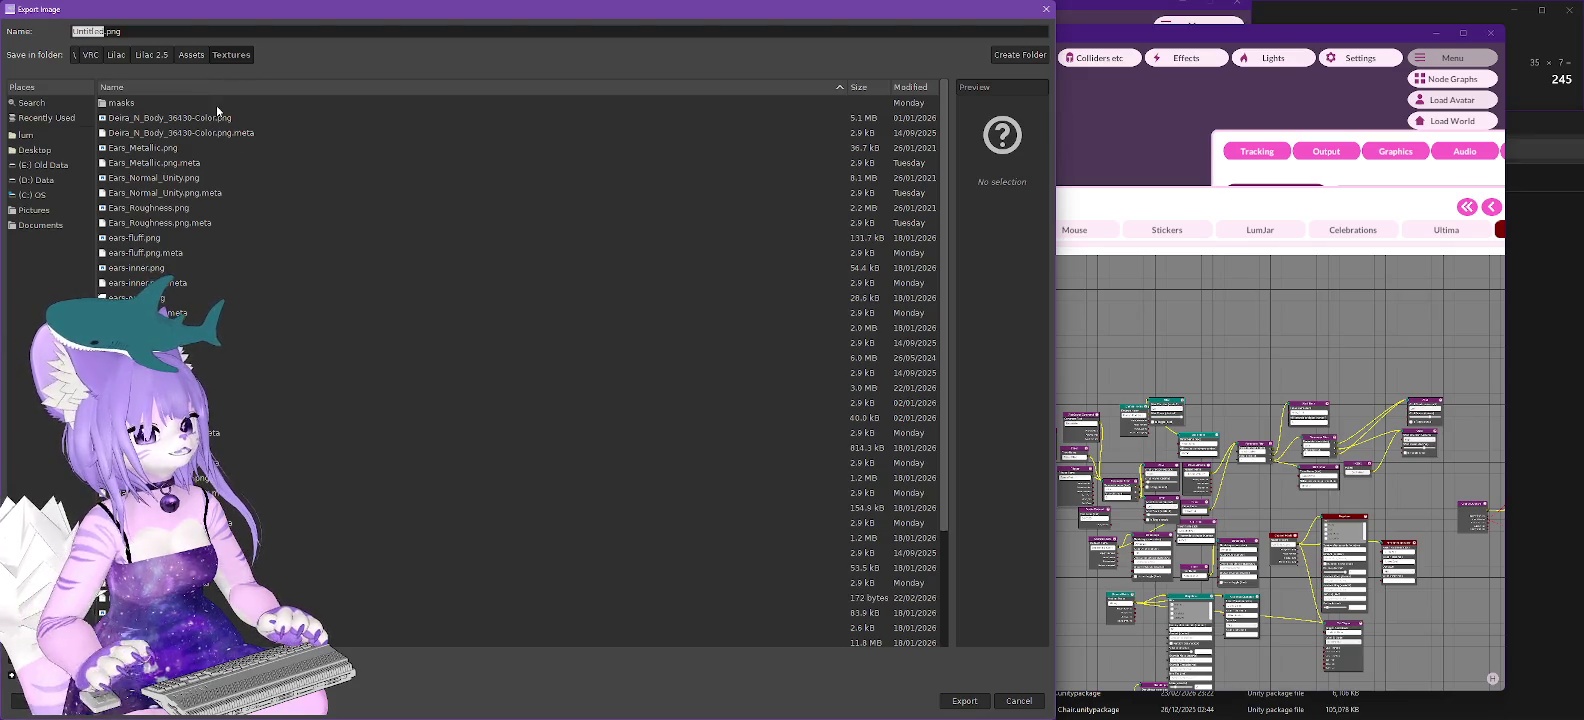
text(HSTail-WhiteTip)
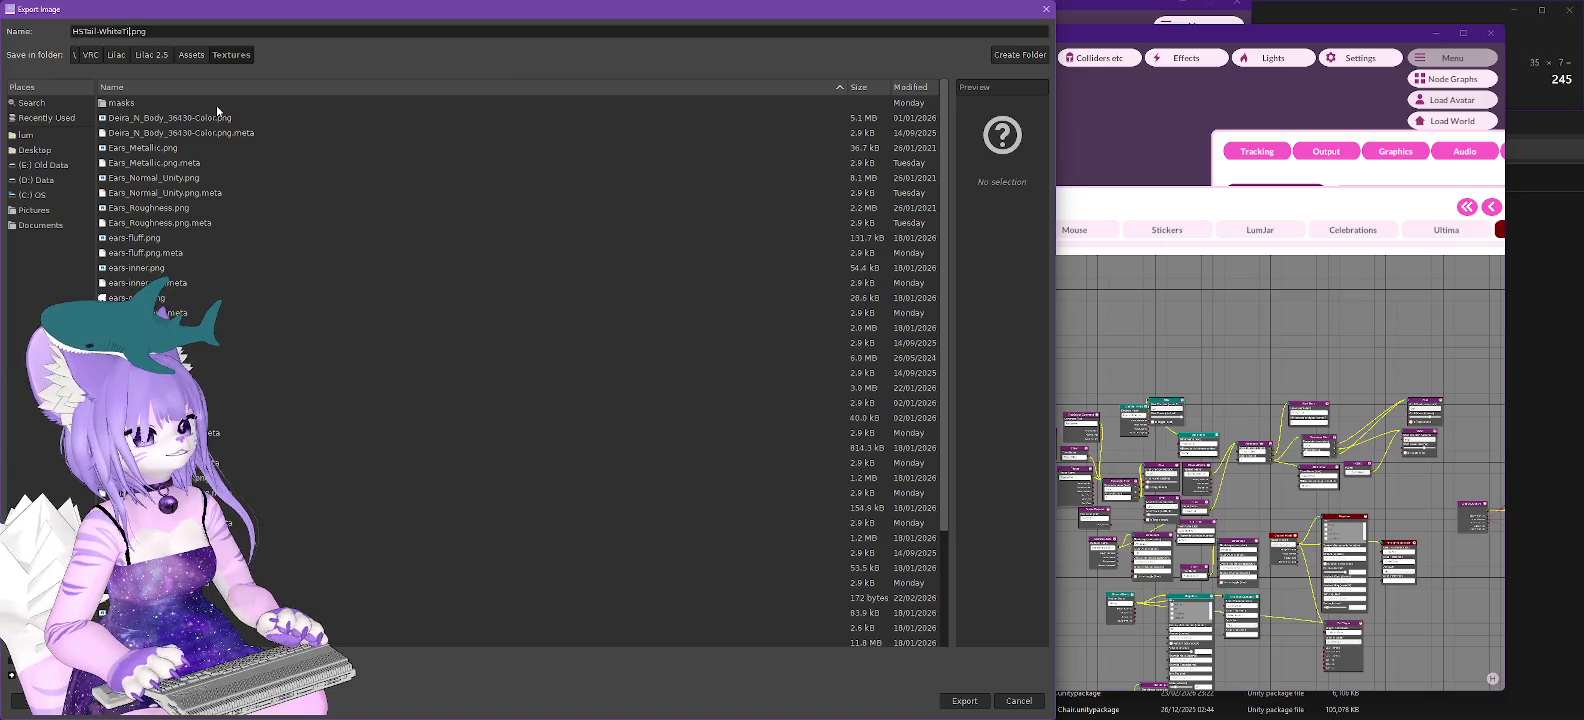
click(964, 701)
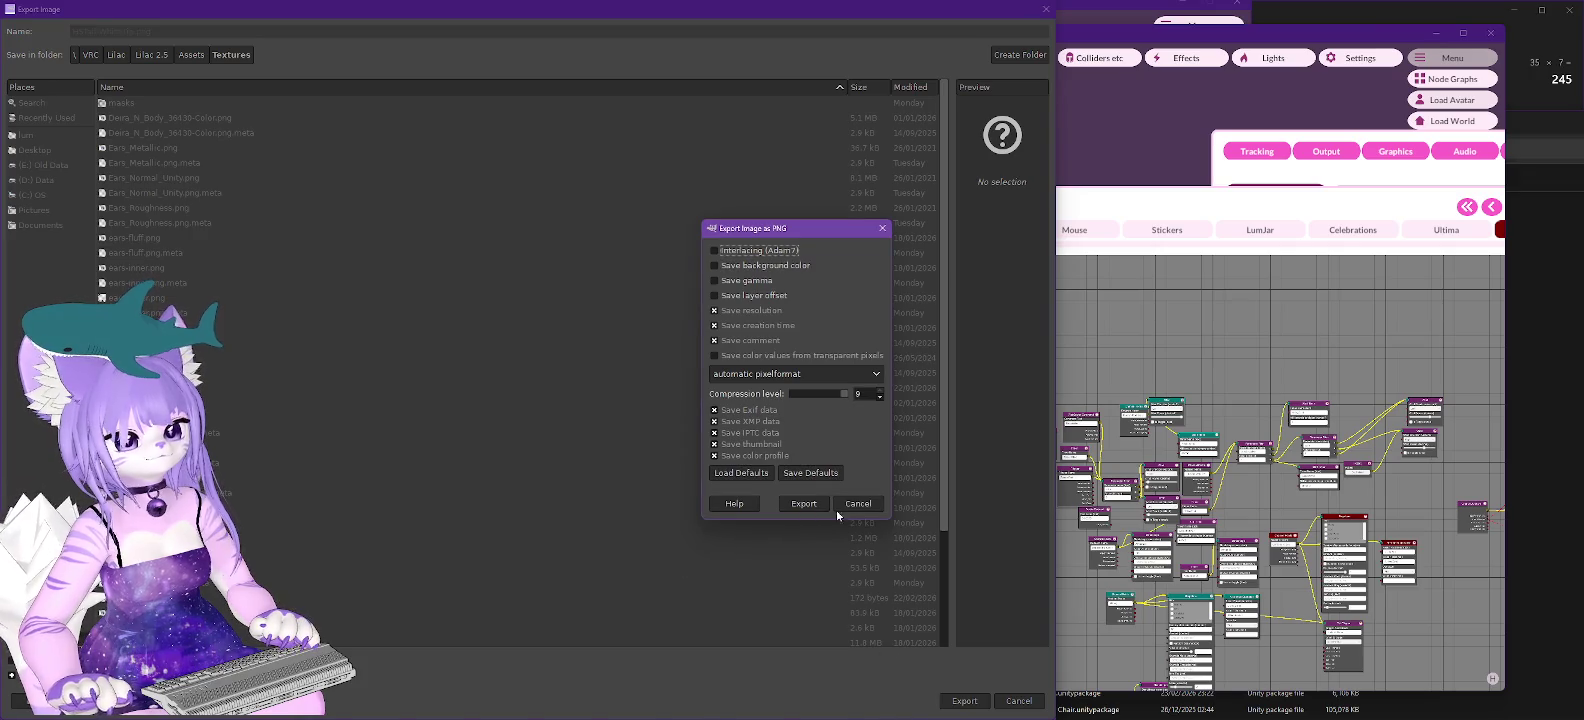
click(798, 506)
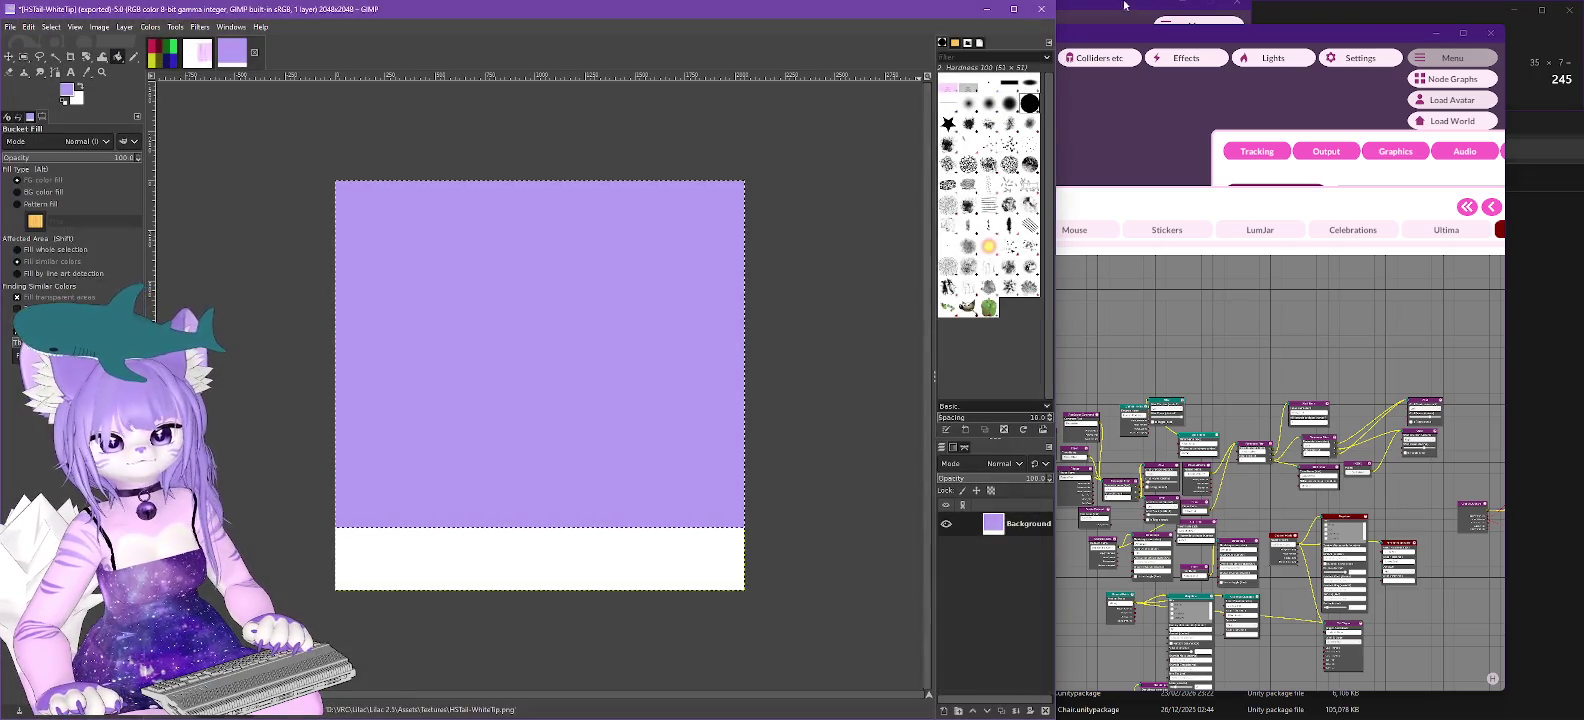
key(alt+Tab)
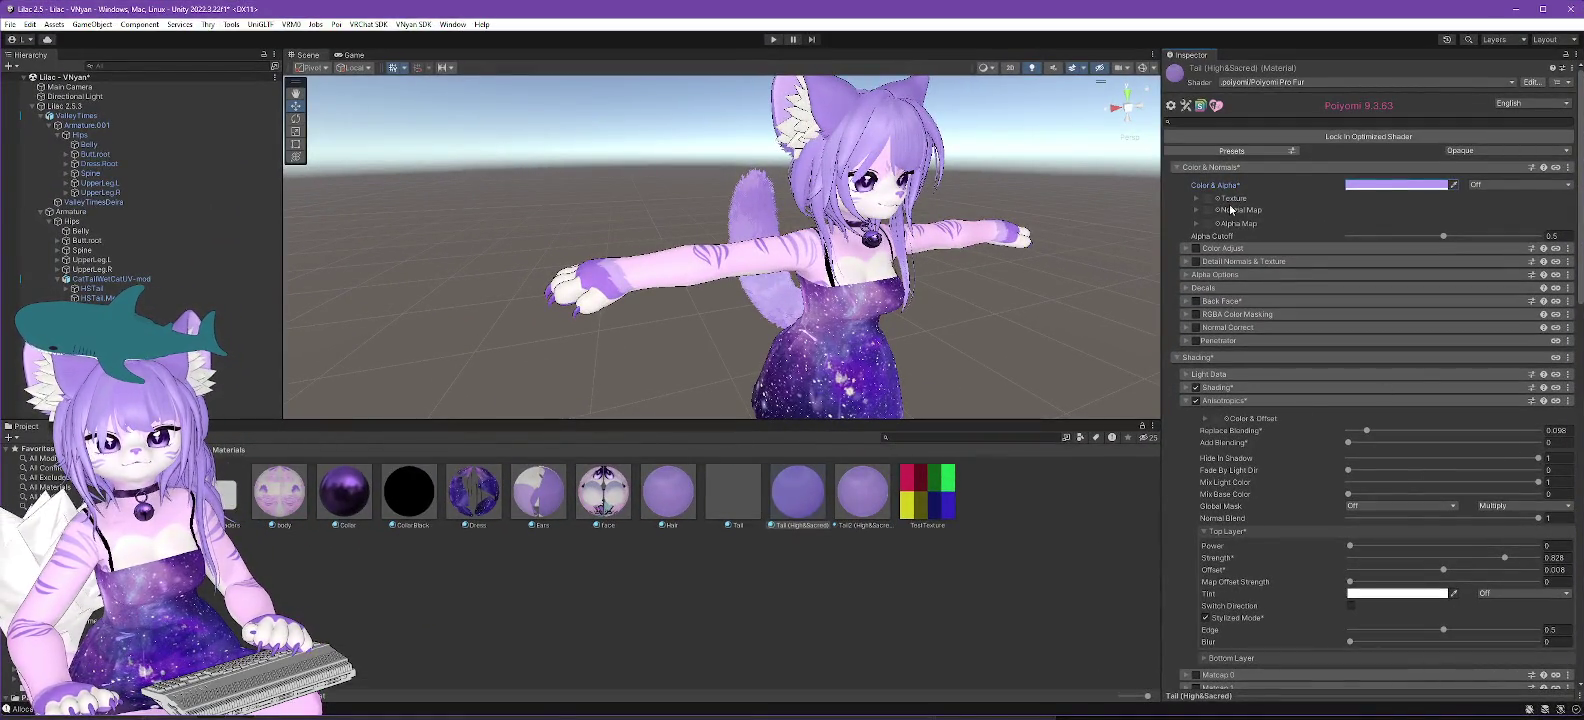
Set the tail material's base colour to white.
click(1401, 187)
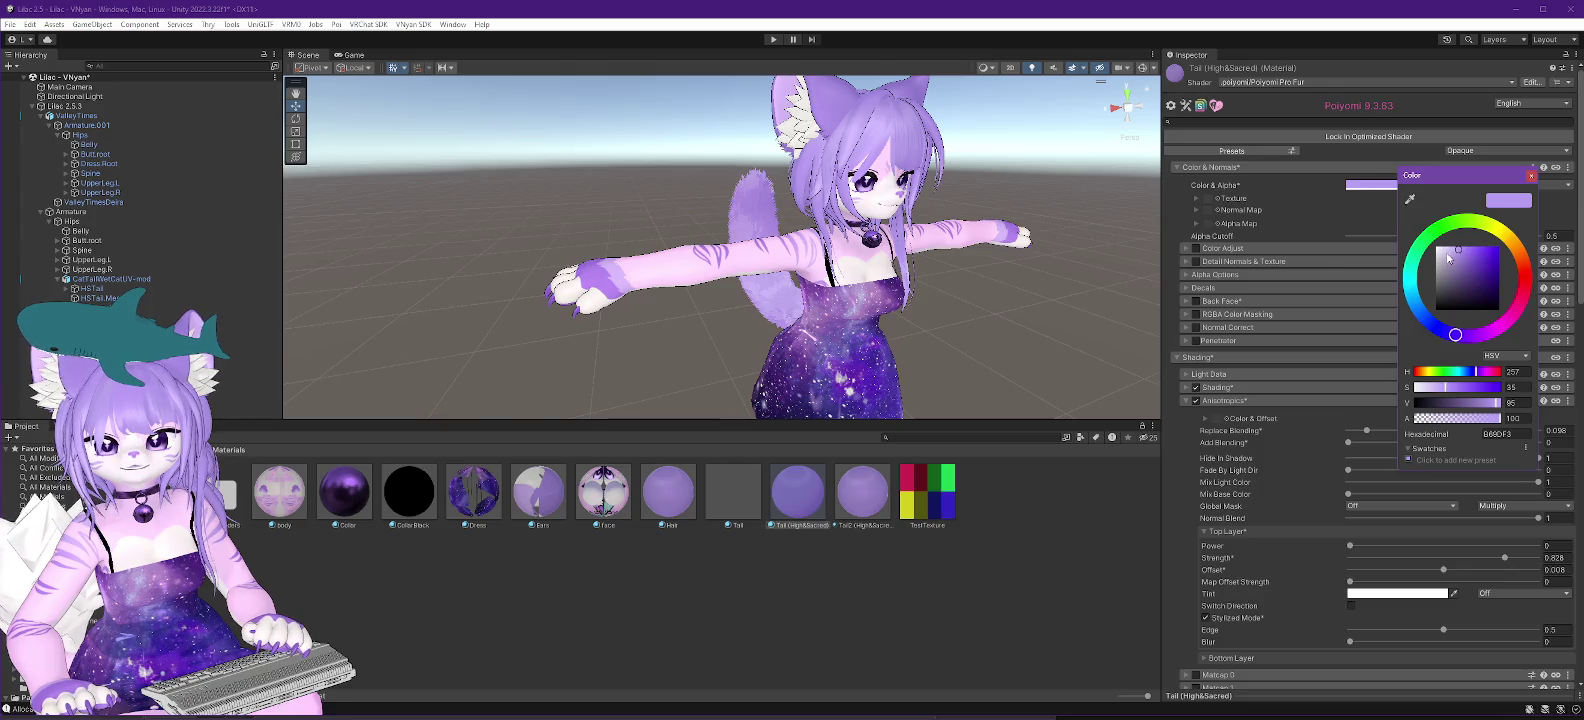
drag(1458, 254, 1396, 226)
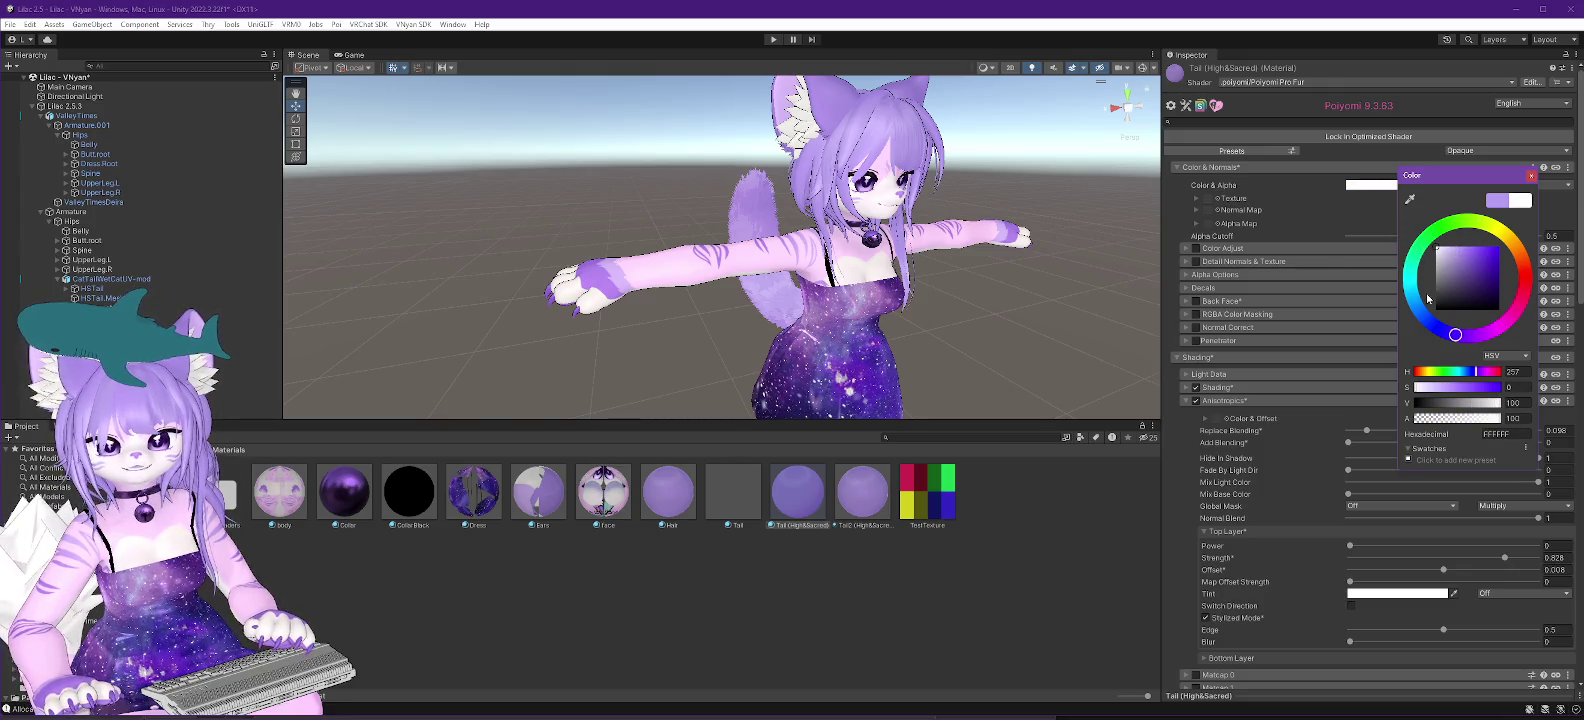
click(1528, 177)
Set the Fur Color to white (FFFFFF) and show the project's Textures folder.
scroll(1288, 380, down, 15)
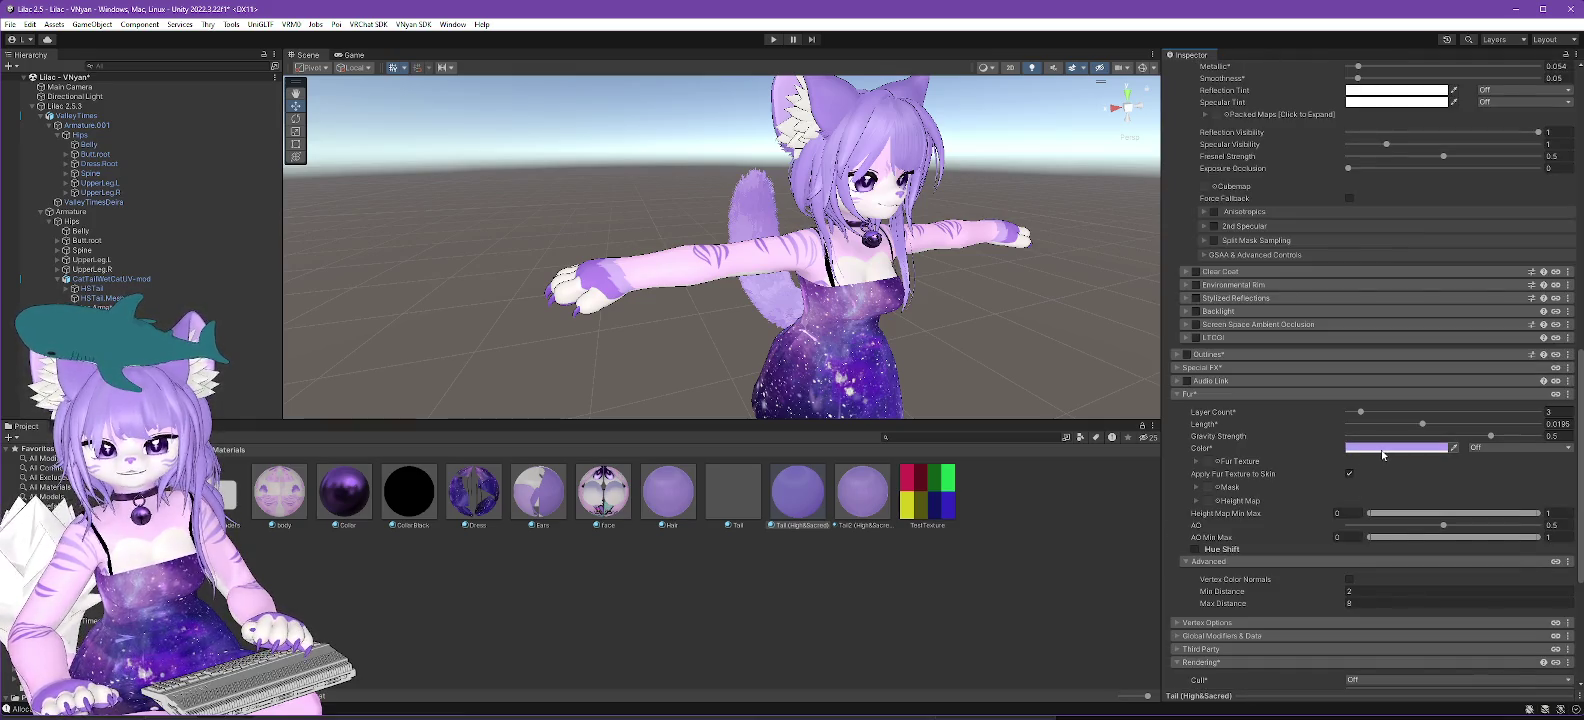
click(1383, 454)
click(1403, 494)
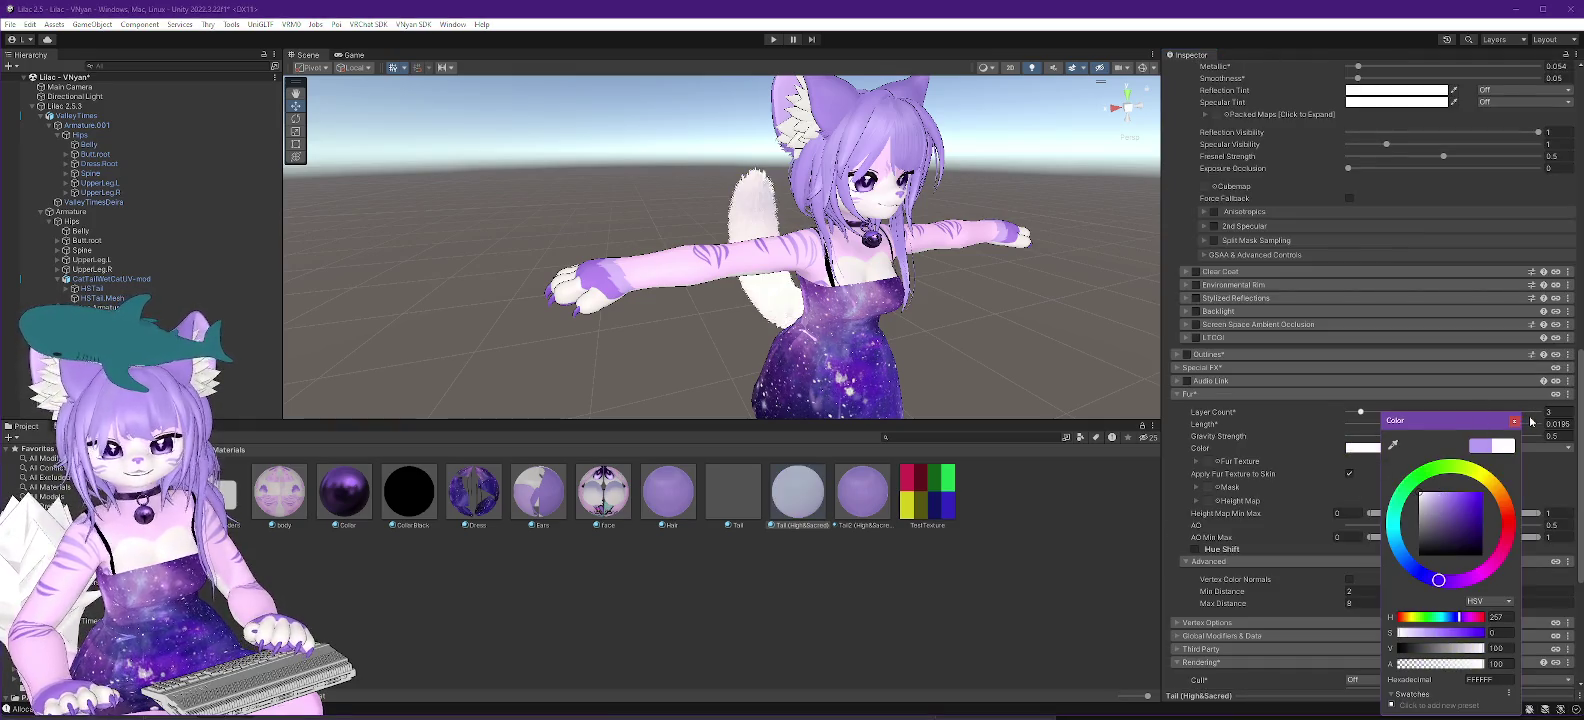
click(1515, 422)
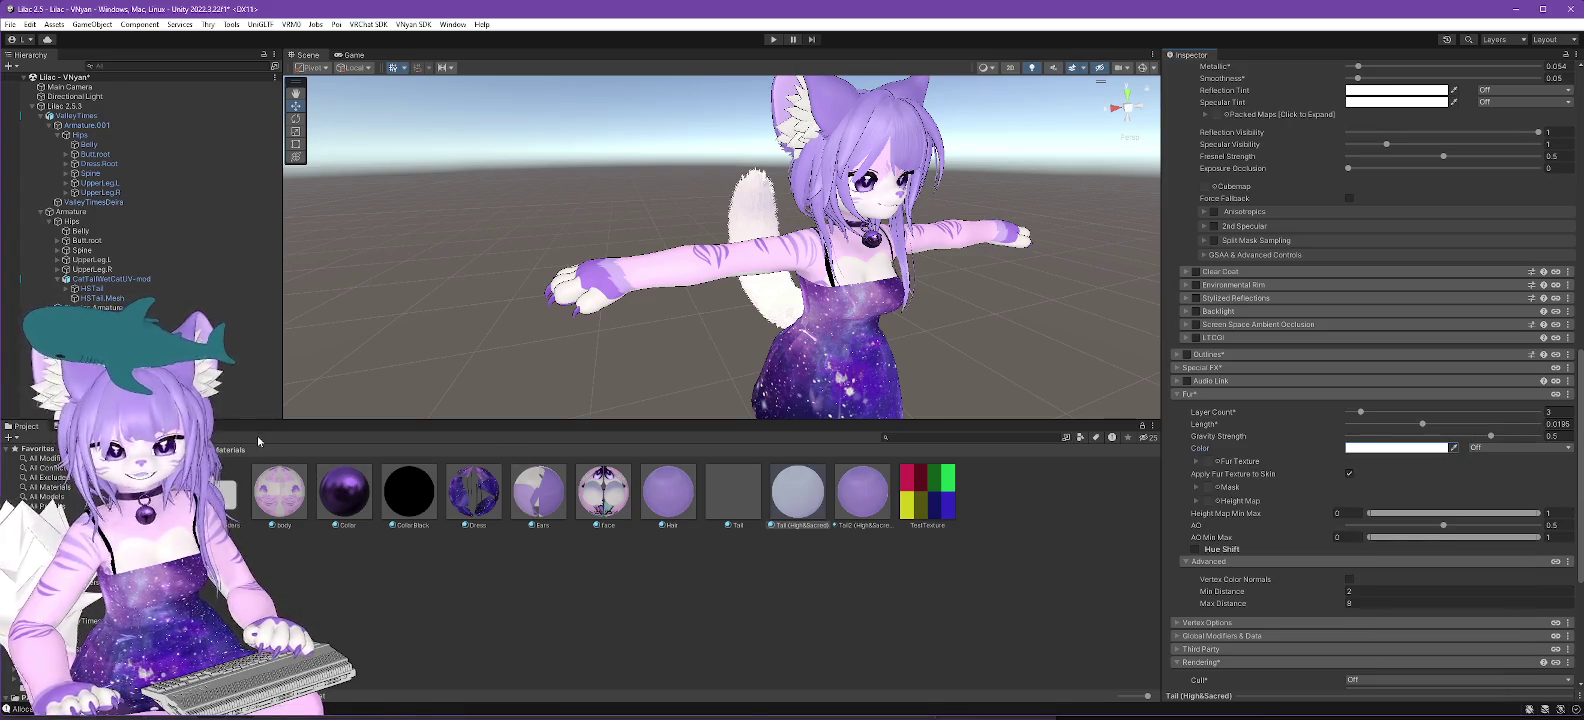
click(60, 530)
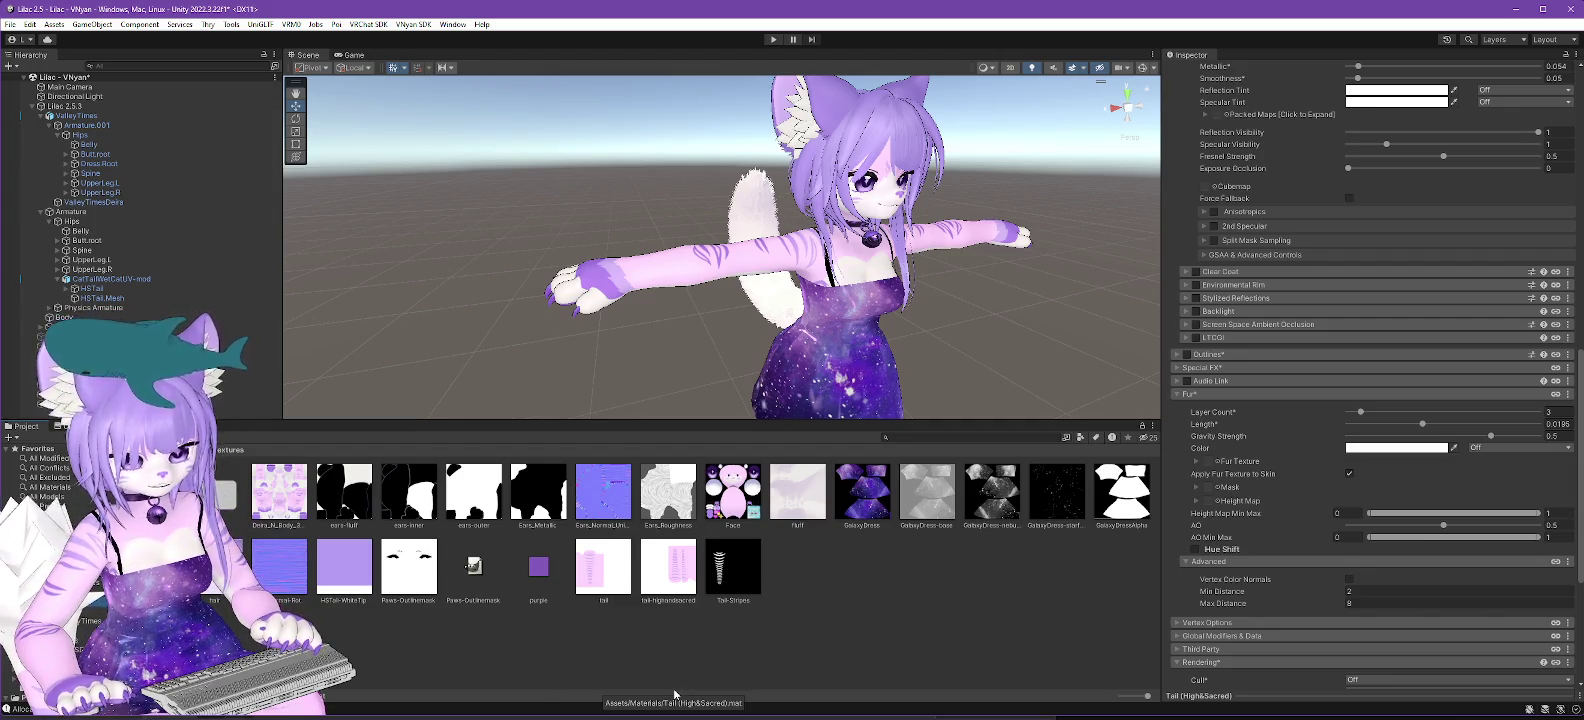
click(345, 567)
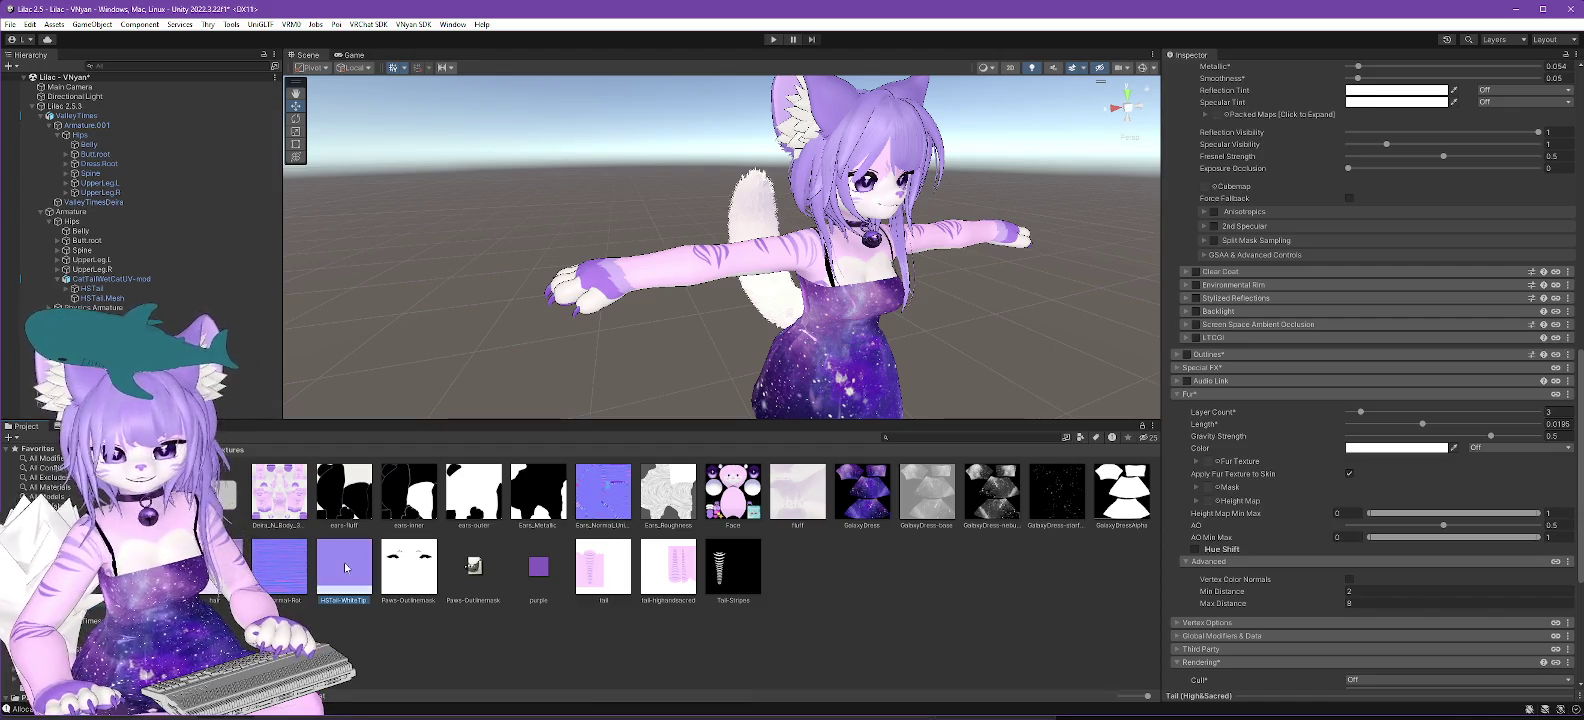
drag(1150, 442, 1200, 448)
mouse_move(1357, 430)
mouse_down()
mouse_move(1385, 449)
mouse_move(1207, 466)
mouse_up()
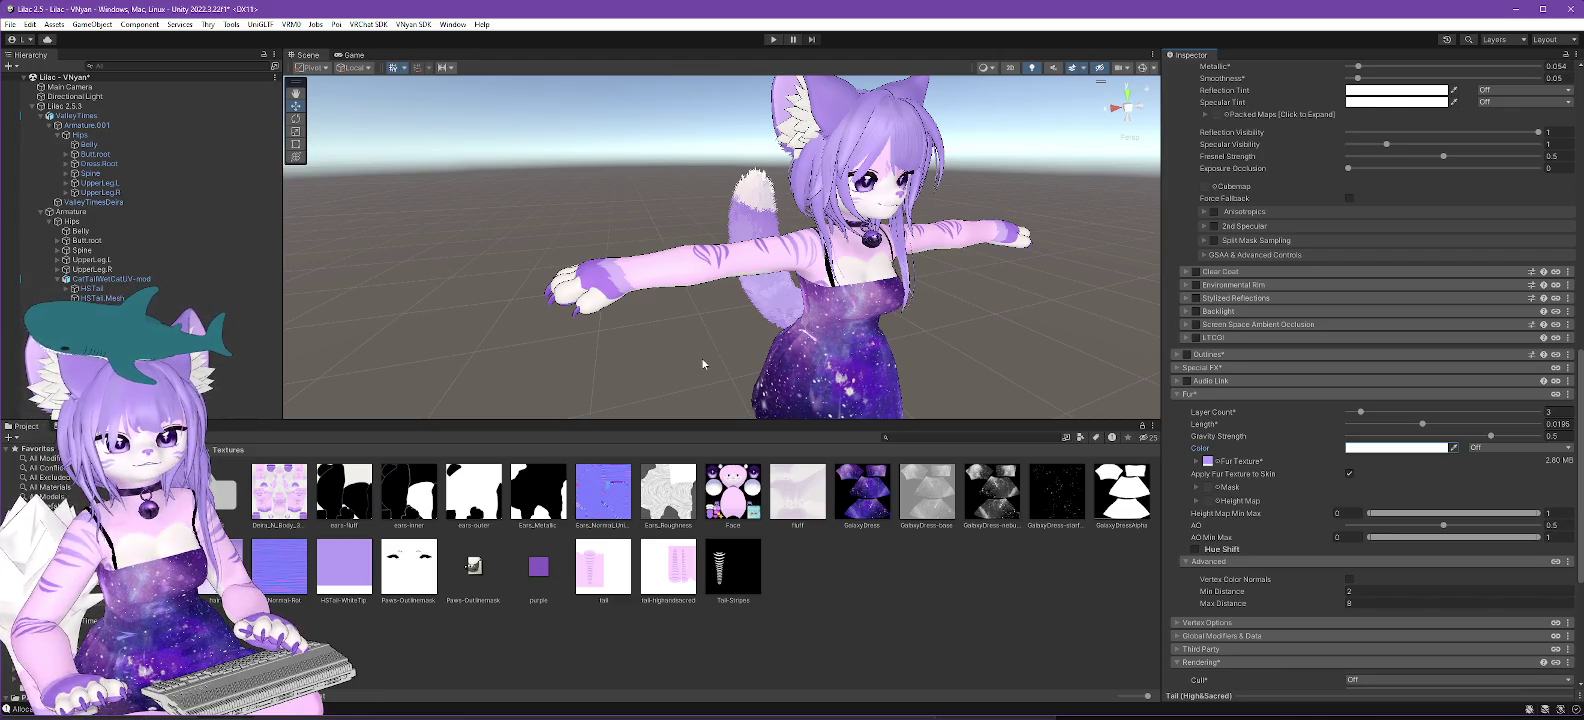
mouse_move(703, 364)
mouse_down()
mouse_move(851, 384)
mouse_move(684, 390)
mouse_up()
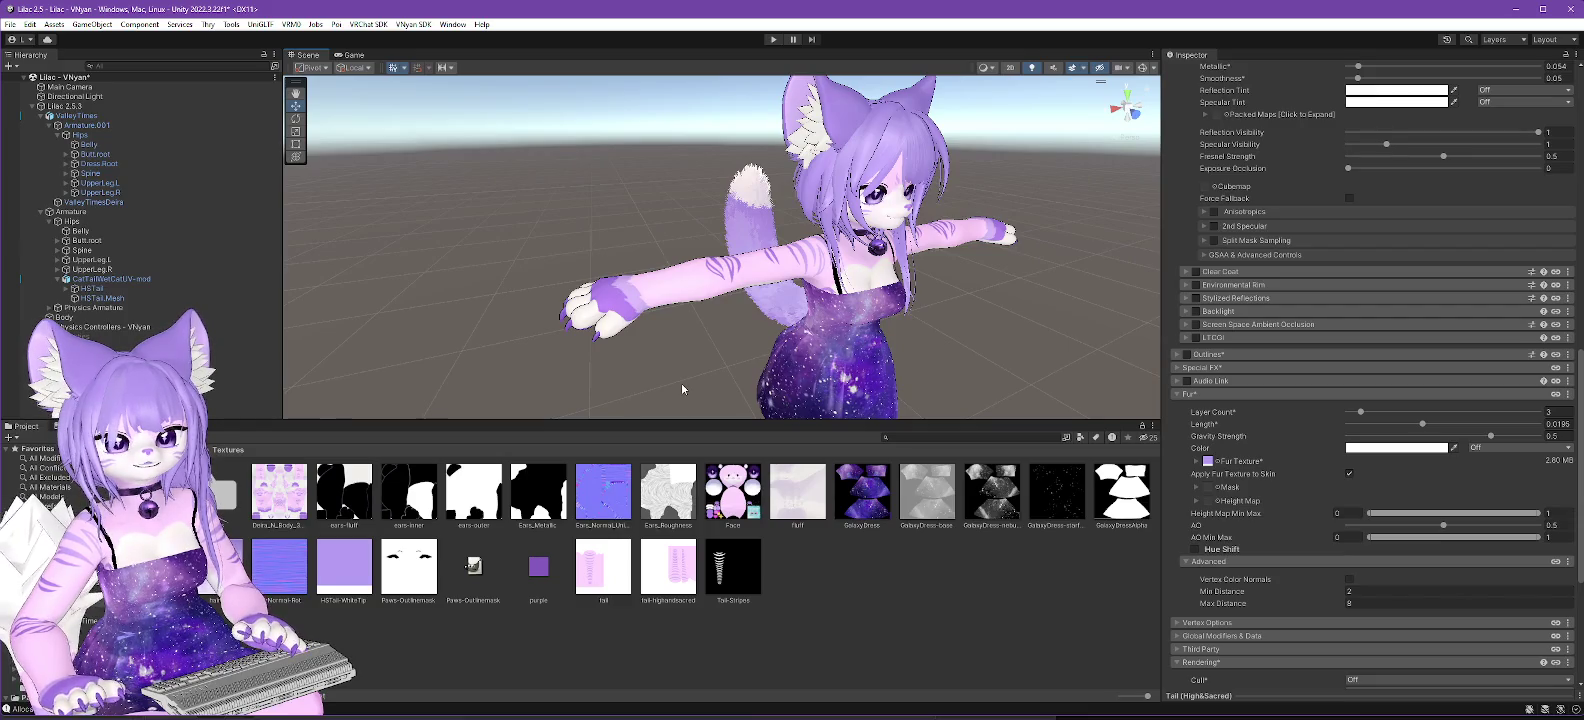
click(1209, 461)
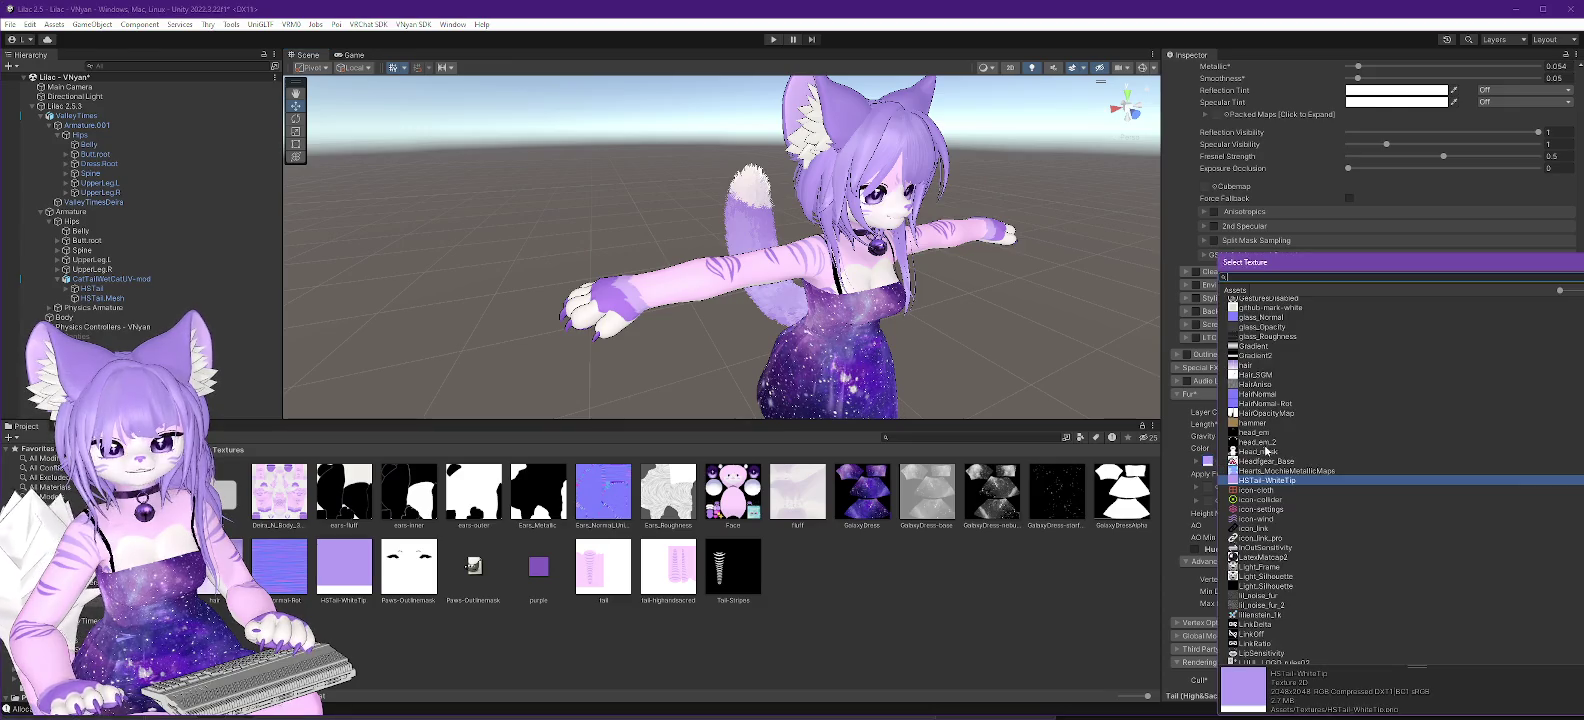
scroll(1436, 291, up, 15)
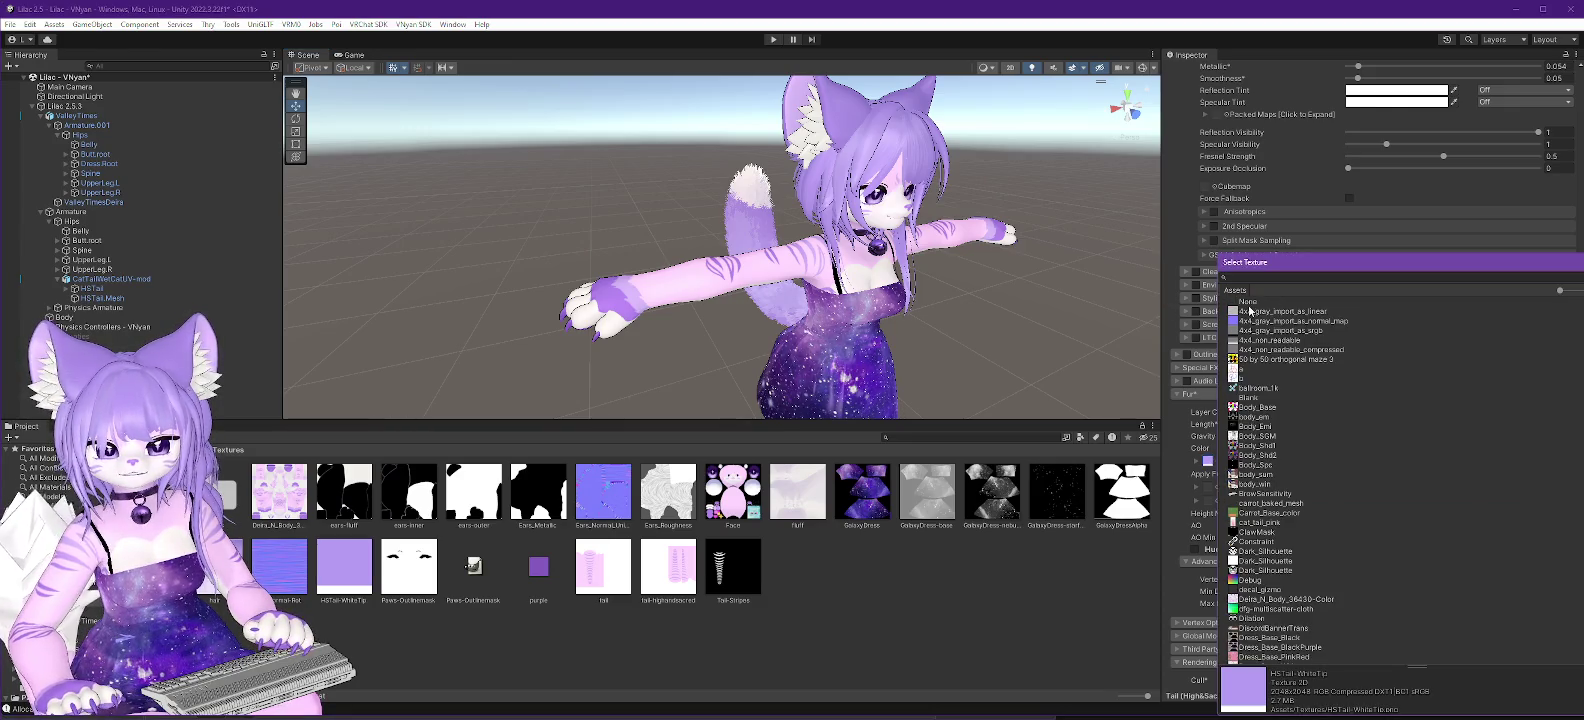
double_click(1250, 302)
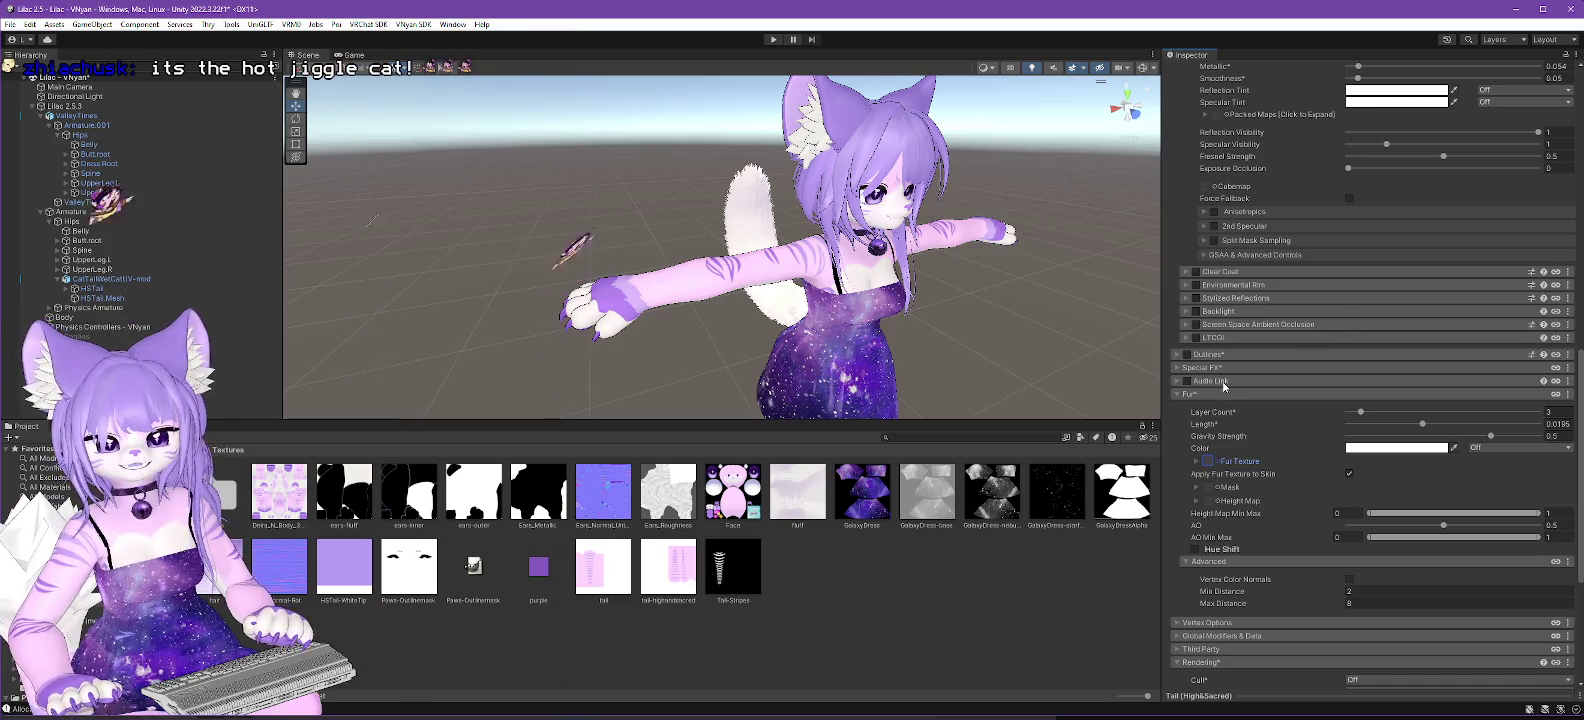
Drag HSTail-WhiteTip from the Textures folder into the tail's Color & Alpha texture slot.
scroll(1232, 386, up, 3)
scroll(1232, 386, up, 10)
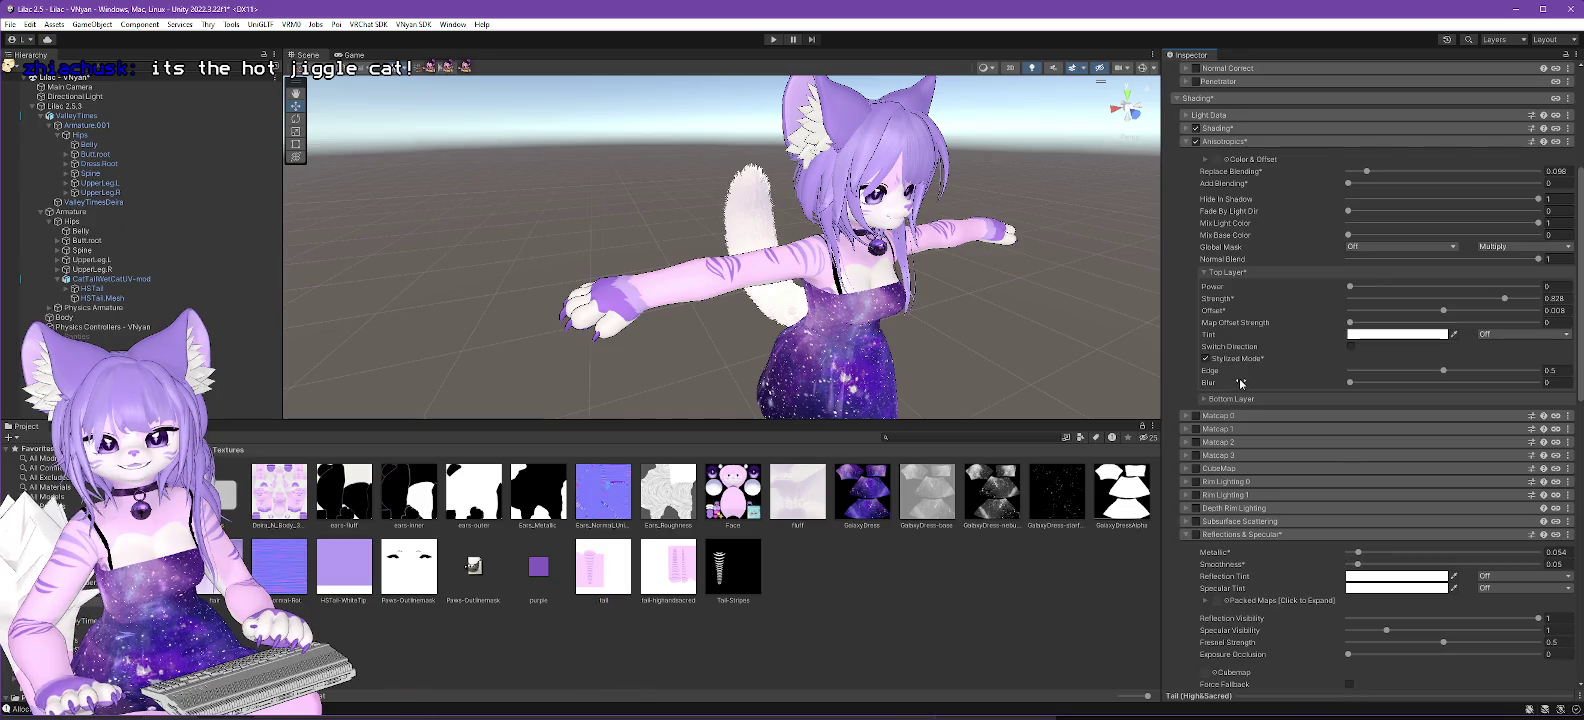
scroll(1256, 388, up, 2)
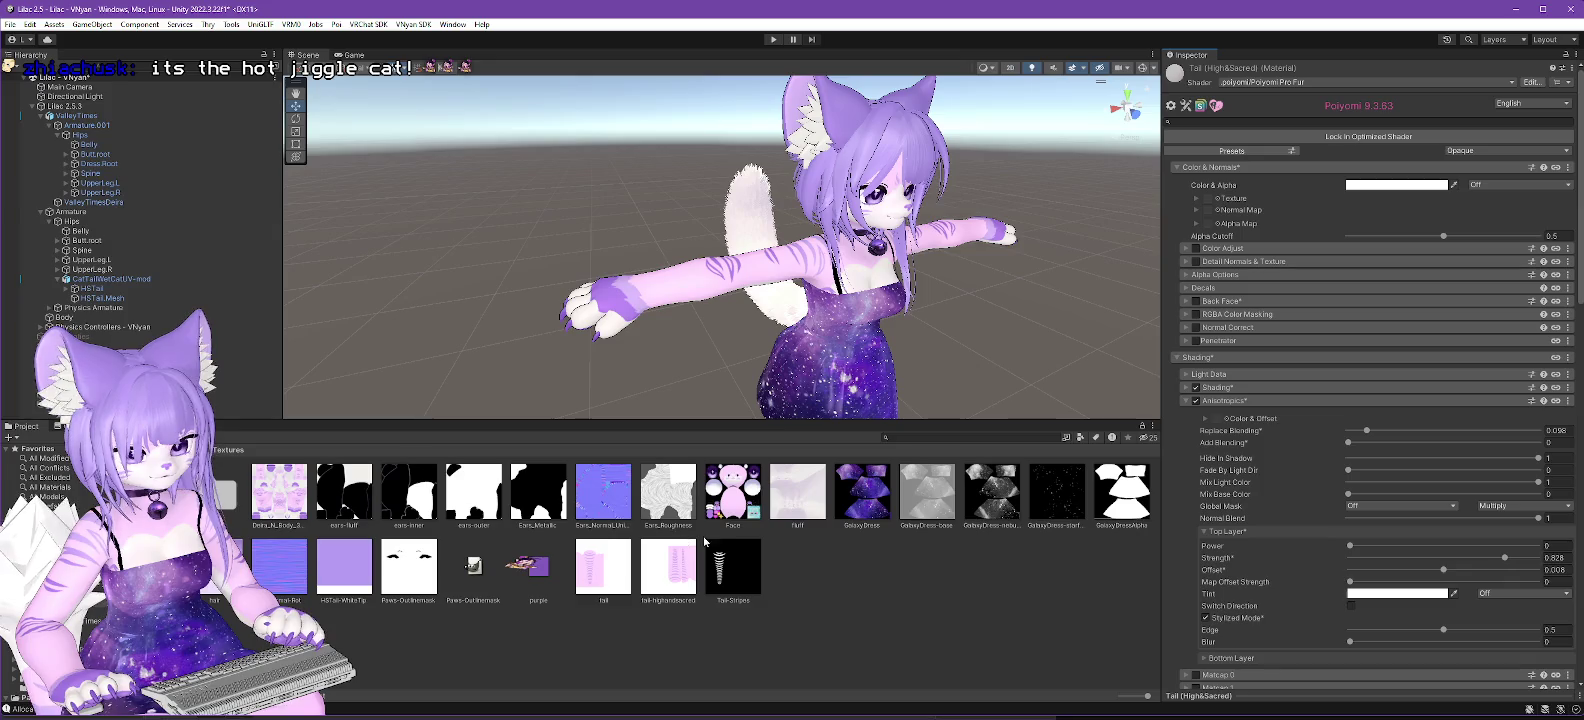
mouse_move(336, 571)
mouse_down()
mouse_move(760, 380)
mouse_move(1215, 226)
mouse_move(1213, 203)
mouse_up()
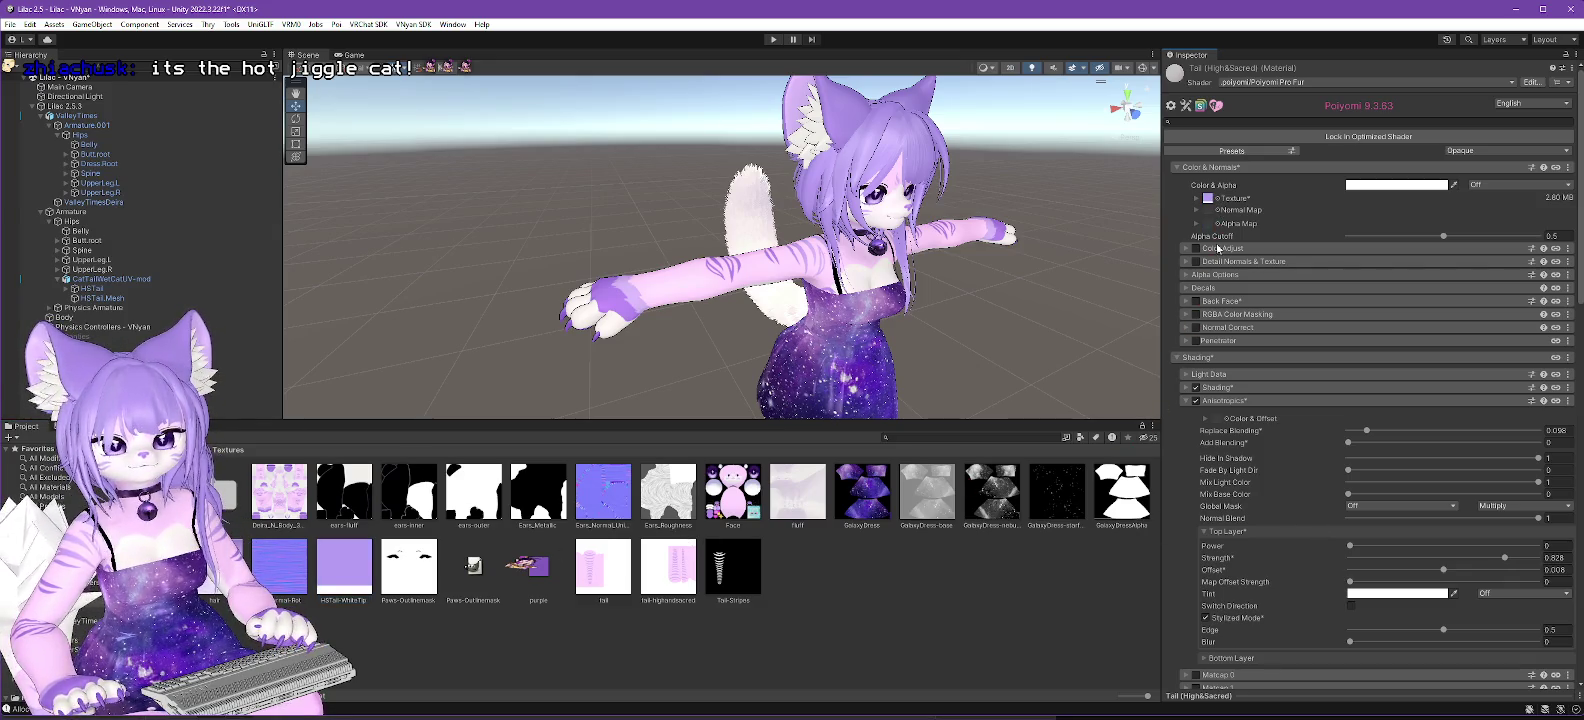
mouse_move(674, 390)
mouse_down()
mouse_move(1012, 367)
mouse_move(722, 392)
mouse_move(678, 371)
mouse_up()
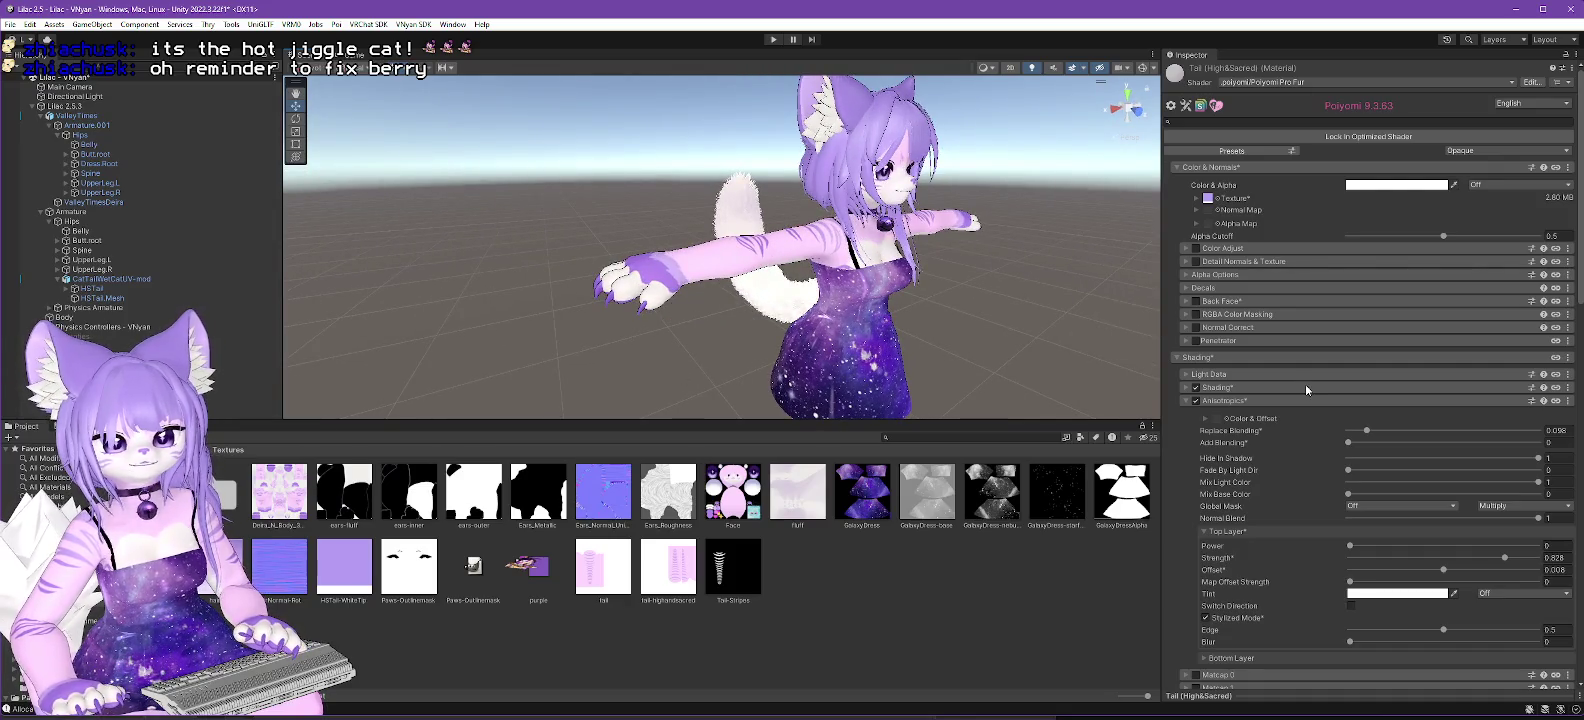
scroll(1299, 395, down, 2)
scroll(1299, 398, up, 2)
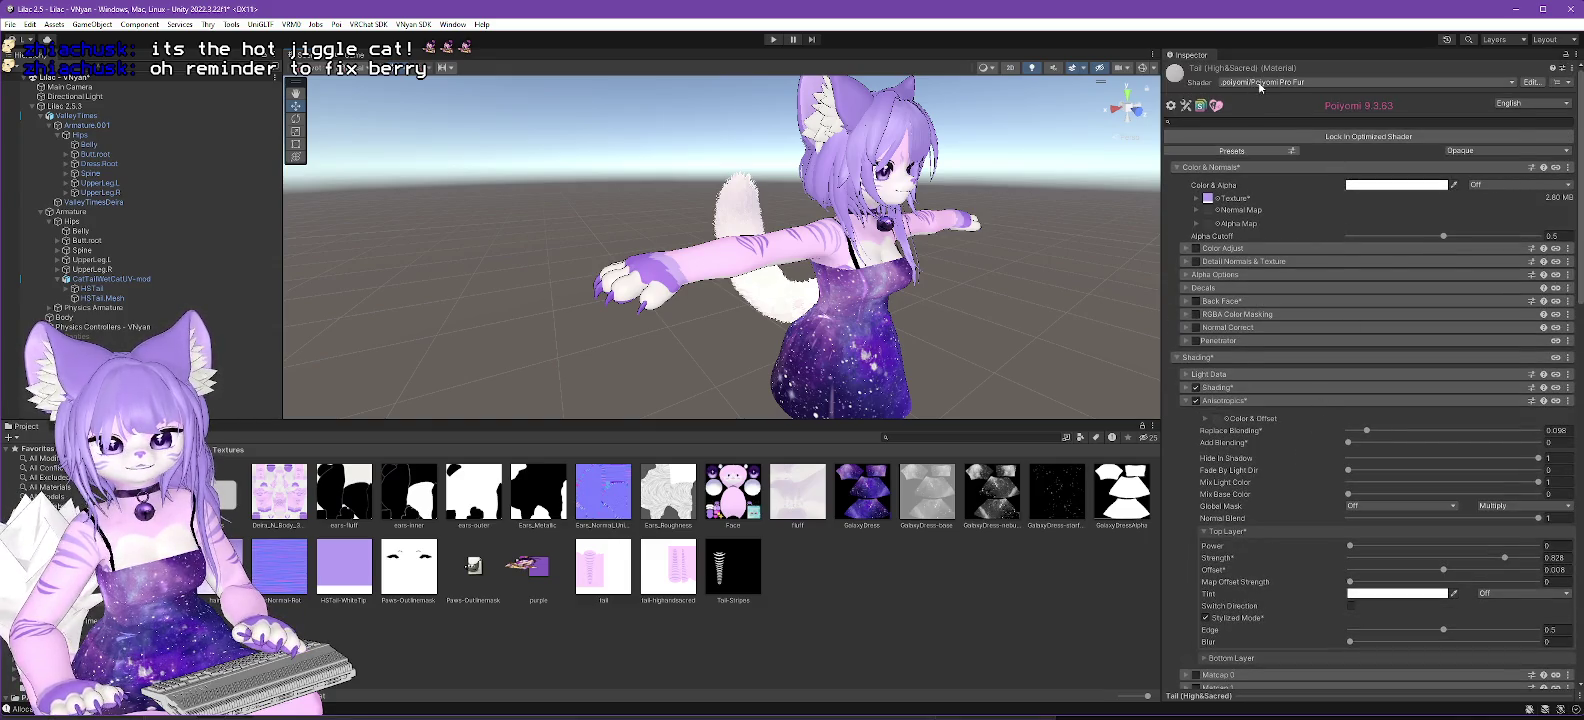
Compare Poiyomi Pro and Poiyomi Pro Fur on the tail, settling on Poiyomi Pro to show the white tip.
click(1258, 83)
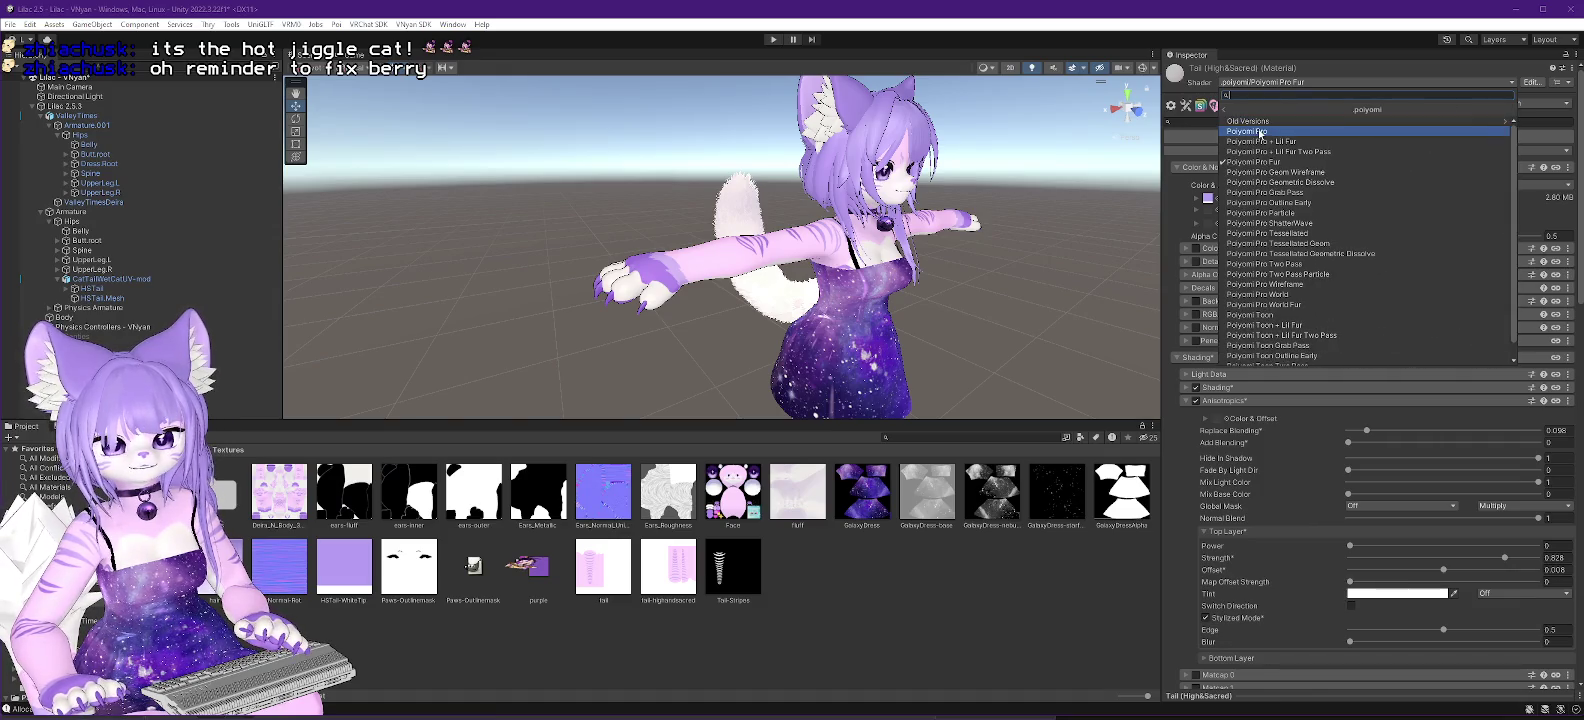
click(1248, 131)
mouse_move(784, 286)
mouse_down()
mouse_move(960, 337)
mouse_move(816, 345)
mouse_move(956, 330)
mouse_up()
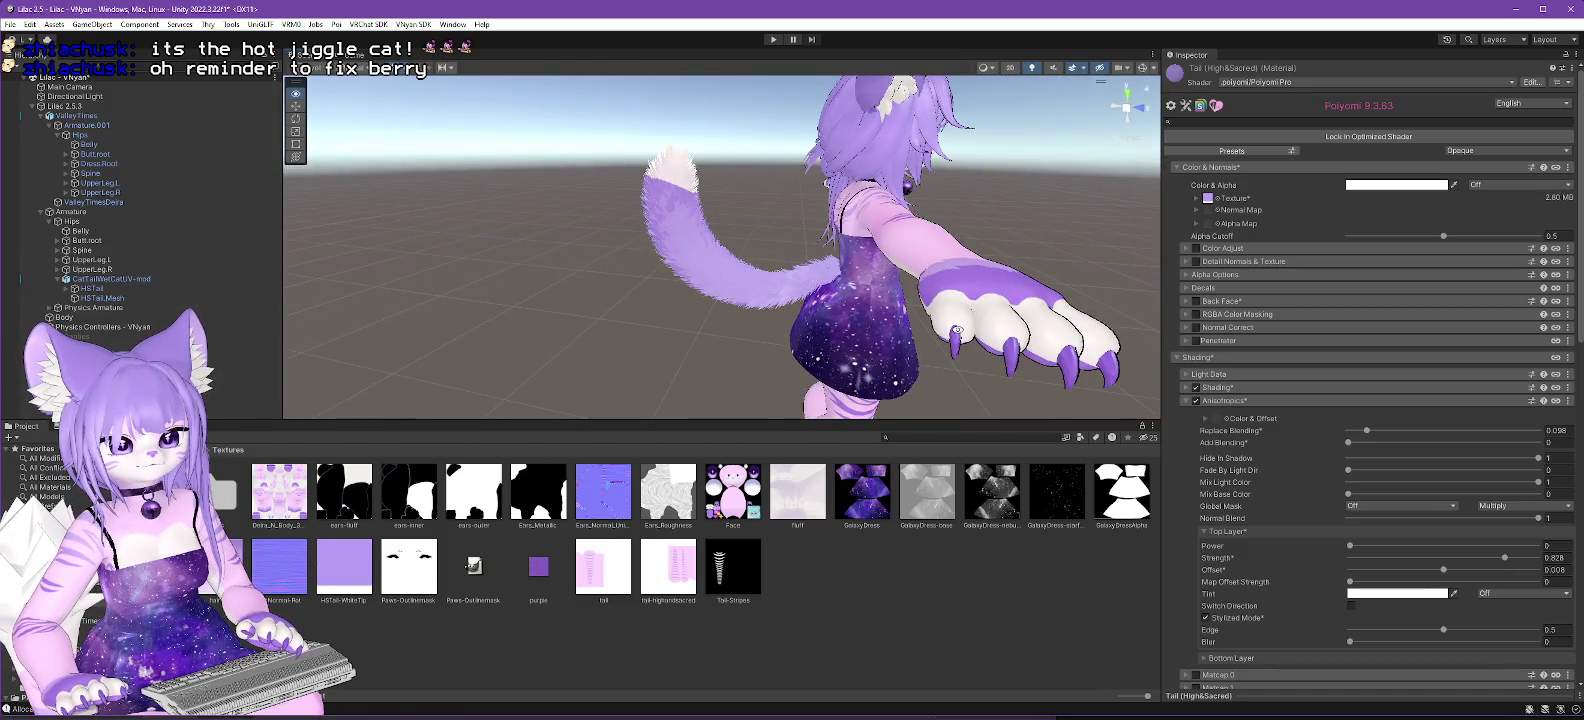
click(1300, 82)
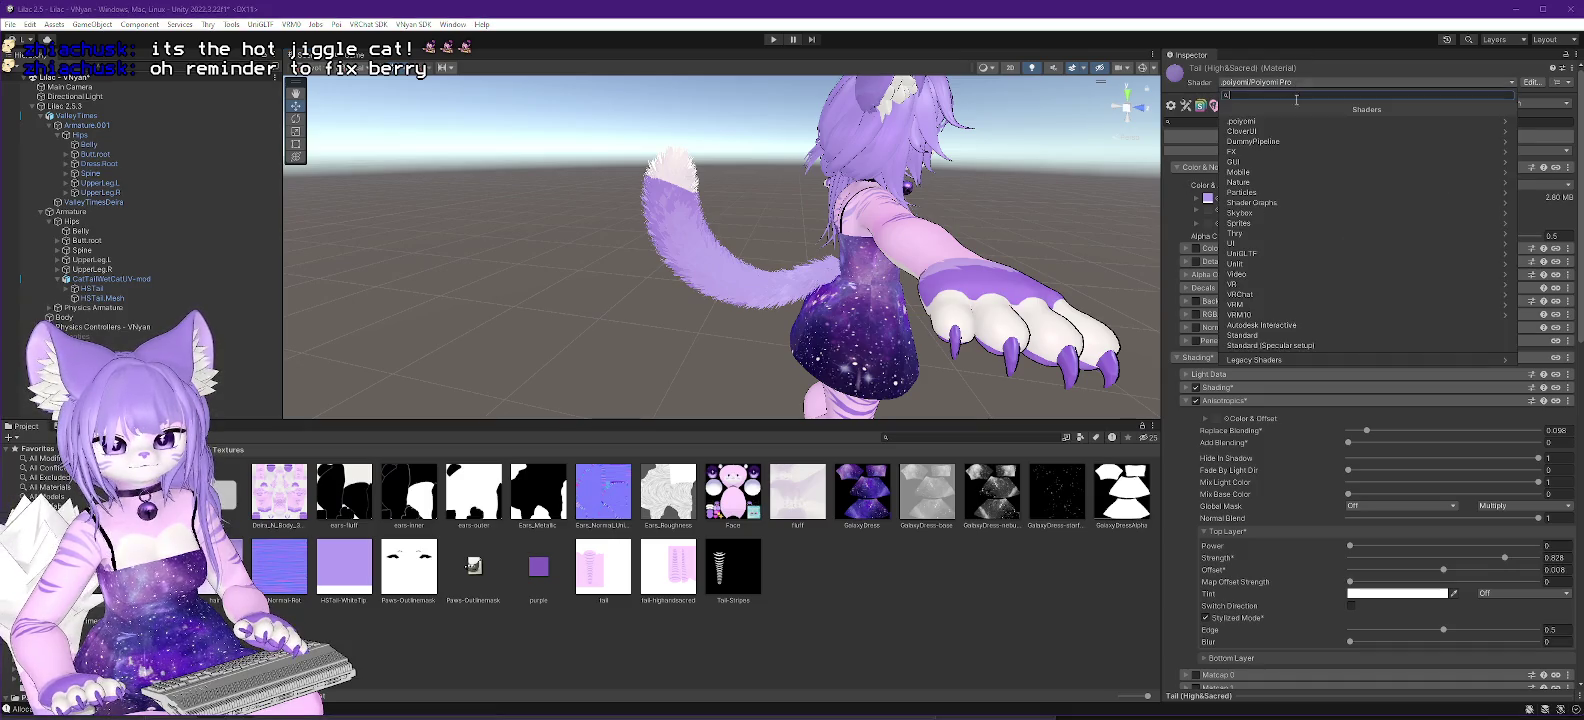
click(1262, 121)
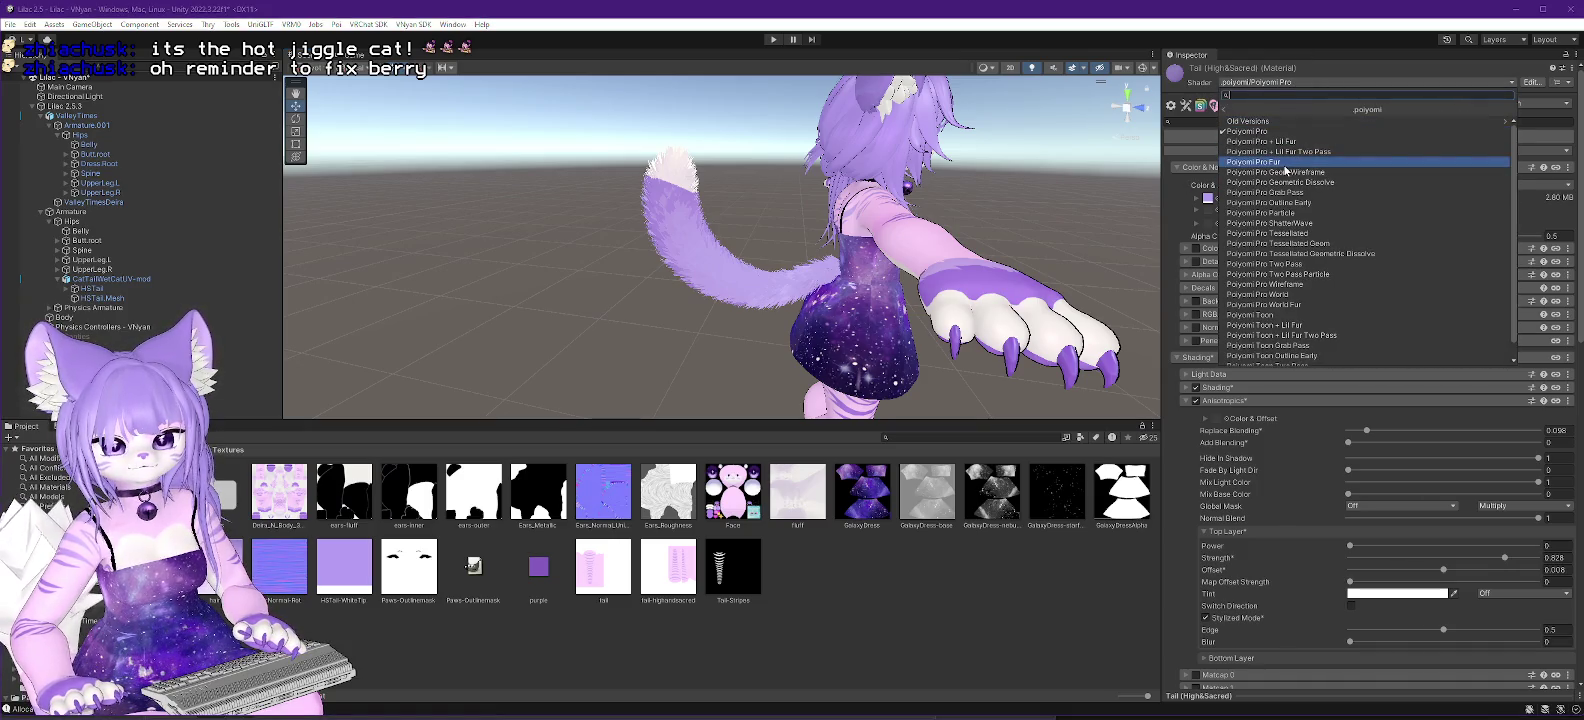
click(1284, 164)
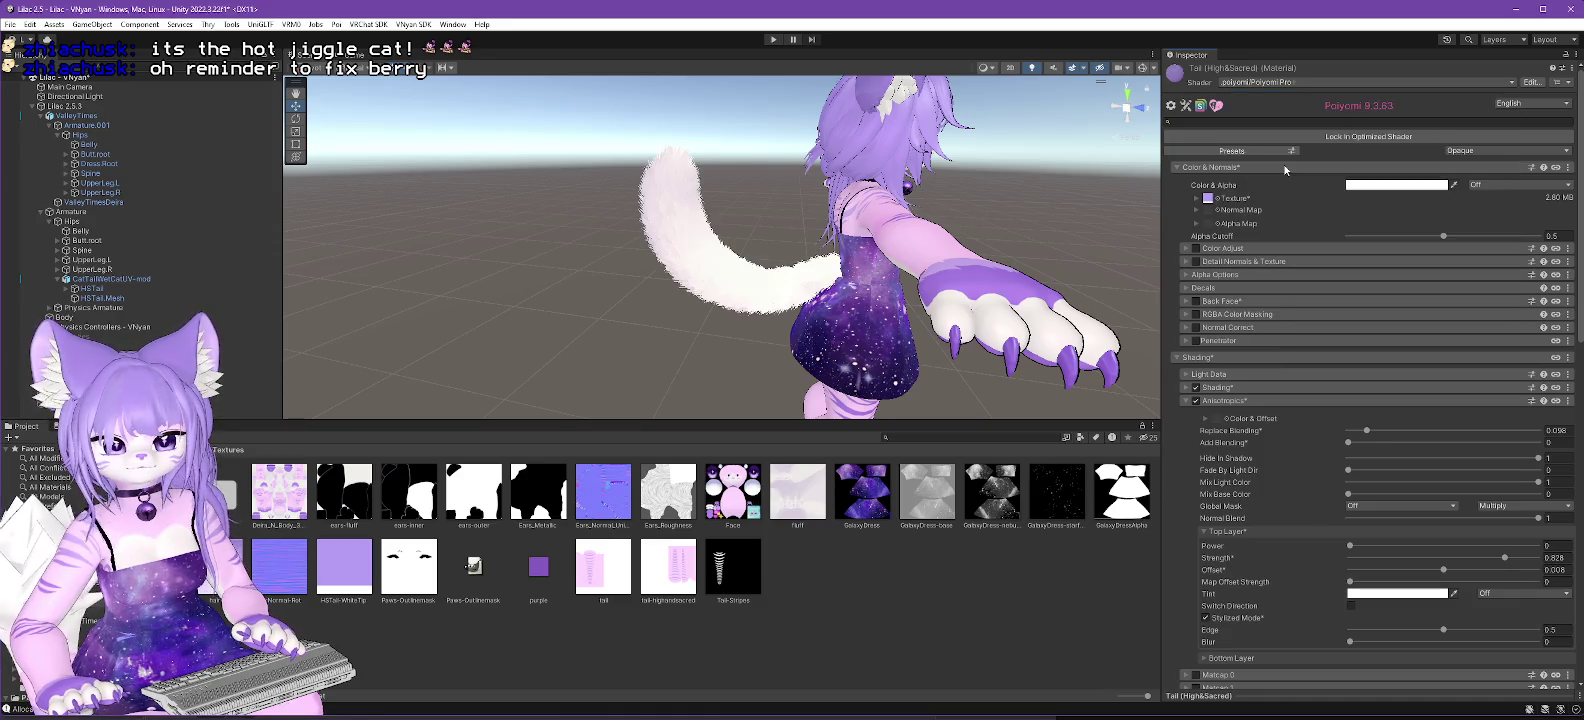
click(1270, 88)
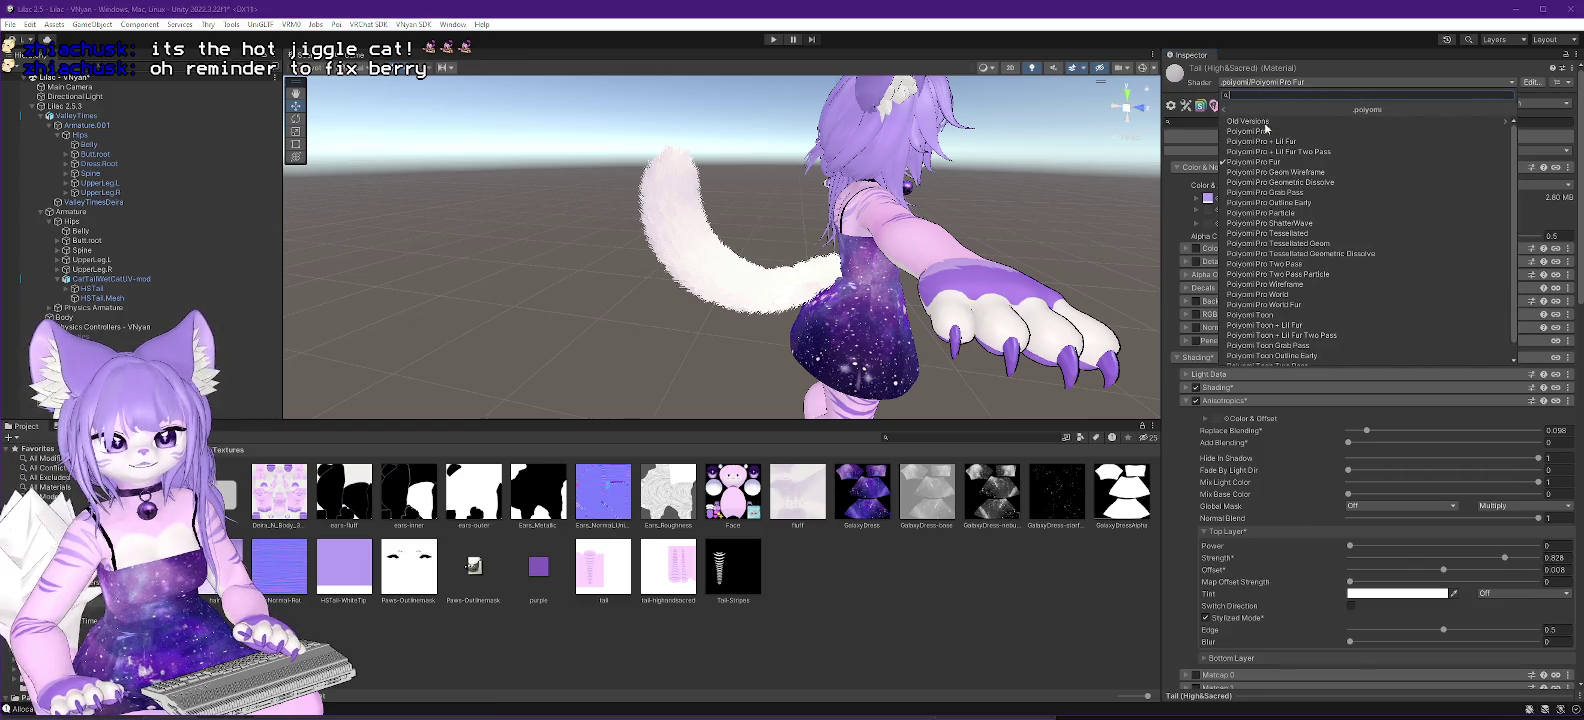
click(1264, 131)
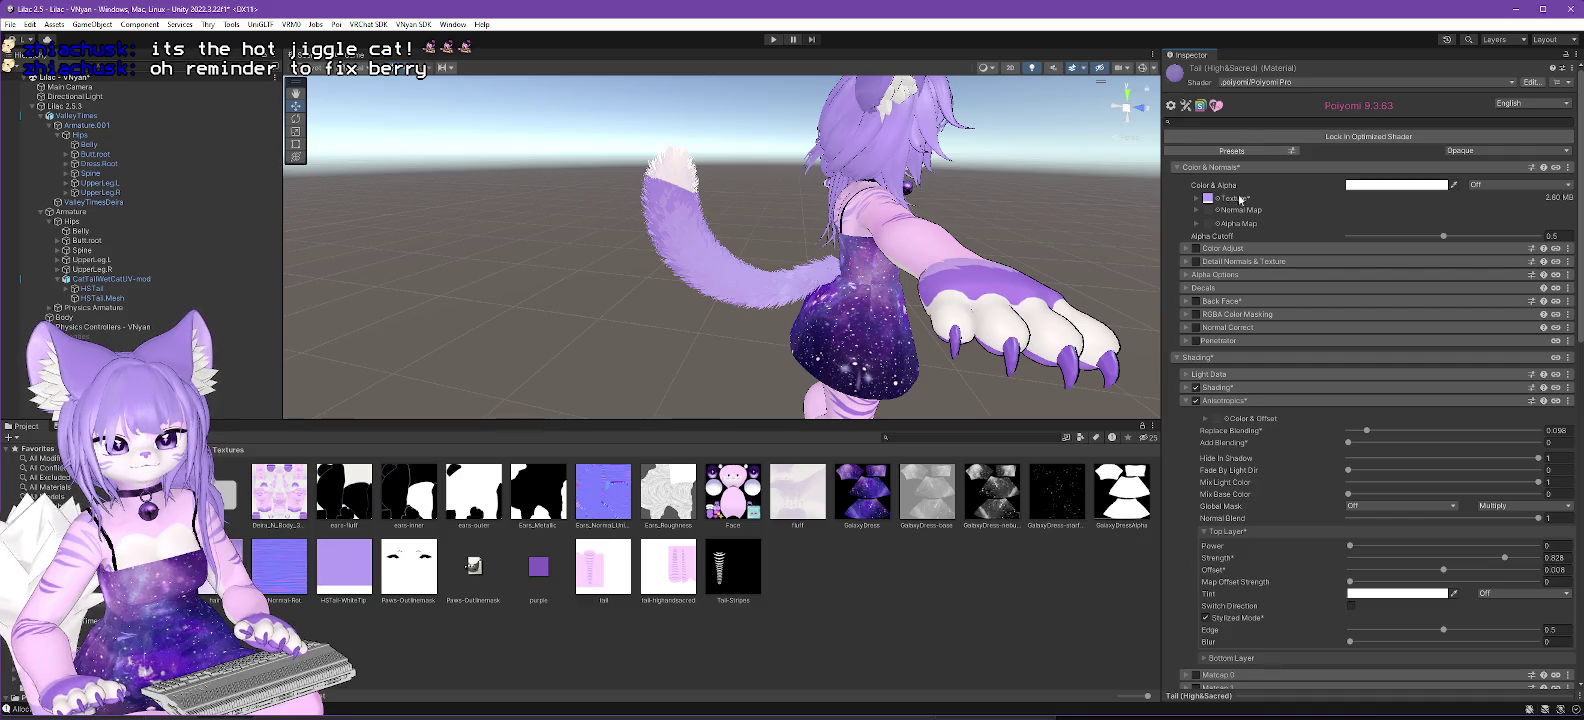
mouse_move(759, 363)
mouse_down()
mouse_move(964, 345)
mouse_move(770, 410)
mouse_move(561, 412)
mouse_move(608, 380)
mouse_up()
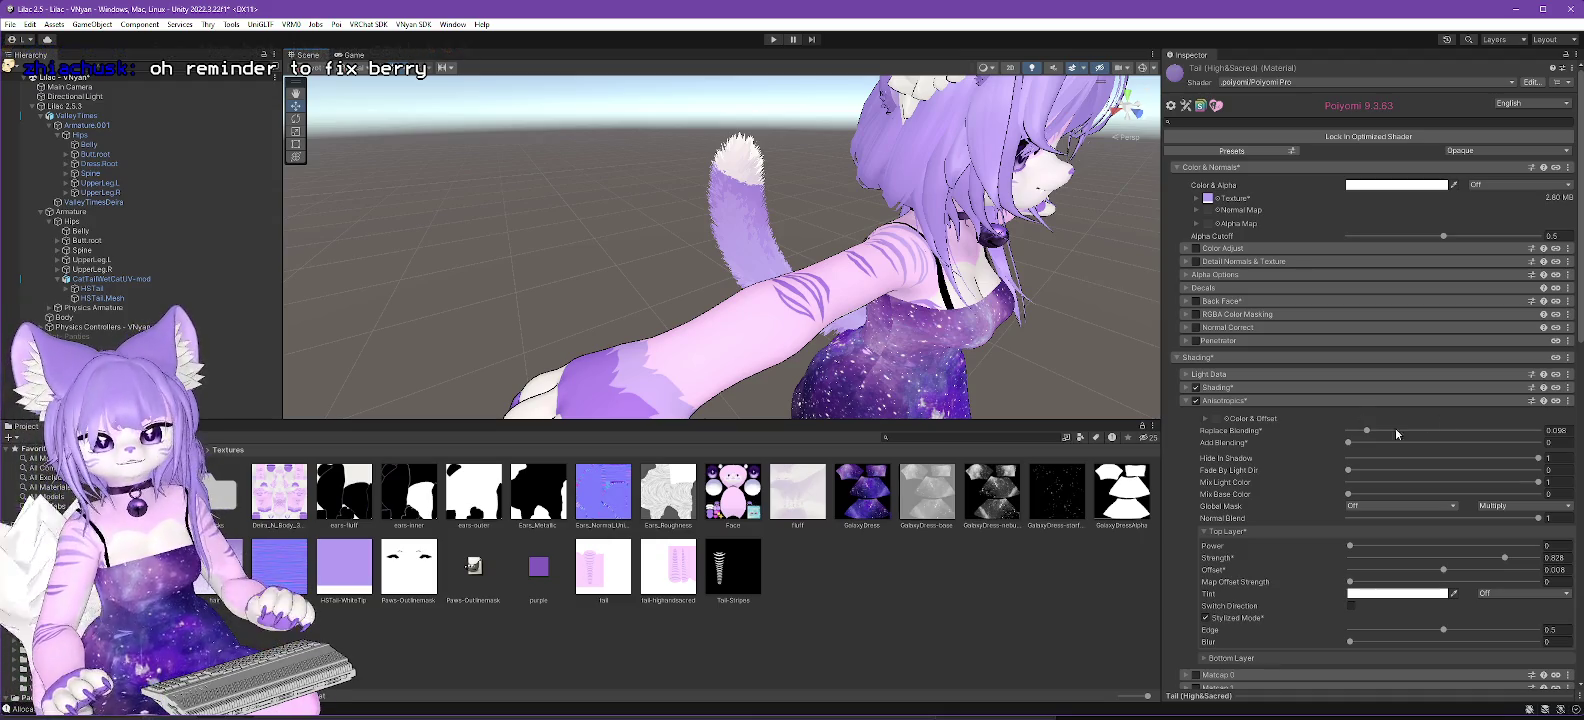
click(1195, 211)
click(1195, 211)
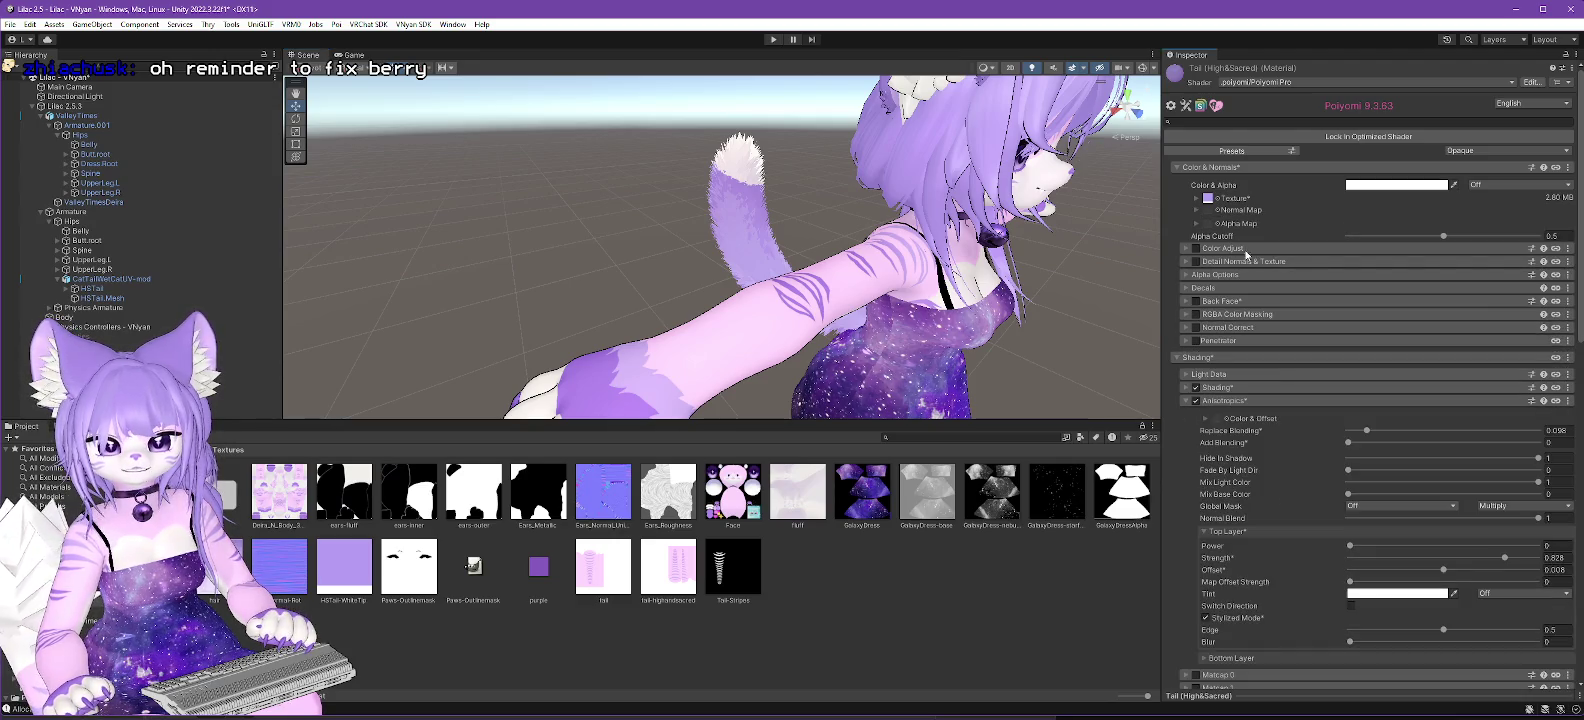
scroll(1265, 420, down, 15)
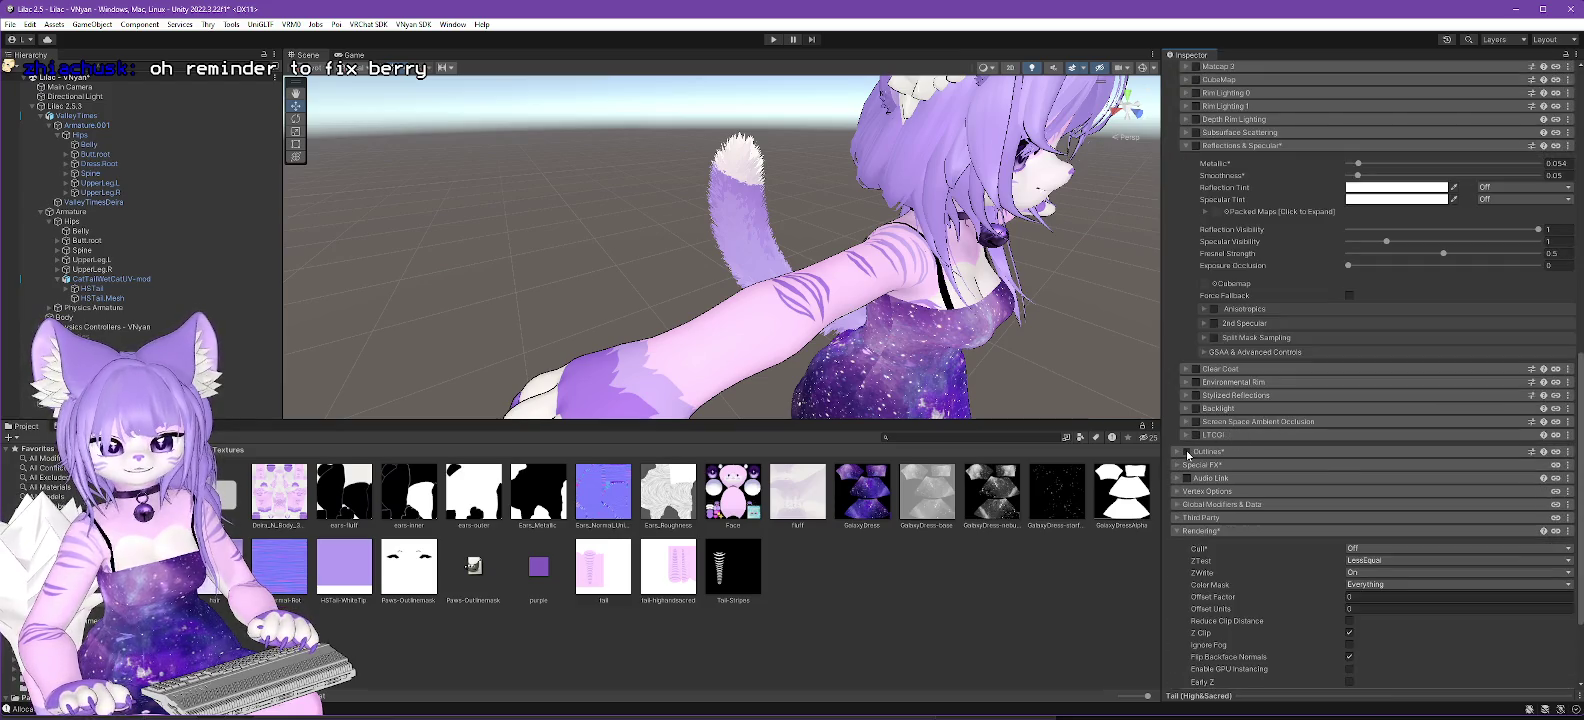
click(1187, 453)
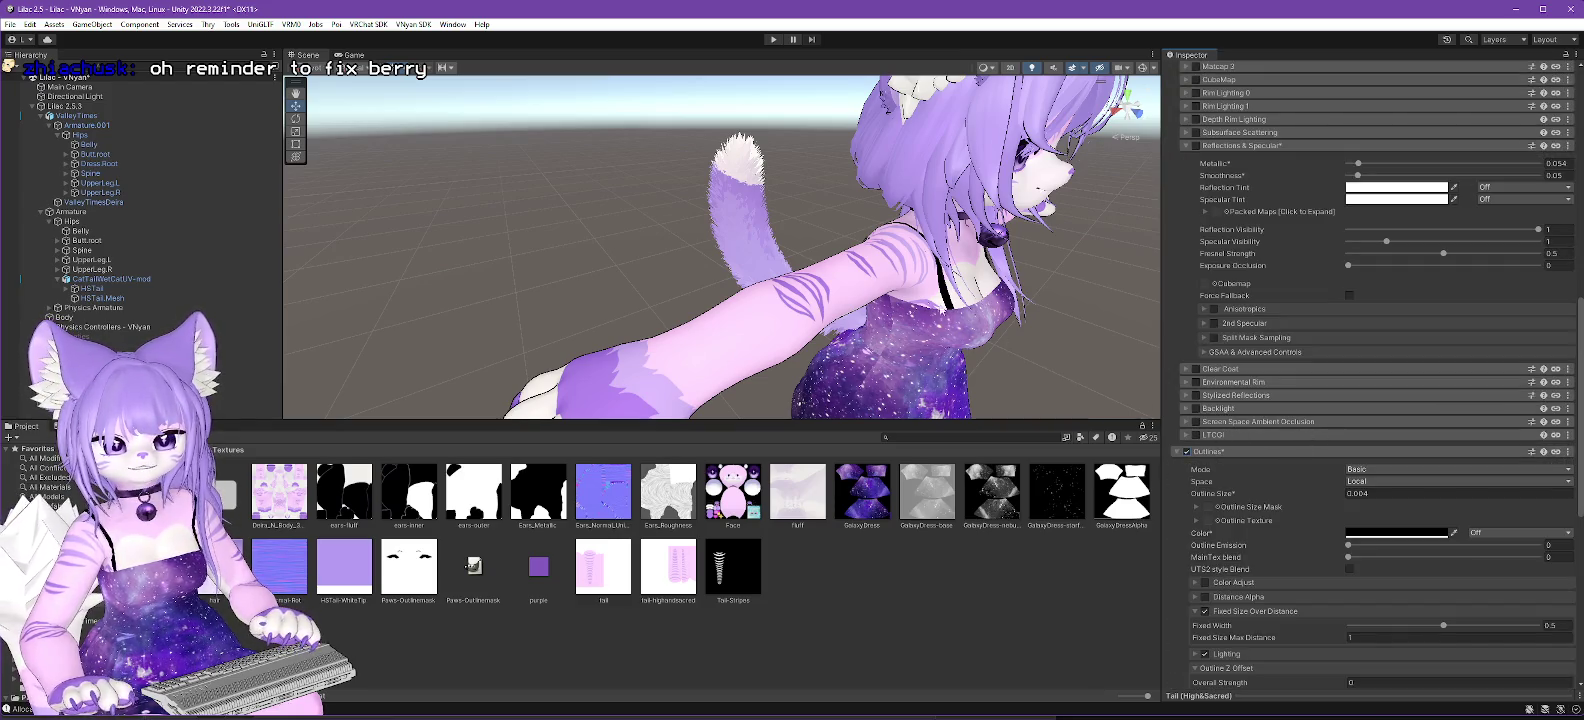
scroll(1258, 398, down, 3)
mouse_move(564, 196)
mouse_down()
mouse_move(1049, 236)
mouse_move(515, 236)
mouse_move(555, 219)
mouse_move(704, 241)
mouse_up()
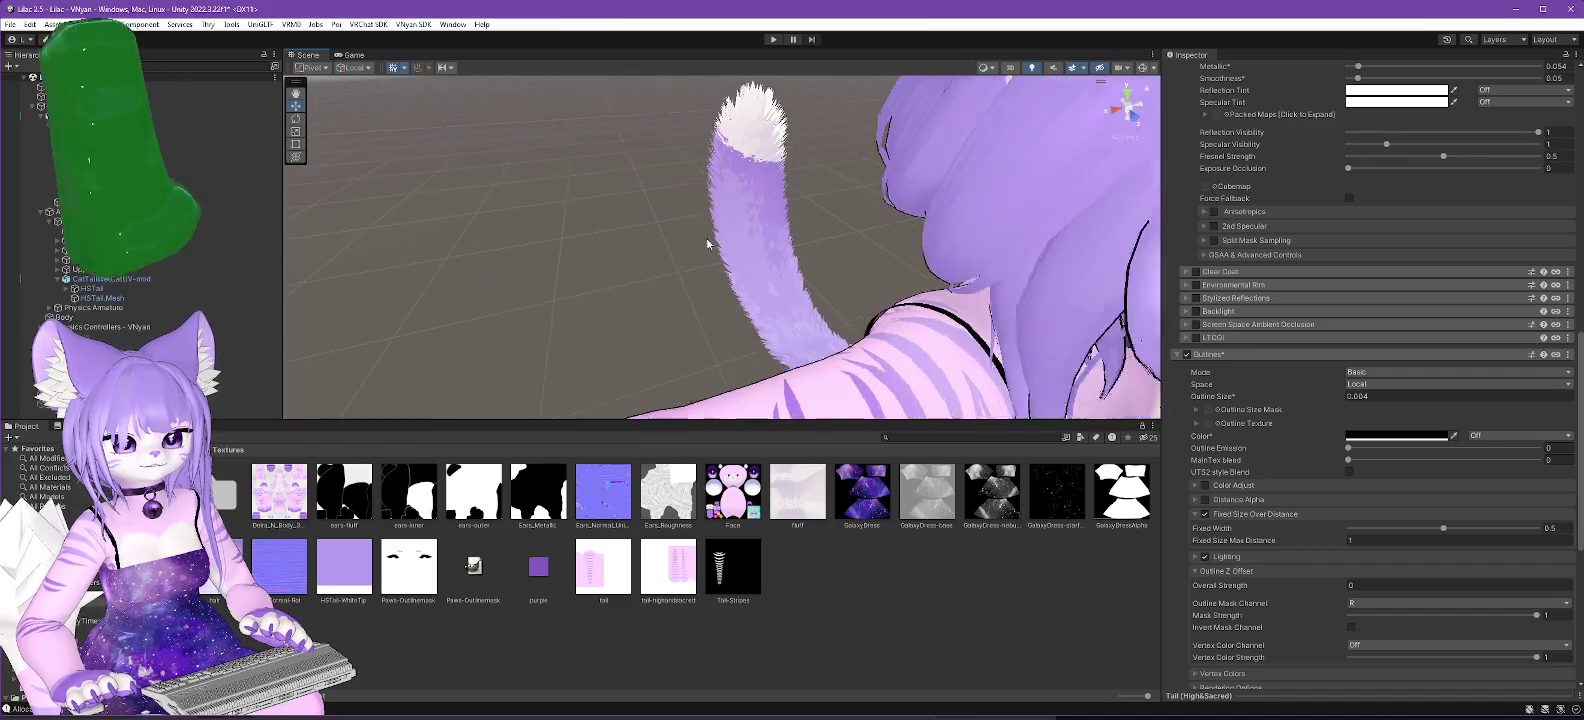
scroll(704, 241, up, 2)
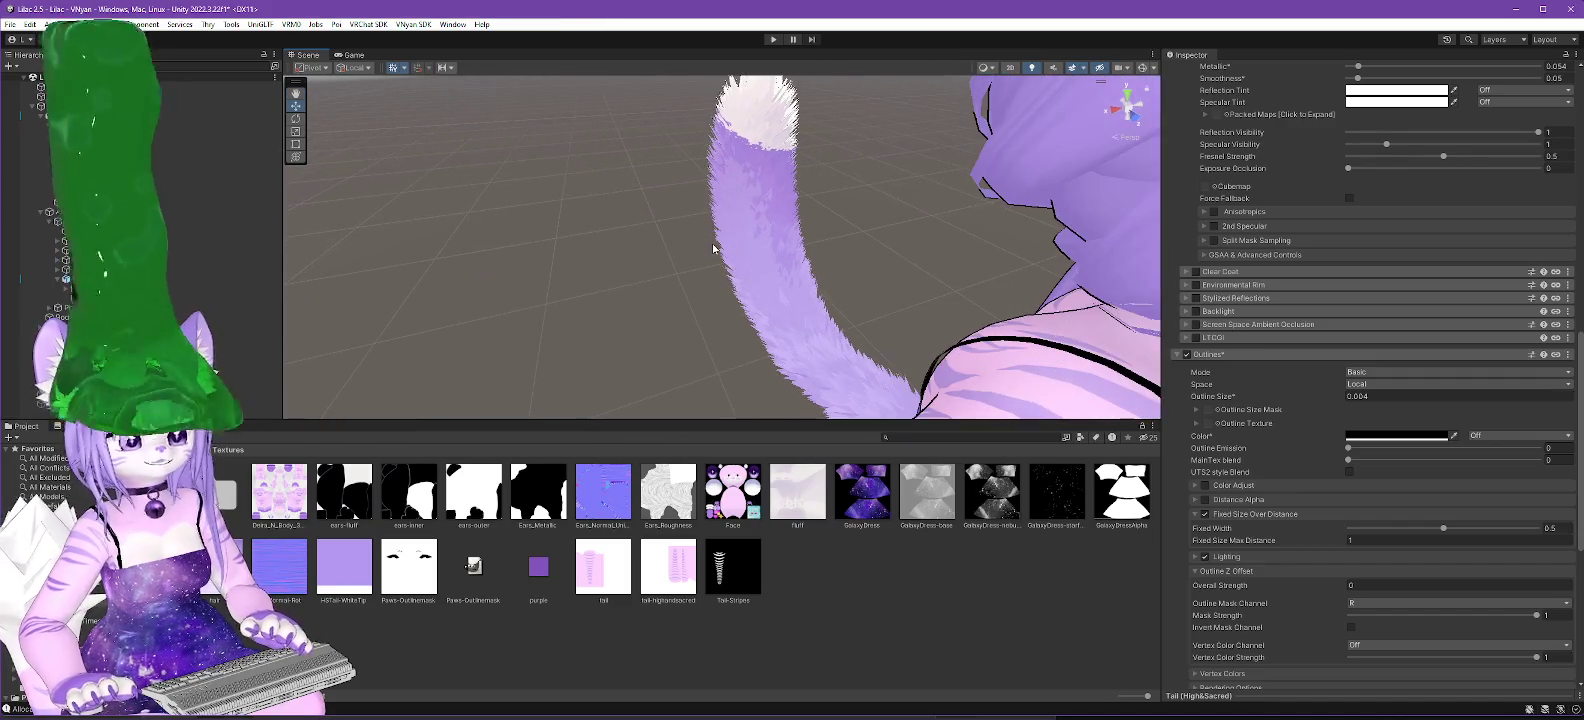
click(1377, 397)
text(0.0)
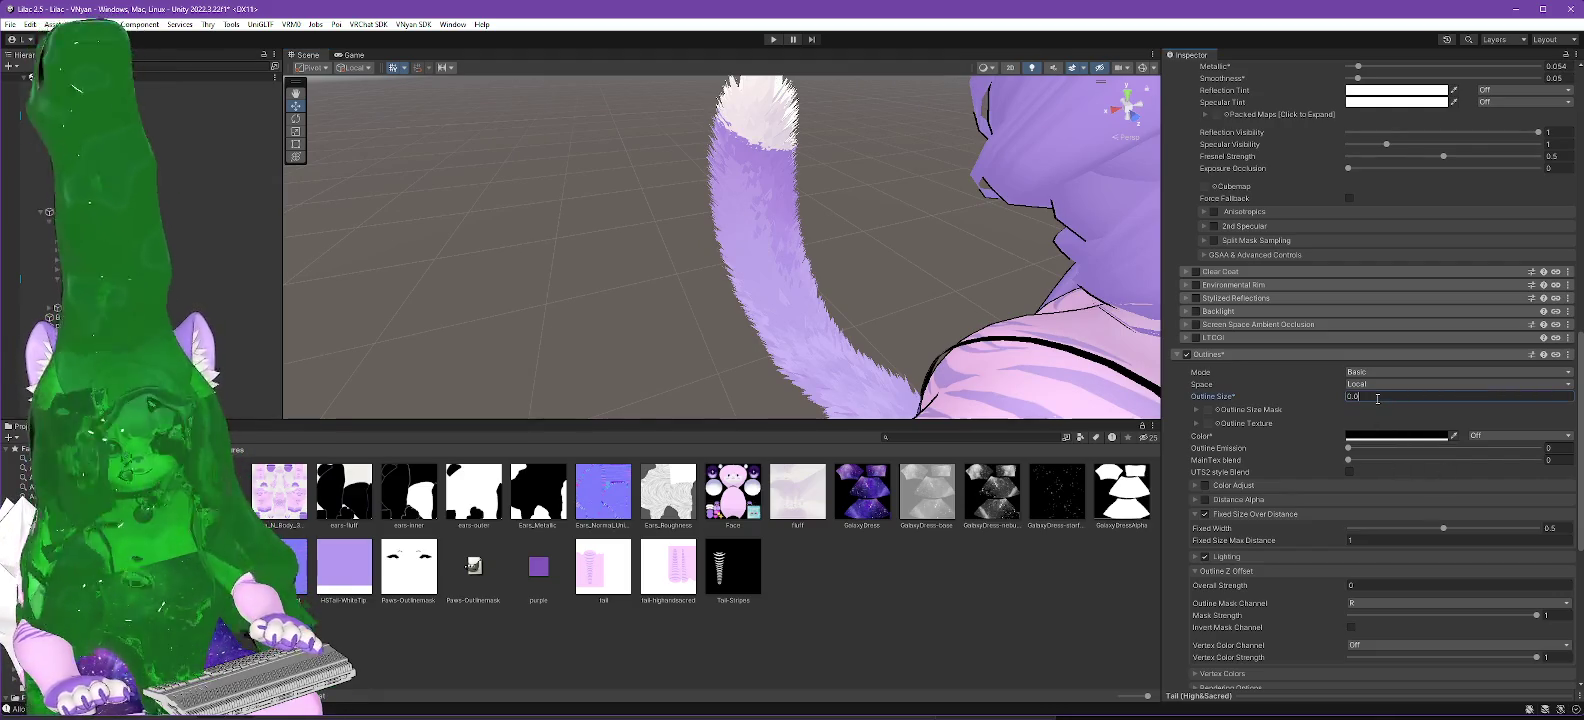
text(4)
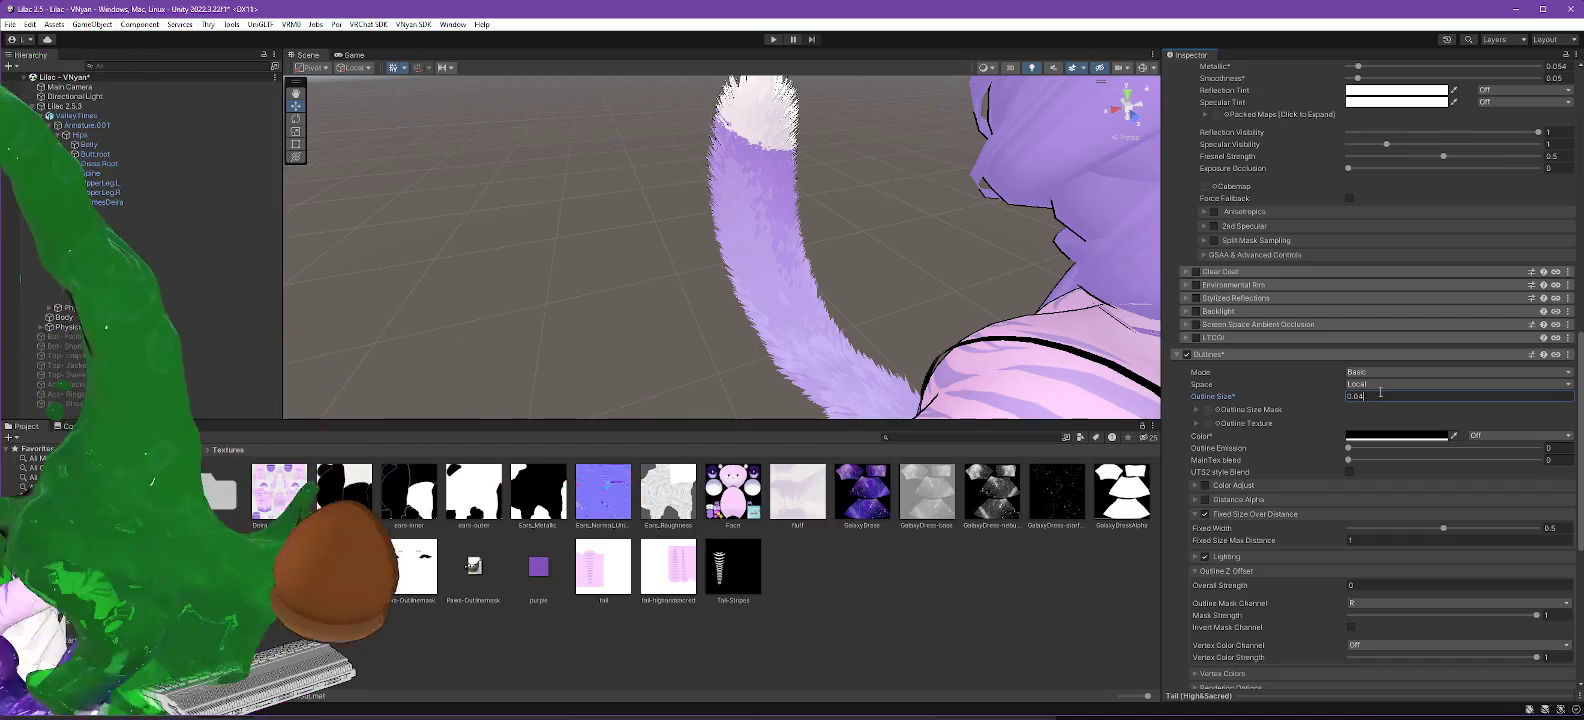
key(Return)
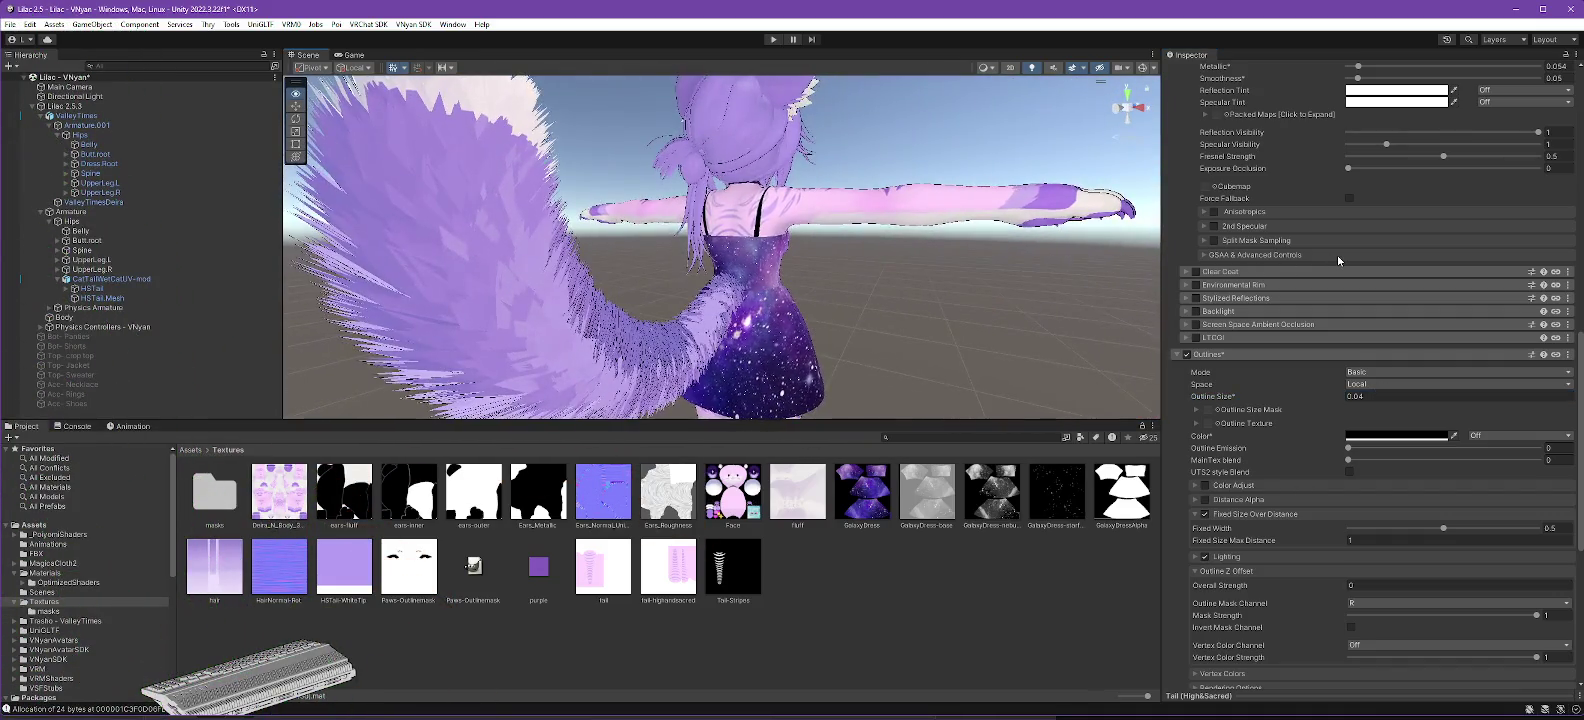
click(1186, 355)
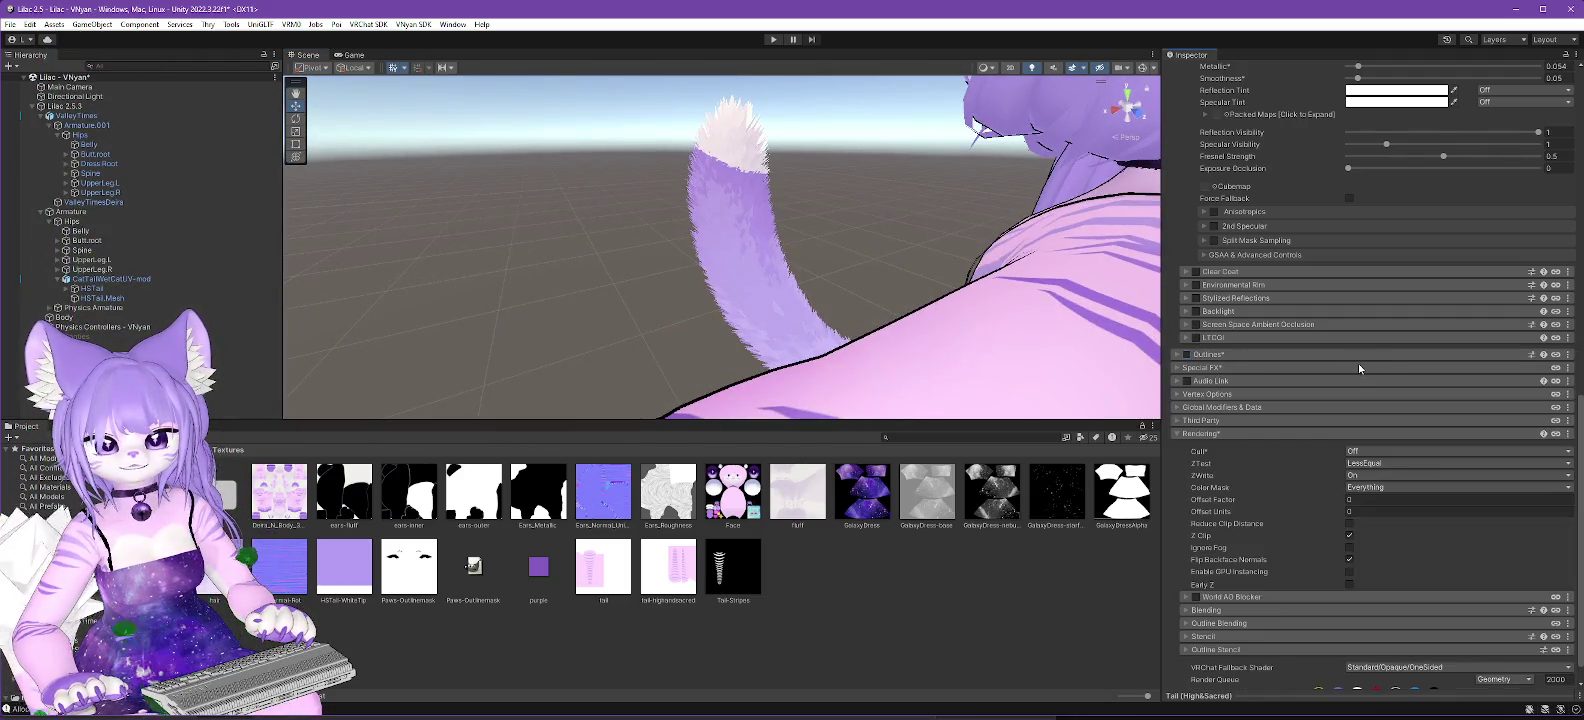
scroll(1341, 356, up, 5)
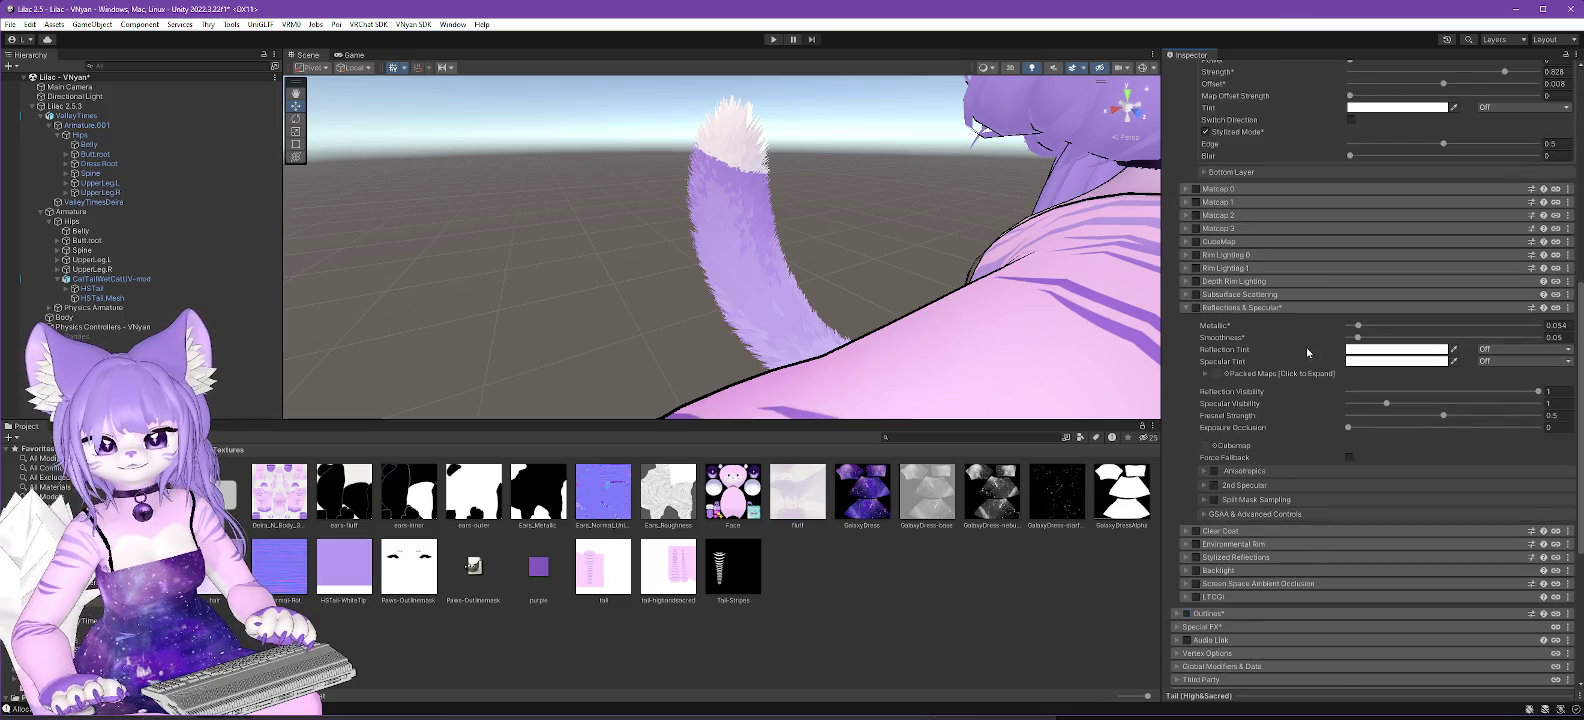
scroll(1295, 349, down, 5)
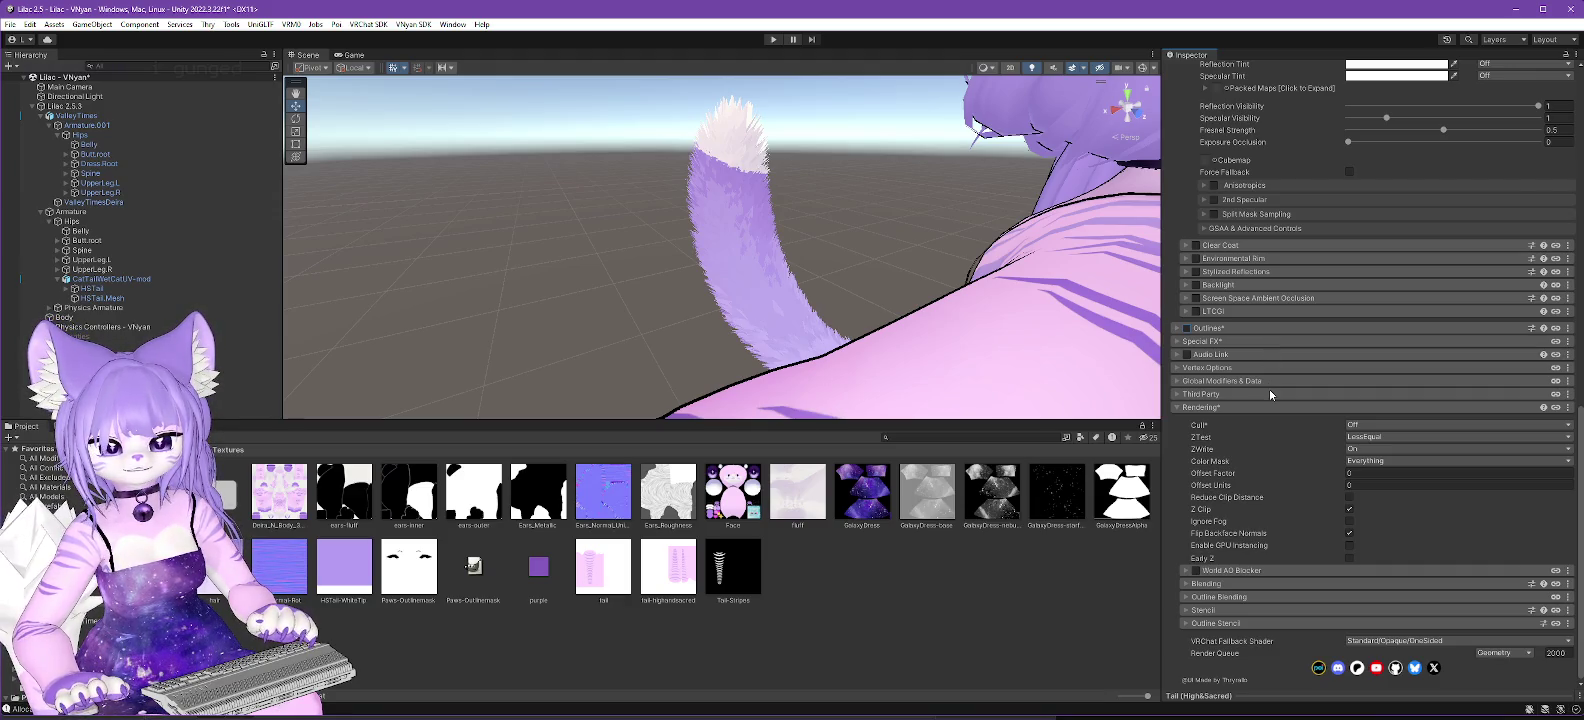
mouse_move(1060, 345)
mouse_down()
mouse_move(1014, 330)
mouse_move(1030, 353)
mouse_move(1034, 308)
mouse_move(945, 317)
mouse_up()
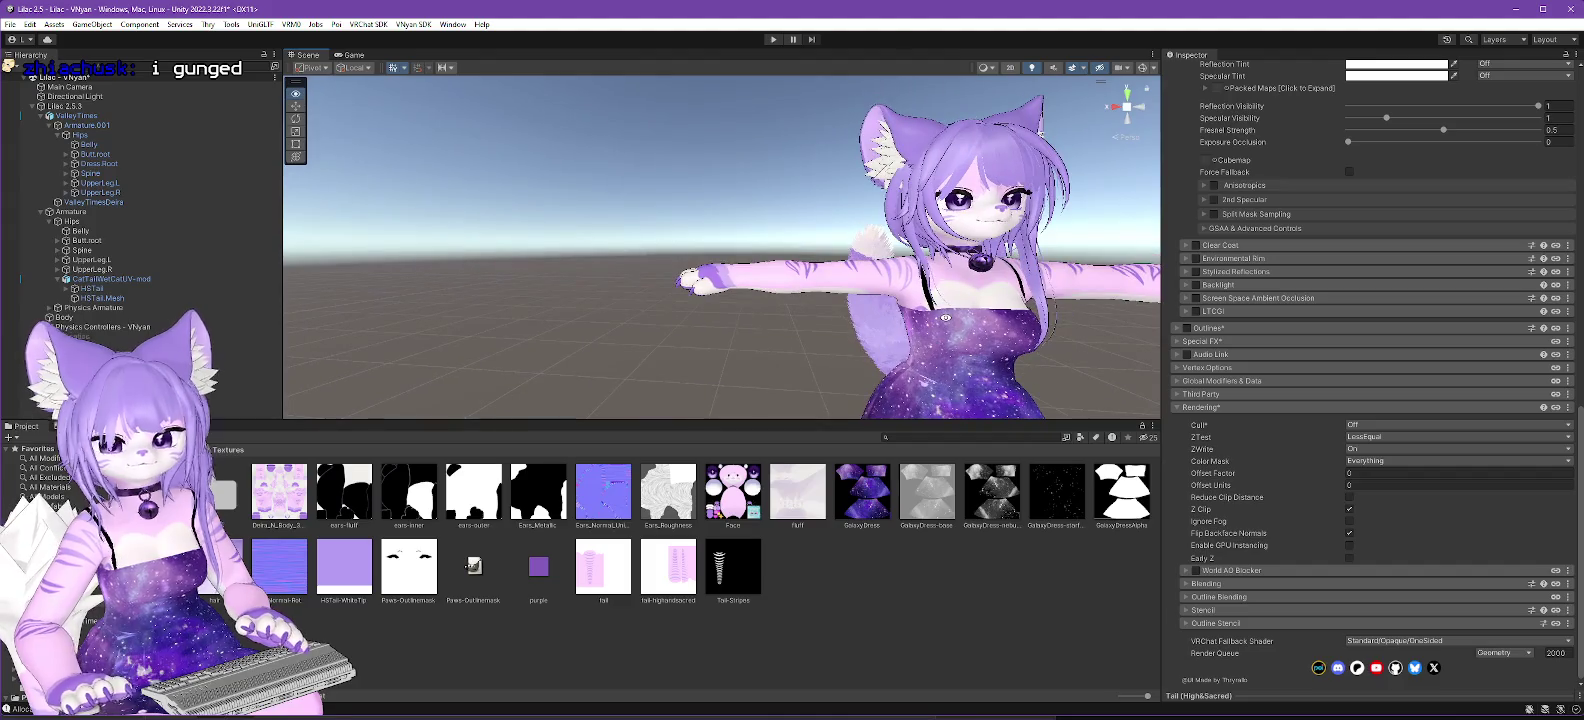
key(alt+Tab)
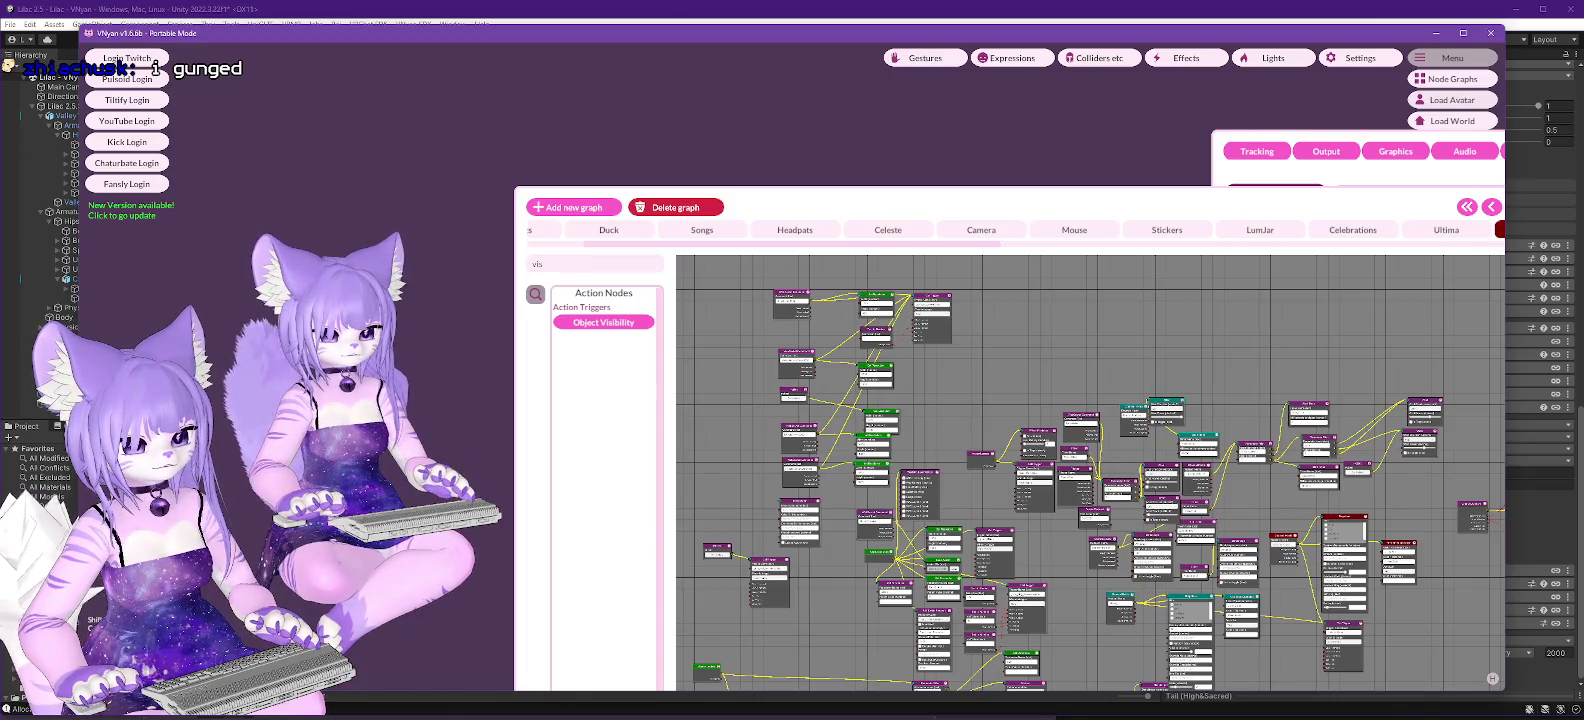
click(1435, 34)
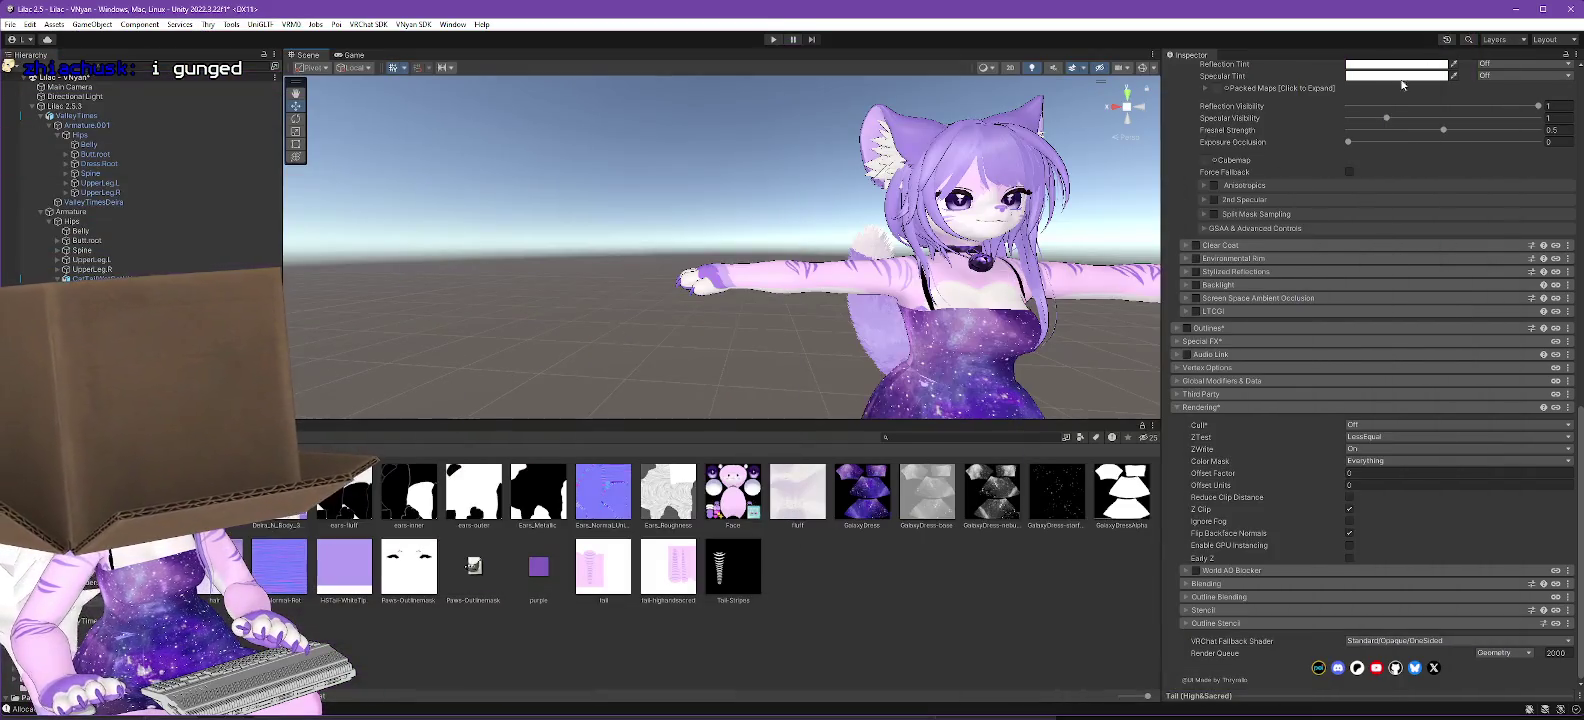
mouse_move(860, 340)
alt+mouse_down()
mouse_move(914, 343)
mouse_move(765, 363)
mouse_move(1036, 314)
mouse_move(945, 321)
mouse_move(934, 268)
mouse_move(760, 336)
mouse_move(824, 329)
mouse_move(601, 346)
mouse_move(901, 325)
mouse_move(912, 263)
alt+mouse_up()
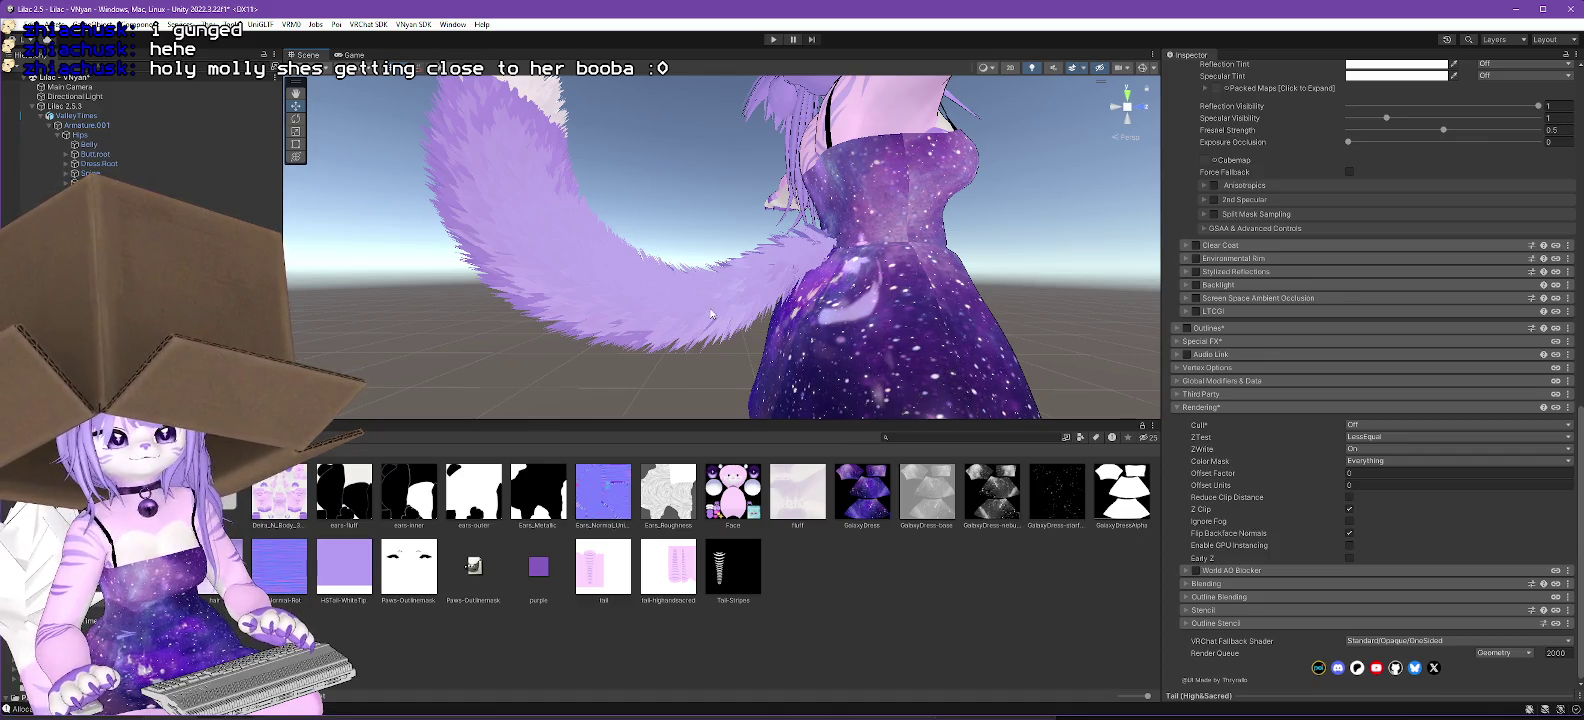
mouse_move(696, 356)
mouse_down()
mouse_move(593, 337)
mouse_move(620, 375)
mouse_move(707, 369)
mouse_up()
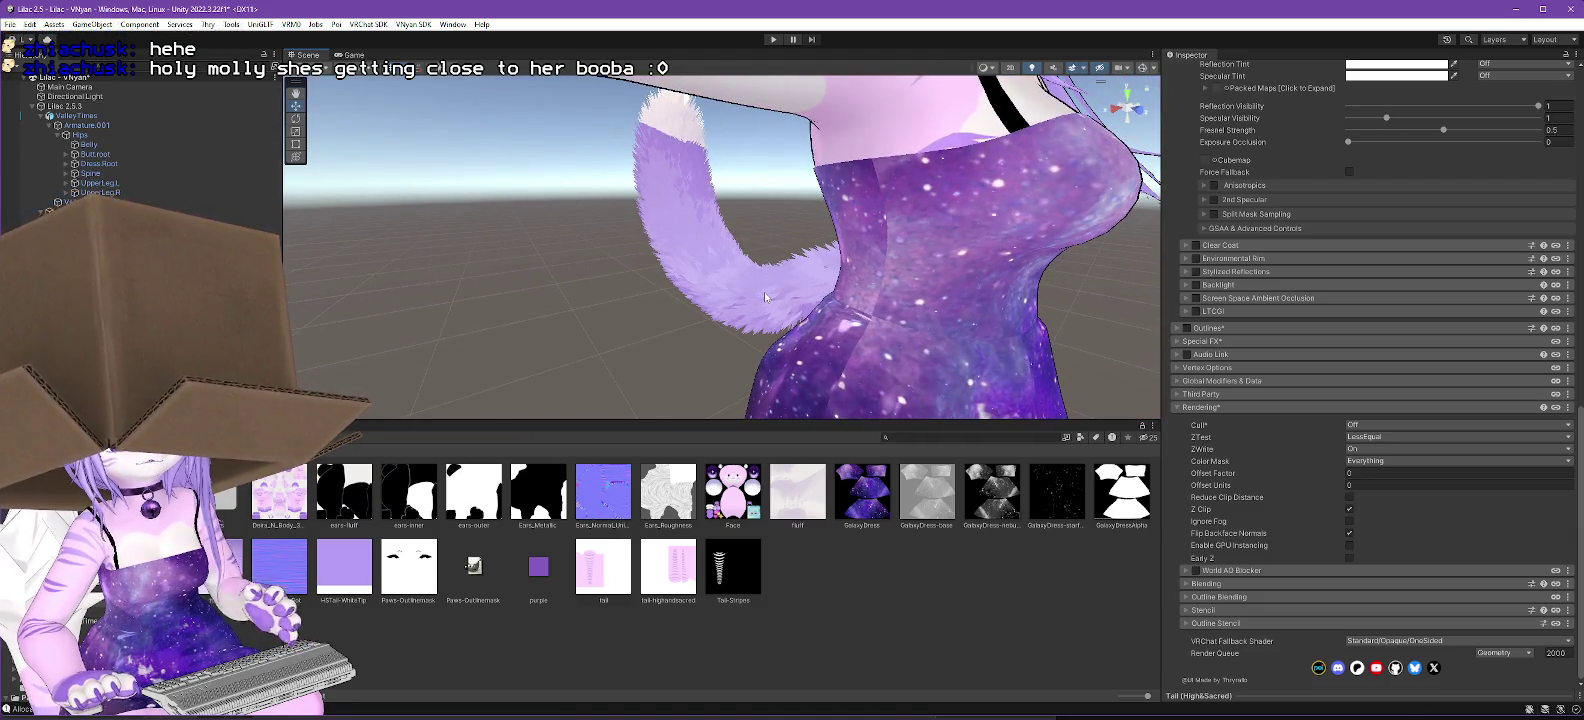
Select the Lilac 2.5.3 avatar root in the Hierarchy and bring up the VNyan SDK export menu.
click(727, 317)
scroll(727, 317, up, 3)
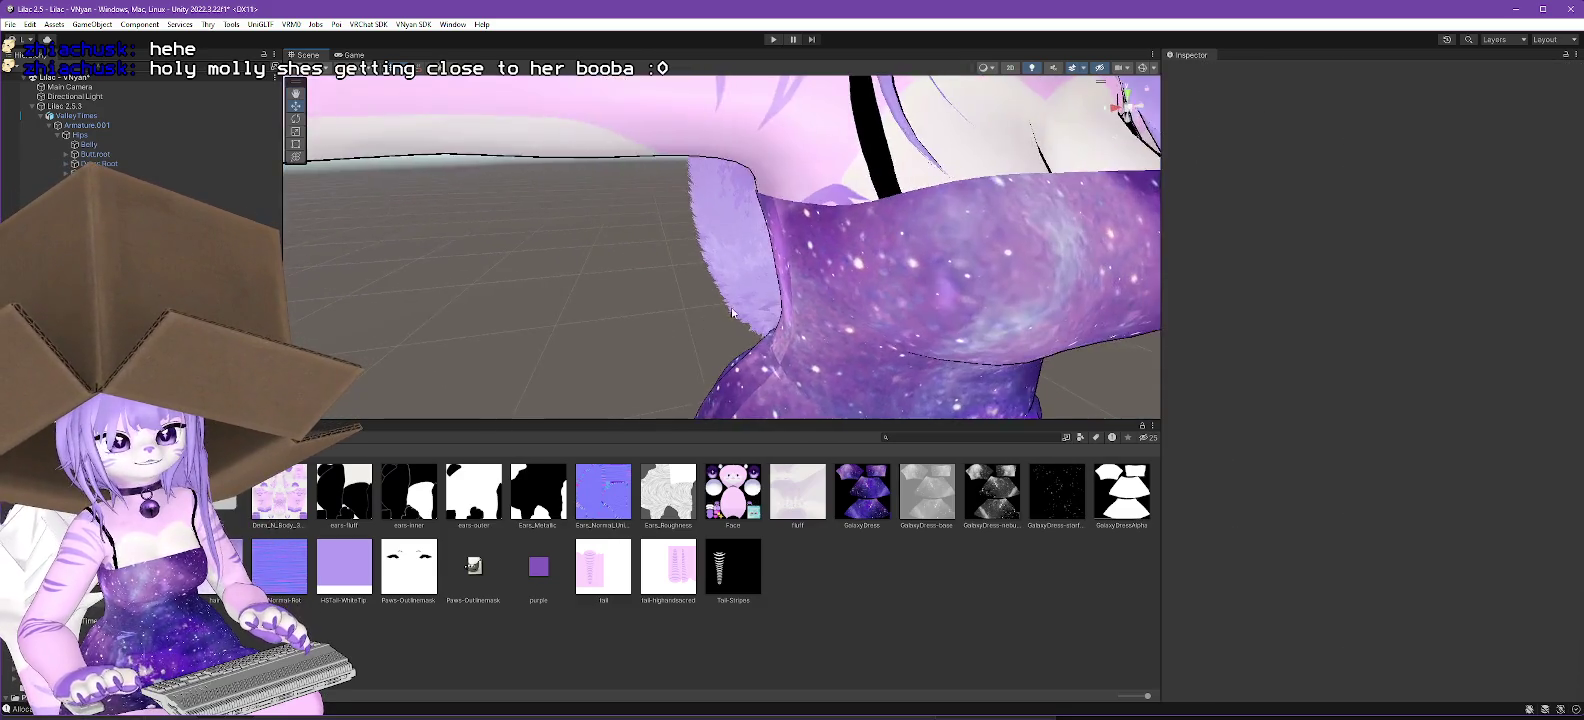
scroll(727, 317, down, 5)
drag(727, 317, 785, 289)
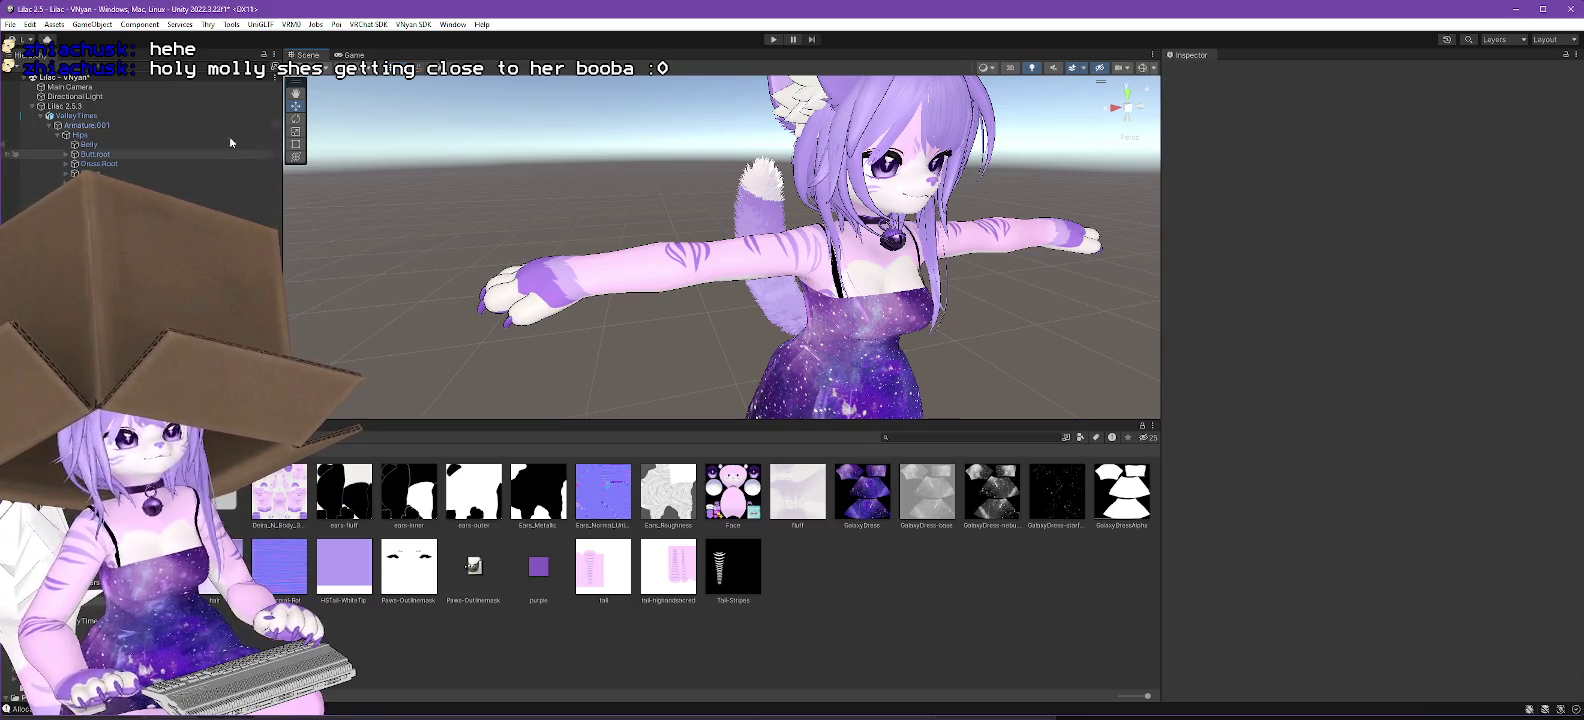
key(Up)
key(Up)
key(Up)
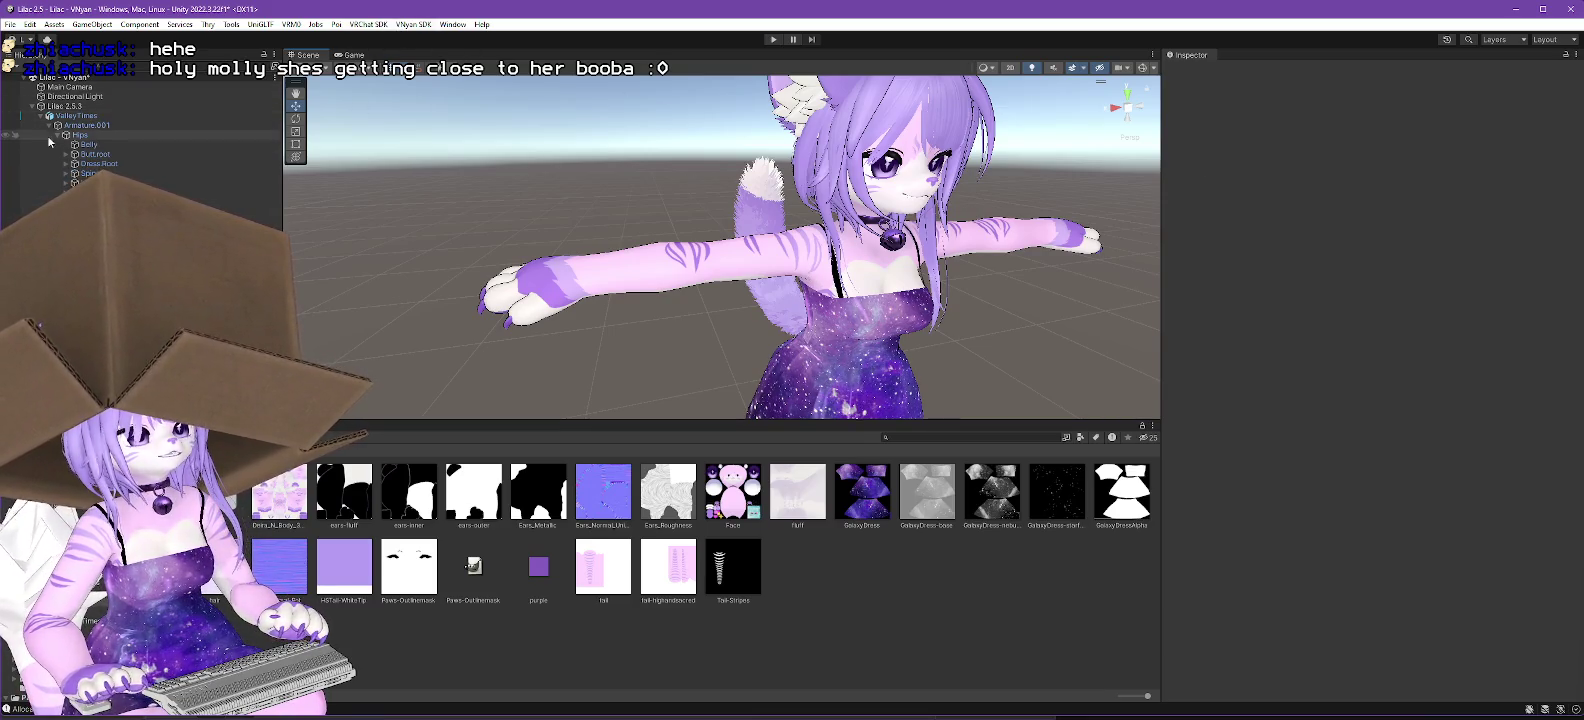
click(427, 24)
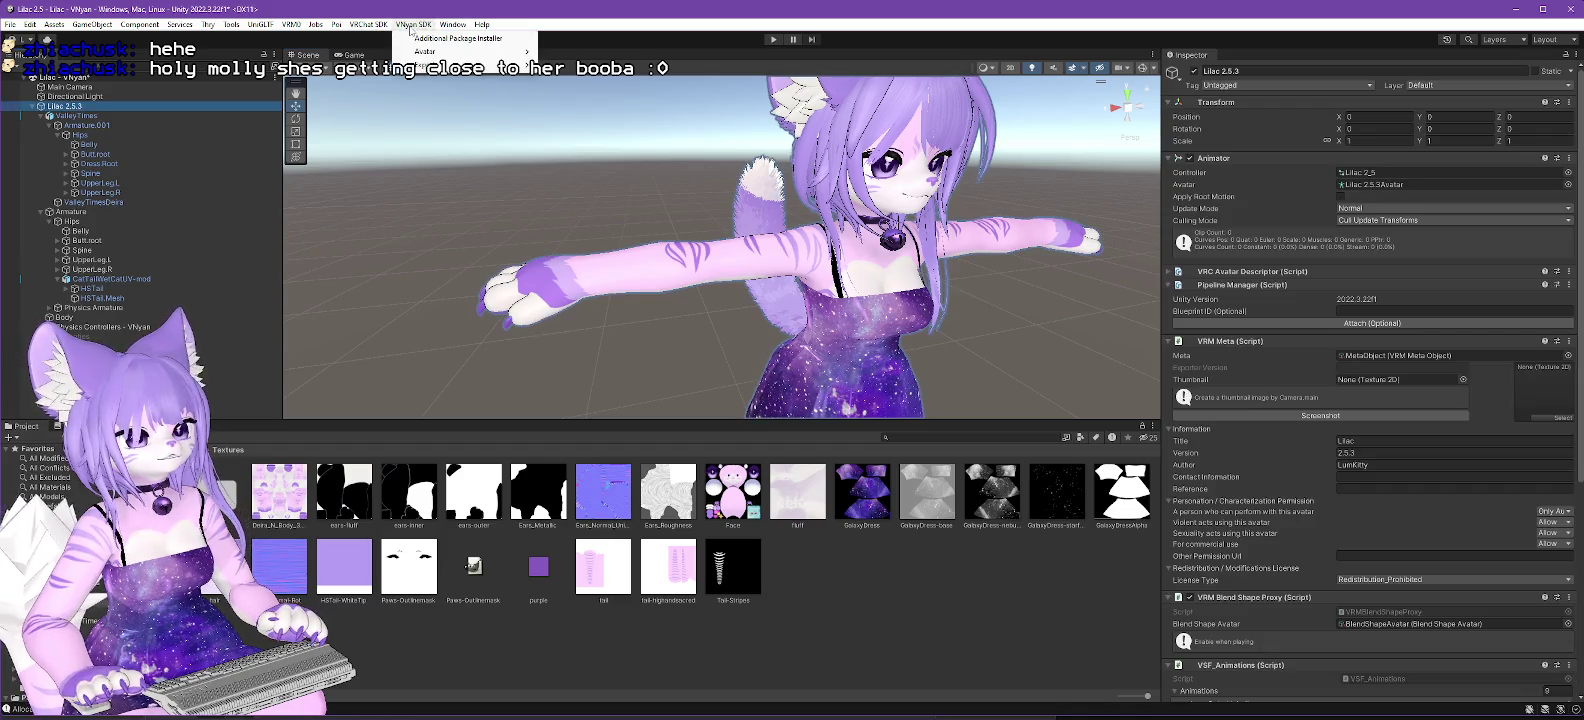
Export the avatar as a VSFAvatar named Lilac 2.5.3-nl, then switch to VNyan while it builds.
mouse_move(500, 64)
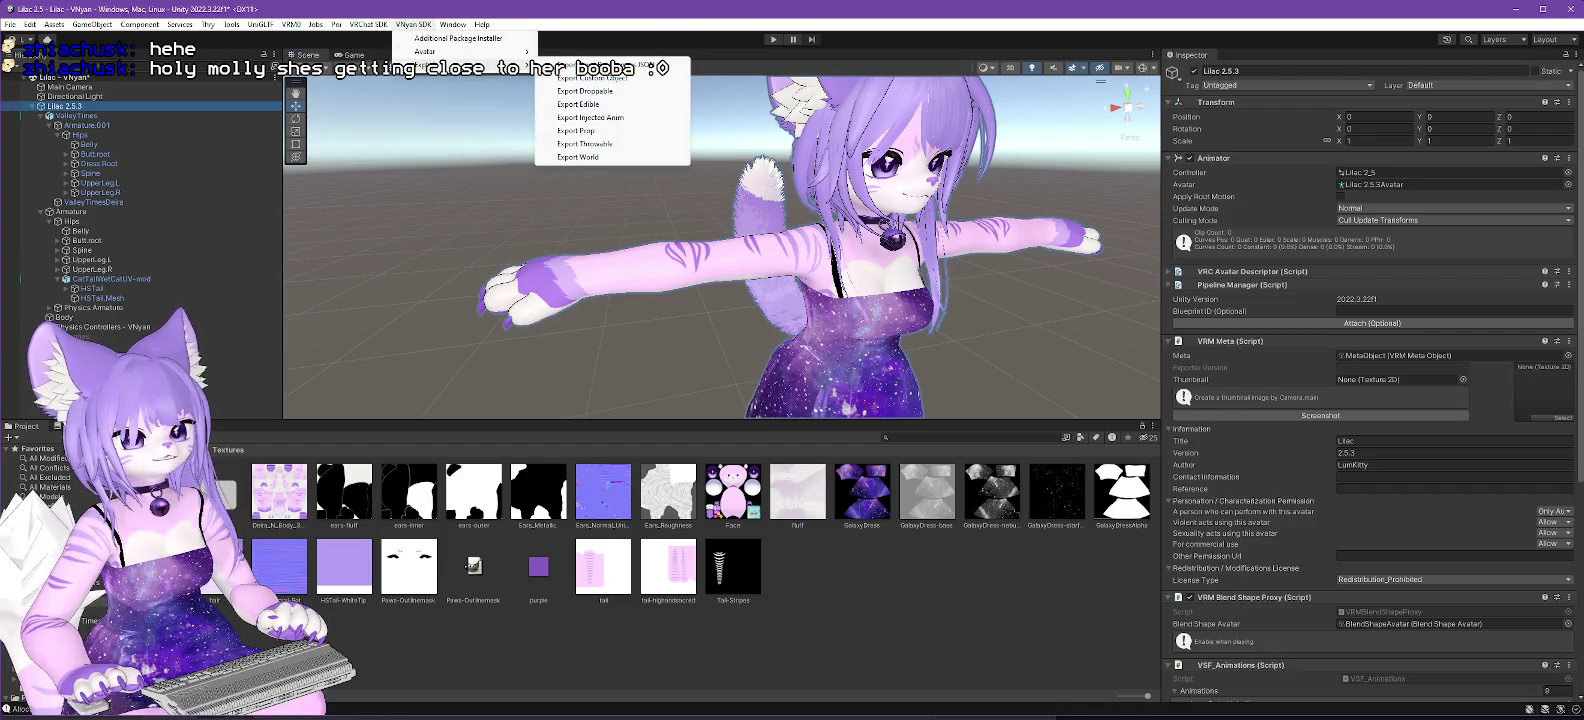
click(580, 64)
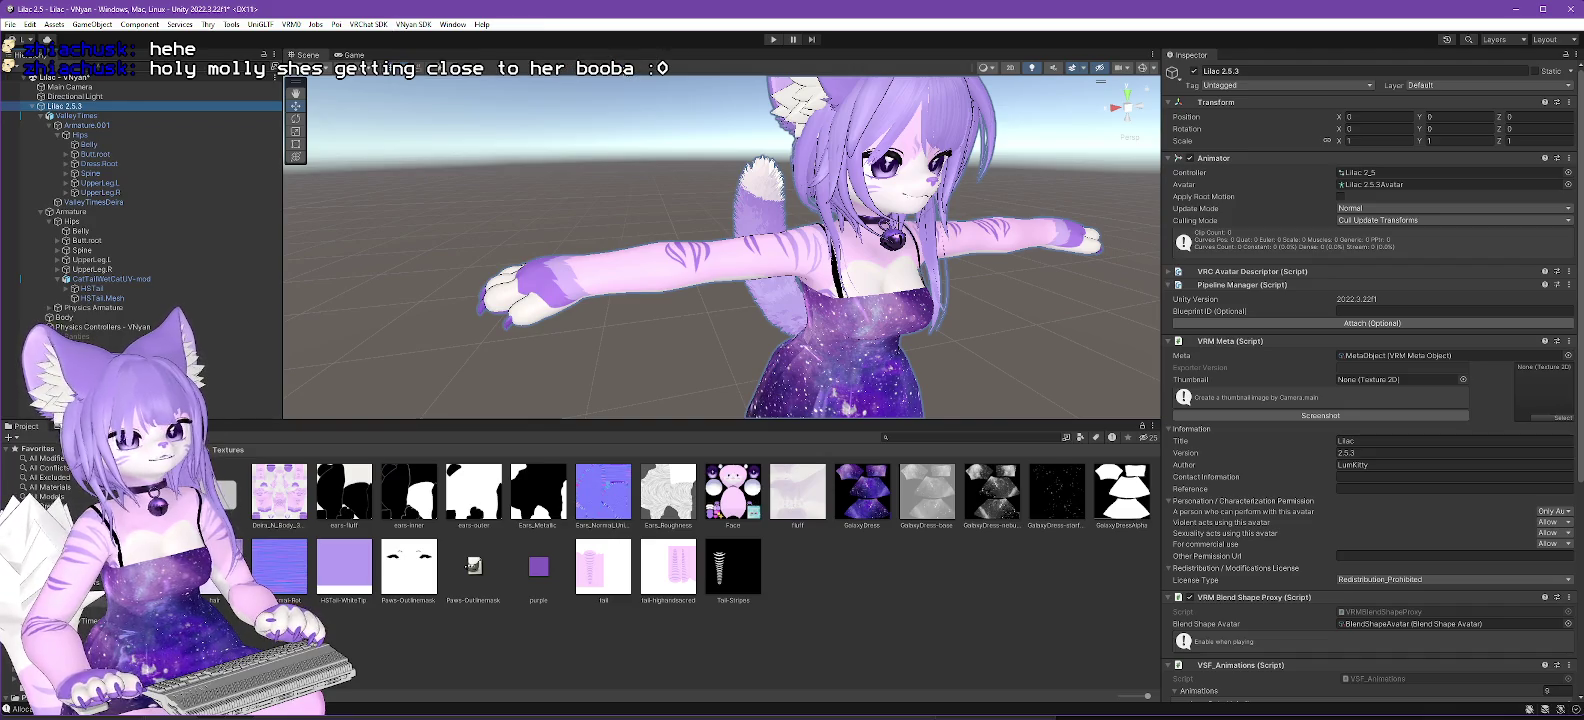
scroll(153, 230, down, 3)
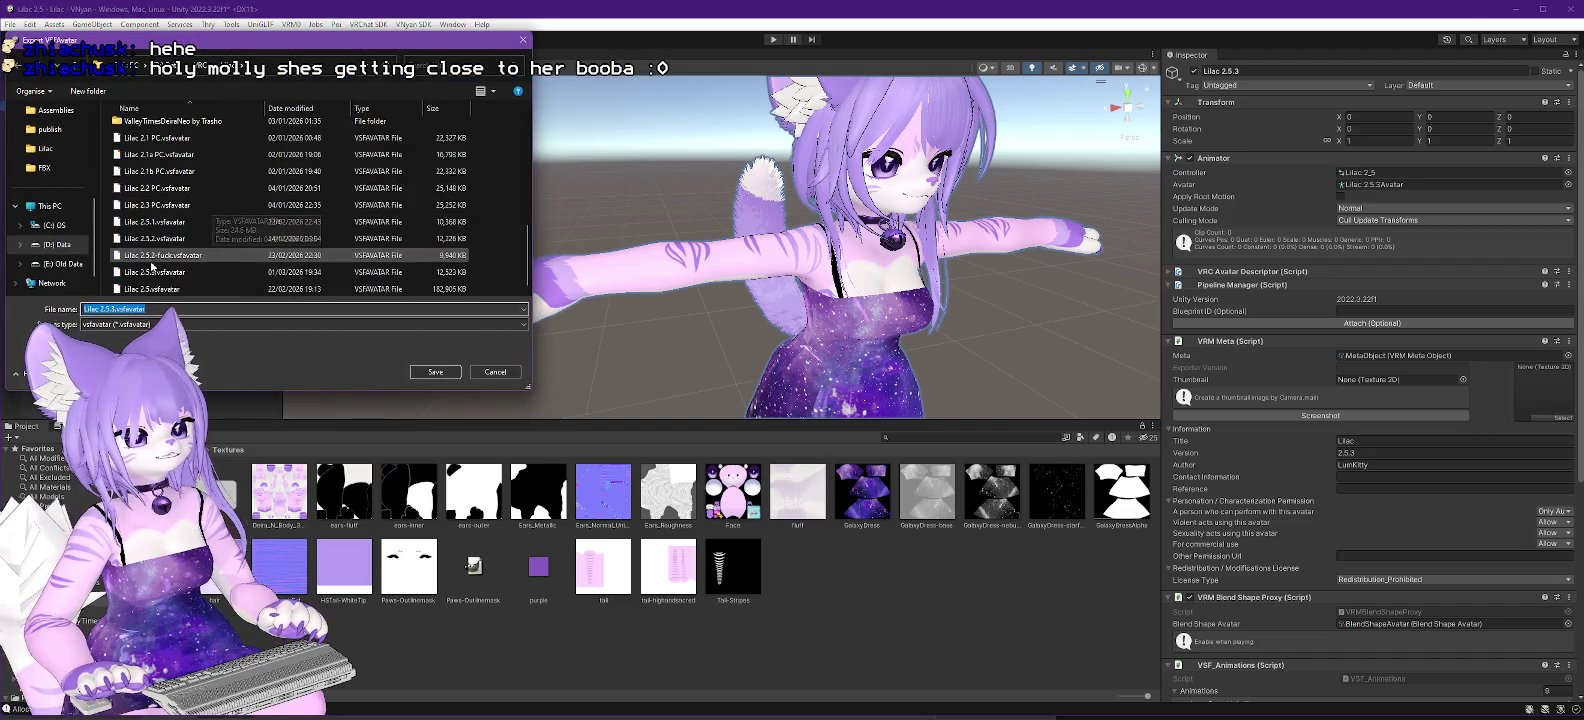
click(145, 272)
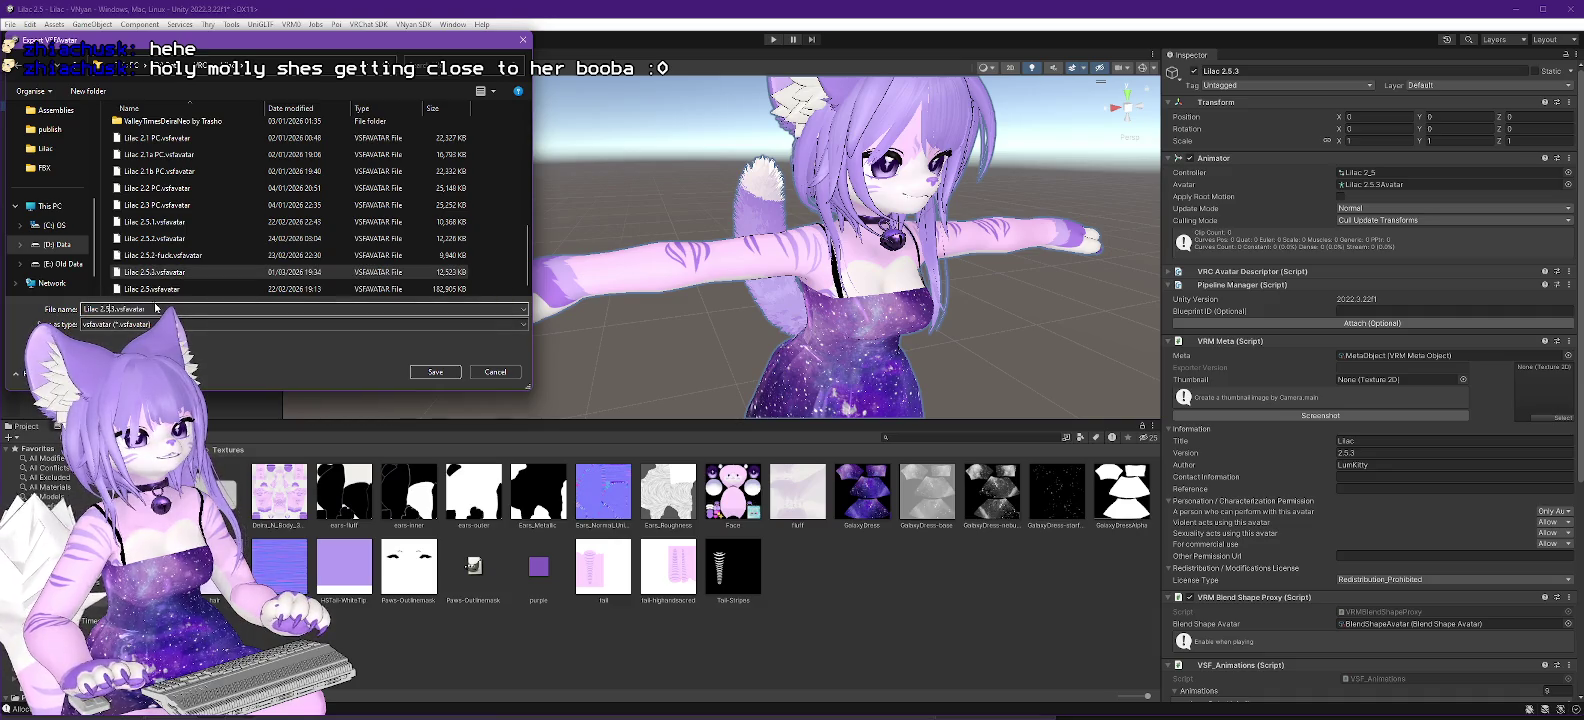
text(-nl)
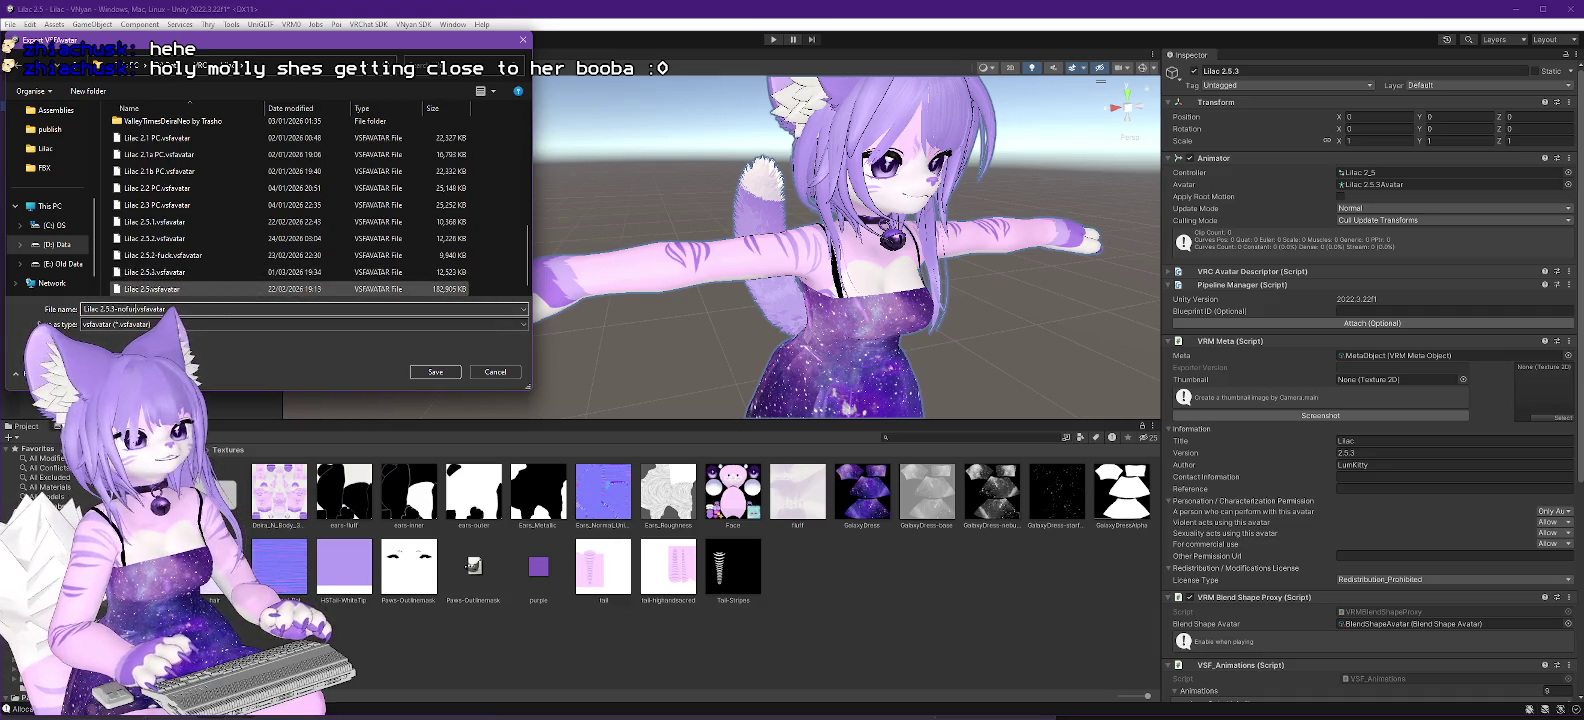
key(Return)
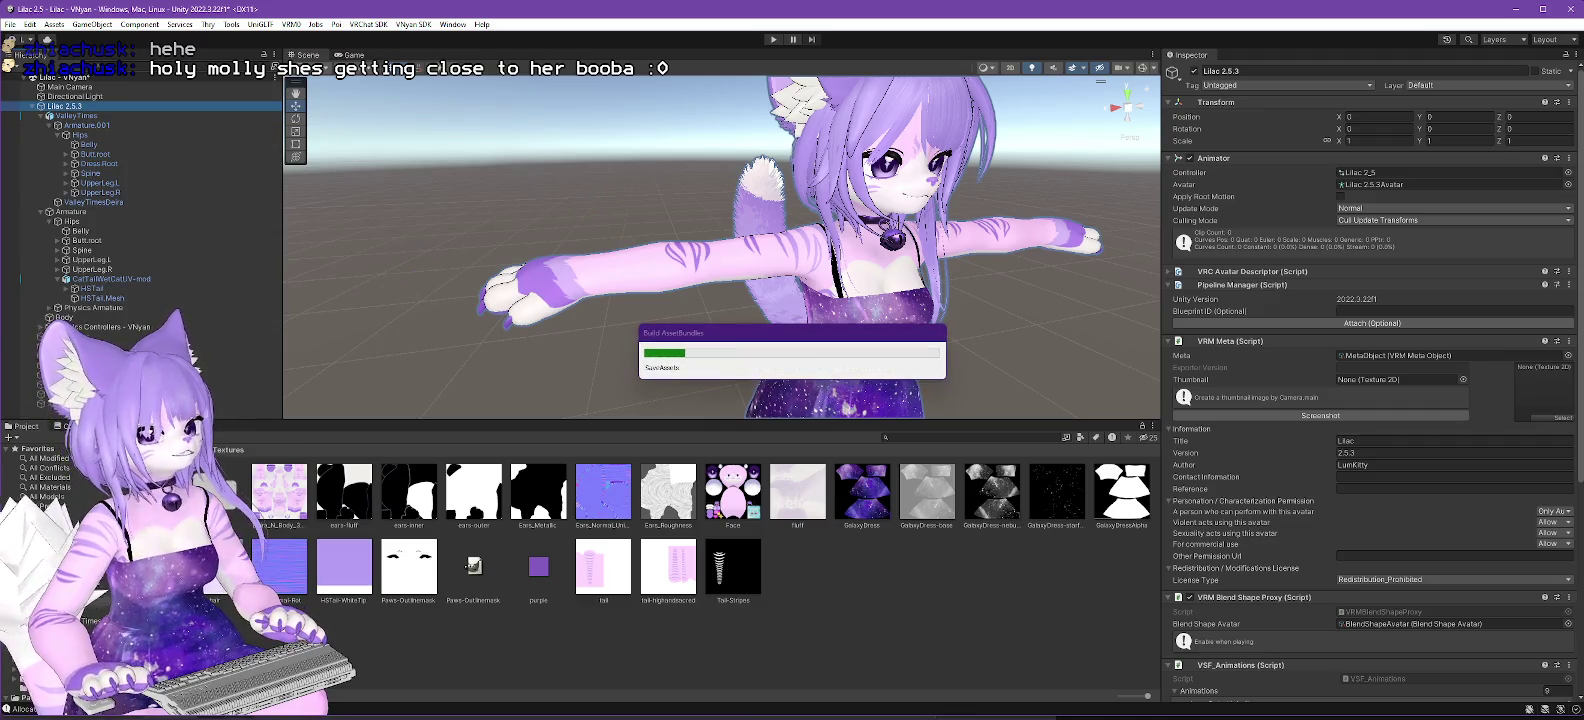
key(alt+Tab)
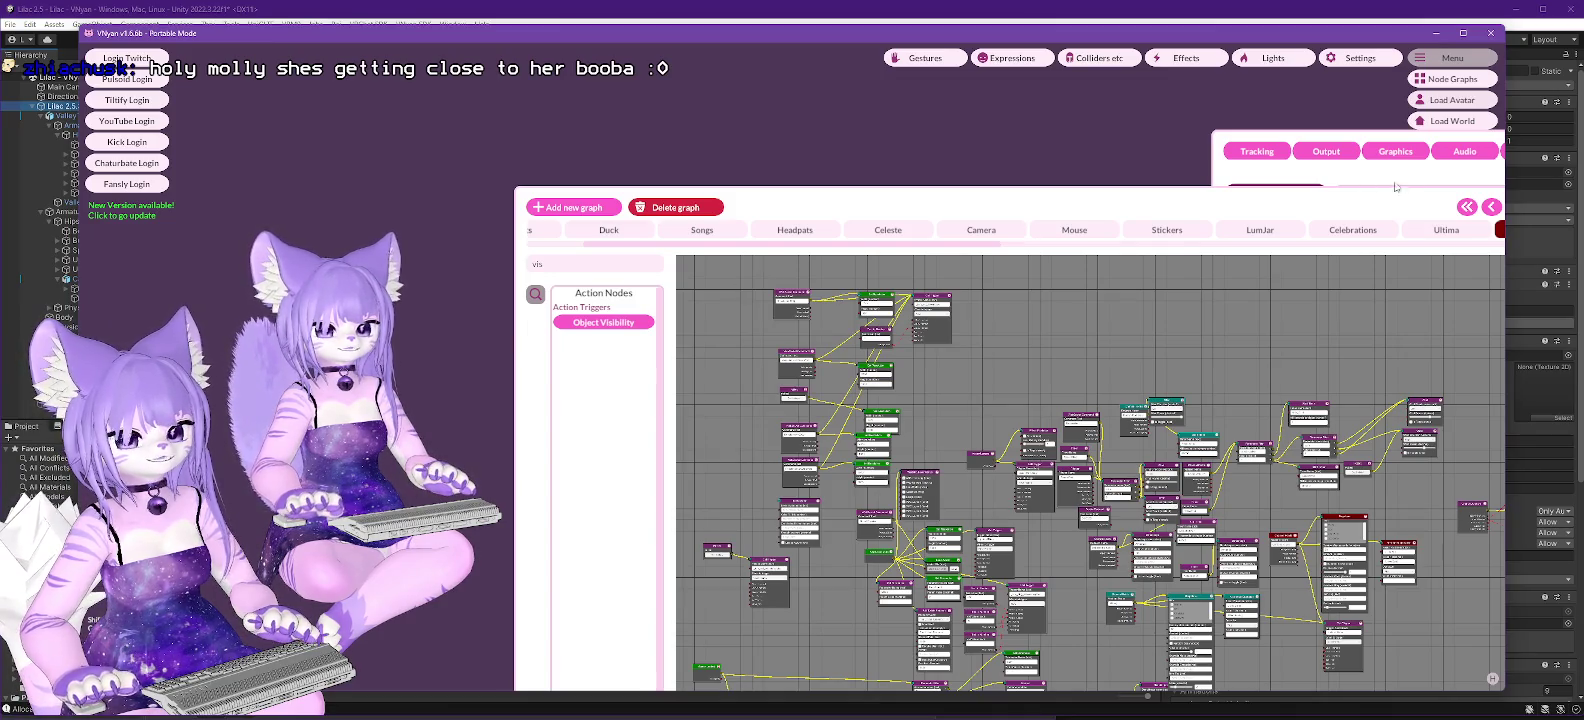
Open VNyan's Load Avatar file browser and scroll down to the exported .vsfavatar files.
click(1452, 100)
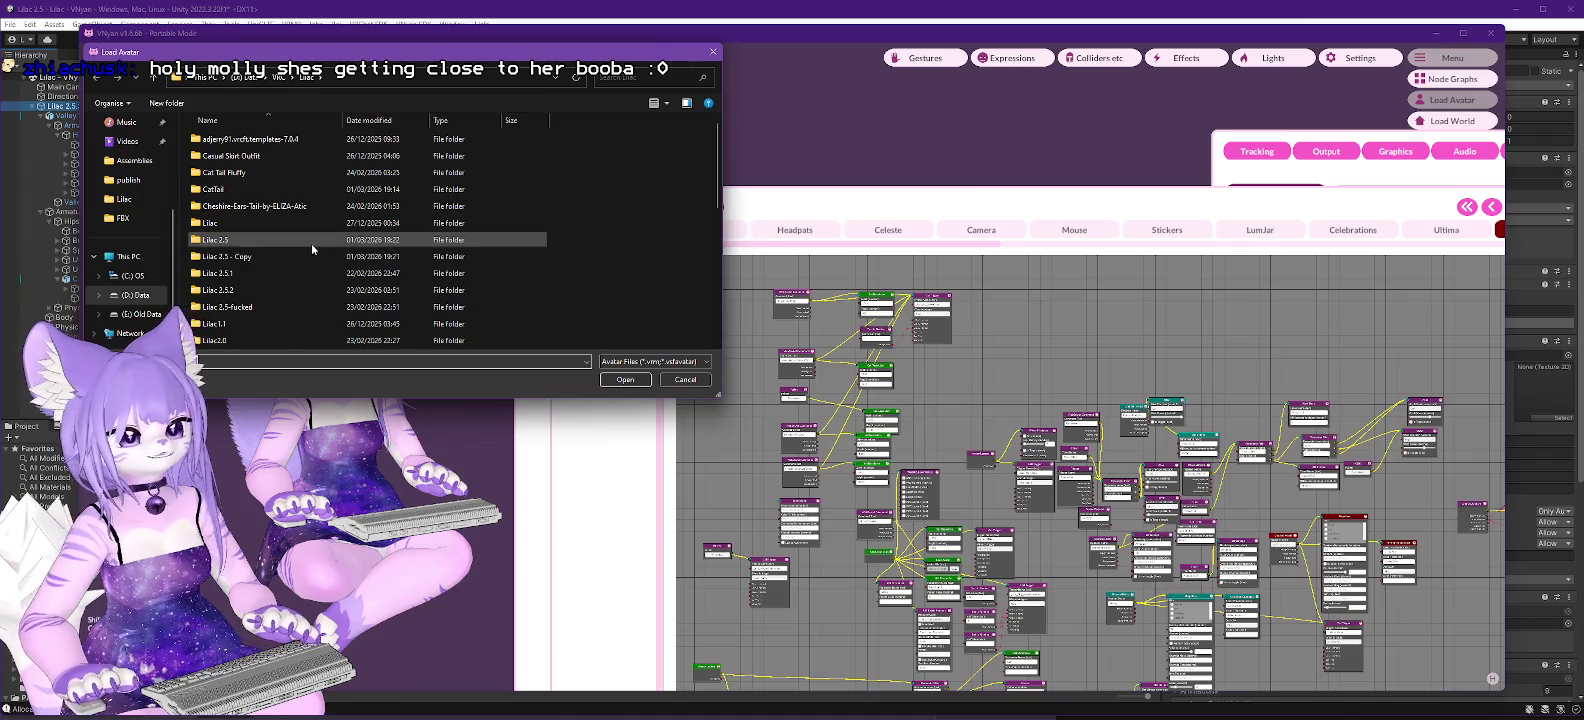
scroll(313, 249, down, 5)
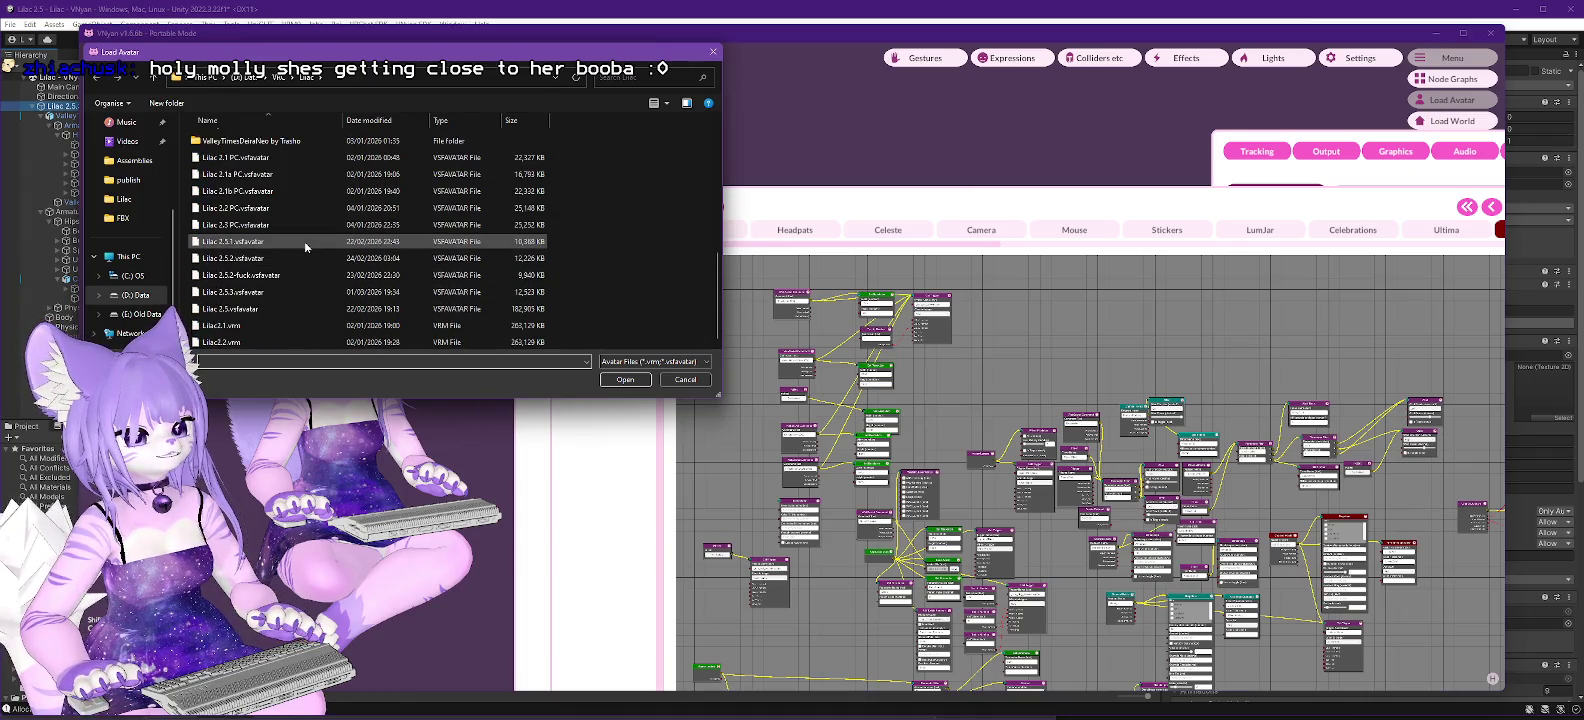
mouse_move(304, 240)
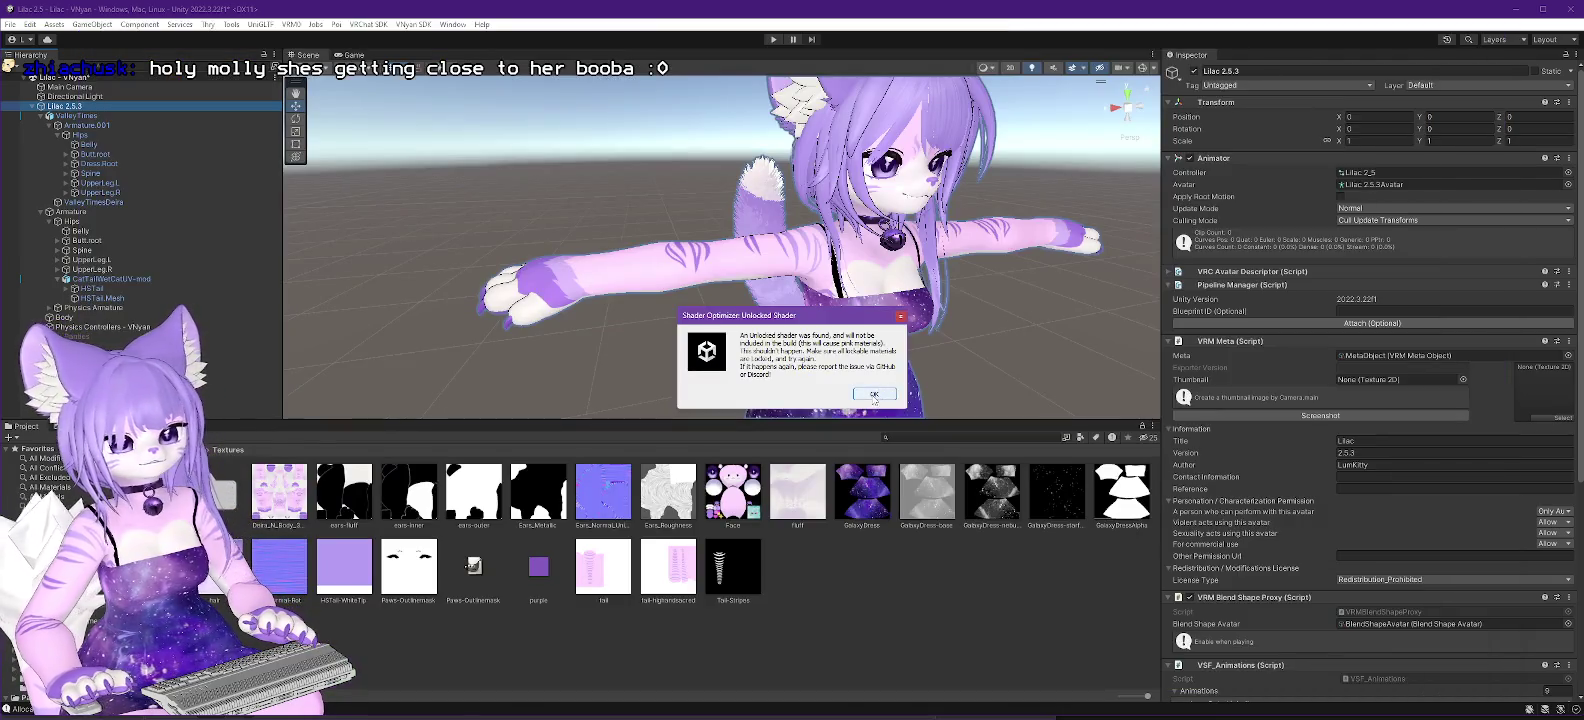
Dismiss the shader warning and export-complete message, then lock all Lilac 2.5.3 materials via Thry.
click(873, 394)
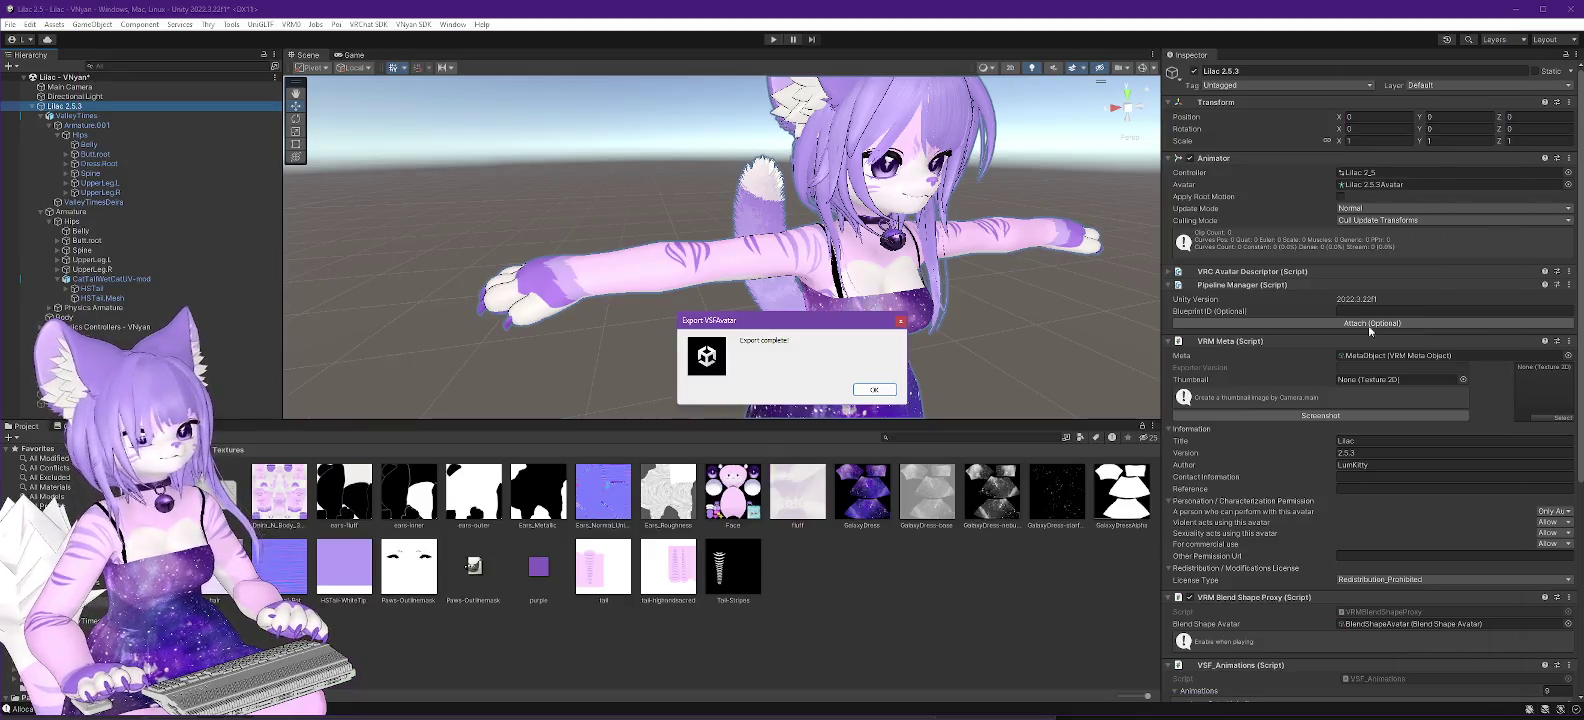
click(874, 390)
right_click(80, 106)
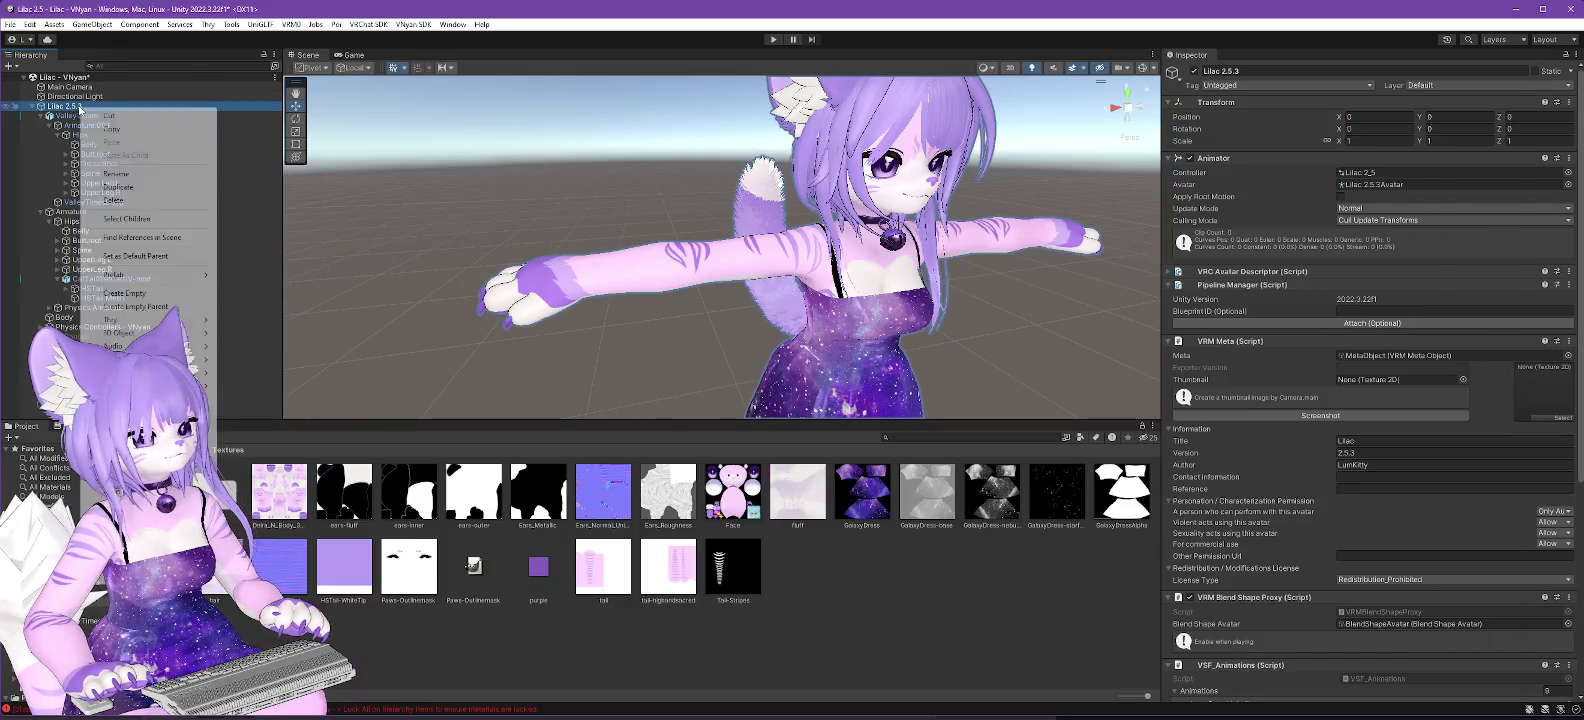
mouse_move(116, 321)
mouse_move(283, 320)
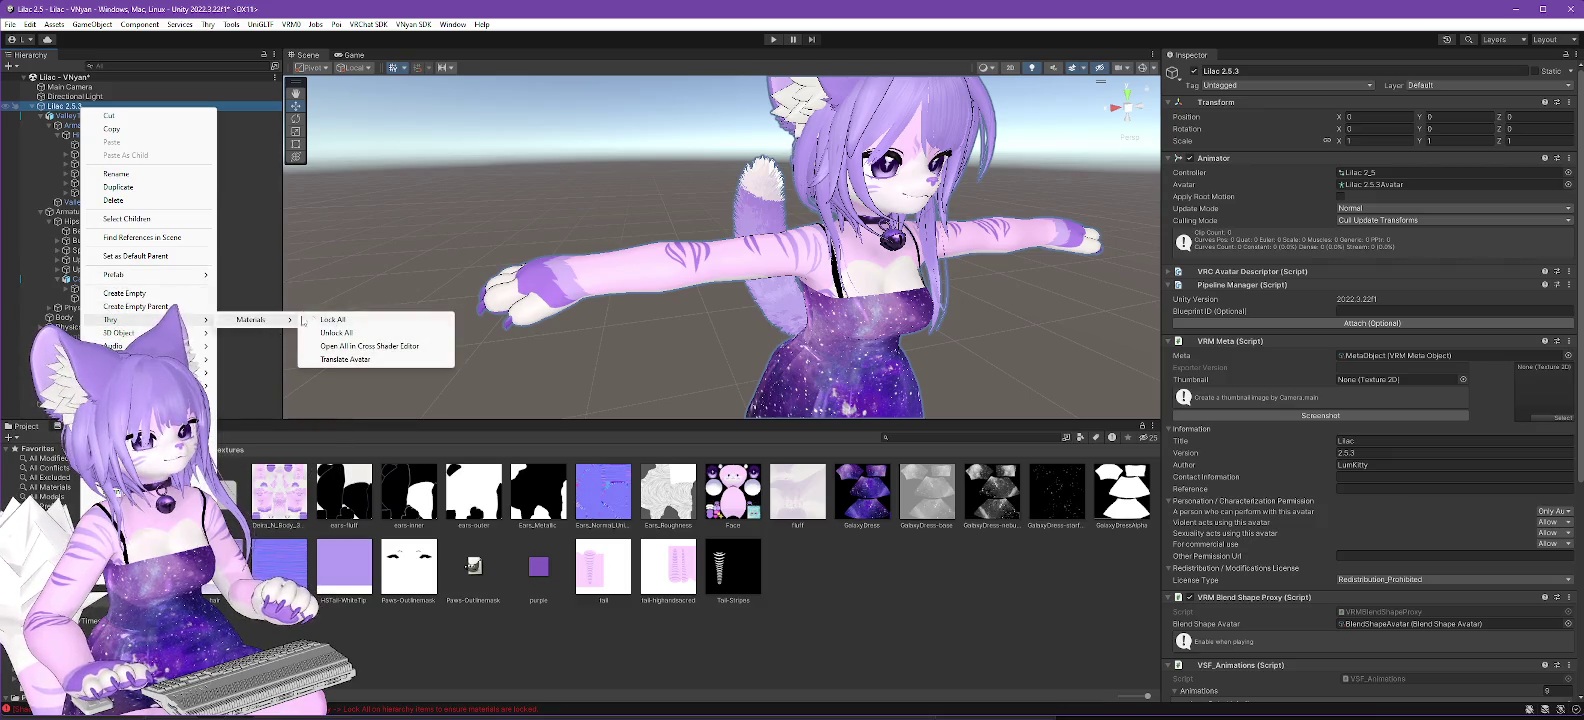
click(350, 330)
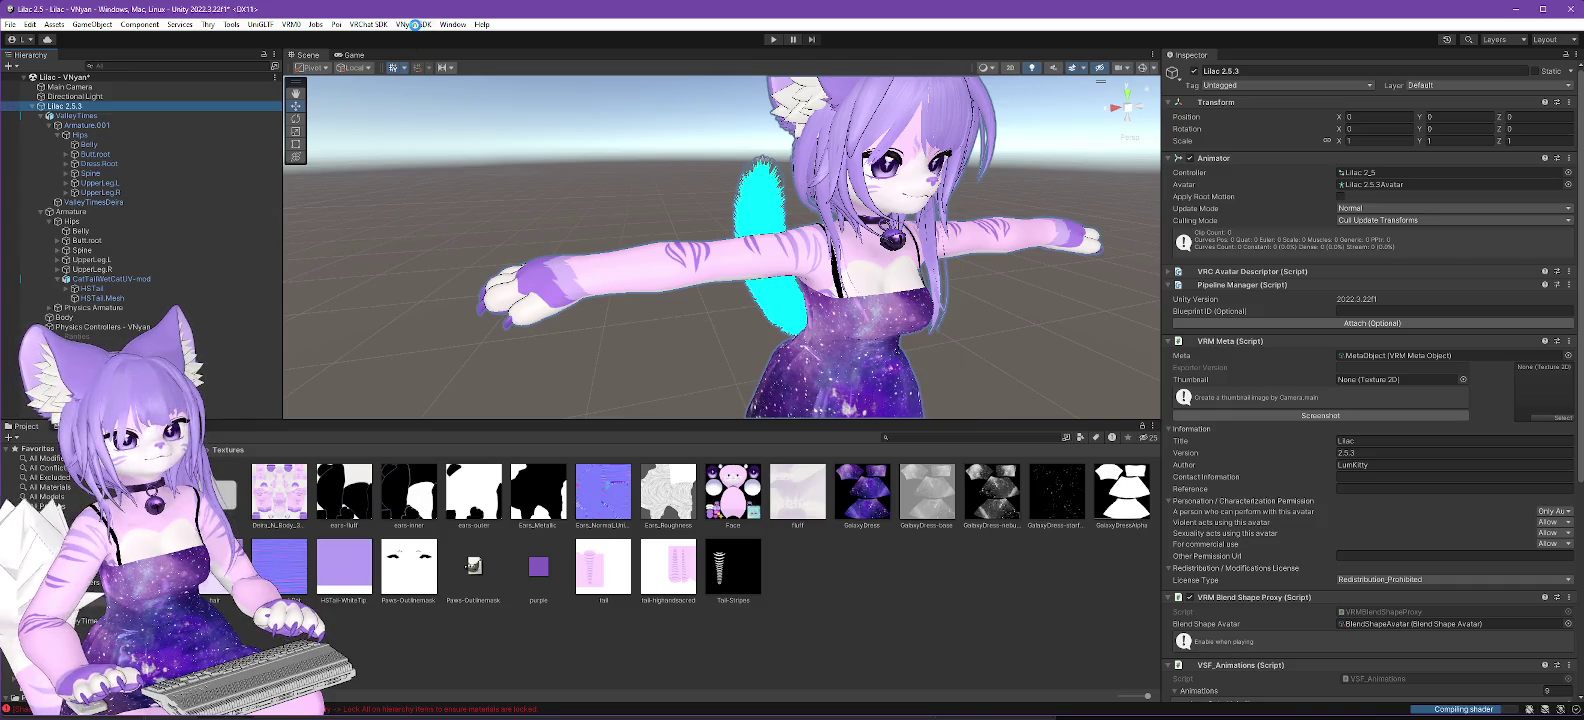
click(416, 25)
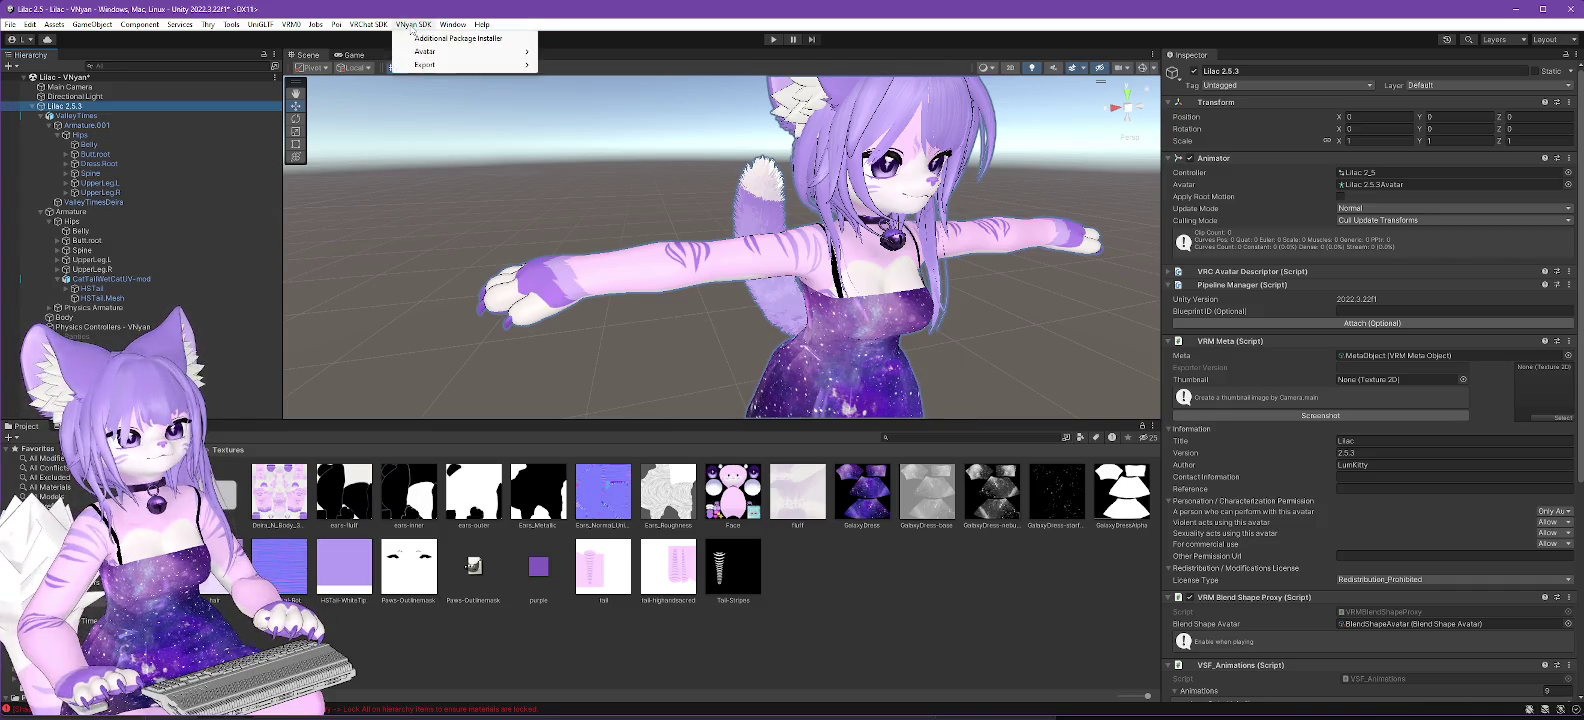
Re-export the avatar as a VSFAvatar replacing Lilac 2.5.3-nofur.vsfavatar, then return to VNyan.
mouse_move(480, 64)
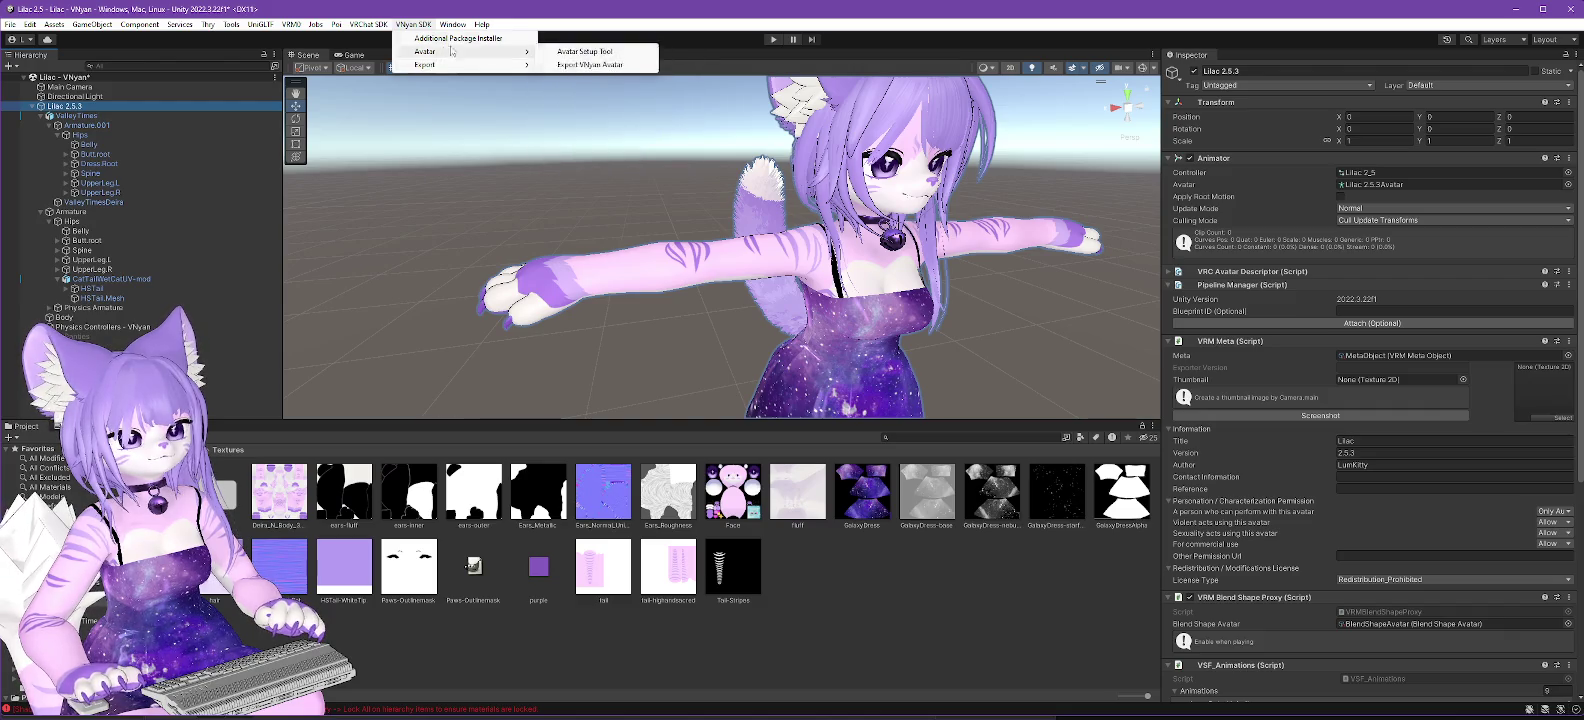
click(591, 72)
scroll(200, 166, down, 3)
double_click(165, 272)
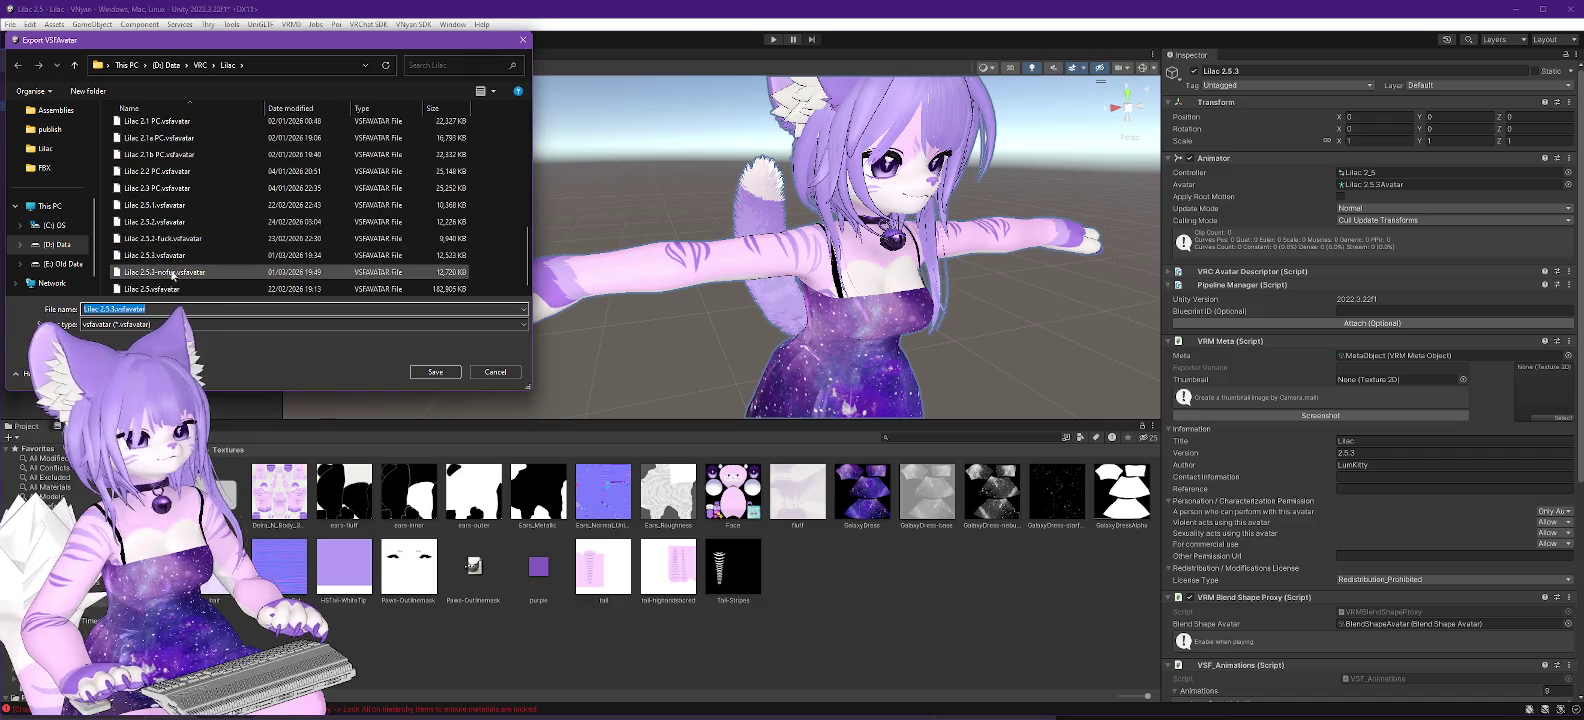
click(831, 367)
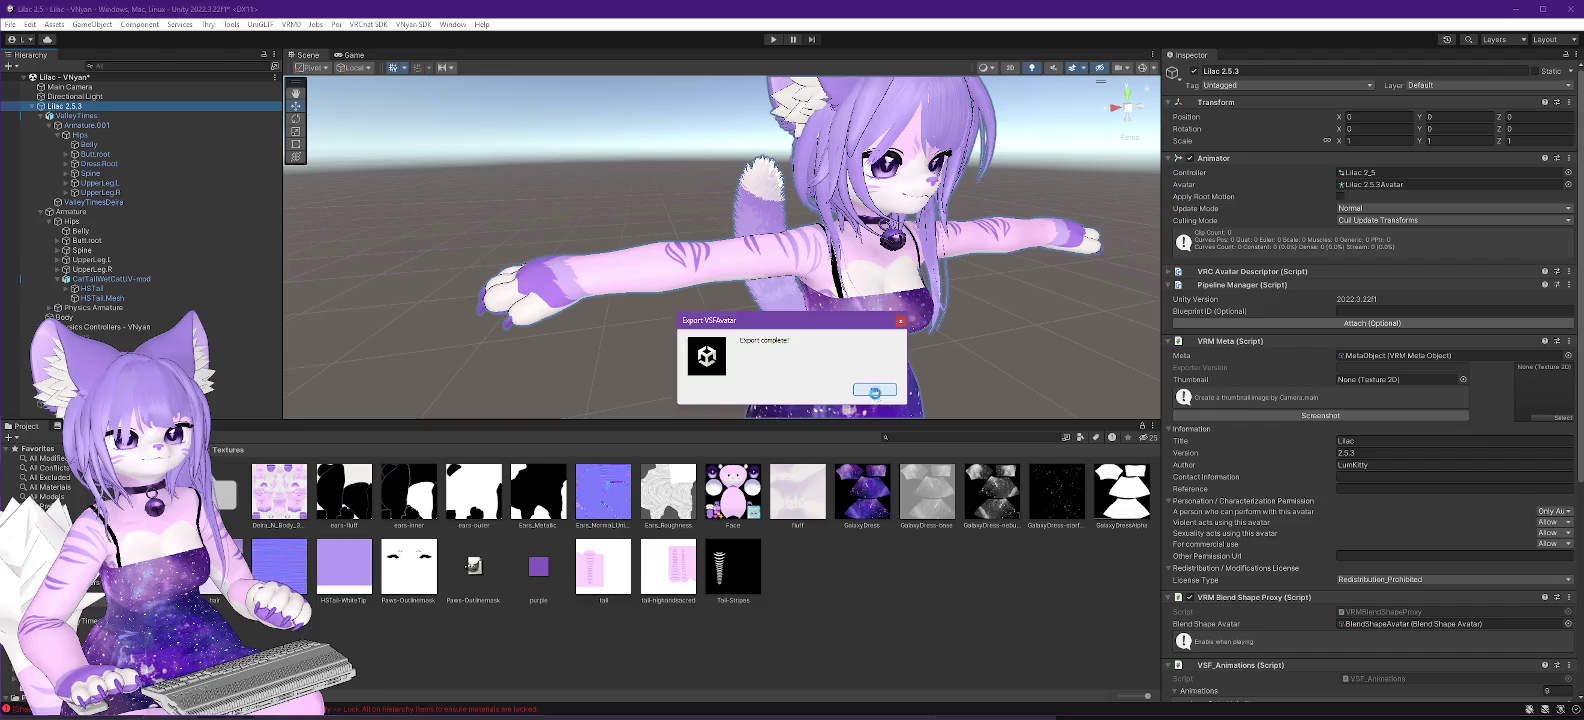
click(858, 390)
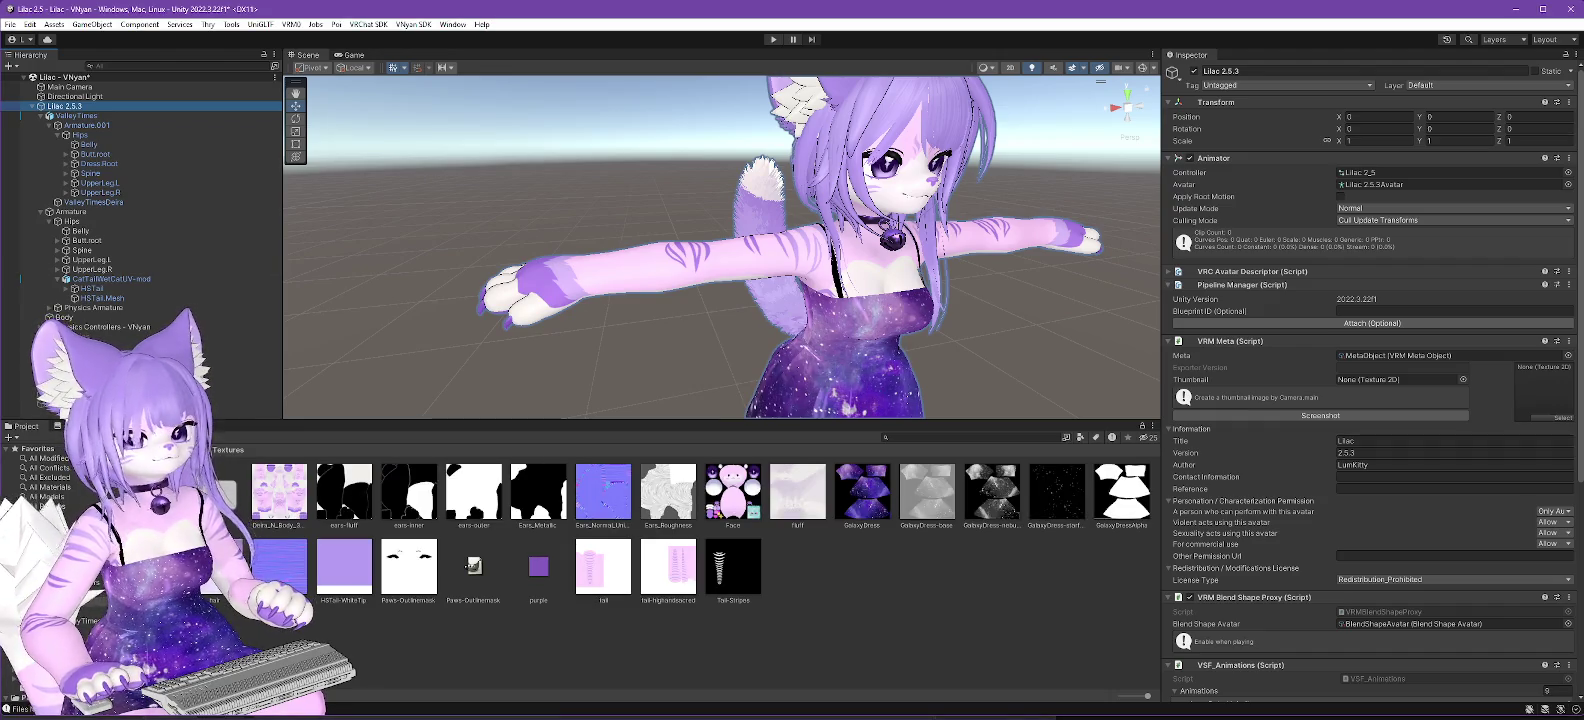
key(alt+Tab)
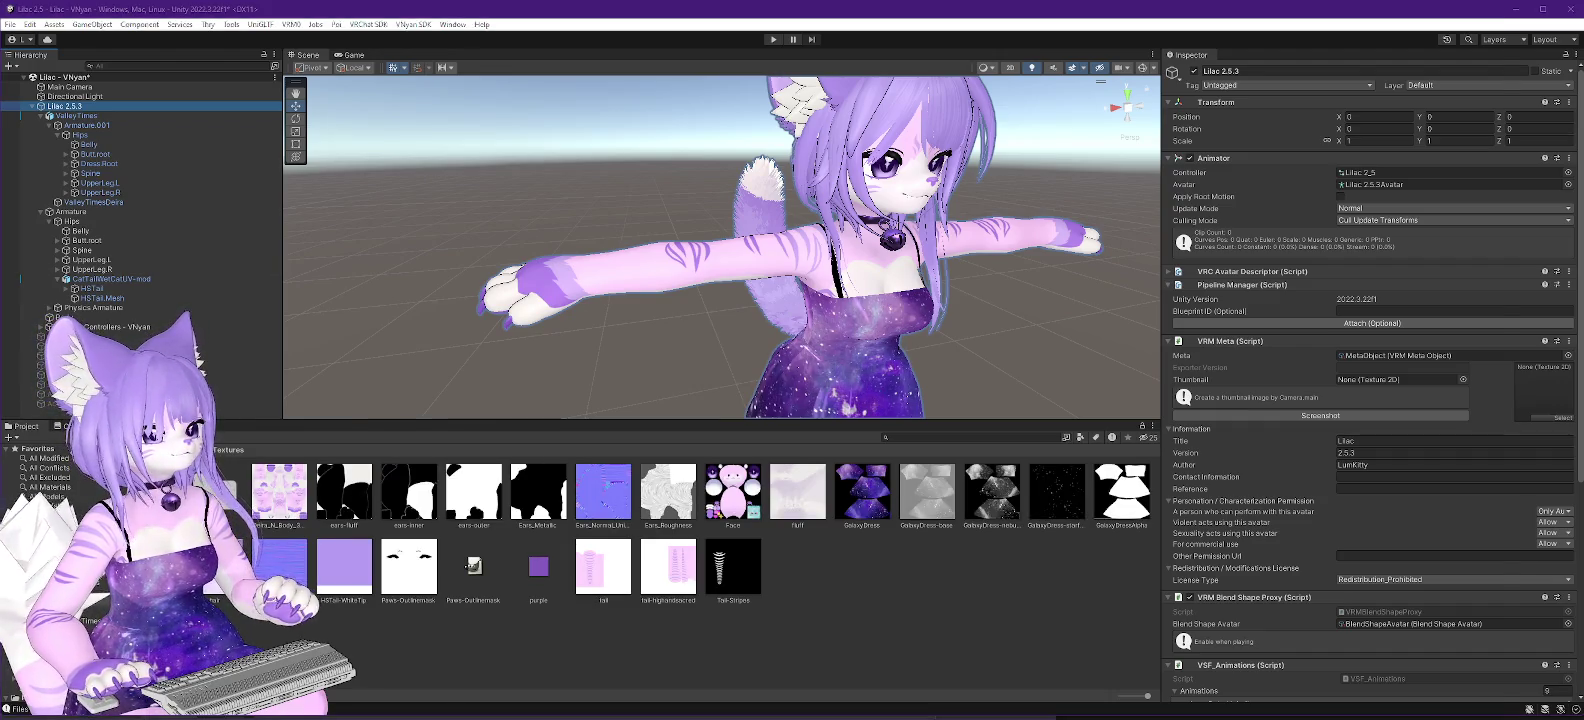
Load Lilac 2.5.3-nofur.vsfavatar in VNyan's Load Avatar dialog, then switch to GIMP.
drag(481, 54, 931, 70)
scroll(700, 290, down, 1)
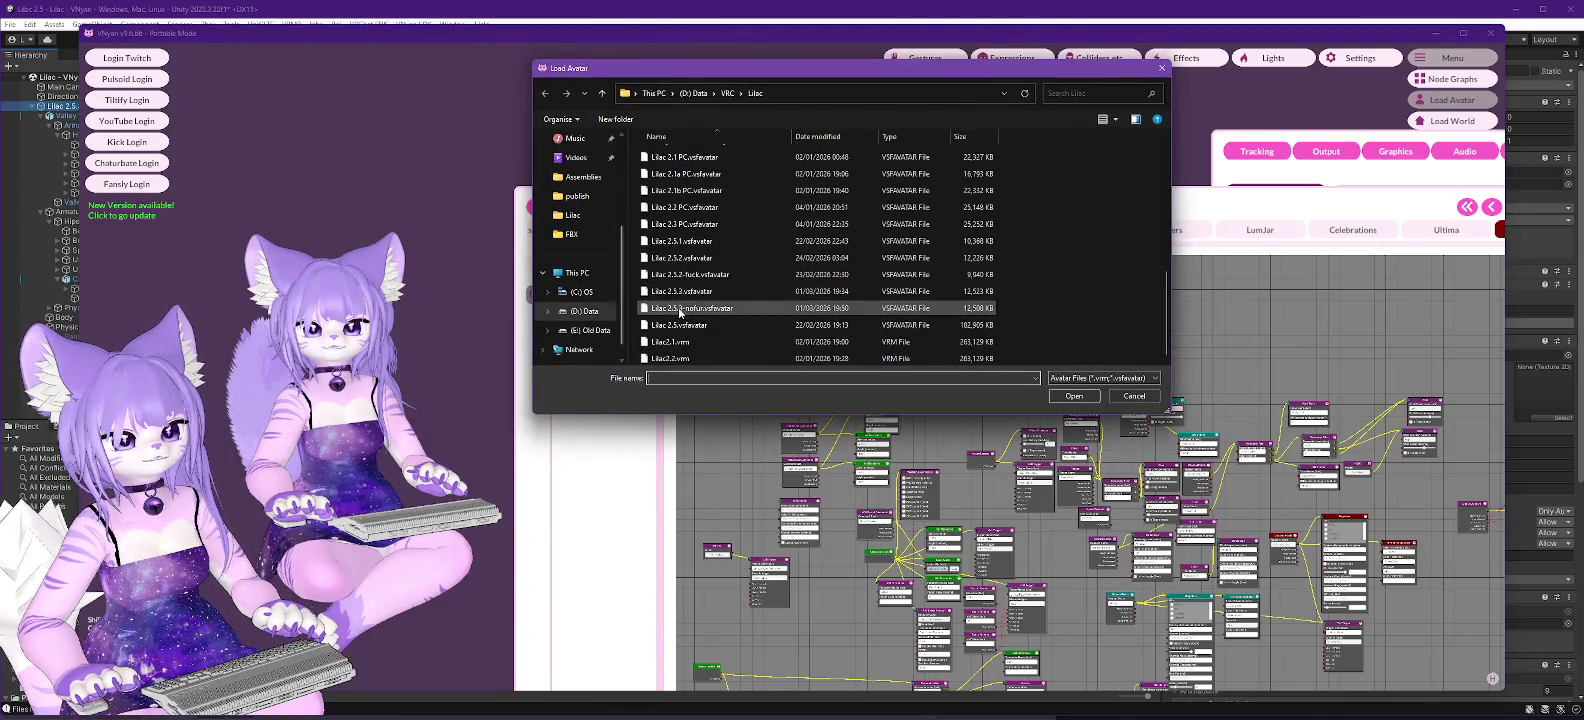
double_click(679, 308)
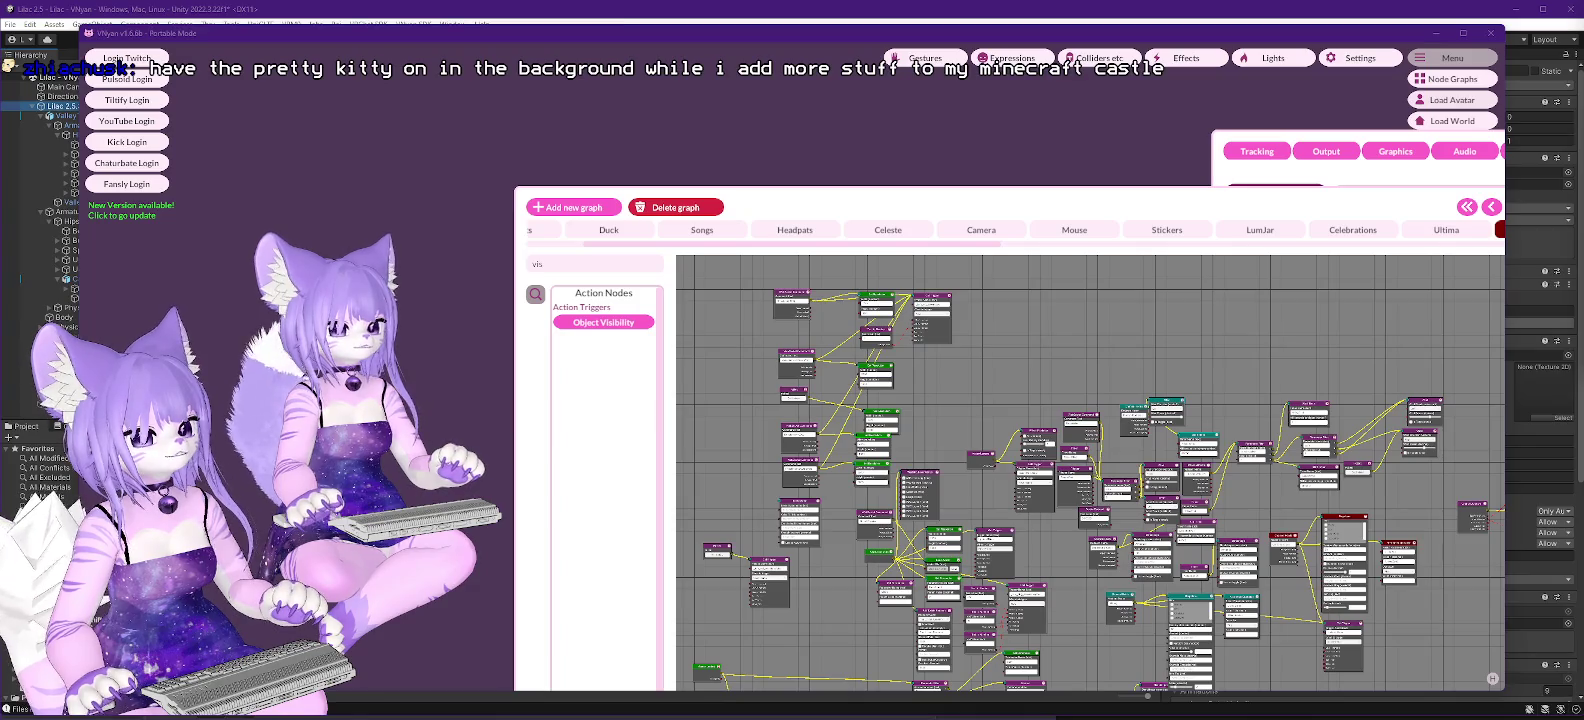
key(alt+Tab)
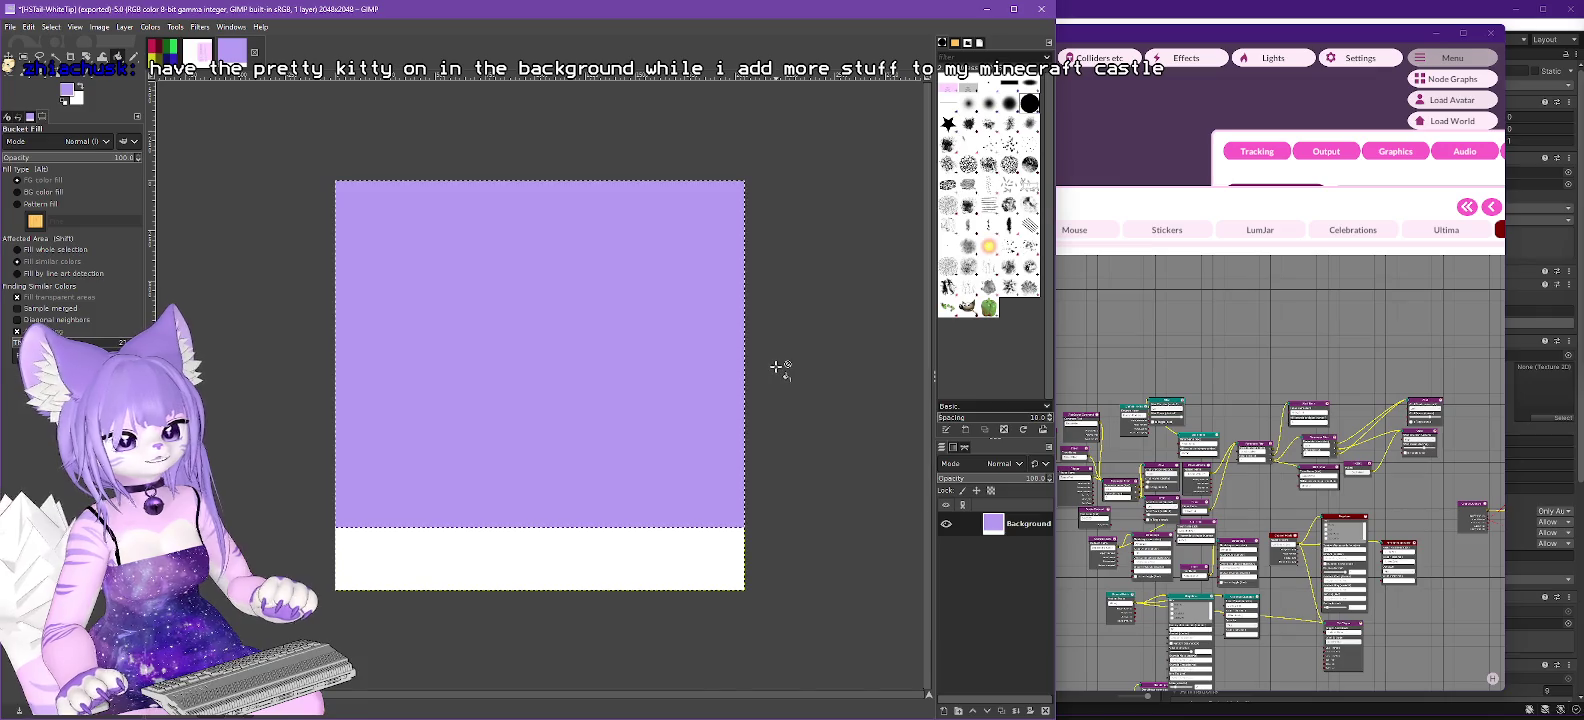
Check the tail texture's import settings in Unity, then show the tail-highandsacred image in GIMP.
key(alt+Tab)
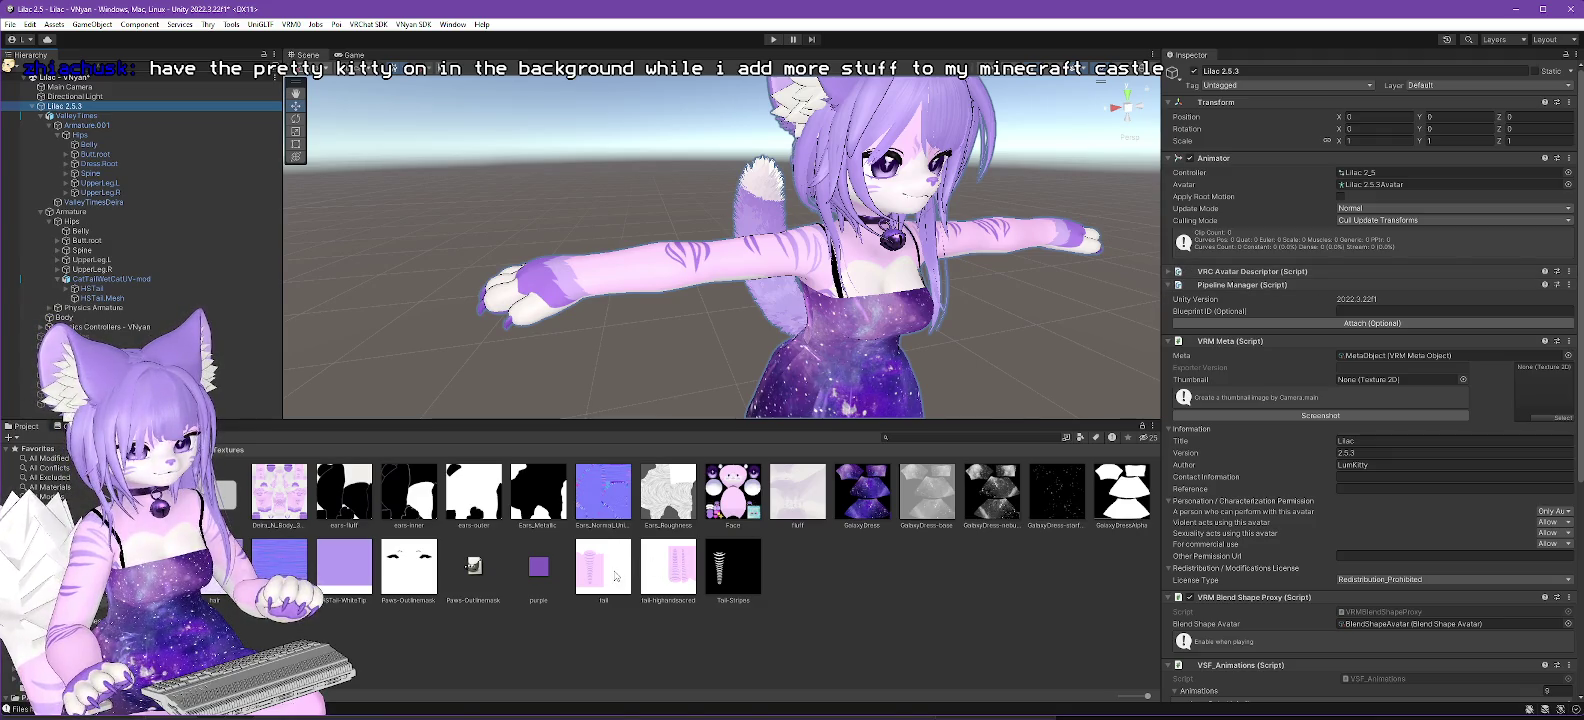
click(596, 572)
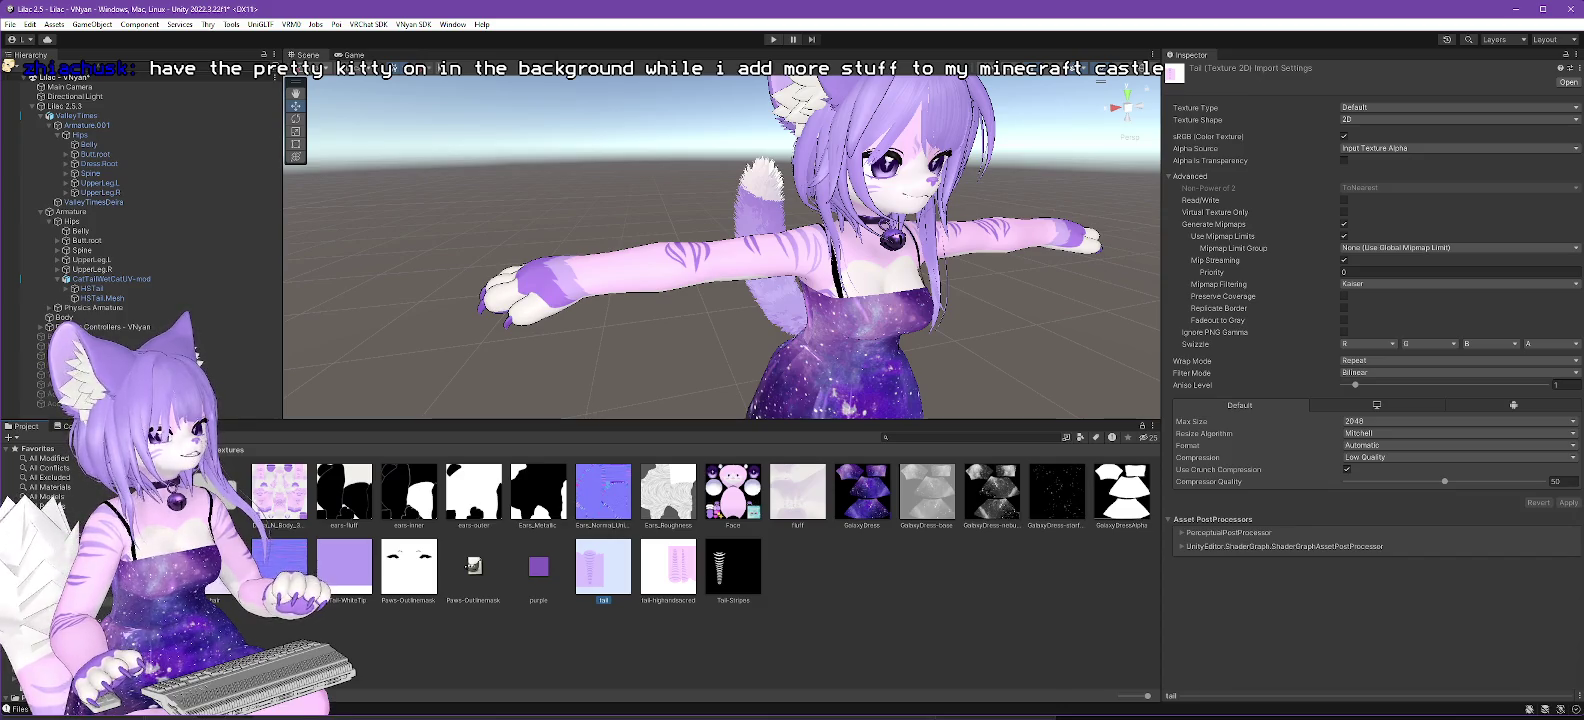
key(alt+Tab)
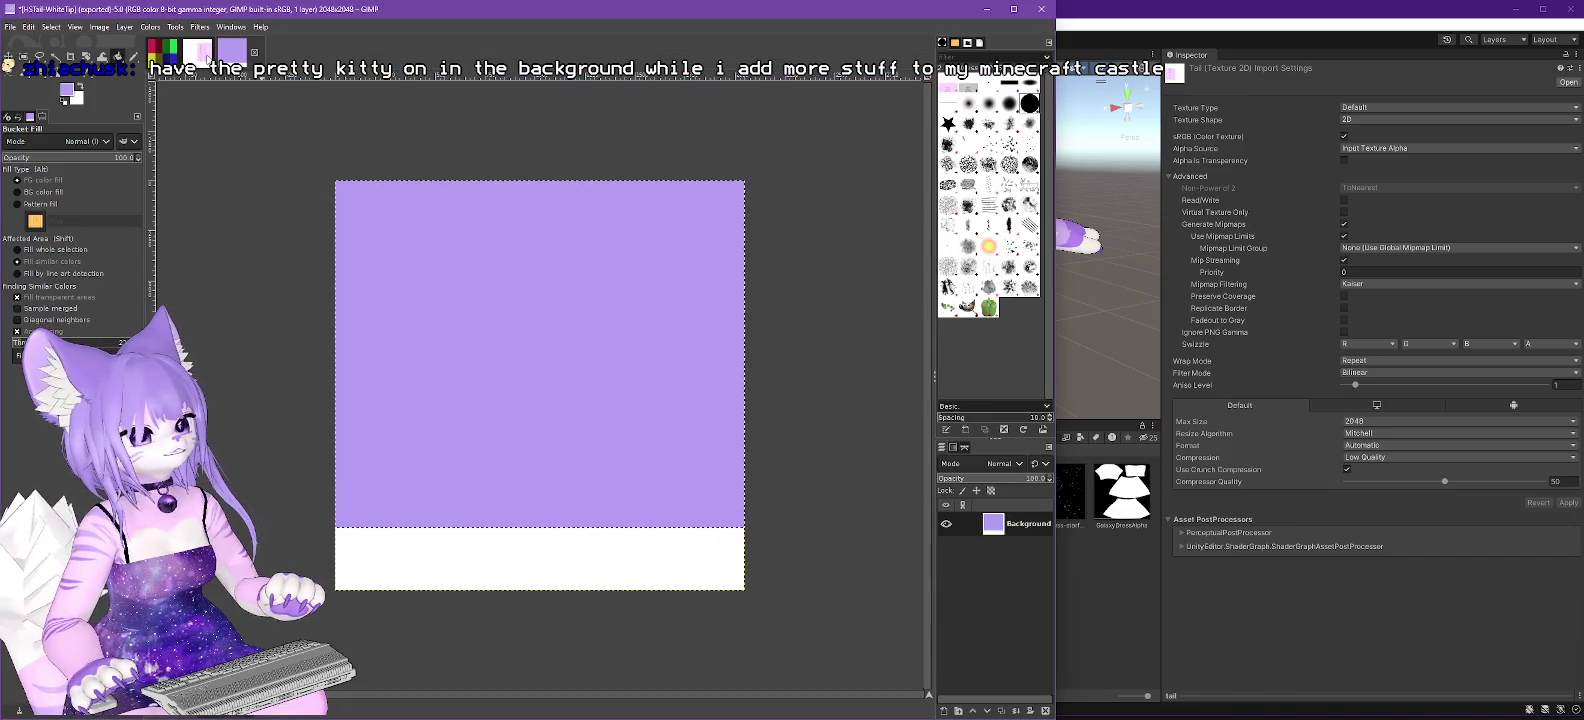
click(203, 55)
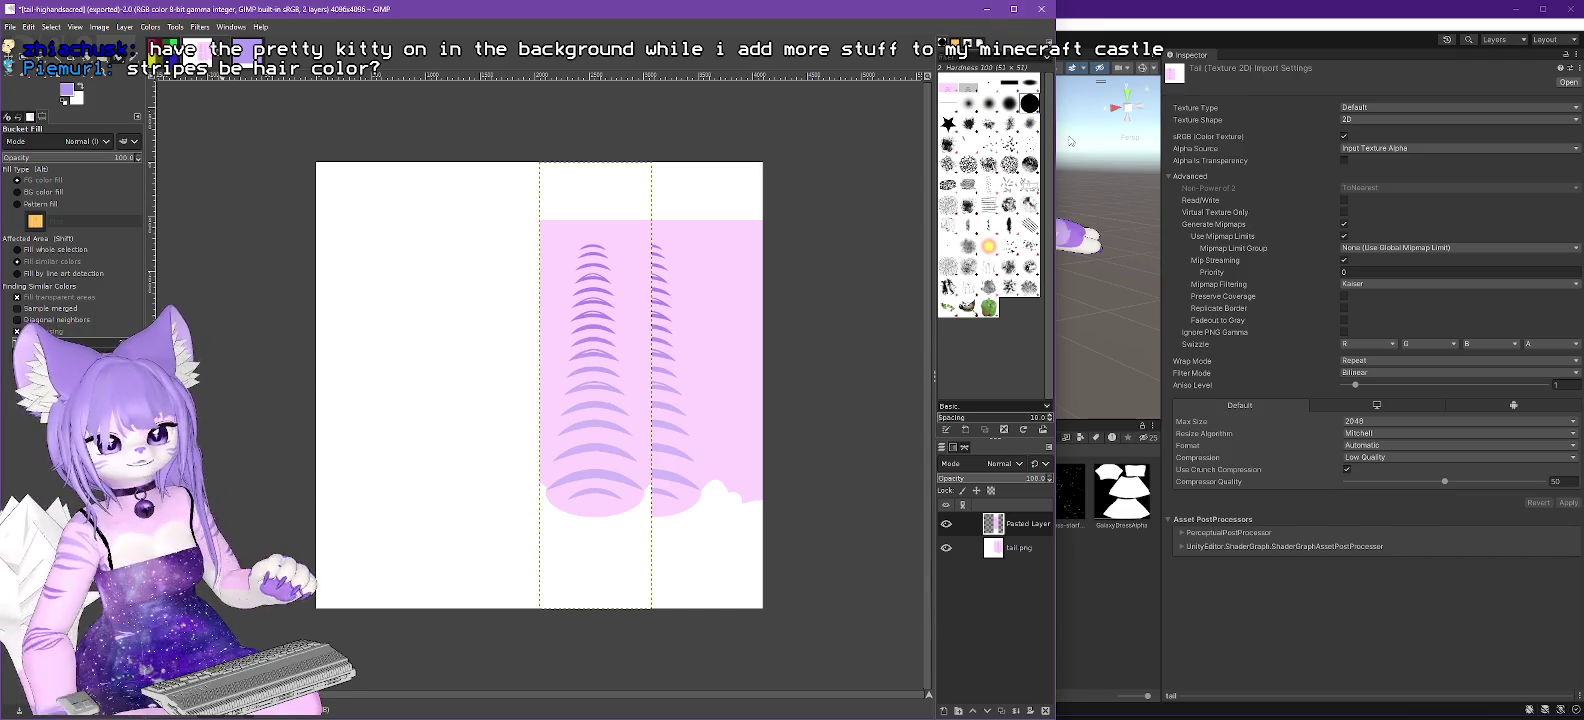
click(1099, 20)
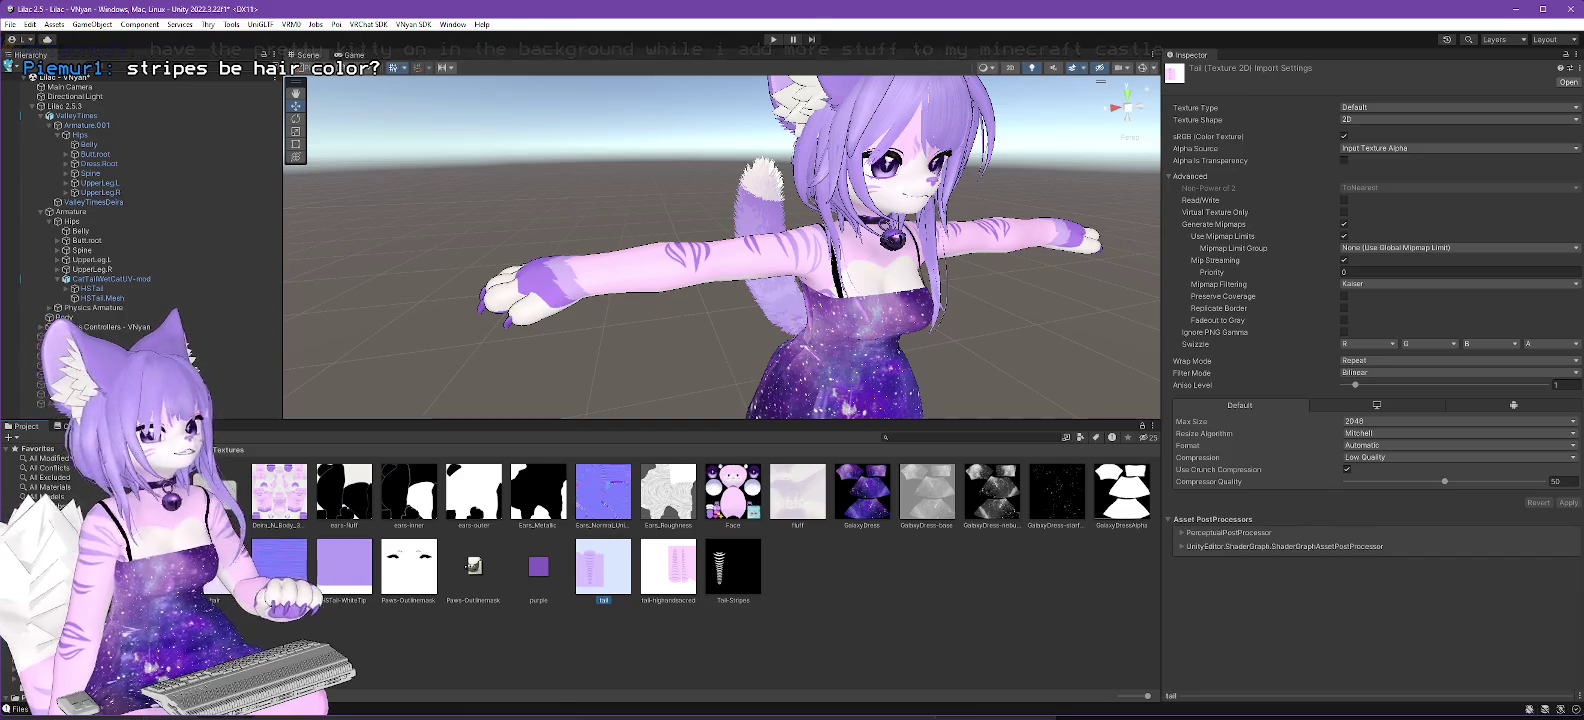
key(alt+Tab)
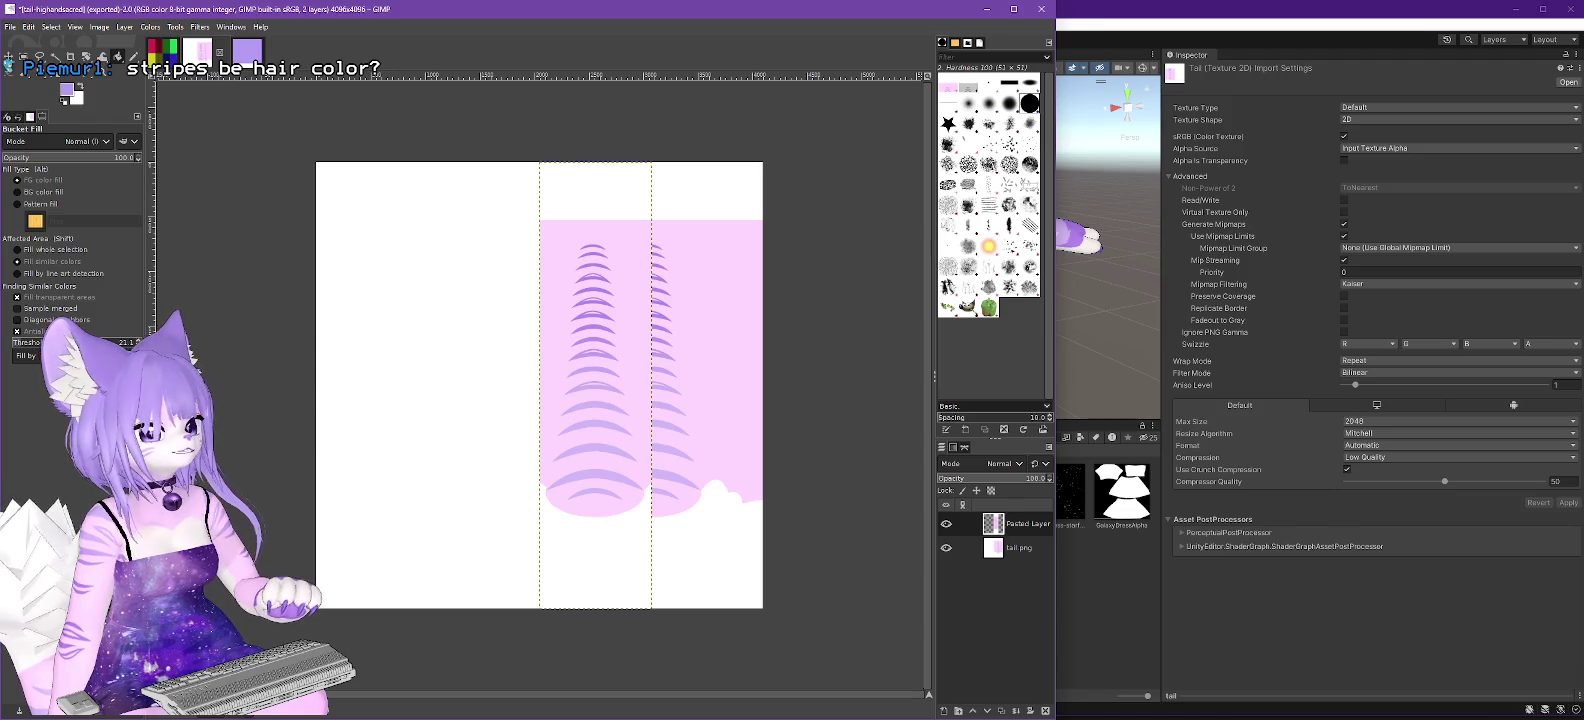
Scale the HSTail-WhiteTip image down to 64×64 pixels.
click(232, 51)
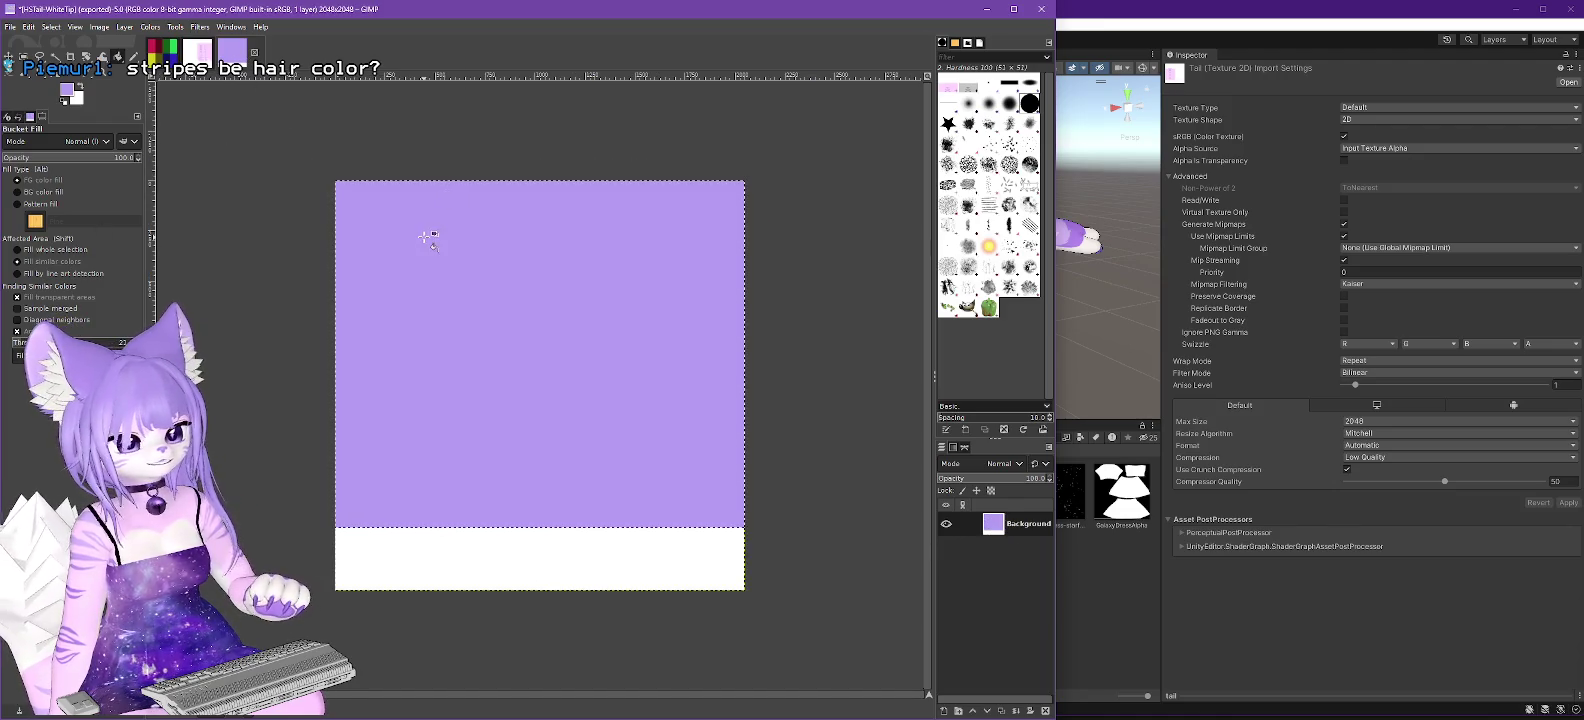
click(99, 27)
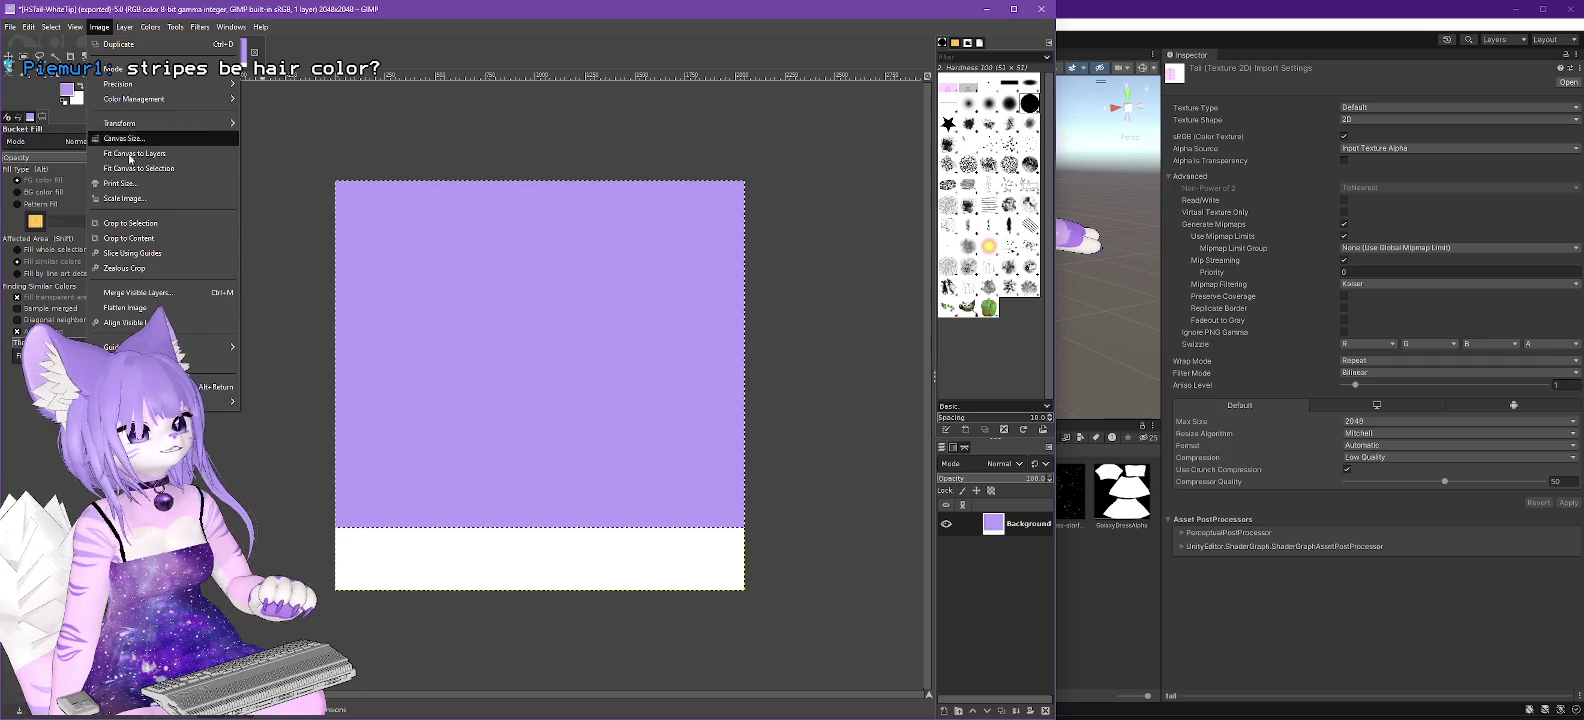
click(125, 198)
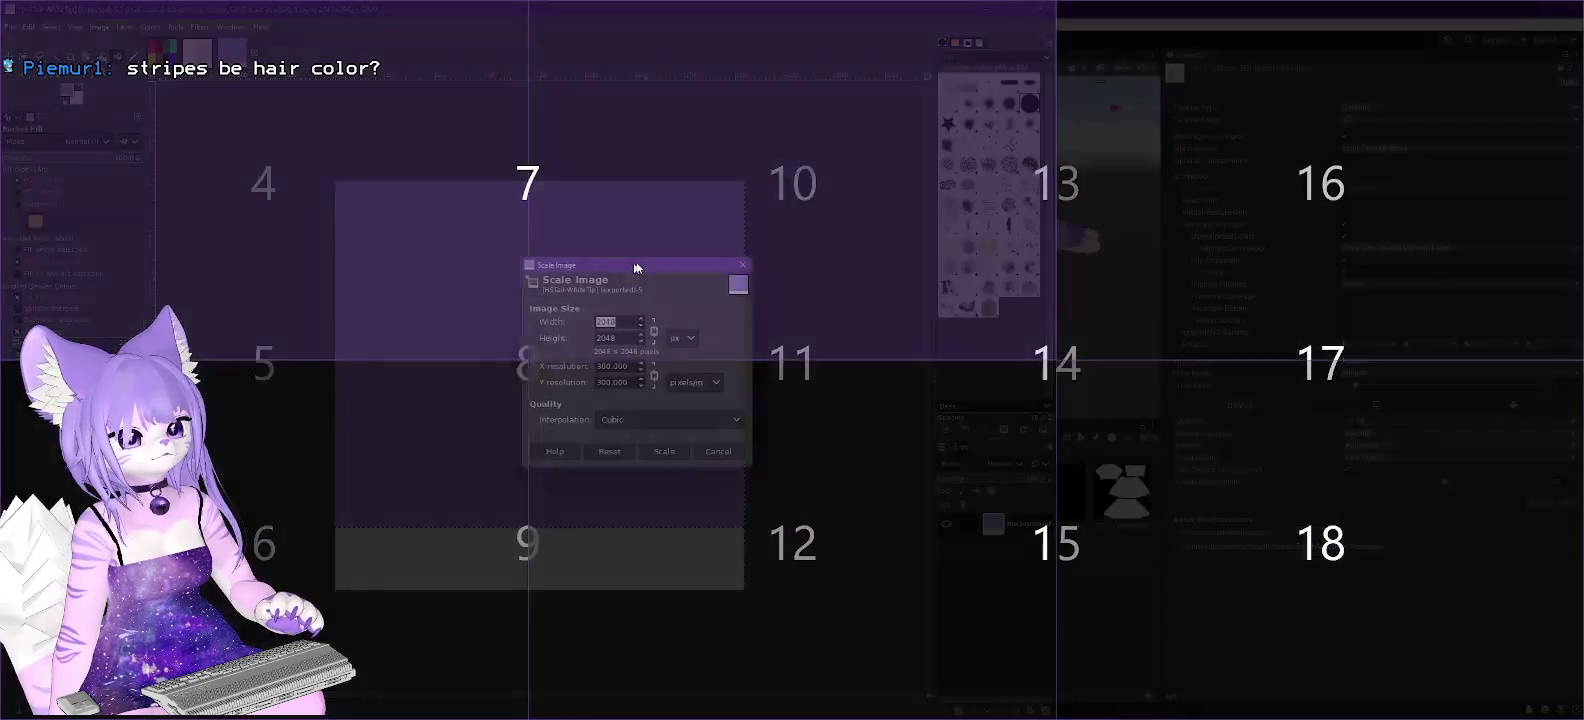
drag(636, 267, 812, 190)
text(64)
click(800, 265)
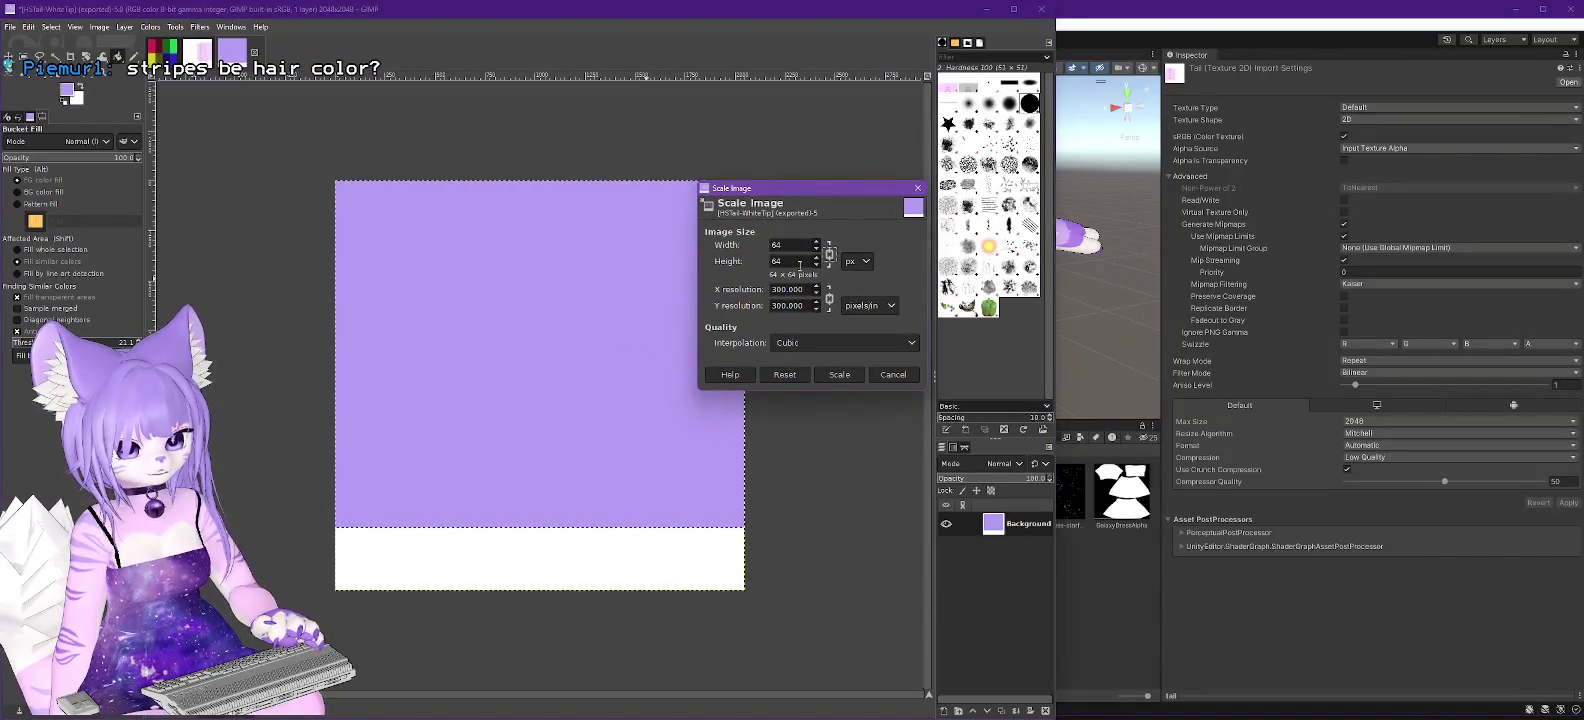
click(843, 377)
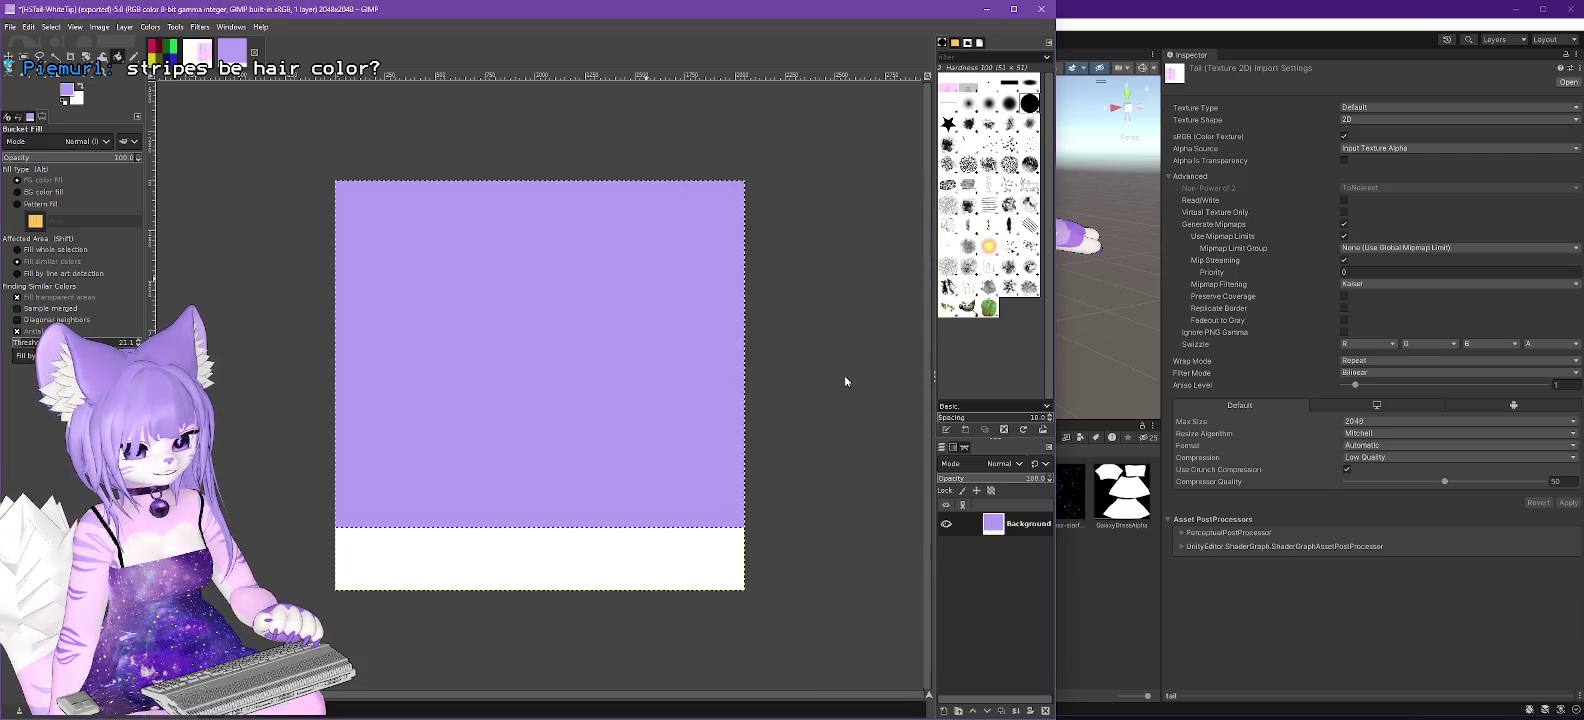
Clear the selection and bucket-fill the pale purple-white boundary line with white.
scroll(845, 377, up, 6)
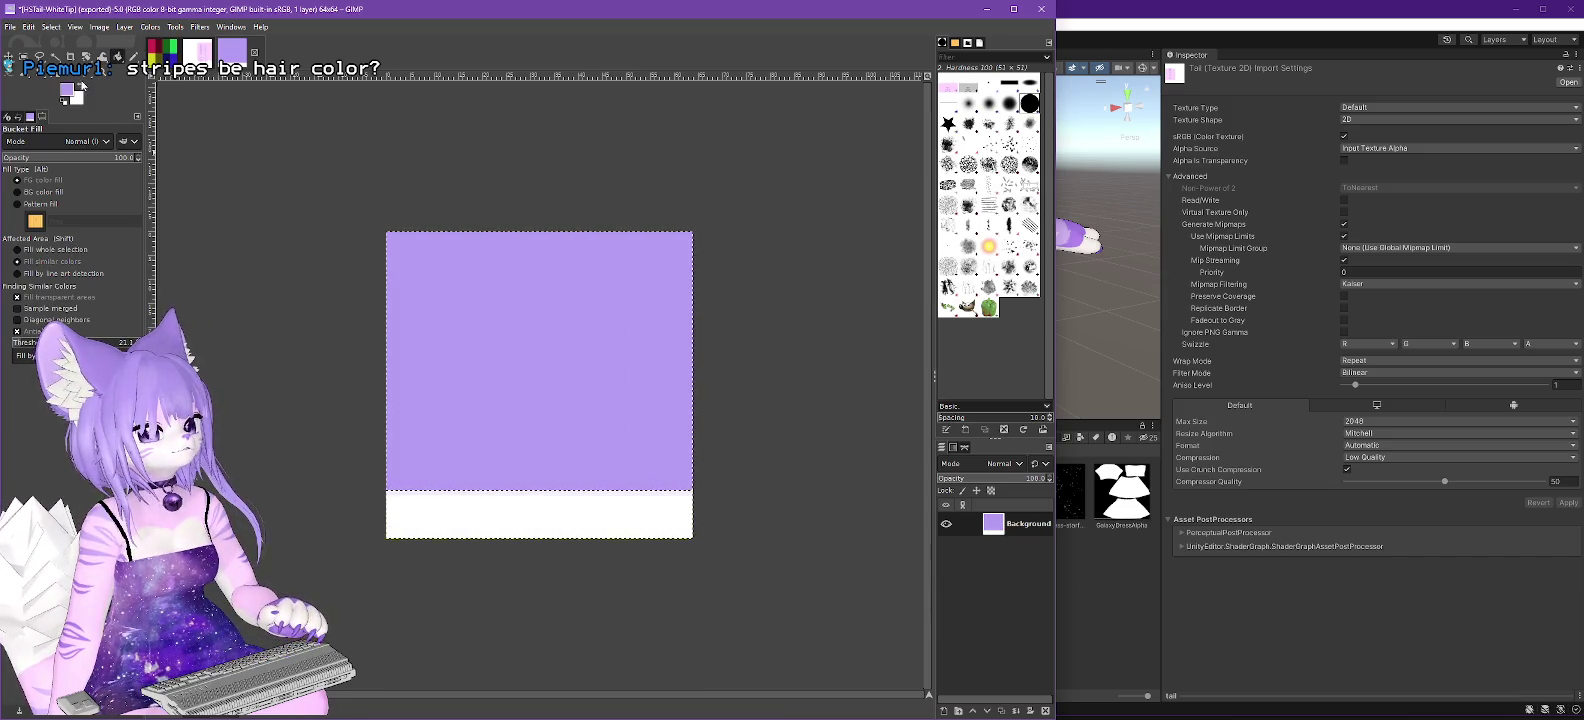
click(560, 493)
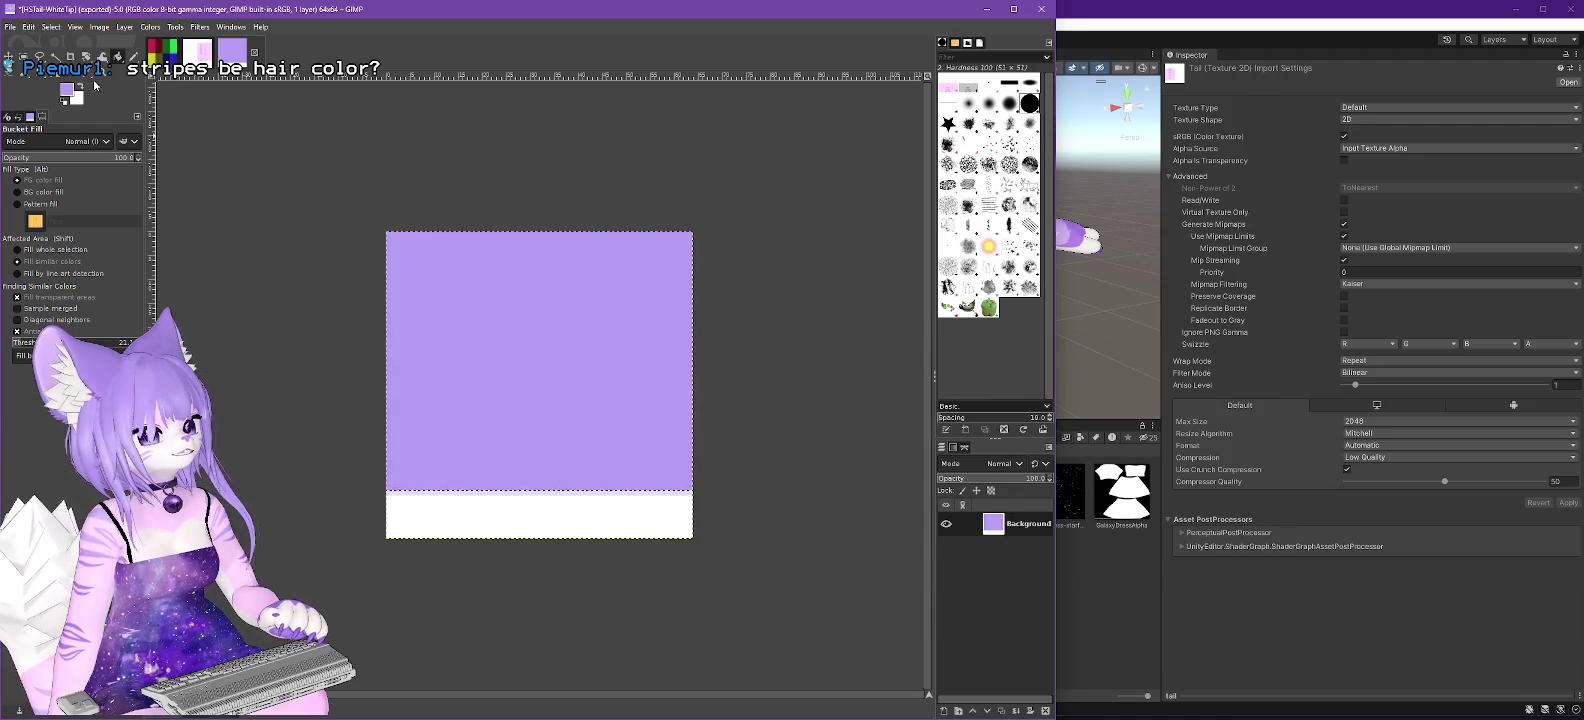
click(81, 85)
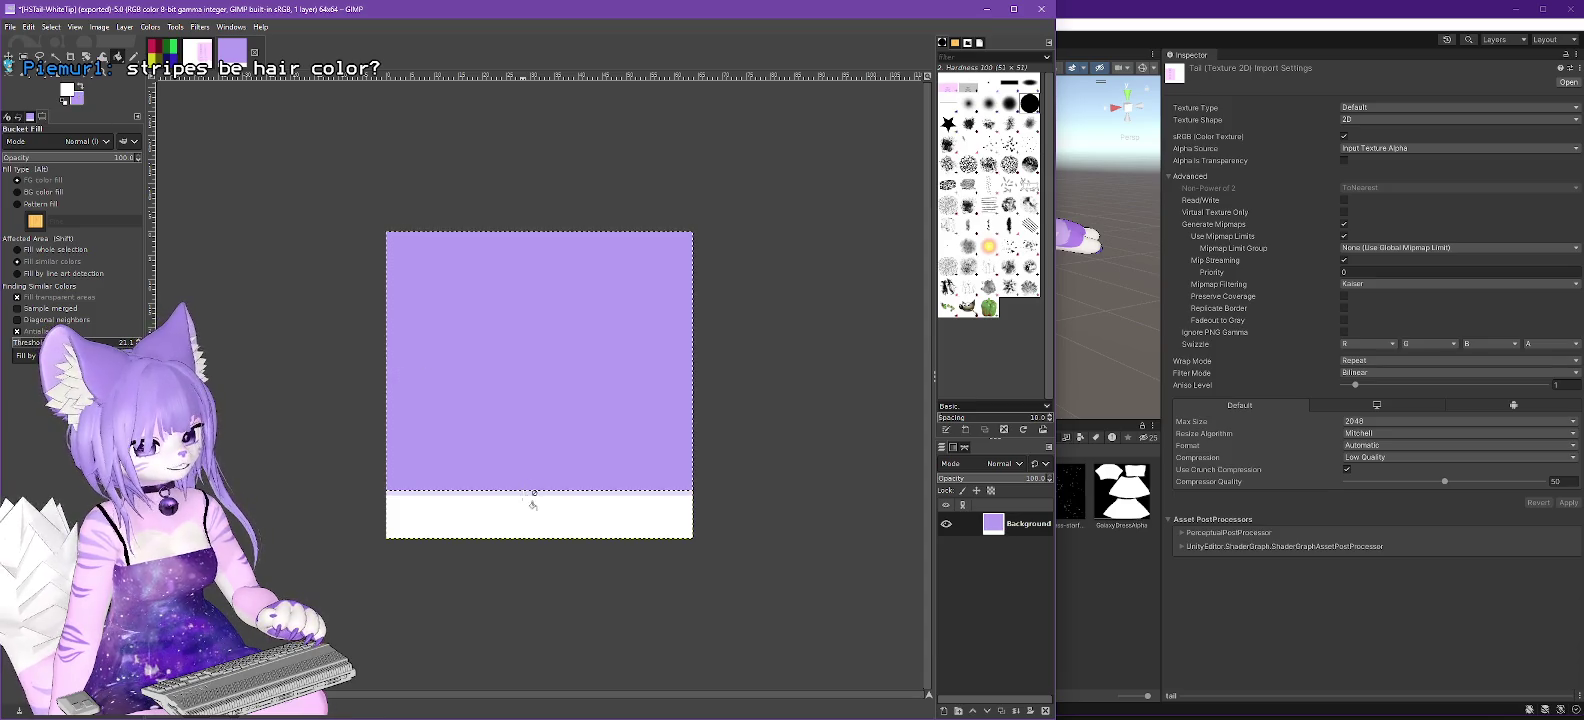
click(51, 27)
click(64, 59)
click(527, 495)
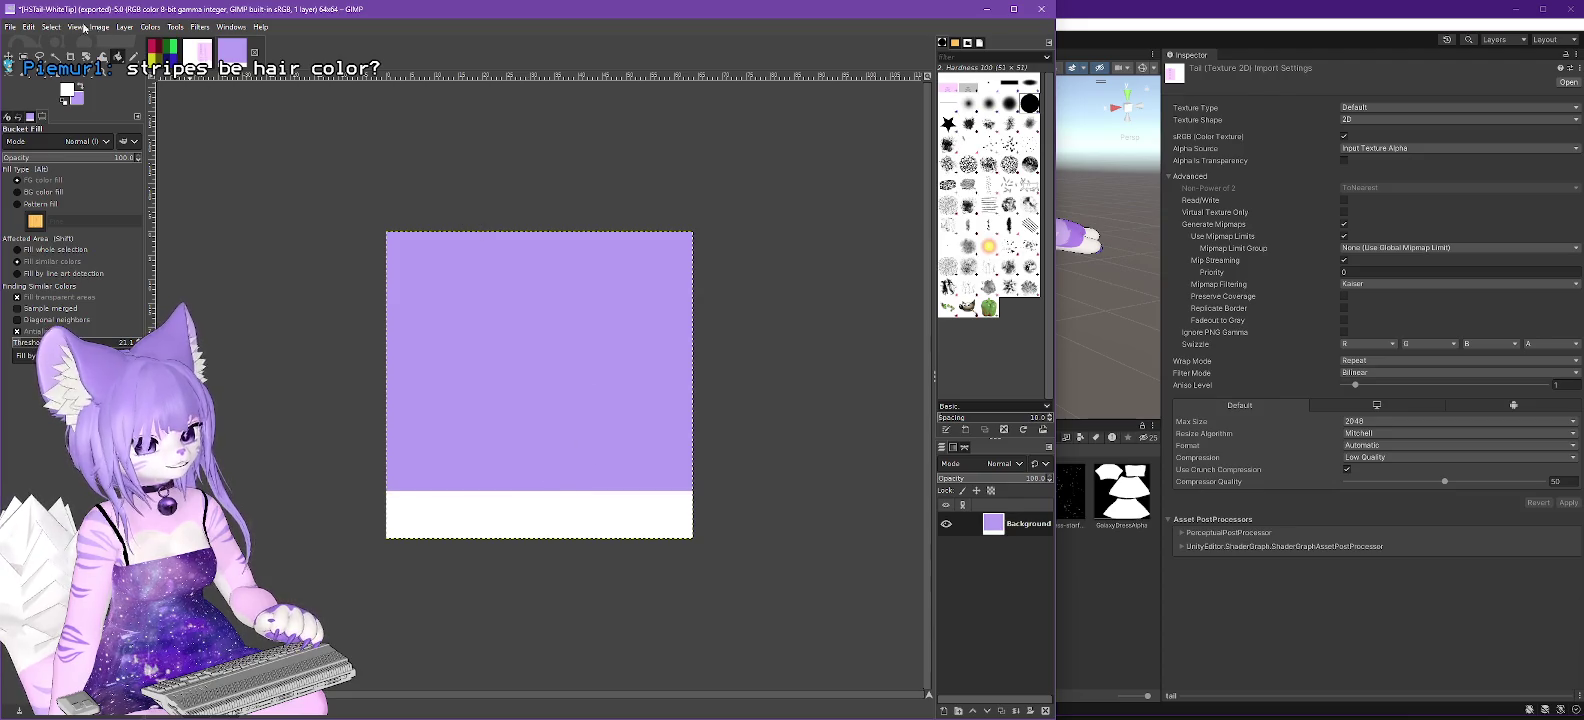
Add an alpha channel to the layer and select the purple area by colour.
right_click(1036, 522)
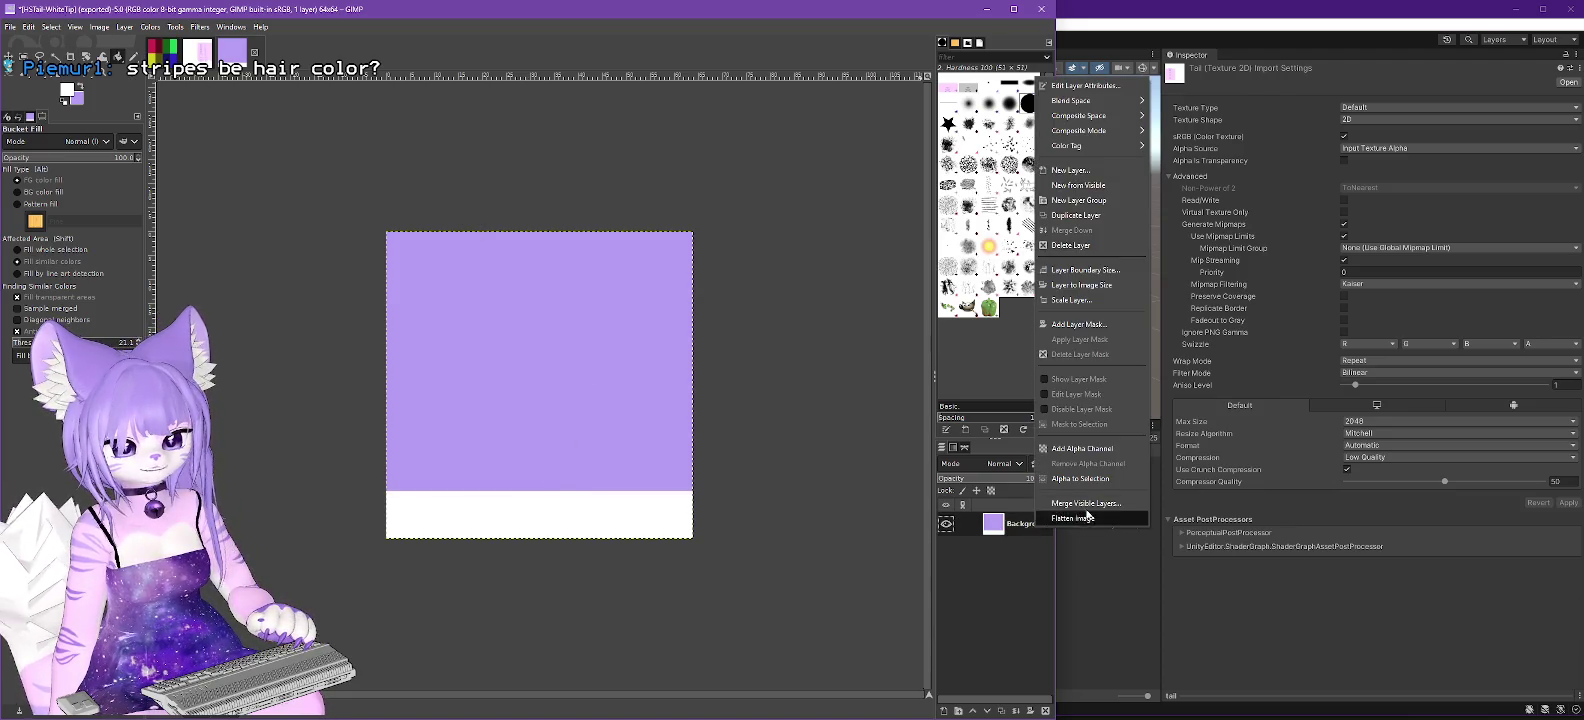
click(1080, 450)
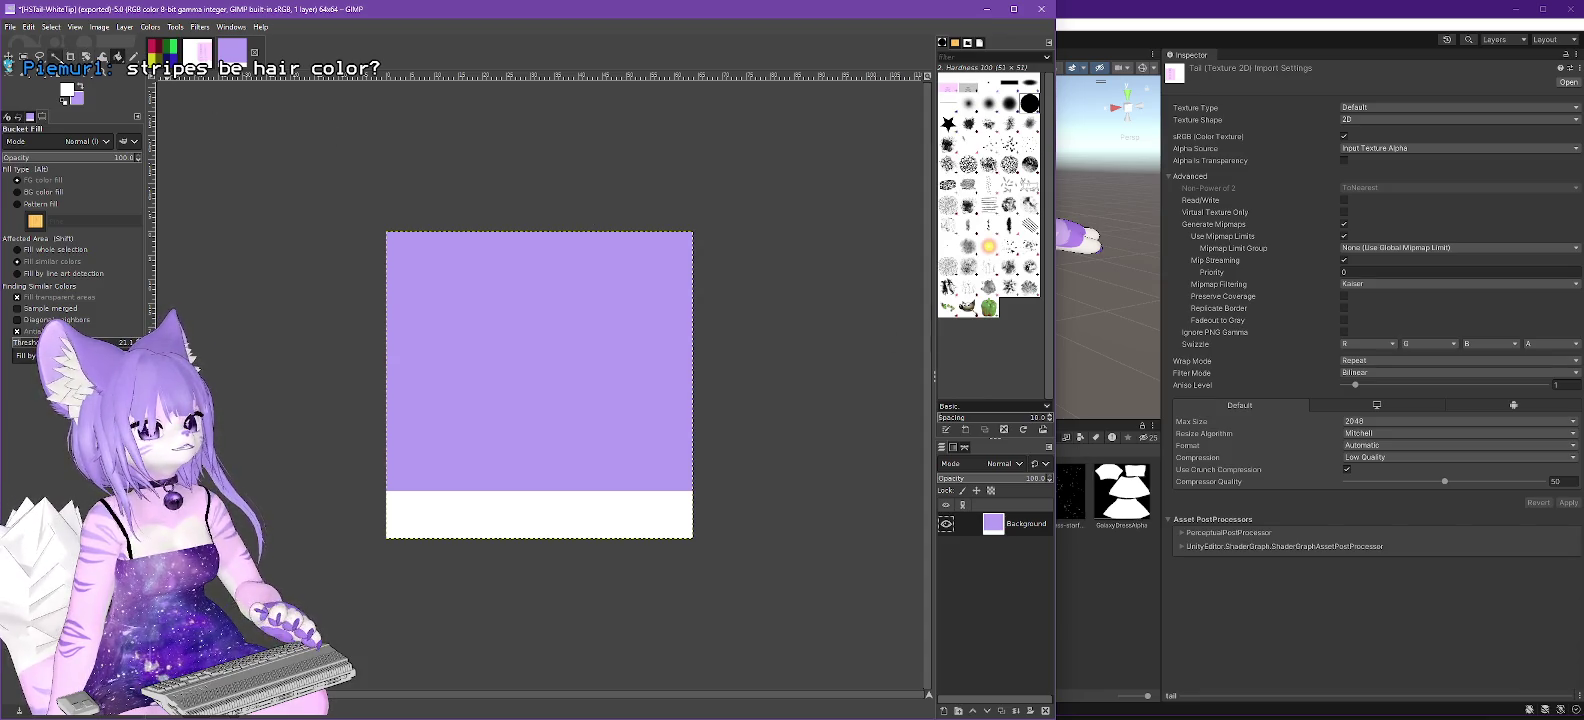
click(55, 57)
click(583, 336)
Delete the purple area and export the result over HSTail-WhiteTip.png.
key(Delete)
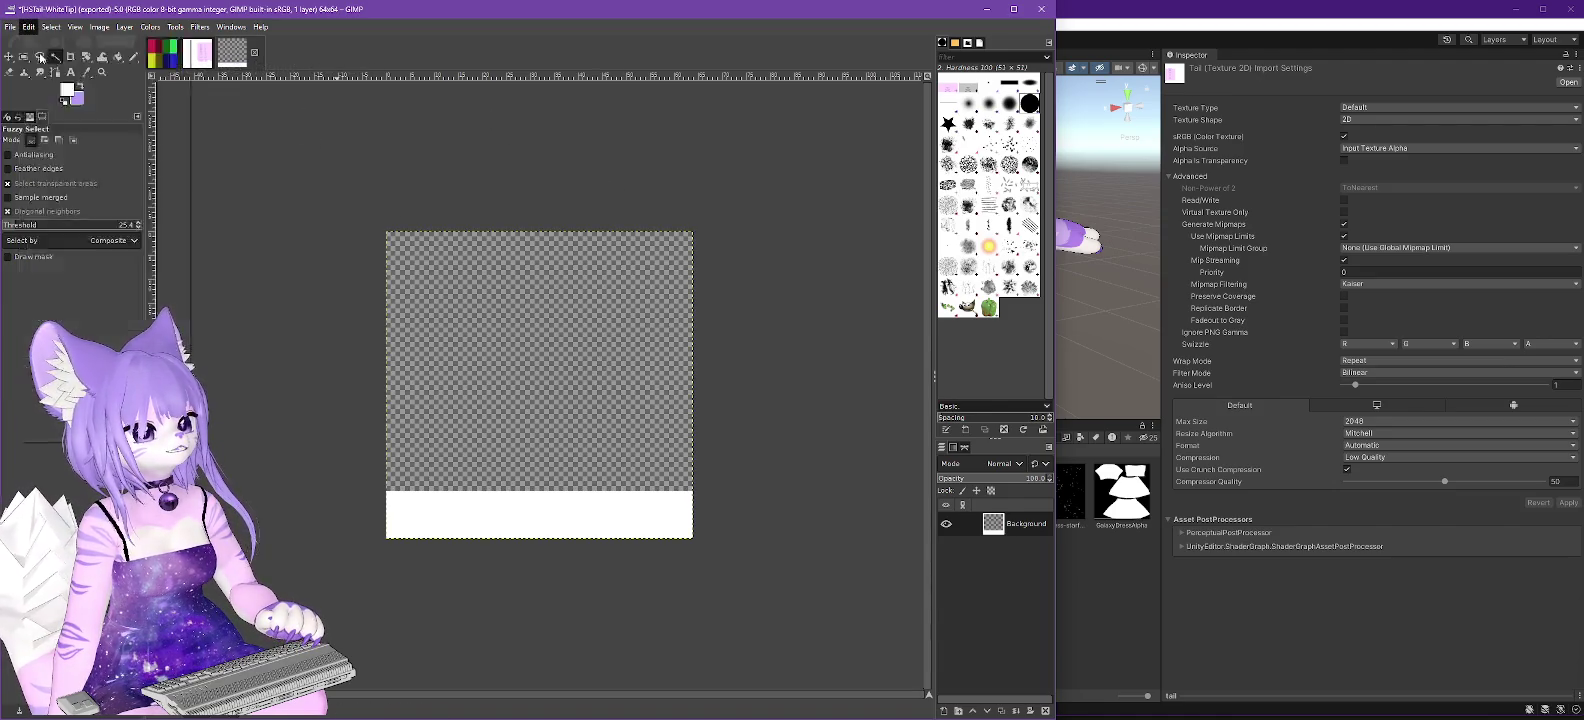
click(10, 27)
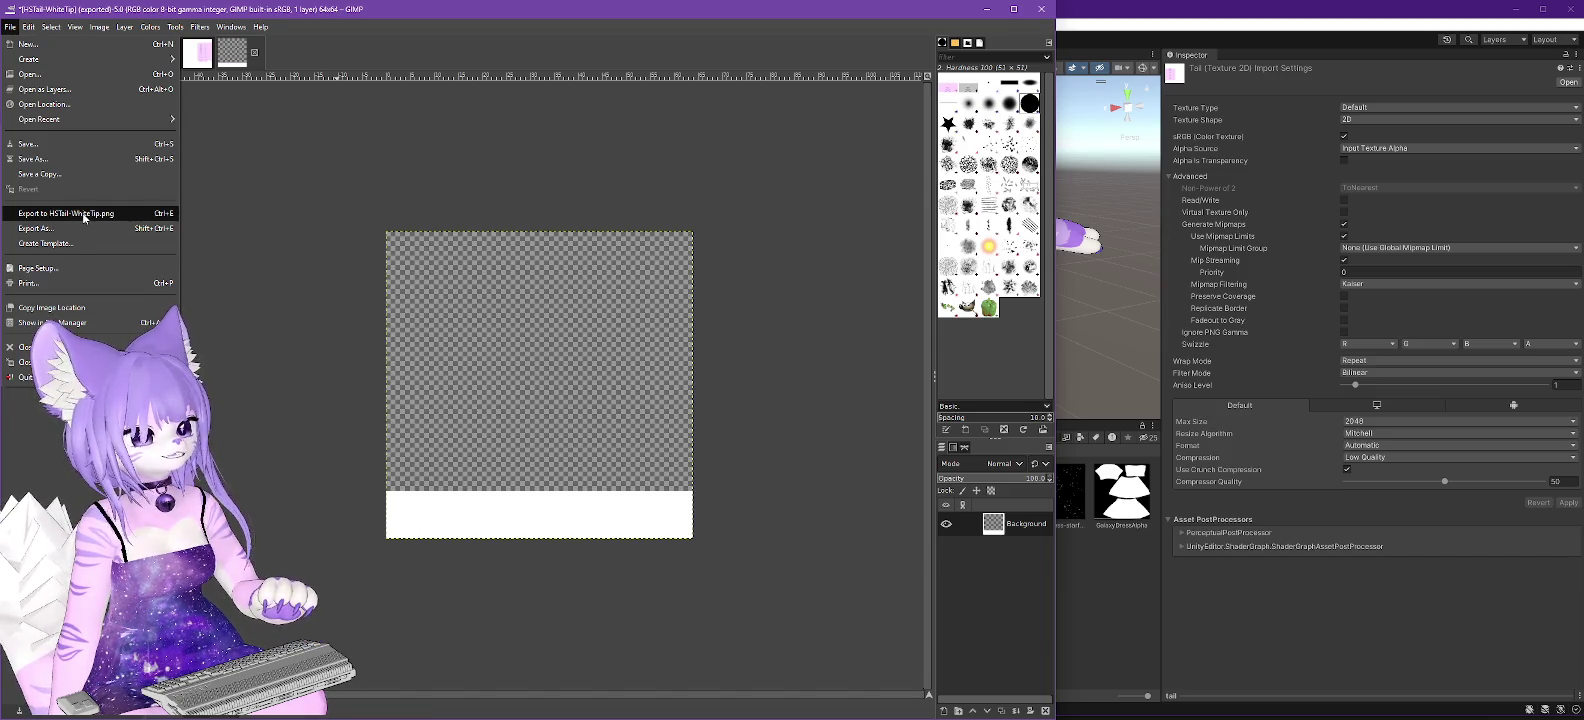
click(88, 216)
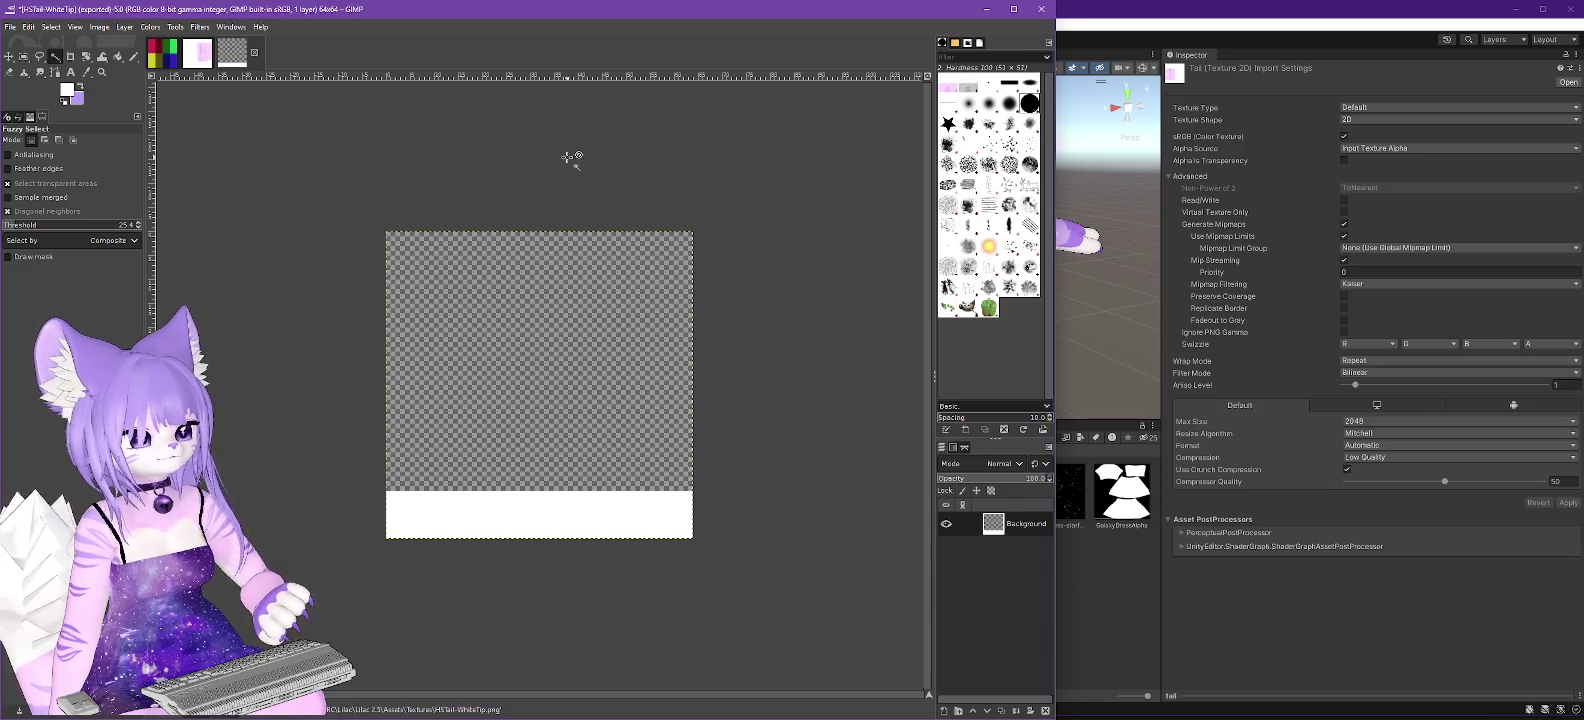
click(1133, 14)
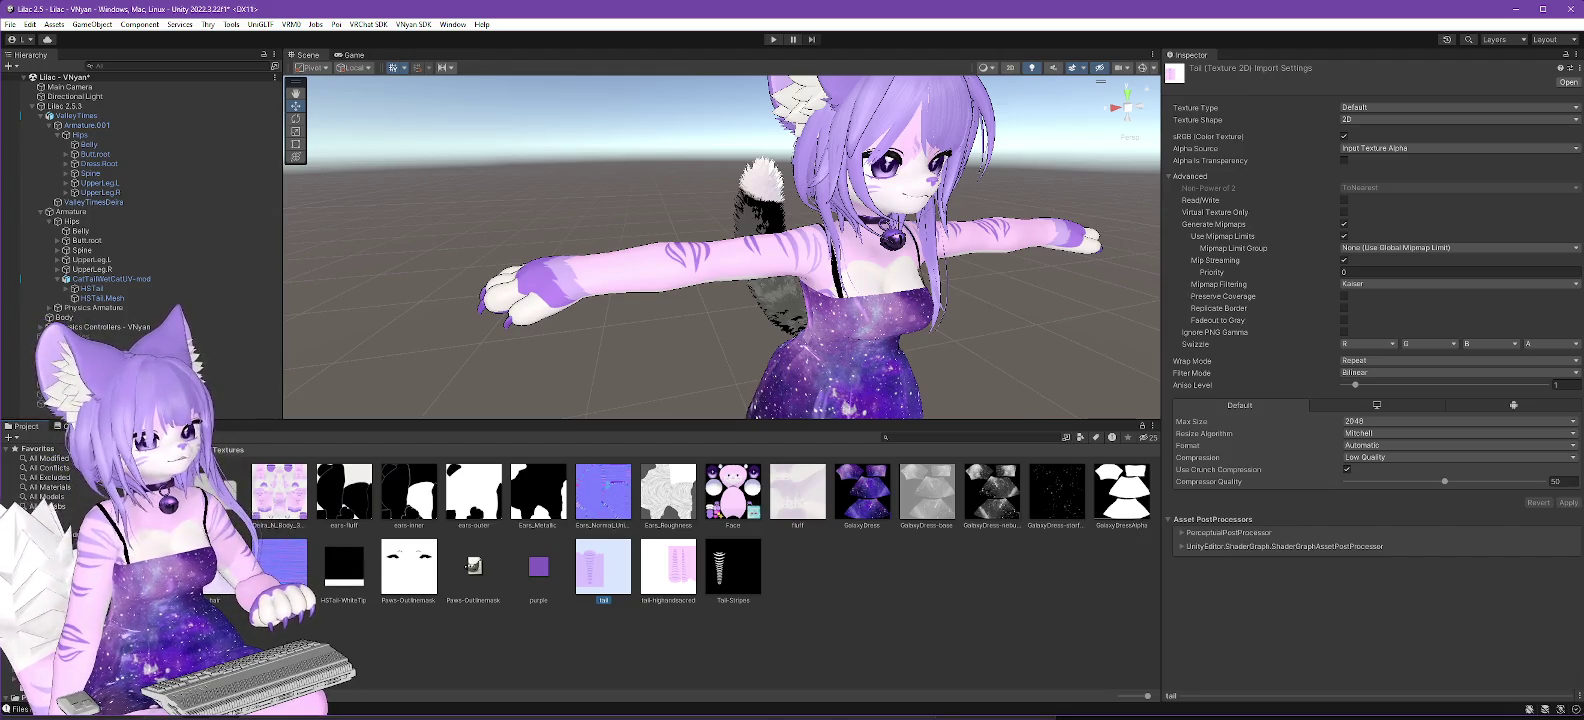
Show the Materials folder in the Project panel, listing the Tail and TestTexture materials.
click(60, 540)
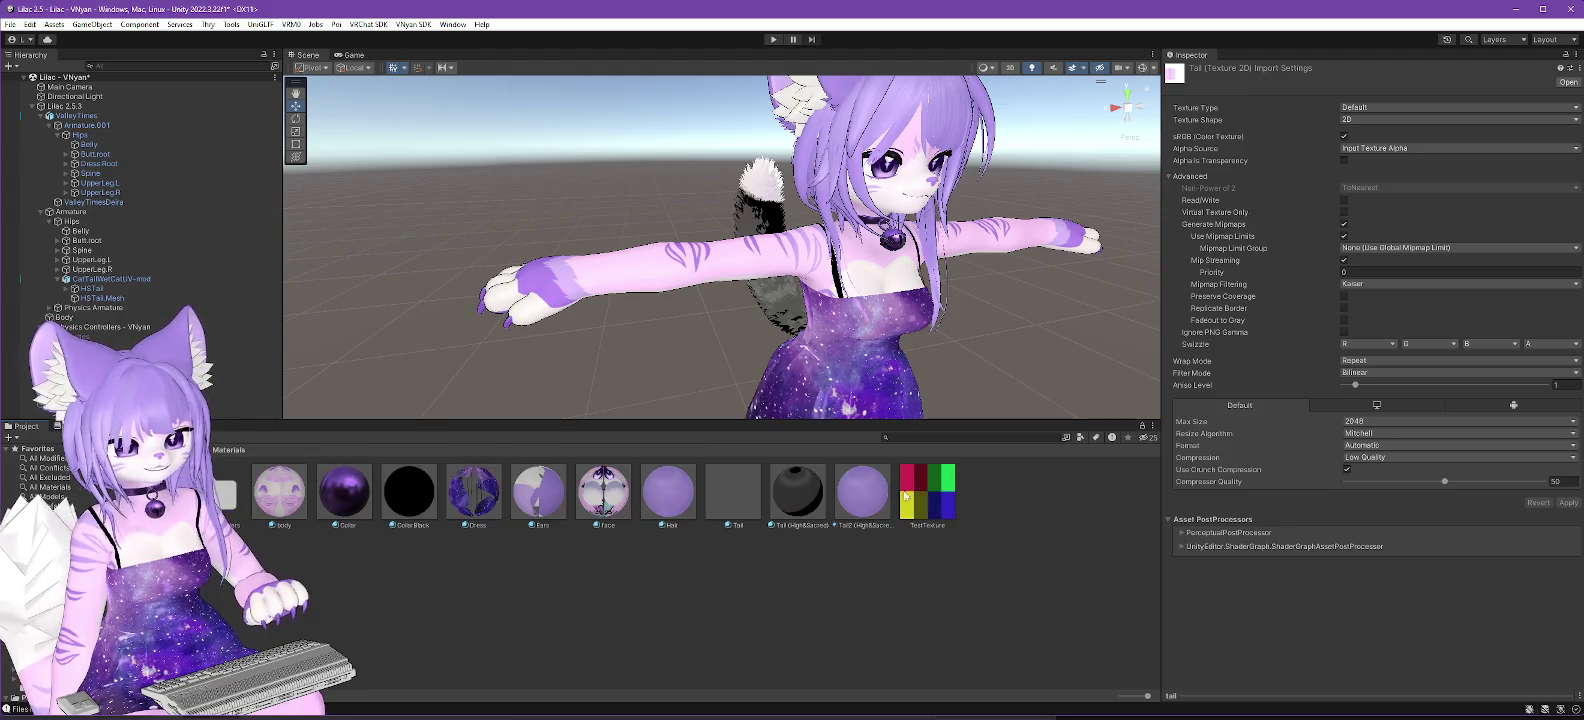
Clear the Tail (High&Sacred) material's main texture and set its base colour to lavender B69DF3.
click(797, 503)
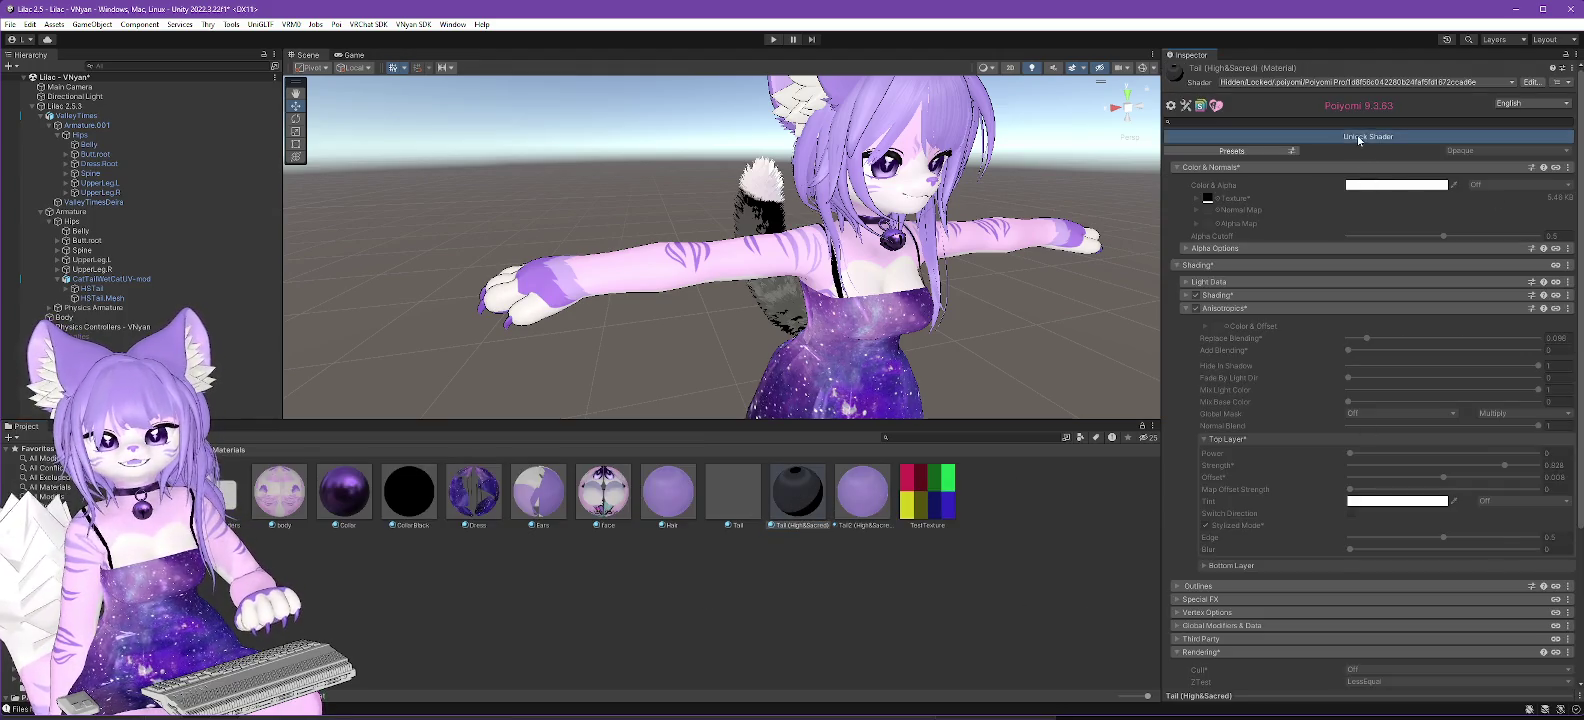
click(1216, 200)
scroll(1283, 317, up, 10)
scroll(1280, 318, up, 3)
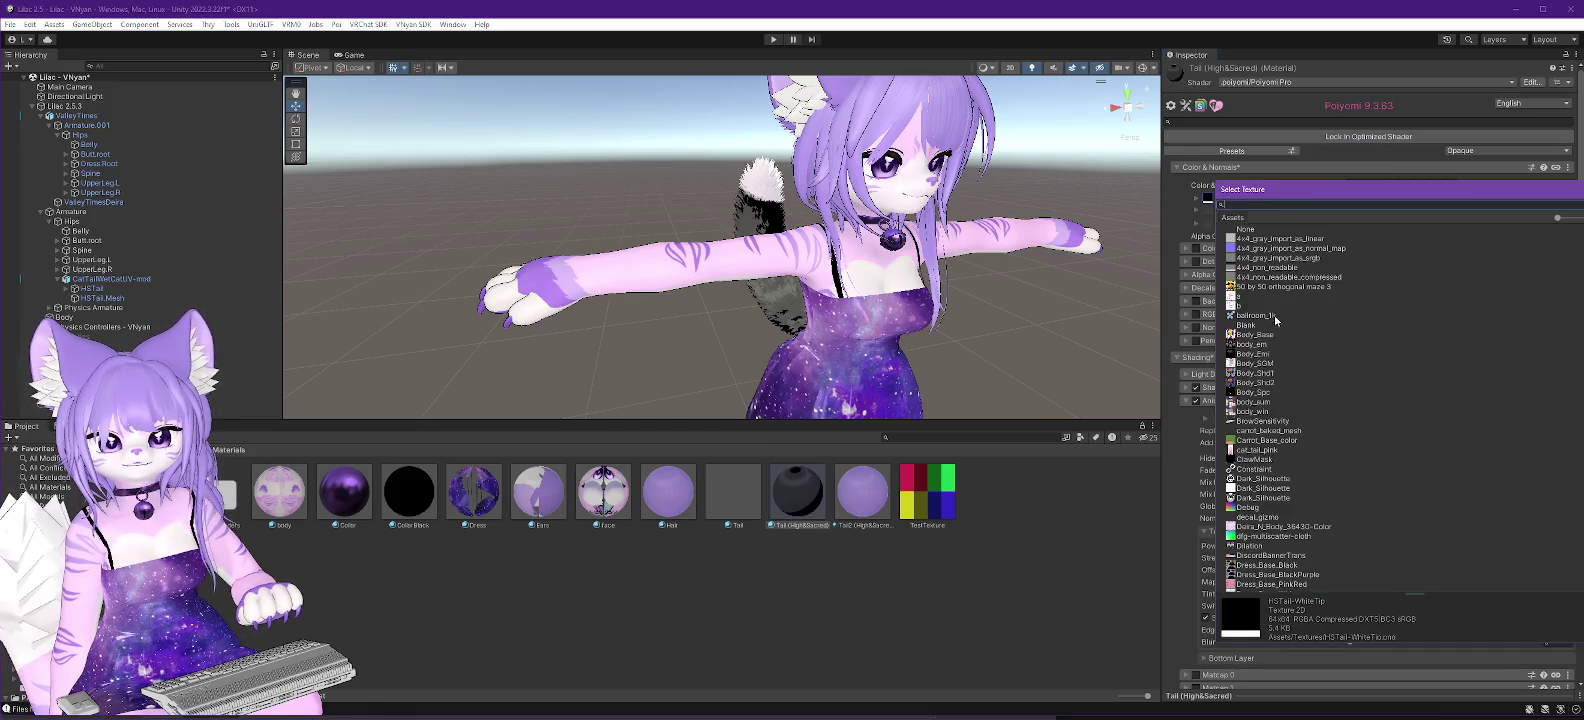
double_click(1251, 231)
click(1414, 186)
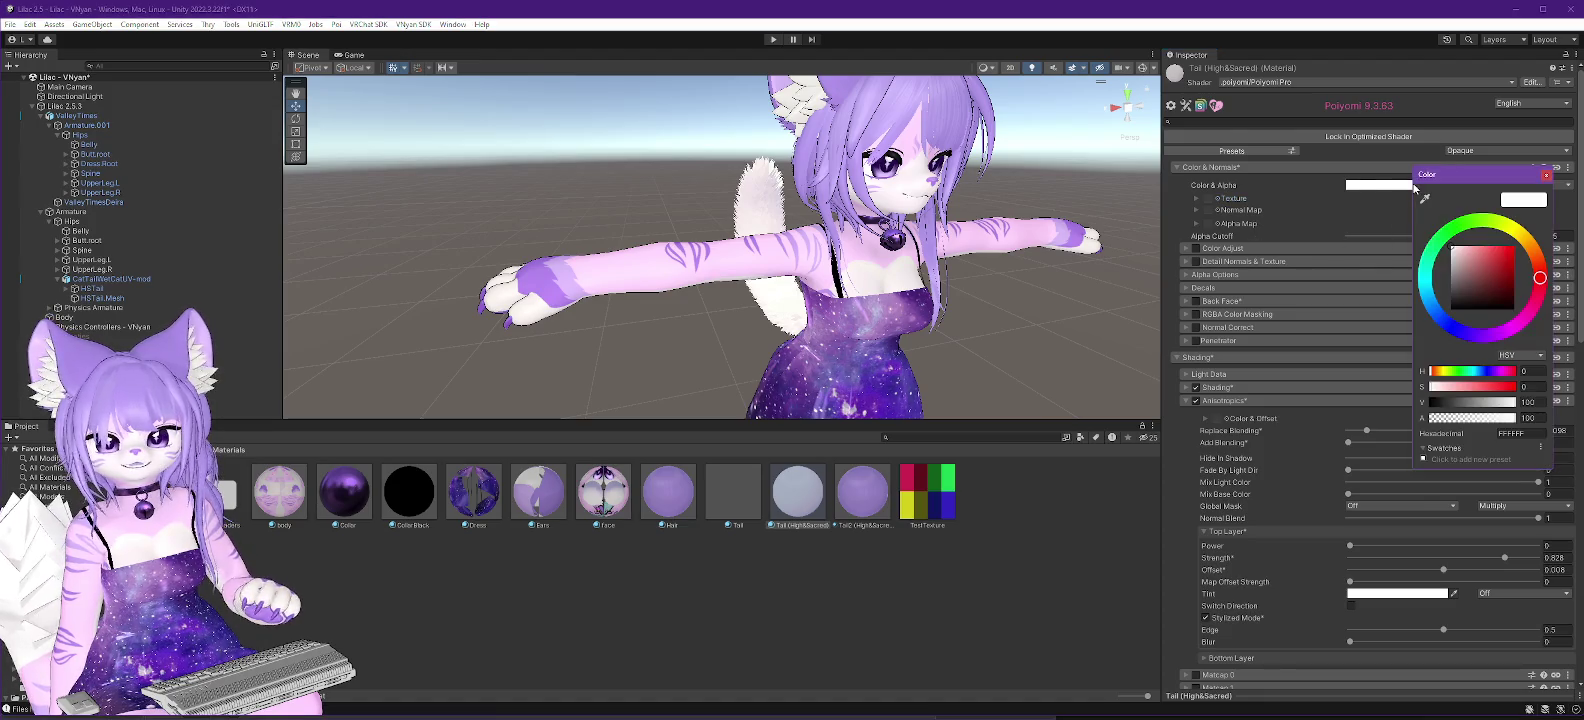
click(1521, 433)
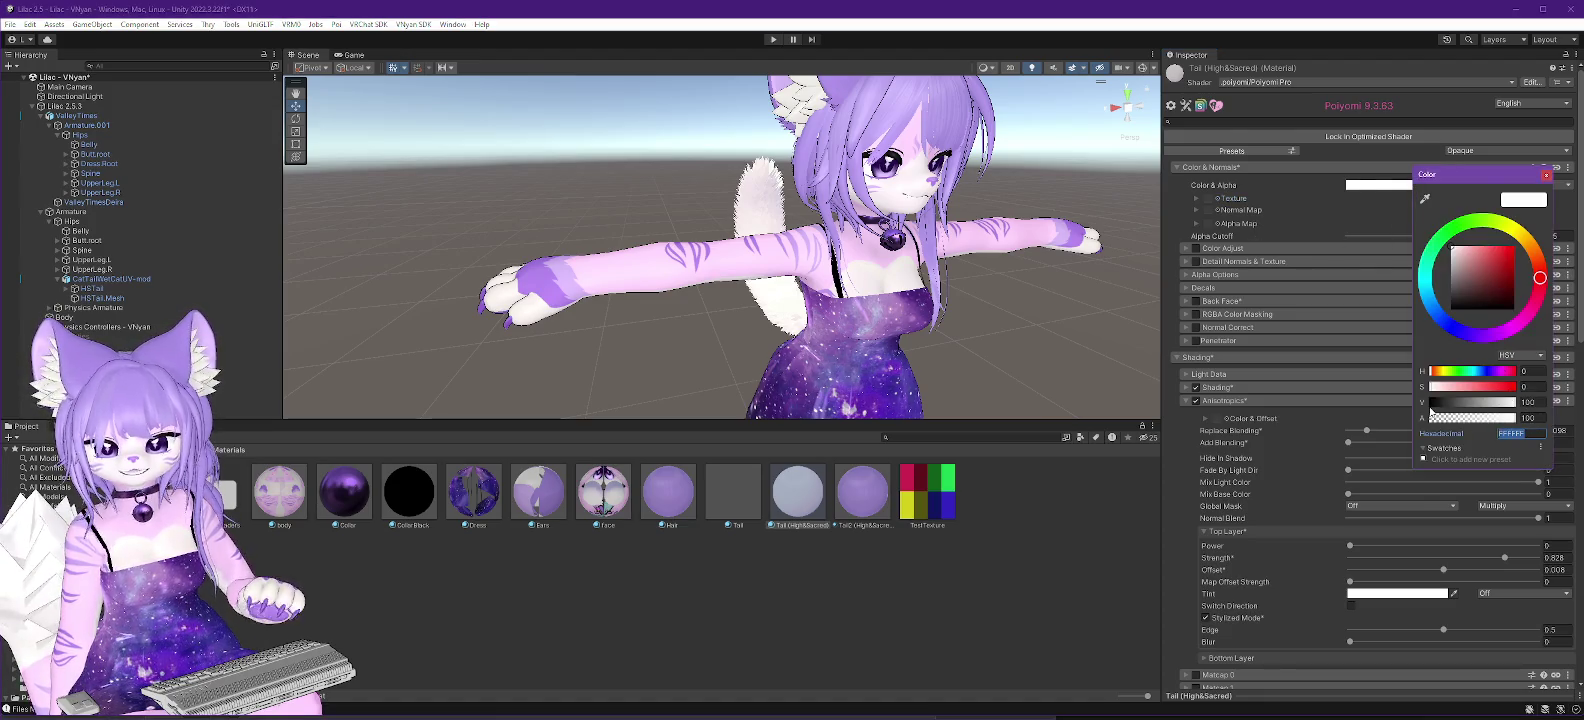
text(B69DF3)
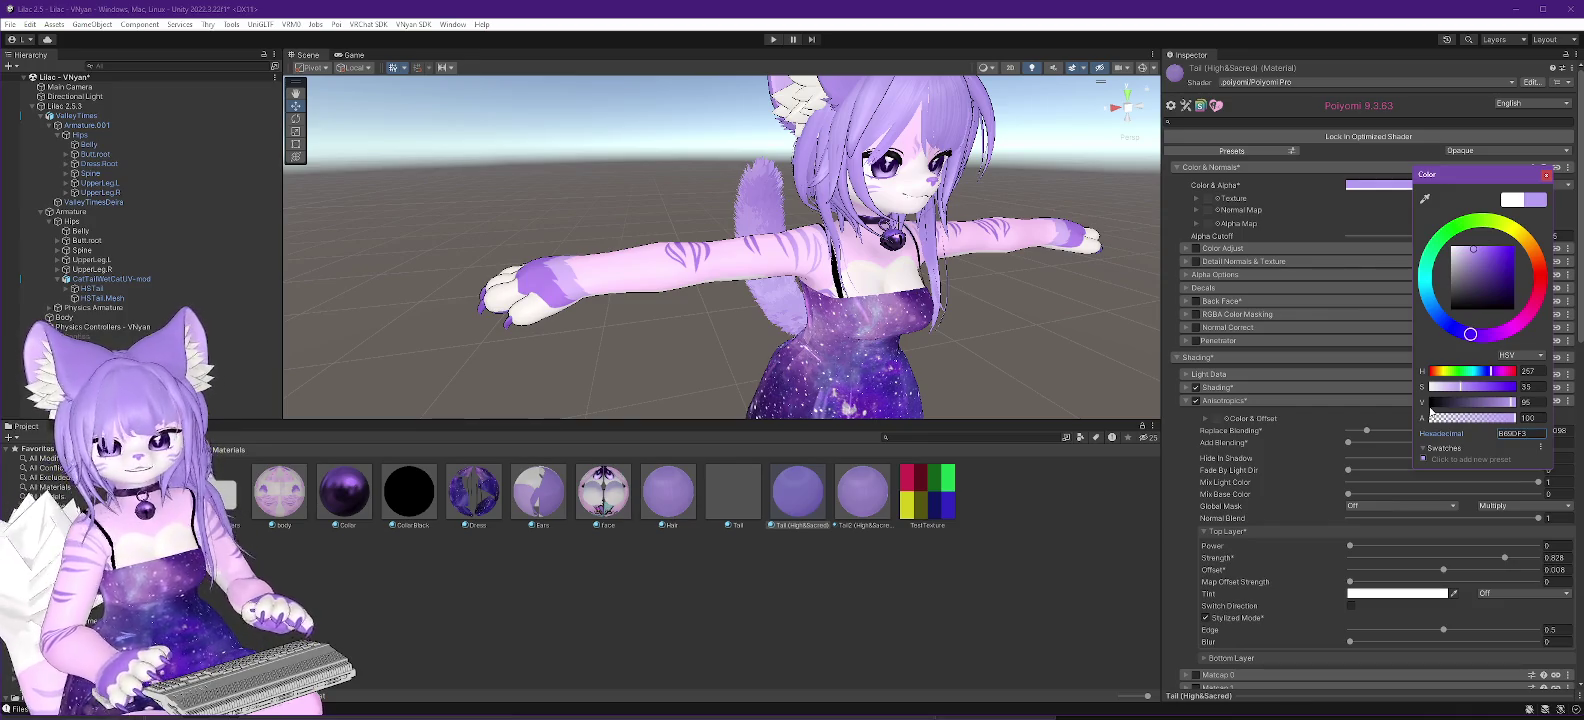
click(1546, 175)
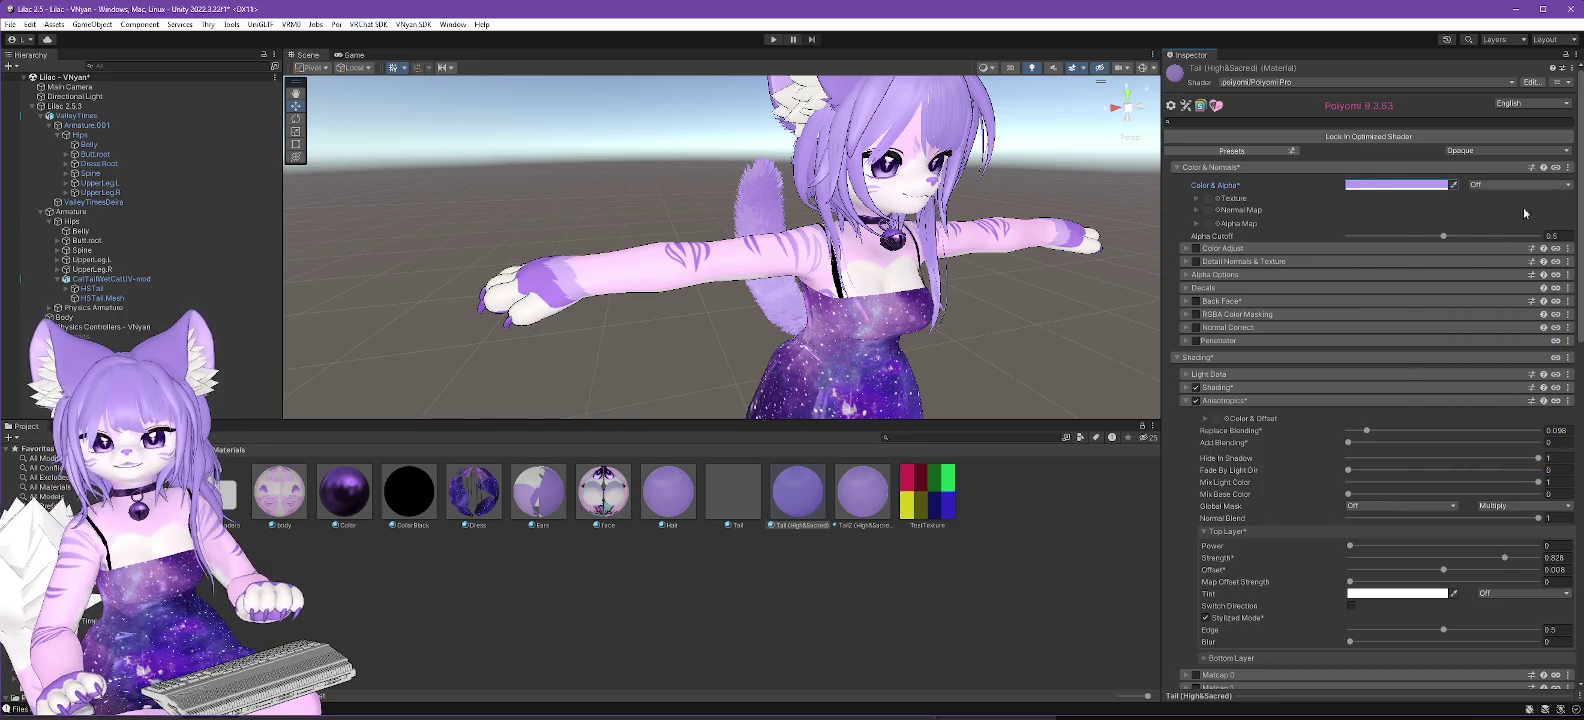
Keep Color & Alpha animatable, collapse Shading and Rendering, and expand the Decals section.
right_click(1227, 187)
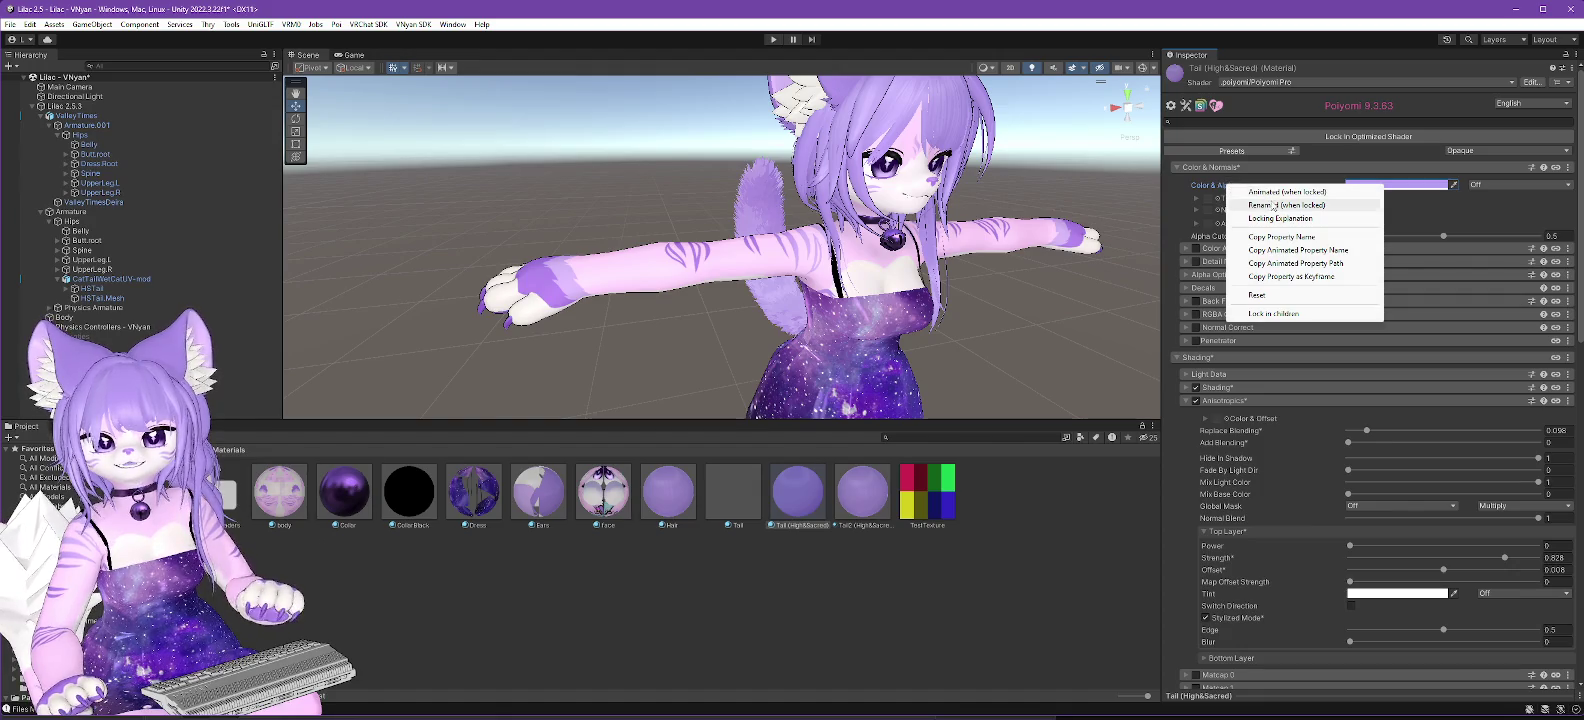
click(1273, 206)
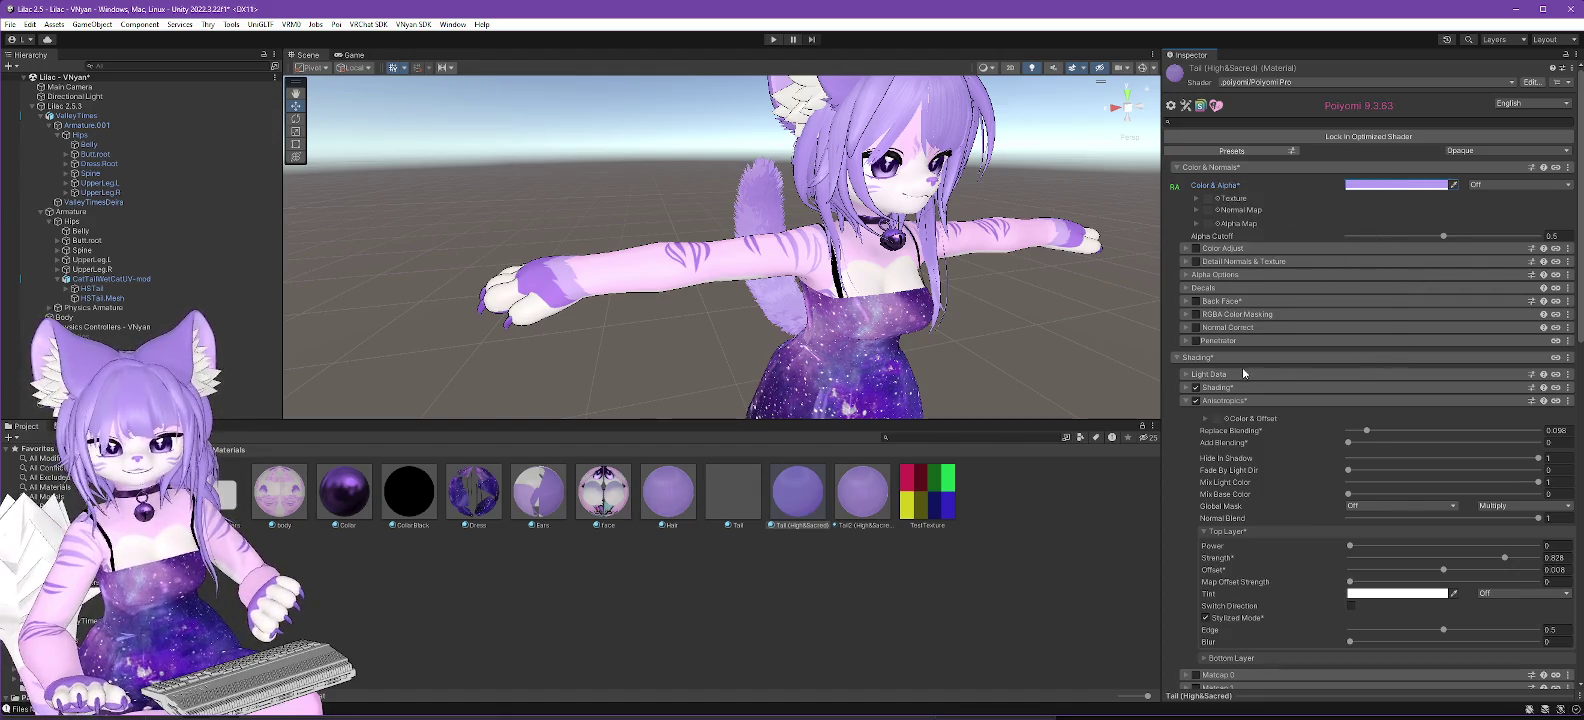
click(1178, 358)
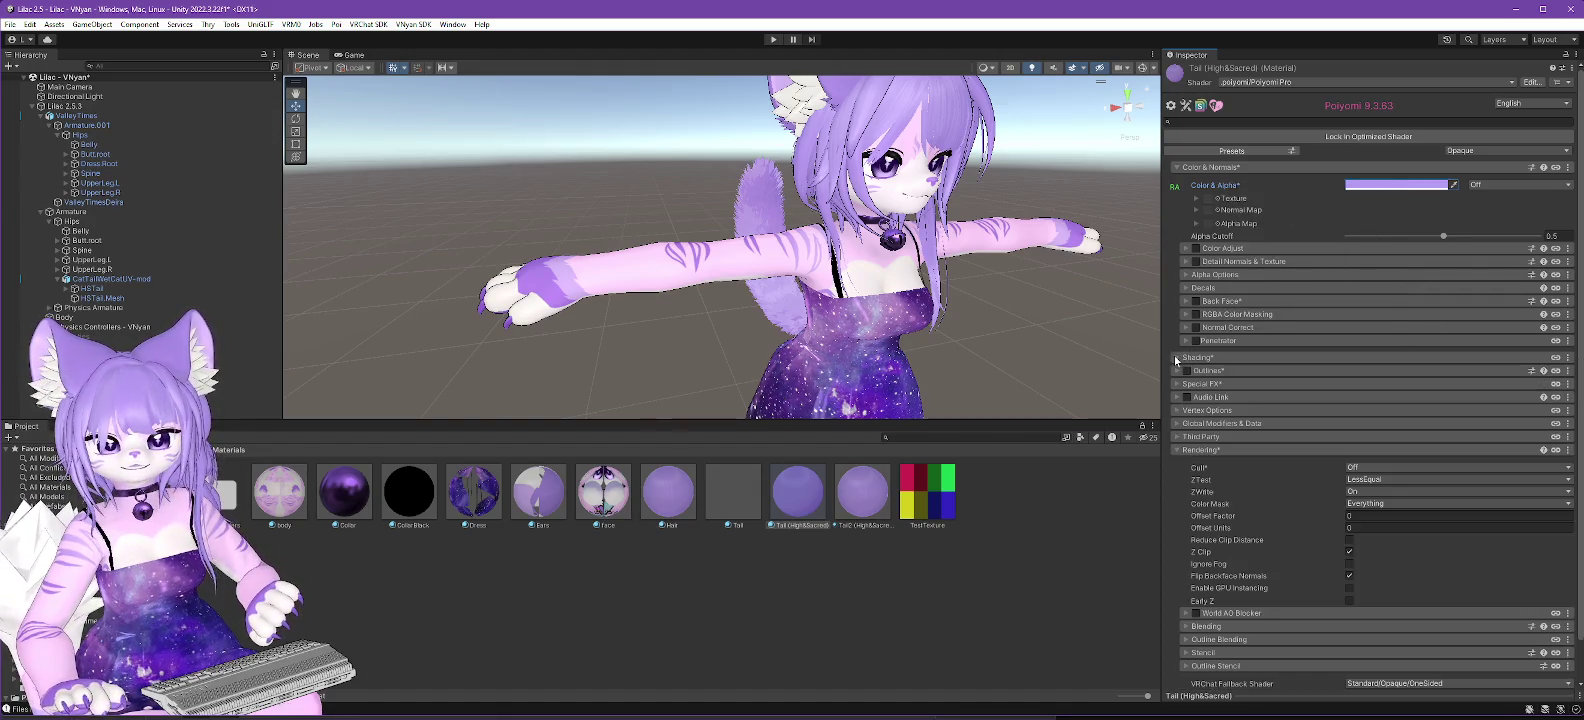
click(1176, 451)
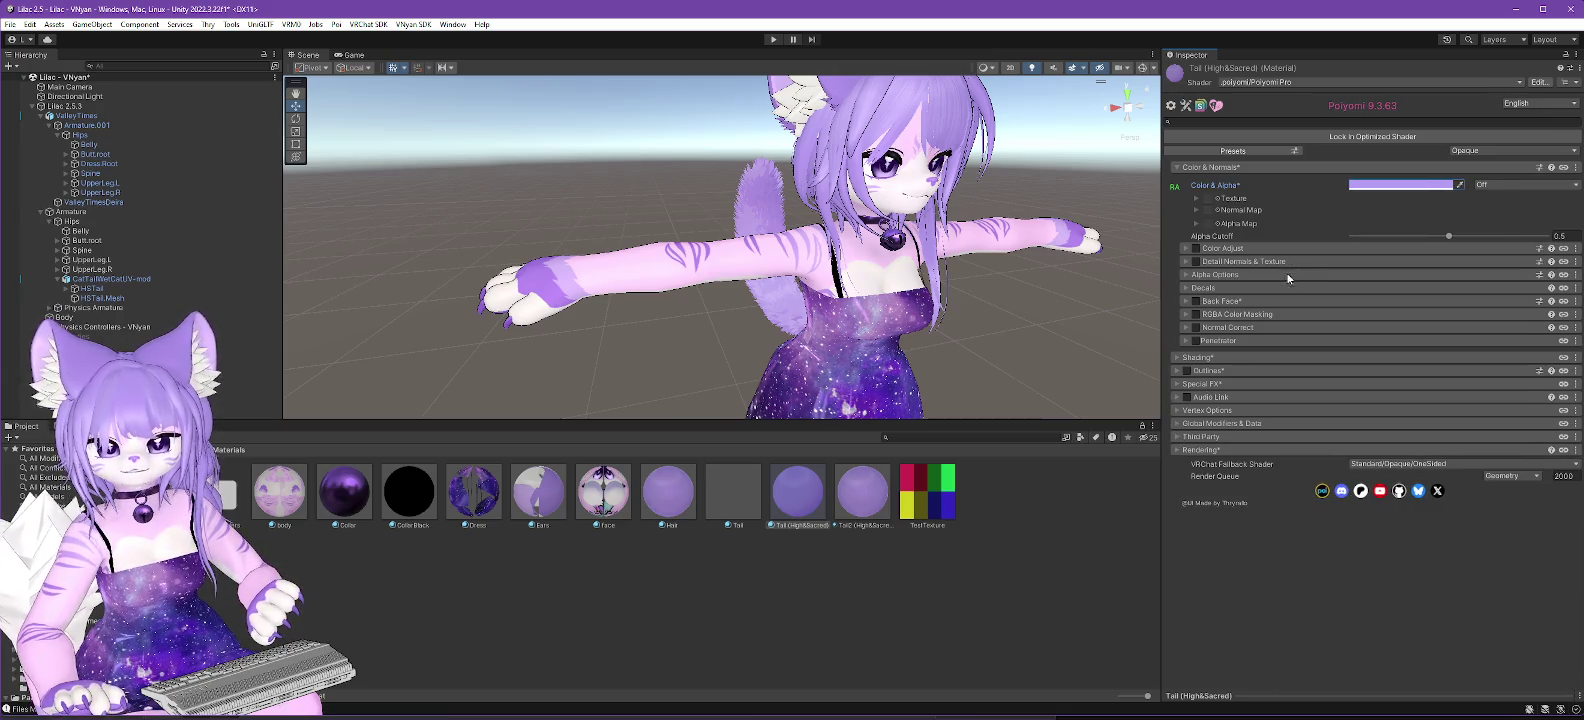
click(1189, 289)
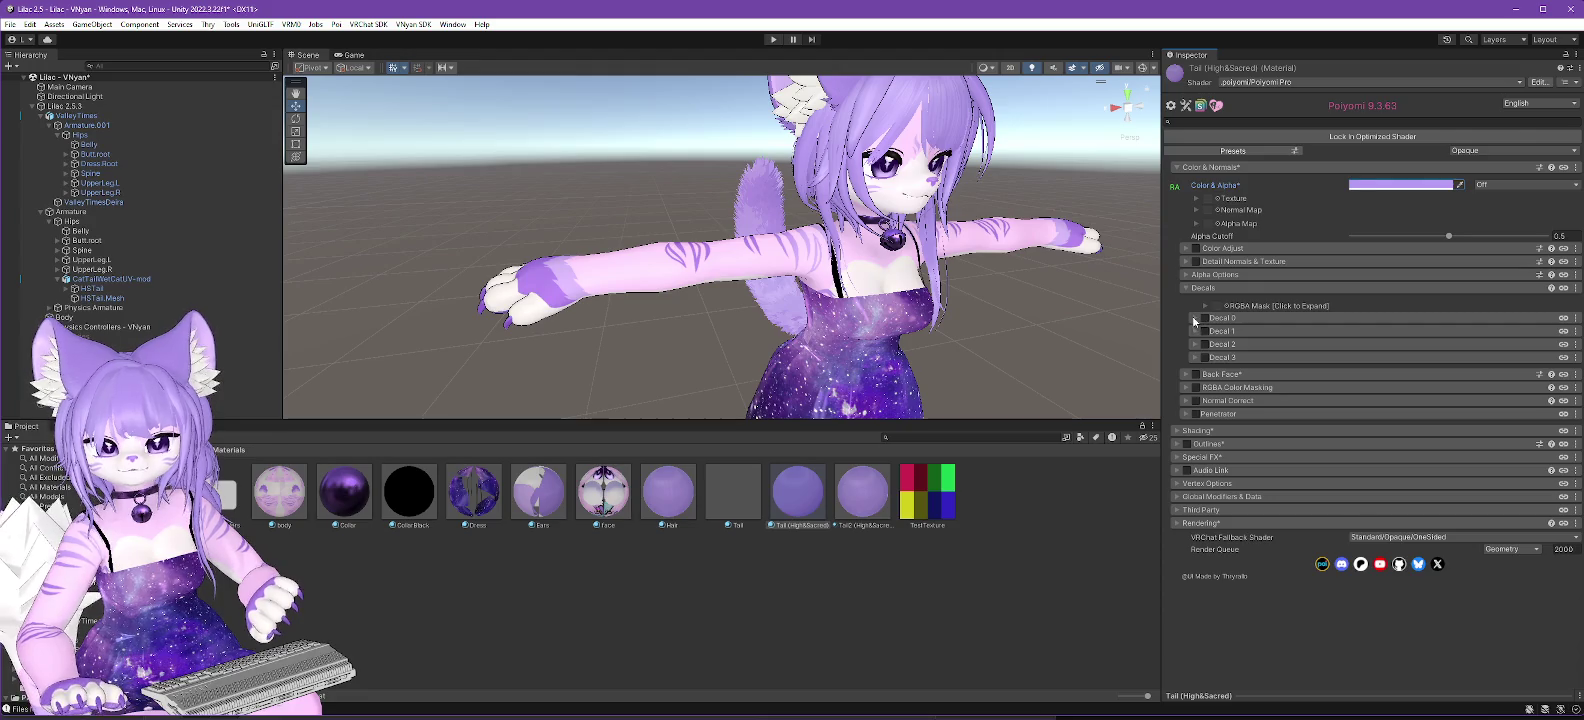
Enable and expand Decal 0 and assign the HSTail-WhiteTip texture to its Decal slot.
click(1195, 318)
click(1205, 318)
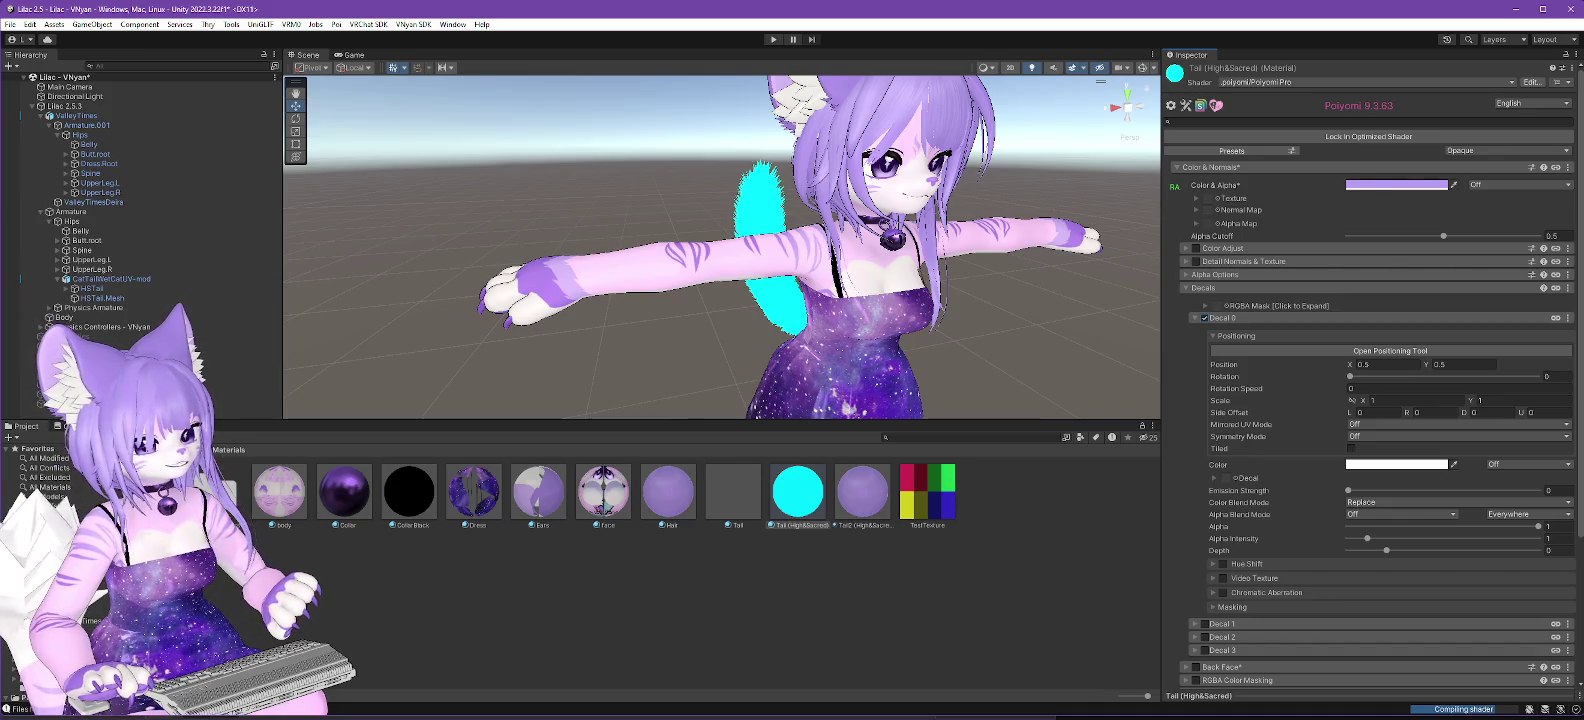
click(70, 600)
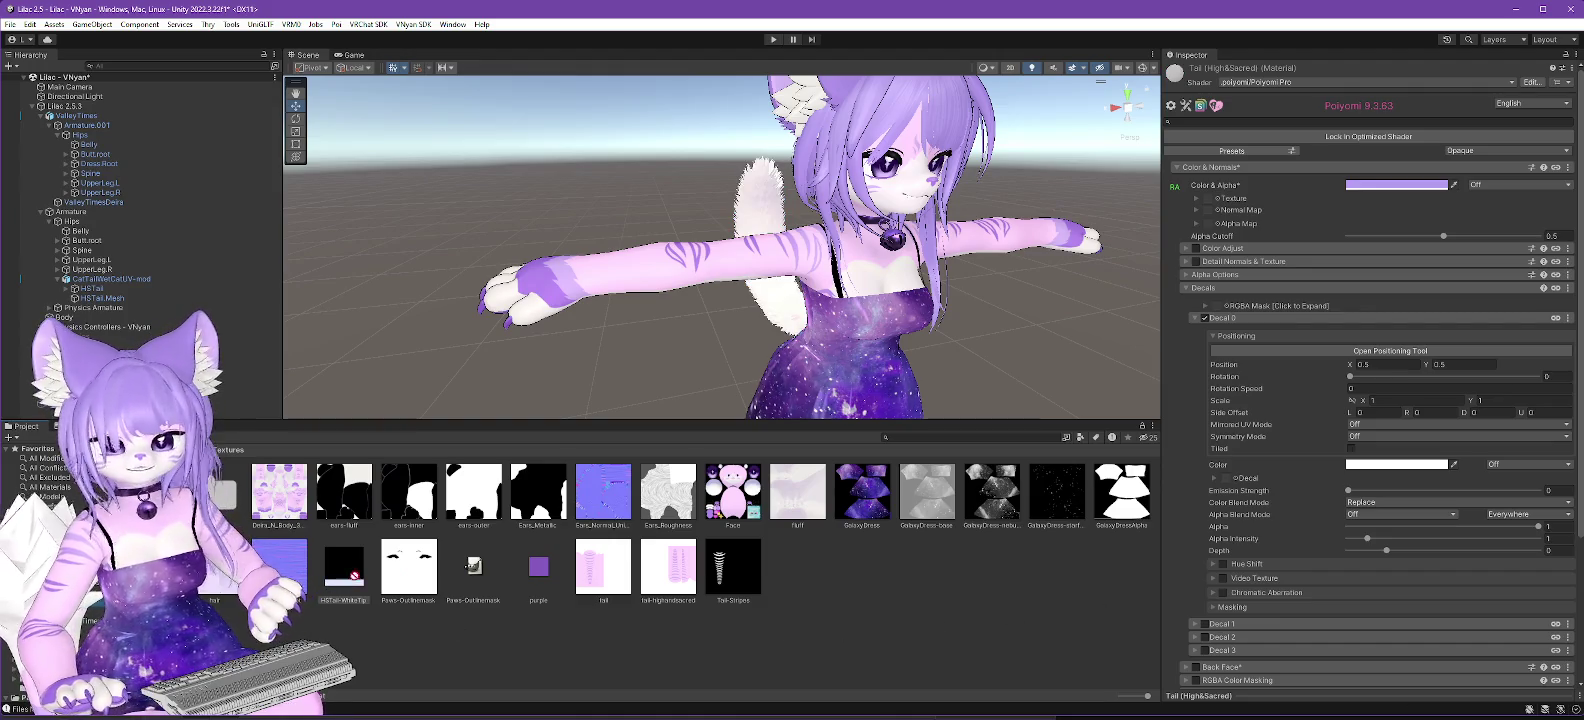
drag(1228, 481, 1228, 482)
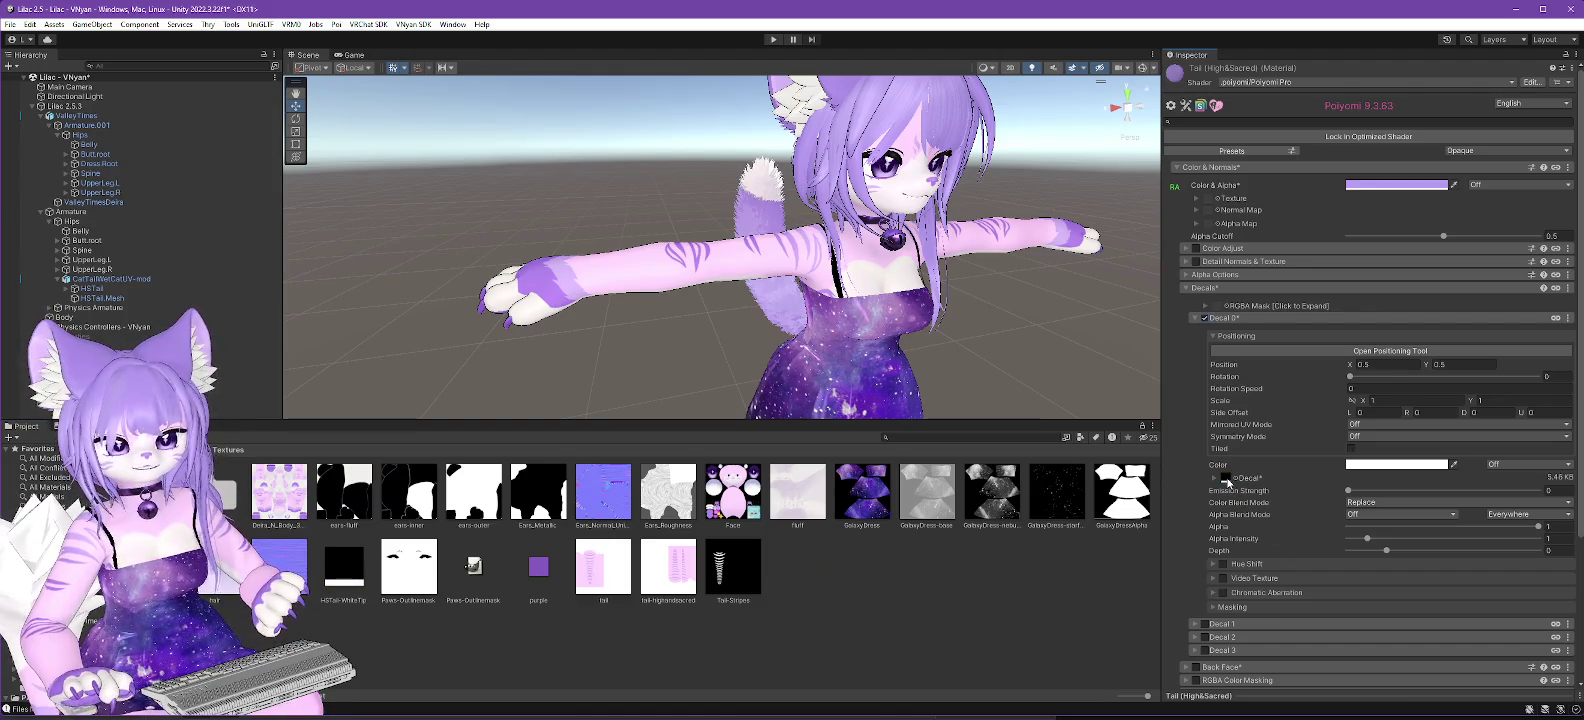
Frame and orbit the view to inspect the white-tipped tail, then bring GIMP forward.
key(f)
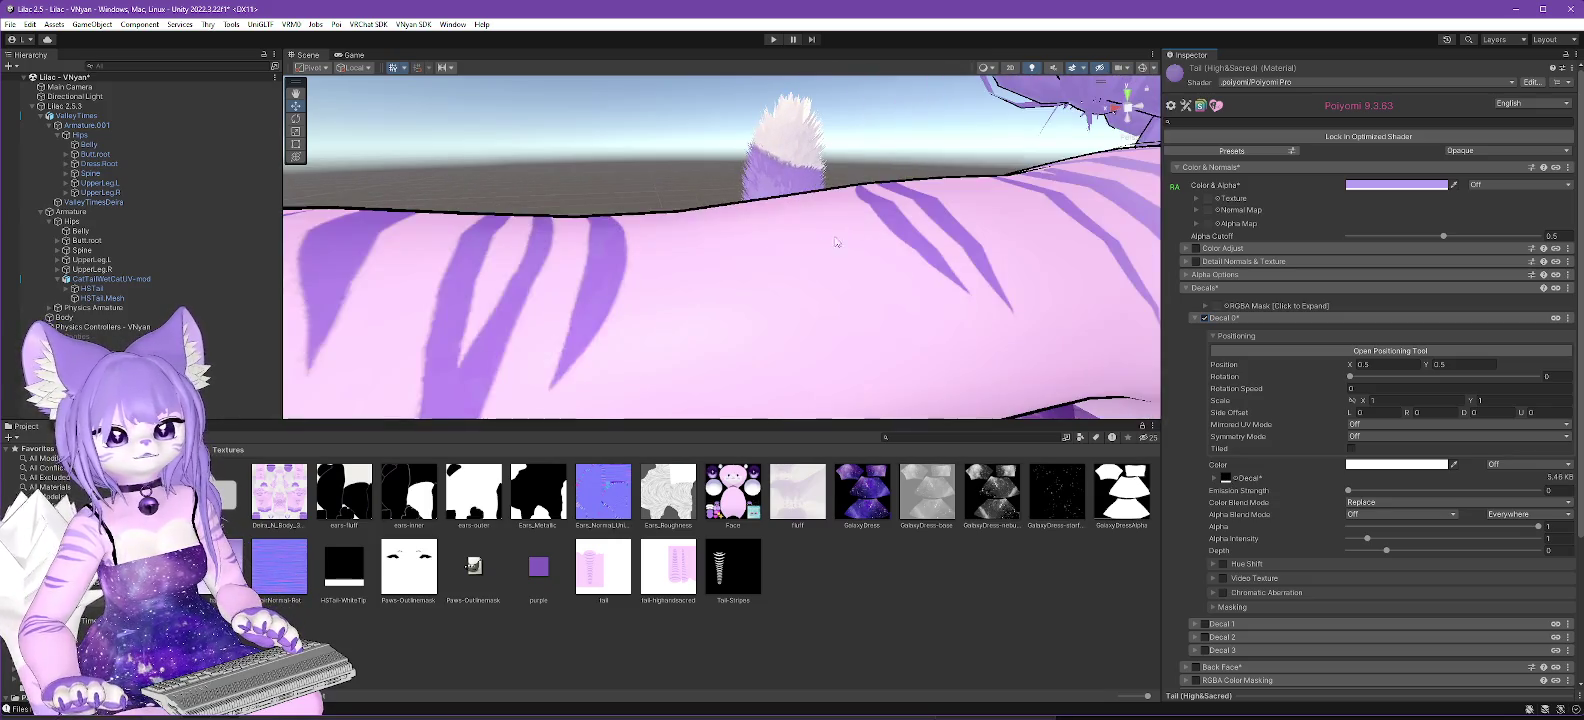
mouse_move(761, 244)
mouse_down()
mouse_move(803, 308)
mouse_move(841, 225)
mouse_move(834, 254)
mouse_move(806, 240)
mouse_move(788, 313)
mouse_up()
scroll(788, 313, up, 5)
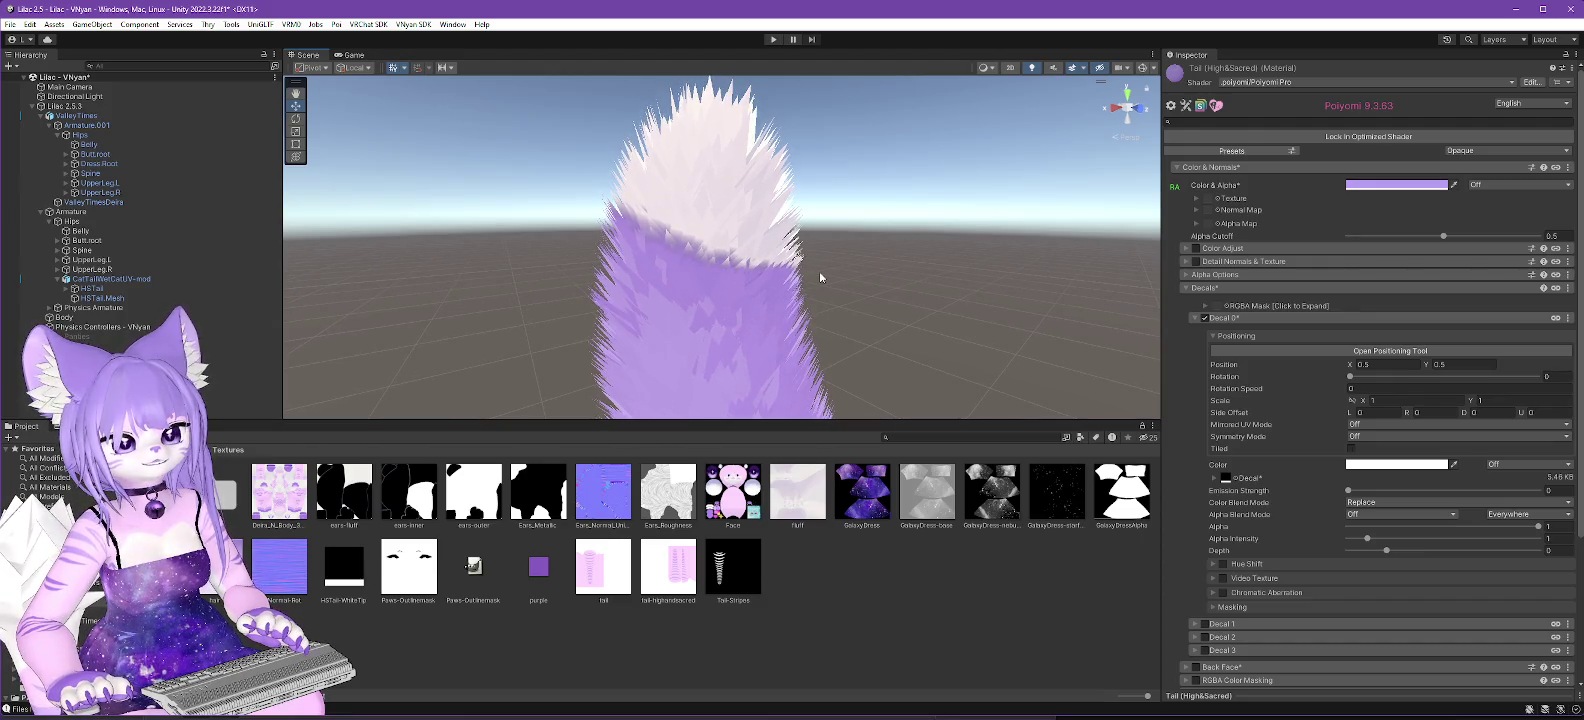
scroll(955, 388, up, 5)
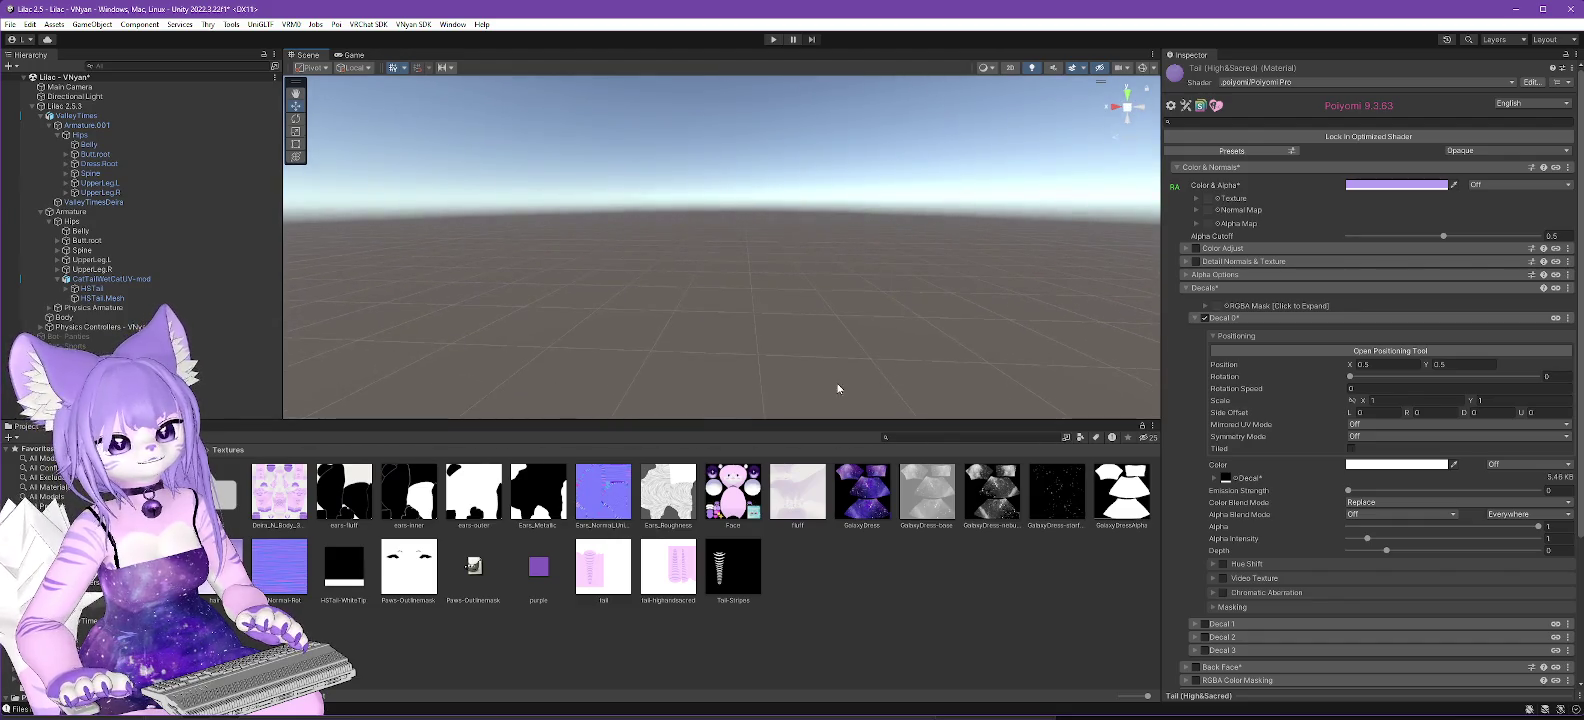
scroll(844, 388, down, 3)
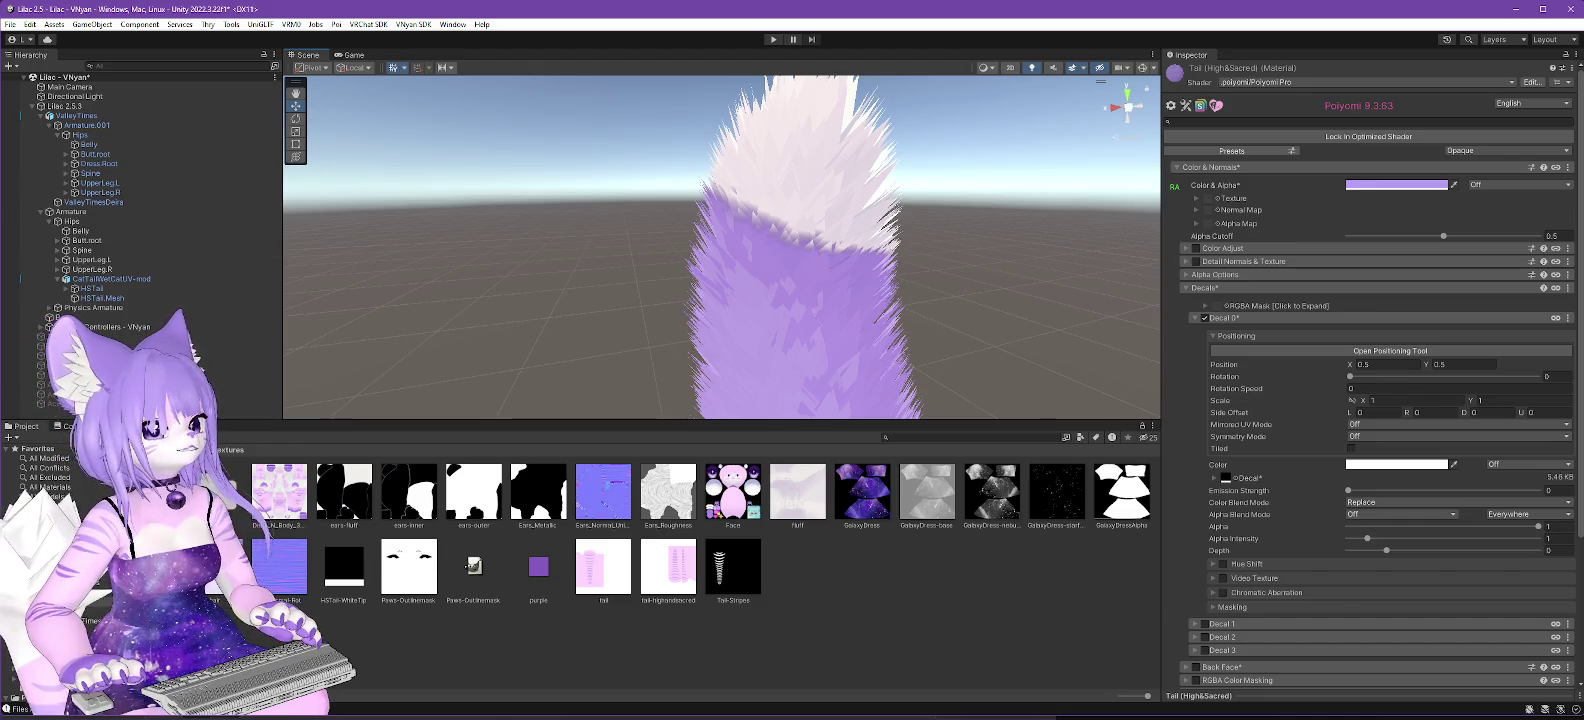
key(alt+Tab)
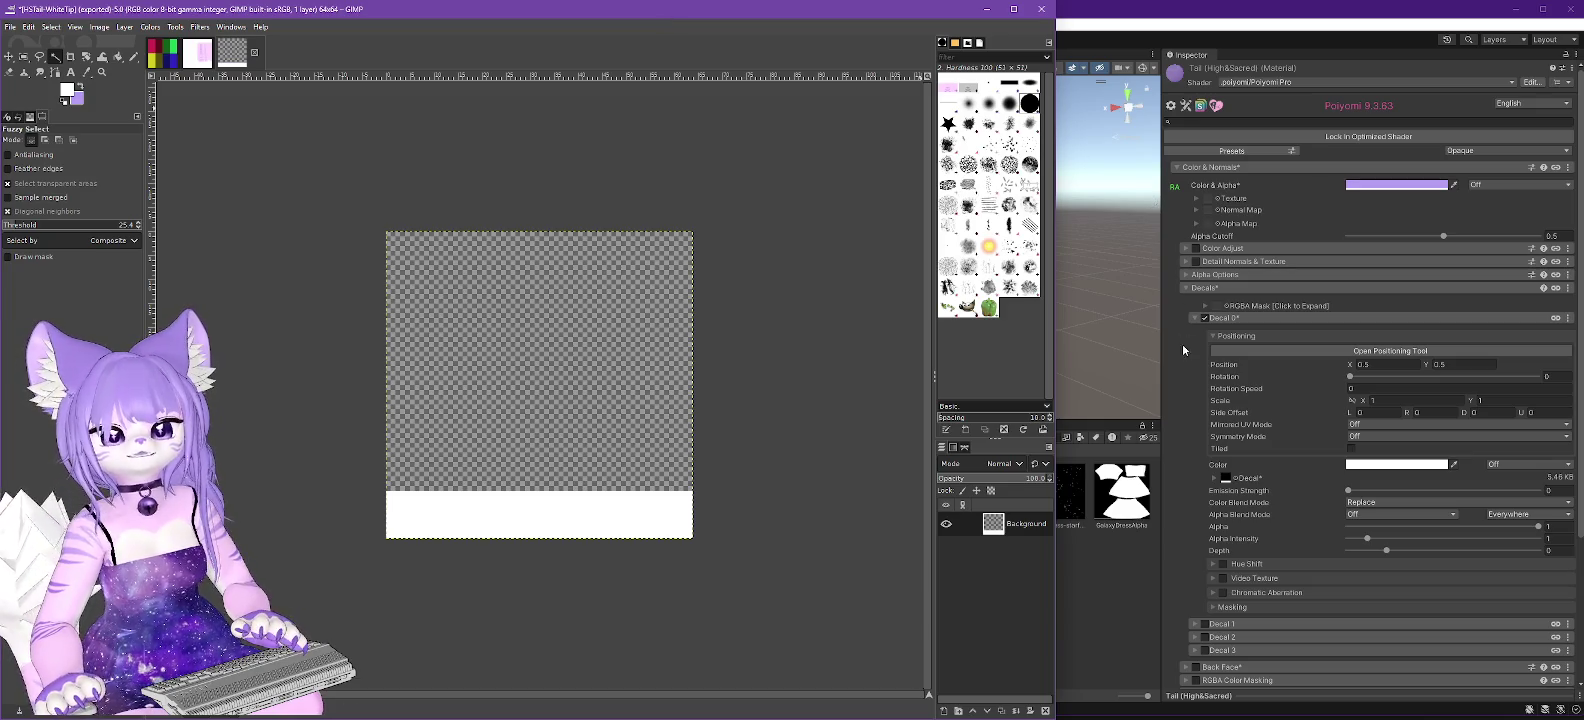
Switch back to Unity and select the HSTail-WhiteTip texture to view its import settings.
click(1176, 389)
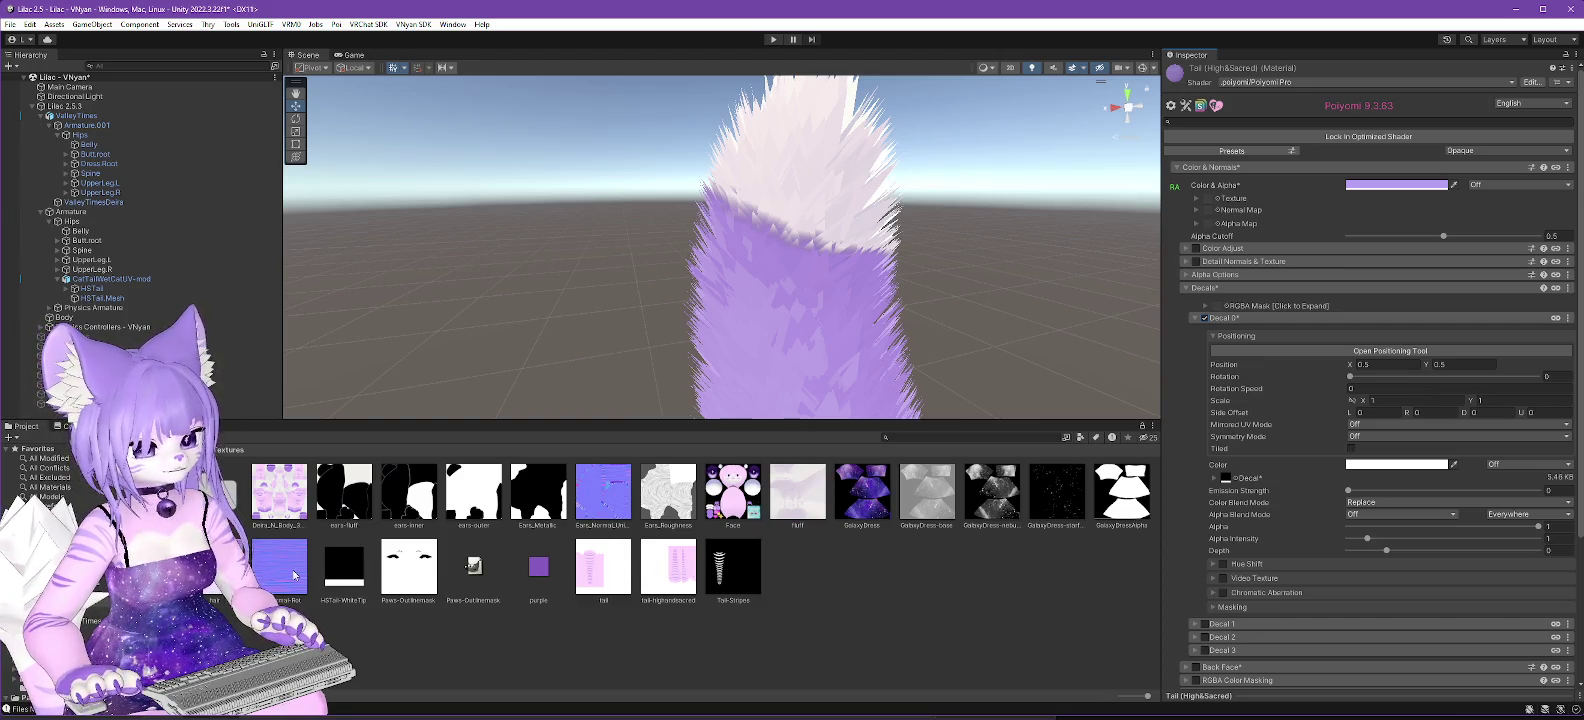
click(353, 577)
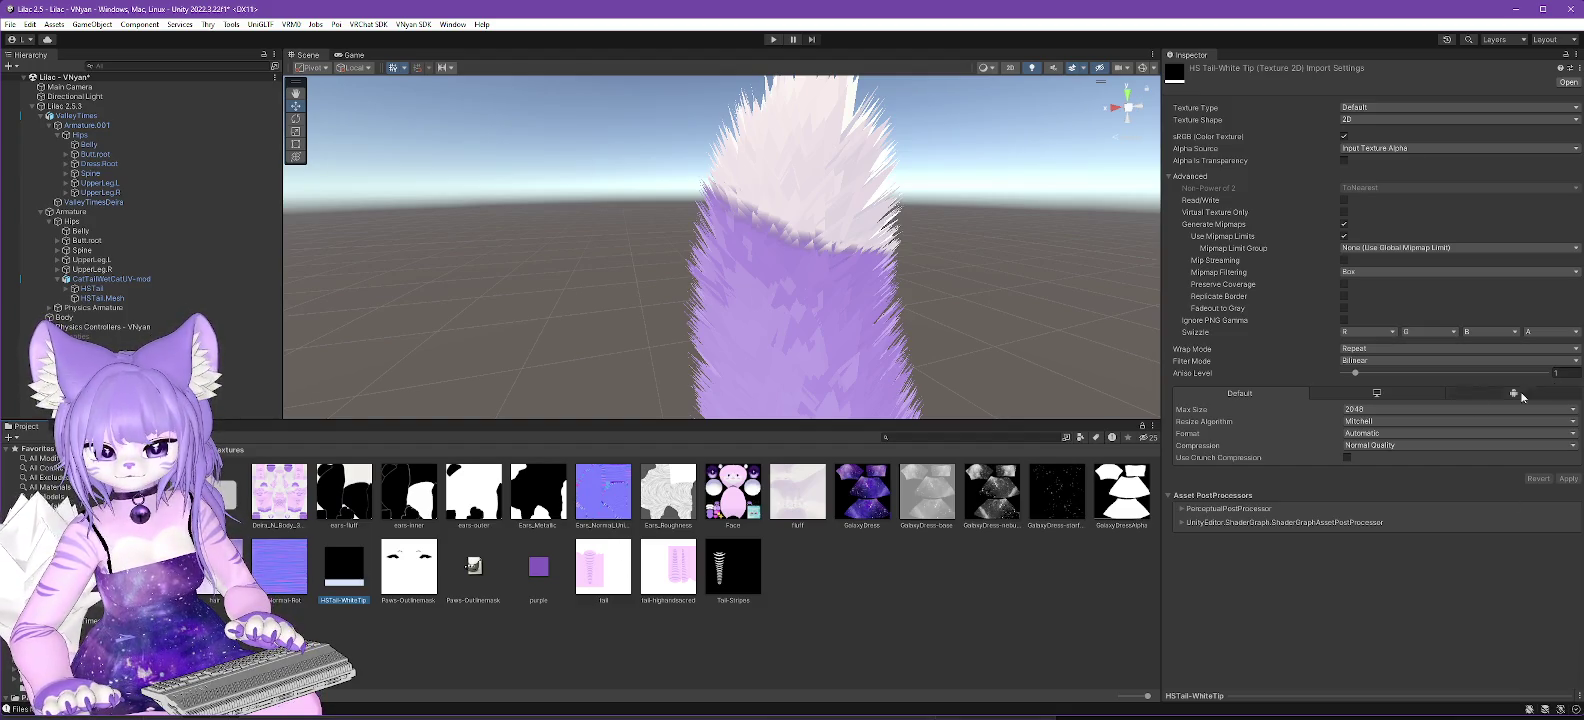
Limit HSTail-WhiteTip's Max Size to 64 and apply, keeping Mitchell resizing.
click(1374, 409)
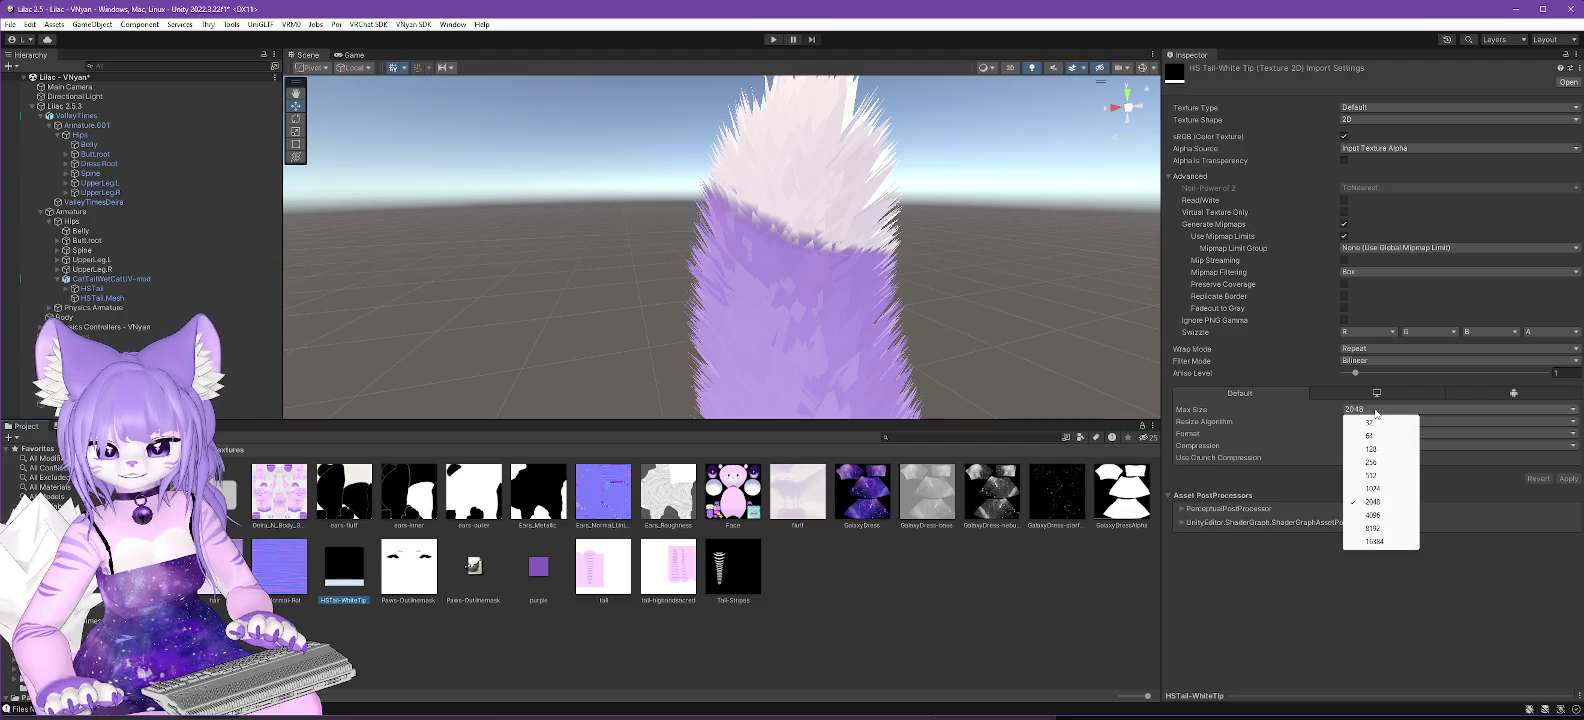
click(1371, 436)
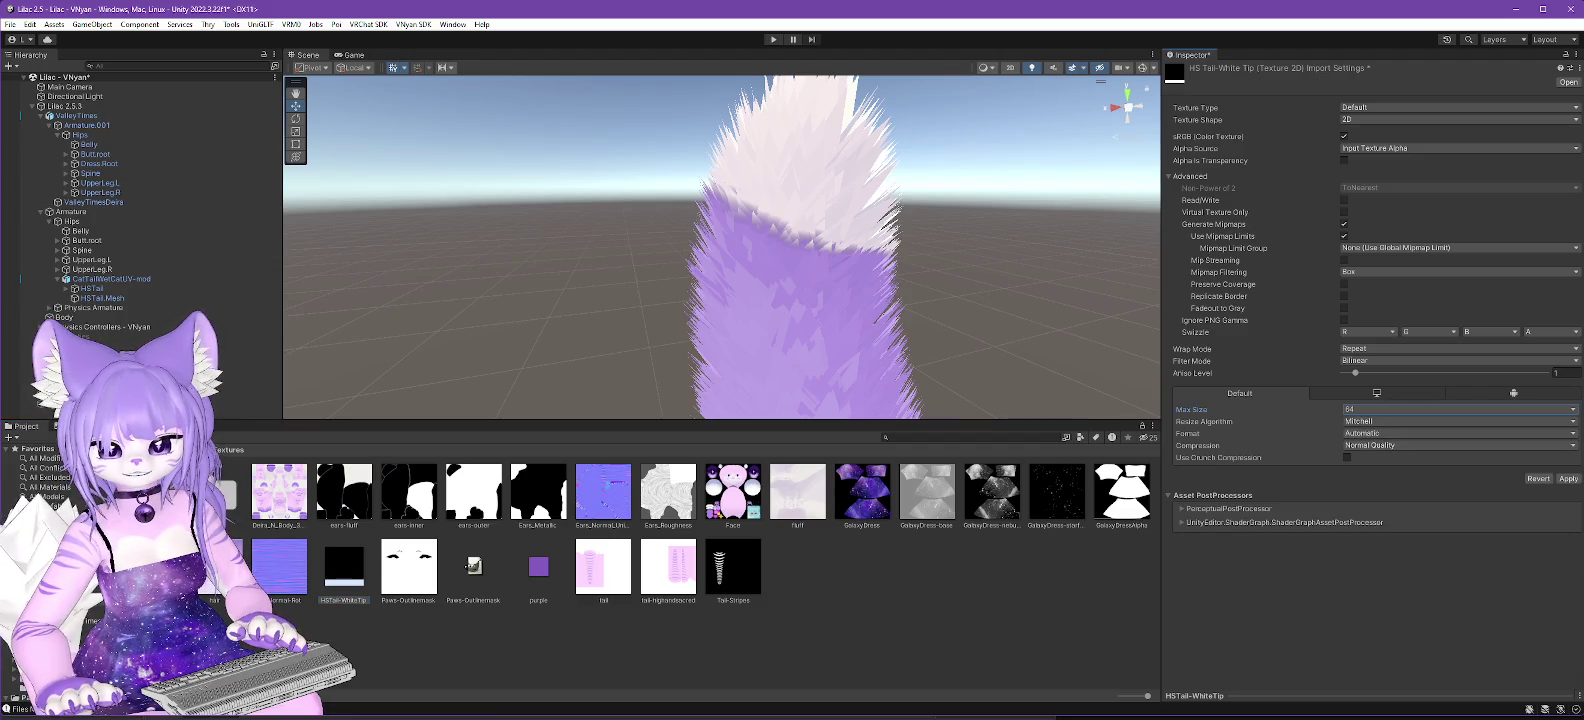
click(1568, 479)
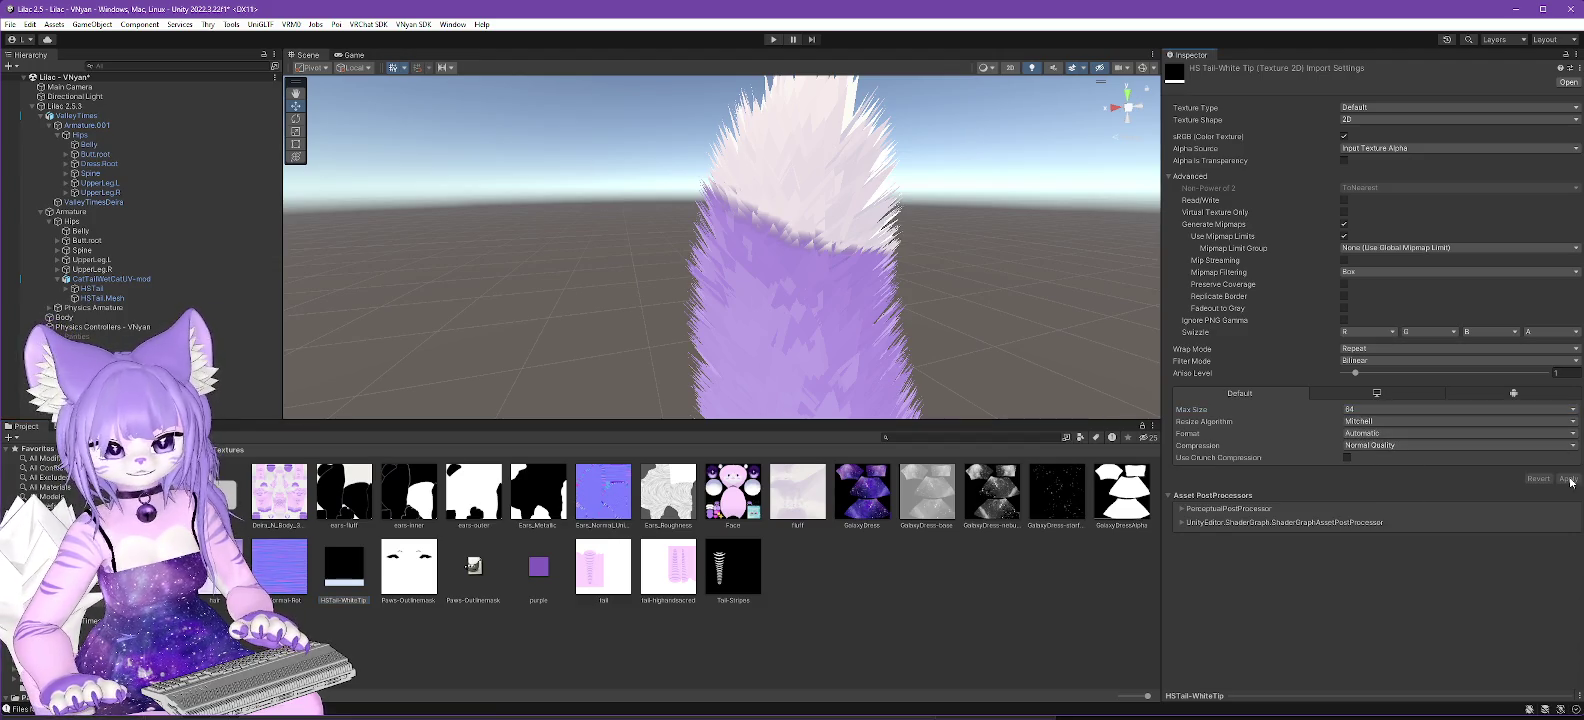
click(1358, 421)
click(1345, 524)
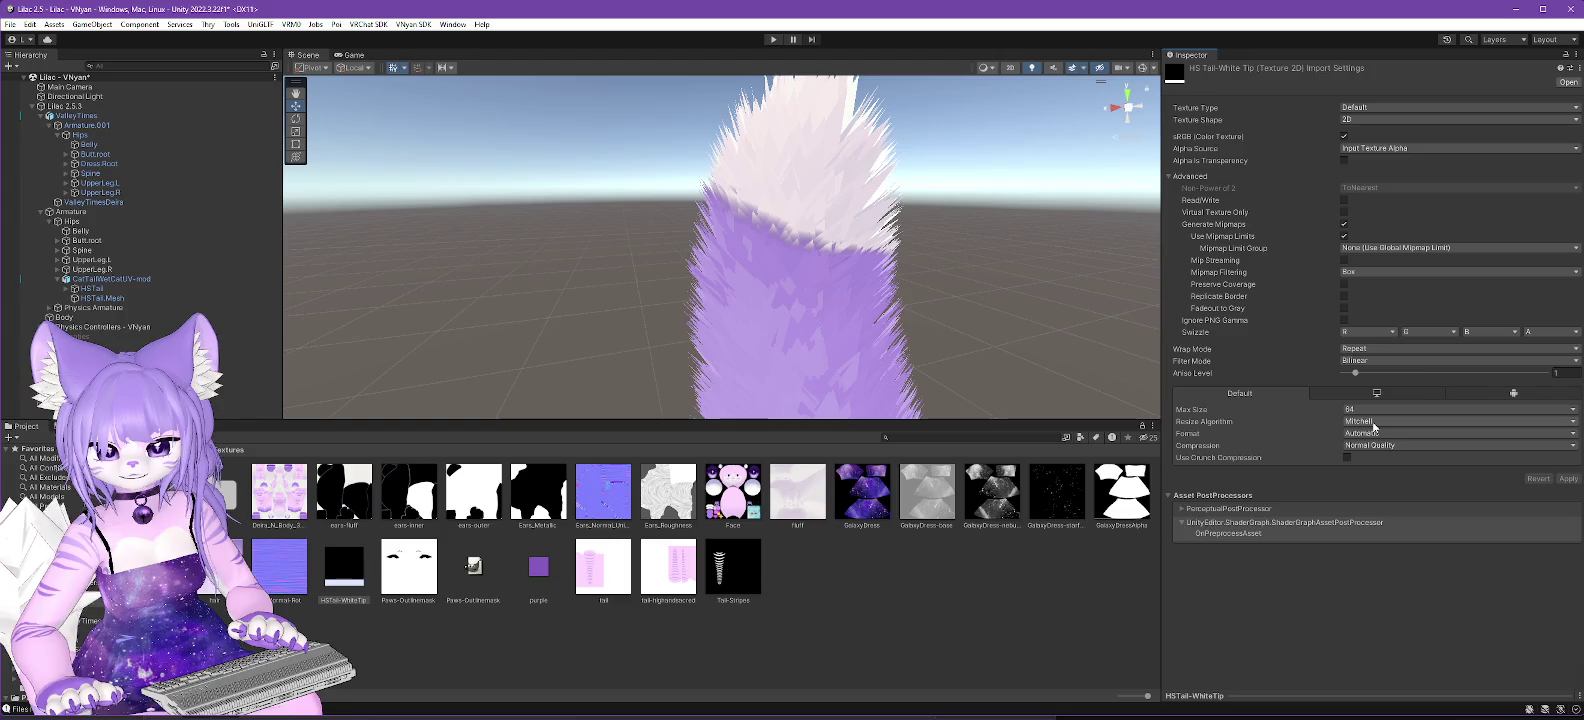
Turn off Generate Mipmaps and set Filter Mode to Point (no filter), applying each change.
click(1344, 224)
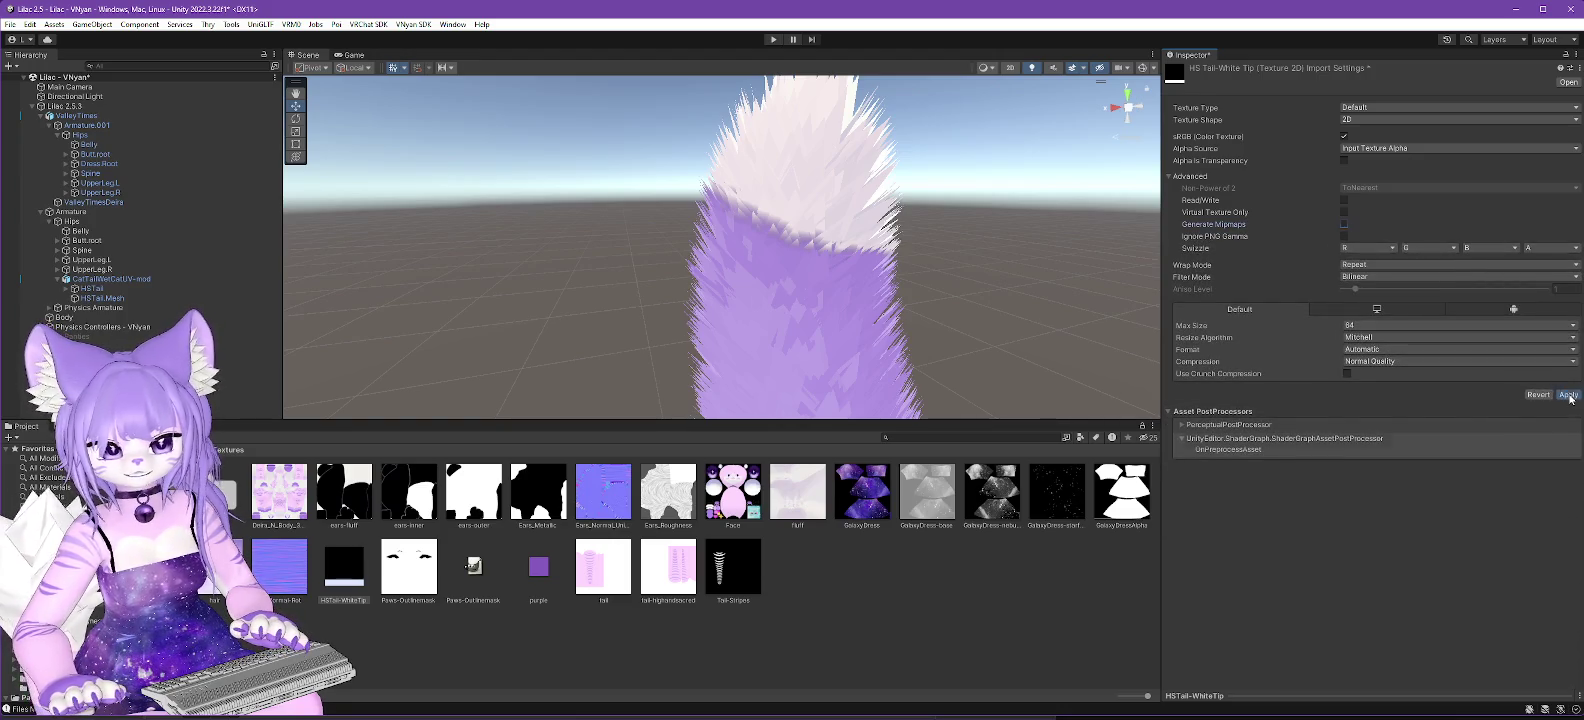
click(1568, 395)
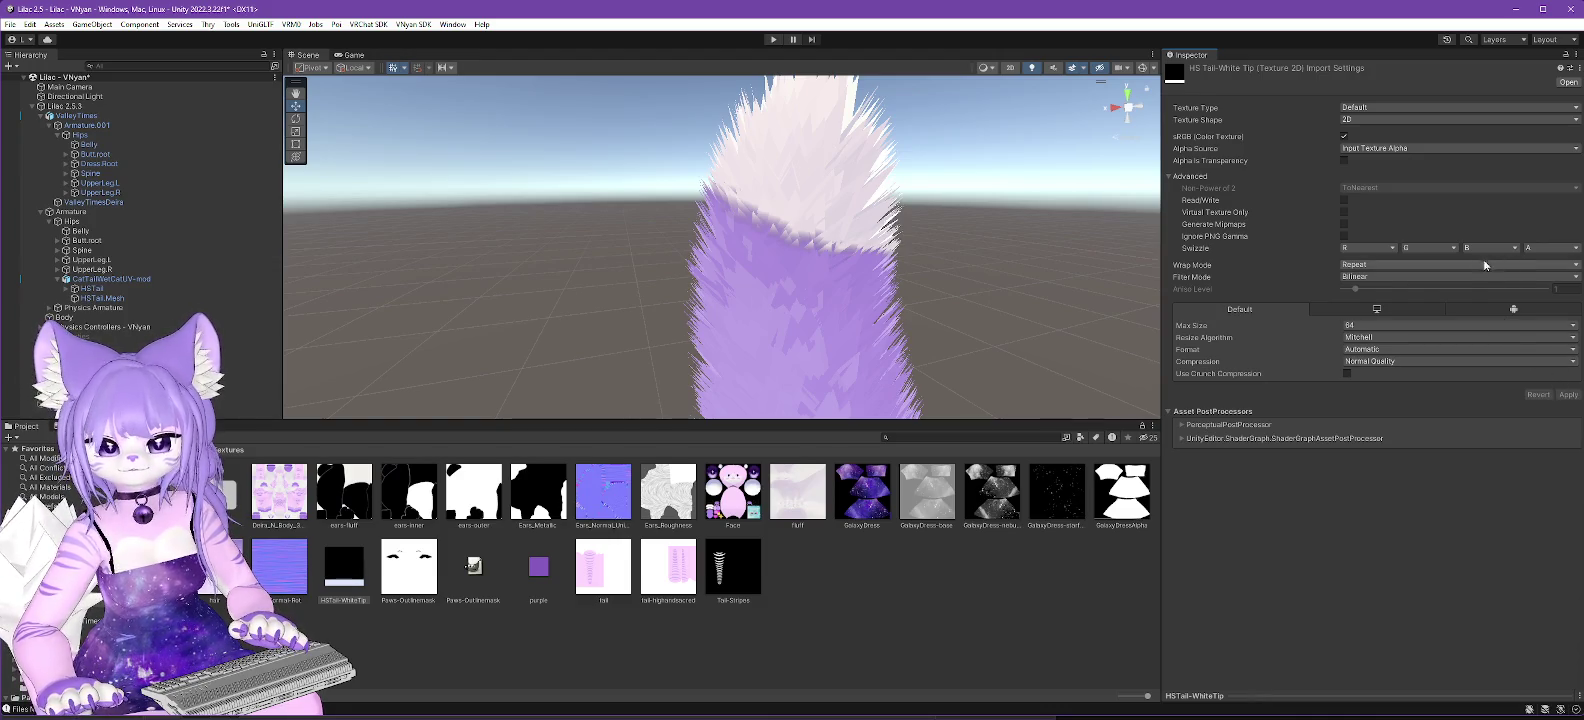
click(1368, 278)
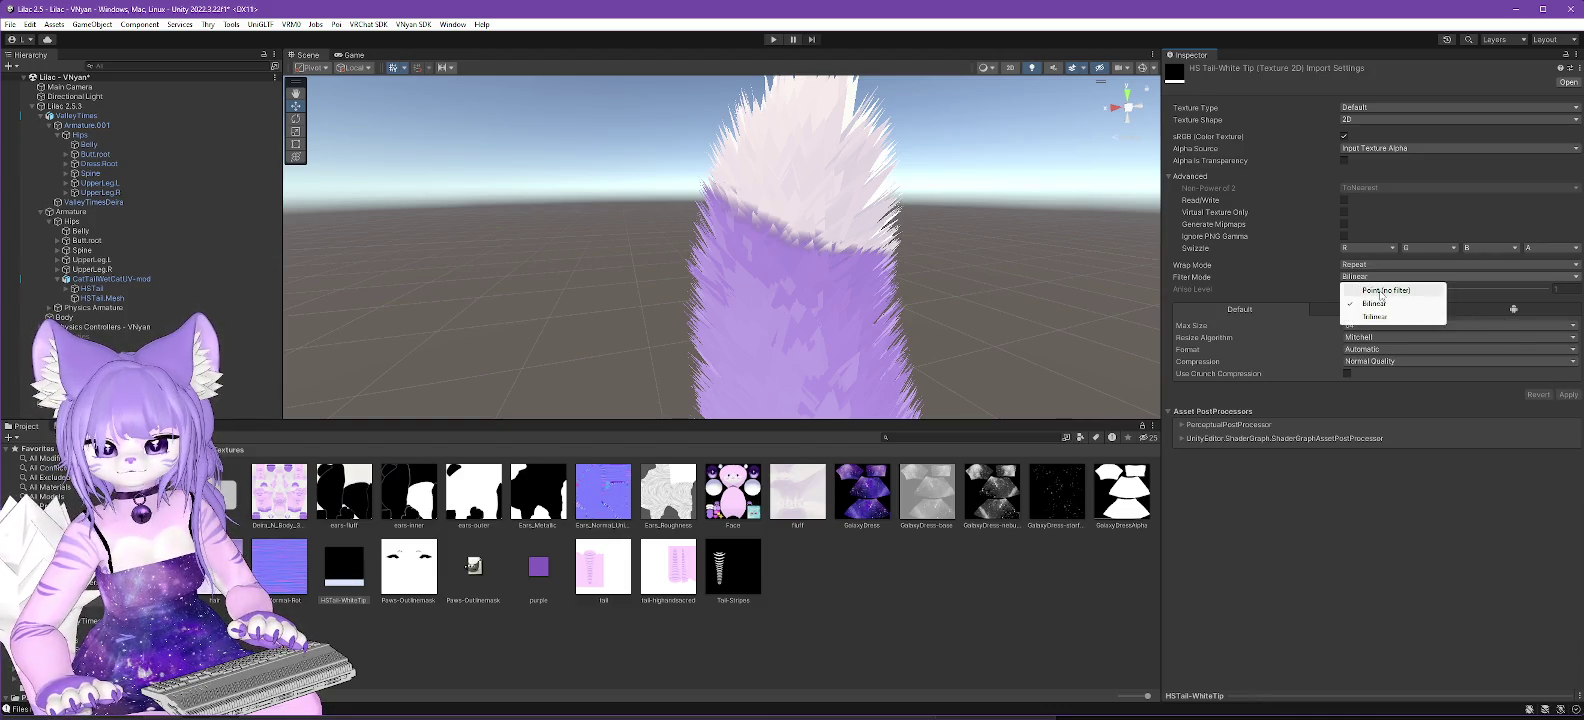
click(1365, 285)
click(1567, 395)
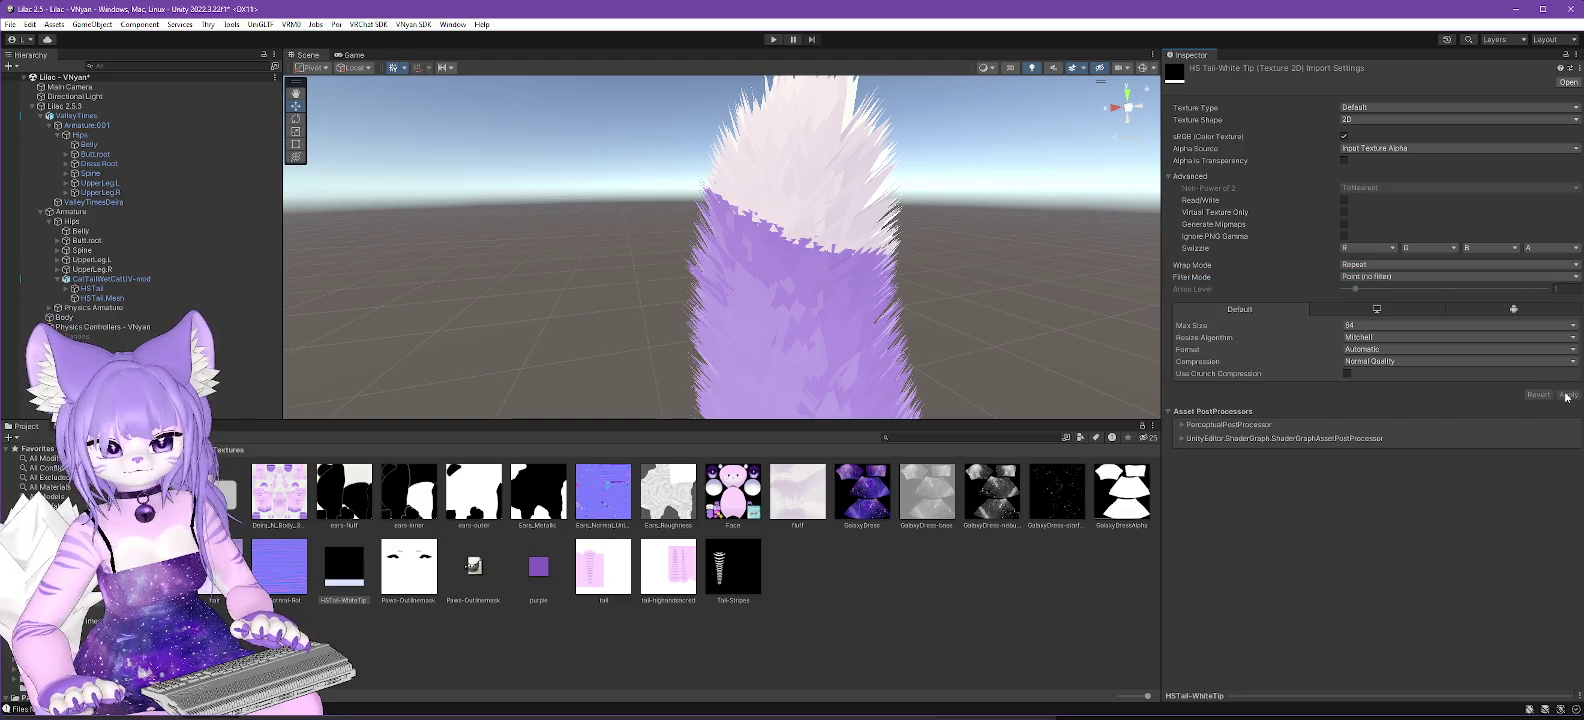
Orbit around the avatar to check the crisp tail tip, then return to the Materials folder.
scroll(941, 325, down, 5)
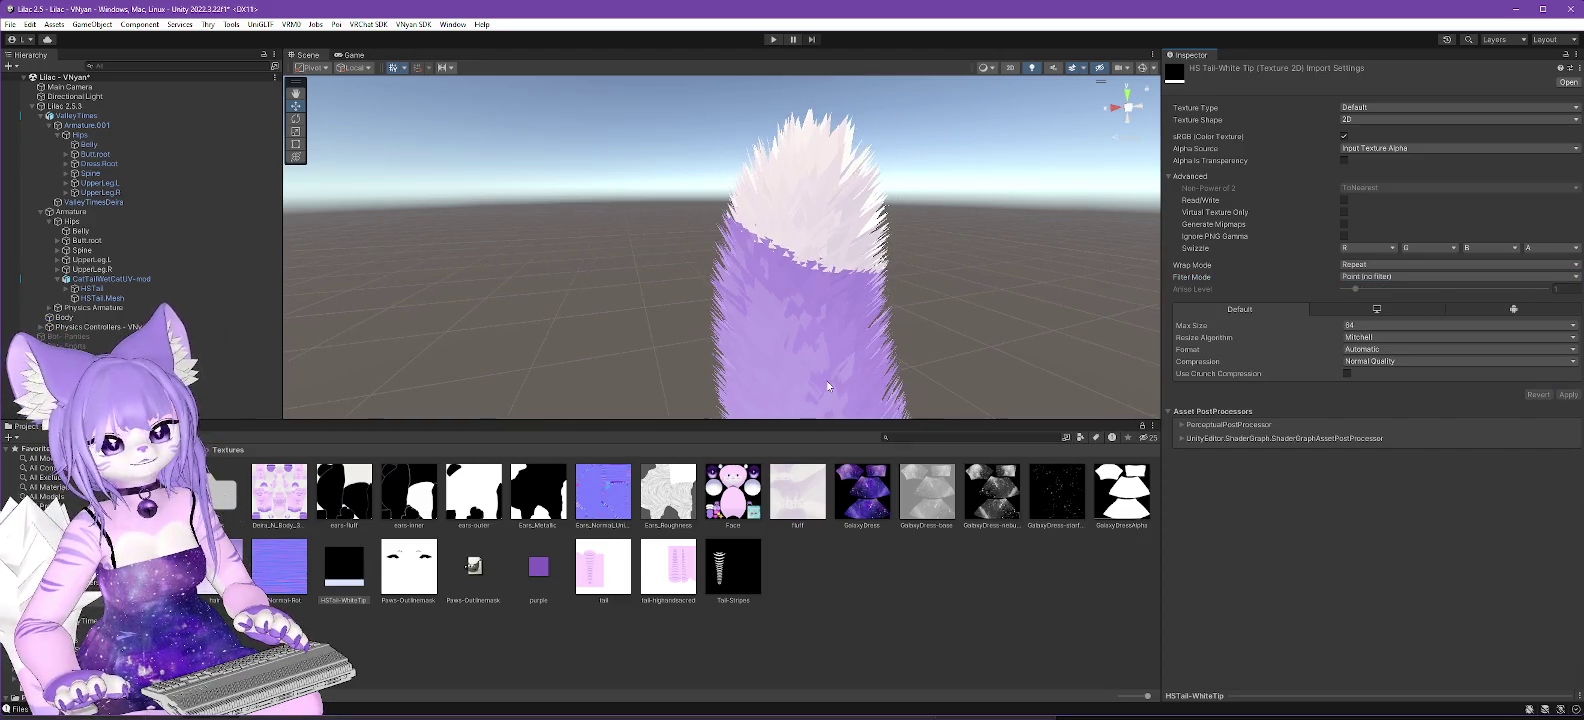
mouse_move(983, 281)
mouse_down()
mouse_move(944, 350)
mouse_move(971, 372)
mouse_move(806, 330)
mouse_move(830, 308)
mouse_move(1510, 306)
mouse_move(1200, 313)
mouse_move(1436, 298)
mouse_move(1230, 318)
mouse_up()
drag(867, 331, 830, 330)
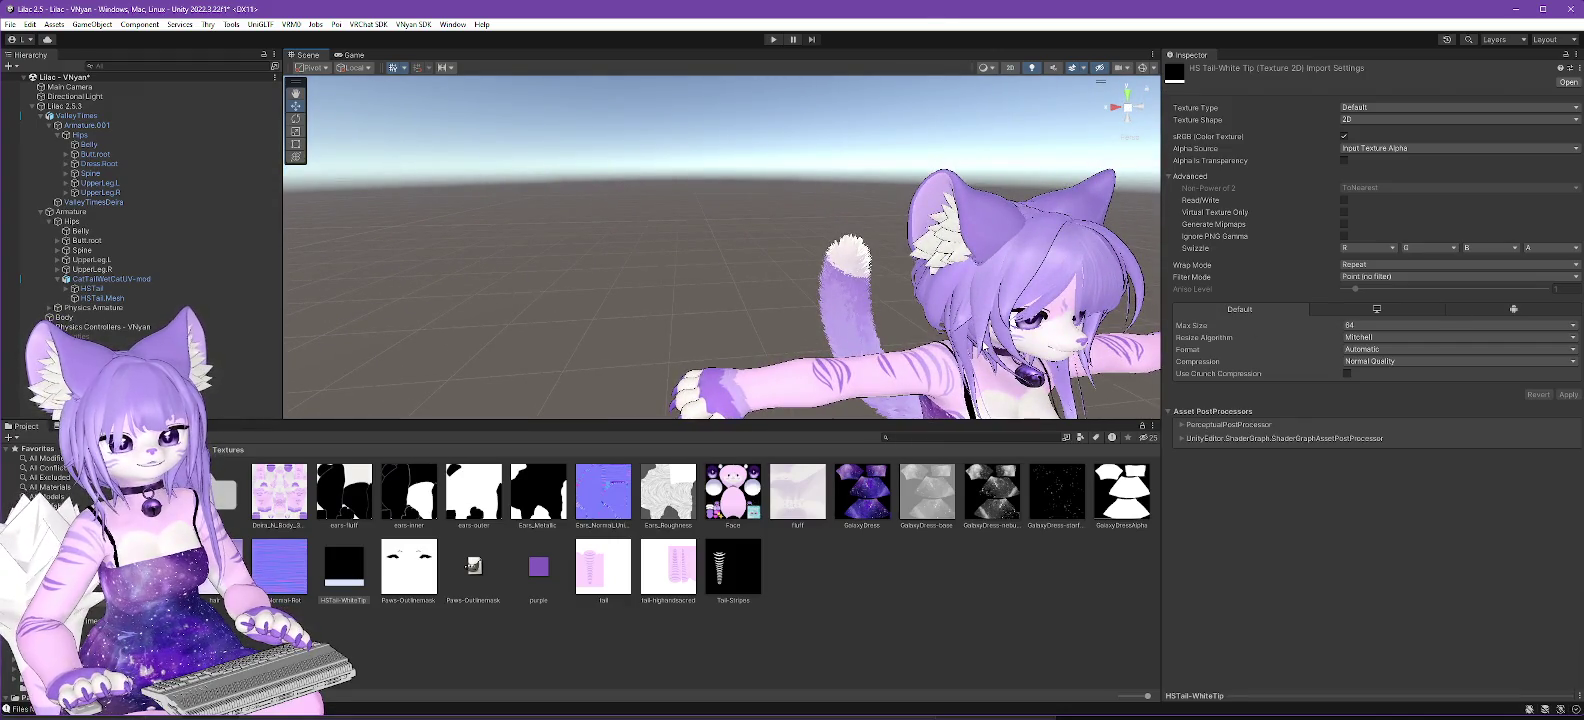
mouse_move(805, 351)
mouse_down()
mouse_move(1015, 310)
mouse_move(625, 349)
mouse_move(343, 342)
mouse_move(309, 480)
mouse_up()
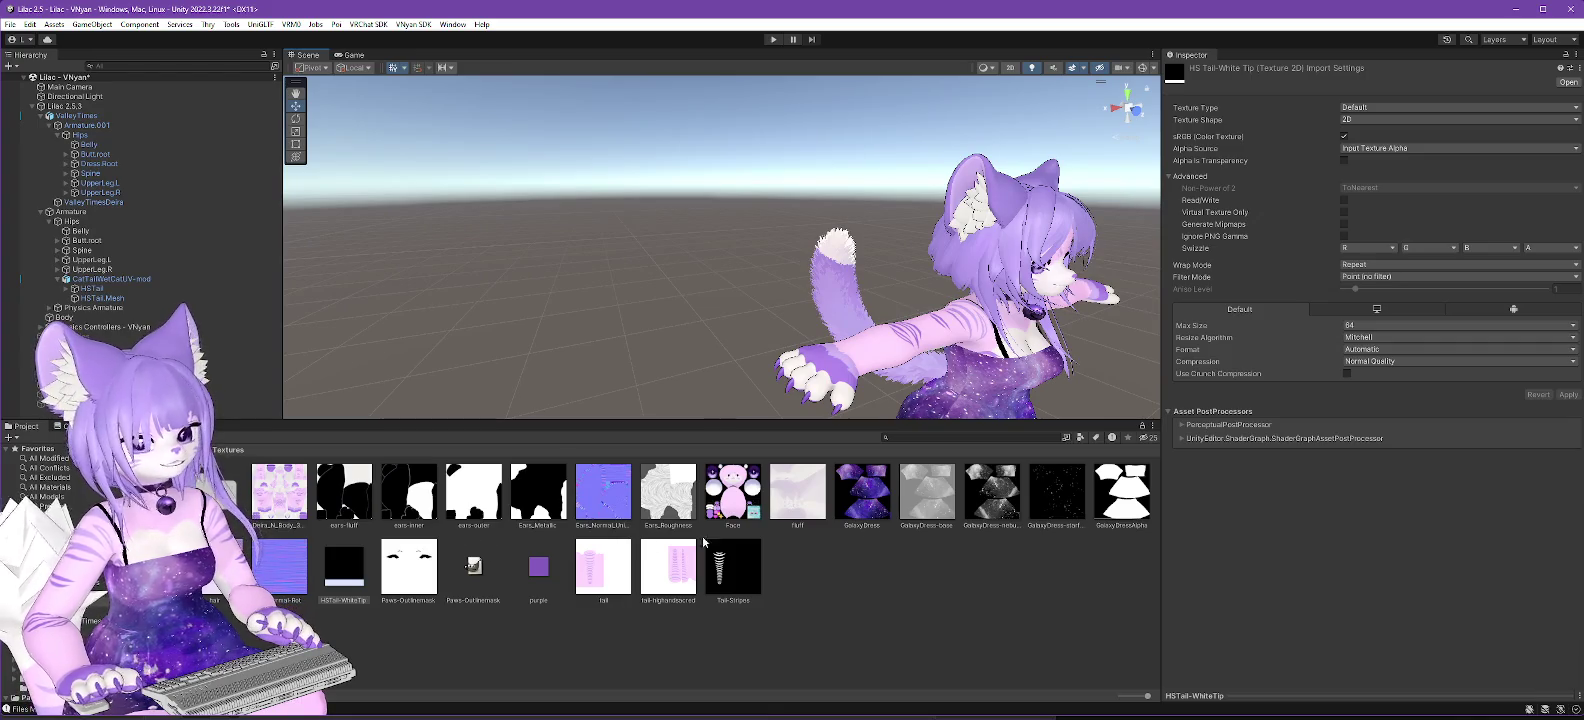
click(45, 560)
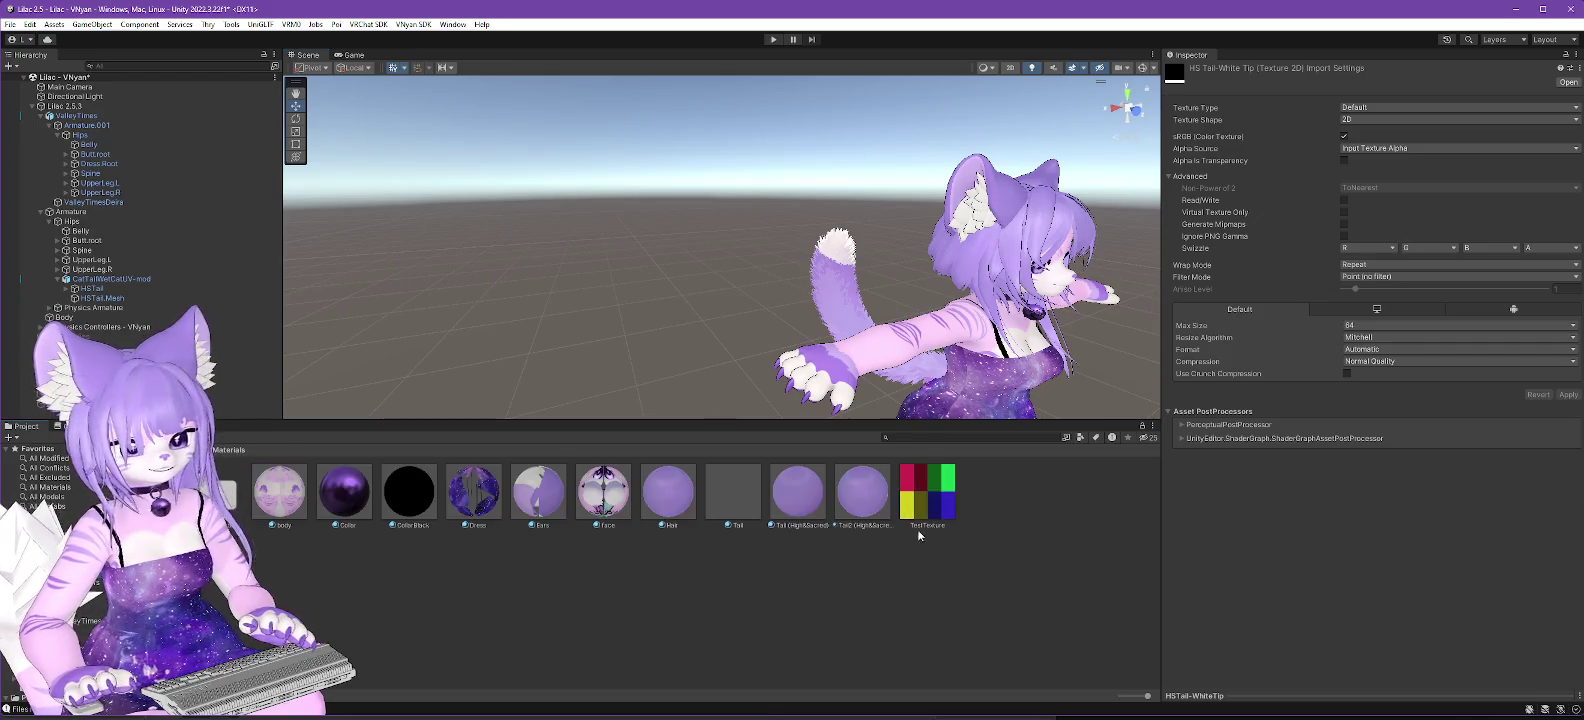
On the Tail material, collapse Decal 0 and drag a texture from Textures into the Color & Alpha slot.
click(805, 497)
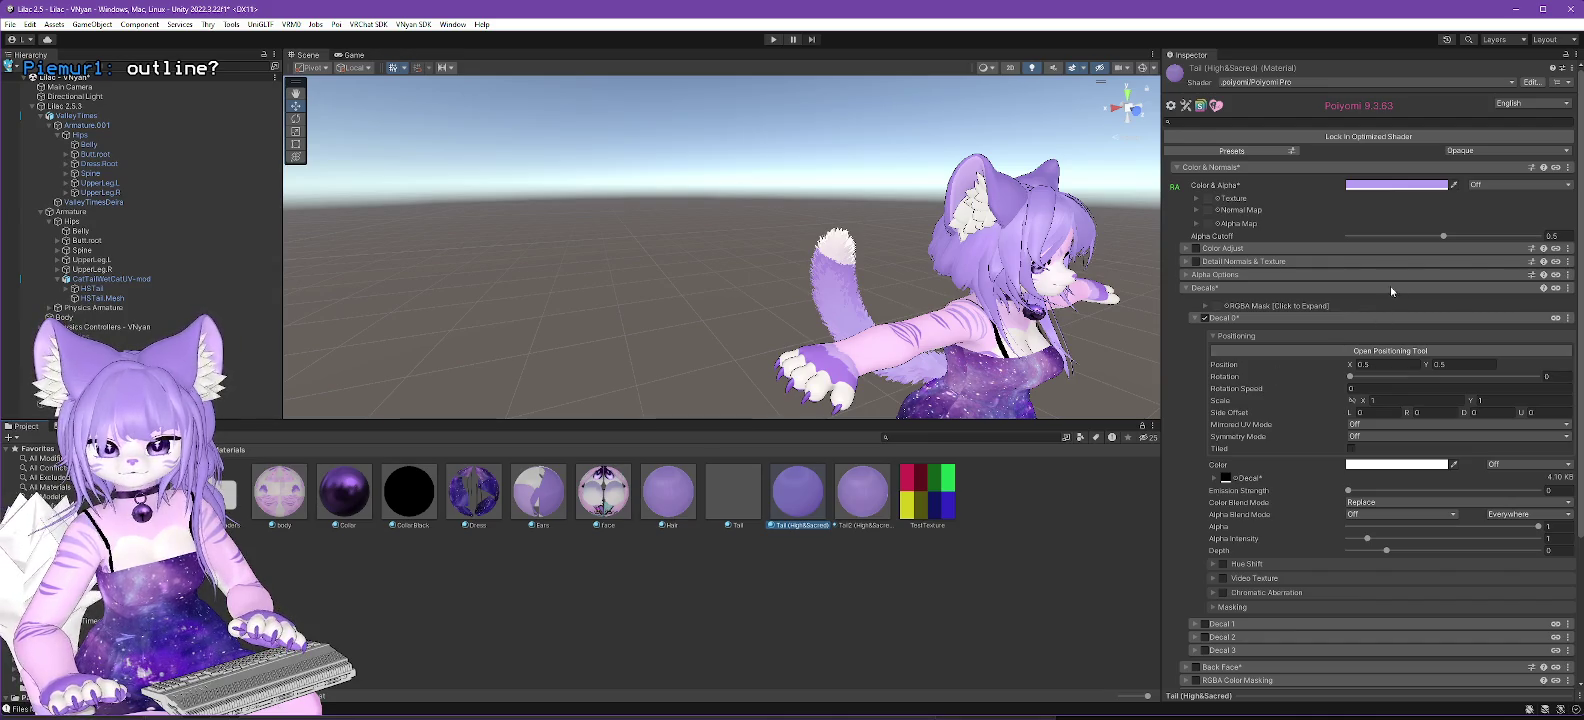
click(1205, 318)
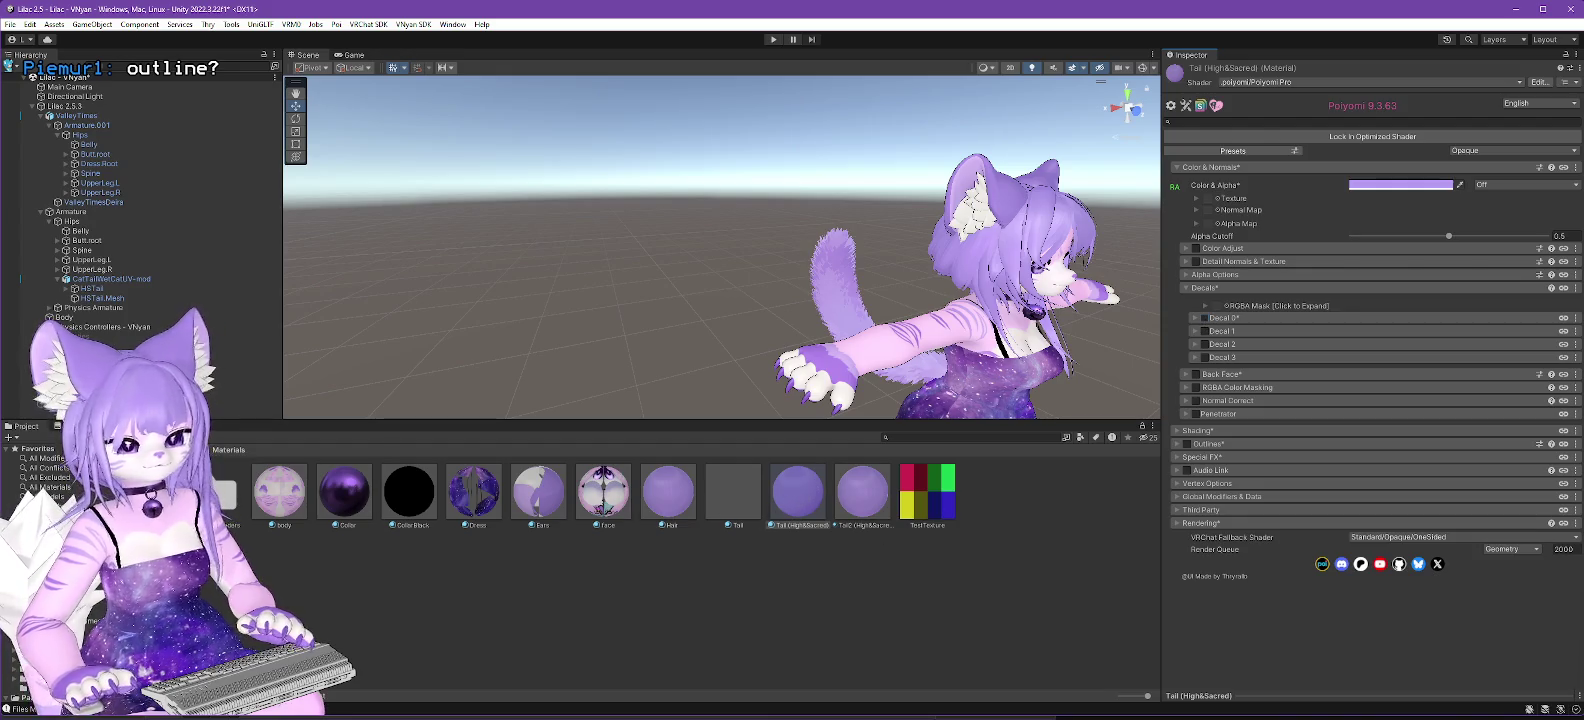
click(60, 520)
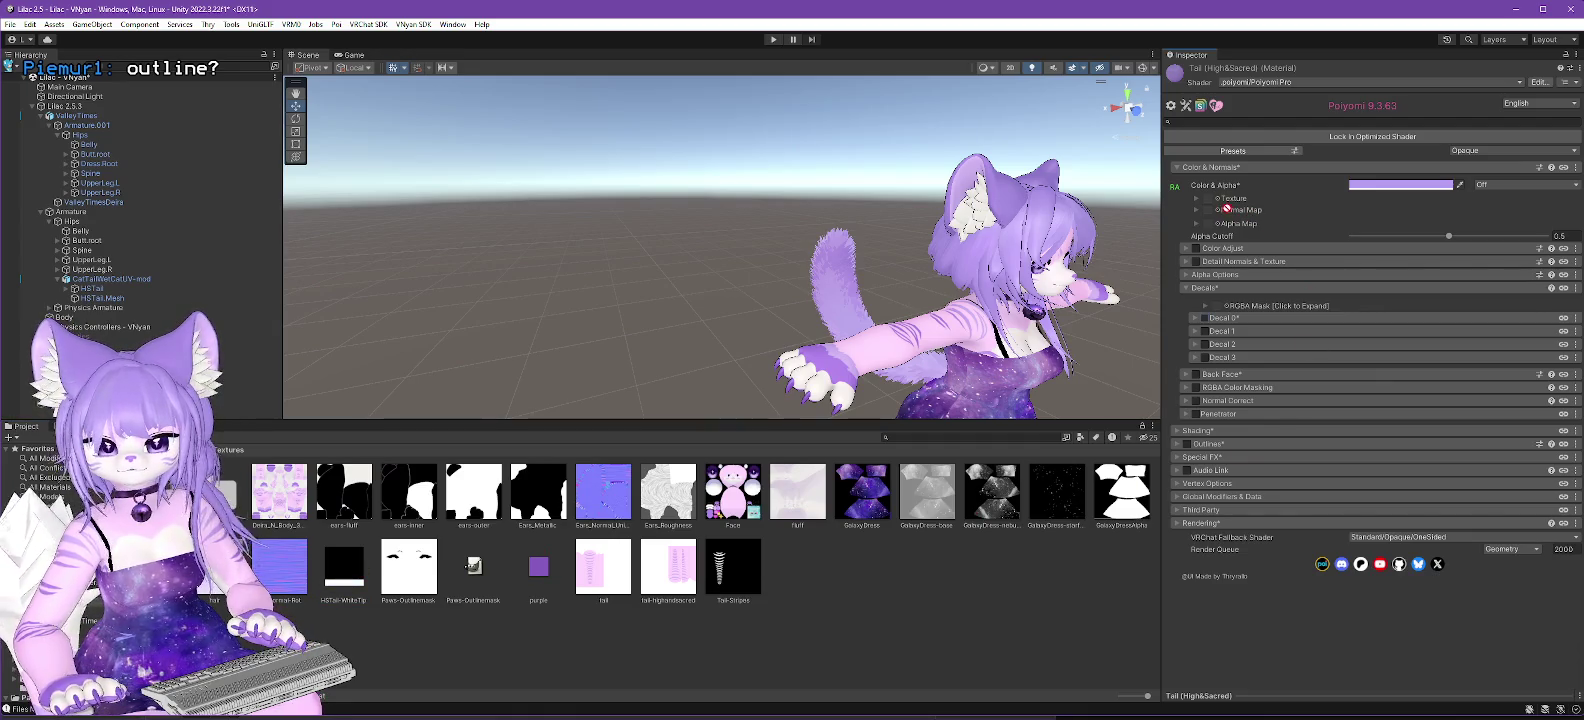
drag(1210, 203, 1210, 204)
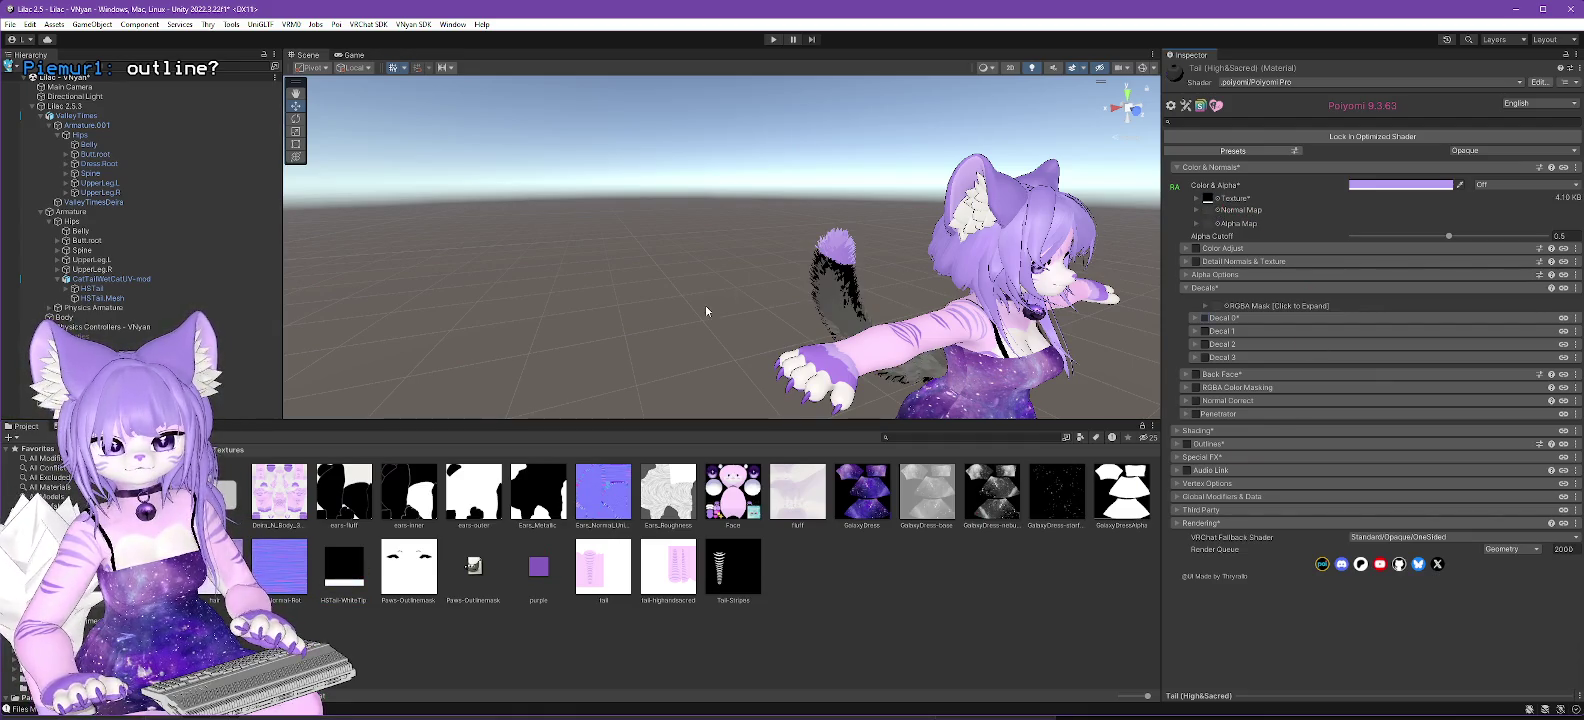